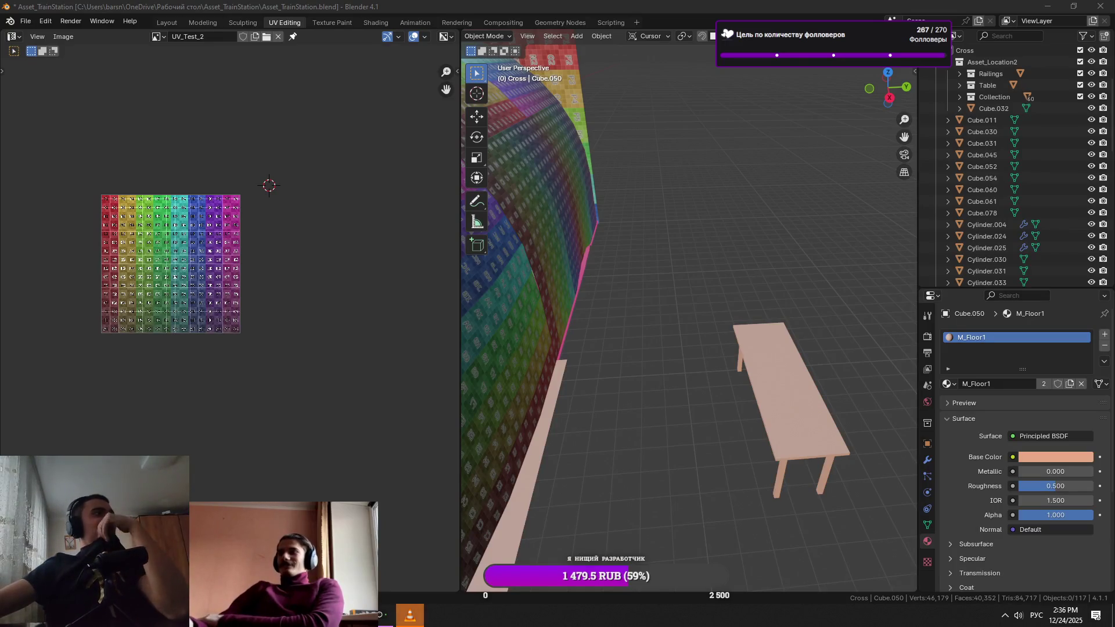
Save Asset_TrainStation.blend when prompted on closing, then quit Blender
{"action": "scroll", "coordinate": [433, 366], "scroll_direction": "down", "scroll_amount": 2}
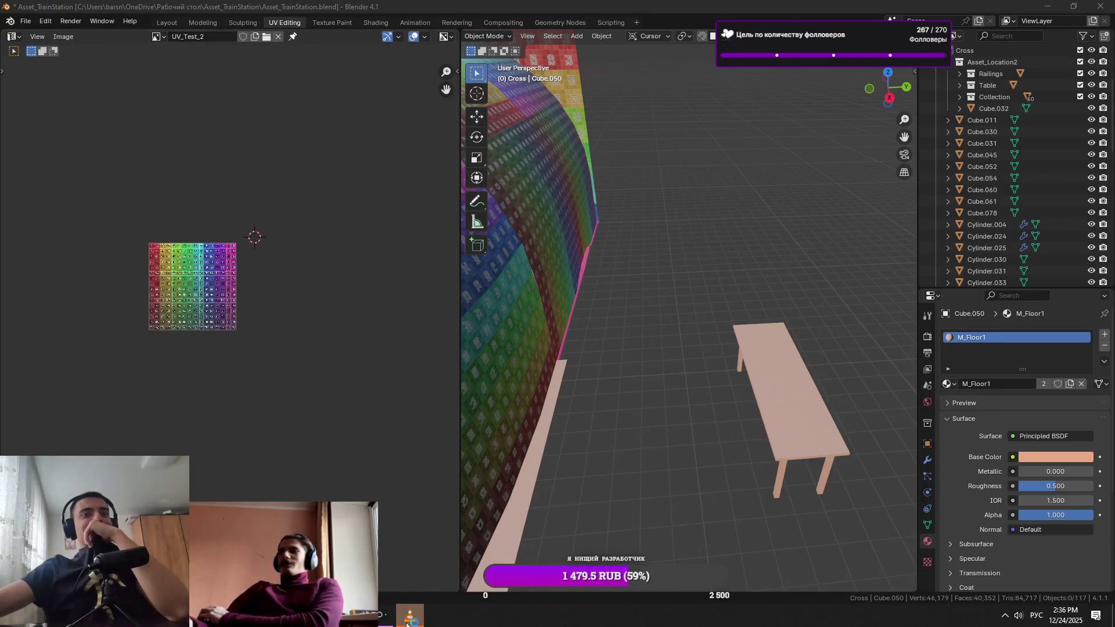
{"action": "left_click", "coordinate": [1101, 6]}
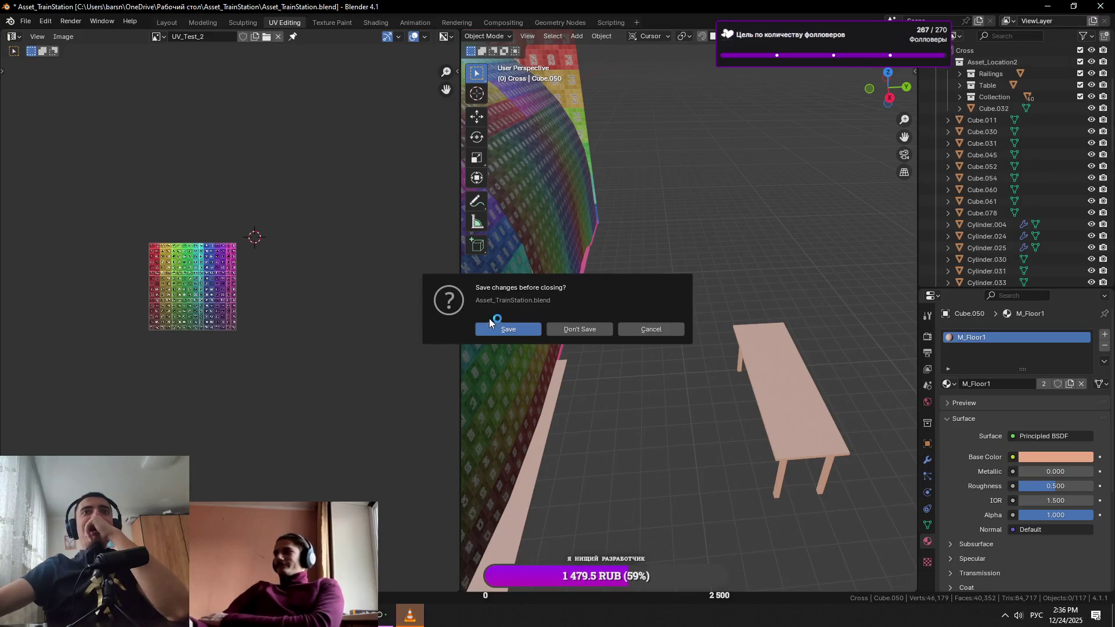
{"action": "left_click", "coordinate": [494, 329]}
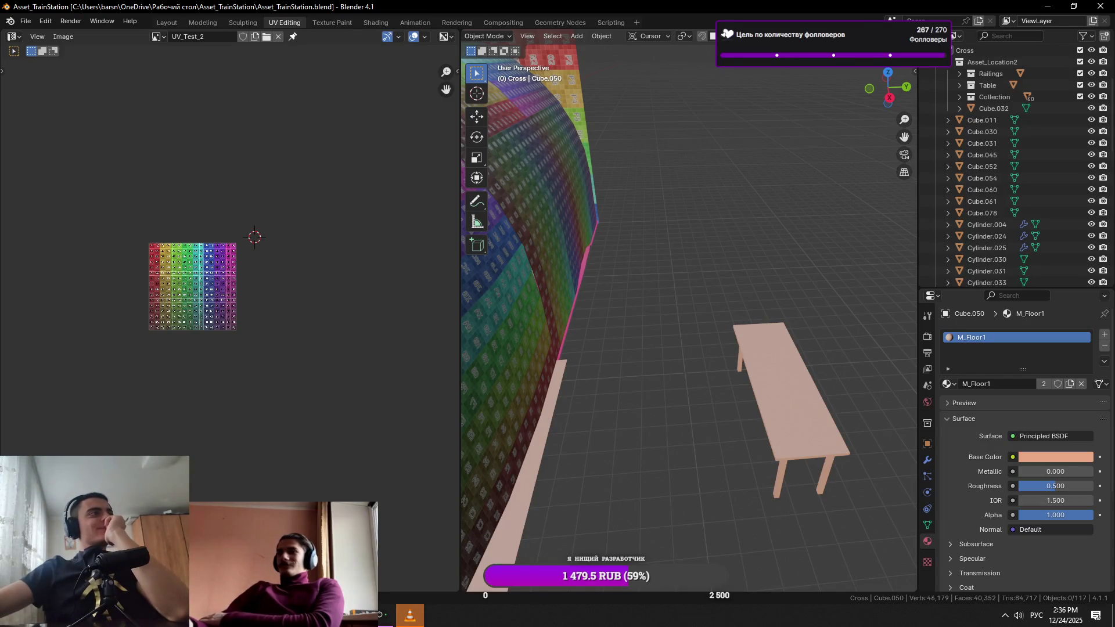
{"action": "left_click", "coordinate": [1101, 5]}
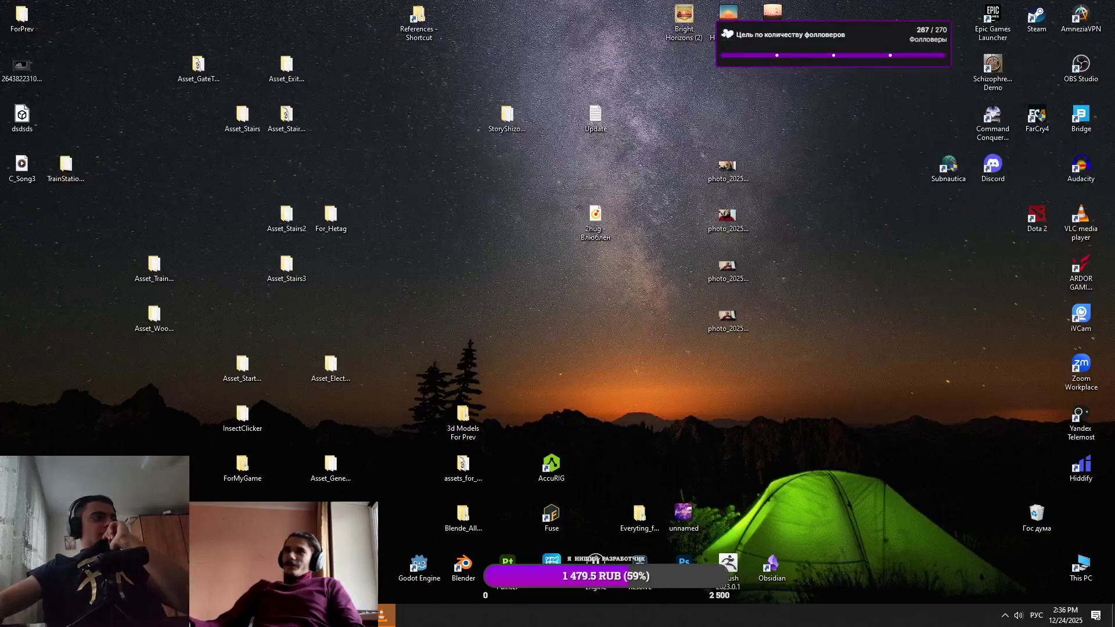
Bring up the Telemost call window, dismiss it, and return to the VLC video
{"action": "left_click_drag", "start_coordinate": [70, 316], "coordinate": [407, 231]}
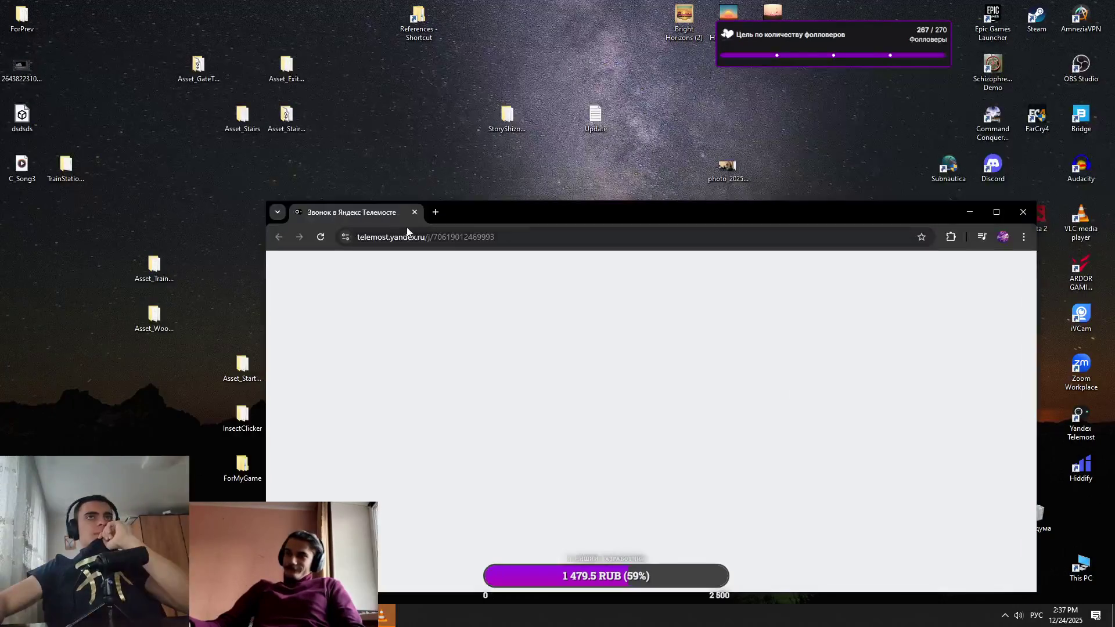
{"action": "left_click", "coordinate": [330, 214]}
{"action": "left_click", "coordinate": [387, 616]}
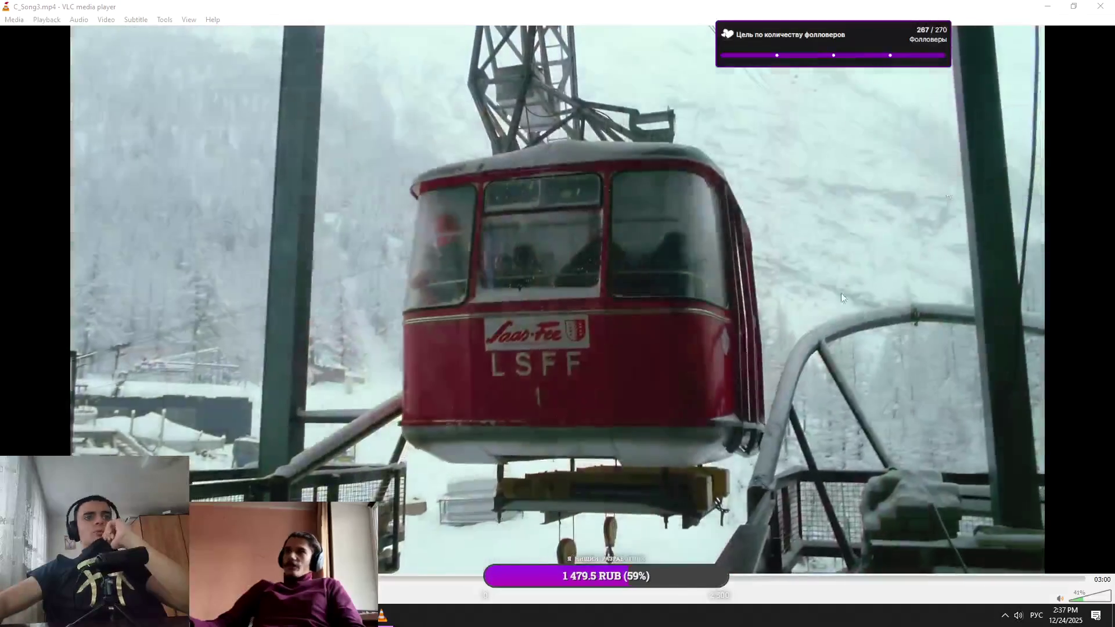
Restore and re-maximize the VLC window, then minimize it to show the desktop
{"action": "double_click", "coordinate": [746, 5]}
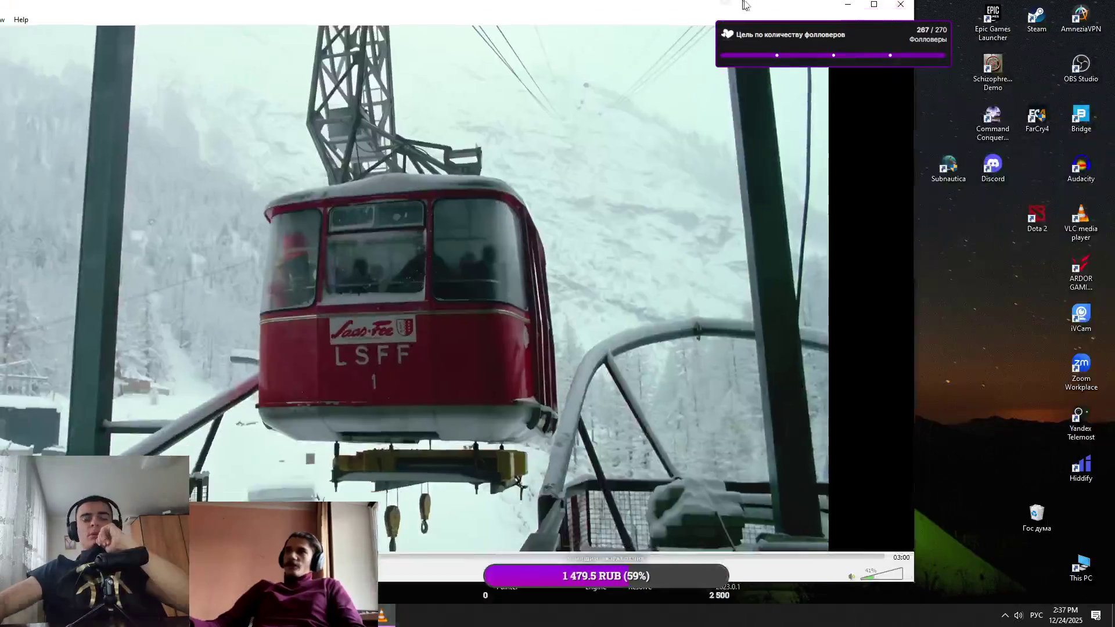
{"action": "double_click", "coordinate": [745, 4]}
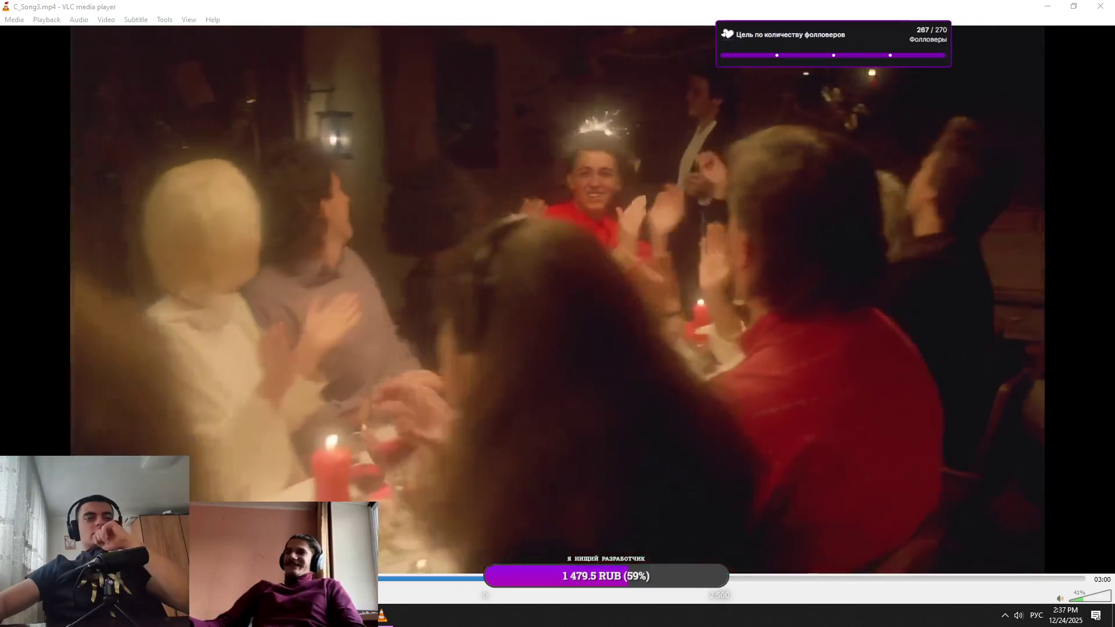
{"action": "mouse_move", "coordinate": [773, 6]}
{"action": "left_mouse_down"}
{"action": "mouse_move", "coordinate": [772, 452]}
{"action": "mouse_move", "coordinate": [800, 181]}
{"action": "mouse_move", "coordinate": [801, 1]}
{"action": "left_mouse_up"}
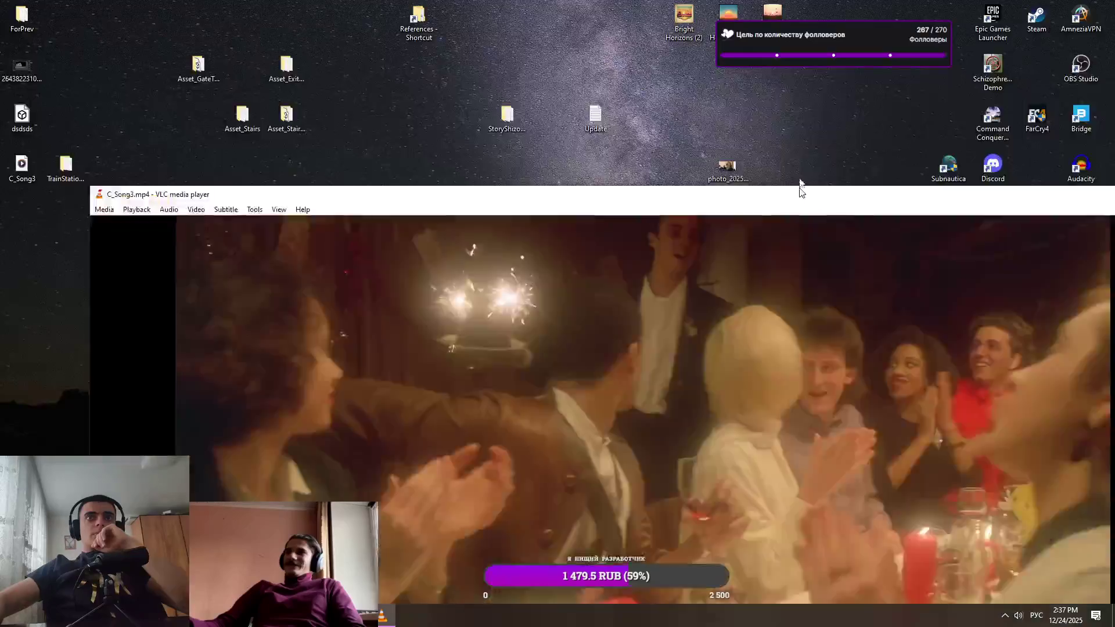
{"action": "left_click", "coordinate": [384, 615]}
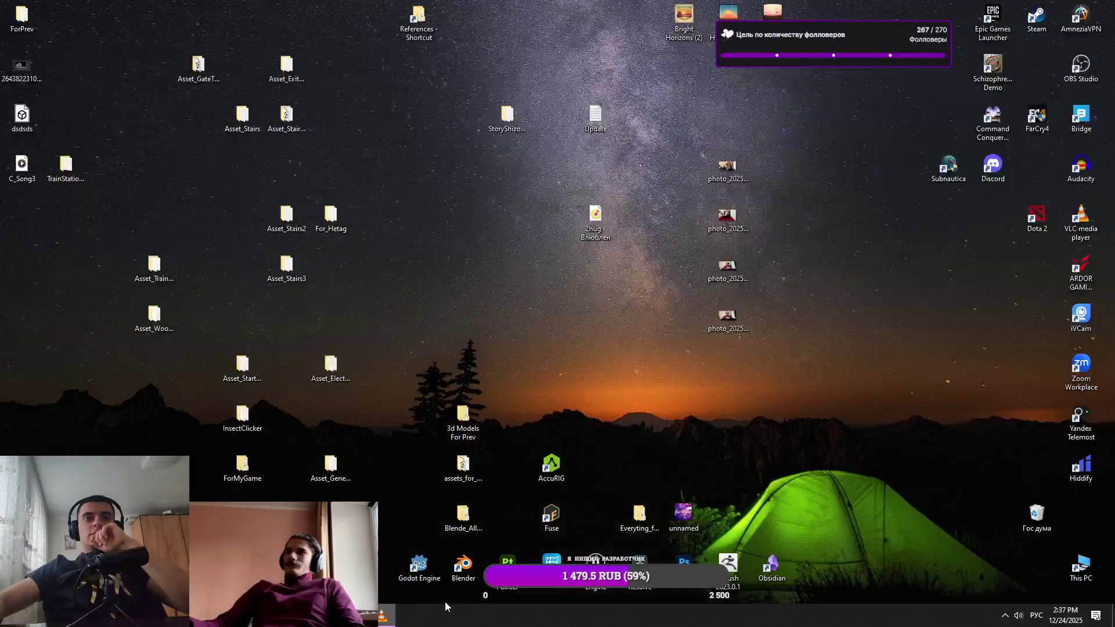
Open Task Manager from the taskbar, maximize it to review processes, then close it
{"action": "right_click", "coordinate": [445, 606]}
{"action": "left_click", "coordinate": [472, 568]}
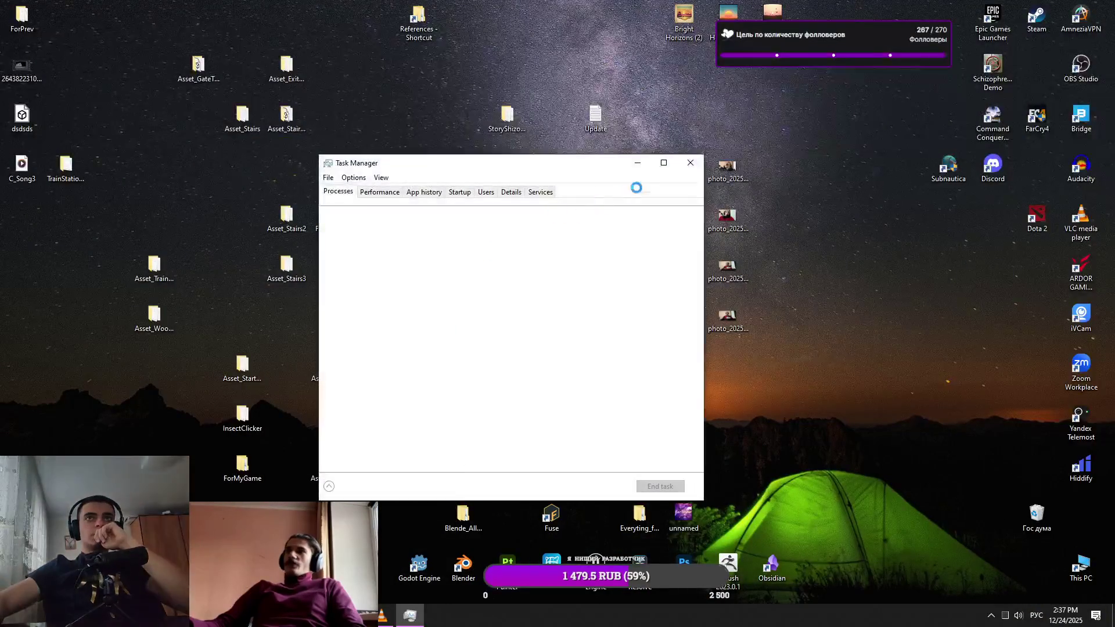
{"action": "left_click", "coordinate": [664, 163]}
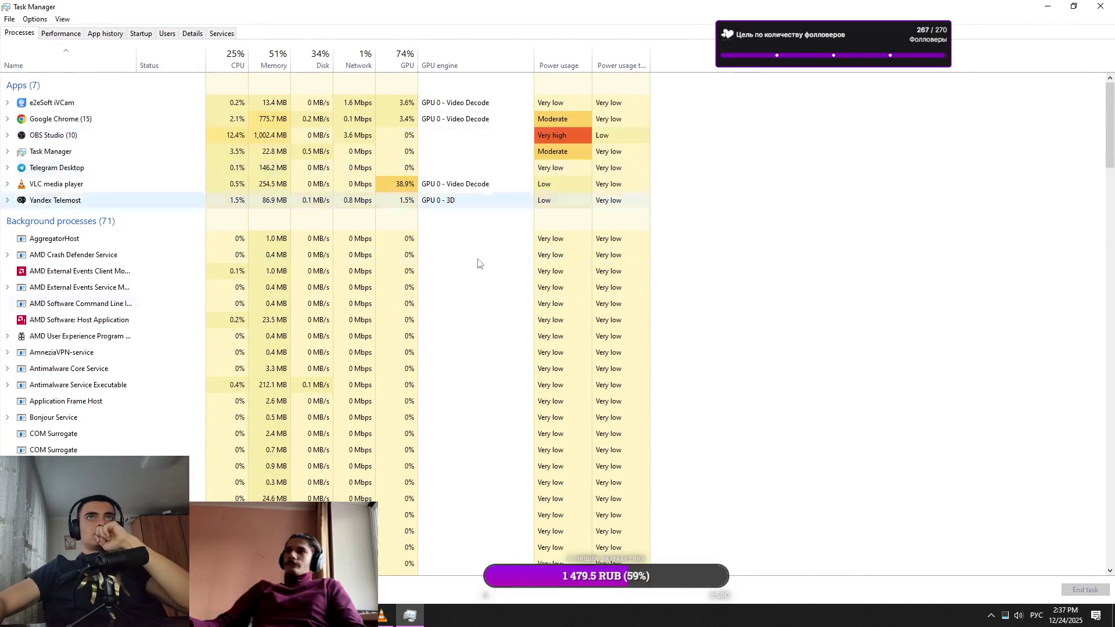
{"action": "scroll", "coordinate": [496, 411], "scroll_direction": "down", "scroll_amount": 3}
{"action": "key", "text": "alt+F4"}
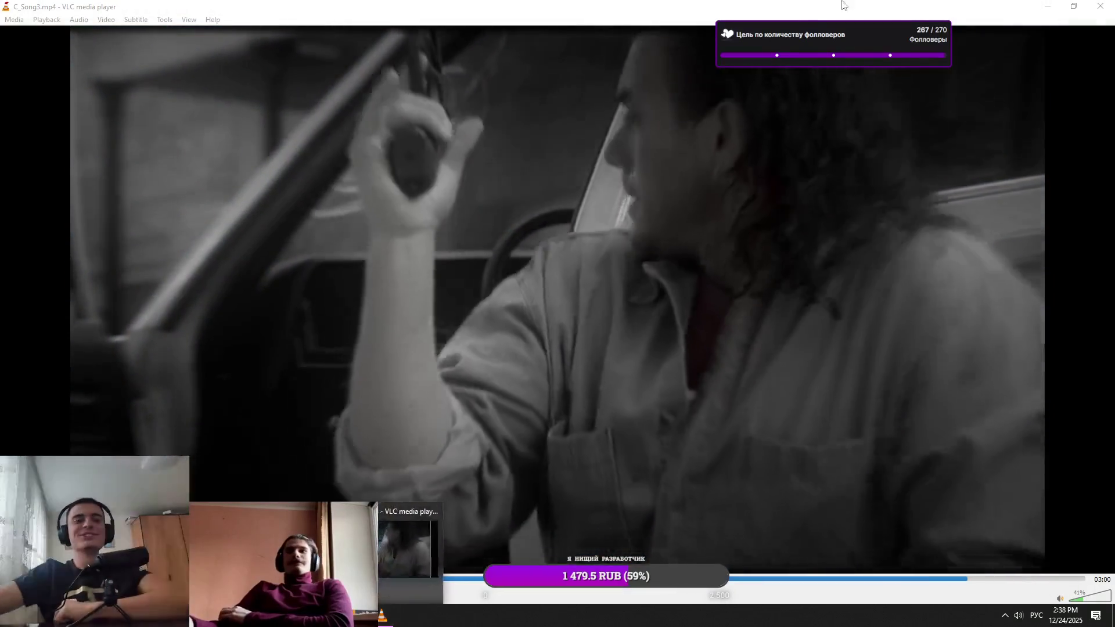
Restore the VLC window and maximize it again
{"action": "left_click", "coordinate": [1074, 6]}
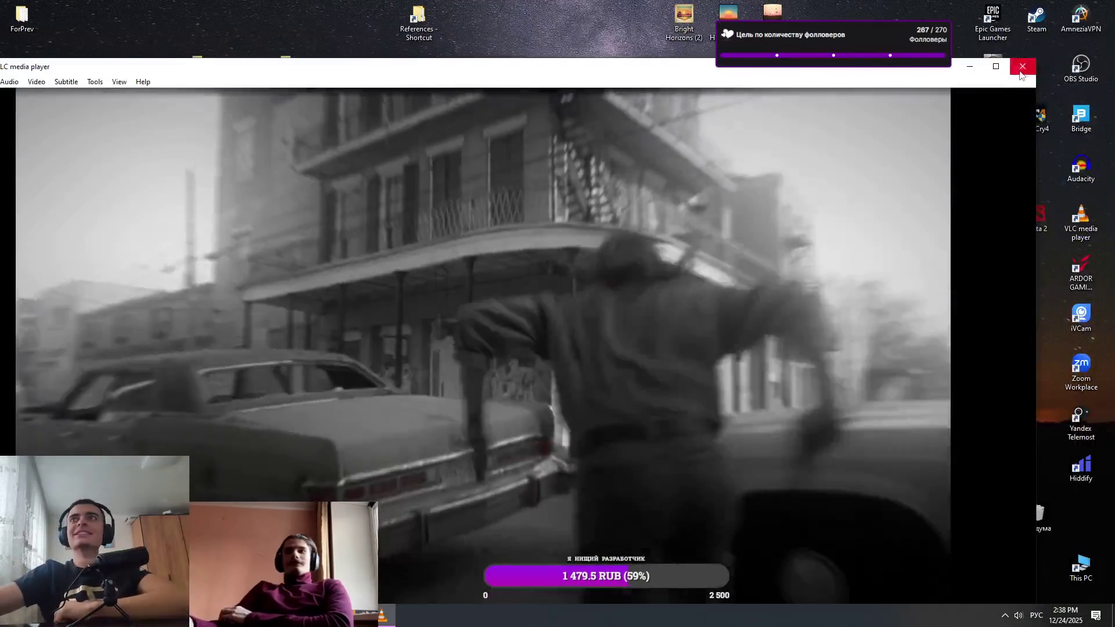
{"action": "left_click", "coordinate": [996, 67]}
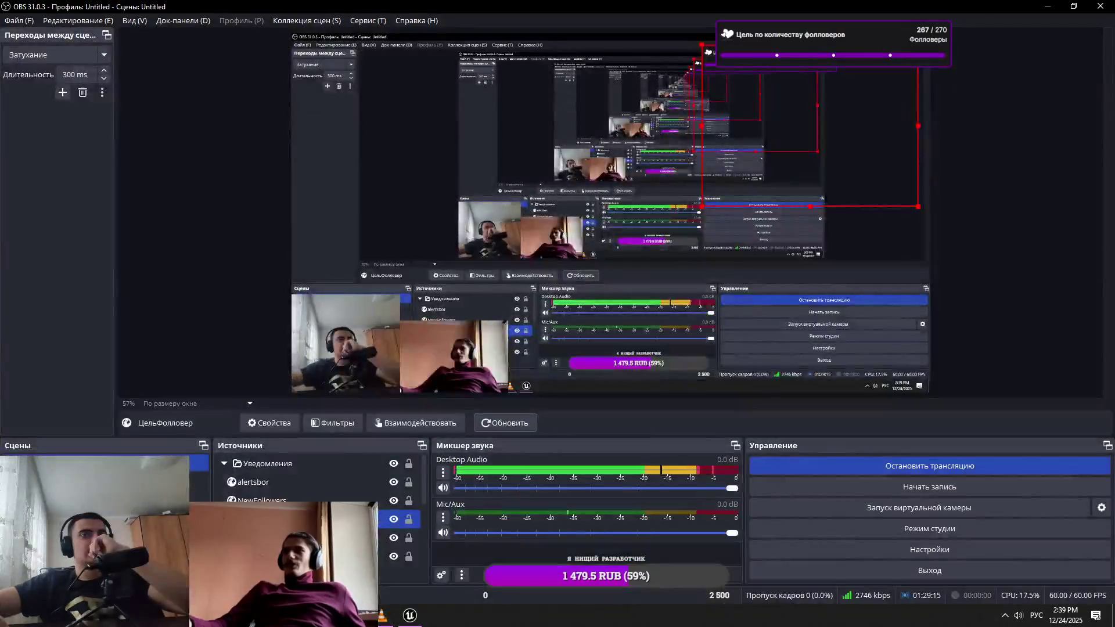
Move the follower-goal overlay up and right in the OBS preview, then minimize OBS
{"action": "left_click_drag", "start_coordinate": [767, 124], "coordinate": [891, 107]}
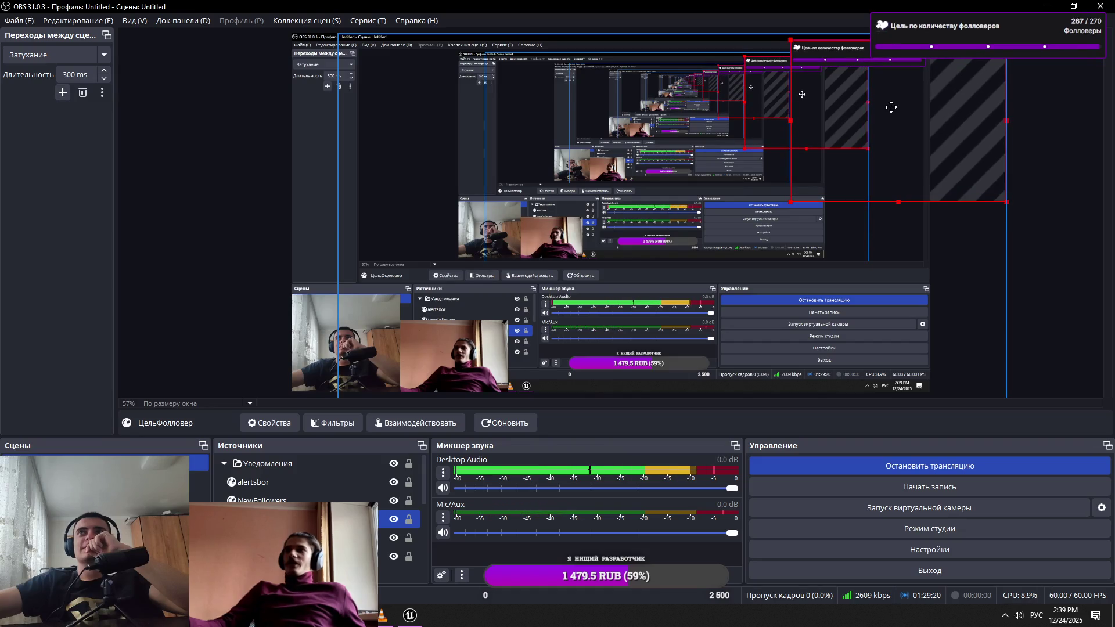
{"action": "left_click", "coordinate": [1049, 6]}
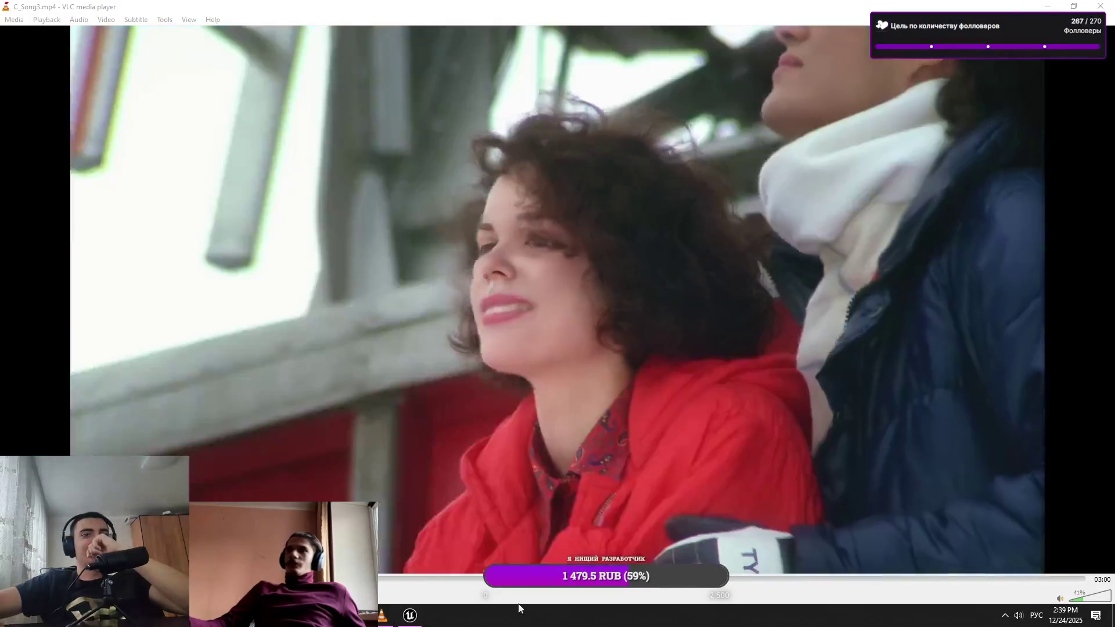
Open the recent Schizophrenia project in Unreal and lower the VLC volume to 46%
{"action": "left_click", "coordinate": [410, 616]}
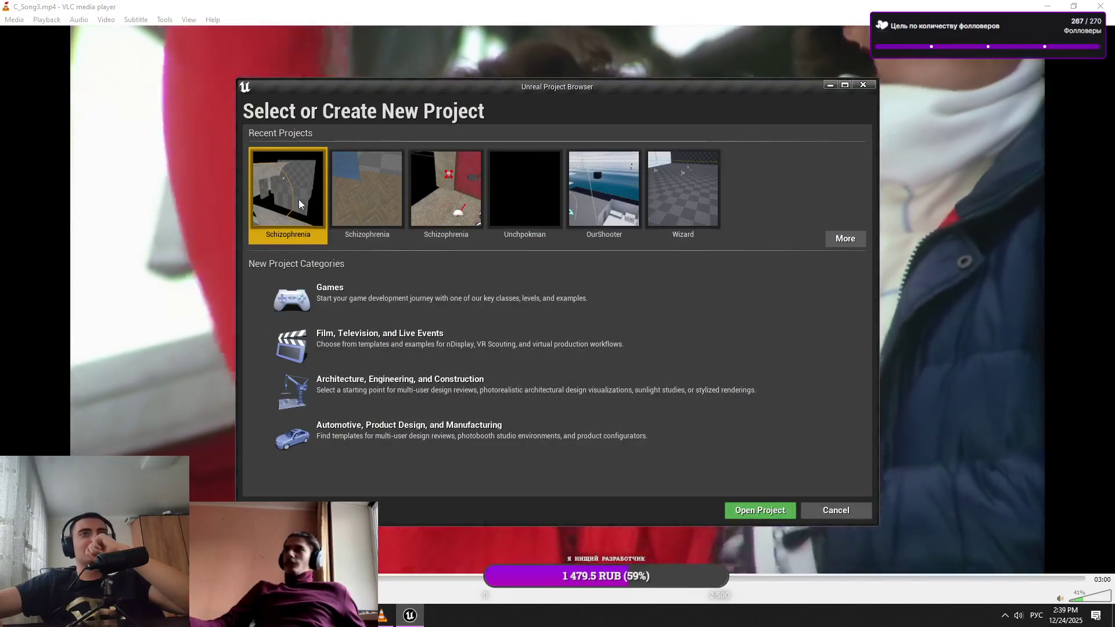
{"action": "double_click", "coordinate": [299, 199]}
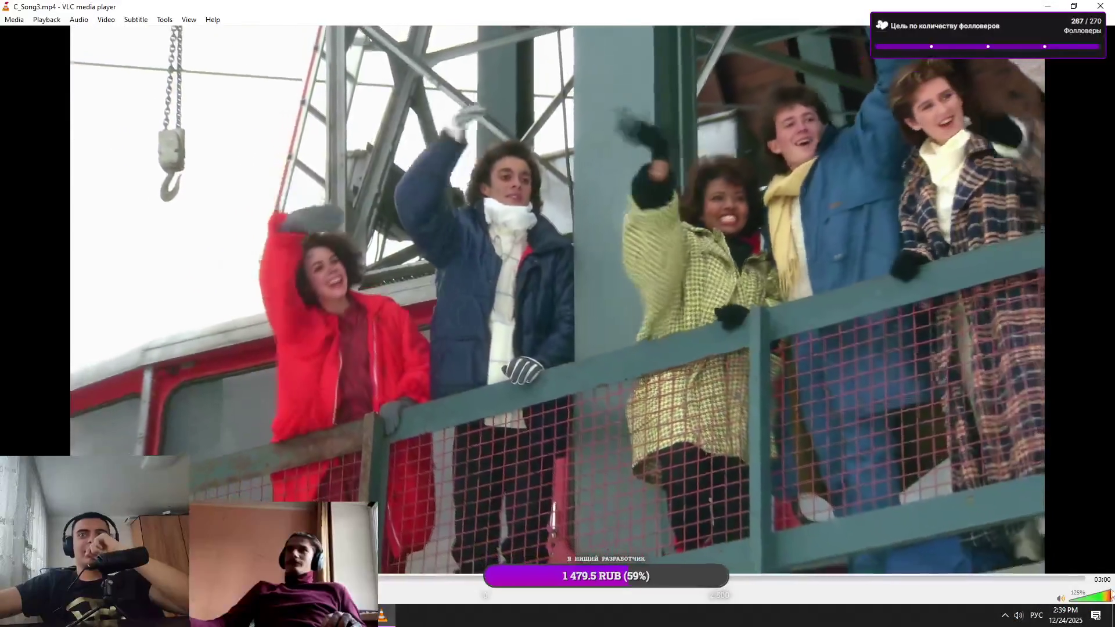
{"action": "scroll", "coordinate": [771, 479], "scroll_direction": "up", "scroll_amount": 17}
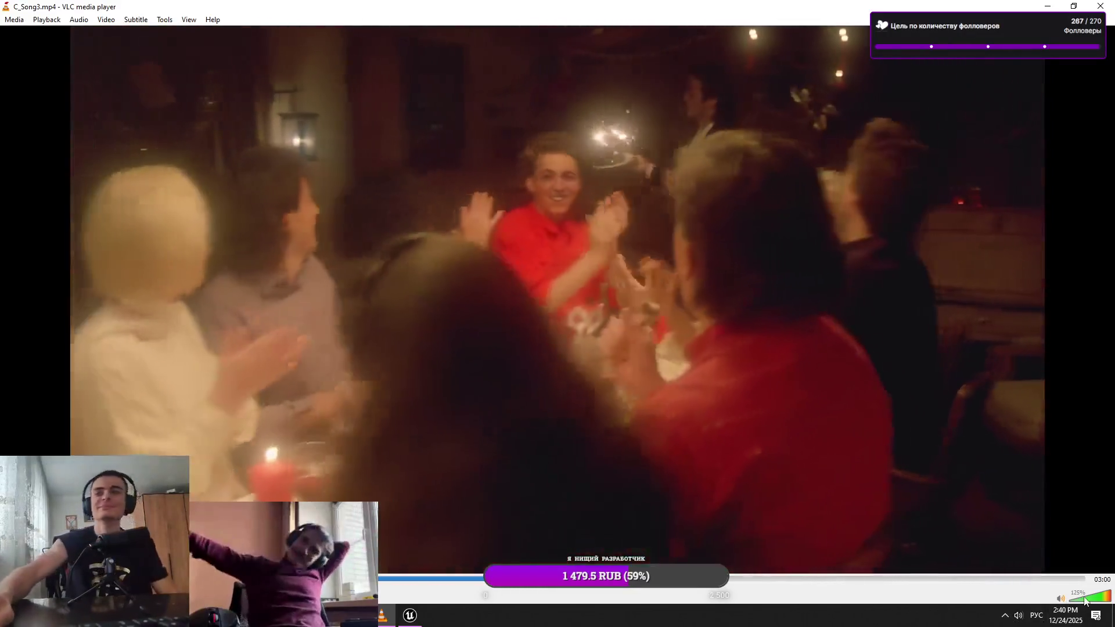
{"action": "left_click", "coordinate": [1085, 600]}
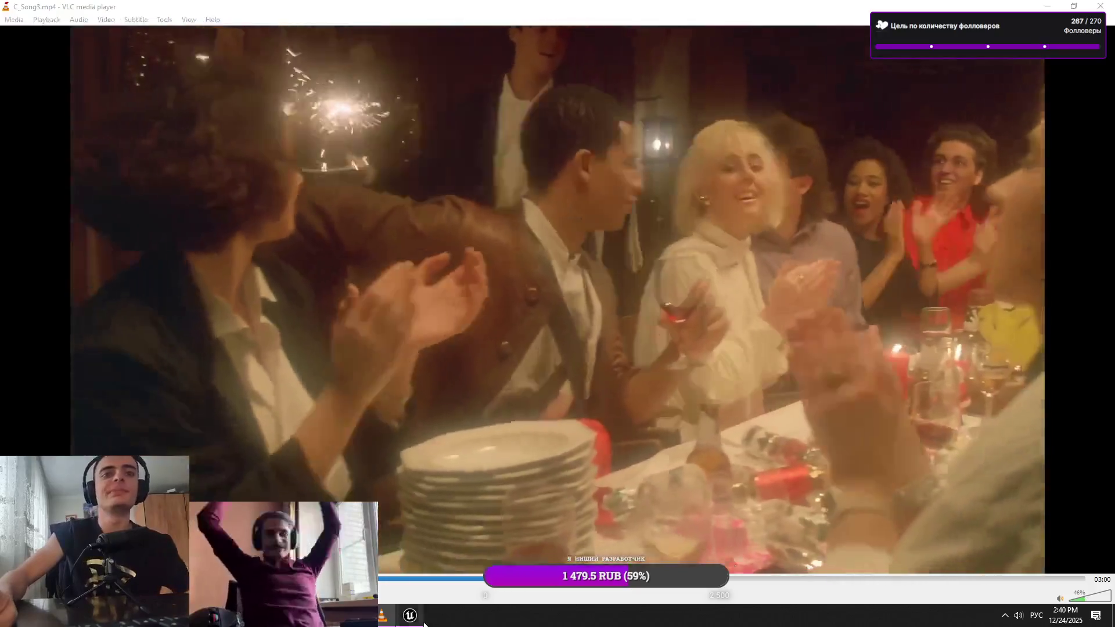
{"action": "left_click", "coordinate": [421, 619]}
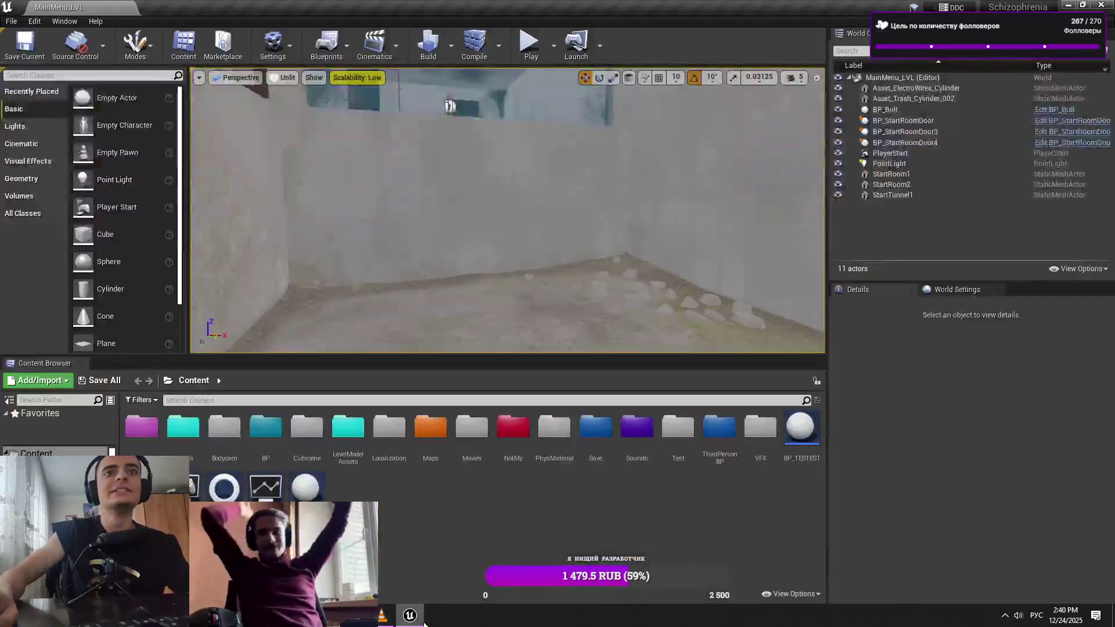
Load Demo_Level from the Maps folder, adjusting the VLC volume to 61% while it loads
{"action": "double_click", "coordinate": [431, 436]}
{"action": "double_click", "coordinate": [401, 451]}
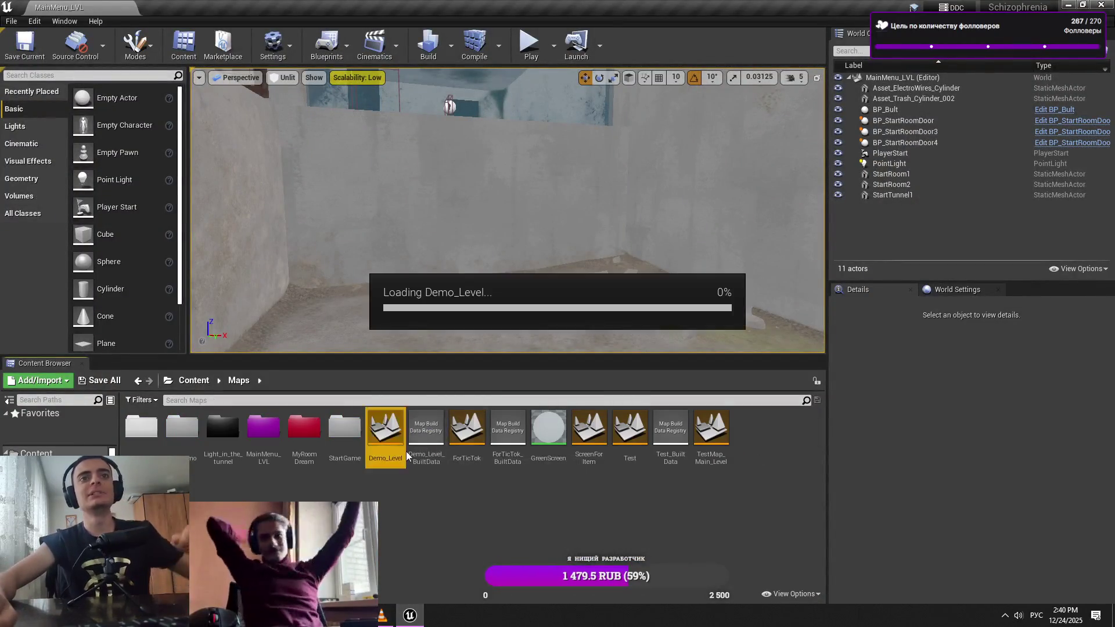
{"action": "left_click", "coordinate": [381, 616]}
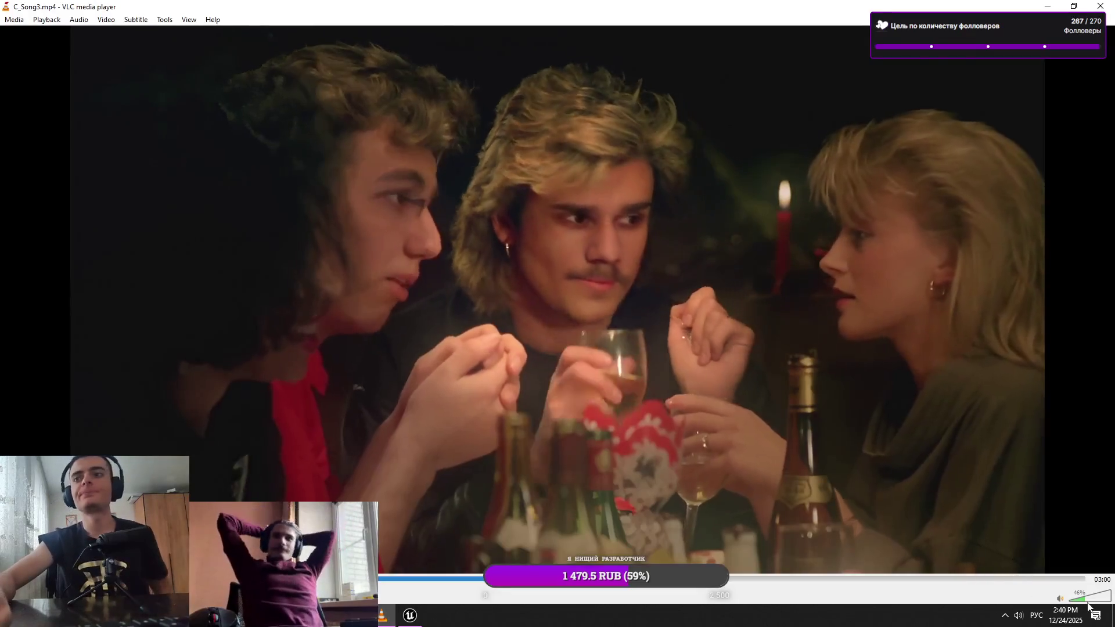
{"action": "left_click", "coordinate": [1090, 600]}
{"action": "left_click", "coordinate": [1088, 600]}
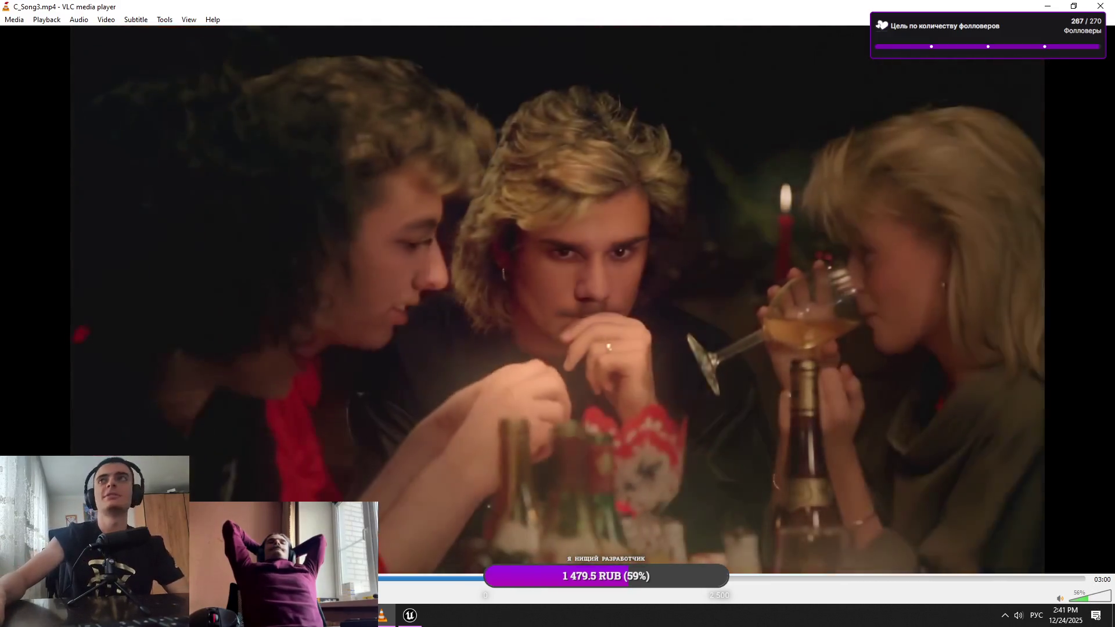
{"action": "left_click", "coordinate": [410, 617]}
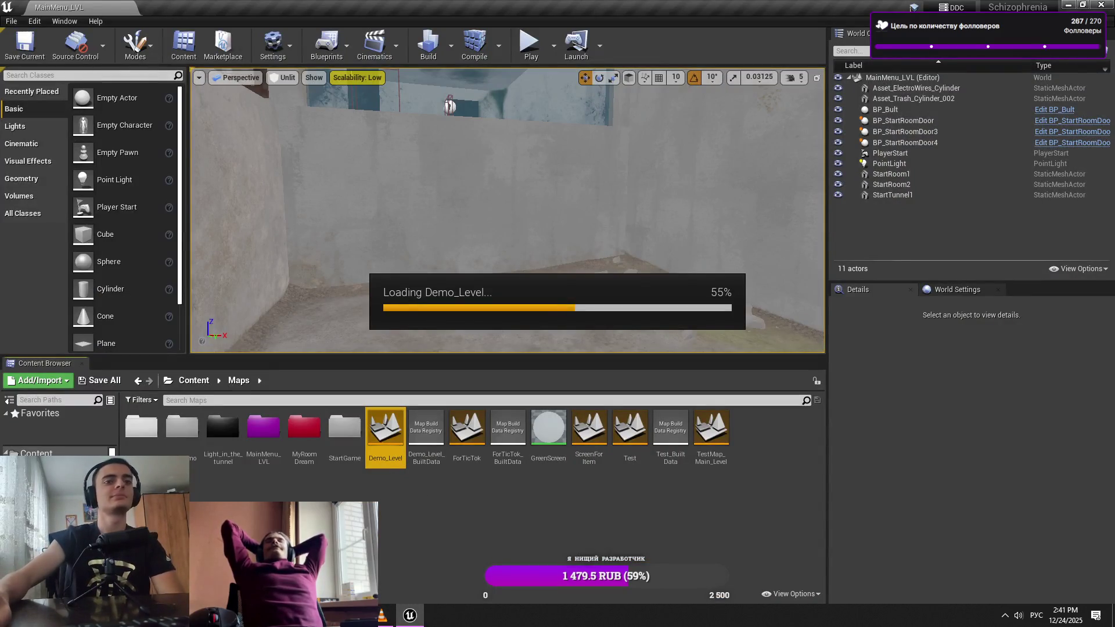
{"action": "left_click", "coordinate": [382, 616]}
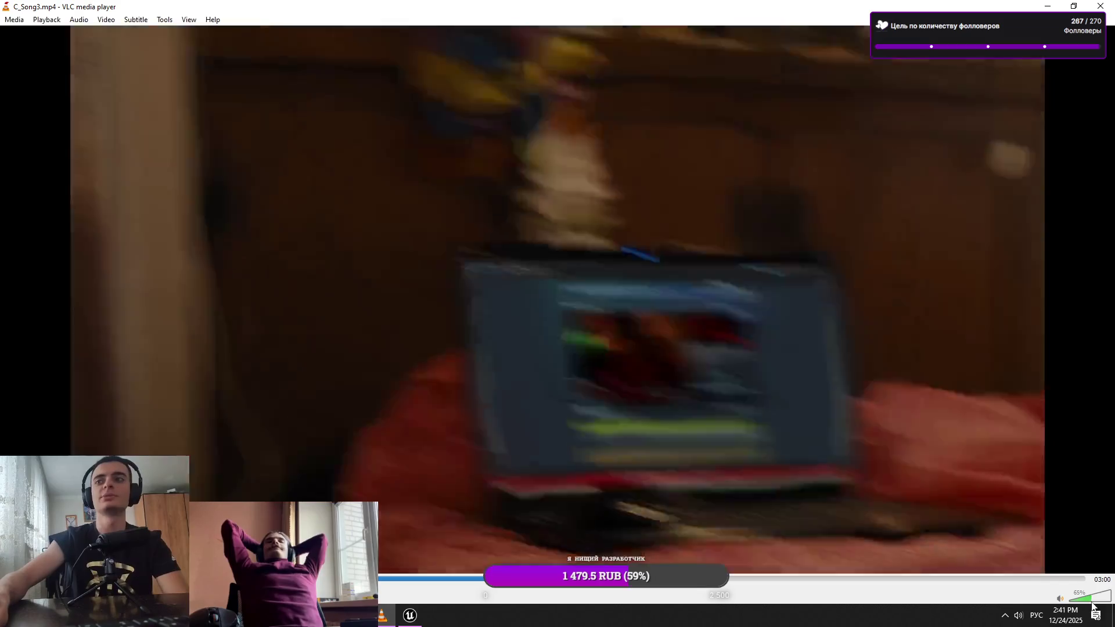
{"action": "left_click", "coordinate": [1090, 598]}
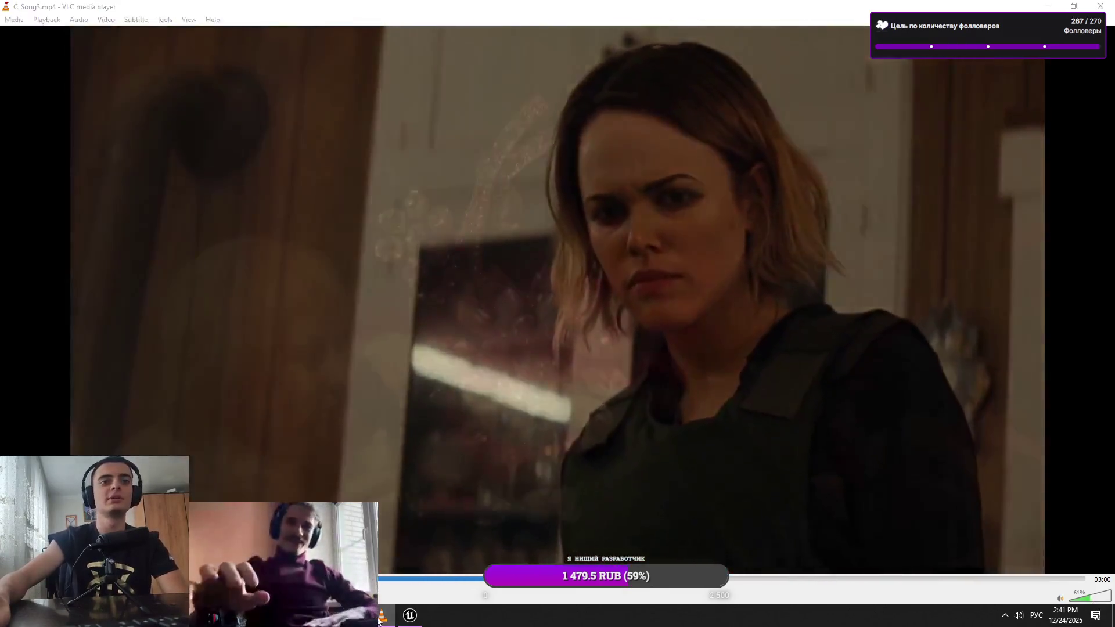
{"action": "left_click", "coordinate": [410, 616]}
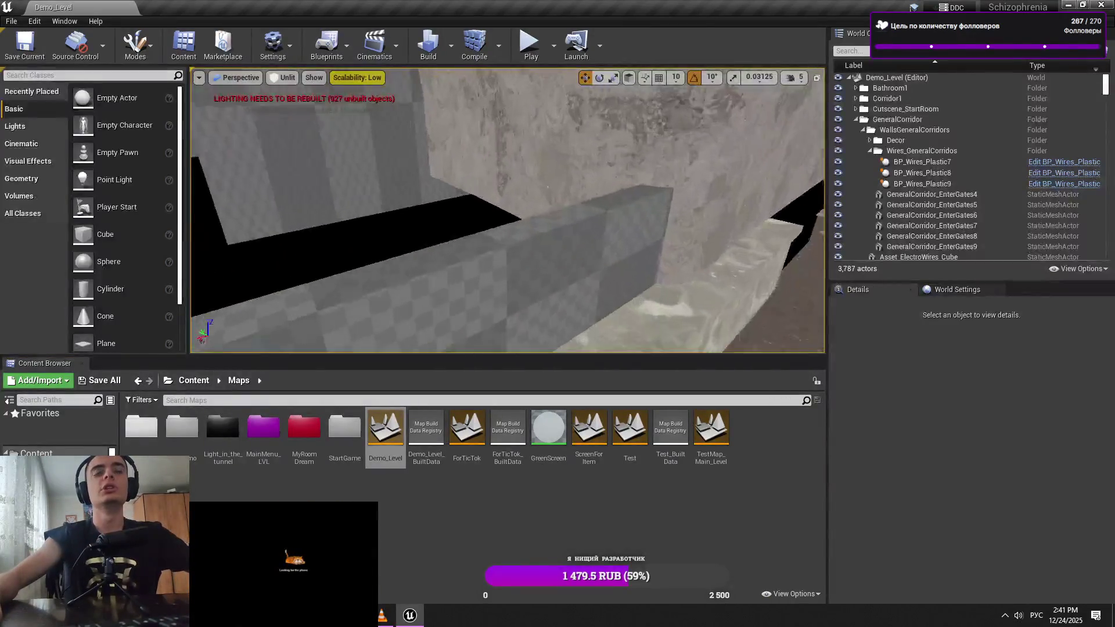
Delete Box Brush6, the checkered wall brush and Box Brush7, then minimize the editor
{"action": "left_click", "coordinate": [571, 299]}
{"action": "key", "text": "Delete"}
{"action": "left_click", "coordinate": [572, 302]}
{"action": "key", "text": "Delete"}
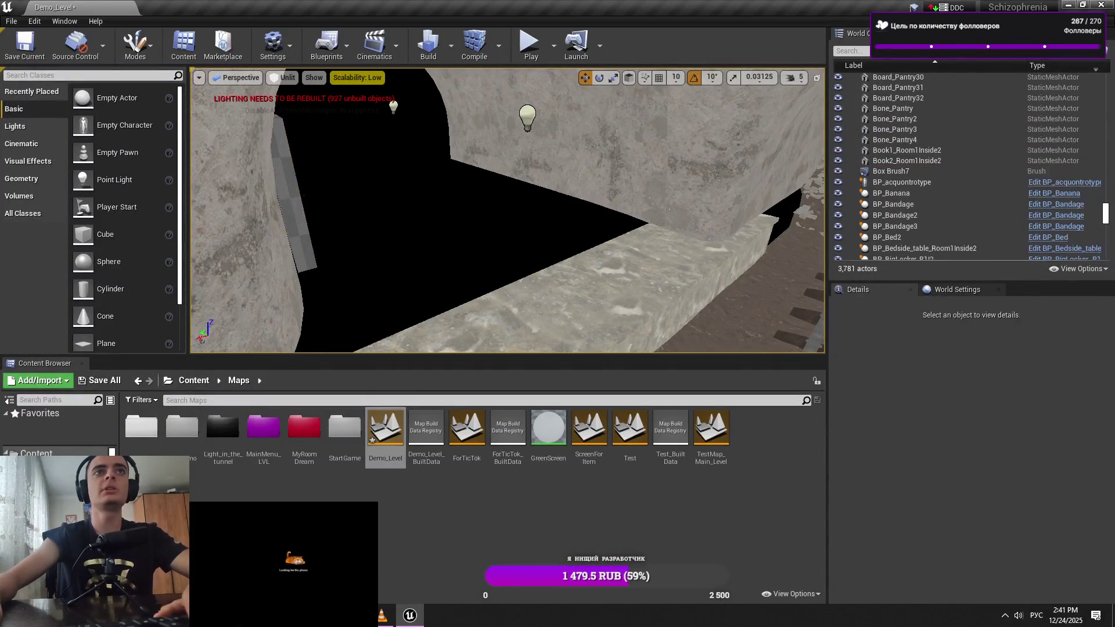
{"action": "left_click", "coordinate": [862, 172]}
{"action": "key", "text": "Delete"}
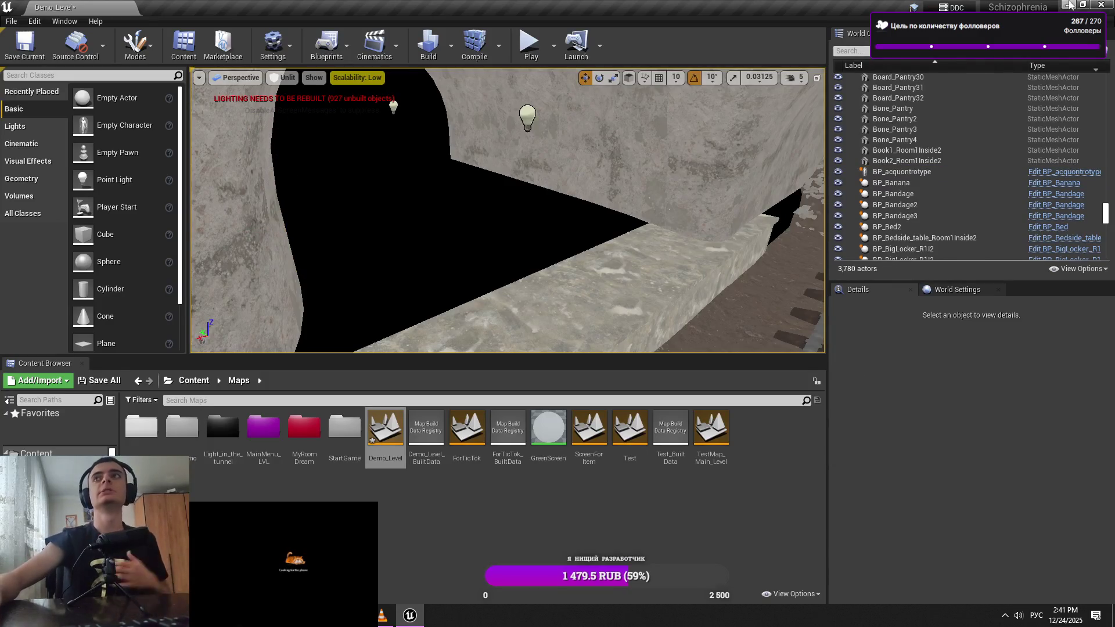
{"action": "left_click", "coordinate": [1068, 4]}
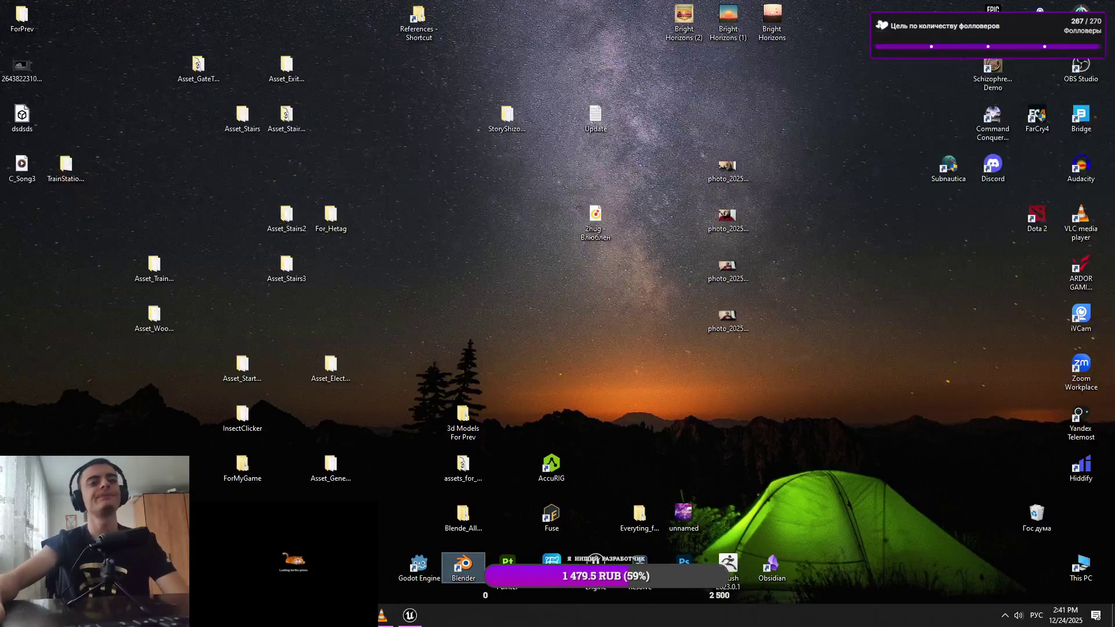
Launch Blender from its desktop shortcut and set the VLC volume to 46%
{"action": "double_click", "coordinate": [464, 567]}
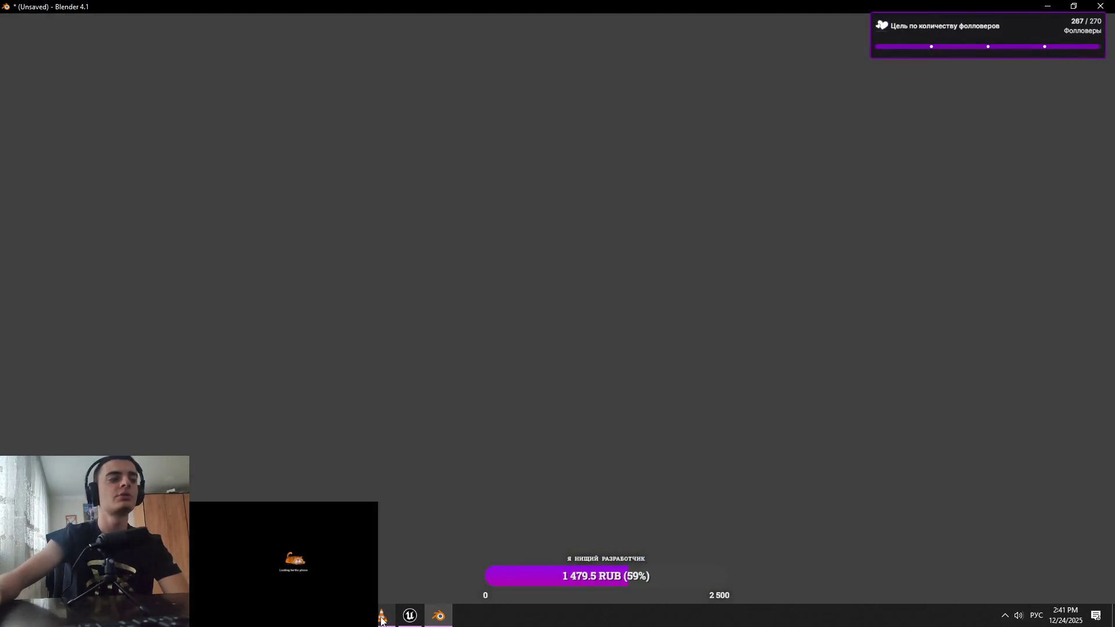
{"action": "left_click", "coordinate": [382, 619]}
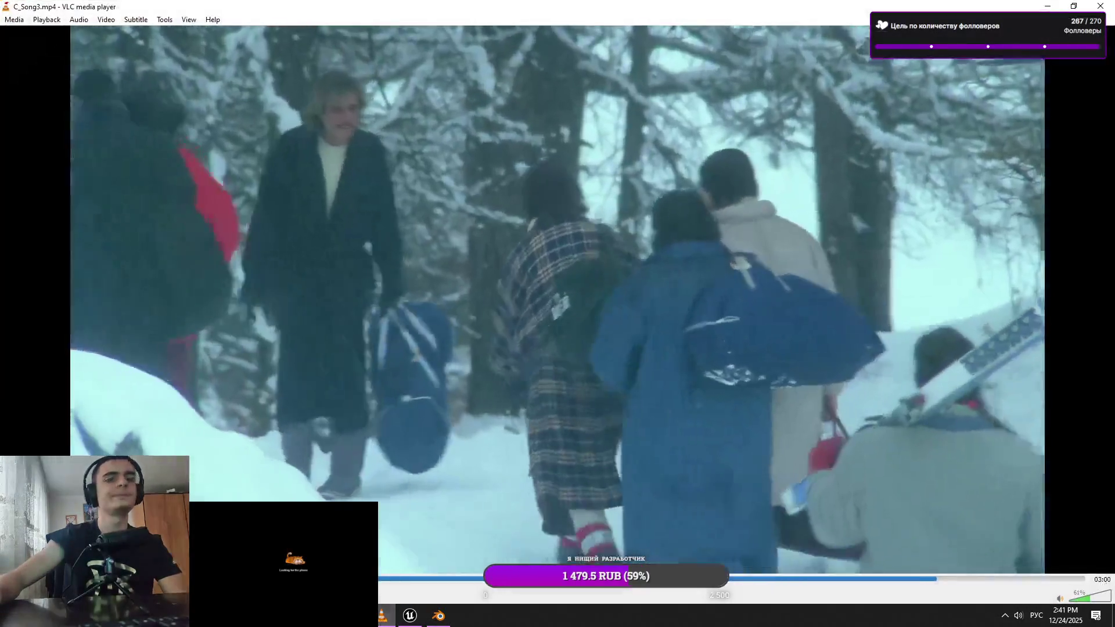
{"action": "scroll", "coordinate": [1084, 602], "scroll_direction": "up", "scroll_amount": 1}
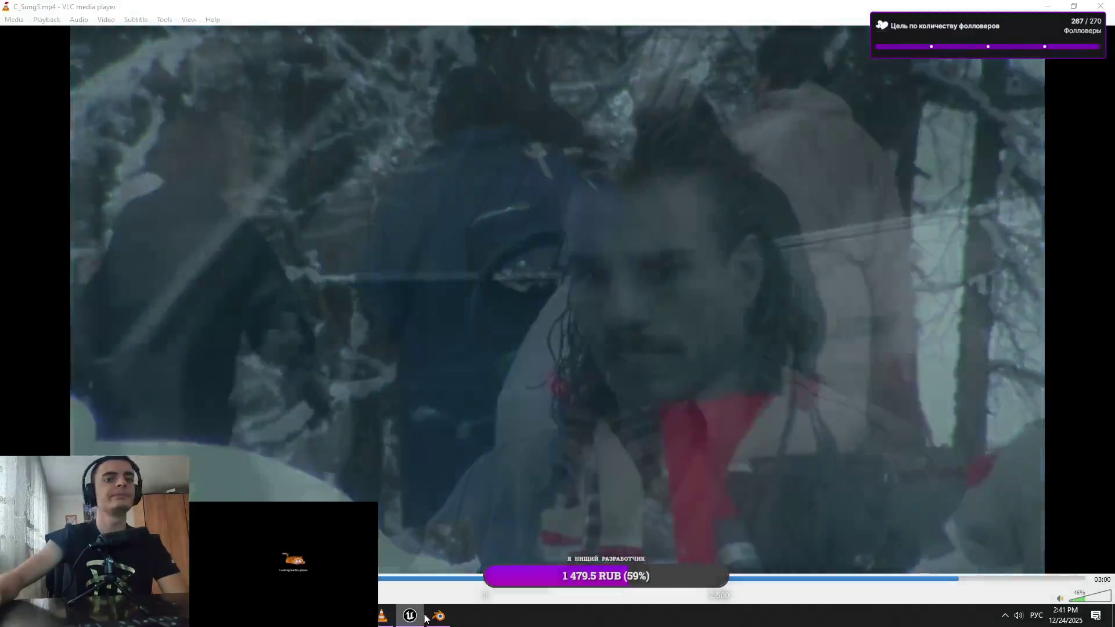
{"action": "left_click", "coordinate": [413, 612]}
Browse the Content Browser to Content > Assets > MainLVL > TrainStation > Location2
{"action": "mouse_move", "coordinate": [432, 621]}
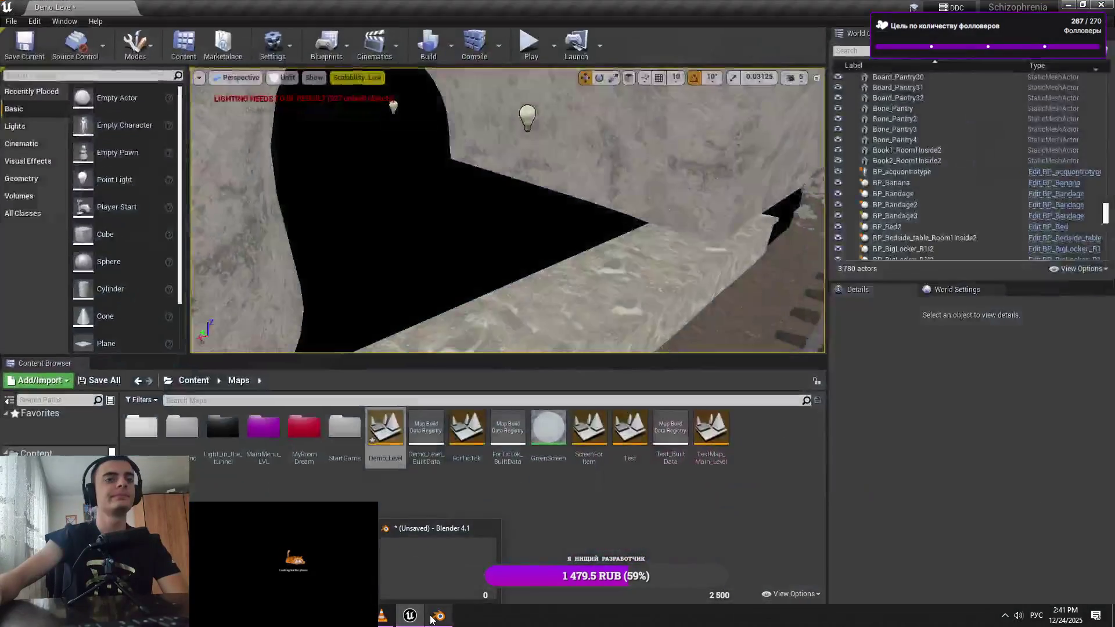
{"action": "left_click", "coordinate": [512, 500]}
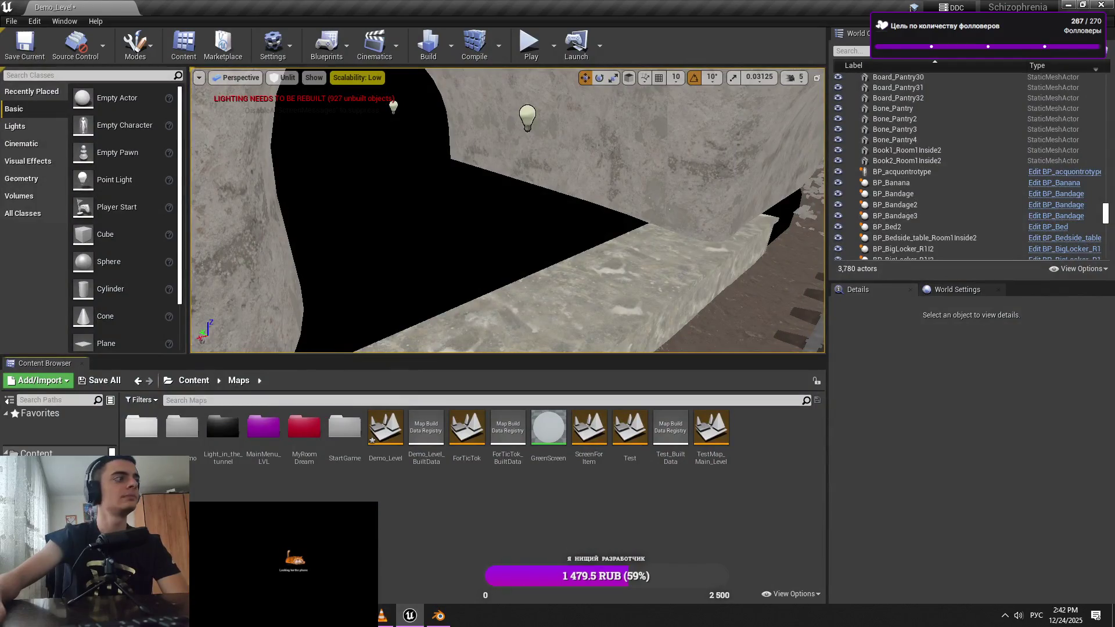
{"action": "mouse_move", "coordinate": [400, 615]}
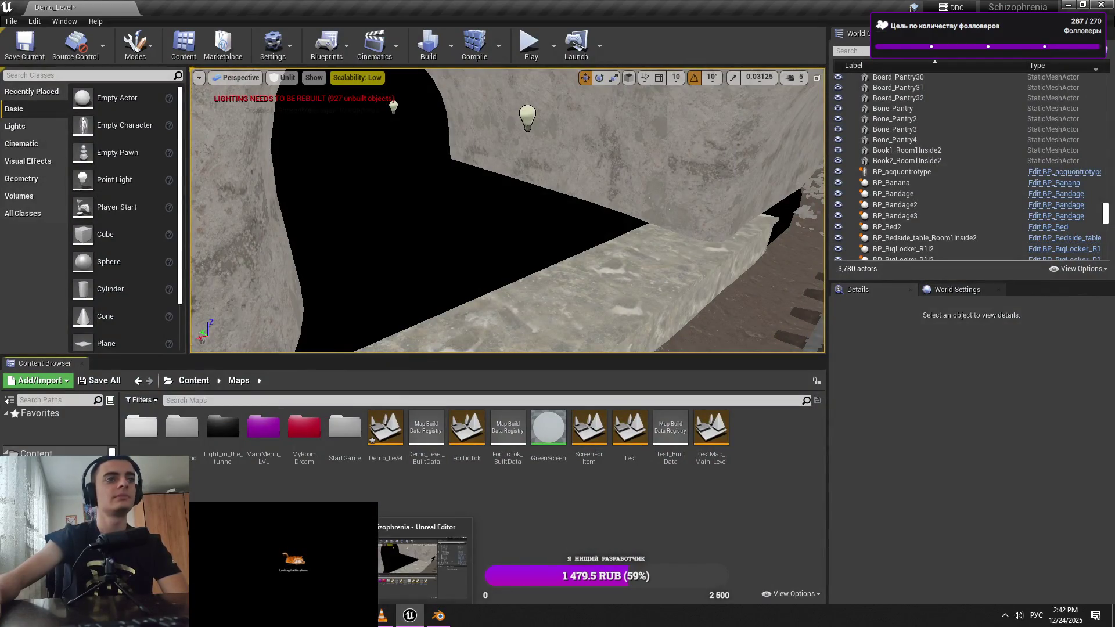
{"action": "left_click", "coordinate": [208, 385]}
{"action": "double_click", "coordinate": [177, 437]}
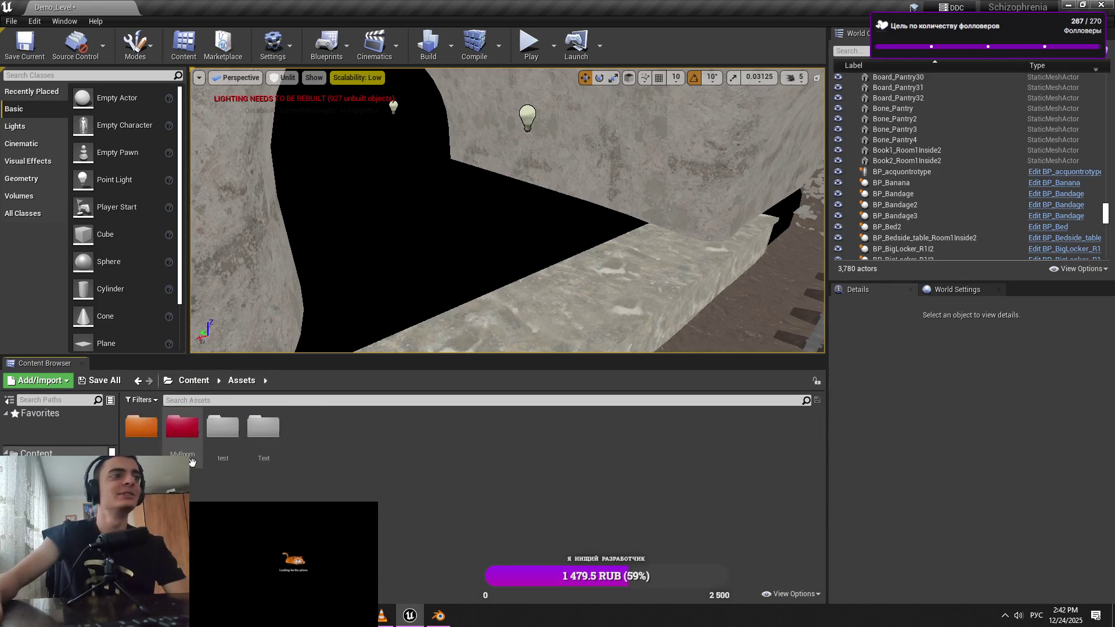
{"action": "double_click", "coordinate": [142, 429]}
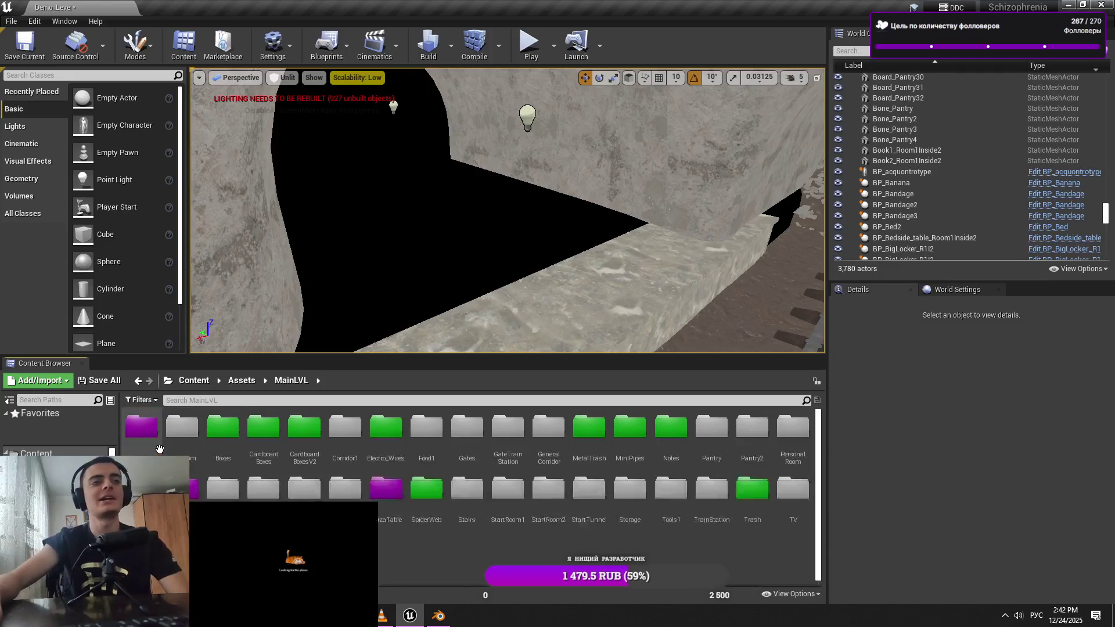
{"action": "double_click", "coordinate": [709, 521]}
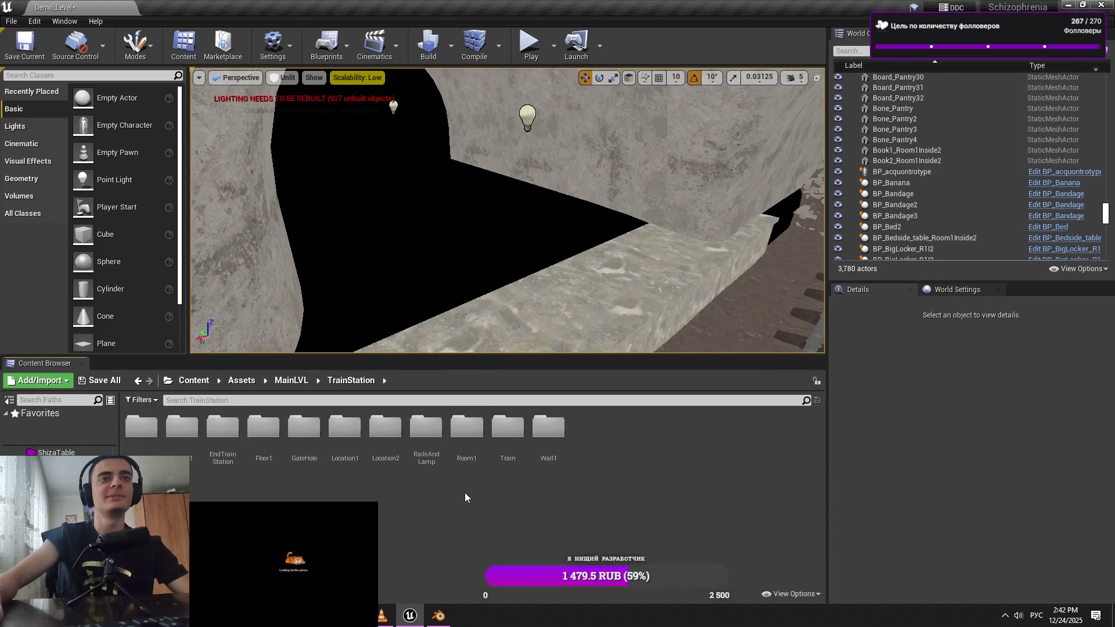
{"action": "double_click", "coordinate": [371, 455]}
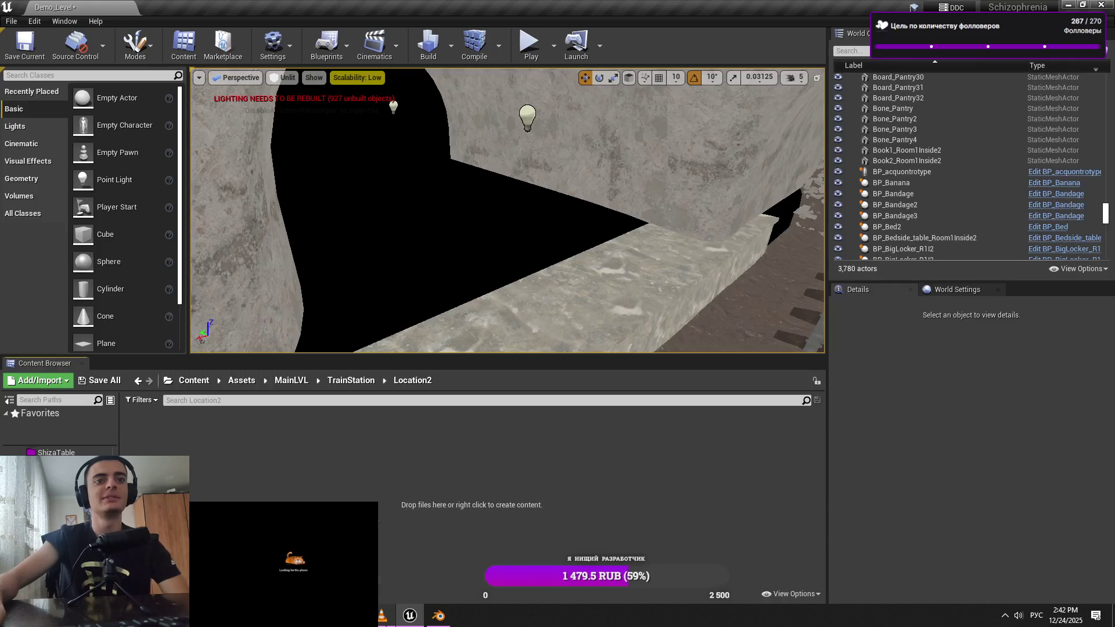
Minimize VLC and Blender, then open the TrainStation_Location2 folder from the desktop
{"action": "left_click", "coordinate": [381, 616]}
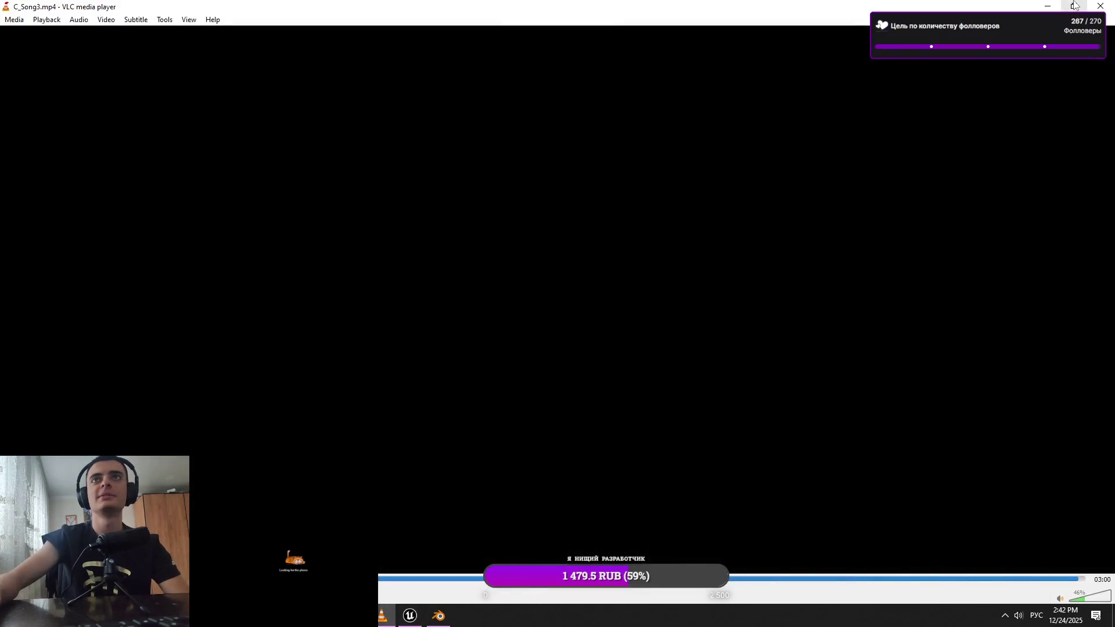
{"action": "left_click", "coordinate": [1049, 5]}
{"action": "left_click", "coordinate": [348, 119]}
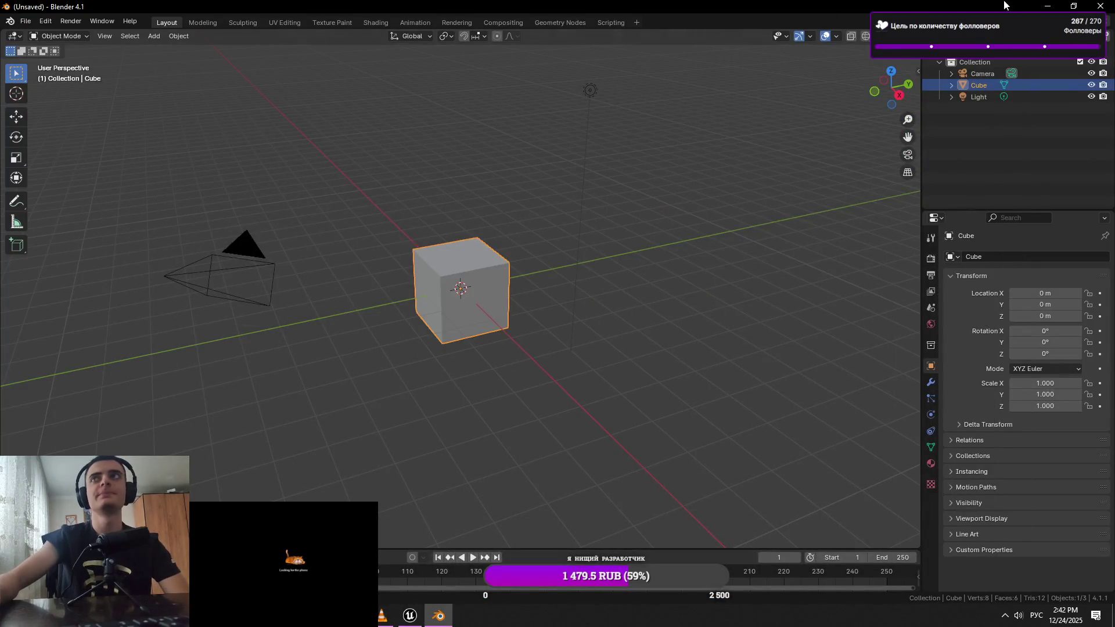
{"action": "left_click", "coordinate": [1047, 6]}
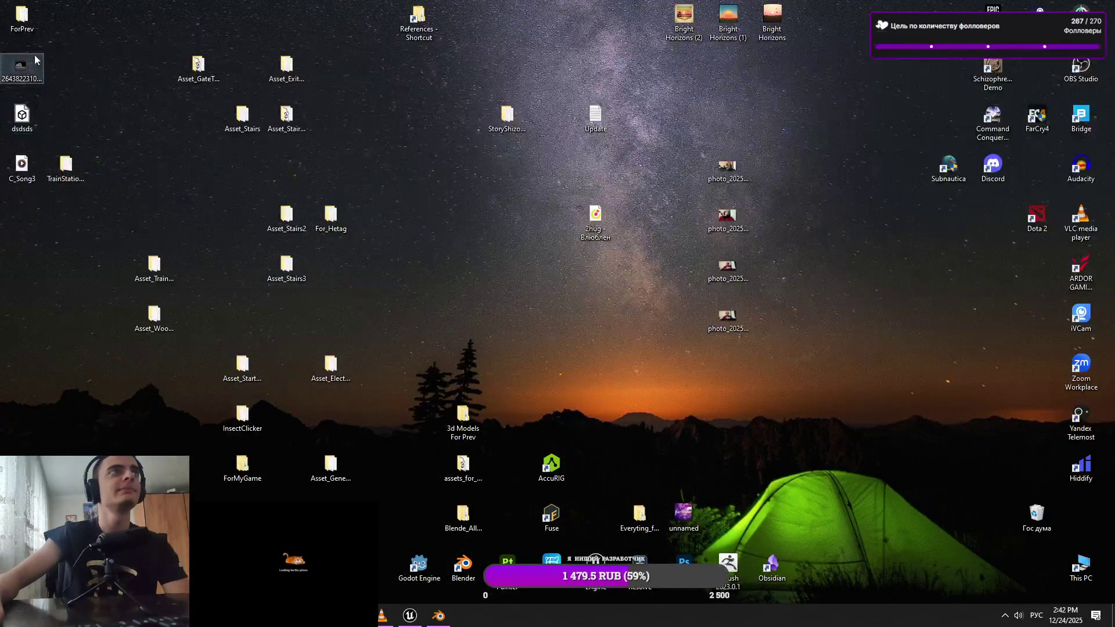
{"action": "double_click", "coordinate": [57, 169]}
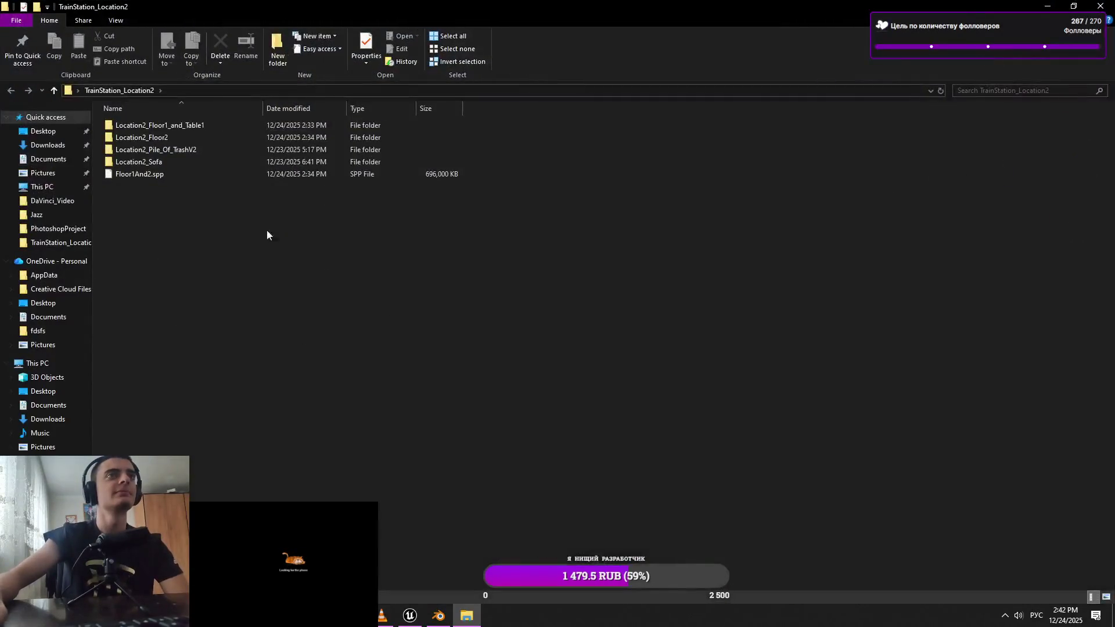
Drag the Location2_Floor1_and_Table1 FBX into Location2, accept the import options, then cancel the import
{"action": "double_click", "coordinate": [200, 124]}
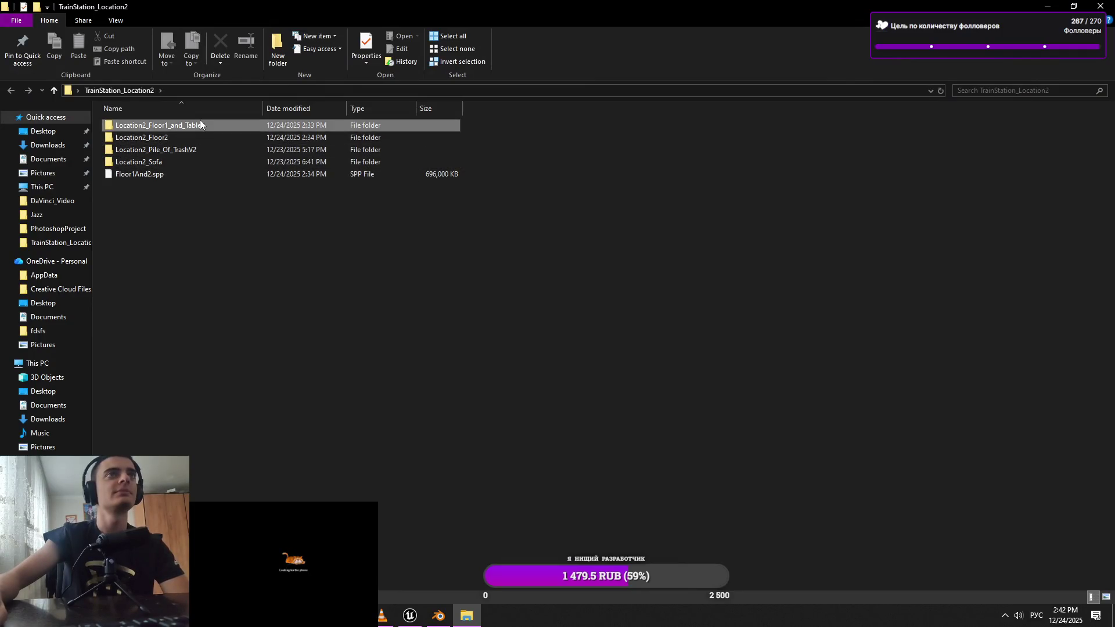
{"action": "mouse_move", "coordinate": [321, 139]}
{"action": "left_mouse_down"}
{"action": "mouse_move", "coordinate": [441, 593]}
{"action": "mouse_move", "coordinate": [440, 619]}
{"action": "mouse_move", "coordinate": [377, 617]}
{"action": "mouse_move", "coordinate": [443, 616]}
{"action": "mouse_move", "coordinate": [413, 616]}
{"action": "mouse_move", "coordinate": [440, 484]}
{"action": "left_mouse_up"}
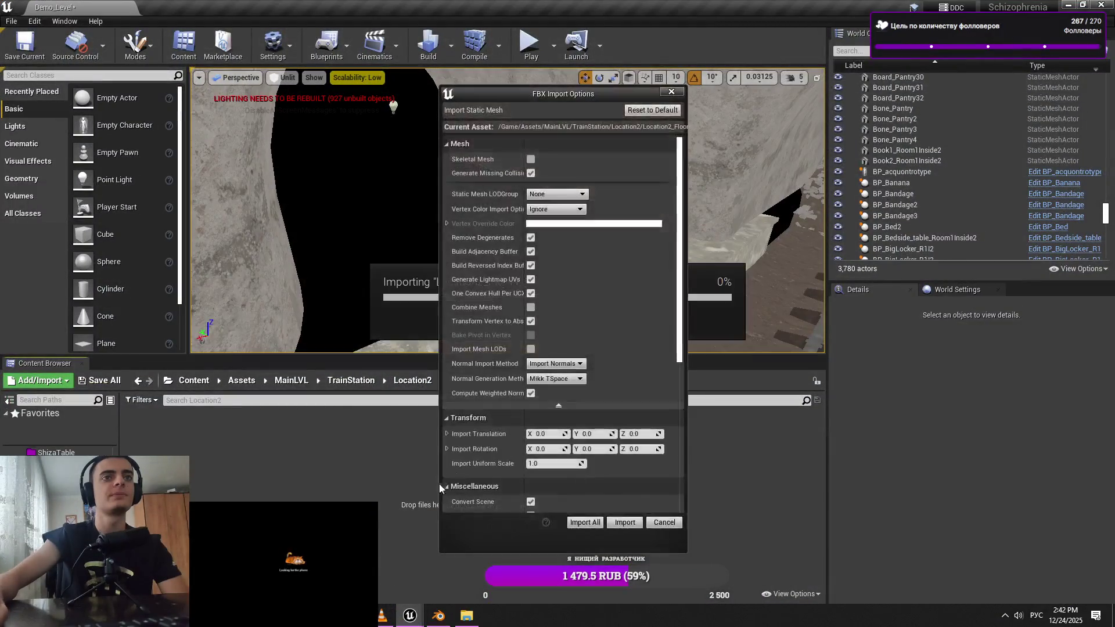
{"action": "mouse_move", "coordinate": [642, 98]}
{"action": "left_mouse_down"}
{"action": "mouse_move", "coordinate": [1036, 182]}
{"action": "mouse_move", "coordinate": [732, 148]}
{"action": "left_mouse_up"}
{"action": "key", "text": "Return"}
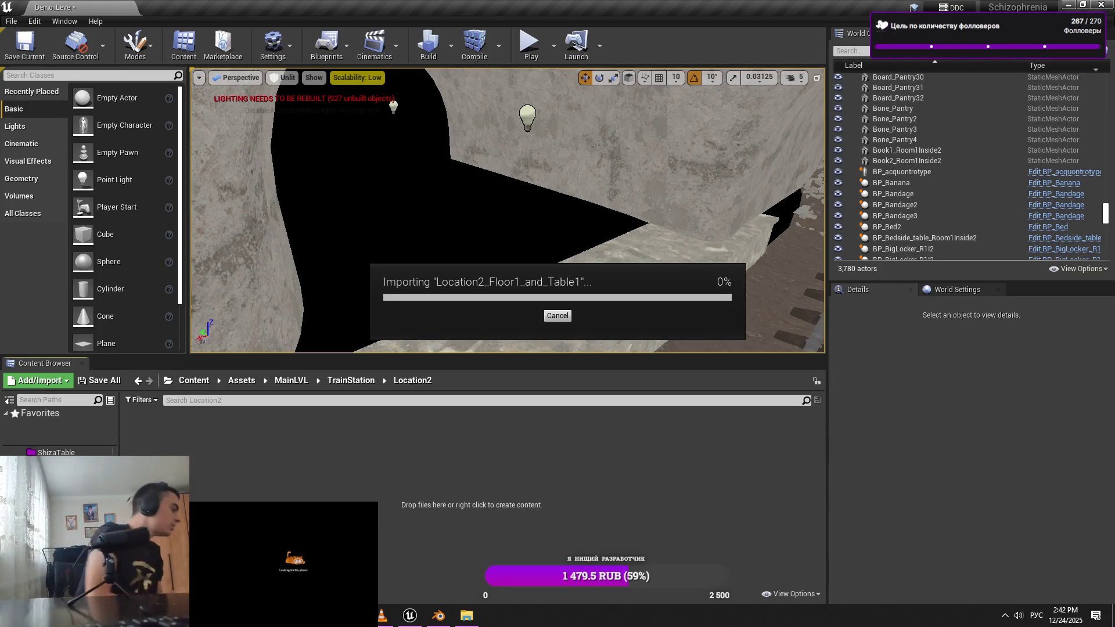
{"action": "key", "text": "Escape"}
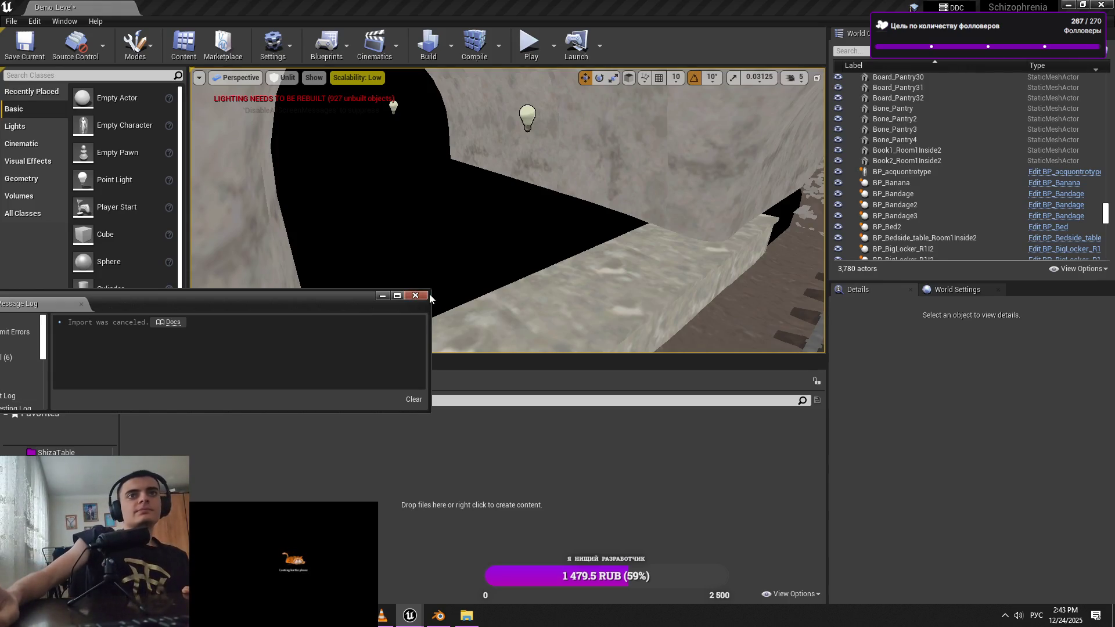
{"action": "left_click", "coordinate": [415, 296]}
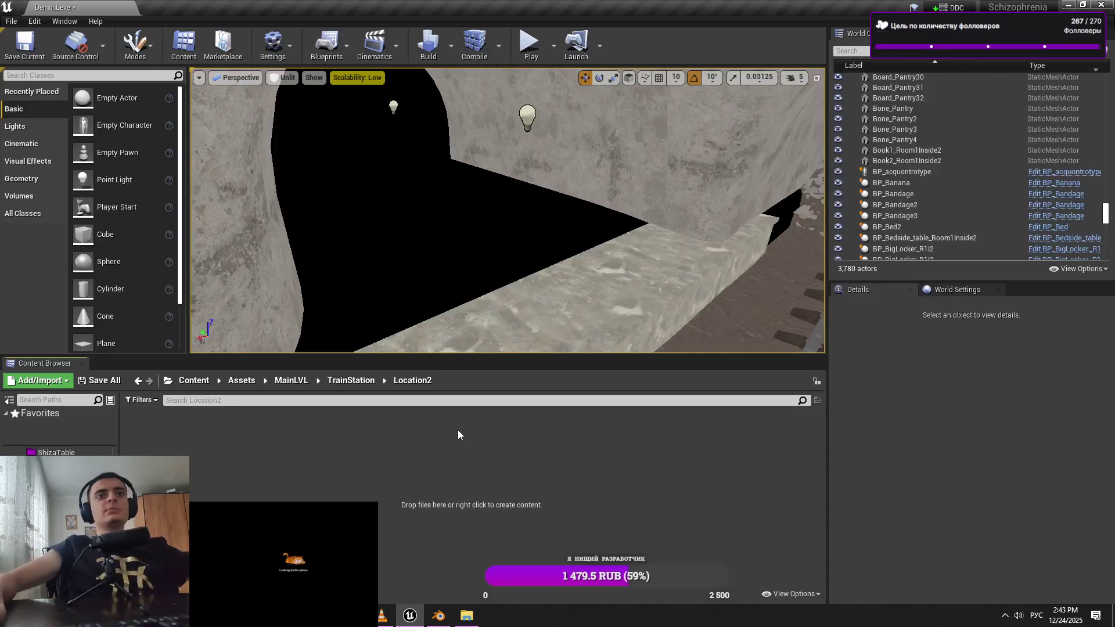
Copy the Location2_Floor1_and_Table1 folder name from File Explorer's rename field
{"action": "right_click", "coordinate": [452, 446]}
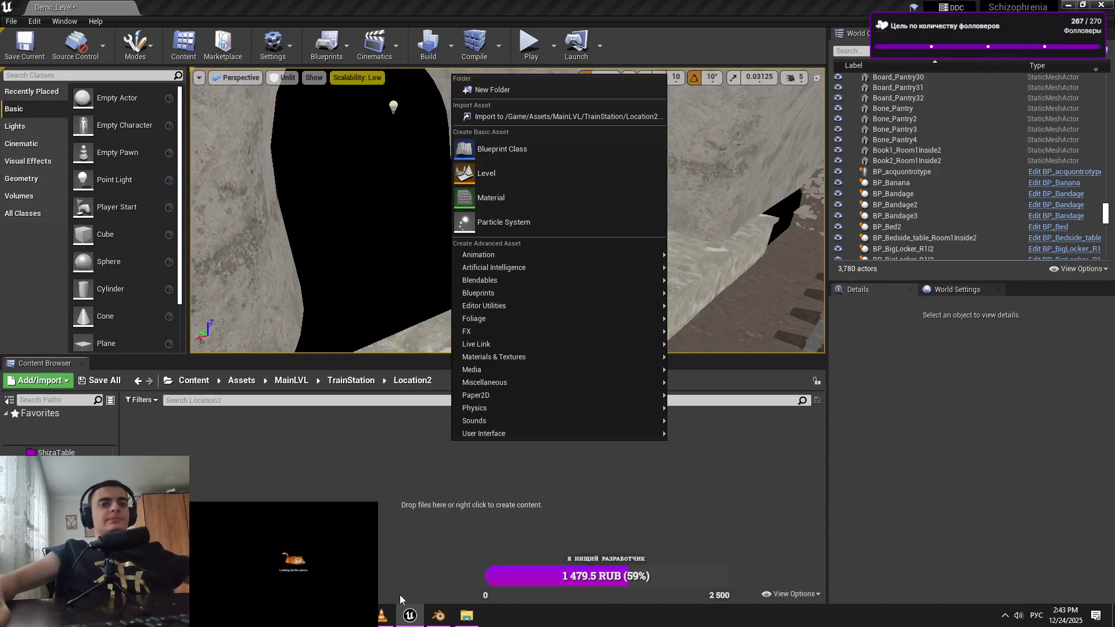
{"action": "left_click", "coordinate": [470, 620]}
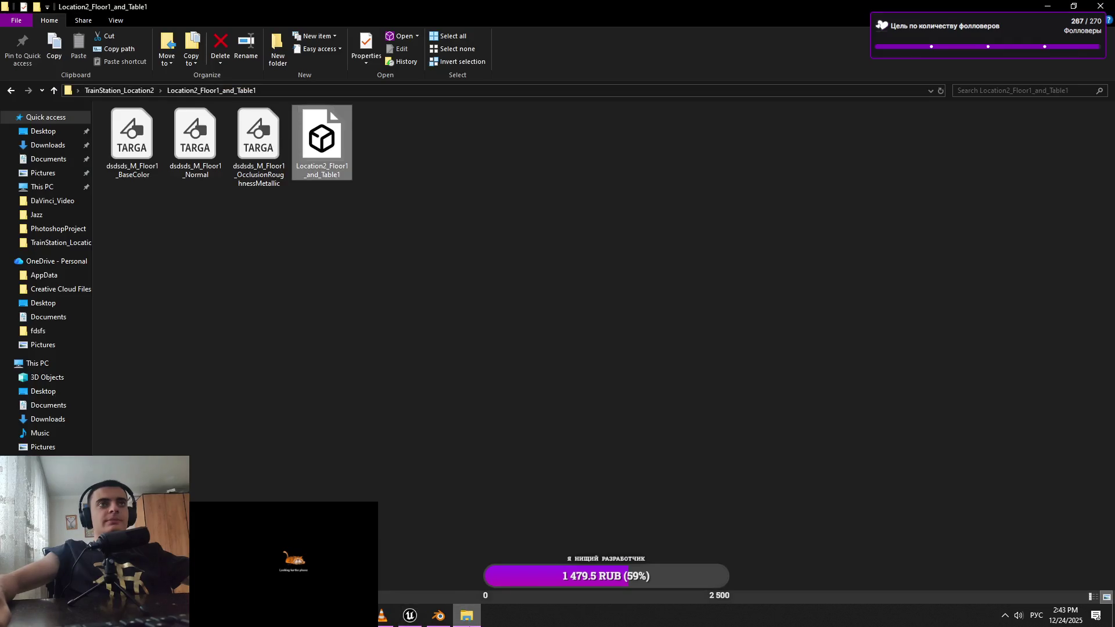
{"action": "left_click", "coordinate": [119, 90]}
{"action": "right_click", "coordinate": [165, 127]}
{"action": "left_click", "coordinate": [249, 445]}
{"action": "left_click", "coordinate": [383, 617]}
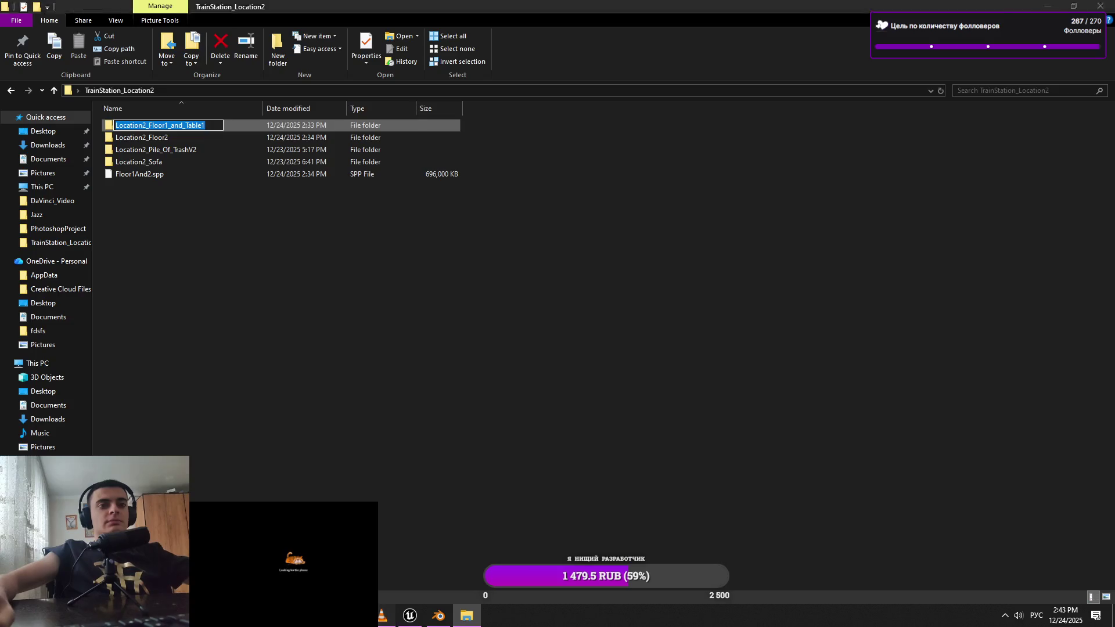
{"action": "left_click", "coordinate": [410, 616]}
Create a new folder in Location2 named Location2_Floor1_and_Table1
{"action": "right_click", "coordinate": [360, 453]}
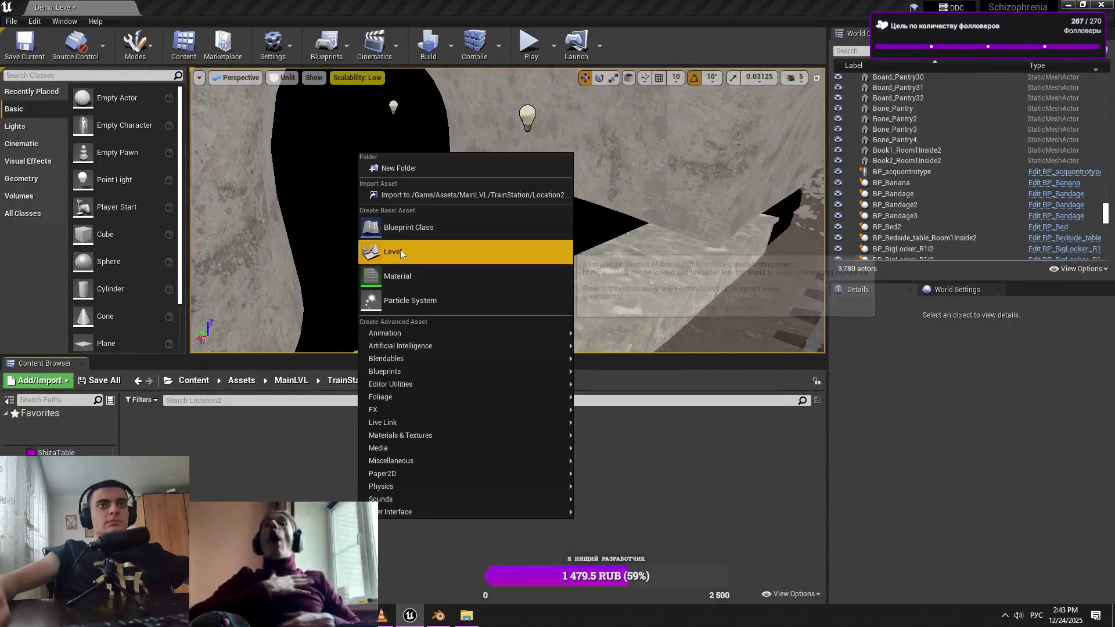
{"action": "left_click", "coordinate": [408, 172]}
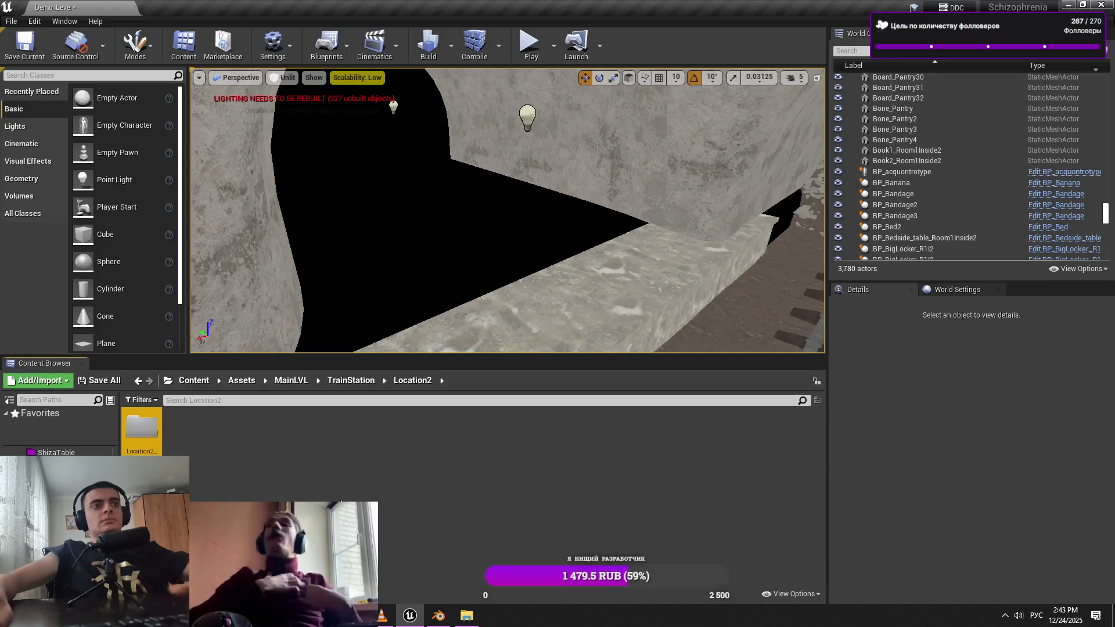
{"action": "left_click", "coordinate": [456, 620]}
{"action": "right_click", "coordinate": [195, 139]}
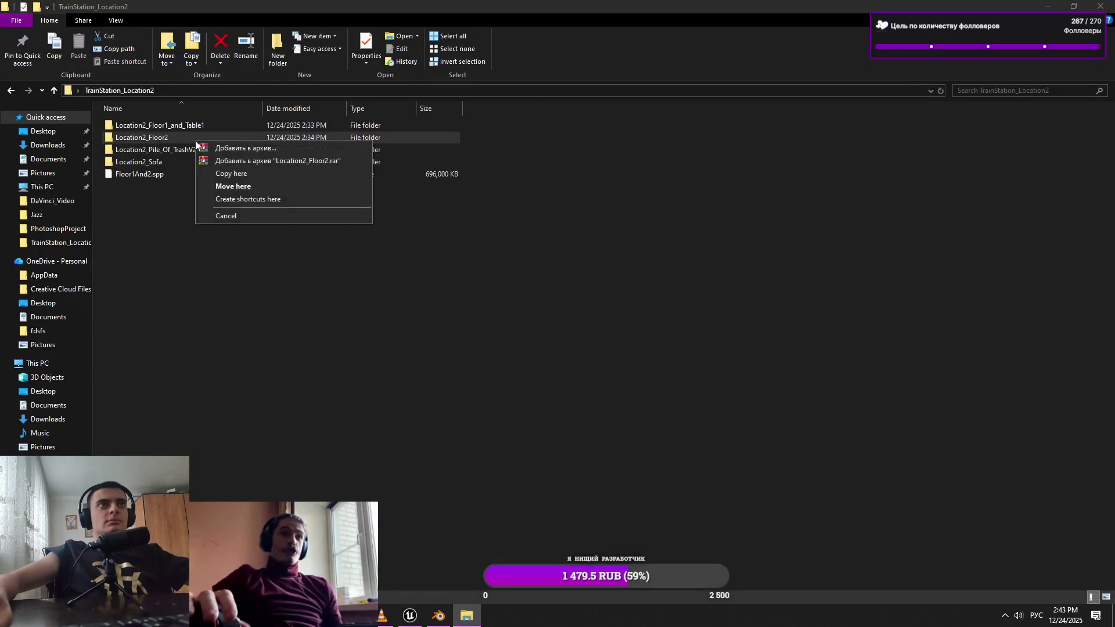
{"action": "left_click", "coordinate": [428, 422]}
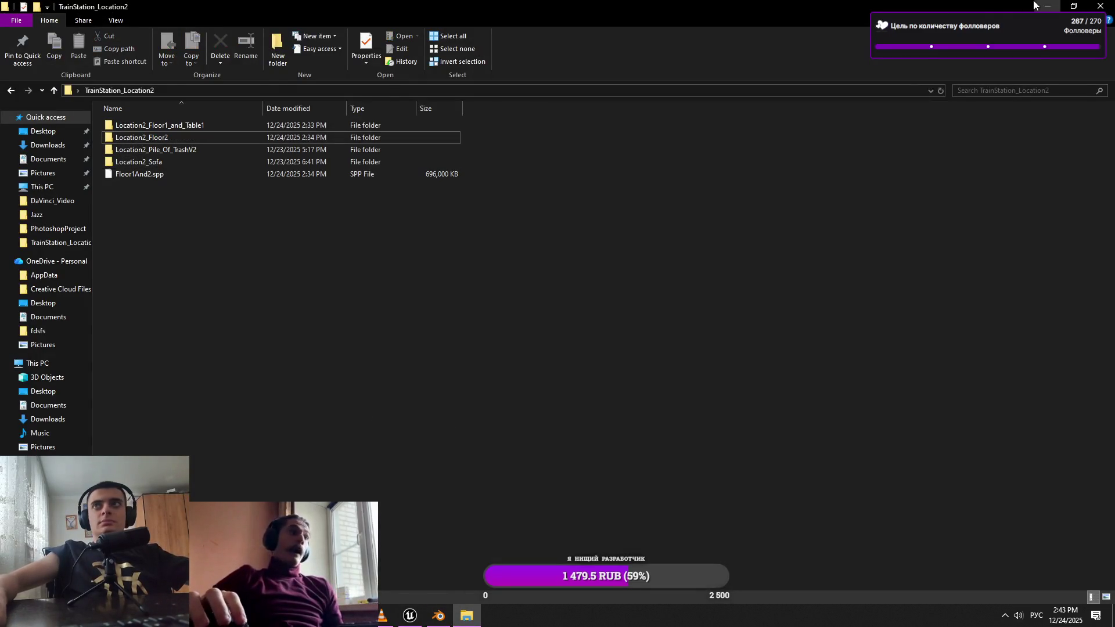
{"action": "key", "text": "alt+Tab"}
{"action": "right_click", "coordinate": [517, 440]}
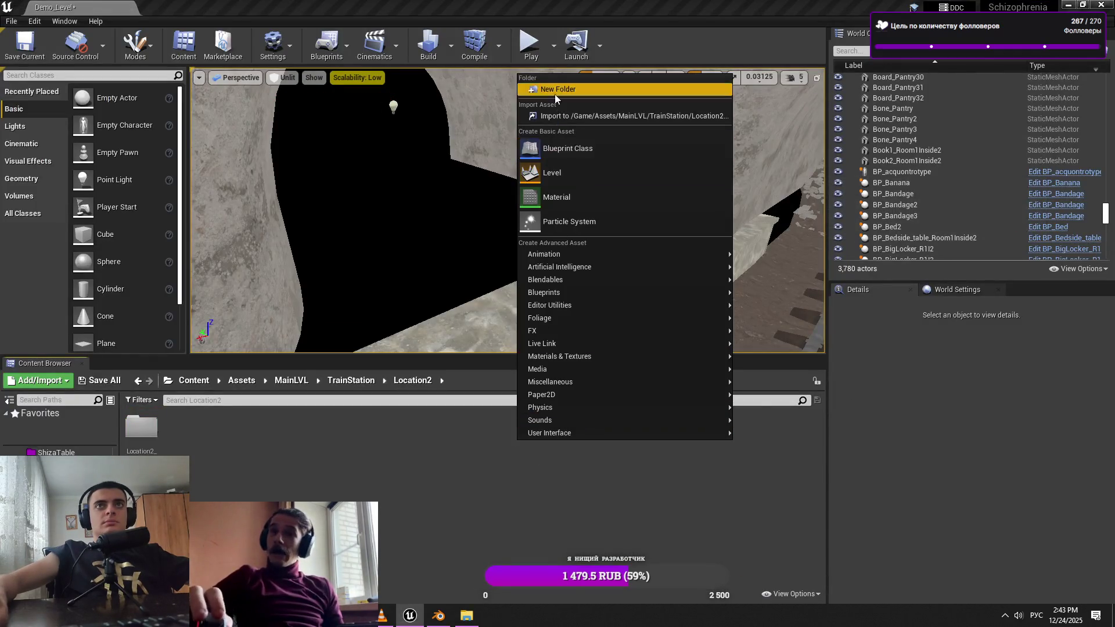
{"action": "left_click", "coordinate": [556, 92]}
{"action": "key", "text": "Return"}
Import the Location2_Floor1_and_Table1 FBX mesh into the new folder, dismissing the smoothing-group warning
{"action": "double_click", "coordinate": [142, 428]}
{"action": "key", "text": "alt+Tab"}
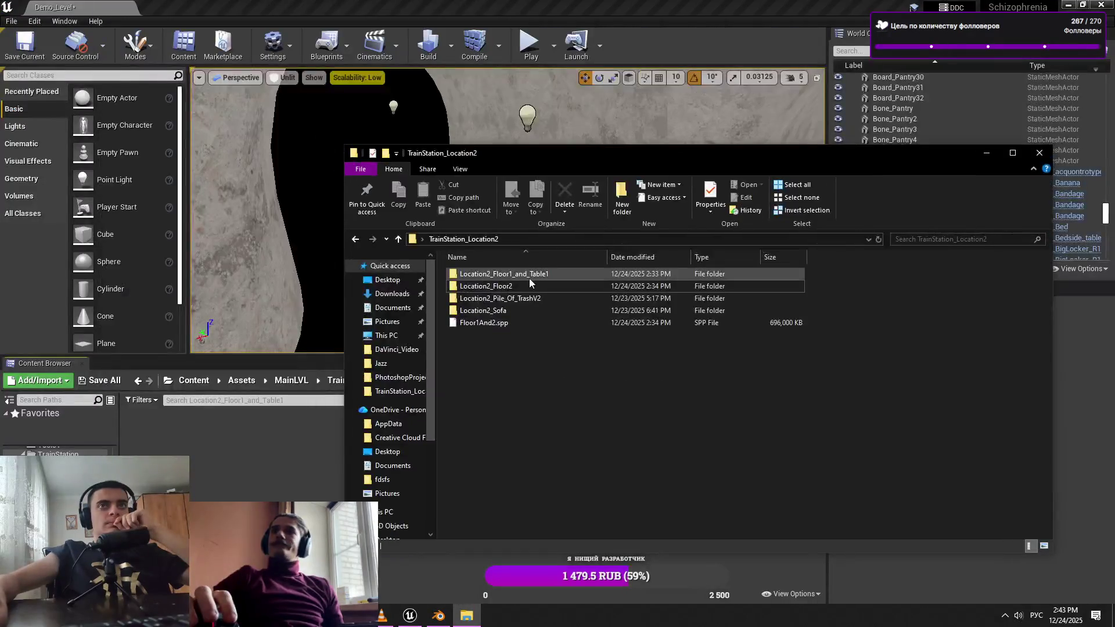
{"action": "double_click", "coordinate": [529, 278]}
{"action": "left_click_drag", "start_coordinate": [706, 407], "coordinate": [681, 331]}
{"action": "left_click_drag", "start_coordinate": [404, 481], "coordinate": [224, 461]}
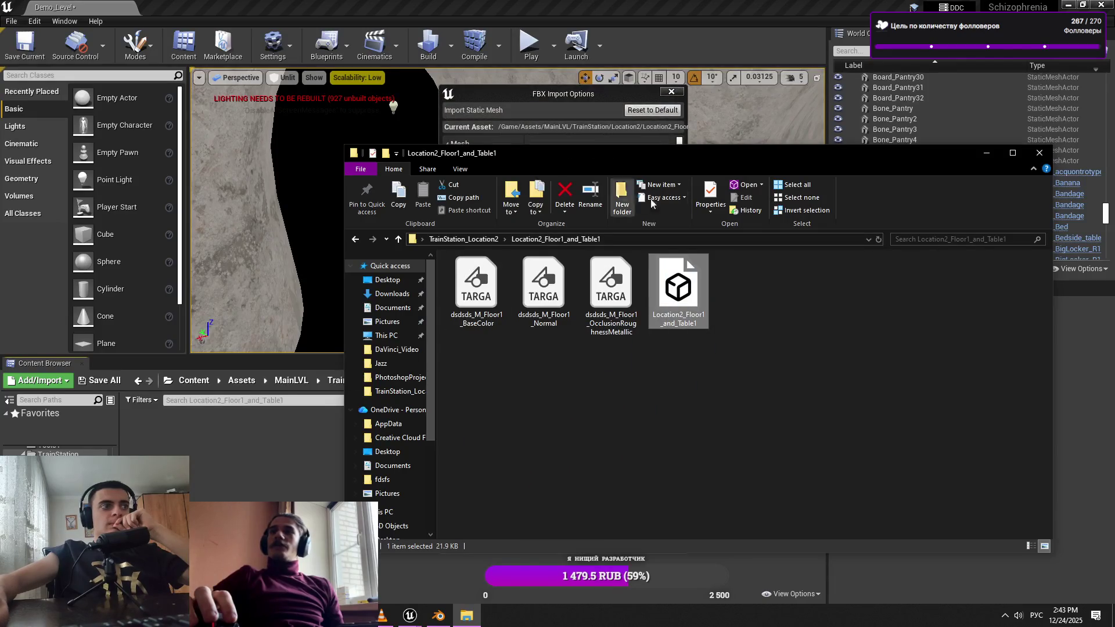
{"action": "left_click", "coordinate": [608, 102]}
{"action": "left_click", "coordinate": [622, 504]}
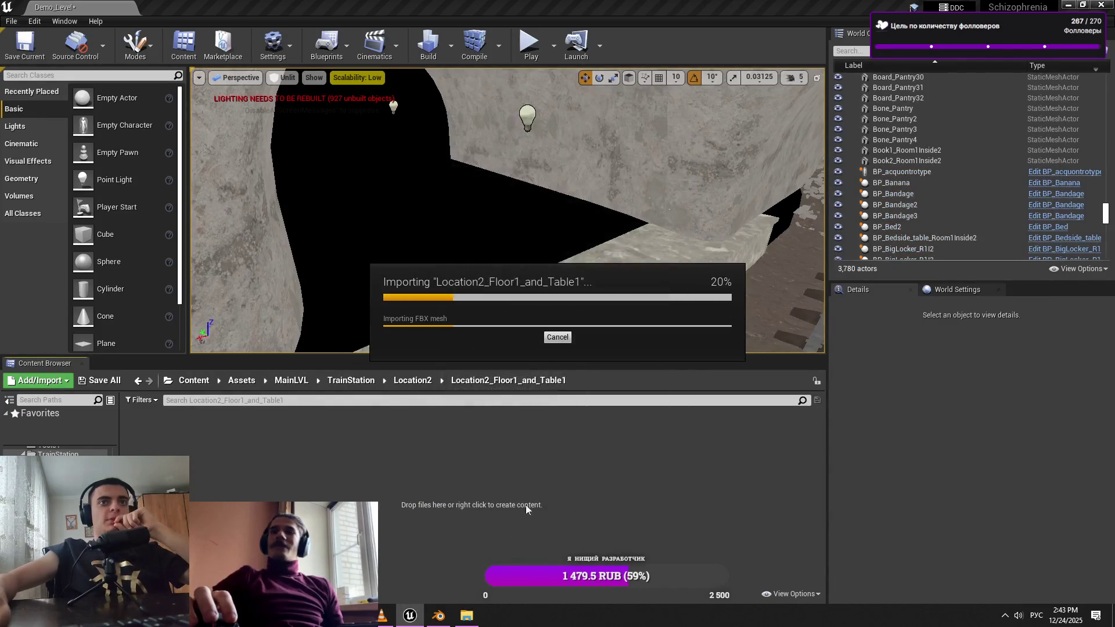
{"action": "left_click", "coordinate": [426, 301]}
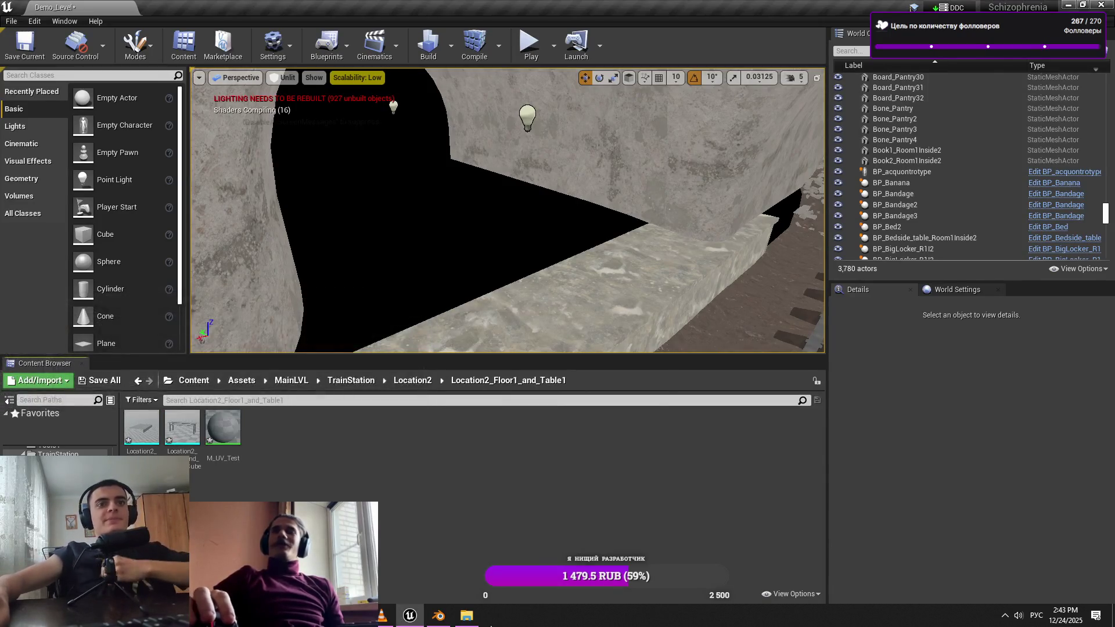
Import the three TARGA floor textures and open the M_UV_Test material
{"action": "key", "text": "alt+Tab"}
{"action": "mouse_move", "coordinate": [594, 382]}
{"action": "left_mouse_down"}
{"action": "mouse_move", "coordinate": [453, 259]}
{"action": "mouse_move", "coordinate": [508, 289]}
{"action": "mouse_move", "coordinate": [459, 273]}
{"action": "left_mouse_up"}
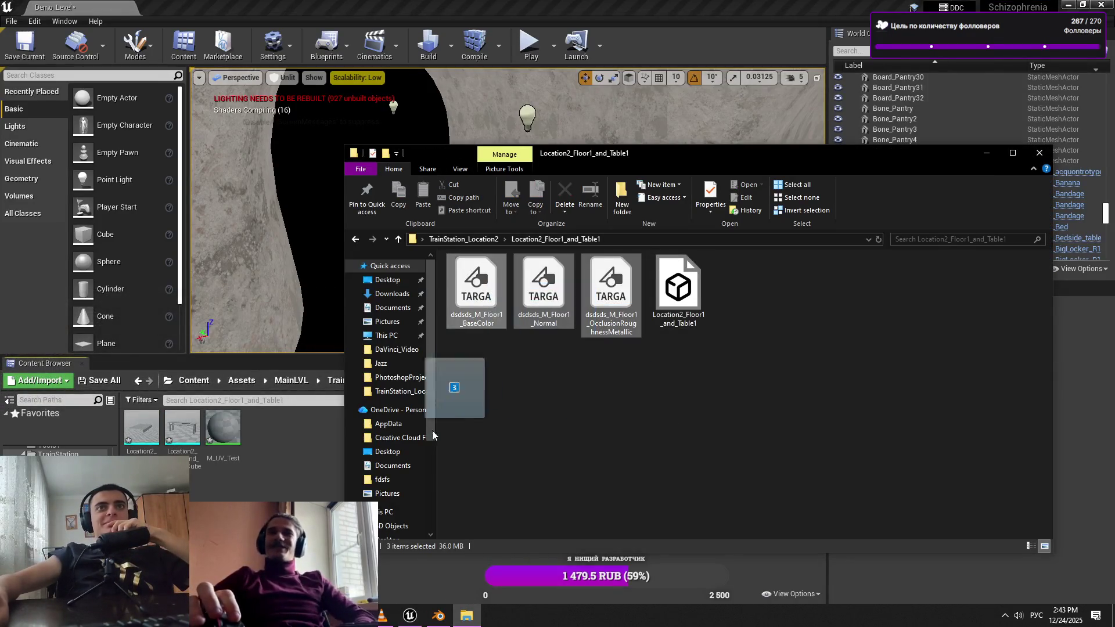
{"action": "left_click_drag", "start_coordinate": [544, 290], "coordinate": [273, 442]}
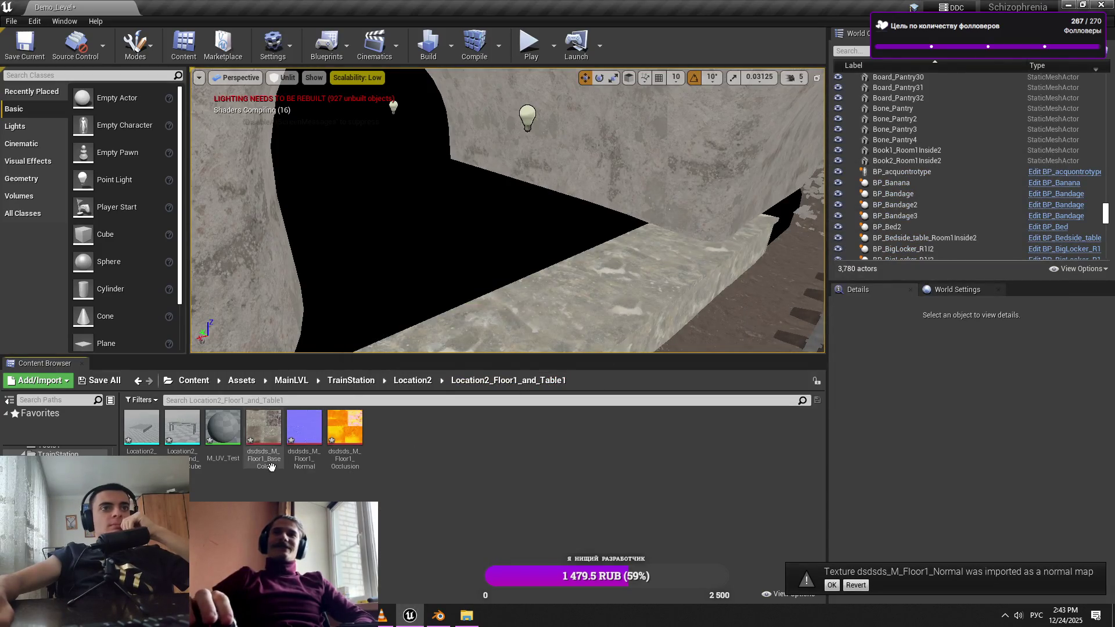
{"action": "double_click", "coordinate": [229, 447]}
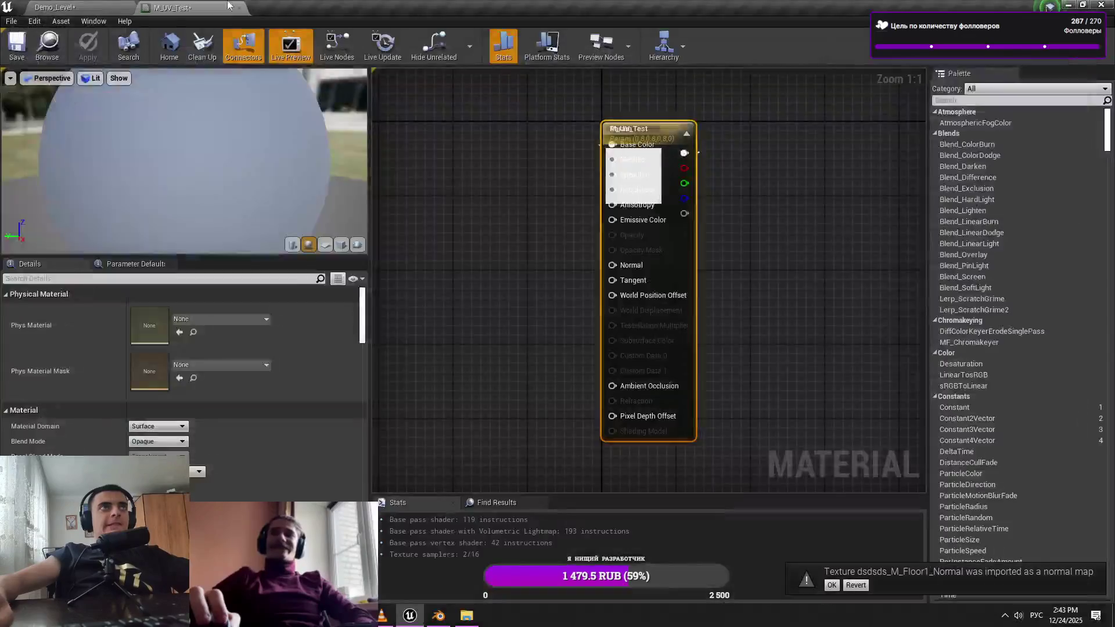
Drop the three imported floor textures into the M_UV_Test material graph
{"action": "left_click", "coordinate": [55, 7]}
{"action": "double_click", "coordinate": [346, 432]}
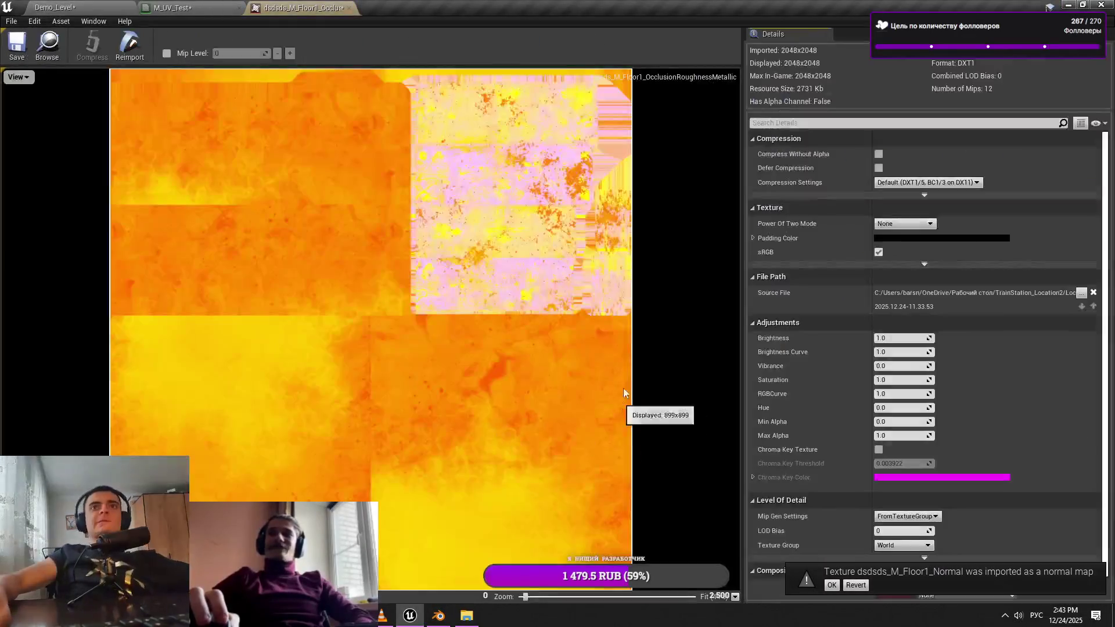
{"action": "left_click", "coordinate": [37, 6]}
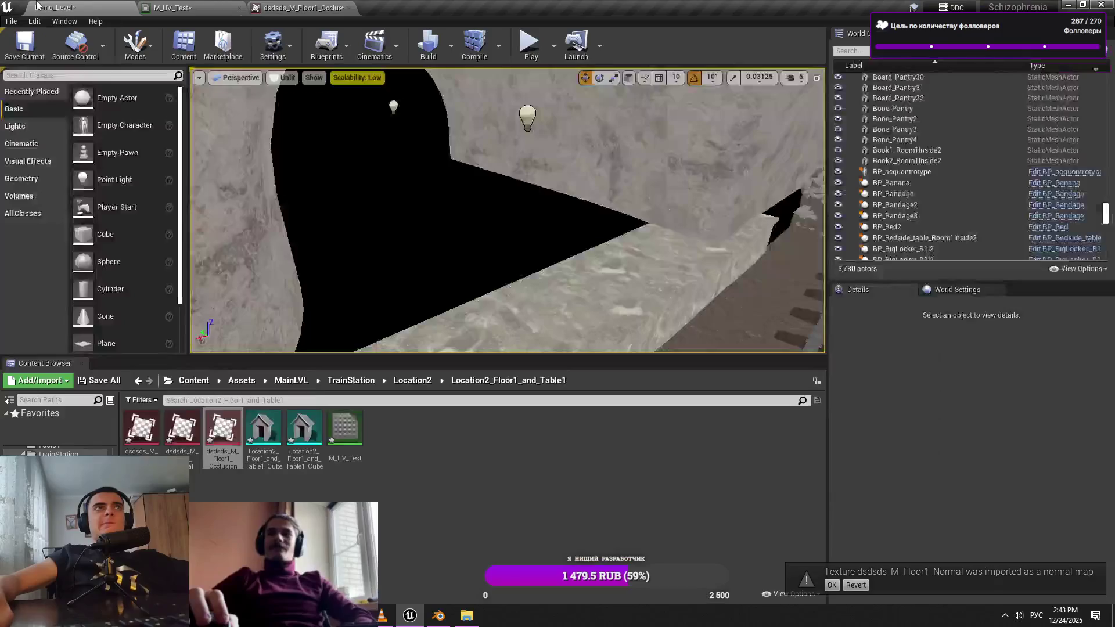
{"action": "left_click", "coordinate": [150, 446], "text": "shift"}
{"action": "mouse_move", "coordinate": [150, 446]}
{"action": "left_mouse_down"}
{"action": "mouse_move", "coordinate": [168, 232]}
{"action": "mouse_move", "coordinate": [164, 3]}
{"action": "mouse_move", "coordinate": [400, 200]}
{"action": "left_mouse_up"}
{"action": "left_click", "coordinate": [636, 154]}
Delete the stray Param node and arrange the result and texture nodes in a column
{"action": "key", "text": "Delete"}
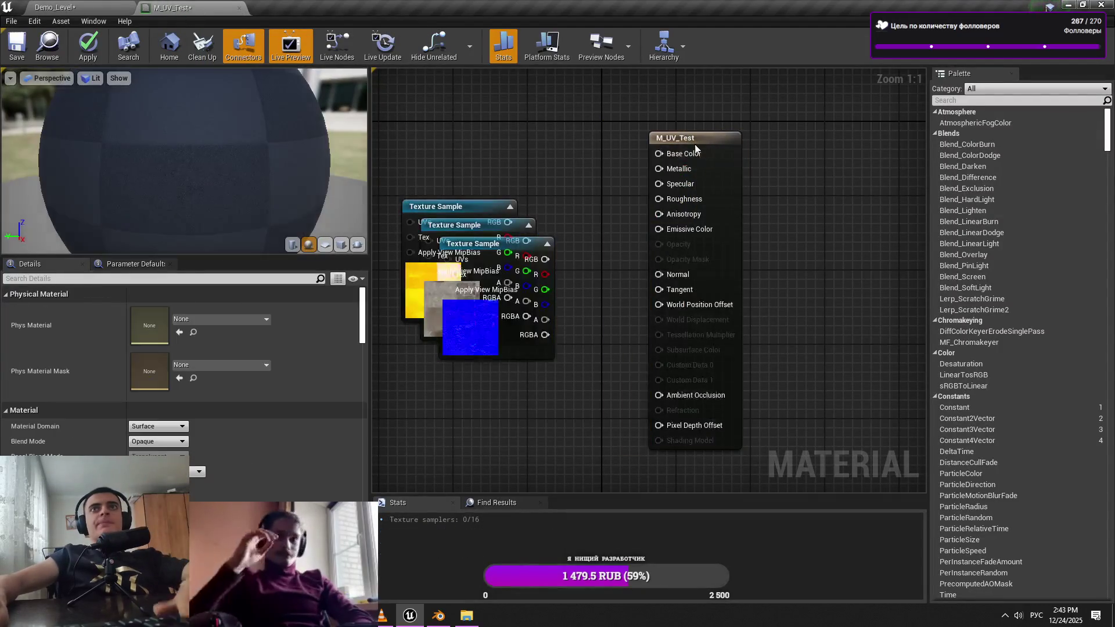
{"action": "left_click", "coordinate": [679, 139]}
{"action": "left_click_drag", "start_coordinate": [680, 142], "coordinate": [635, 133]}
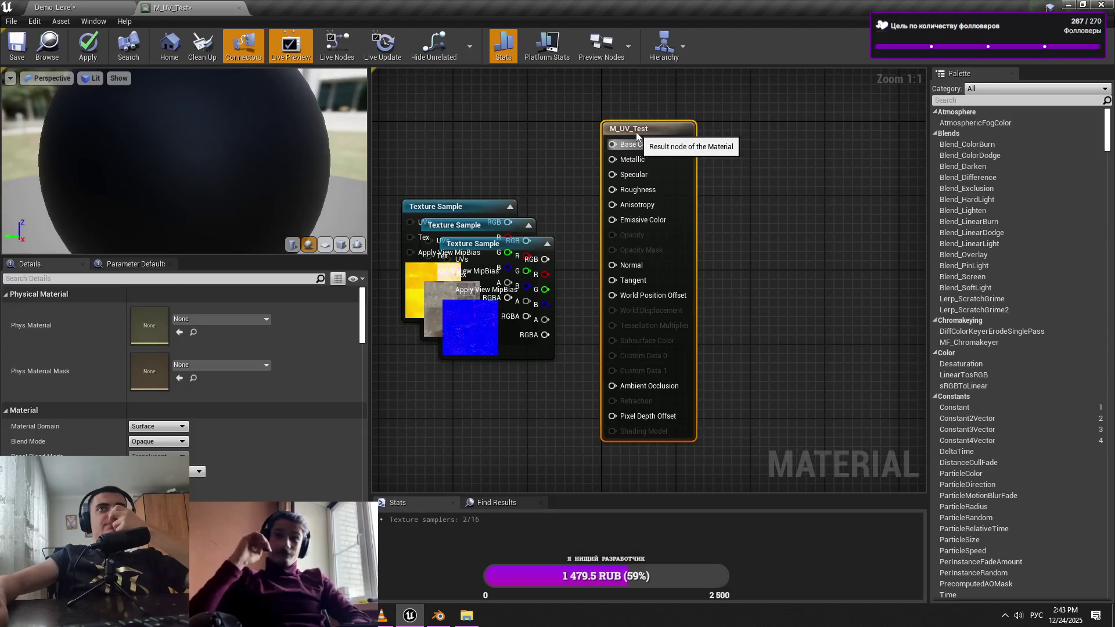
{"action": "mouse_move", "coordinate": [446, 299]}
{"action": "left_mouse_down"}
{"action": "mouse_move", "coordinate": [461, 250]}
{"action": "mouse_move", "coordinate": [461, 352]}
{"action": "left_mouse_up"}
{"action": "left_click_drag", "start_coordinate": [459, 226], "coordinate": [491, 167]}
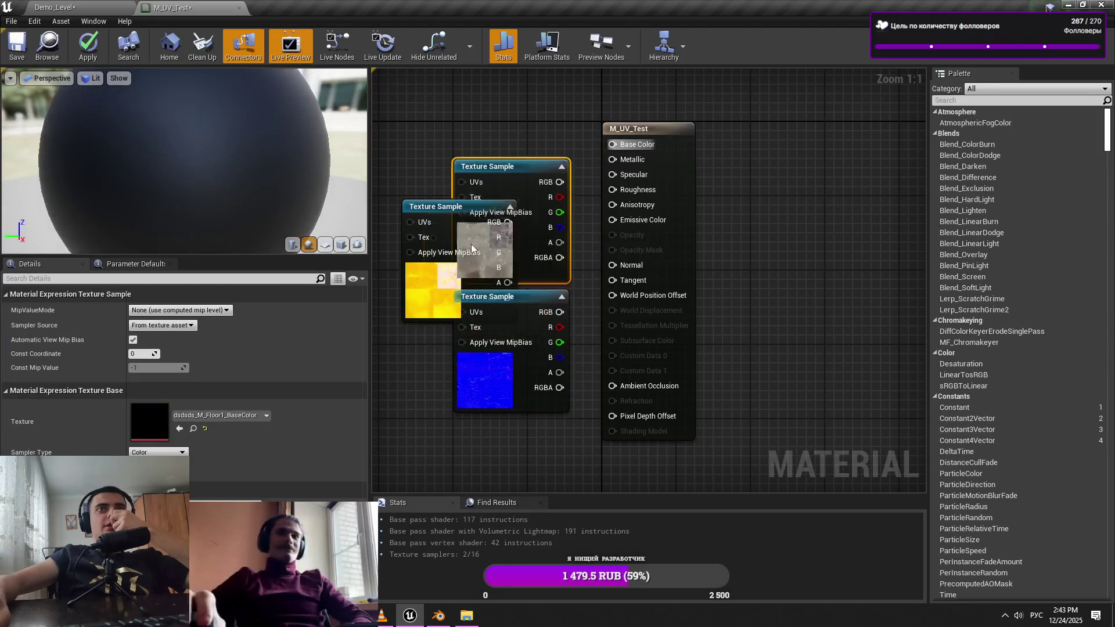
{"action": "mouse_move", "coordinate": [461, 309]}
{"action": "left_mouse_down"}
{"action": "mouse_move", "coordinate": [464, 473]}
{"action": "mouse_move", "coordinate": [508, 488]}
{"action": "left_mouse_up"}
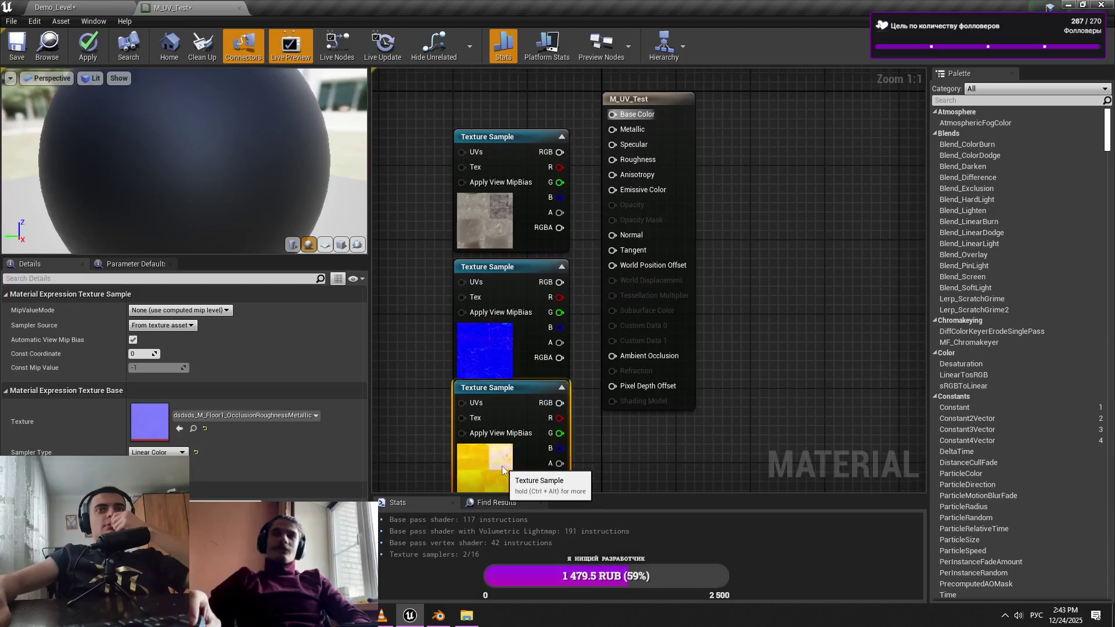
Connect the top texture to Base Color and the blue normal map to Normal
{"action": "mouse_move", "coordinate": [559, 282]}
{"action": "left_mouse_down"}
{"action": "mouse_move", "coordinate": [611, 250]}
{"action": "mouse_move", "coordinate": [613, 234]}
{"action": "left_mouse_up"}
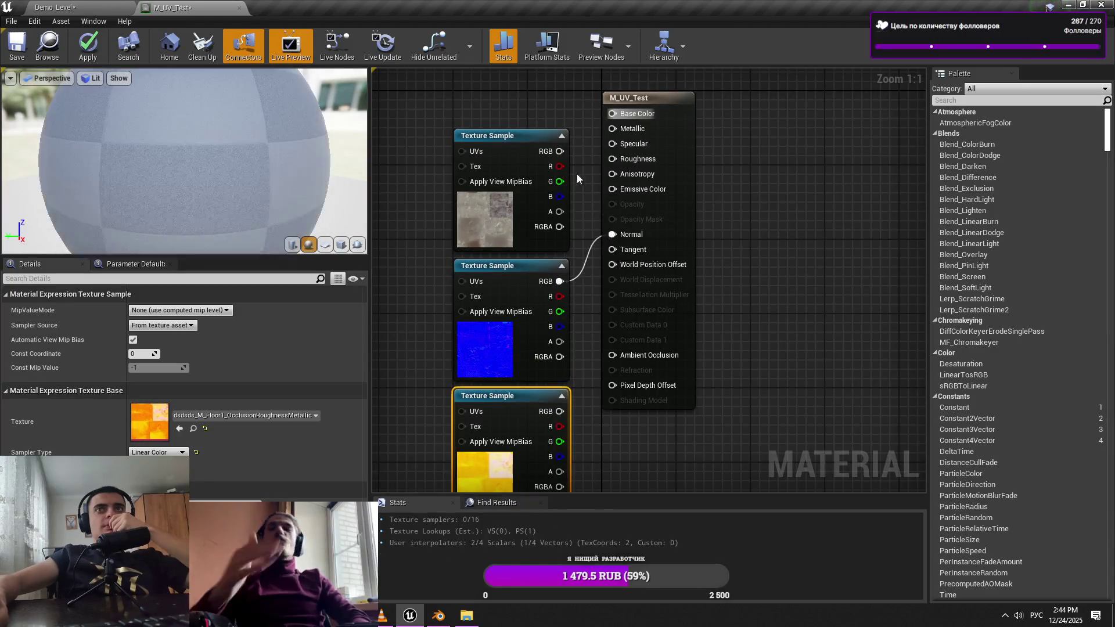
{"action": "left_click_drag", "start_coordinate": [559, 151], "coordinate": [630, 119]}
{"action": "mouse_move", "coordinate": [448, 139]}
{"action": "left_mouse_down"}
{"action": "mouse_move", "coordinate": [465, 409]}
{"action": "mouse_move", "coordinate": [418, 363]}
{"action": "left_mouse_up"}
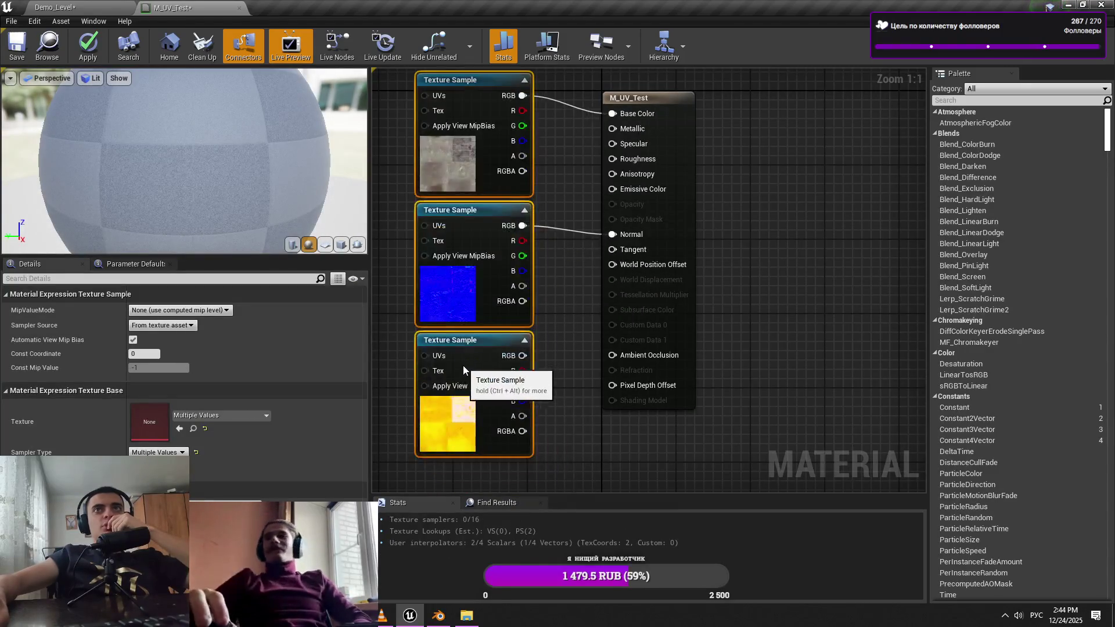
Wire the yellow texture's R, G, B to Ambient Occlusion, Roughness and Metallic, then apply
{"action": "left_click", "coordinate": [540, 372]}
{"action": "mouse_move", "coordinate": [511, 385]}
{"action": "left_mouse_down"}
{"action": "mouse_move", "coordinate": [639, 357]}
{"action": "mouse_move", "coordinate": [503, 385]}
{"action": "mouse_move", "coordinate": [530, 392]}
{"action": "mouse_move", "coordinate": [509, 395]}
{"action": "mouse_move", "coordinate": [604, 395]}
{"action": "mouse_move", "coordinate": [512, 395]}
{"action": "left_mouse_up"}
{"action": "left_click_drag", "start_coordinate": [626, 364], "coordinate": [620, 356]}
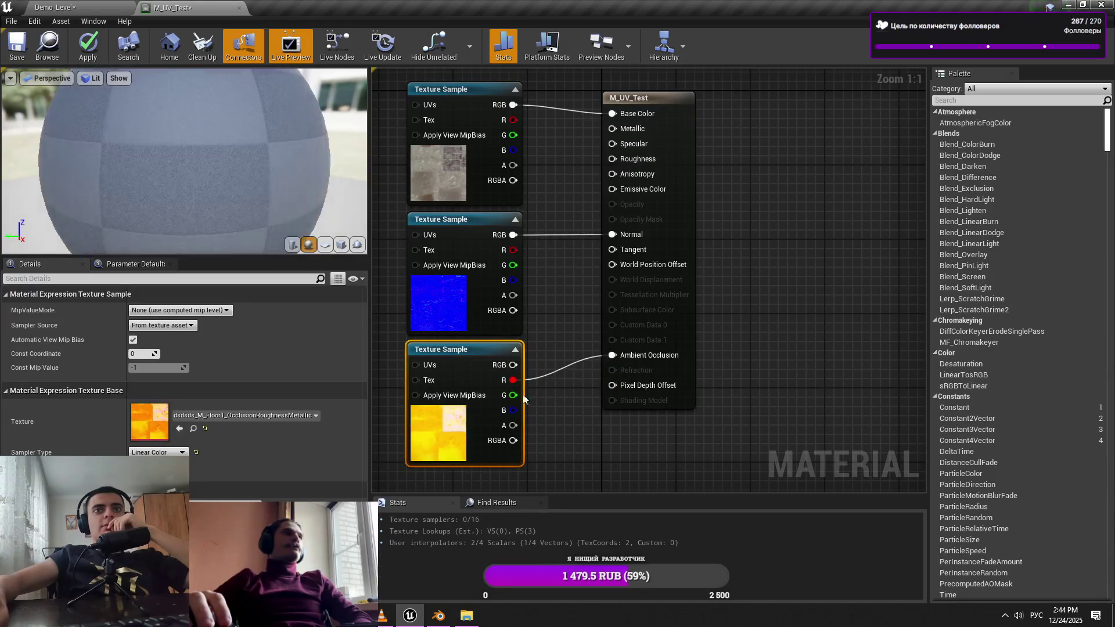
{"action": "left_click_drag", "start_coordinate": [514, 395], "coordinate": [631, 161]}
{"action": "mouse_move", "coordinate": [613, 129]}
{"action": "left_mouse_down"}
{"action": "mouse_move", "coordinate": [584, 305]}
{"action": "mouse_move", "coordinate": [517, 409]}
{"action": "left_mouse_up"}
{"action": "left_click", "coordinate": [541, 423]}
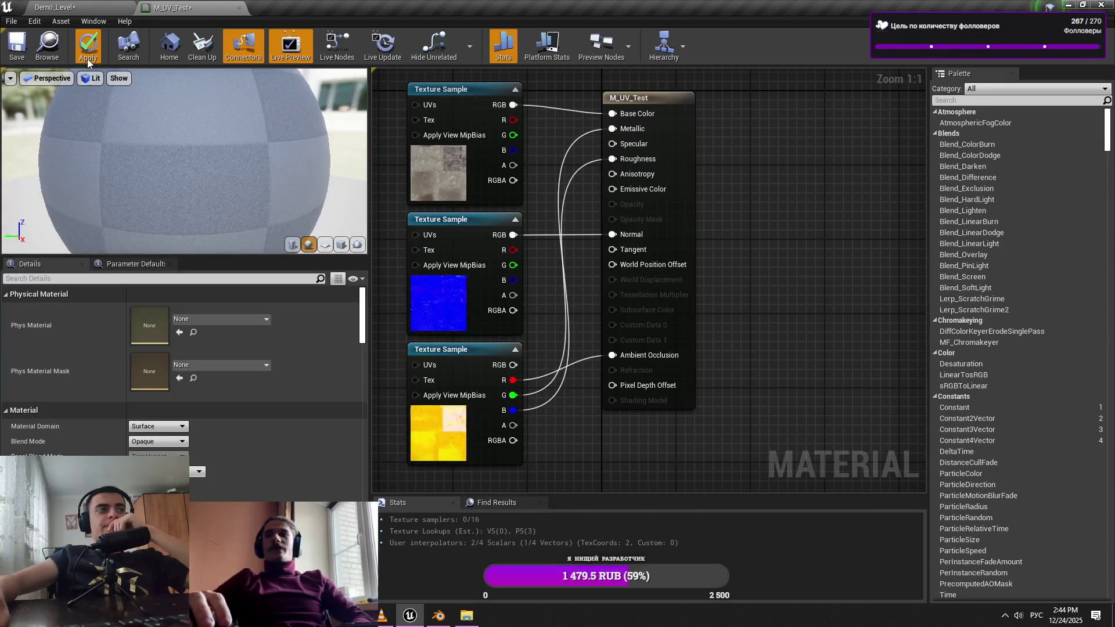
{"action": "left_click", "coordinate": [88, 61]}
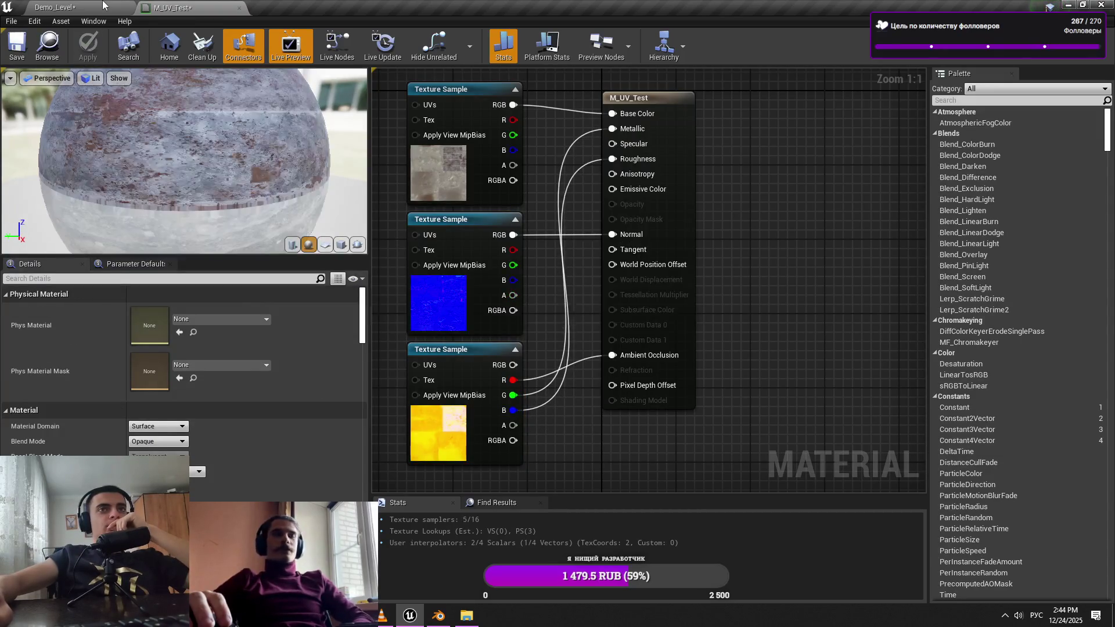
{"action": "left_click", "coordinate": [103, 6]}
Place the Location2_Floor1_and_Table1_Cube mesh beside the rails and scale it to 0.5 on all axes
{"action": "left_click_drag", "start_coordinate": [419, 343], "coordinate": [419, 314]}
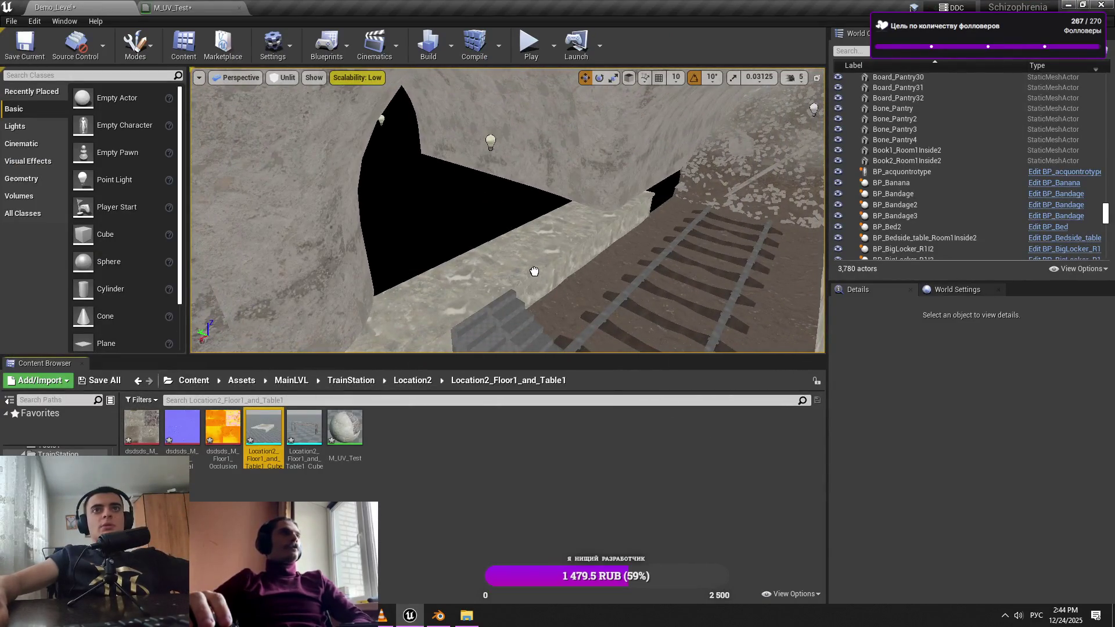
{"action": "left_click_drag", "start_coordinate": [535, 271], "coordinate": [534, 271]}
{"action": "left_click", "coordinate": [956, 424]}
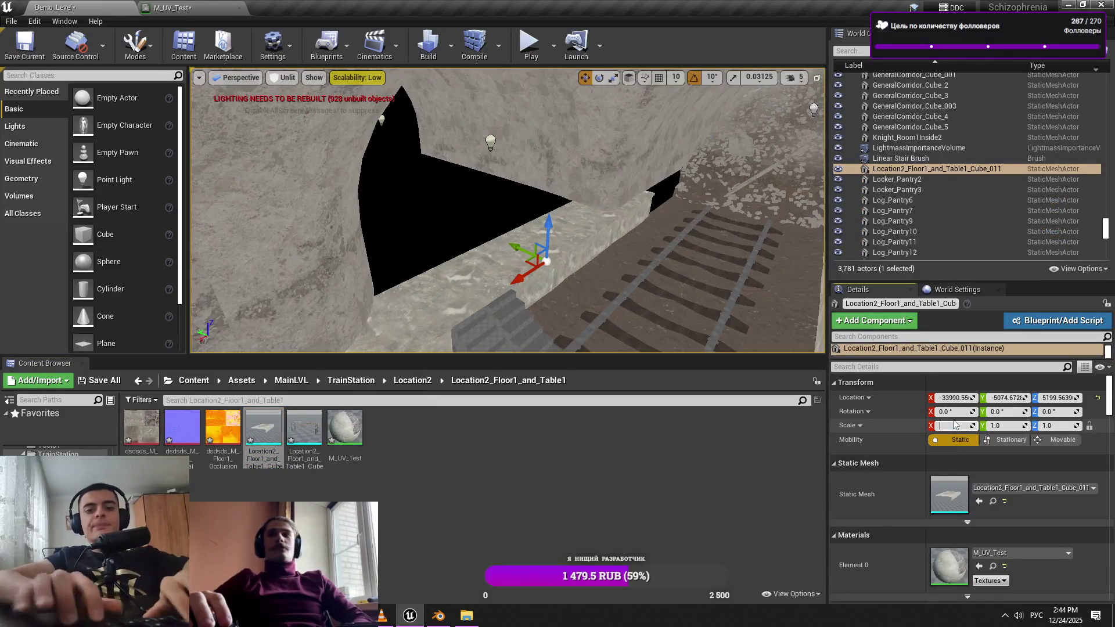
{"action": "key", "text": "alt+shift"}
{"action": "key", "text": "alt+space"}
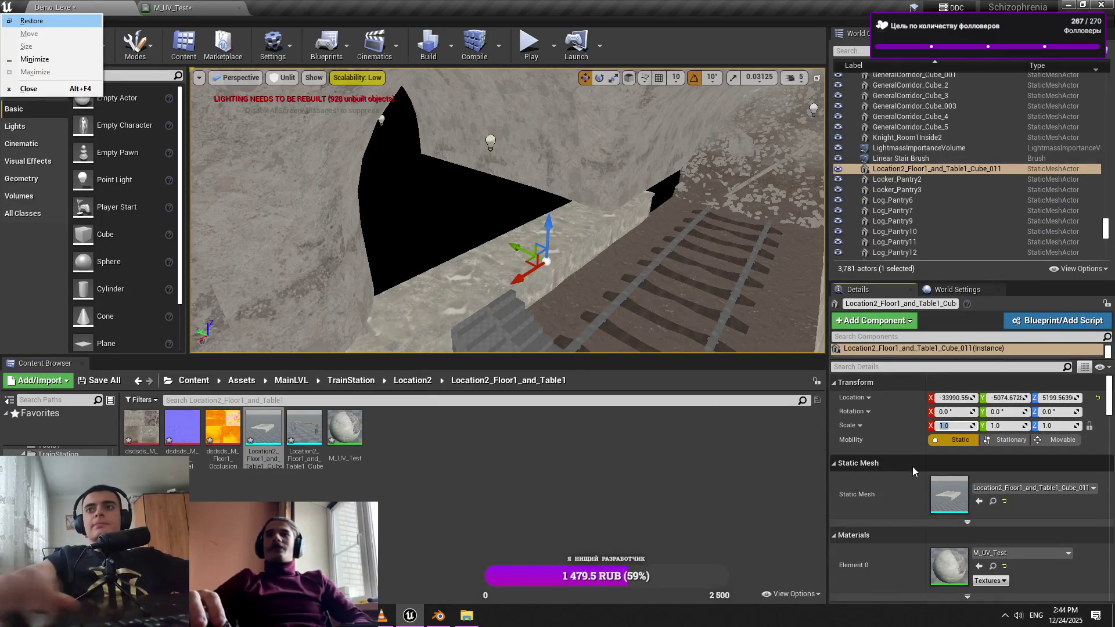
{"action": "key", "text": "alt+shift"}
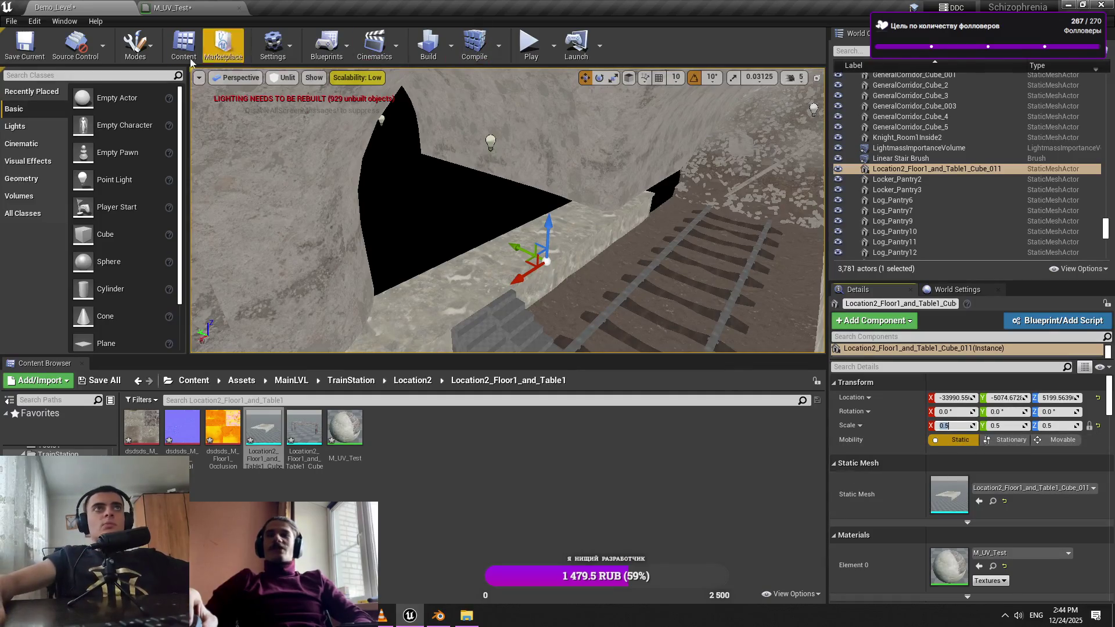
{"action": "left_click", "coordinate": [103, 46]}
{"action": "left_click", "coordinate": [133, 48]}
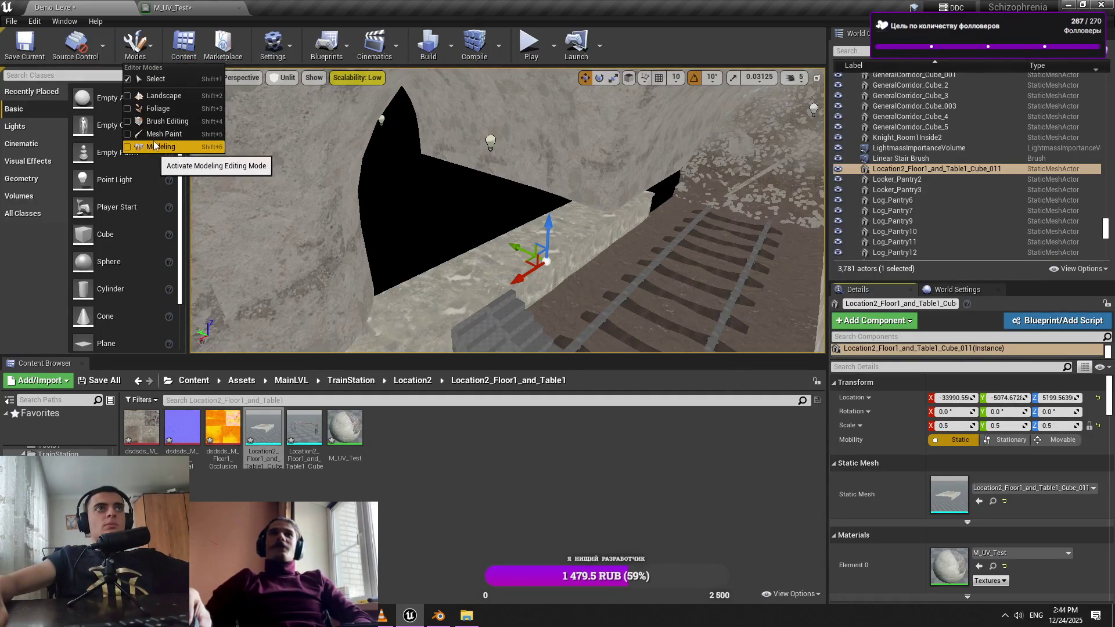
In Modeling mode, move the floor piece's pivot to its right side and accept
{"action": "left_click", "coordinate": [157, 146]}
{"action": "left_click", "coordinate": [323, 72]}
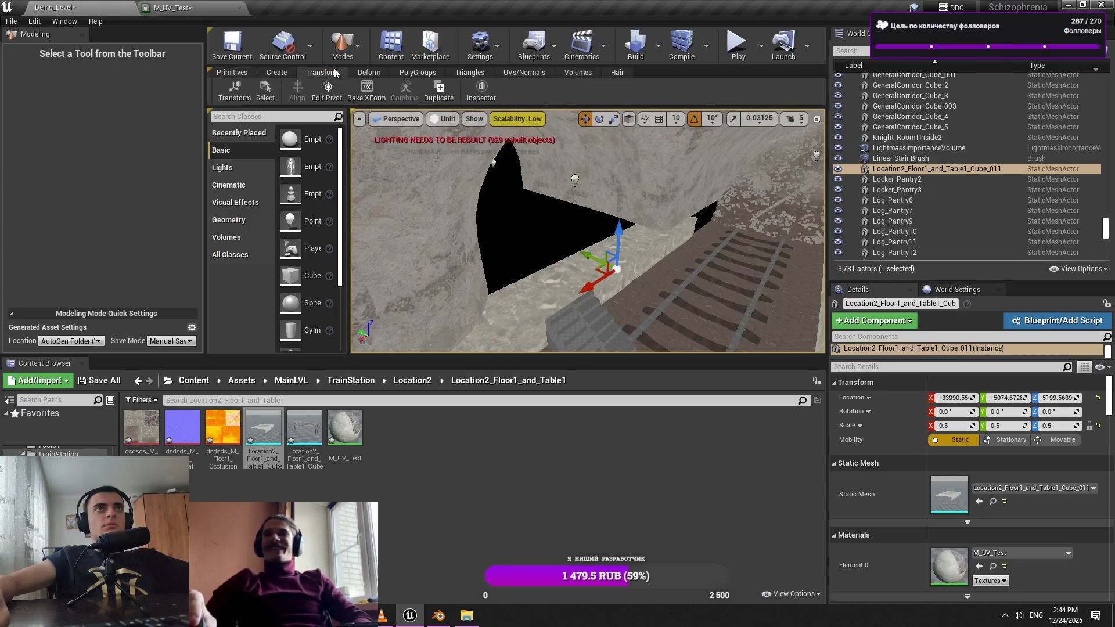
{"action": "left_click", "coordinate": [387, 90]}
{"action": "left_click", "coordinate": [92, 208]}
{"action": "left_click", "coordinate": [109, 206]}
{"action": "left_click", "coordinate": [131, 205]}
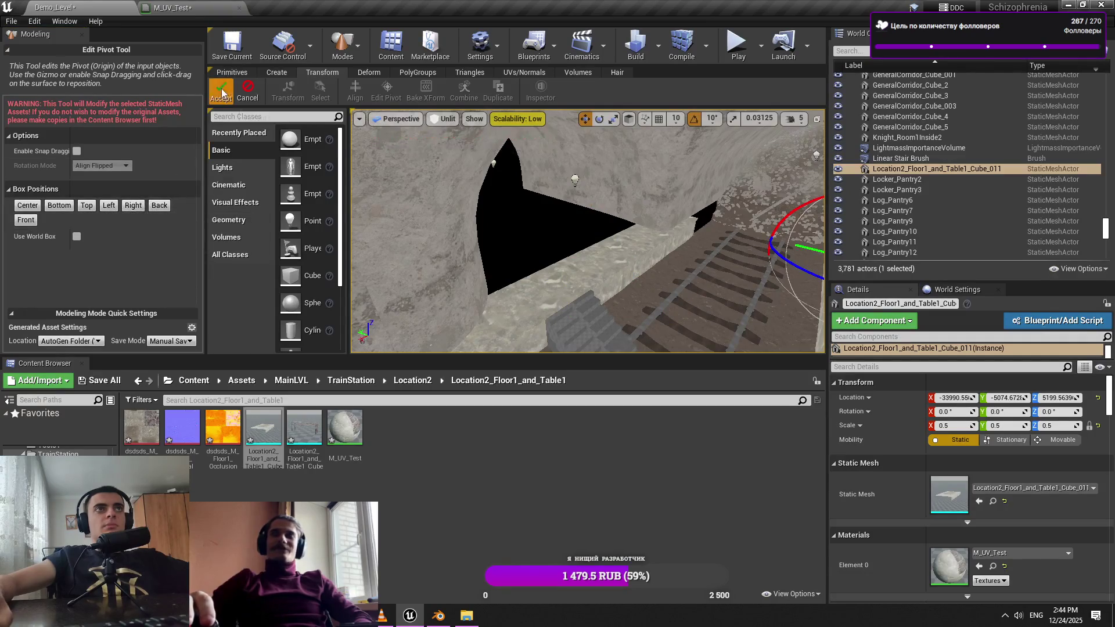
{"action": "left_click", "coordinate": [221, 90]}
{"action": "key", "text": "f"}
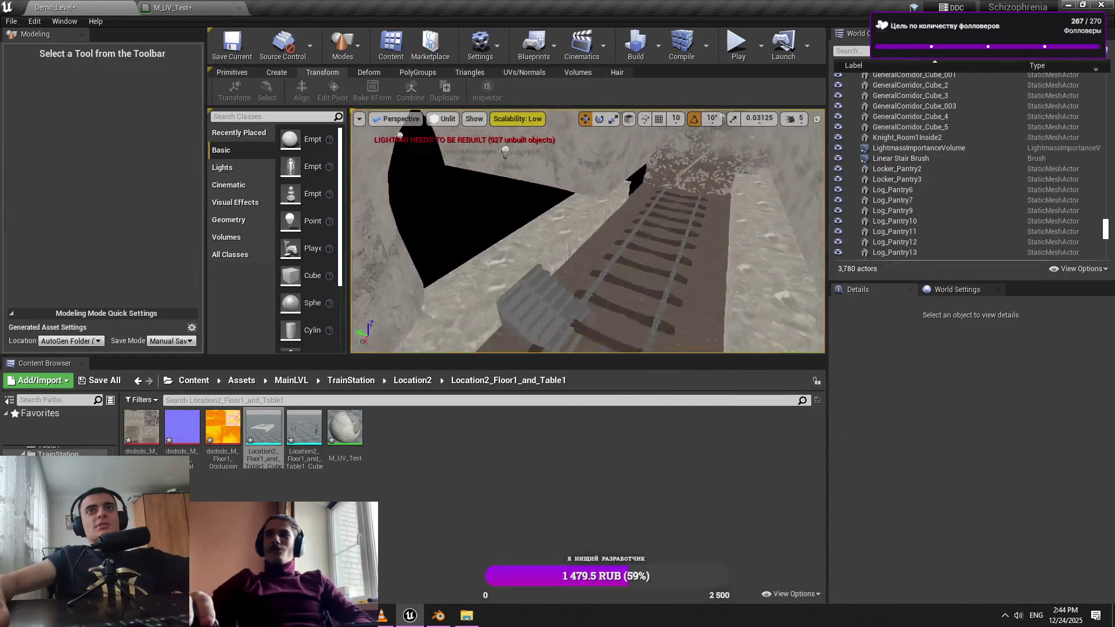
Rotate the floor piece -90° around Z, then lower it and slide it along X
{"action": "key", "text": "e"}
{"action": "left_click_drag", "start_coordinate": [531, 273], "coordinate": [587, 308]}
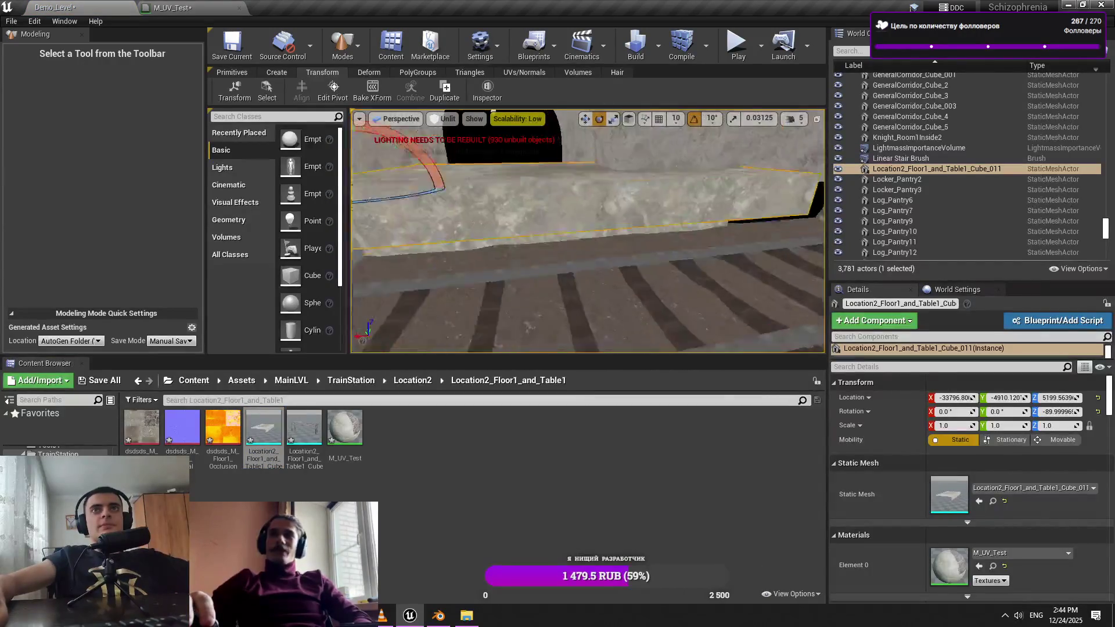
{"action": "key", "text": "w"}
{"action": "left_click_drag", "start_coordinate": [525, 184], "coordinate": [536, 201]}
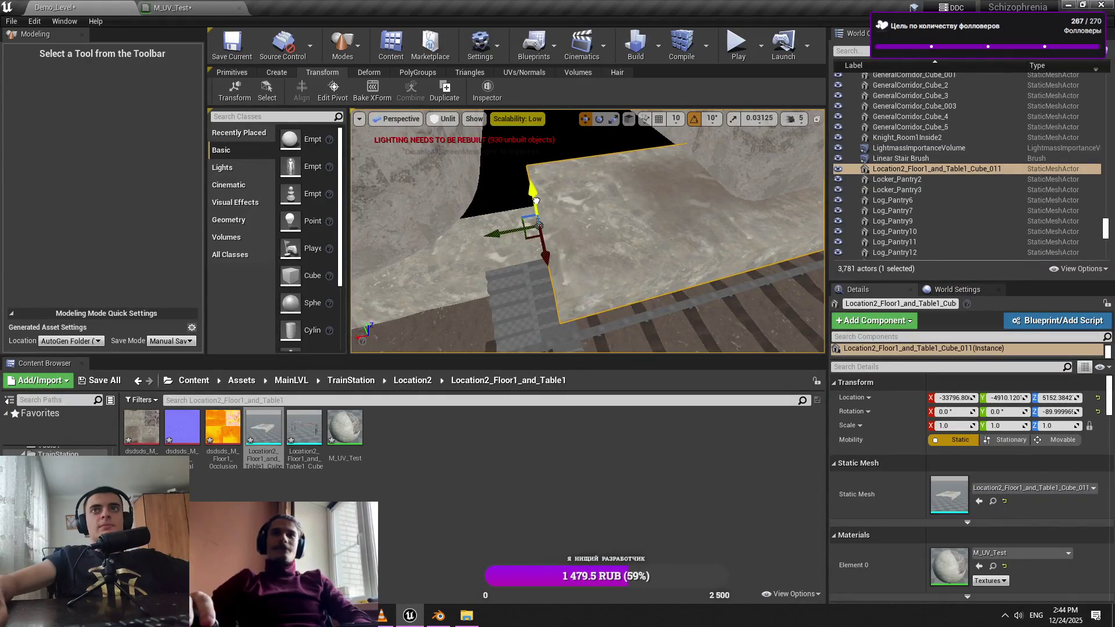
{"action": "left_click_drag", "start_coordinate": [504, 235], "coordinate": [394, 234]}
{"action": "left_click", "coordinate": [333, 93]}
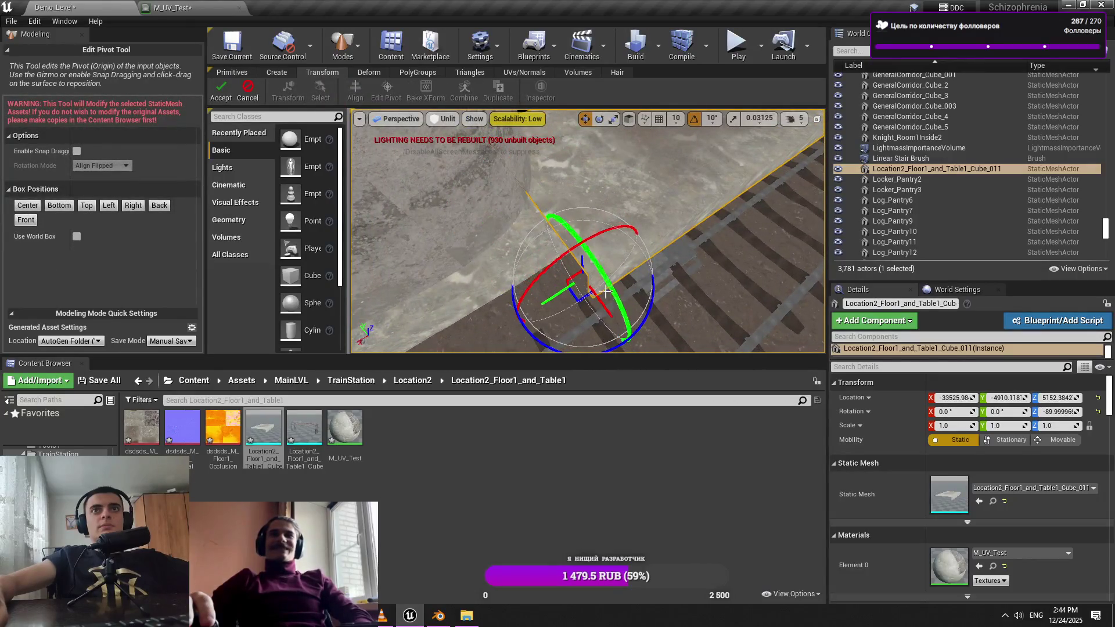
{"action": "left_click", "coordinate": [221, 88]}
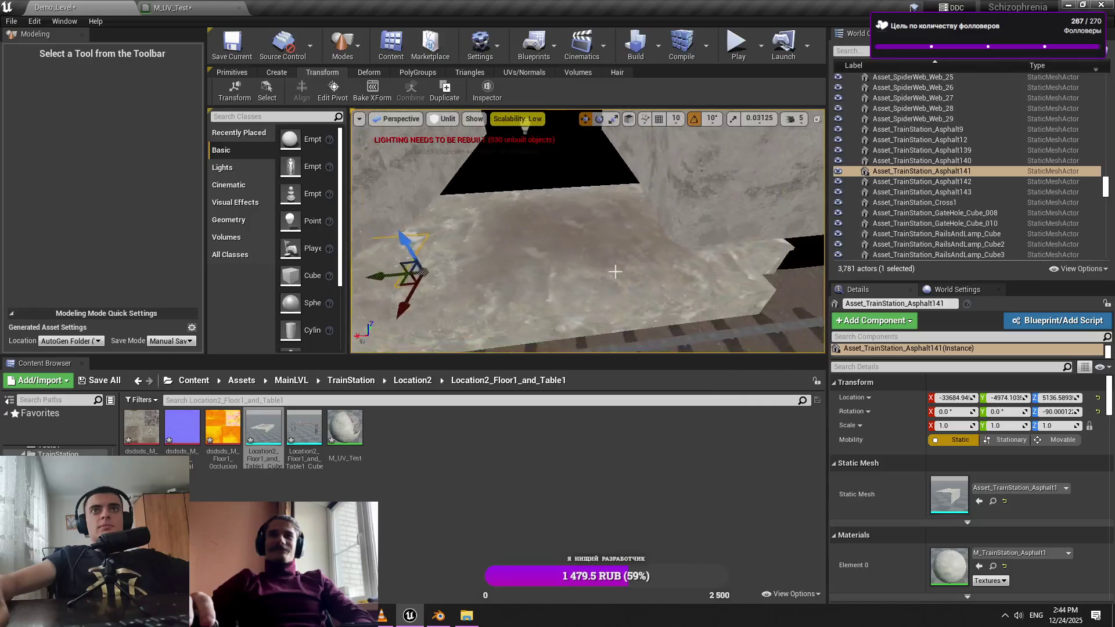
Lower the camera speed to 3 and slide the floor piece along Y
{"action": "left_click_drag", "start_coordinate": [531, 266], "coordinate": [470, 323]}
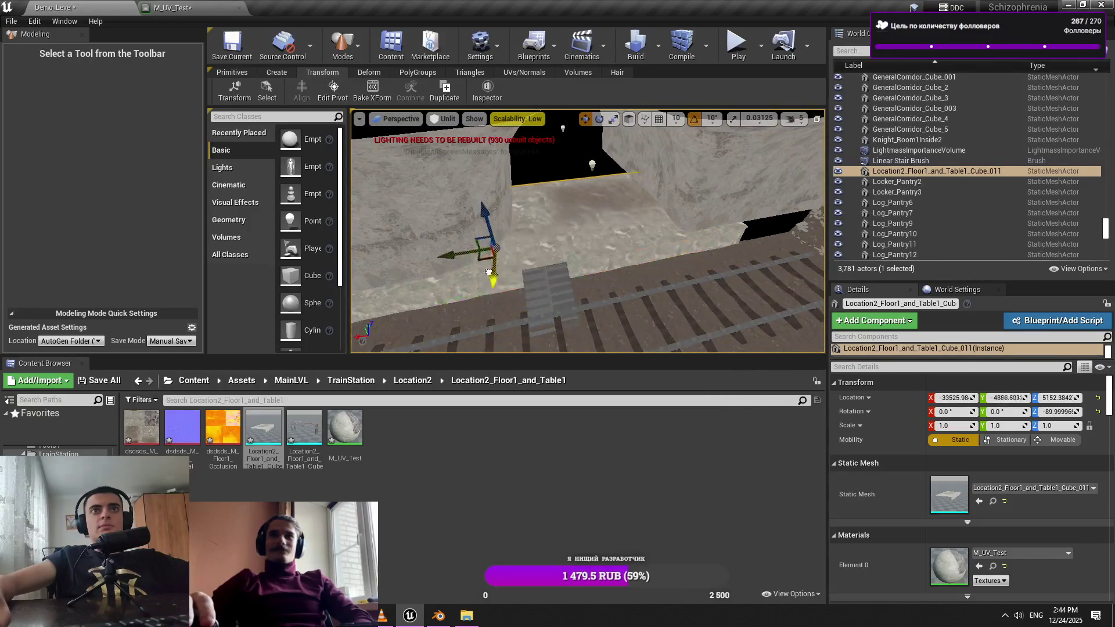
{"action": "left_click_drag", "start_coordinate": [489, 255], "coordinate": [516, 231]}
{"action": "left_click", "coordinate": [805, 118]}
{"action": "left_click_drag", "start_coordinate": [813, 133], "coordinate": [802, 133]}
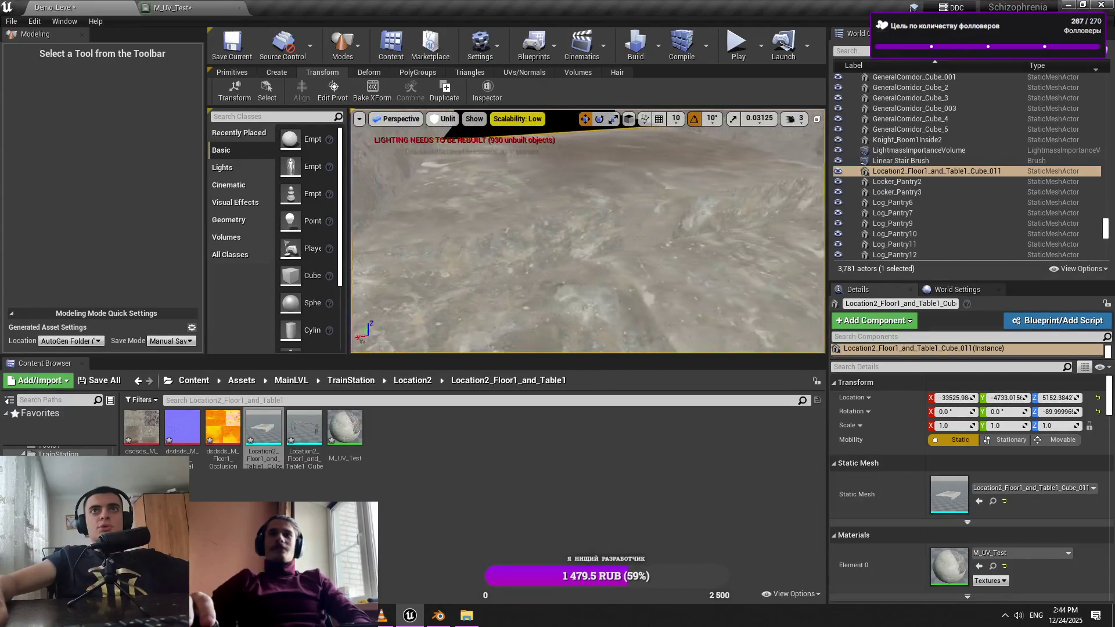
{"action": "key", "text": "f"}
{"action": "left_click_drag", "start_coordinate": [474, 303], "coordinate": [598, 317]}
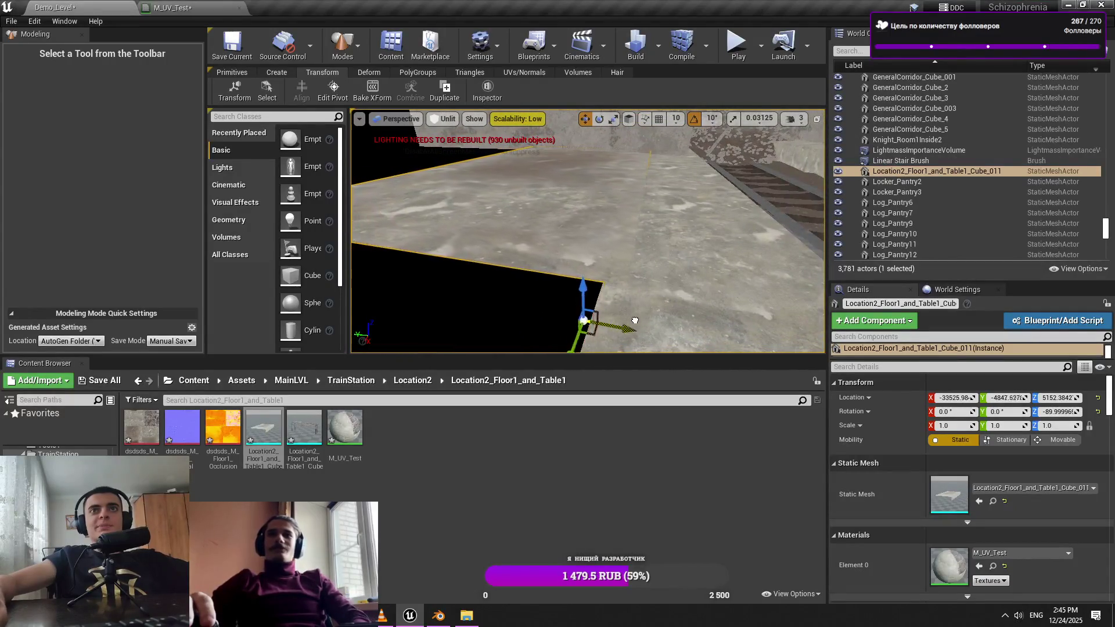
{"action": "key", "text": "f"}
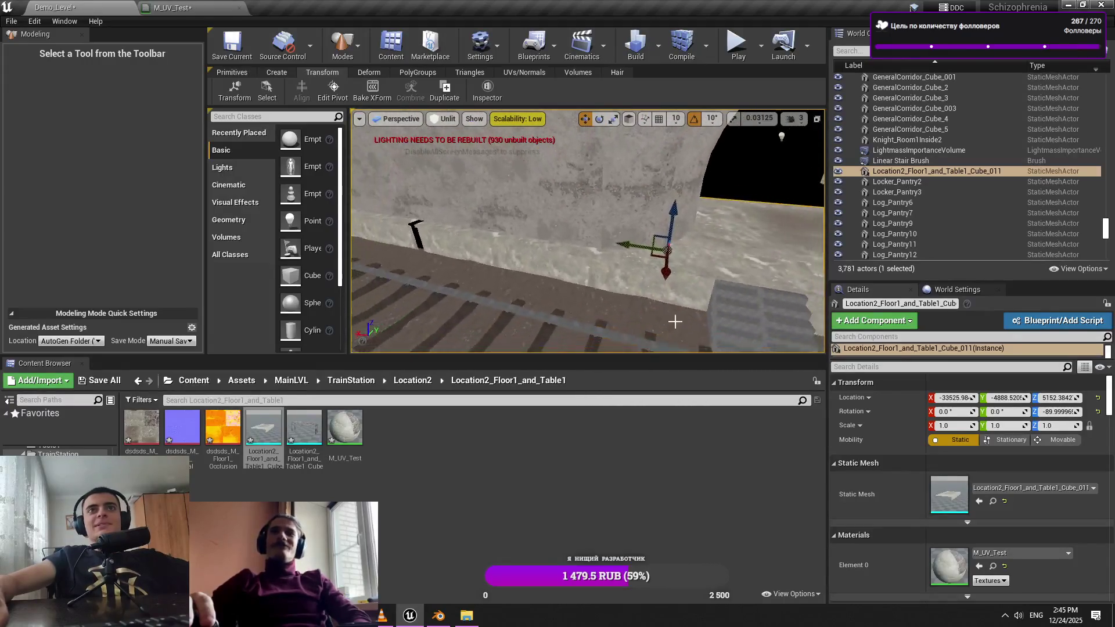
Delete the old Asphalt141, Asphalt140, Asphalt139 and Asphalt12 floor tiles
{"action": "left_click", "coordinate": [705, 273]}
{"action": "key", "text": "f"}
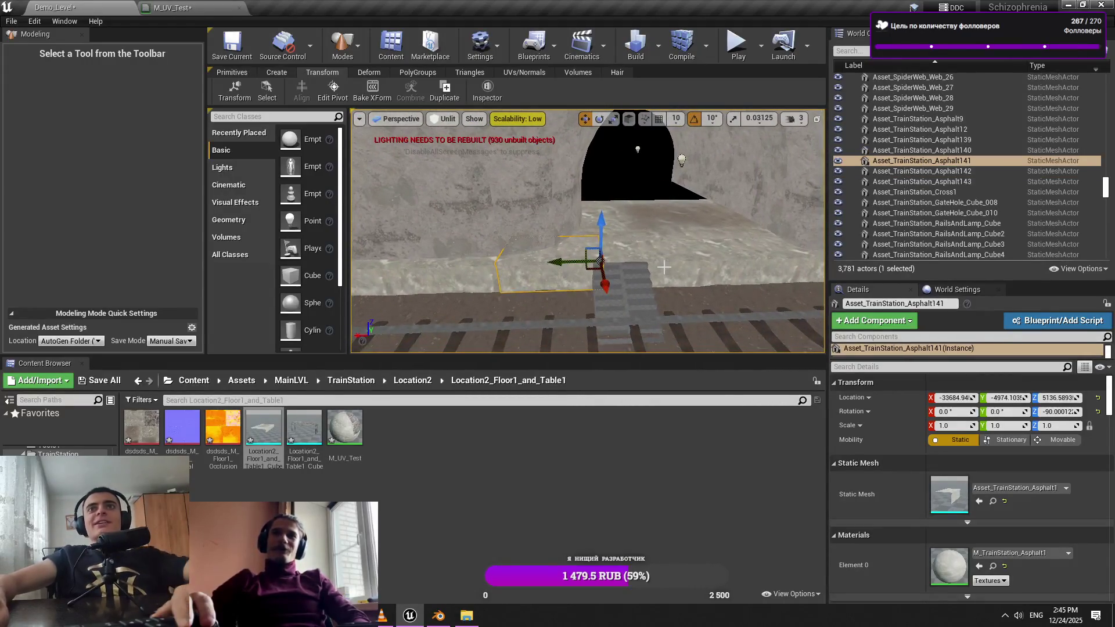
{"action": "key", "text": "Delete"}
{"action": "left_click", "coordinate": [664, 268]}
{"action": "key", "text": "Delete"}
{"action": "left_click", "coordinate": [664, 267]}
{"action": "key", "text": "Delete"}
{"action": "left_click", "coordinate": [699, 235]}
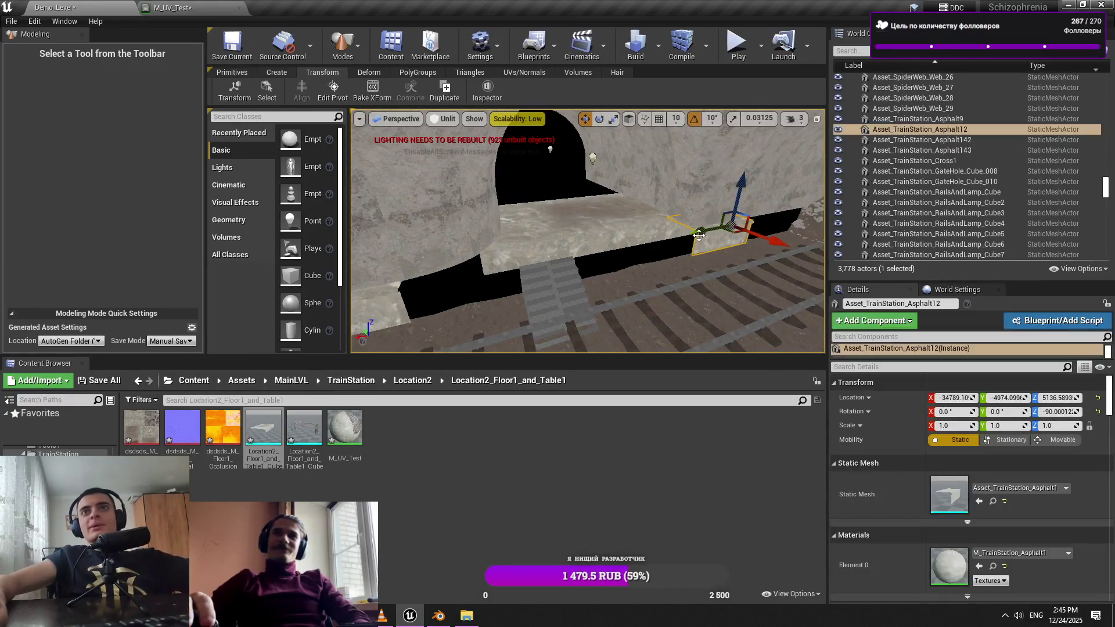
{"action": "key", "text": "Delete"}
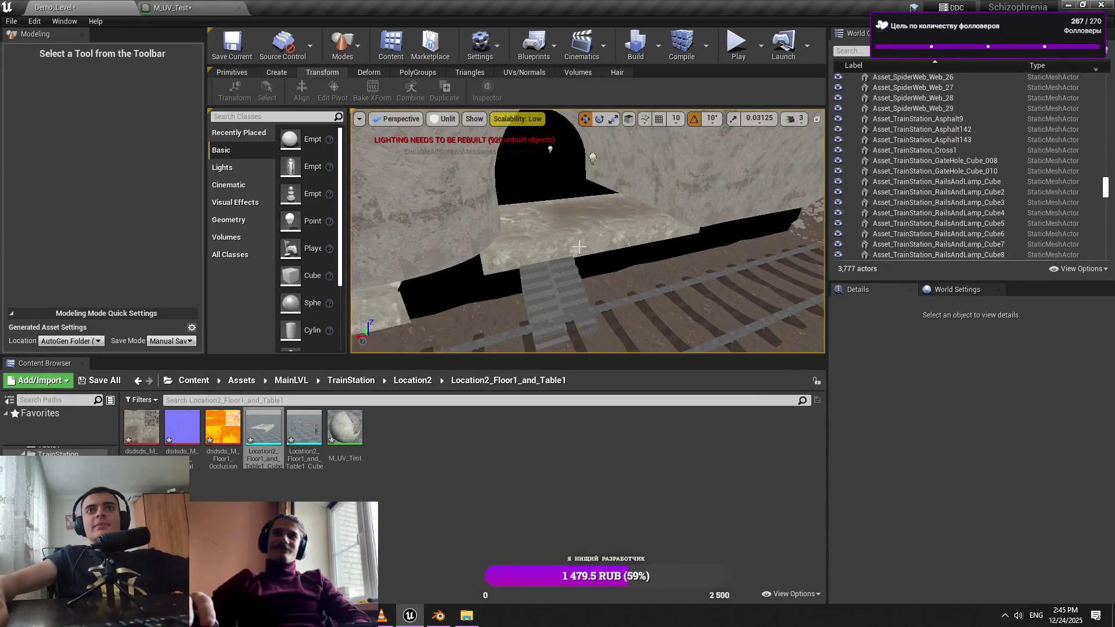
{"action": "left_click", "coordinate": [558, 234]}
Cut and paste the Asphalt142 floor tile near the stair block
{"action": "key", "text": "f"}
{"action": "left_click_drag", "start_coordinate": [635, 295], "coordinate": [605, 288]}
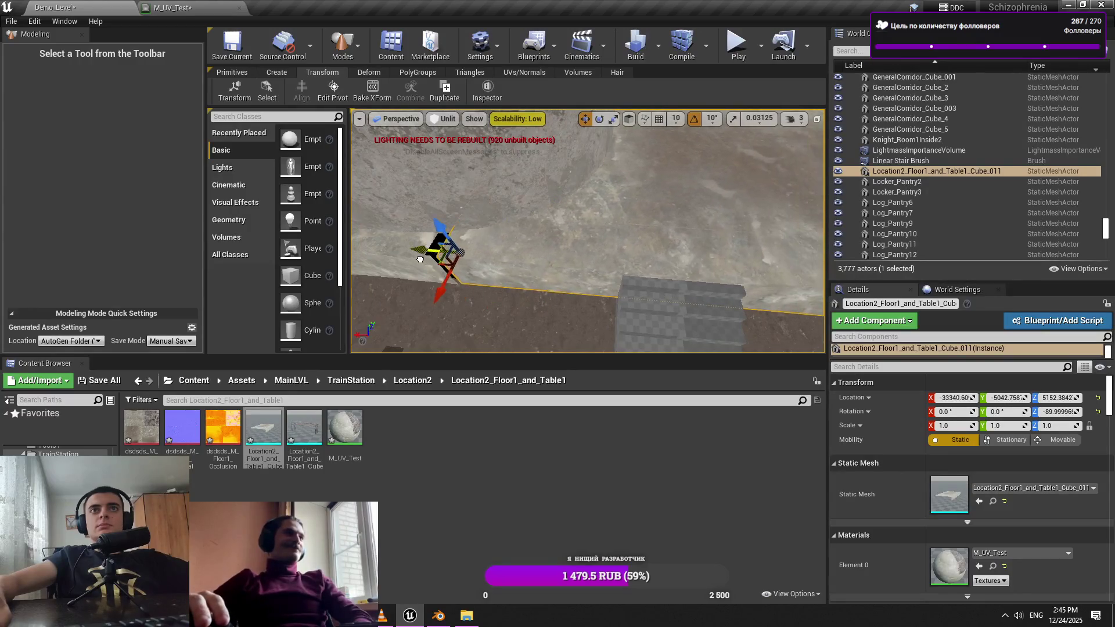
{"action": "left_click_drag", "start_coordinate": [410, 263], "coordinate": [404, 266]}
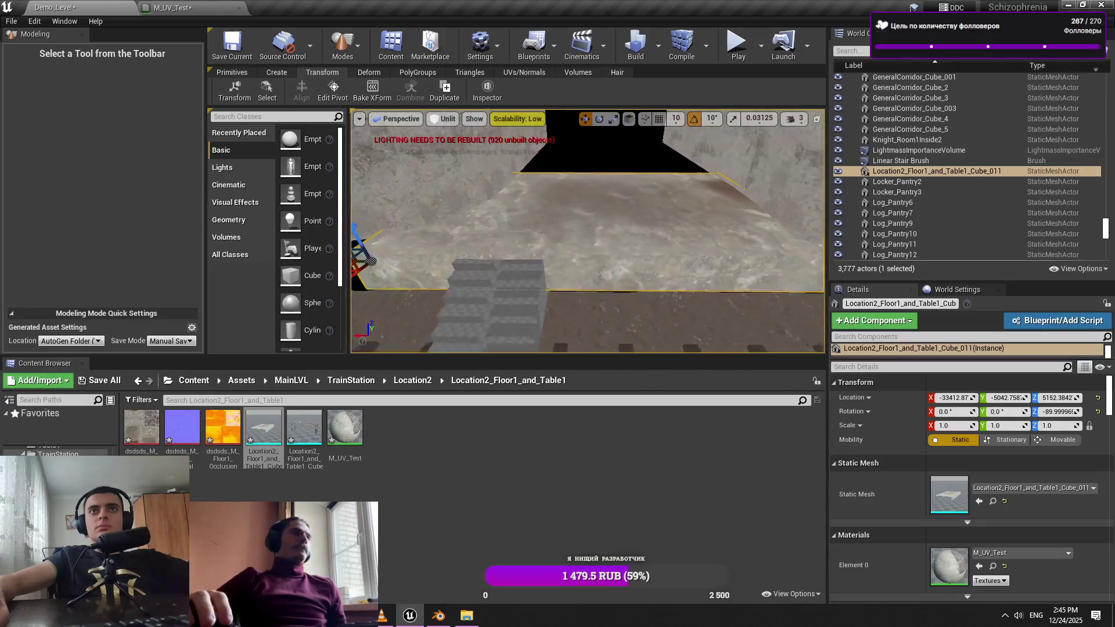
{"action": "left_click", "coordinate": [496, 258]}
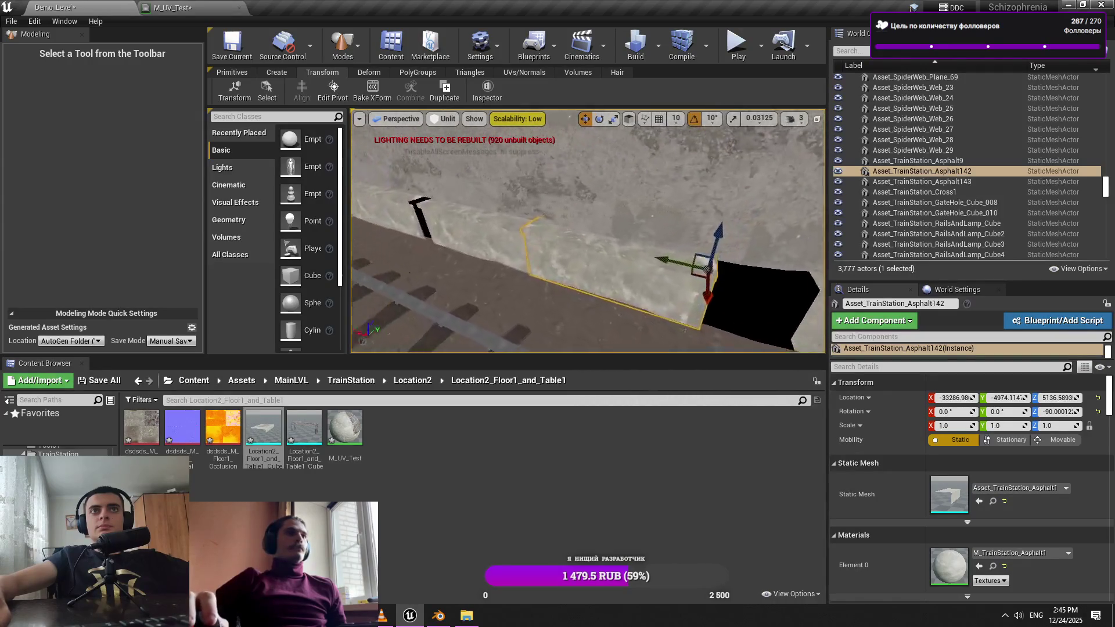
{"action": "key", "text": "ctrl+x"}
{"action": "key", "text": "ctrl+v"}
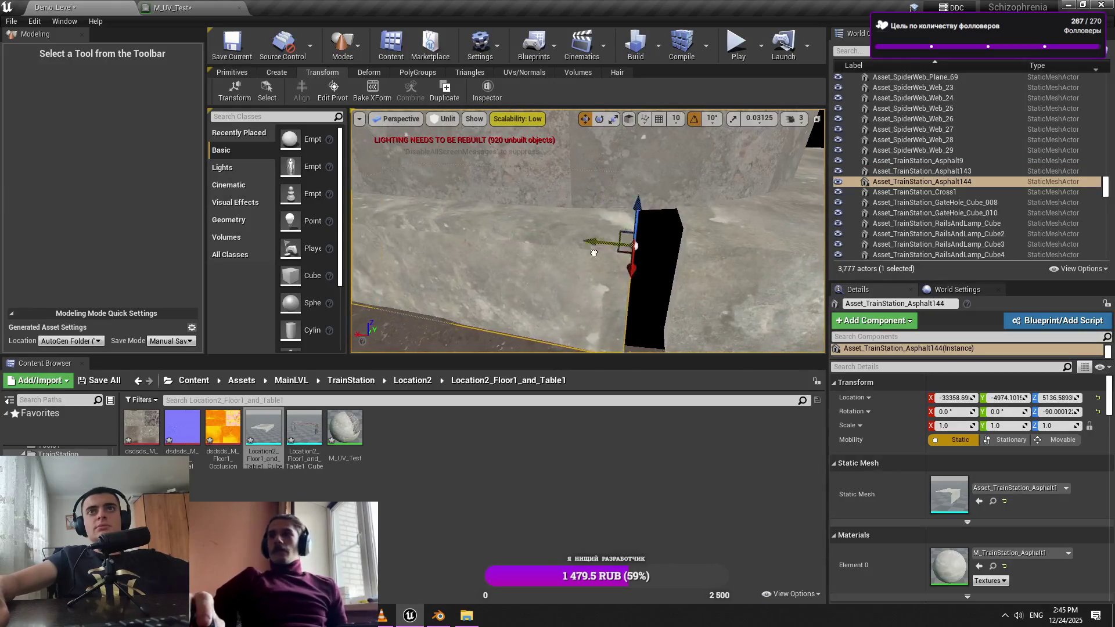
Inspect the floor slab area and nudge the Asphalt143 slab slightly along X
{"action": "left_click", "coordinate": [706, 252]}
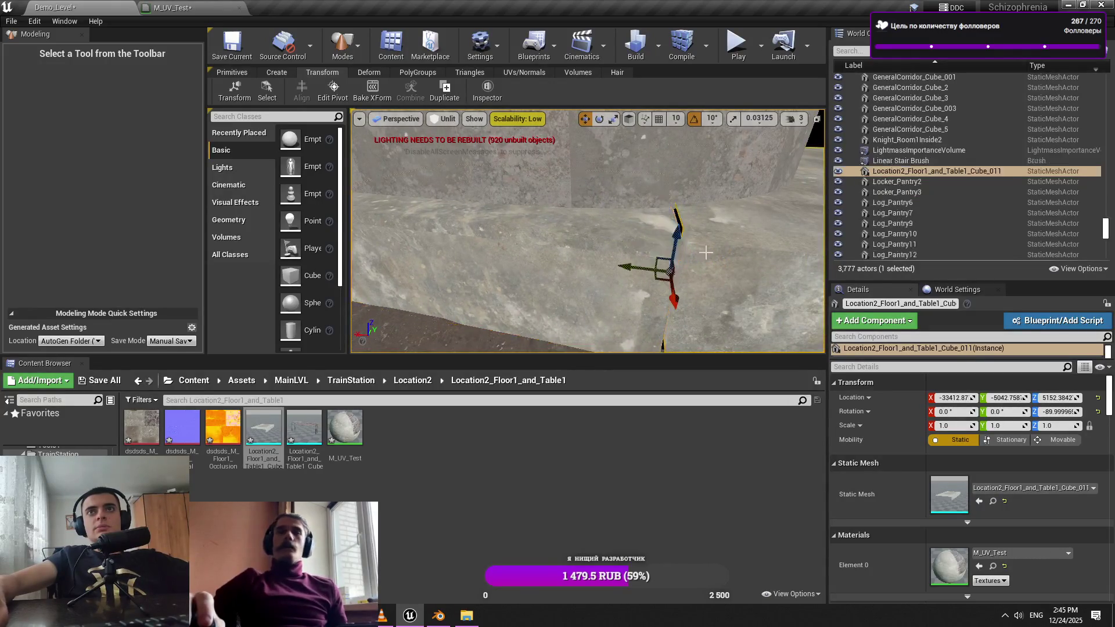
{"action": "scroll", "coordinate": [668, 267], "scroll_direction": "up", "scroll_amount": 5}
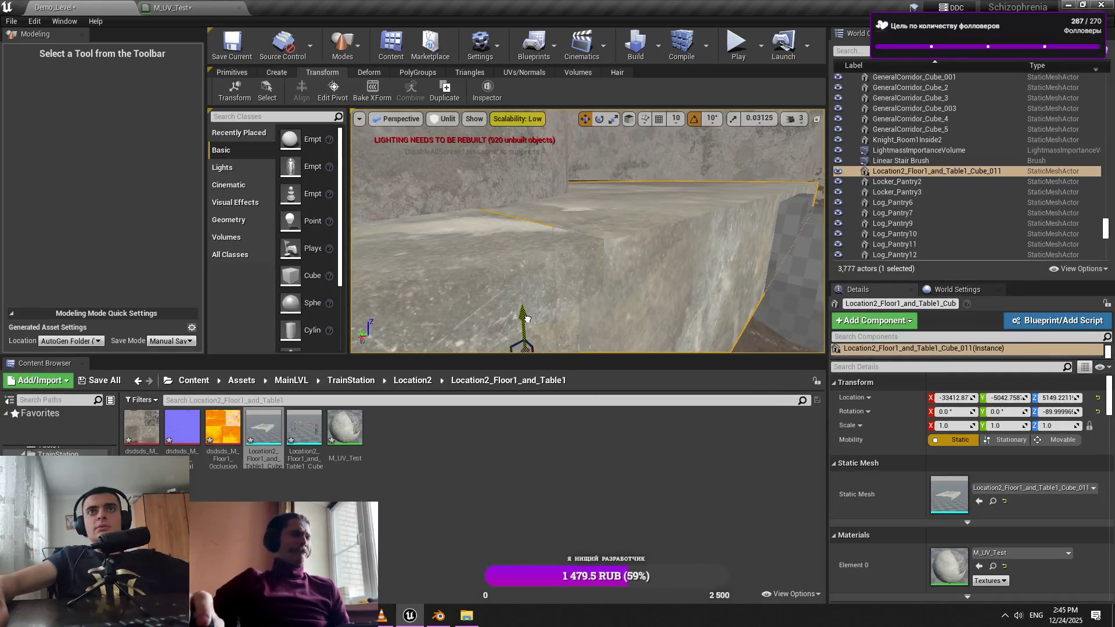
{"action": "left_click_drag", "start_coordinate": [529, 319], "coordinate": [555, 249]}
{"action": "key", "text": "Escape"}
{"action": "left_click", "coordinate": [558, 233]}
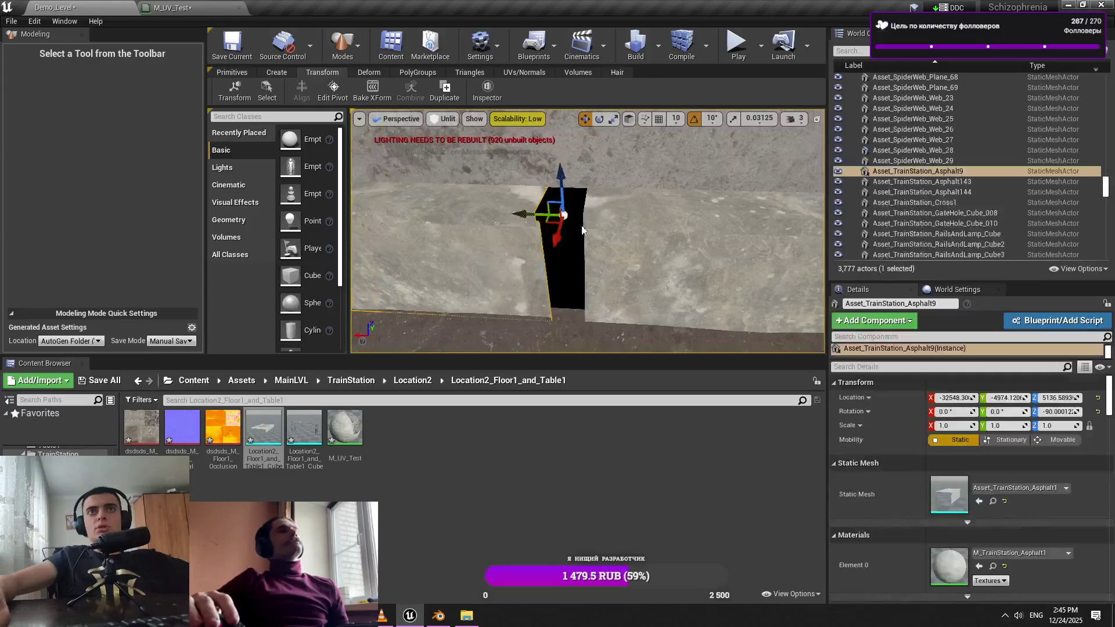
{"action": "key", "text": "Escape"}
{"action": "mouse_move", "coordinate": [617, 227]}
{"action": "left_mouse_down"}
{"action": "mouse_move", "coordinate": [604, 235]}
{"action": "mouse_move", "coordinate": [617, 227]}
{"action": "left_mouse_up"}
{"action": "left_click", "coordinate": [617, 227]}
{"action": "left_click_drag", "start_coordinate": [672, 182], "coordinate": [659, 185]}
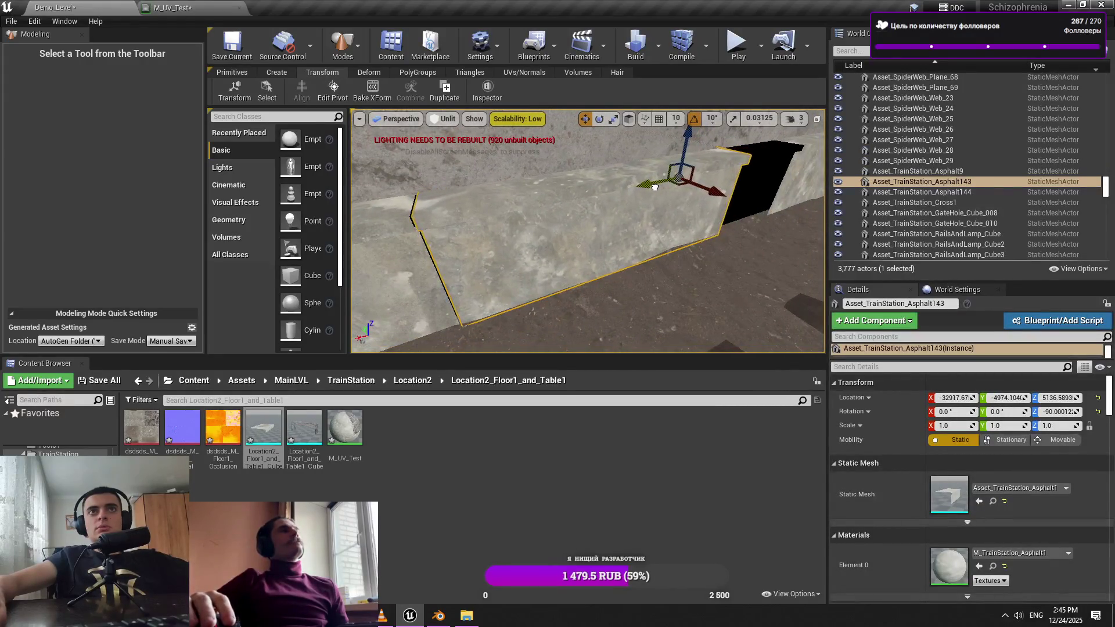
Delete the Asphalt144 asphalt slab by the wall and rails
{"action": "left_click_drag", "start_coordinate": [748, 170], "coordinate": [589, 212]}
{"action": "left_click", "coordinate": [589, 212]}
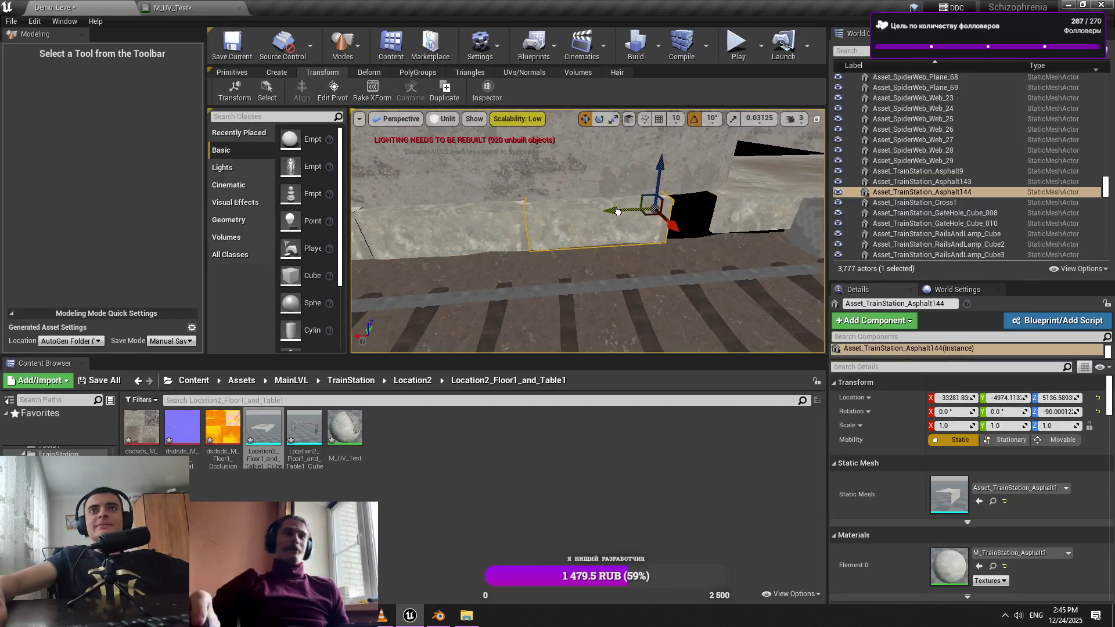
{"action": "mouse_move", "coordinate": [676, 214]}
{"action": "left_mouse_down"}
{"action": "mouse_move", "coordinate": [628, 207]}
{"action": "mouse_move", "coordinate": [673, 222]}
{"action": "left_mouse_up"}
{"action": "key", "text": "Delete"}
{"action": "left_click", "coordinate": [650, 213]}
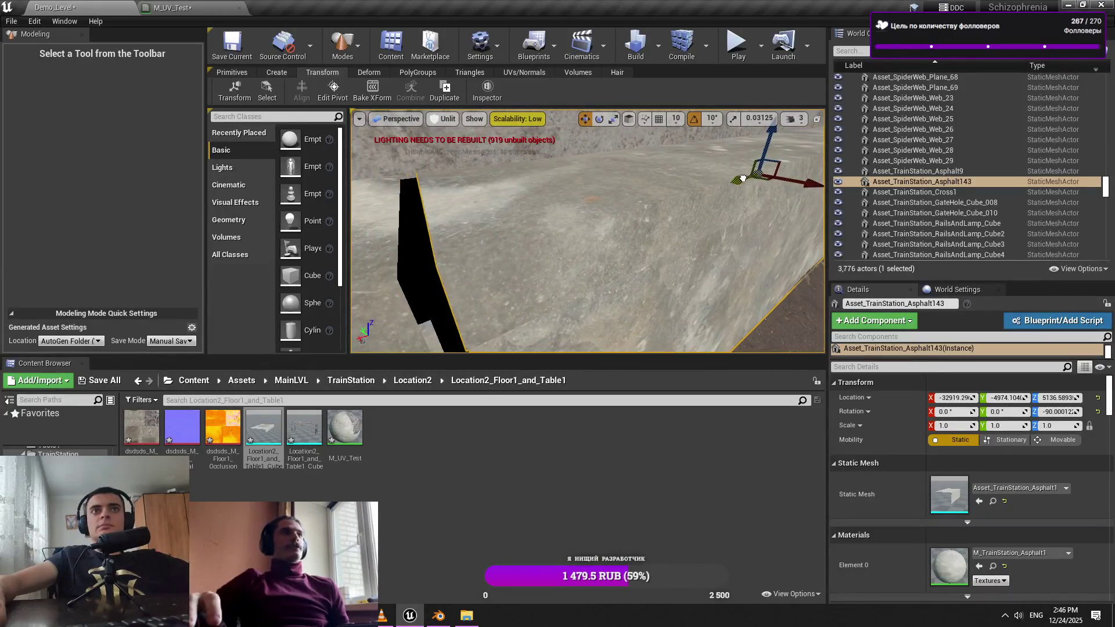
{"action": "left_click_drag", "start_coordinate": [745, 187], "coordinate": [761, 194]}
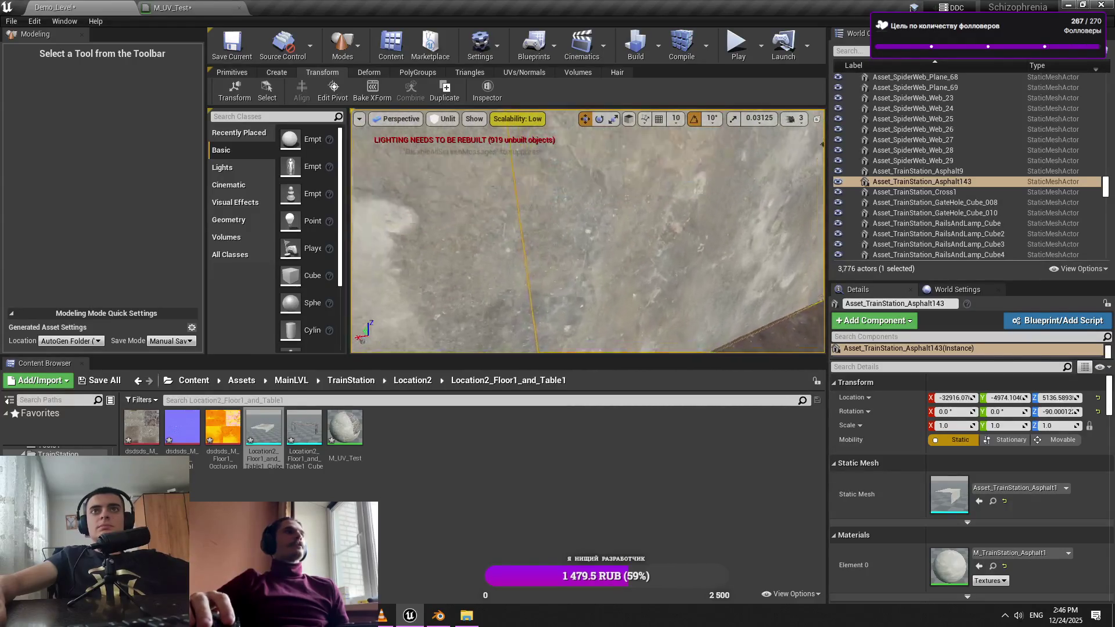
Try a new Y location on Asphalt143, then undo it back to -4974.104
{"action": "mouse_move", "coordinate": [1006, 398]}
{"action": "left_mouse_down"}
{"action": "mouse_move", "coordinate": [1020, 399]}
{"action": "mouse_move", "coordinate": [1011, 401]}
{"action": "left_mouse_up"}
{"action": "left_click", "coordinate": [1011, 401]}
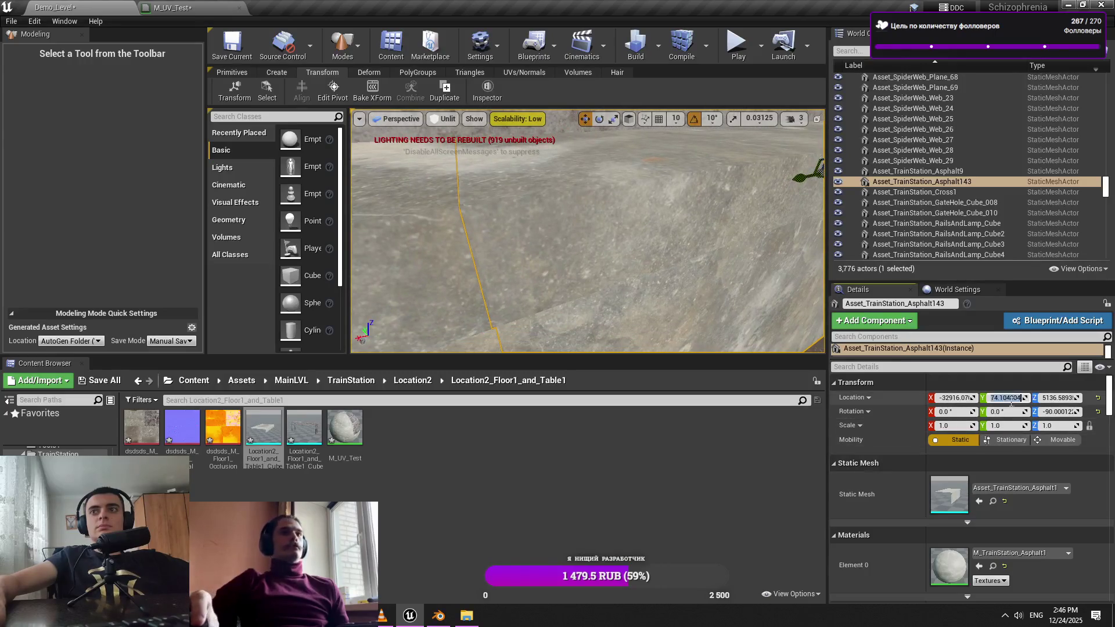
{"action": "left_click", "coordinate": [1005, 399]}
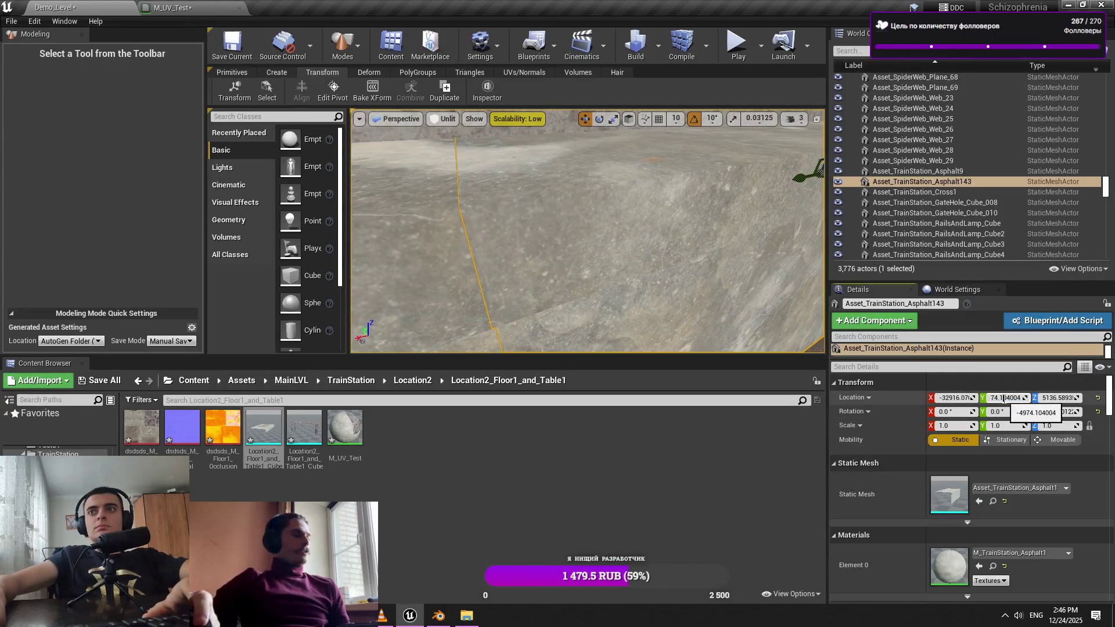
{"action": "key", "text": "Delete"}
{"action": "type", "text": "0"}
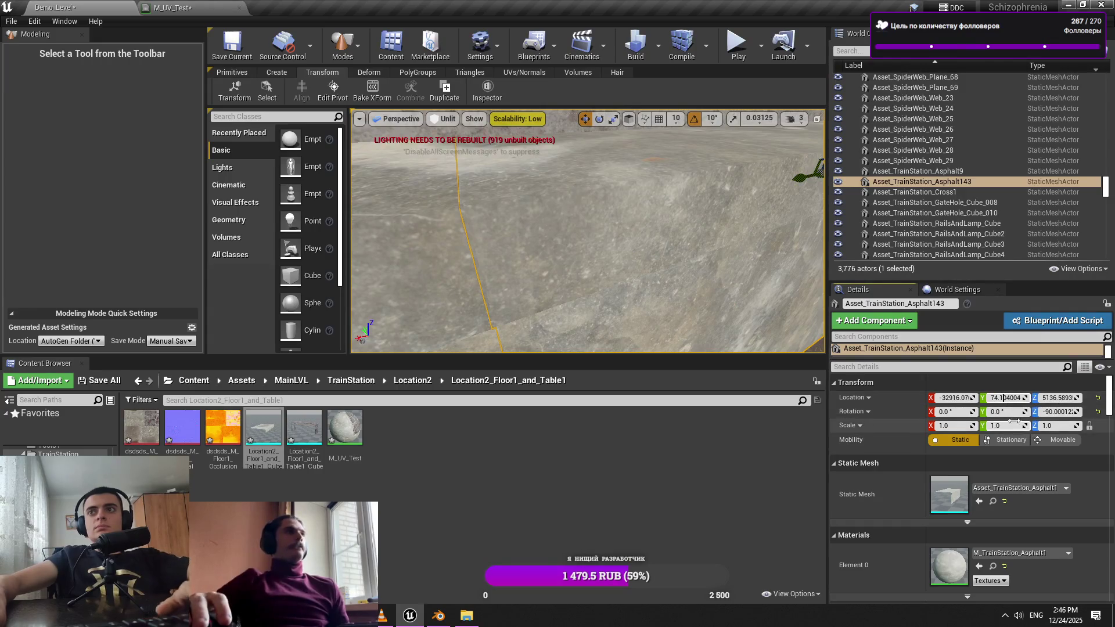
{"action": "key", "text": "Return"}
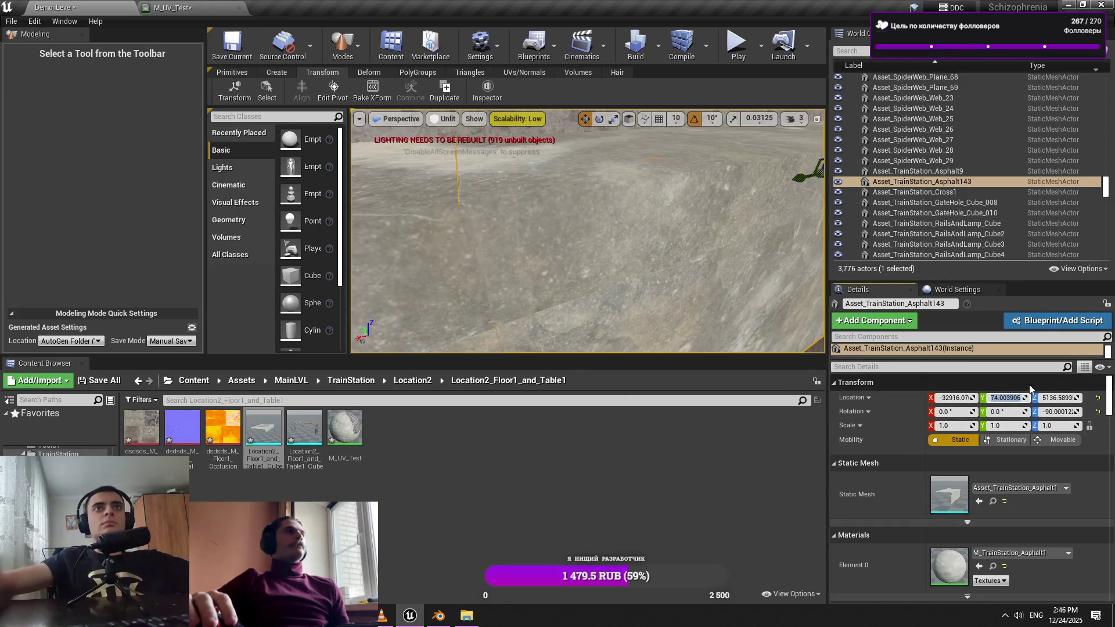
{"action": "key", "text": "ctrl+z"}
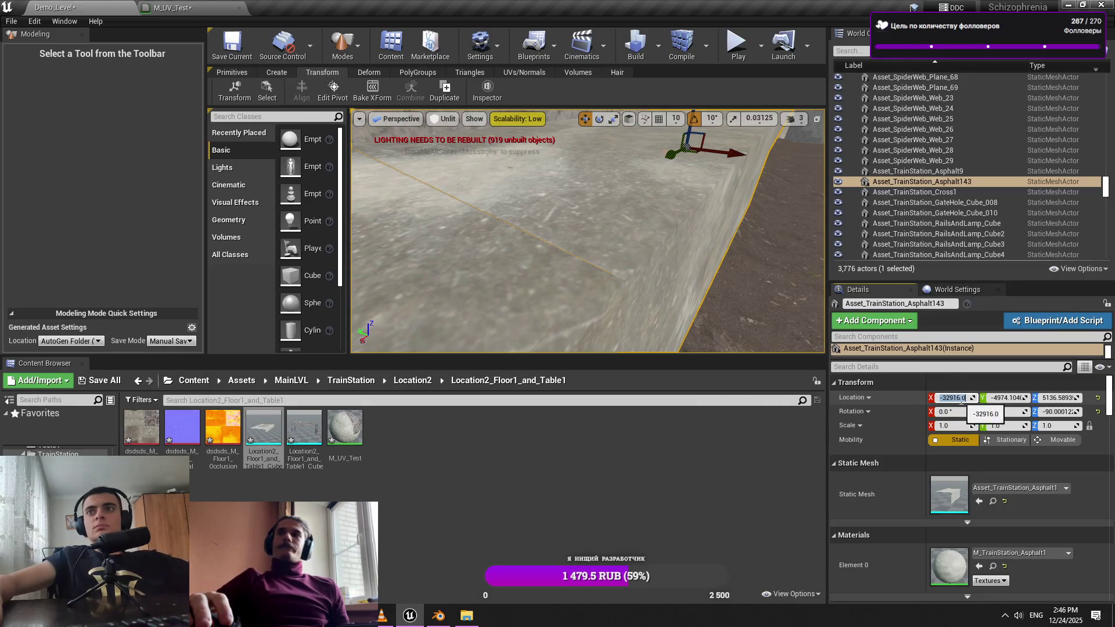
Adjust Asphalt143's X location to about -32916.35 and frame the slab
{"action": "key", "text": "Escape"}
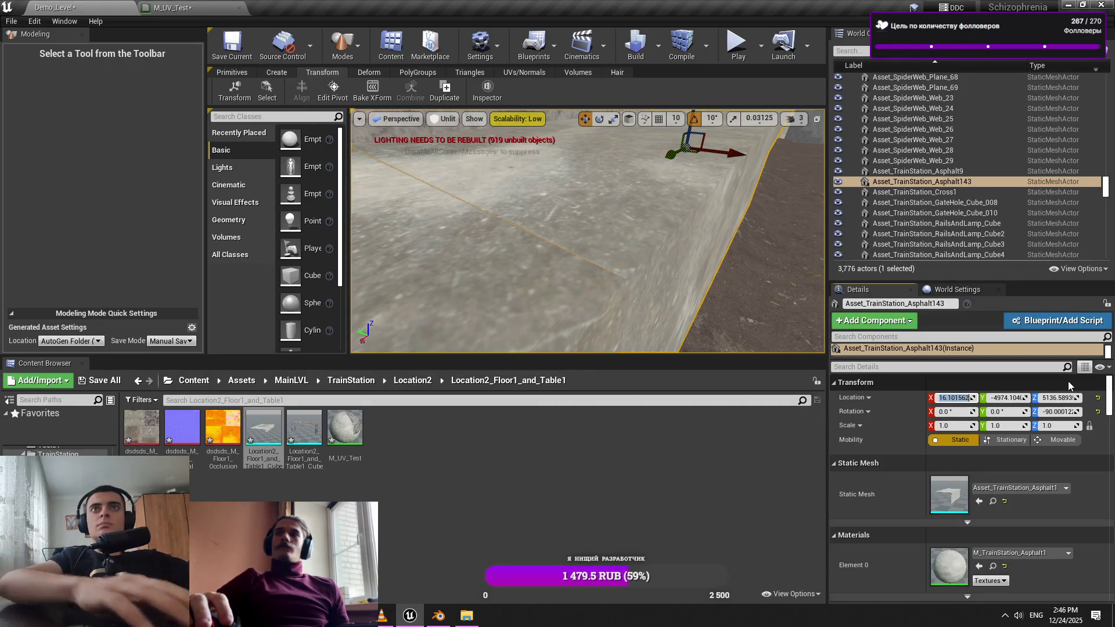
{"action": "scroll", "coordinate": [586, 232], "scroll_direction": "down", "scroll_amount": 2}
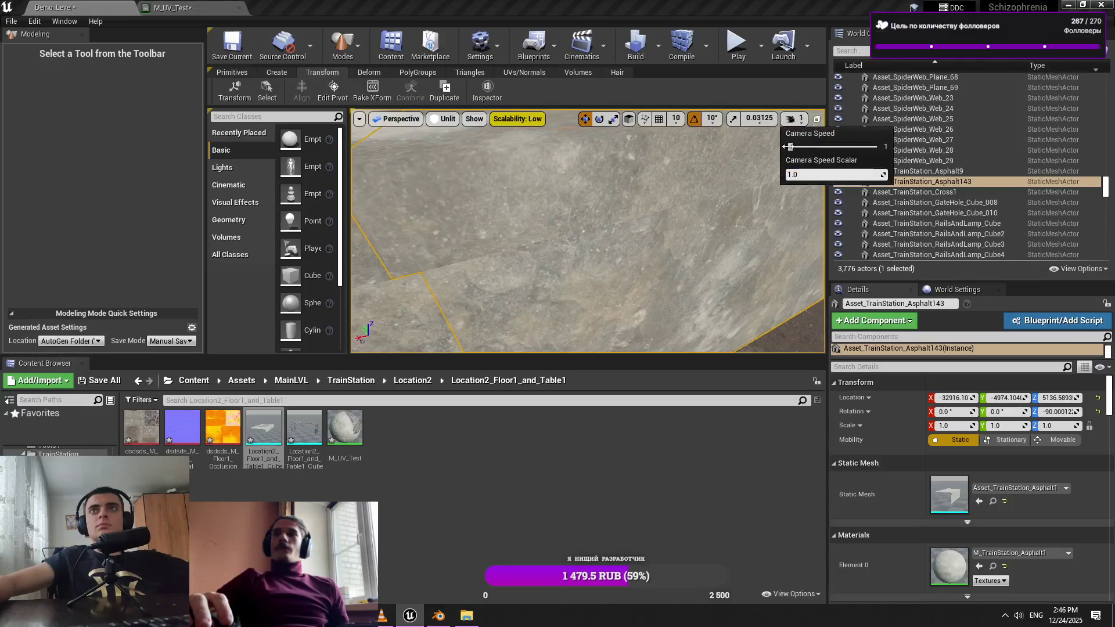
{"action": "scroll", "coordinate": [588, 231], "scroll_direction": "up", "scroll_amount": 3}
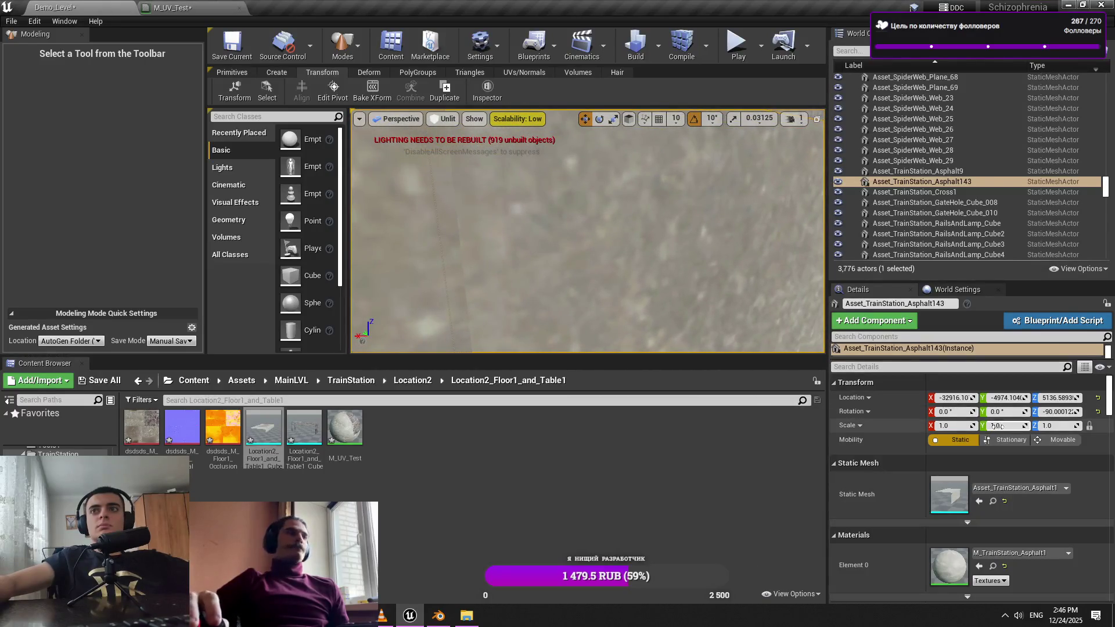
{"action": "left_click_drag", "start_coordinate": [954, 399], "coordinate": [964, 399]}
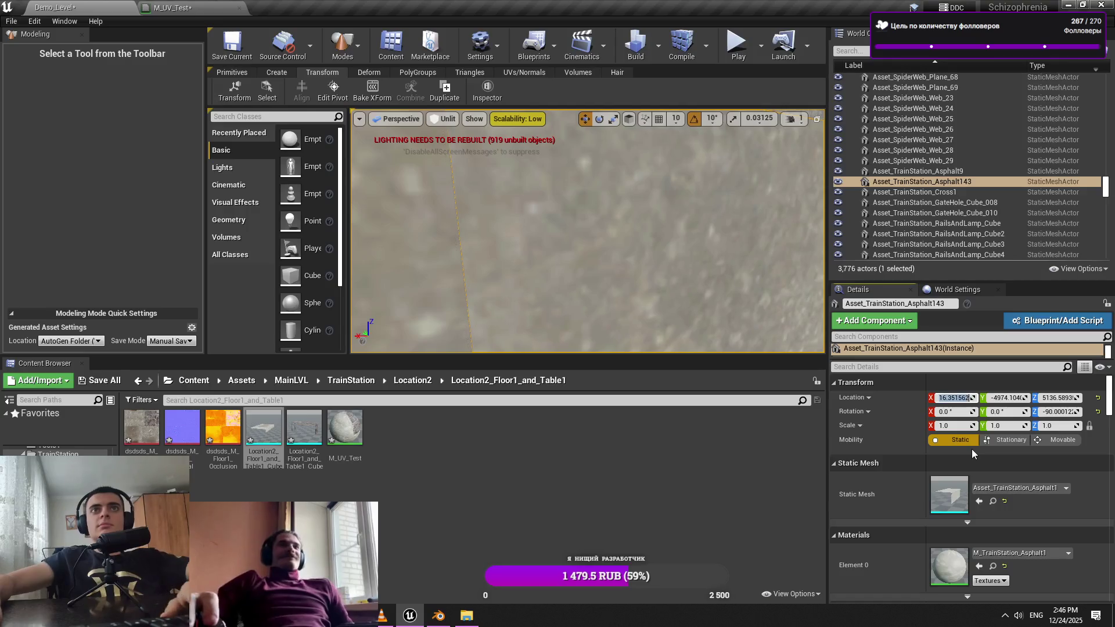
{"action": "scroll", "coordinate": [651, 248], "scroll_direction": "down", "scroll_amount": 5}
{"action": "scroll", "coordinate": [651, 247], "scroll_direction": "up", "scroll_amount": 5}
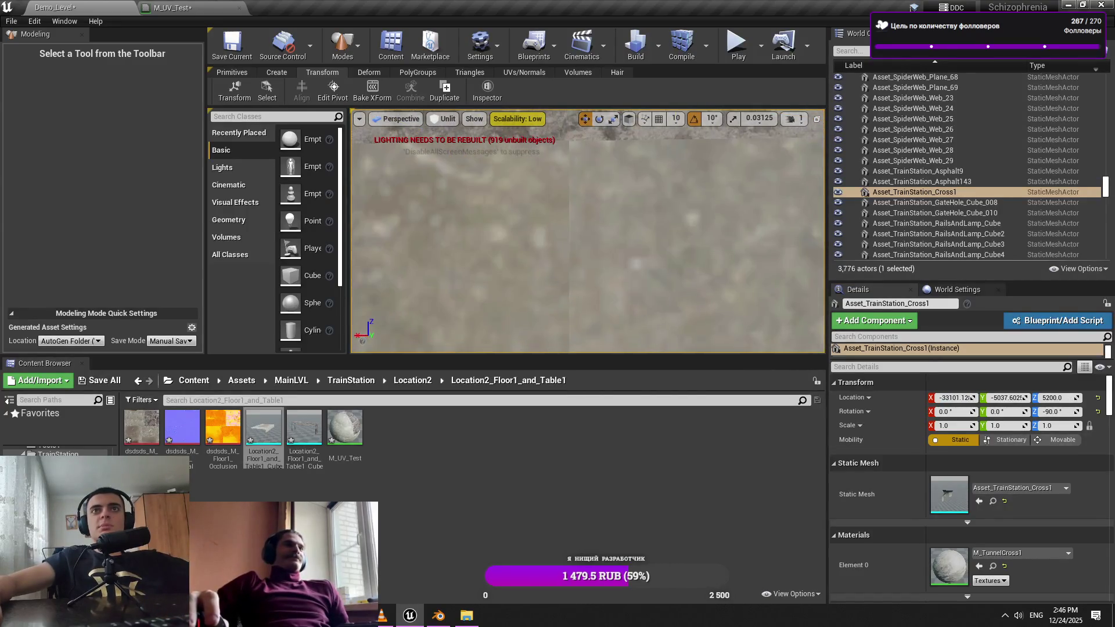
{"action": "key", "text": "f"}
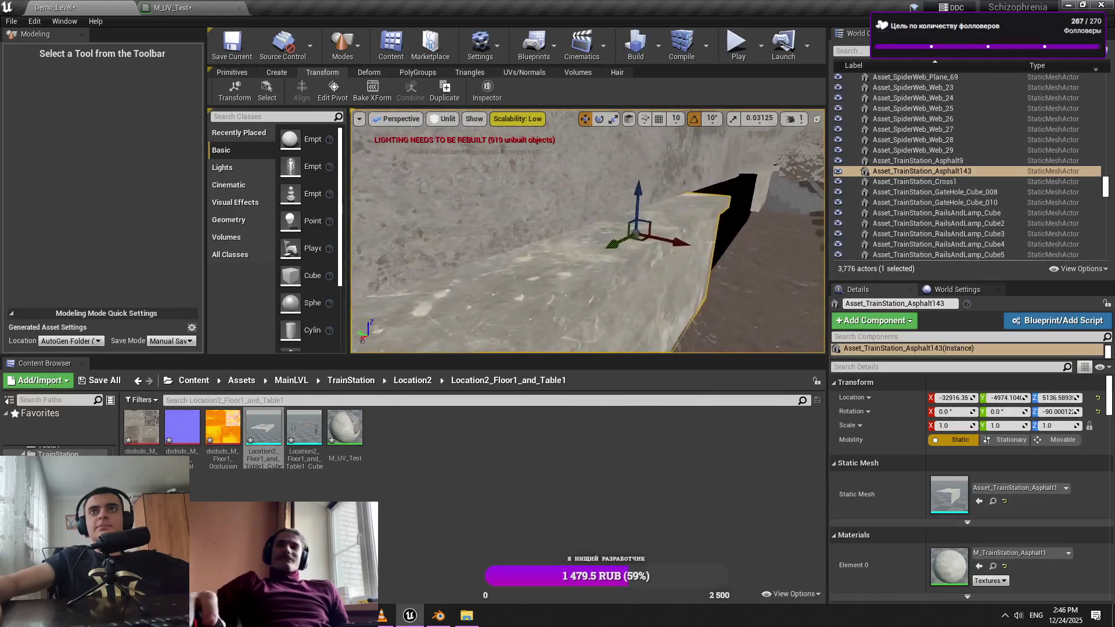
Raise the camera speed to 5, fly toward the floor slabs and focus on Floor41
{"action": "left_click", "coordinate": [791, 119]}
{"action": "left_click_drag", "start_coordinate": [790, 147], "coordinate": [841, 149]}
{"action": "mouse_move", "coordinate": [414, 274]}
{"action": "left_mouse_down"}
{"action": "mouse_move", "coordinate": [389, 276]}
{"action": "mouse_move", "coordinate": [716, 254]}
{"action": "mouse_move", "coordinate": [679, 261]}
{"action": "mouse_move", "coordinate": [703, 231]}
{"action": "mouse_move", "coordinate": [494, 226]}
{"action": "left_mouse_up"}
{"action": "left_click", "coordinate": [716, 254]}
{"action": "left_click", "coordinate": [680, 261]}
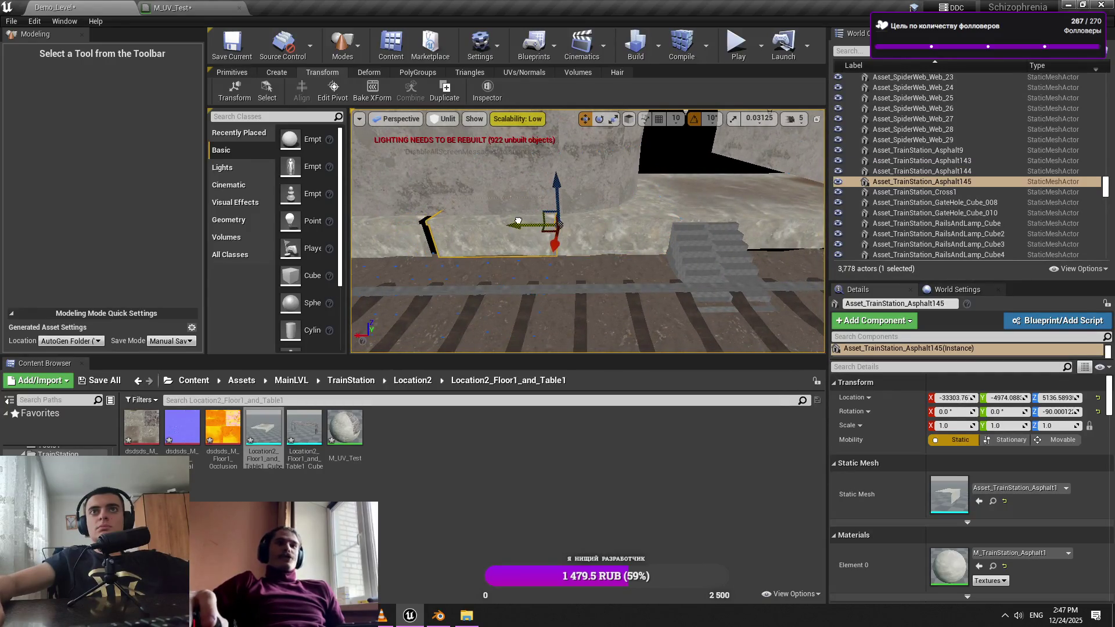
{"action": "left_click", "coordinate": [679, 255]}
{"action": "left_click", "coordinate": [697, 250]}
{"action": "left_click", "coordinate": [732, 251]}
{"action": "key", "text": "f"}
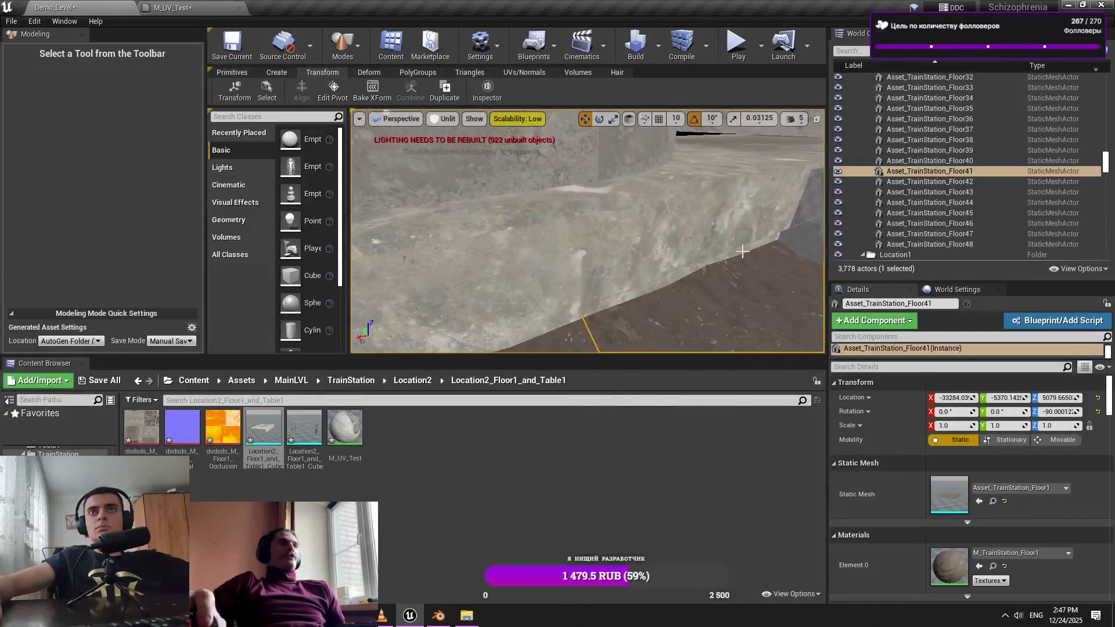
Set the camera speed to 1, then 3, and select Asphalt144 and Asphalt145 together
{"action": "left_click", "coordinate": [800, 124]}
{"action": "left_click_drag", "start_coordinate": [848, 148], "coordinate": [808, 148]}
{"action": "left_click", "coordinate": [816, 154]}
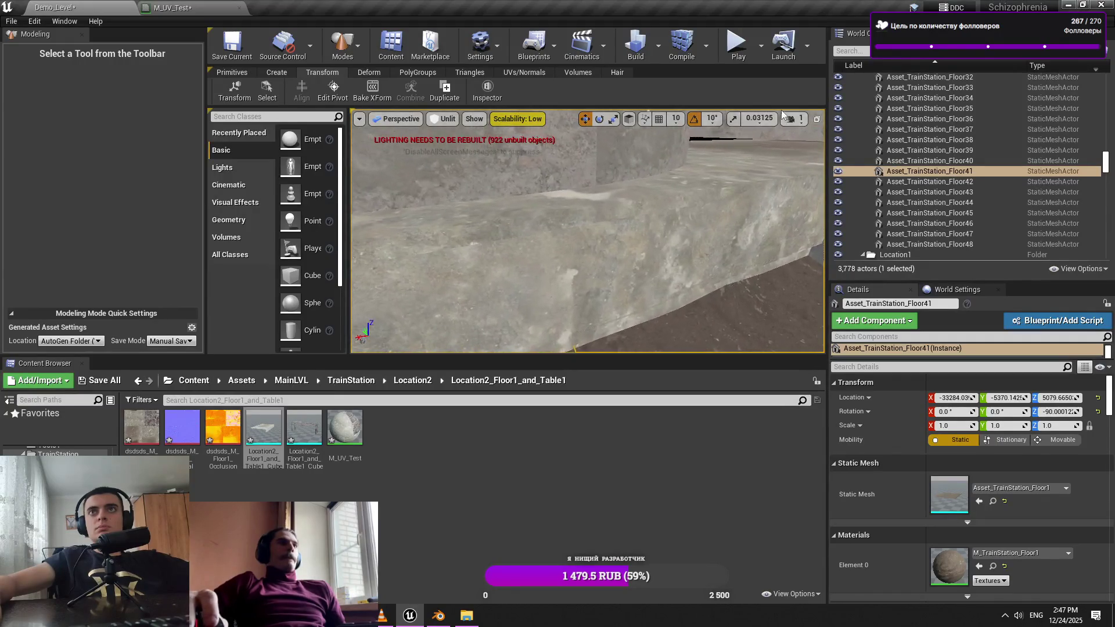
{"action": "left_click", "coordinate": [798, 124]}
{"action": "left_click_drag", "start_coordinate": [808, 148], "coordinate": [822, 148]}
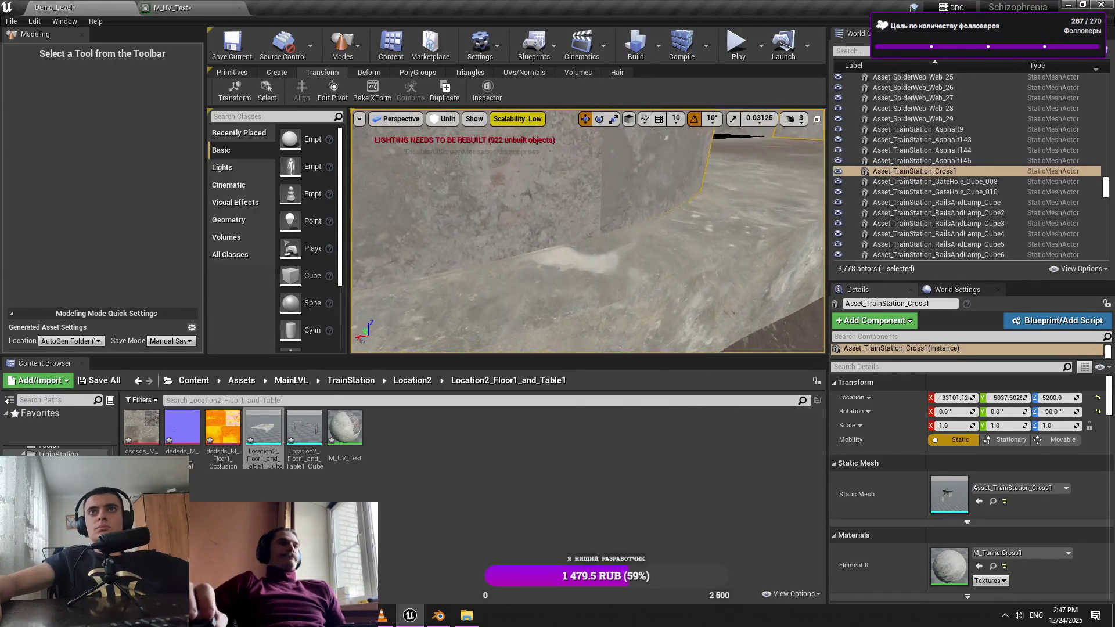
{"action": "left_click", "coordinate": [581, 250]}
{"action": "left_click", "coordinate": [557, 273], "text": "ctrl"}
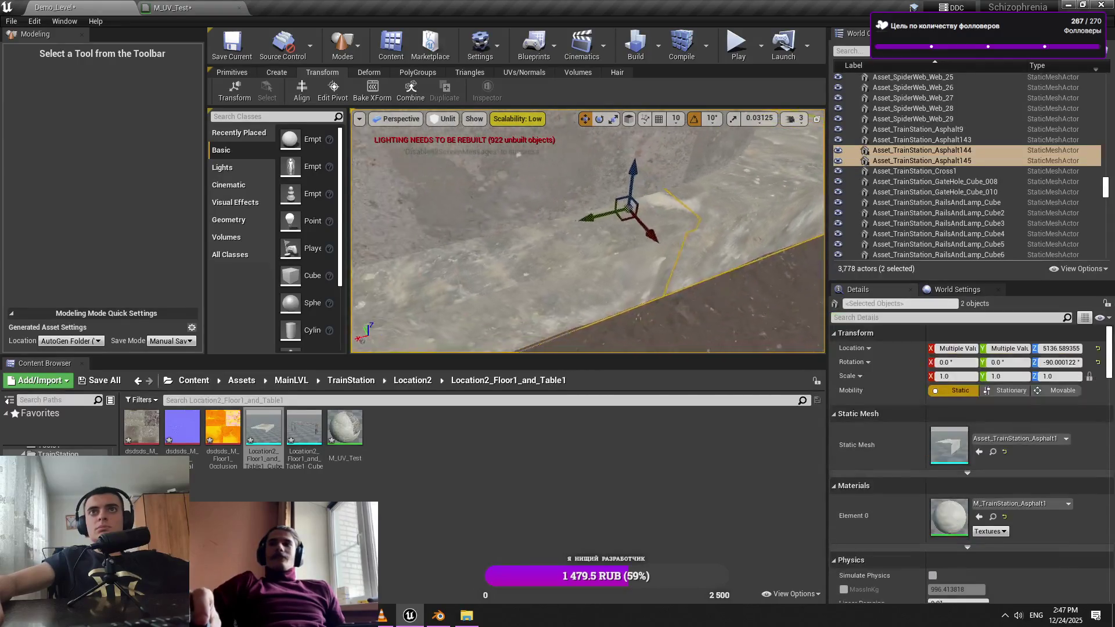
{"action": "mouse_move", "coordinate": [657, 273]}
{"action": "left_mouse_down"}
{"action": "mouse_move", "coordinate": [657, 229]}
{"action": "mouse_move", "coordinate": [738, 244]}
{"action": "mouse_move", "coordinate": [718, 235]}
{"action": "left_mouse_up"}
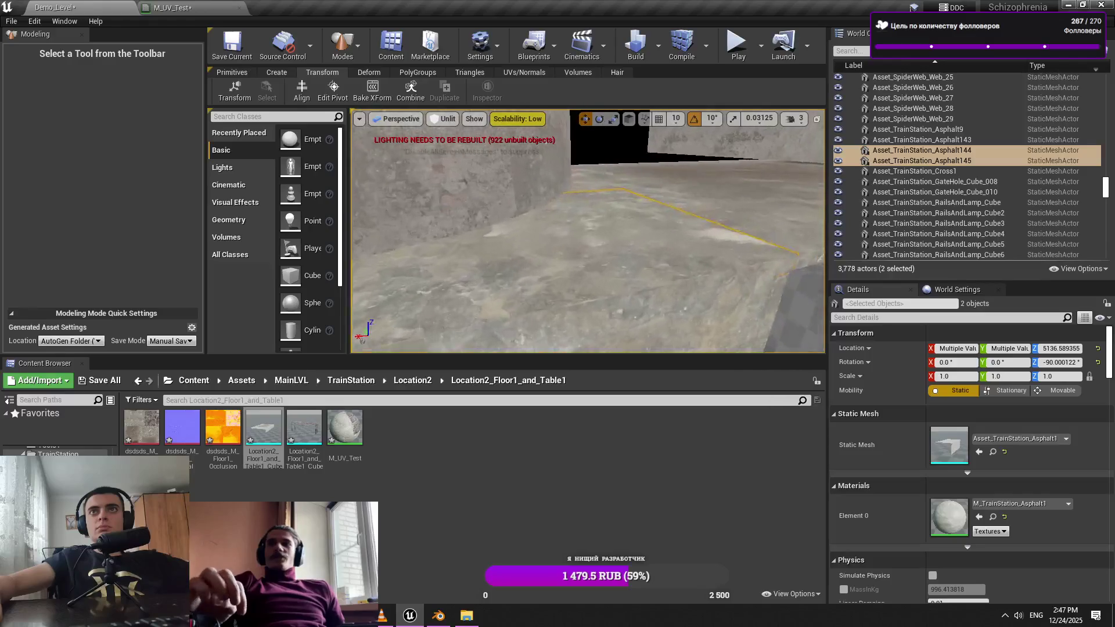
{"action": "left_click", "coordinate": [714, 187]}
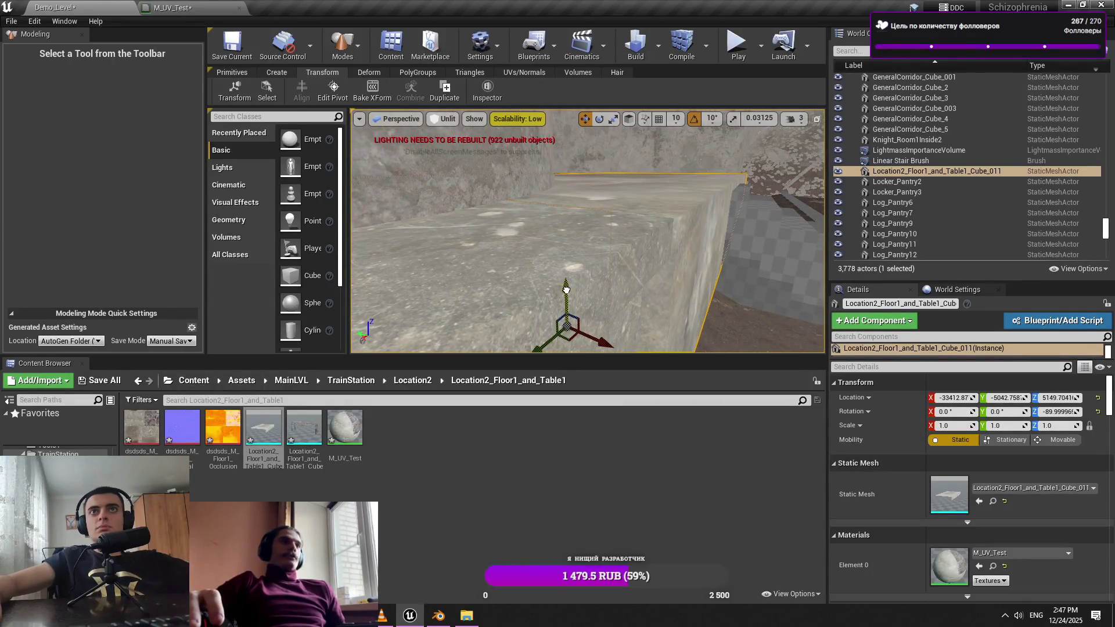
Frame the Asphalt144 slab, try lowering it on Z, undo that, and save Demo_Level
{"action": "left_click", "coordinate": [567, 289]}
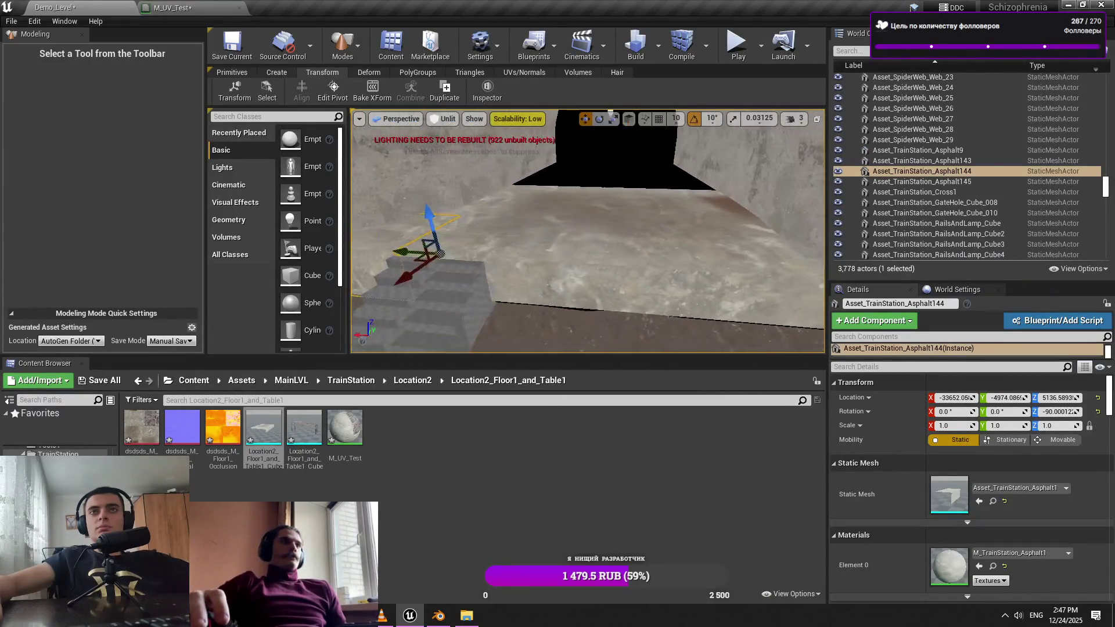
{"action": "key", "text": "ctrl+z"}
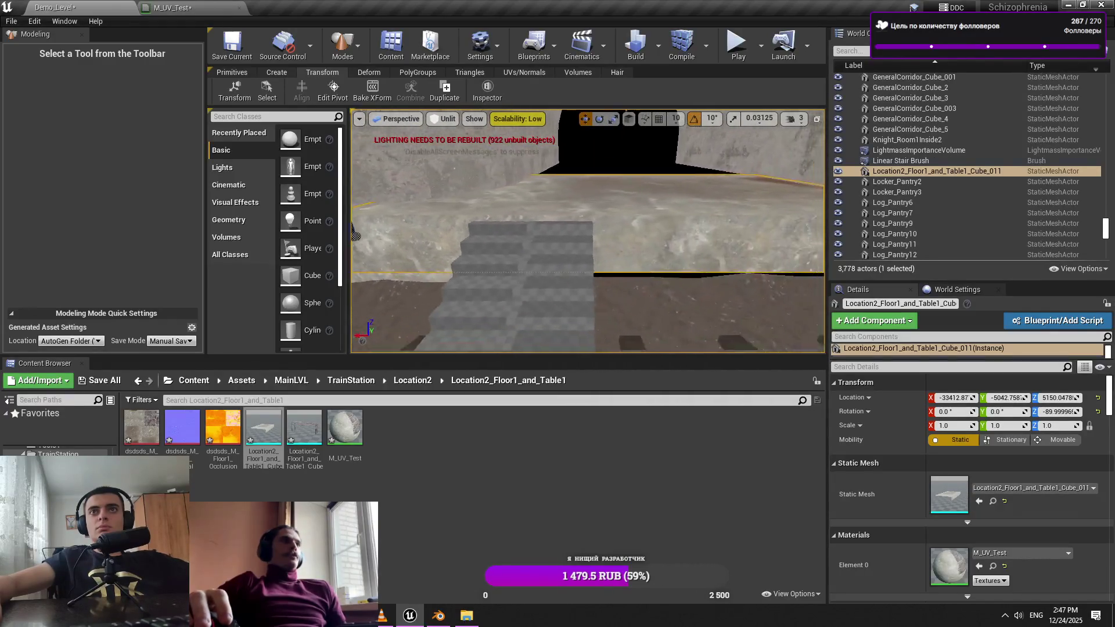
{"action": "key", "text": "f"}
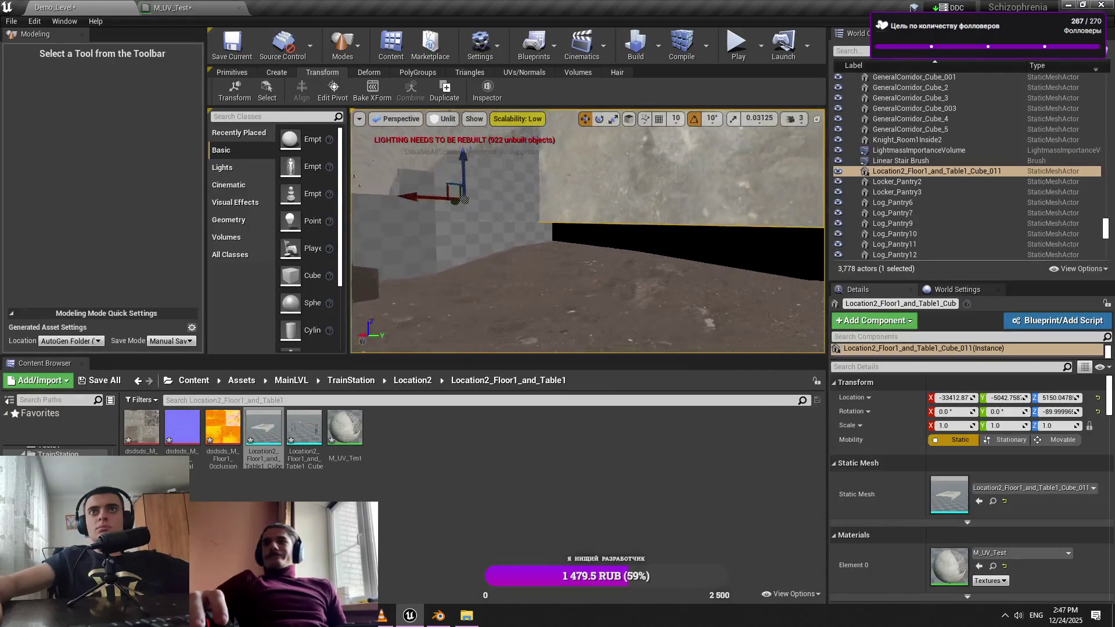
{"action": "left_click_drag", "start_coordinate": [512, 216], "coordinate": [523, 229]}
{"action": "key", "text": "ctrl+z"}
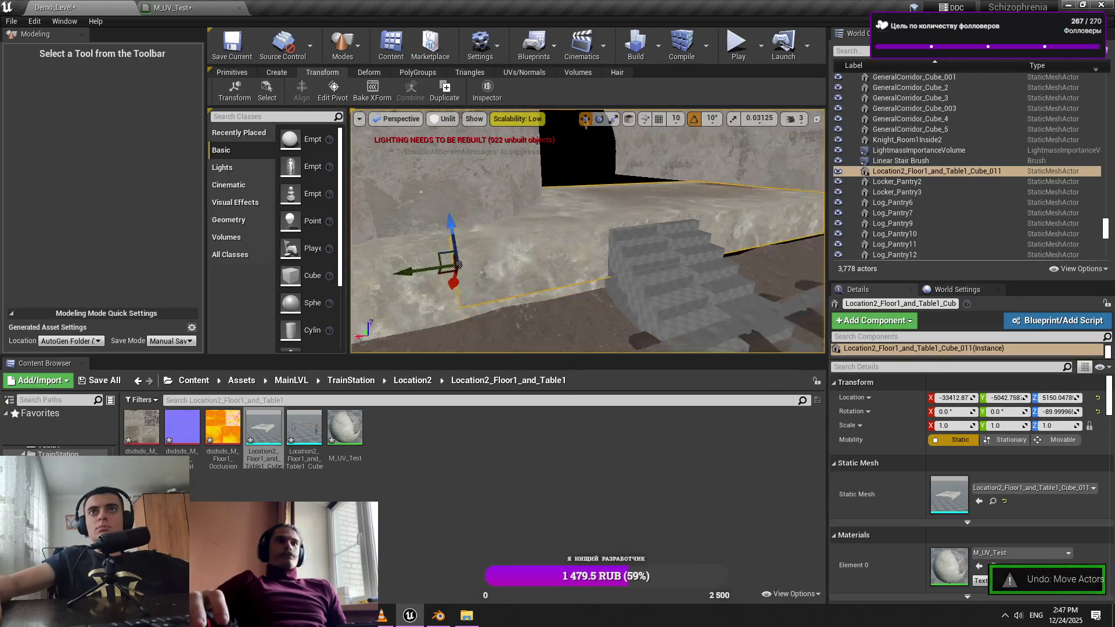
{"action": "key", "text": "ctrl+s"}
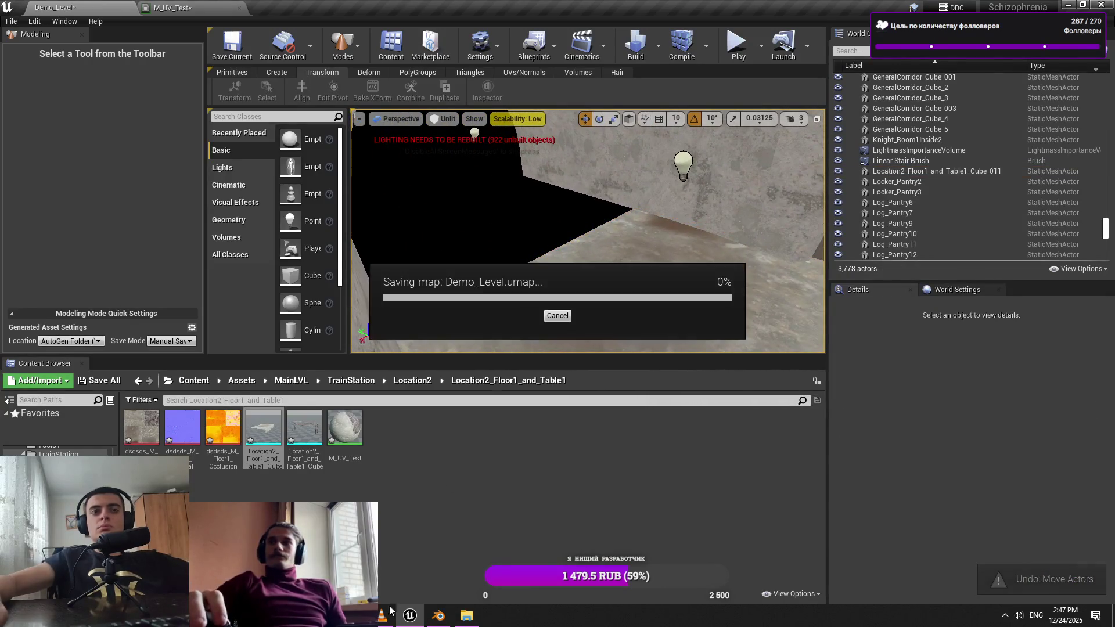
Open the TrainStation_Location2 > Location2_Floor2 export folder in Explorer
{"action": "left_click", "coordinate": [413, 386]}
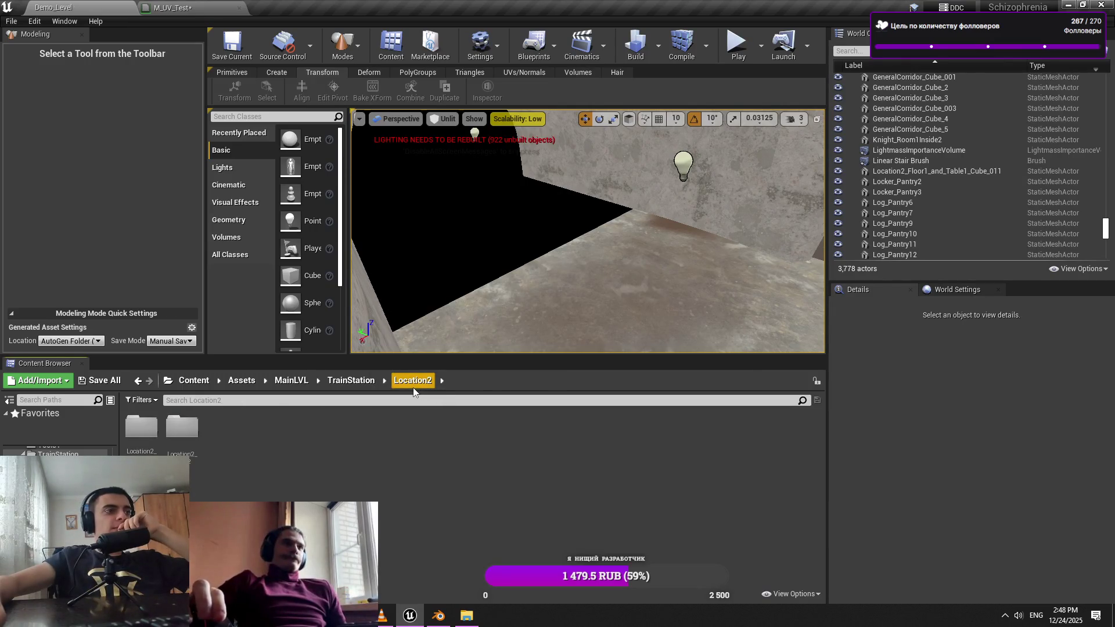
{"action": "double_click", "coordinate": [193, 455]}
{"action": "left_click", "coordinate": [466, 616]}
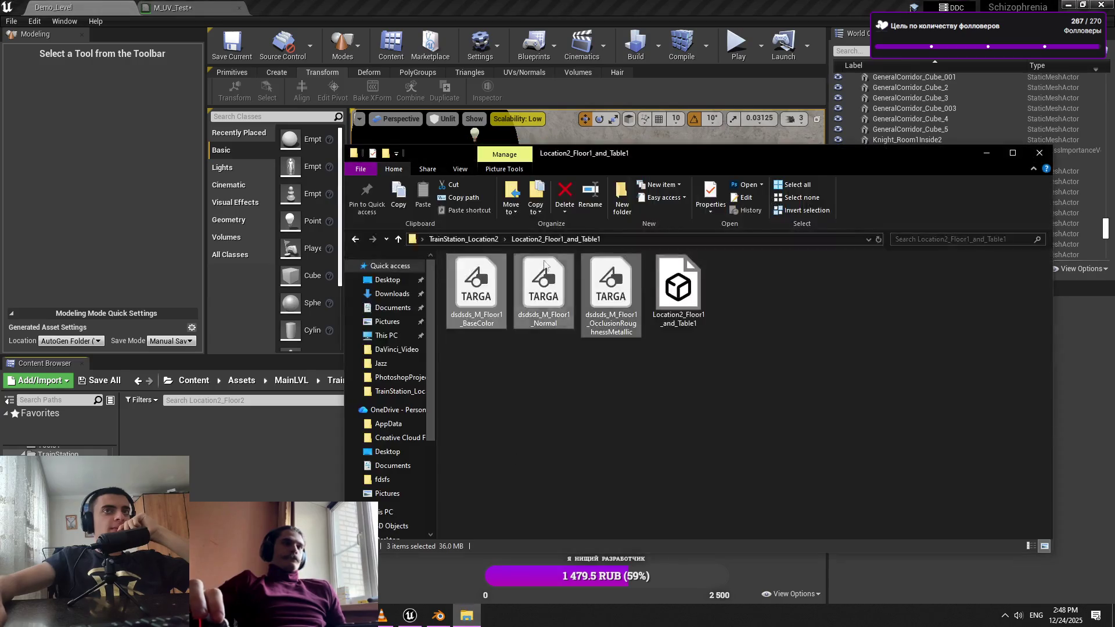
{"action": "left_click", "coordinate": [490, 240]}
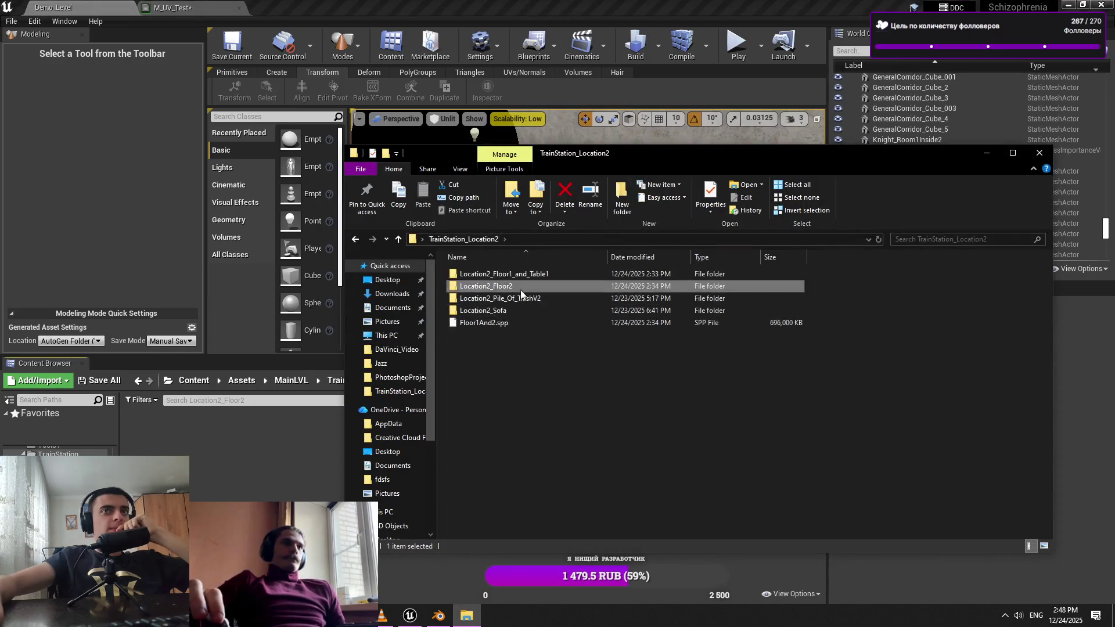
{"action": "double_click", "coordinate": [521, 290]}
Import the Location2_Floor2 FBX into the Content Browser and place the mesh in the level
{"action": "left_click", "coordinate": [682, 309]}
{"action": "left_click_drag", "start_coordinate": [682, 306], "coordinate": [278, 468]}
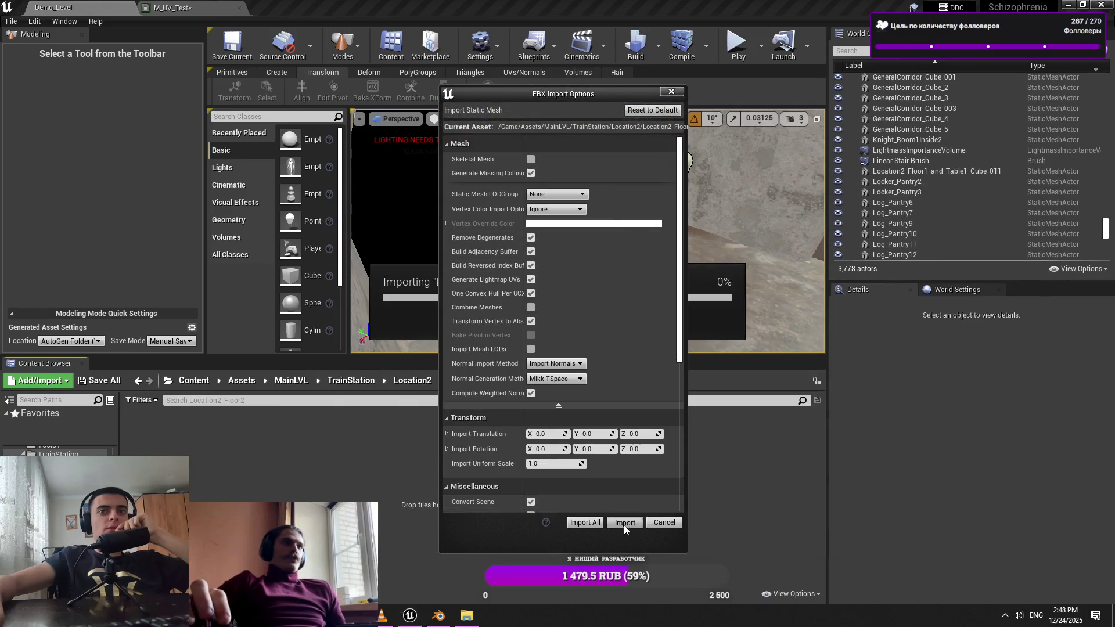
{"action": "left_click", "coordinate": [585, 523]}
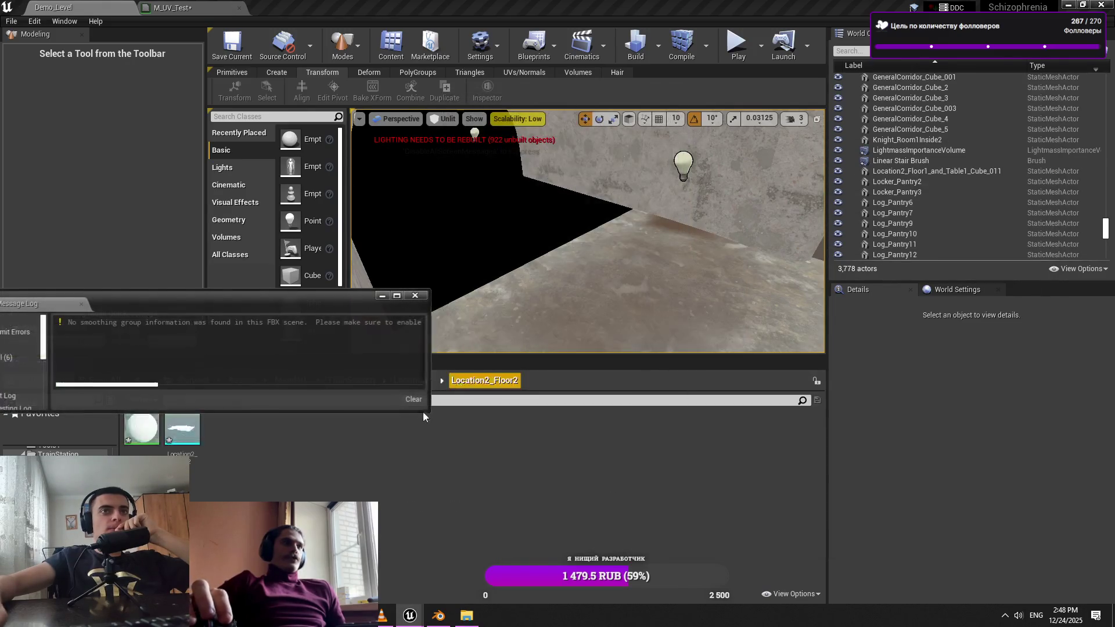
{"action": "mouse_move", "coordinate": [182, 428]}
{"action": "left_mouse_down"}
{"action": "mouse_move", "coordinate": [615, 319]}
{"action": "mouse_move", "coordinate": [616, 307]}
{"action": "left_mouse_up"}
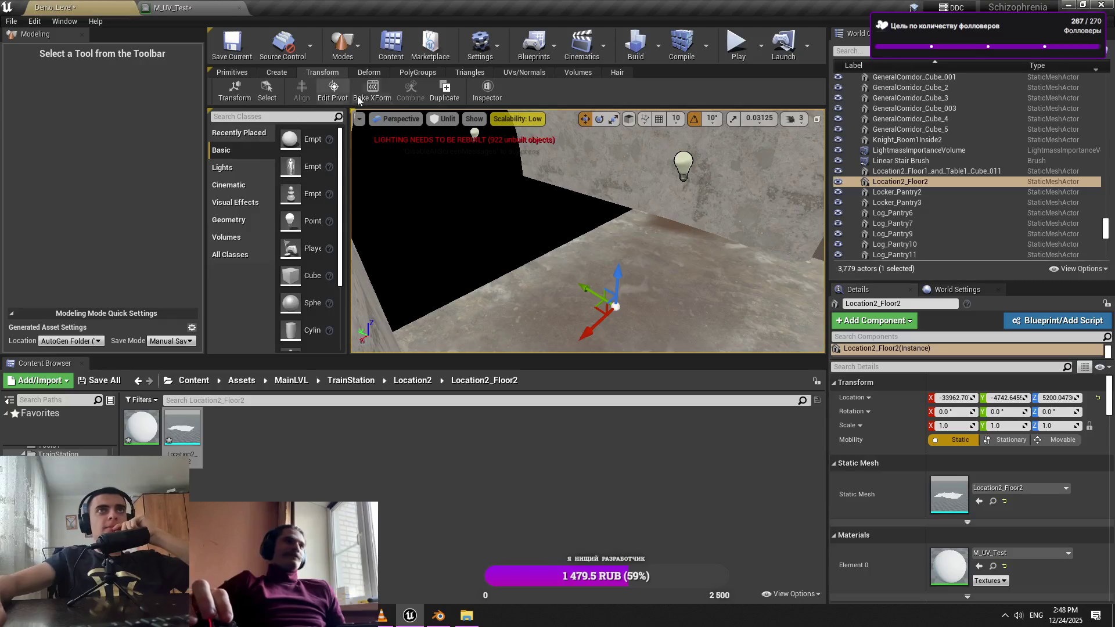
Move the floor's pivot to a preset bounds position, then delete the placed floor
{"action": "left_click", "coordinate": [333, 91]}
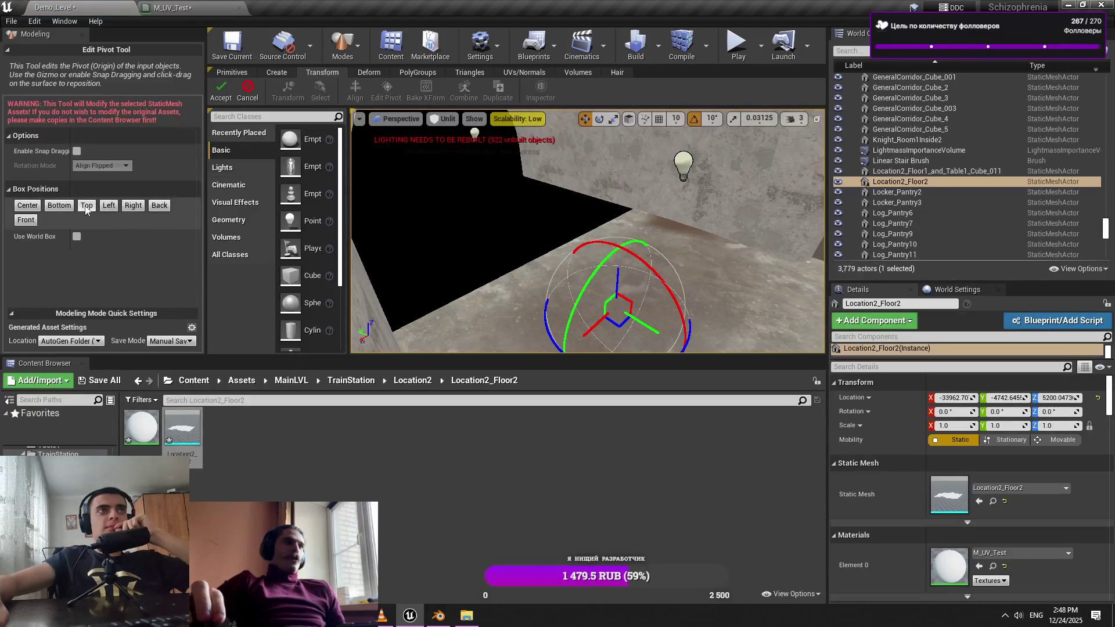
{"action": "key", "text": "f"}
{"action": "left_click", "coordinate": [105, 206]}
{"action": "left_click", "coordinate": [220, 91]}
{"action": "scroll", "coordinate": [583, 225], "scroll_direction": "down", "scroll_amount": 4}
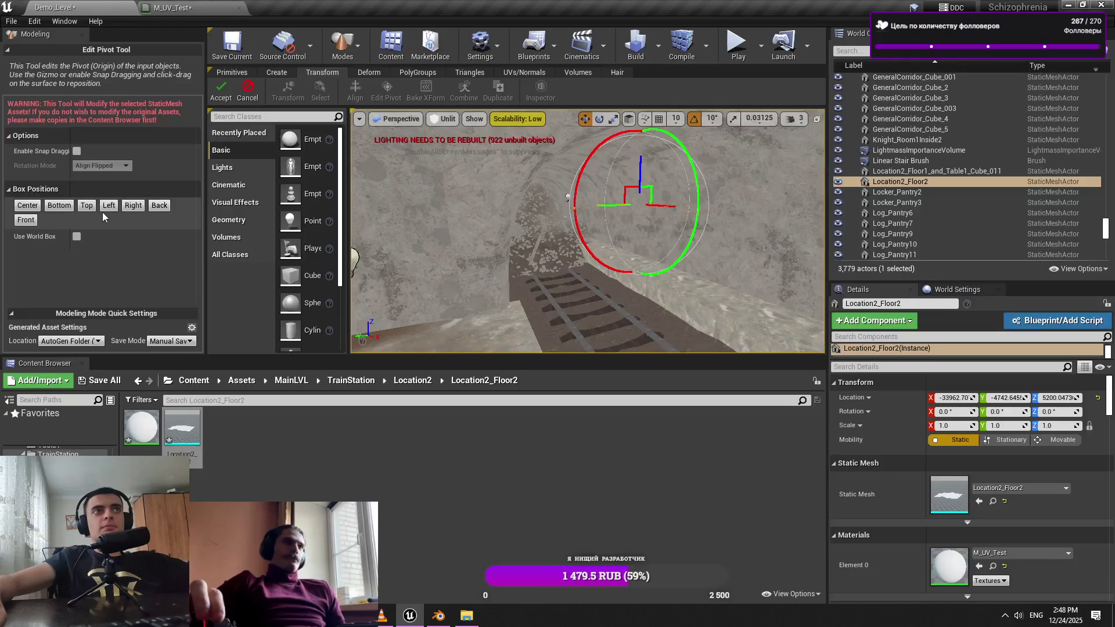
{"action": "key", "text": "Delete"}
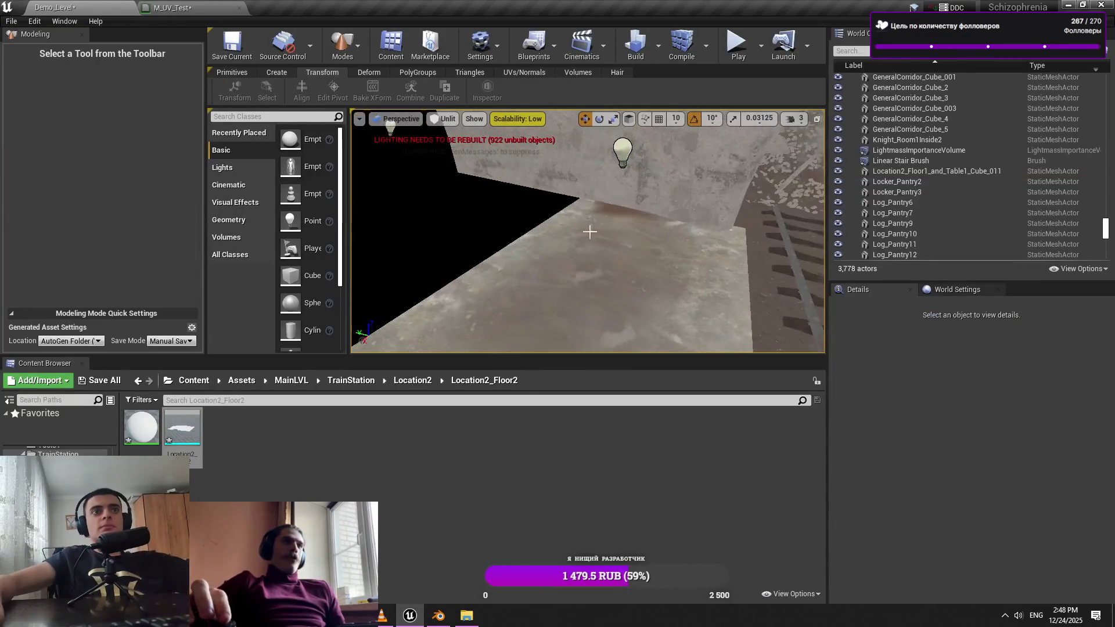
Import the three Floor2 TARGA textures and turn off sRGB on the OcclusionRoughnessMetallic map
{"action": "left_click", "coordinate": [467, 616]}
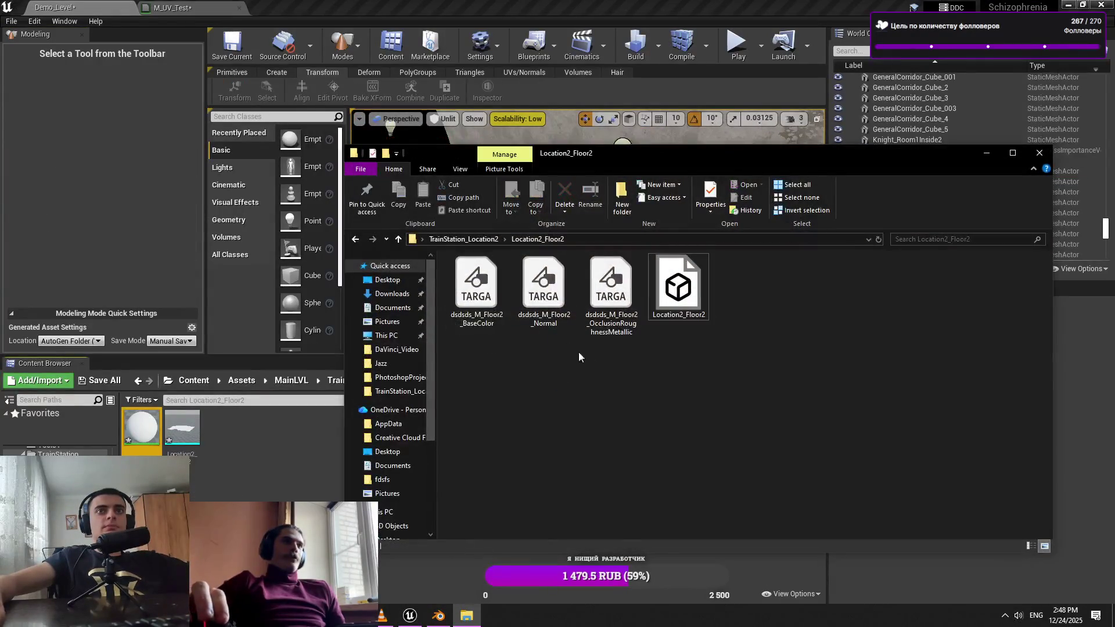
{"action": "left_click_drag", "start_coordinate": [579, 351], "coordinate": [473, 349]}
{"action": "left_click_drag", "start_coordinate": [283, 486], "coordinate": [284, 487]}
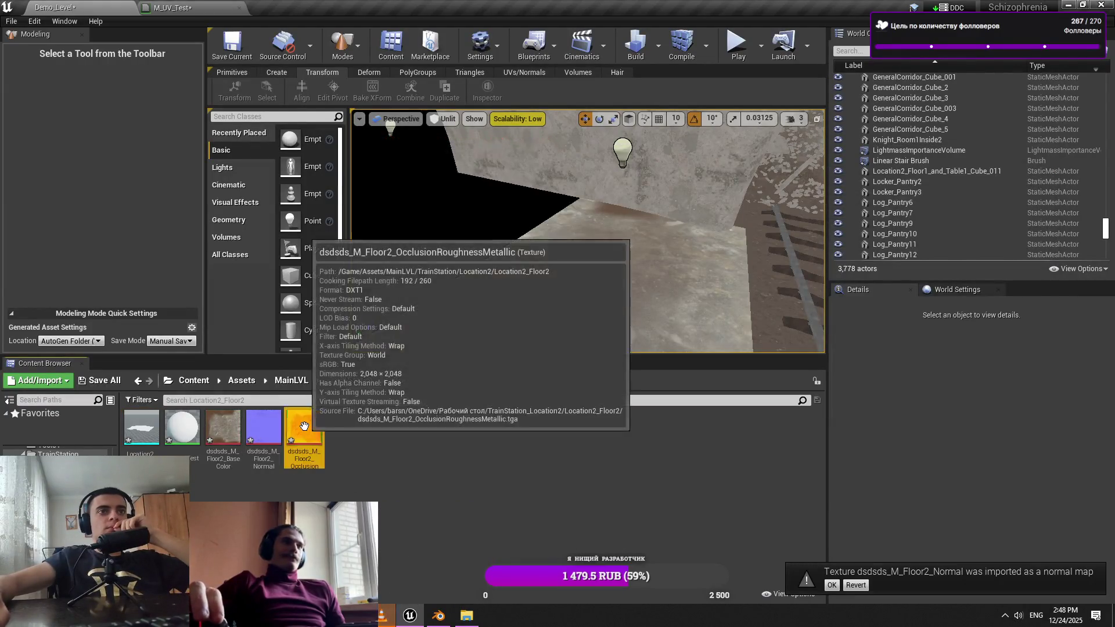
{"action": "double_click", "coordinate": [304, 428]}
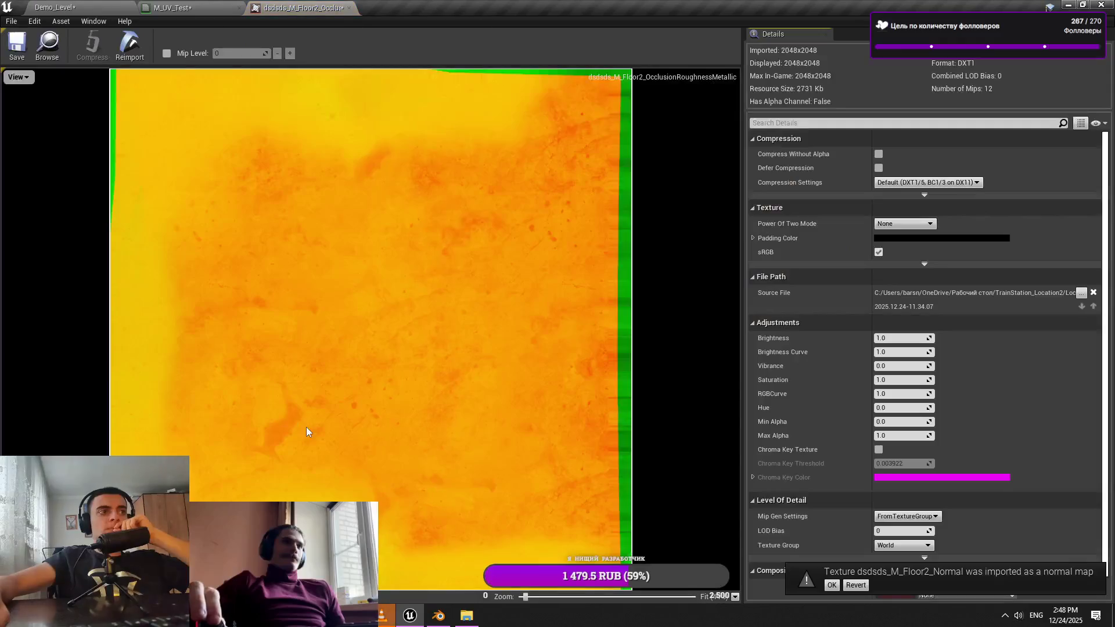
{"action": "scroll", "coordinate": [880, 255], "scroll_direction": "down", "scroll_amount": 2}
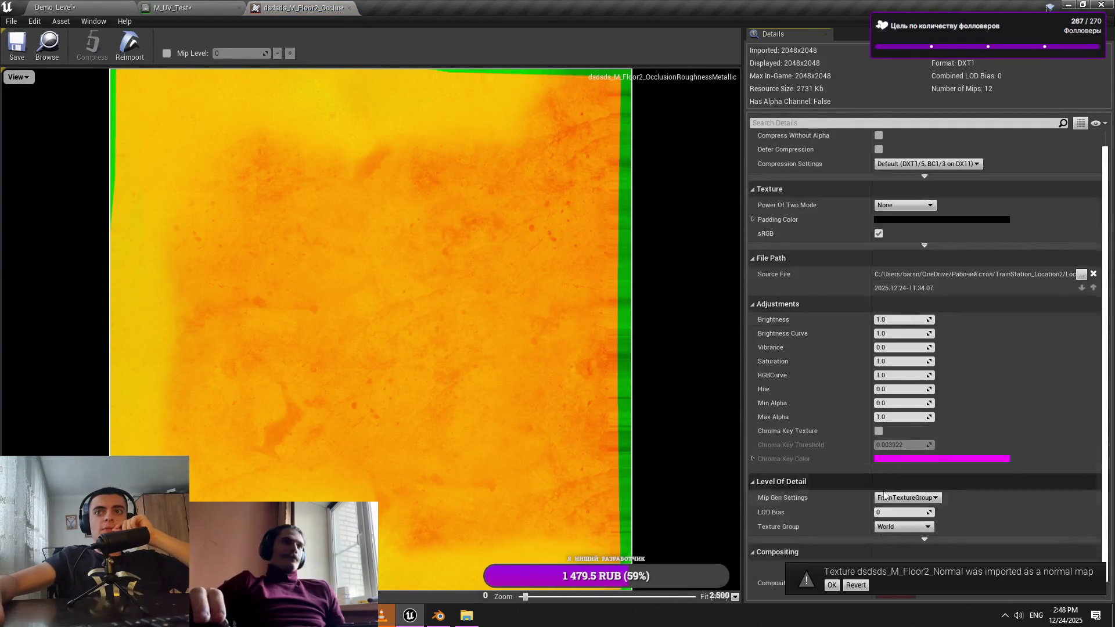
{"action": "scroll", "coordinate": [890, 278], "scroll_direction": "up", "scroll_amount": 2}
{"action": "left_click", "coordinate": [879, 252]}
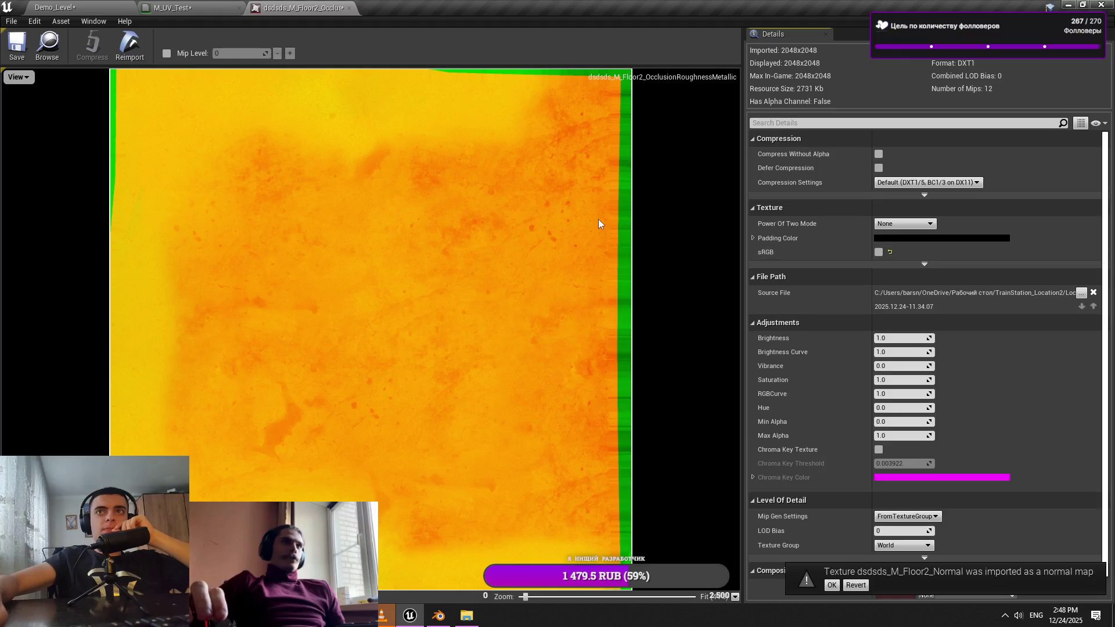
{"action": "left_click", "coordinate": [348, 8]}
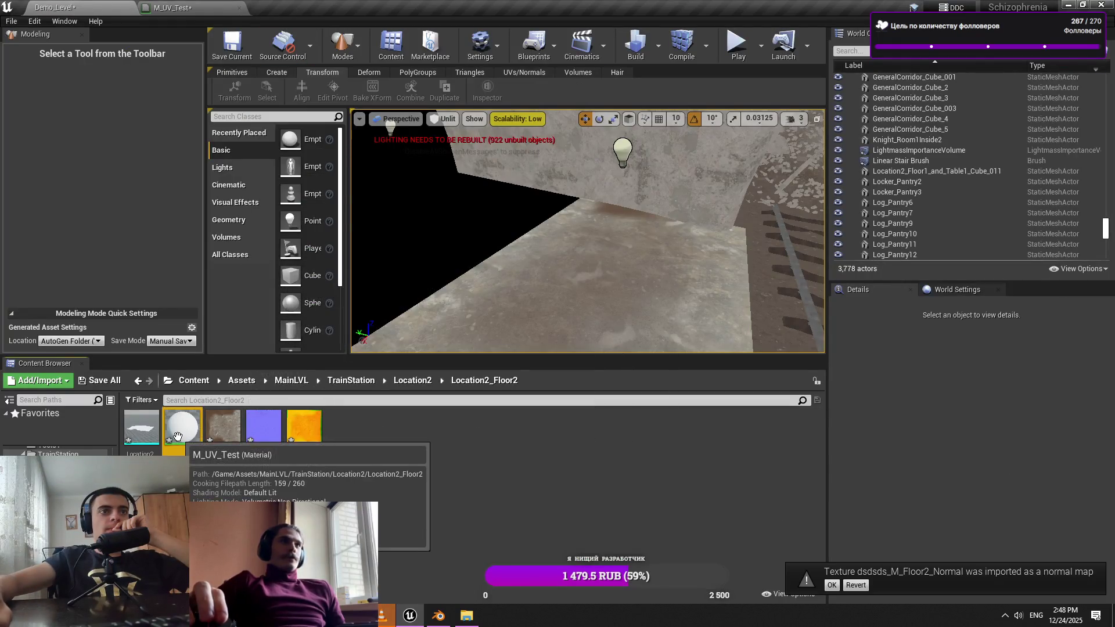
{"action": "right_click", "coordinate": [181, 433]}
Rename the floor material to M_Location2_Floor2, open it, and delete the leftover colour parameter node
{"action": "left_click", "coordinate": [238, 185]}
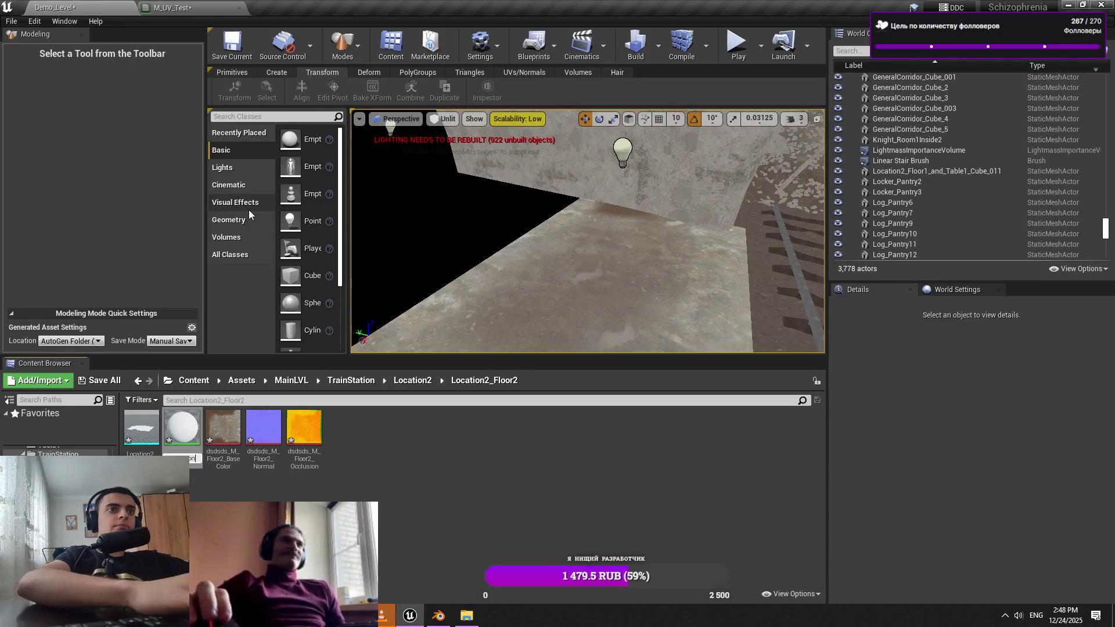
{"action": "type", "text": "M_Floor2"}
{"action": "key", "text": "Return"}
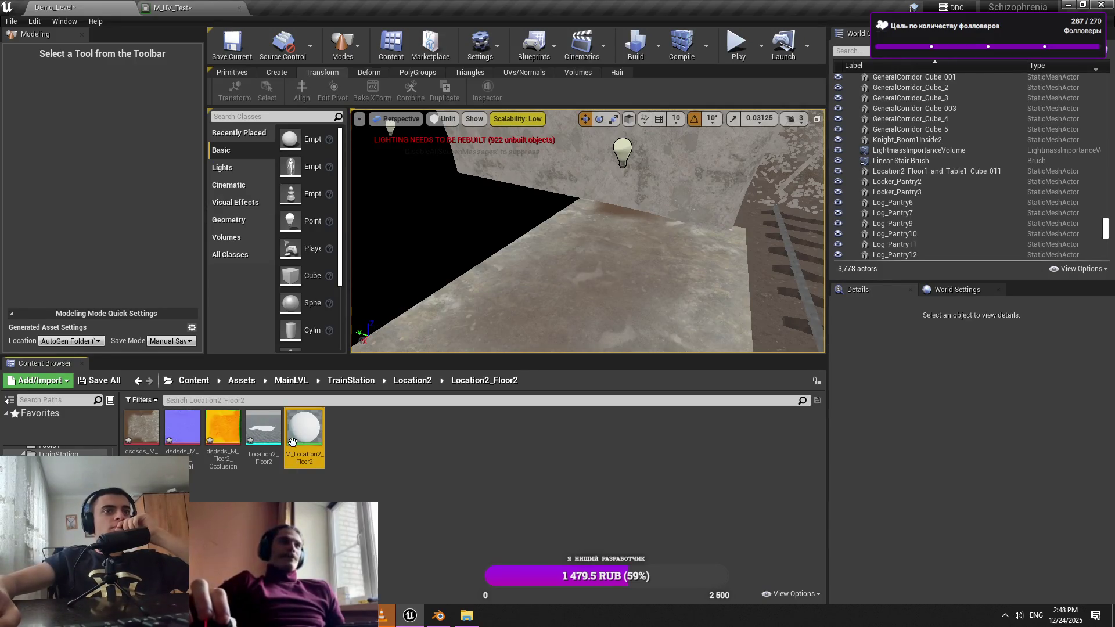
{"action": "double_click", "coordinate": [292, 443]}
{"action": "left_click", "coordinate": [240, 7]}
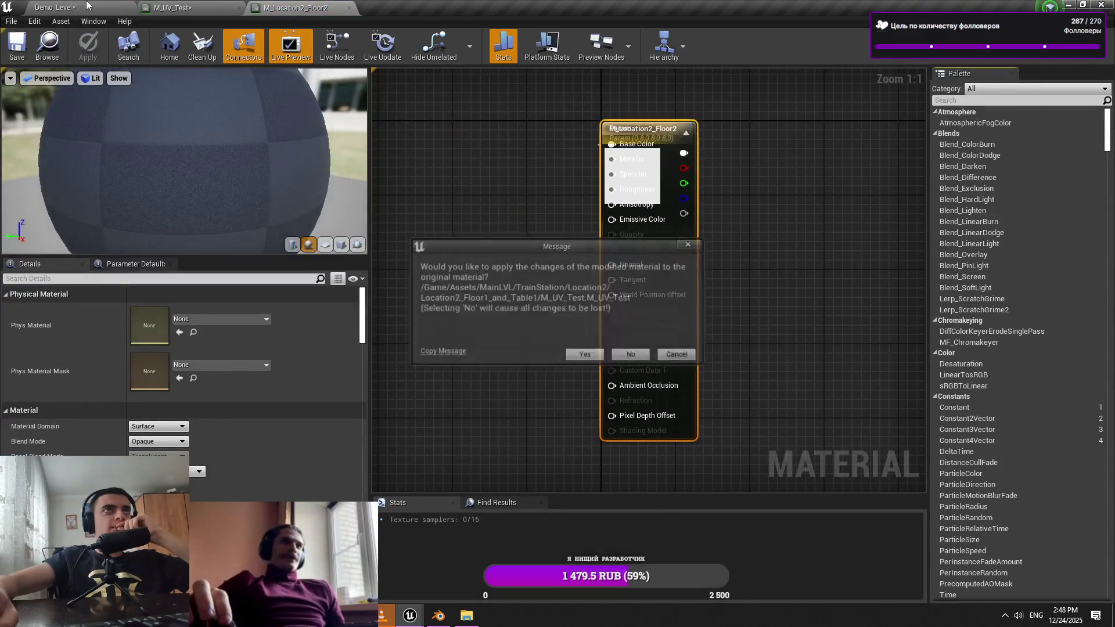
{"action": "left_click", "coordinate": [580, 352]}
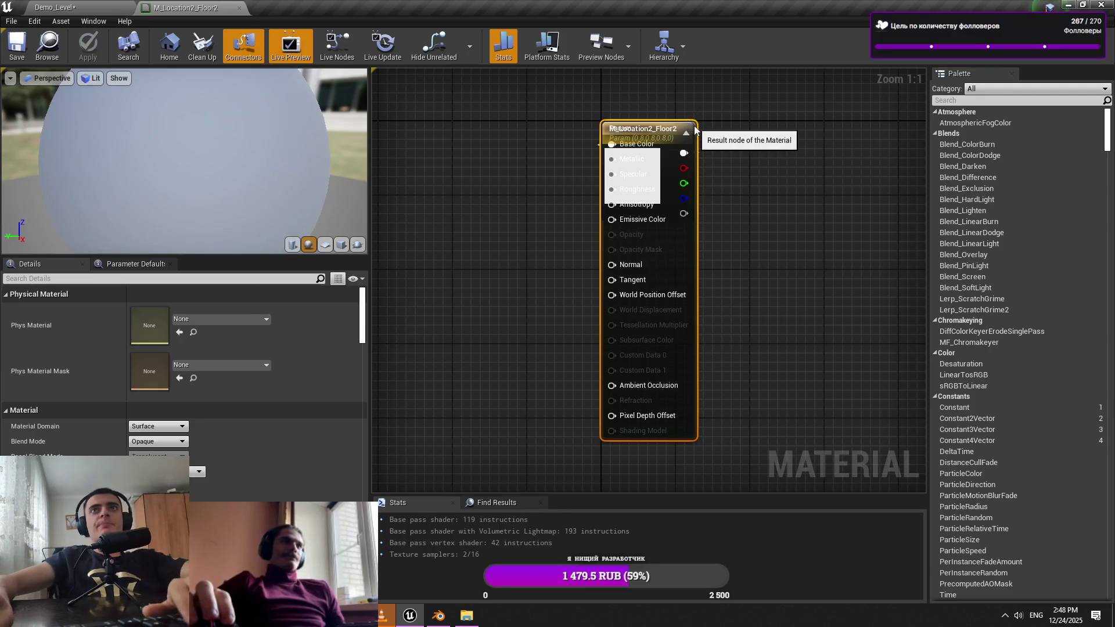
{"action": "left_click", "coordinate": [612, 128]}
{"action": "key", "text": "Delete"}
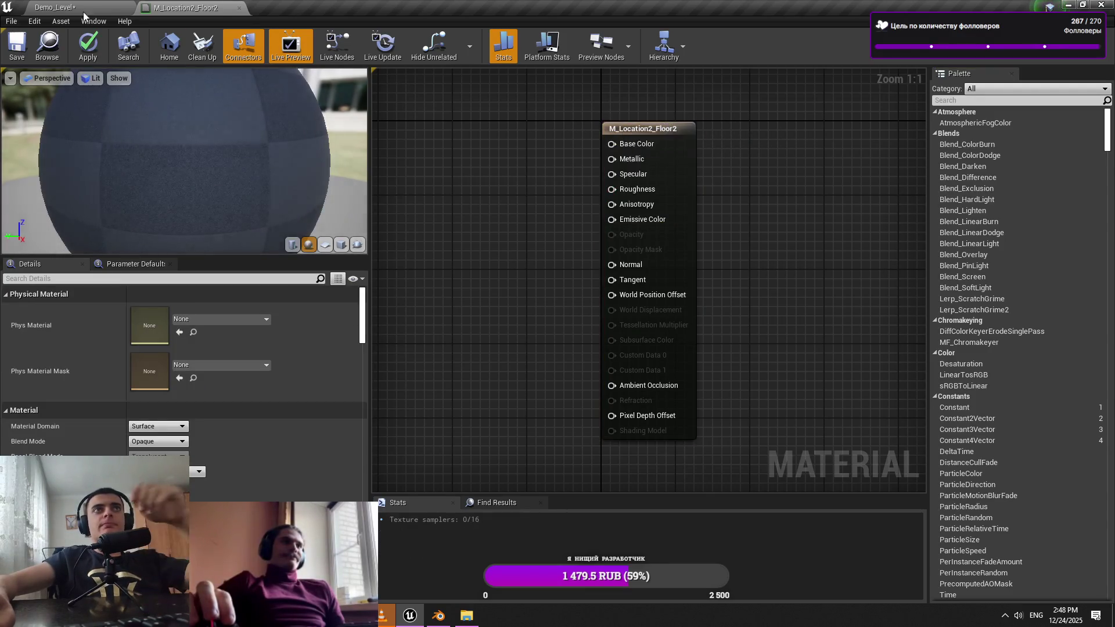
Add the three Floor2 textures as Texture Sample nodes and arrange them in the graph
{"action": "left_click", "coordinate": [55, 7]}
{"action": "mouse_move", "coordinate": [138, 429]}
{"action": "left_mouse_down"}
{"action": "mouse_move", "coordinate": [186, 7]}
{"action": "mouse_move", "coordinate": [406, 174]}
{"action": "mouse_move", "coordinate": [435, 174]}
{"action": "left_mouse_up"}
{"action": "left_click", "coordinate": [506, 294]}
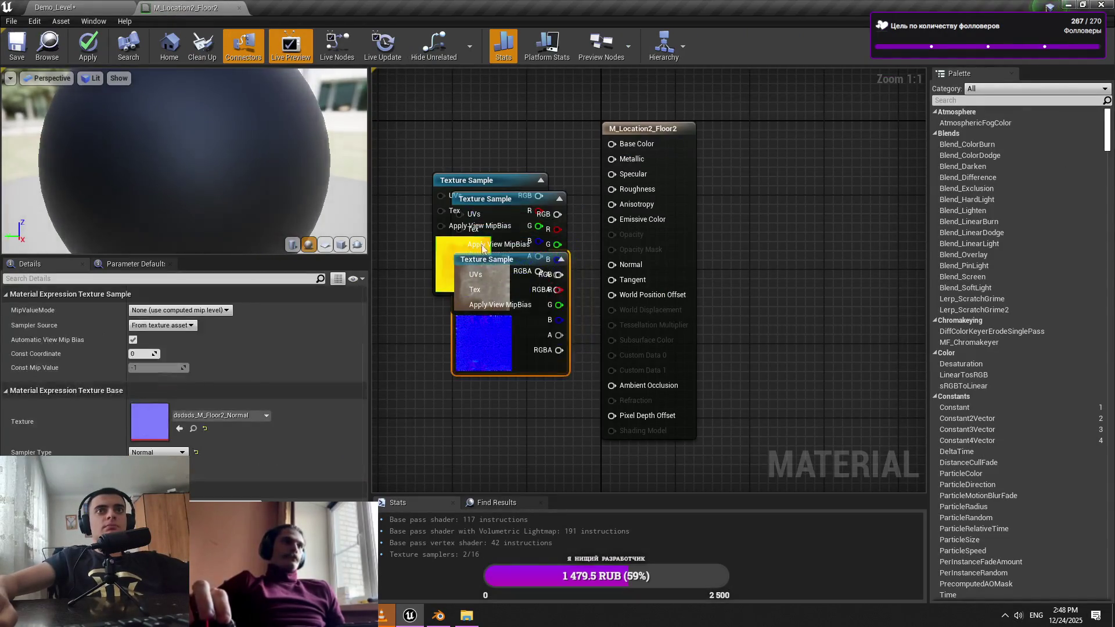
{"action": "left_click_drag", "start_coordinate": [492, 227], "coordinate": [475, 269]}
{"action": "mouse_move", "coordinate": [481, 180]}
{"action": "left_mouse_down"}
{"action": "mouse_move", "coordinate": [456, 232]}
{"action": "mouse_move", "coordinate": [429, 352]}
{"action": "left_mouse_up"}
{"action": "left_click_drag", "start_coordinate": [486, 203], "coordinate": [487, 133]}
{"action": "mouse_move", "coordinate": [413, 352]}
{"action": "left_mouse_down"}
{"action": "mouse_move", "coordinate": [482, 403]}
{"action": "mouse_move", "coordinate": [485, 390]}
{"action": "left_mouse_up"}
Wire the mask channels to Ambient Occlusion and other outputs, the base colour texture to Base Color, and apply
{"action": "mouse_move", "coordinate": [559, 420]}
{"action": "left_mouse_down"}
{"action": "mouse_move", "coordinate": [608, 401]}
{"action": "mouse_move", "coordinate": [612, 189]}
{"action": "left_mouse_up"}
{"action": "mouse_move", "coordinate": [639, 129]}
{"action": "left_mouse_down"}
{"action": "mouse_move", "coordinate": [639, 316]}
{"action": "mouse_move", "coordinate": [623, 154]}
{"action": "mouse_move", "coordinate": [559, 450]}
{"action": "left_mouse_up"}
{"action": "left_click_drag", "start_coordinate": [550, 148], "coordinate": [708, 129]}
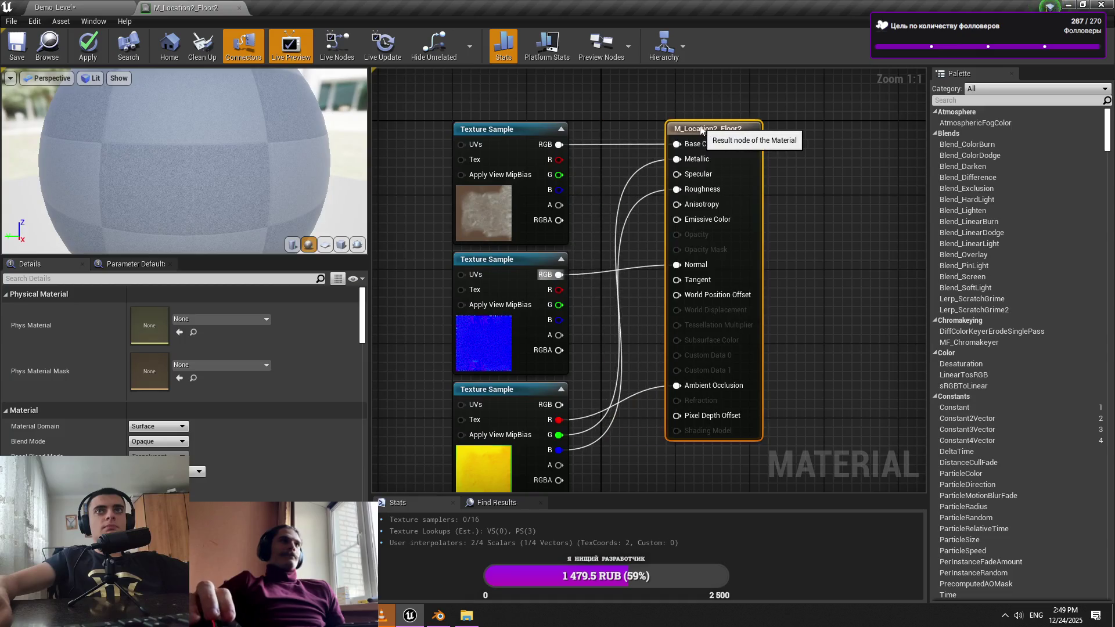
{"action": "left_click", "coordinate": [652, 139]}
Place the Location2_Floor2 floor mesh back into the level
{"action": "left_click", "coordinate": [87, 46]}
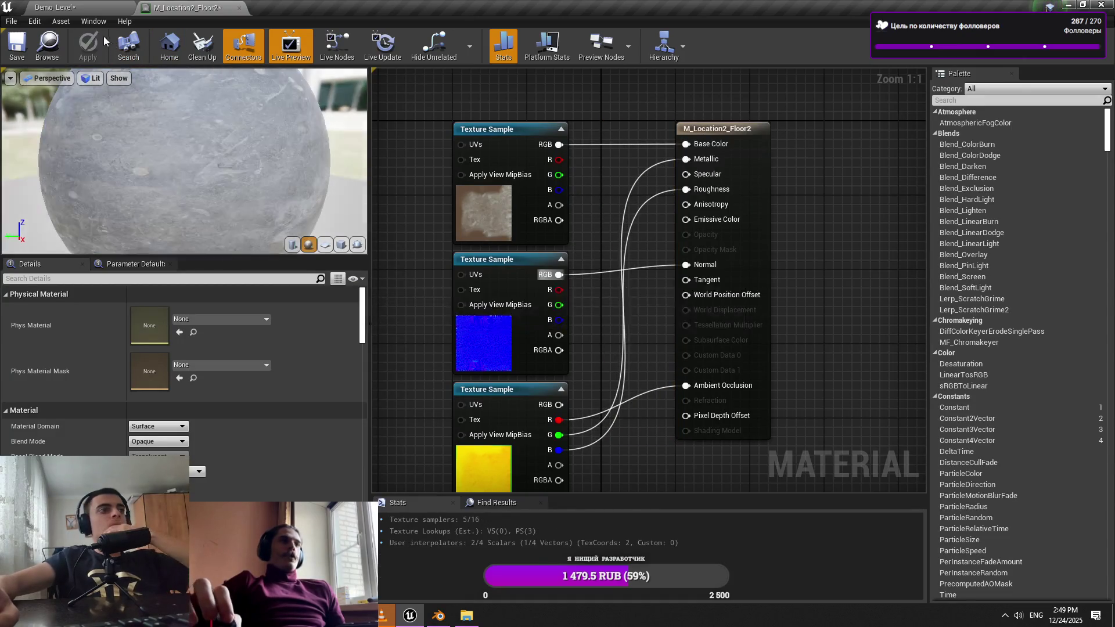
{"action": "left_click", "coordinate": [55, 7]}
{"action": "mouse_move", "coordinate": [264, 429]}
{"action": "left_mouse_down"}
{"action": "mouse_move", "coordinate": [406, 378]}
{"action": "mouse_move", "coordinate": [313, 418]}
{"action": "mouse_move", "coordinate": [532, 278]}
{"action": "left_mouse_up"}
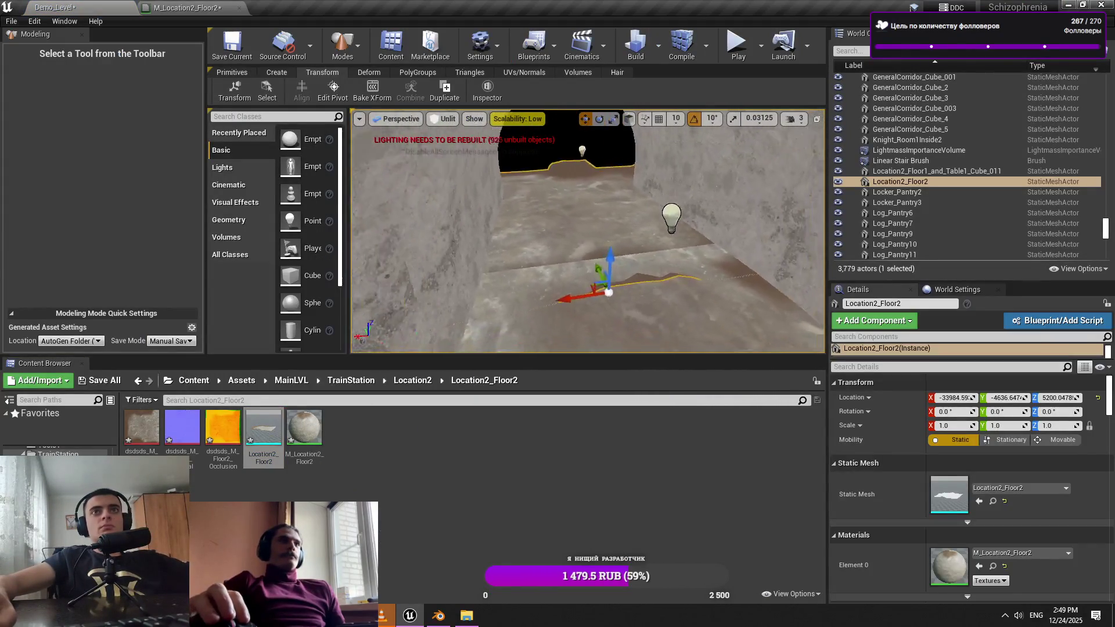
Scale the floor to 0.5 and slide it along the X axis
{"action": "left_click", "coordinate": [957, 427]}
{"action": "type", "text": "0.5"}
{"action": "key", "text": "Return"}
{"action": "scroll", "coordinate": [703, 283], "scroll_direction": "up", "scroll_amount": 3}
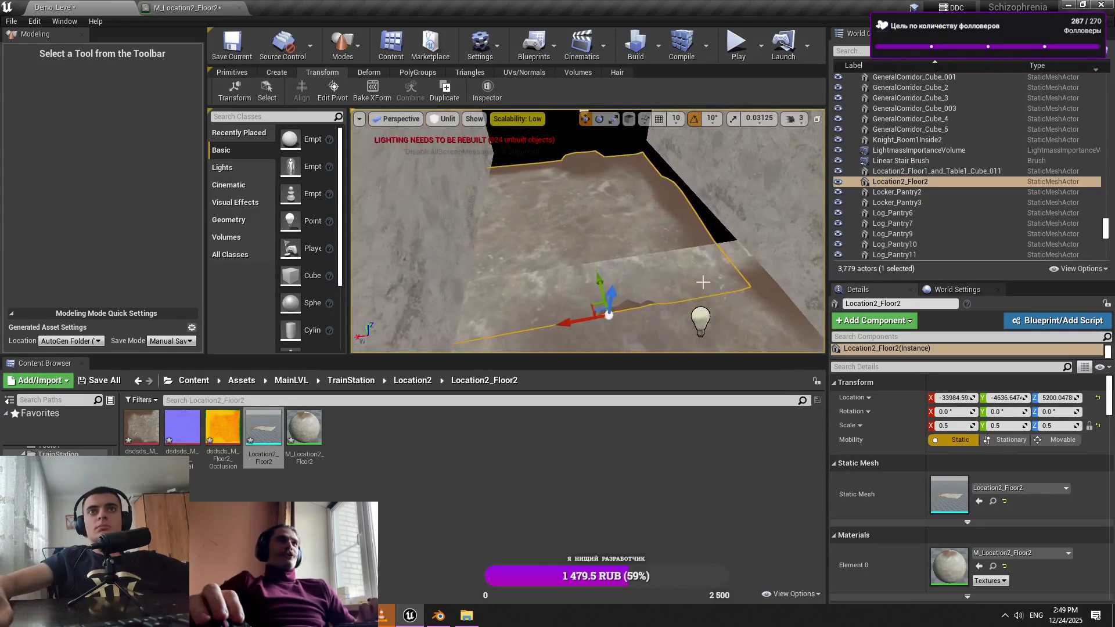
{"action": "left_click_drag", "start_coordinate": [570, 321], "coordinate": [633, 284]}
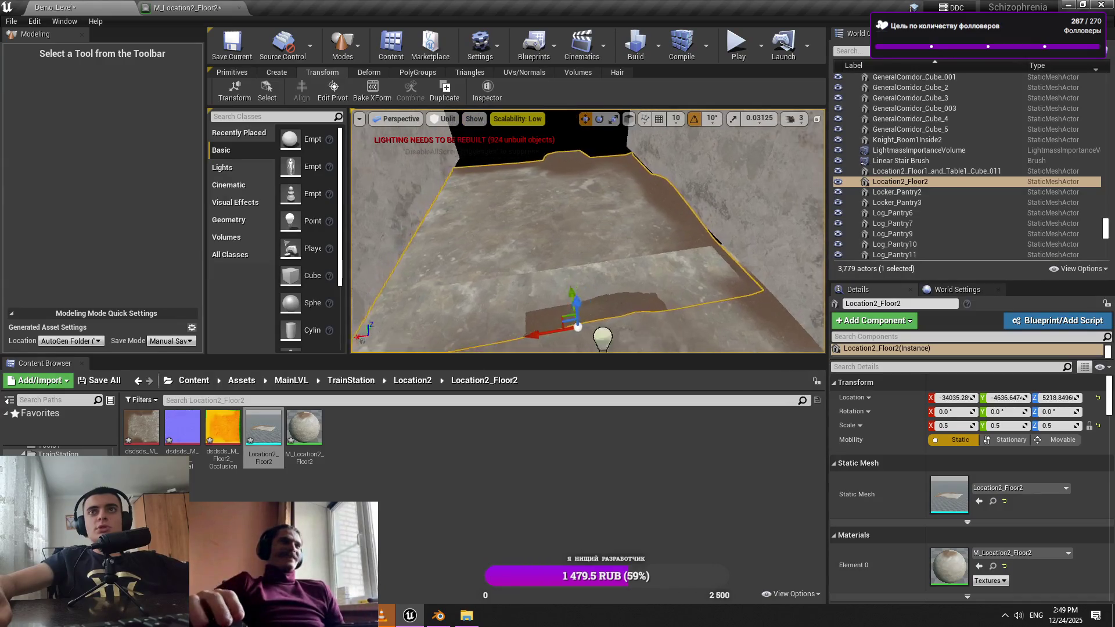
{"action": "left_click_drag", "start_coordinate": [587, 233], "coordinate": [546, 233]}
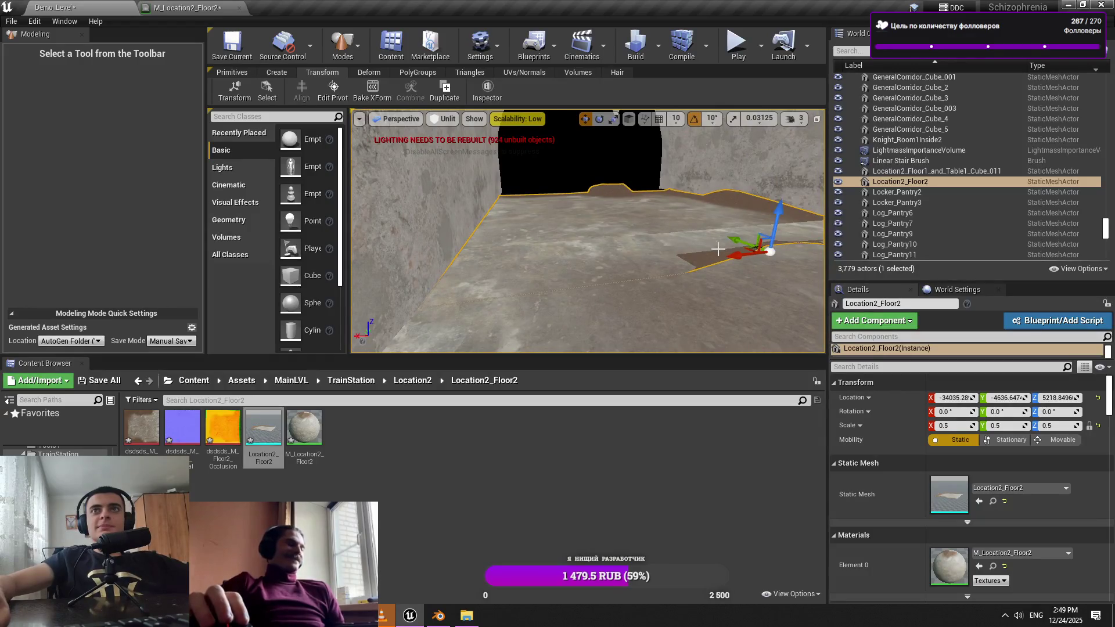
Snap the floor's pivot to the Back of its bounds and slide it along Y to align with the room
{"action": "left_click", "coordinate": [333, 92]}
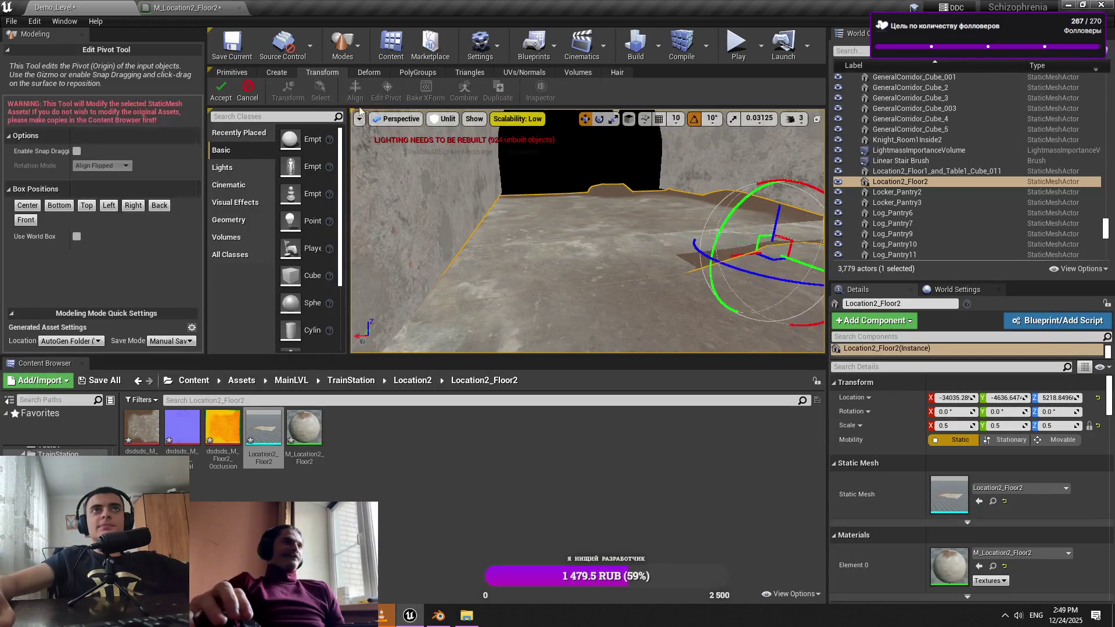
{"action": "left_click", "coordinate": [149, 205]}
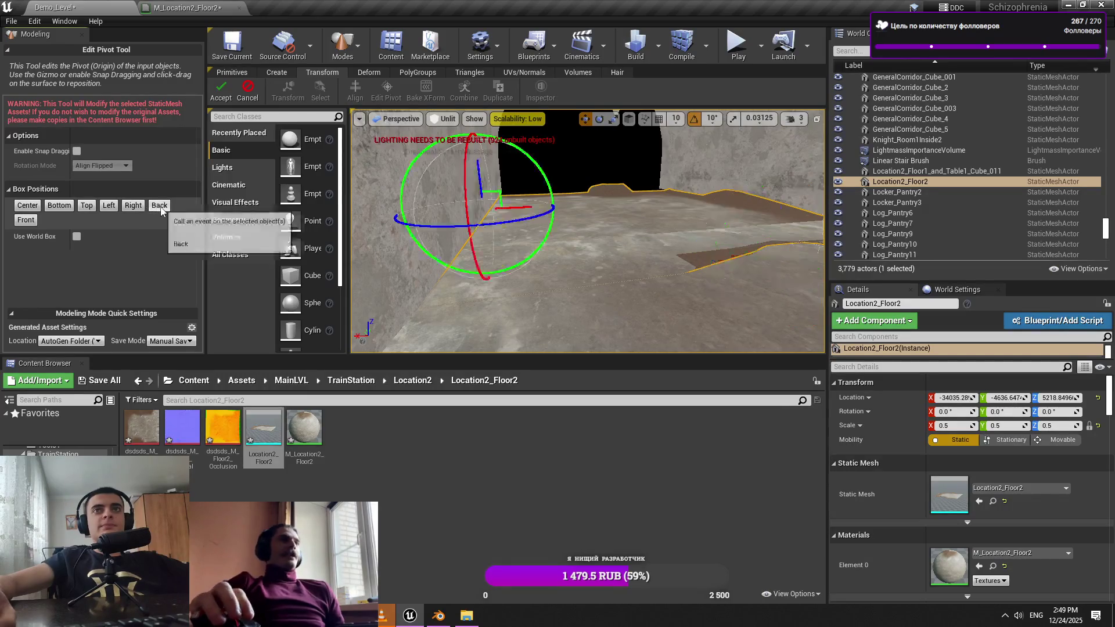
{"action": "left_click", "coordinate": [222, 94]}
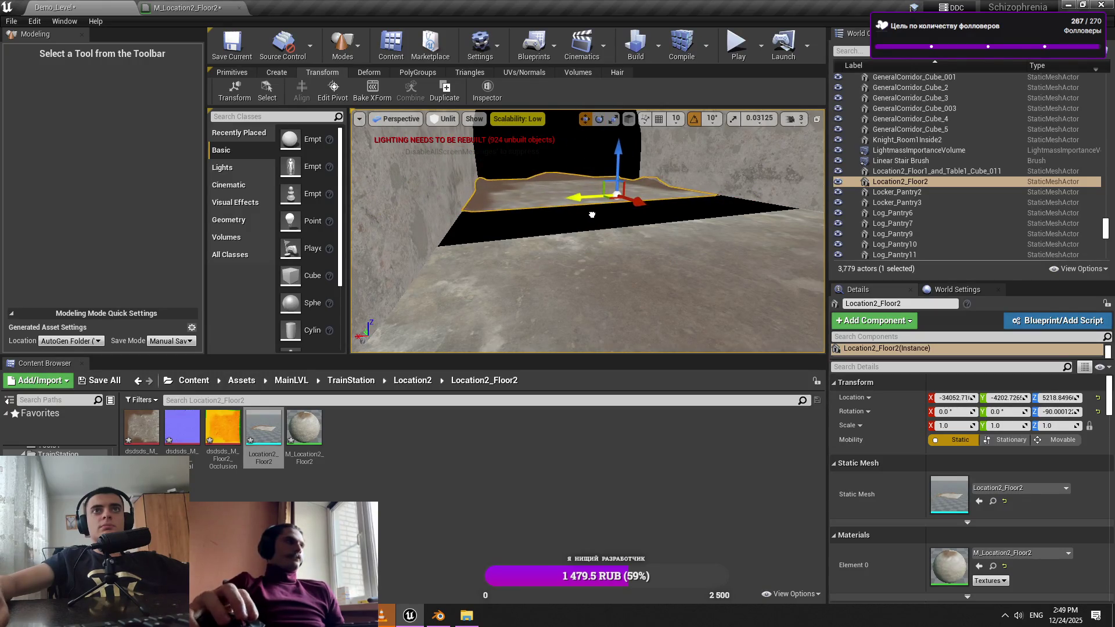
{"action": "key", "text": "w"}
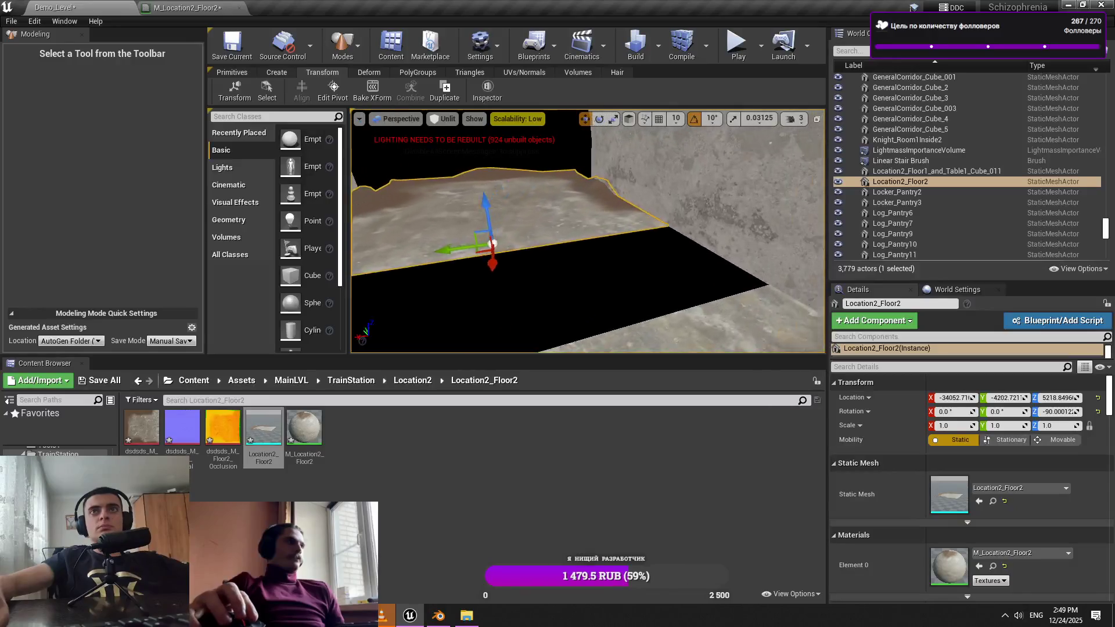
{"action": "left_click_drag", "start_coordinate": [590, 215], "coordinate": [591, 214]}
{"action": "mouse_move", "coordinate": [780, 216]}
{"action": "left_mouse_down"}
{"action": "mouse_move", "coordinate": [641, 180]}
{"action": "mouse_move", "coordinate": [705, 185]}
{"action": "mouse_move", "coordinate": [668, 161]}
{"action": "left_mouse_up"}
{"action": "left_click_drag", "start_coordinate": [545, 233], "coordinate": [545, 233]}
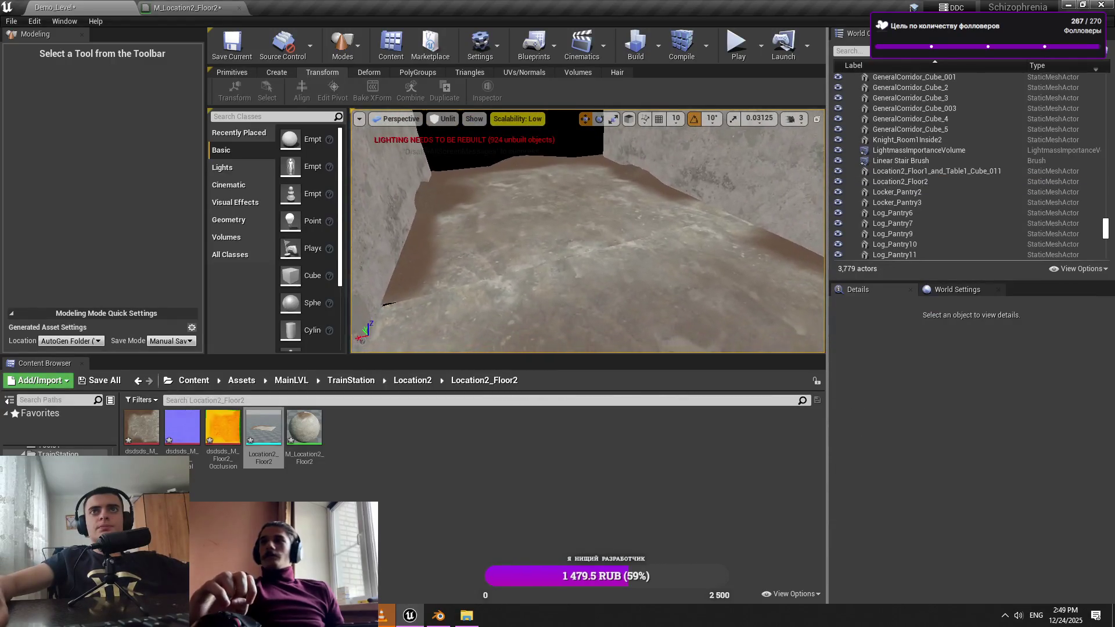
{"action": "key", "text": "alt+Tab"}
{"action": "left_click_drag", "start_coordinate": [653, 176], "coordinate": [653, 176]}
{"action": "left_click", "coordinate": [652, 175]}
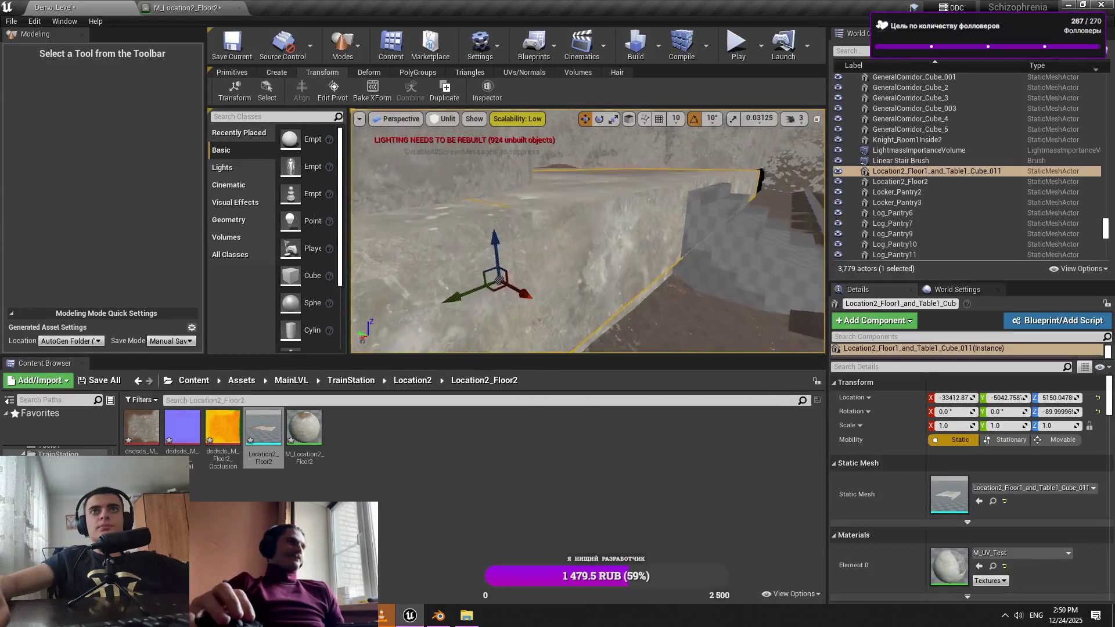
{"action": "mouse_move", "coordinate": [493, 256]}
{"action": "left_mouse_down"}
{"action": "mouse_move", "coordinate": [546, 221]}
{"action": "mouse_move", "coordinate": [603, 131]}
{"action": "mouse_move", "coordinate": [705, 129]}
{"action": "left_mouse_up"}
{"action": "left_click", "coordinate": [704, 129]}
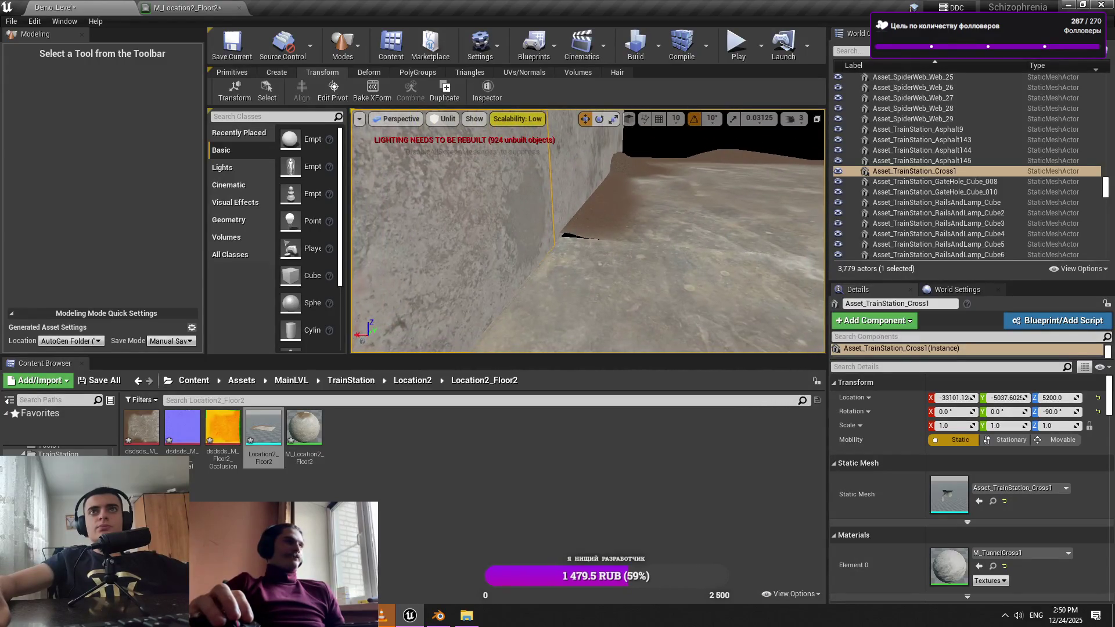
{"action": "left_click_drag", "start_coordinate": [610, 209], "coordinate": [610, 209]}
{"action": "left_click", "coordinate": [573, 241]}
{"action": "left_click_drag", "start_coordinate": [572, 241], "coordinate": [567, 249]}
{"action": "key", "text": "alt+Tab"}
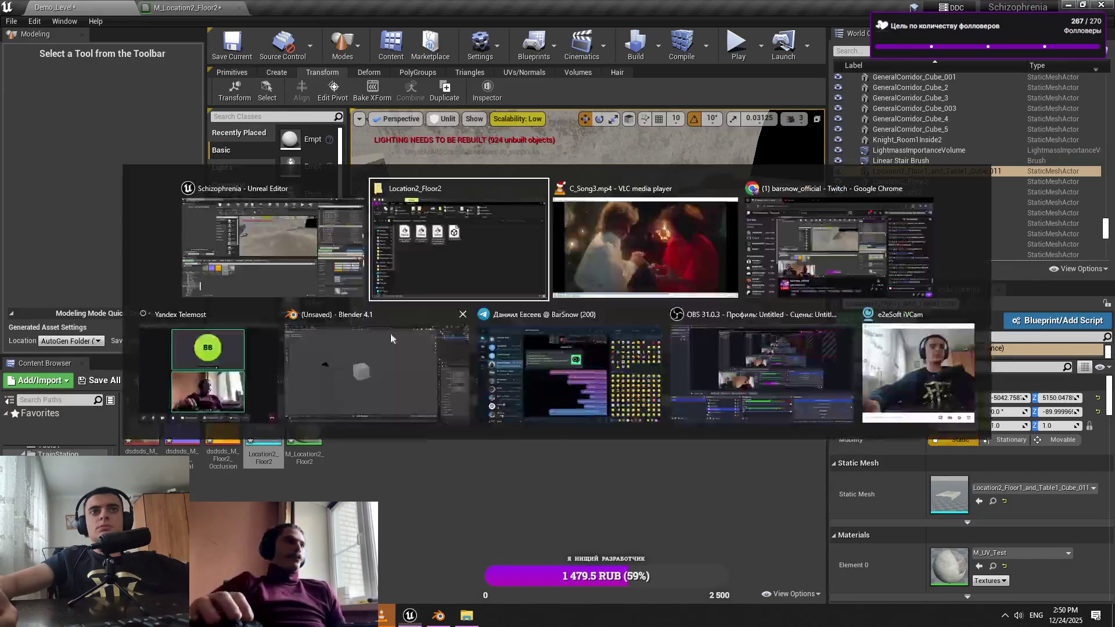
Open Asset_TrainStation.blend in Blender, discarding the unsaved default scene
{"action": "left_click", "coordinate": [390, 333]}
{"action": "key", "text": "ctrl+z"}
{"action": "key", "text": "ctrl+s"}
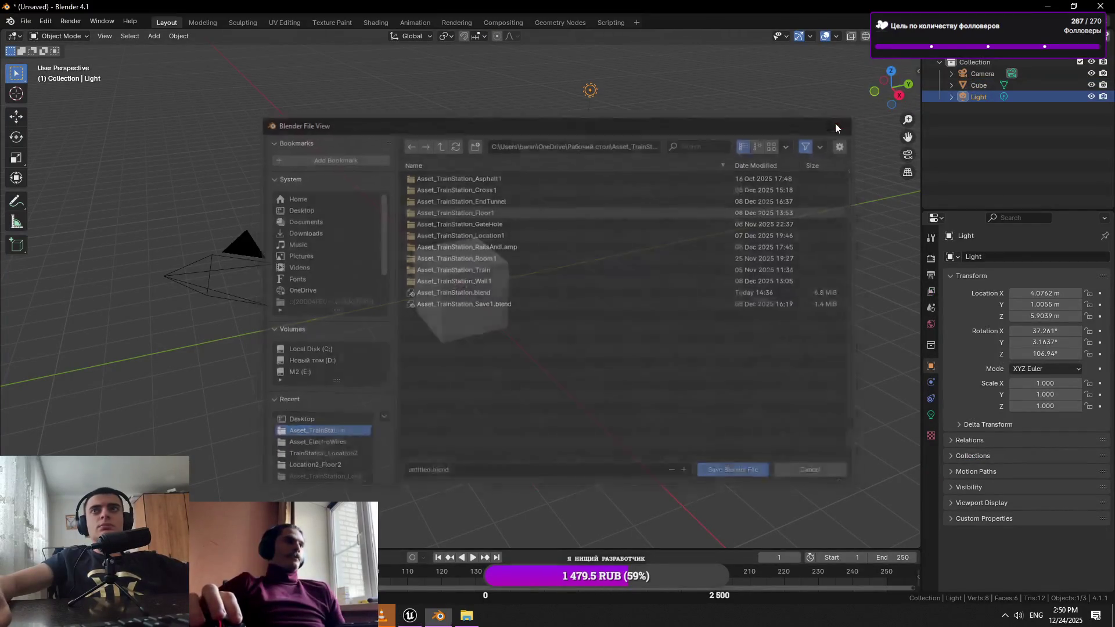
{"action": "left_click", "coordinate": [837, 128]}
{"action": "left_click", "coordinate": [25, 21]}
{"action": "left_click", "coordinate": [41, 47]}
{"action": "left_click", "coordinate": [584, 330]}
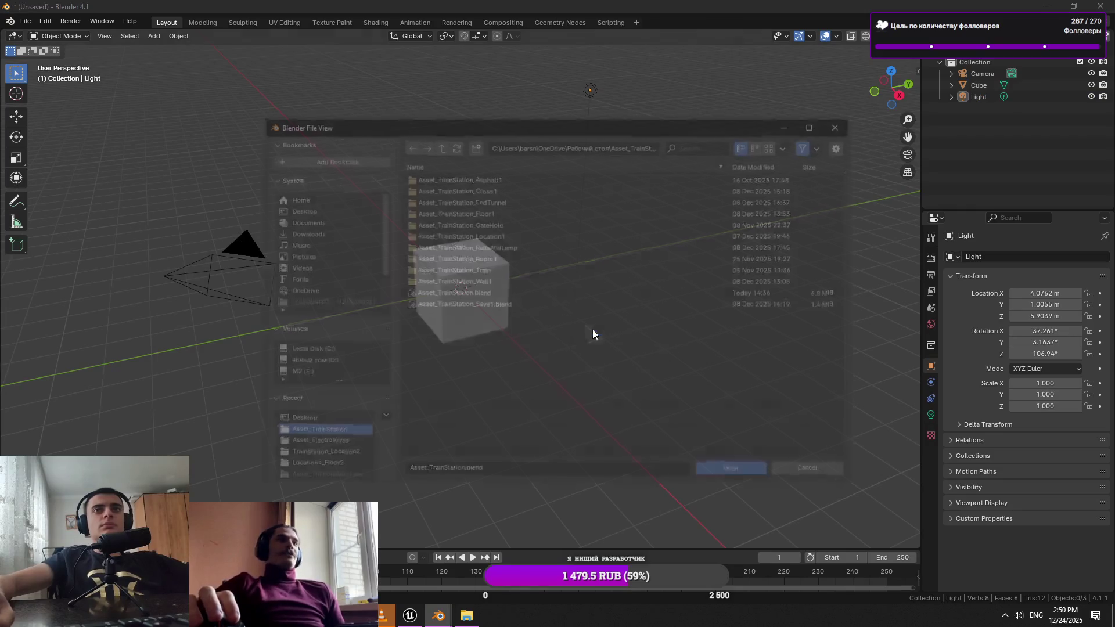
{"action": "double_click", "coordinate": [465, 293]}
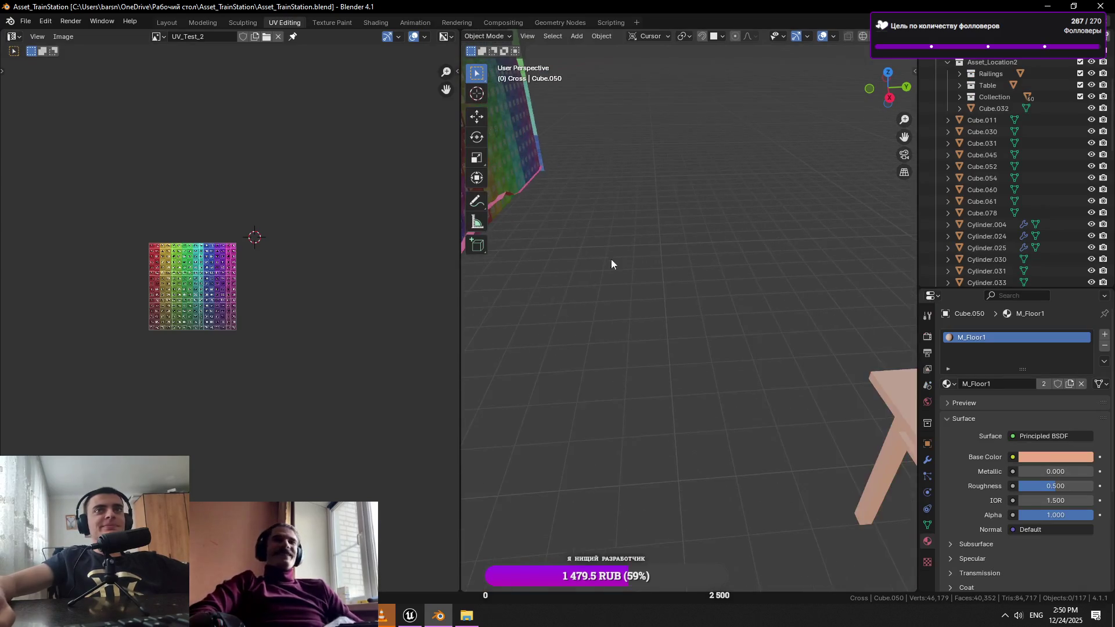
Walk briefly through the scene and save Asset_TrainStation.blend
{"action": "key", "text": "shift+grave"}
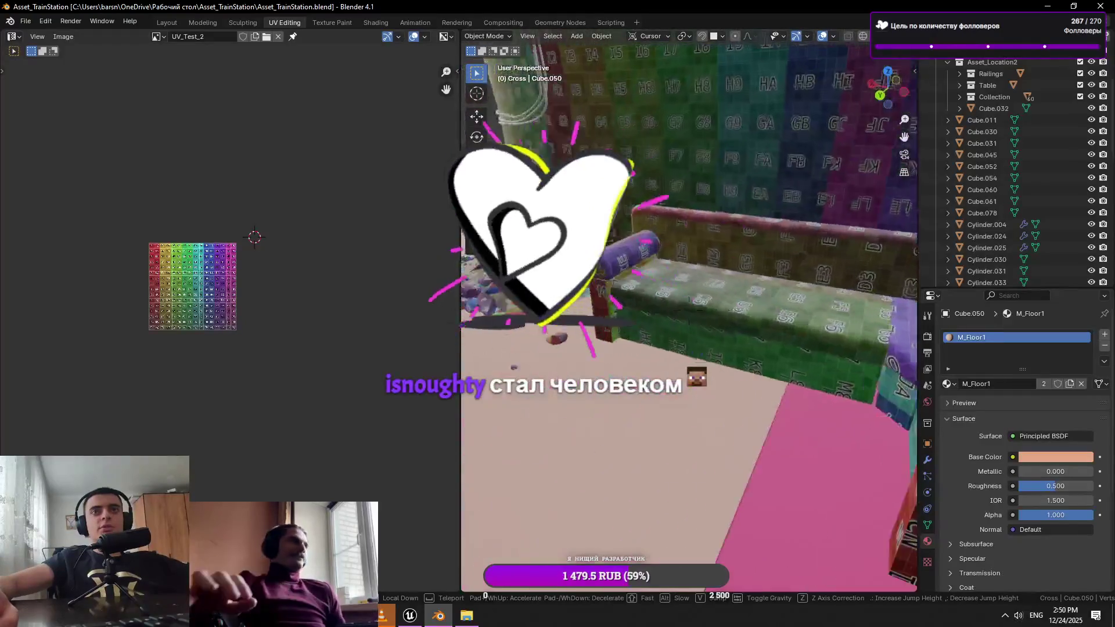
{"action": "key", "text": "Return"}
{"action": "key", "text": "ctrl+s"}
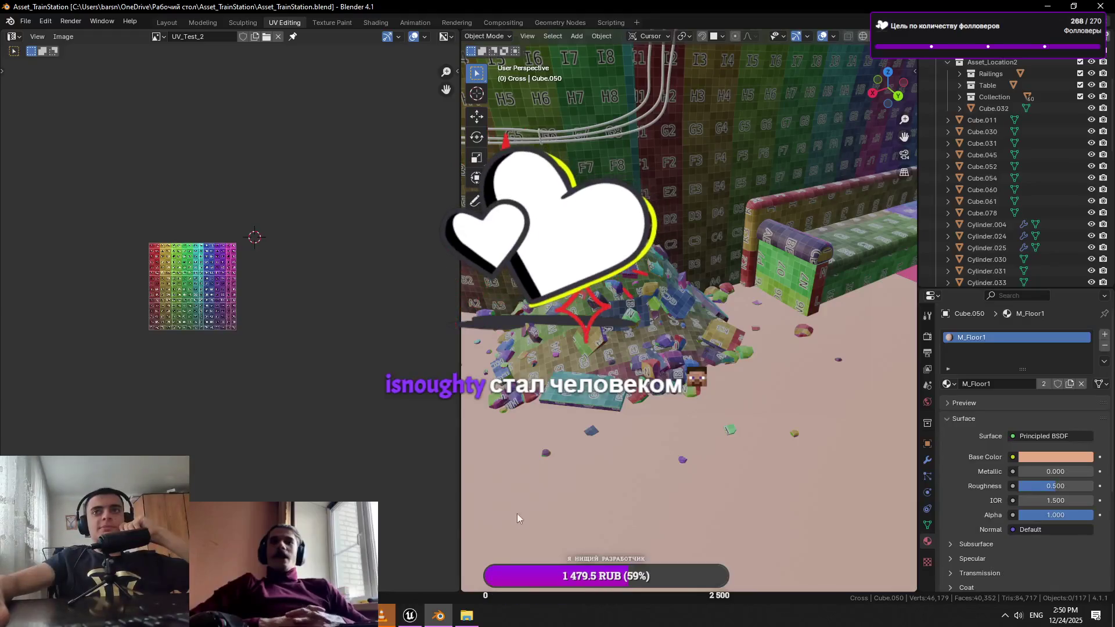
{"action": "left_click", "coordinate": [410, 616]}
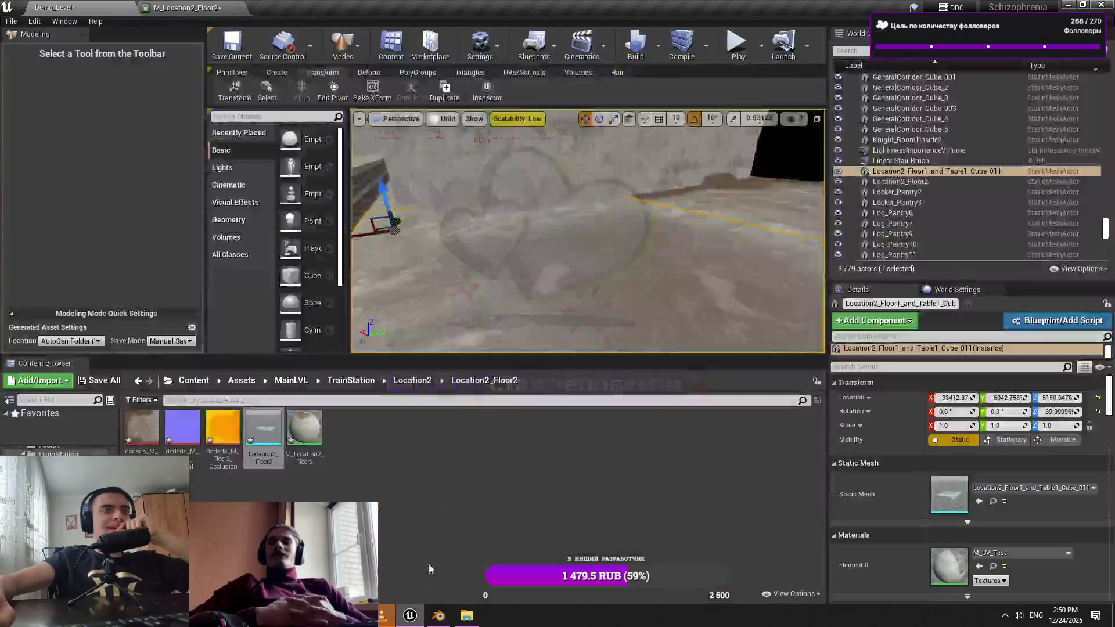
Fly toward the tunnel opening and rail tracks, clear the selection, and save Demo_Level
{"action": "scroll", "coordinate": [699, 127], "scroll_direction": "down", "scroll_amount": 3}
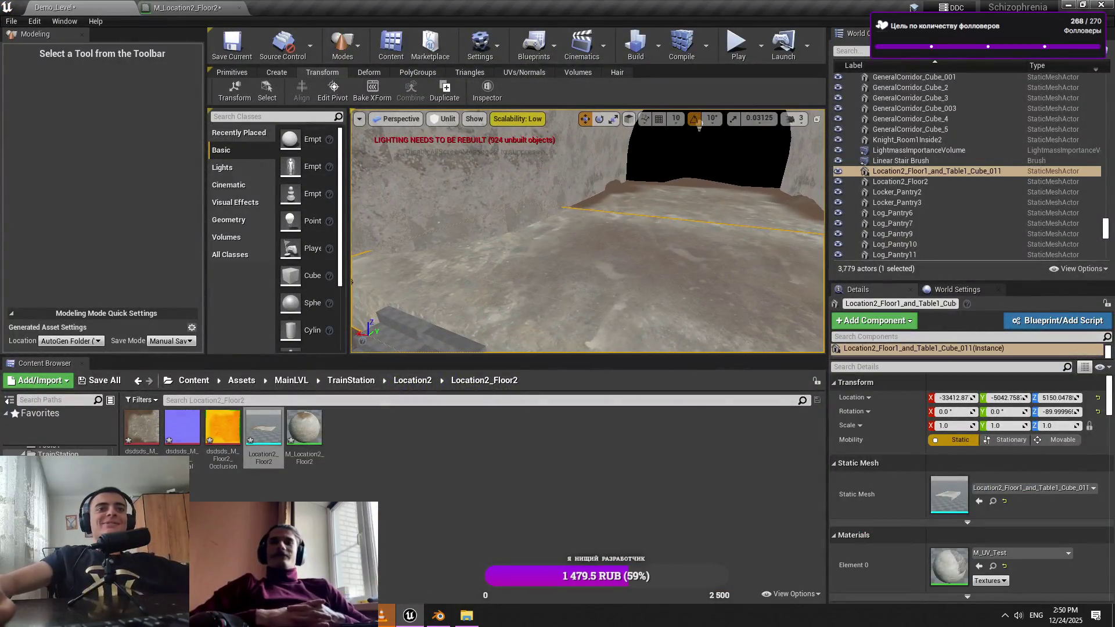
{"action": "mouse_move", "coordinate": [581, 233]}
{"action": "left_mouse_down"}
{"action": "mouse_move", "coordinate": [528, 232]}
{"action": "mouse_move", "coordinate": [610, 206]}
{"action": "mouse_move", "coordinate": [586, 215]}
{"action": "left_mouse_up"}
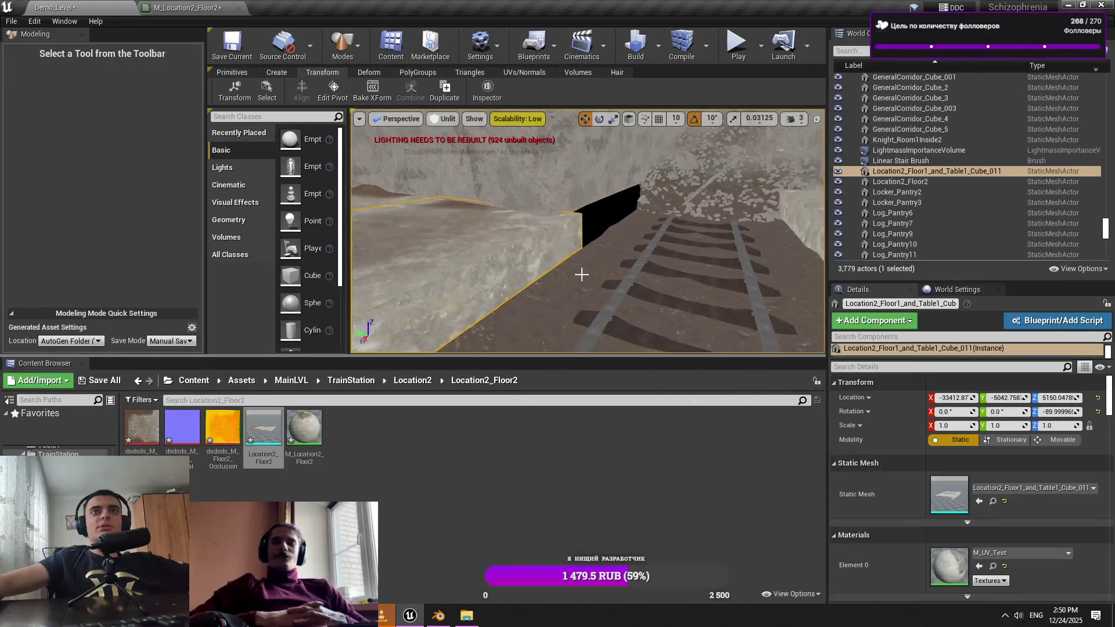
{"action": "left_click", "coordinate": [585, 214]}
{"action": "key", "text": "ctrl+s"}
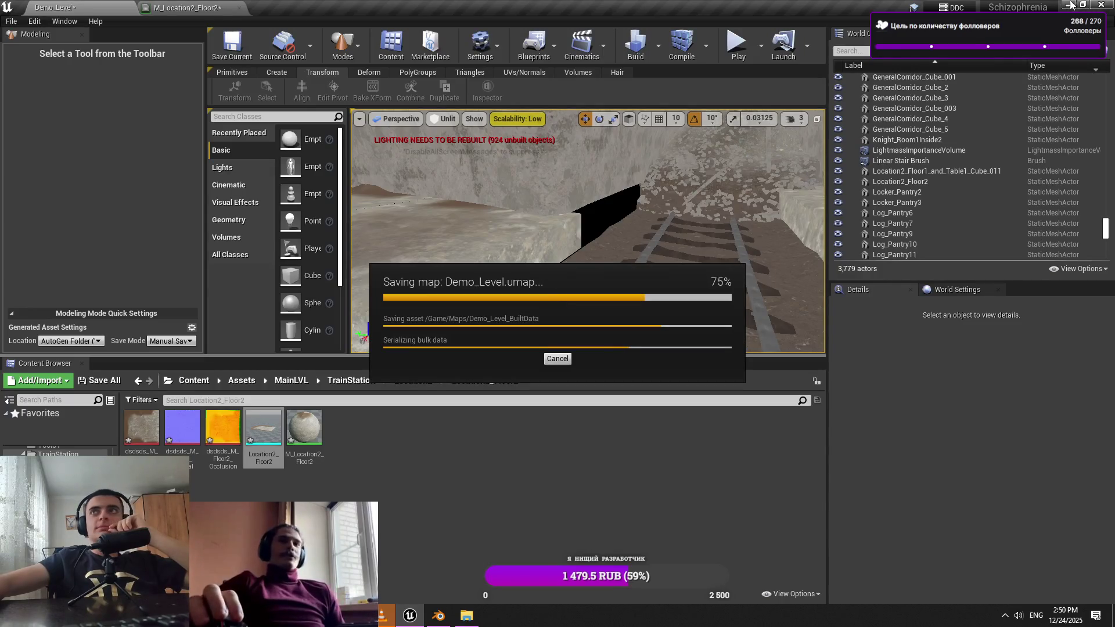
{"action": "left_click", "coordinate": [438, 617]}
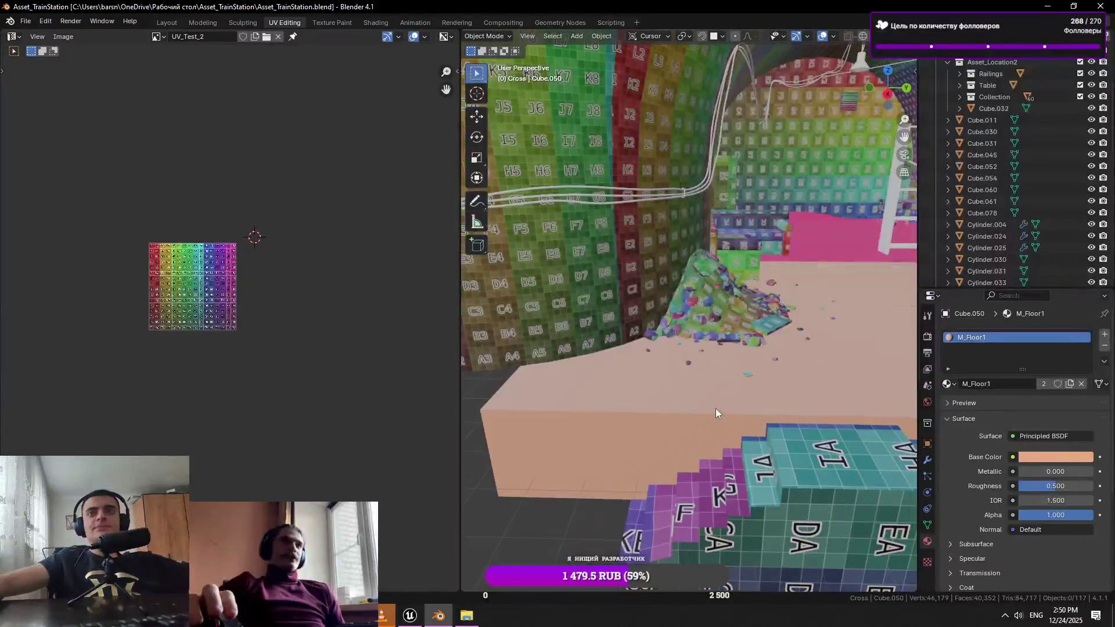
Select the stairs mesh and view the room in plain grey shading
{"action": "left_click", "coordinate": [689, 416]}
{"action": "mouse_move", "coordinate": [727, 395]}
{"action": "left_mouse_down"}
{"action": "mouse_move", "coordinate": [705, 406]}
{"action": "mouse_move", "coordinate": [747, 400]}
{"action": "left_mouse_up"}
{"action": "key", "text": "z"}
{"action": "mouse_move", "coordinate": [791, 152]}
{"action": "left_mouse_down"}
{"action": "mouse_move", "coordinate": [685, 307]}
{"action": "mouse_move", "coordinate": [756, 323]}
{"action": "mouse_move", "coordinate": [701, 330]}
{"action": "left_mouse_up"}
{"action": "key", "text": "grave"}
Add the mini wall to the selection, check both pieces' UVs, and save the file
{"action": "left_click", "coordinate": [672, 309], "text": "shift"}
{"action": "key", "text": "Tab"}
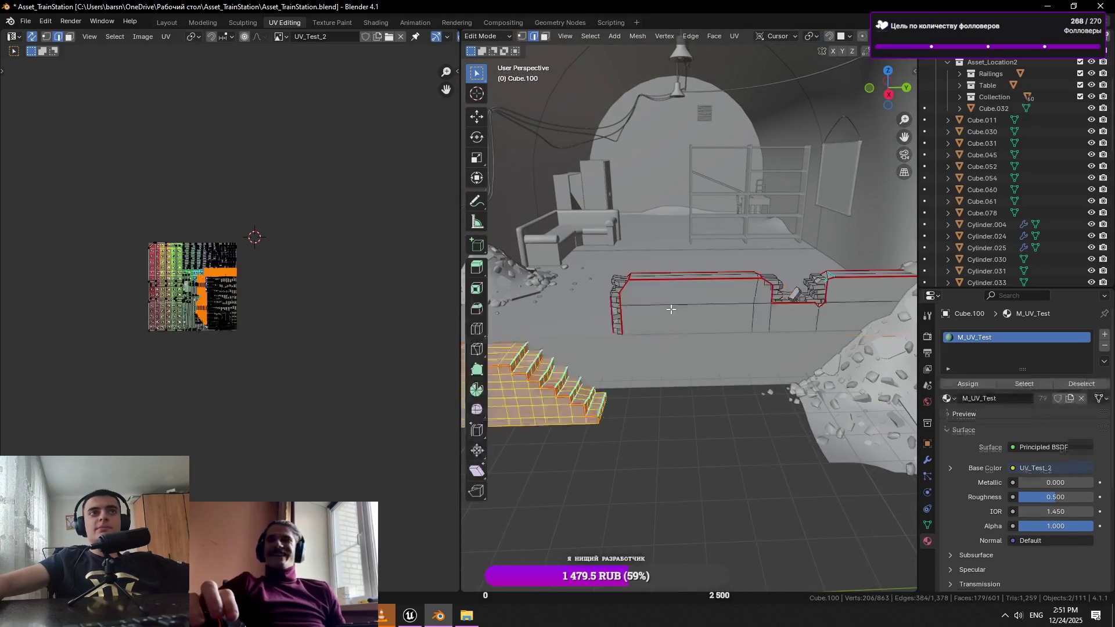
{"action": "key", "text": "Tab"}
{"action": "scroll", "coordinate": [235, 323], "scroll_direction": "up", "scroll_amount": 10}
{"action": "scroll", "coordinate": [235, 324], "scroll_direction": "down", "scroll_amount": 6}
{"action": "key", "text": "Tab"}
{"action": "key", "text": "Tab"}
{"action": "key", "text": "ctrl+s"}
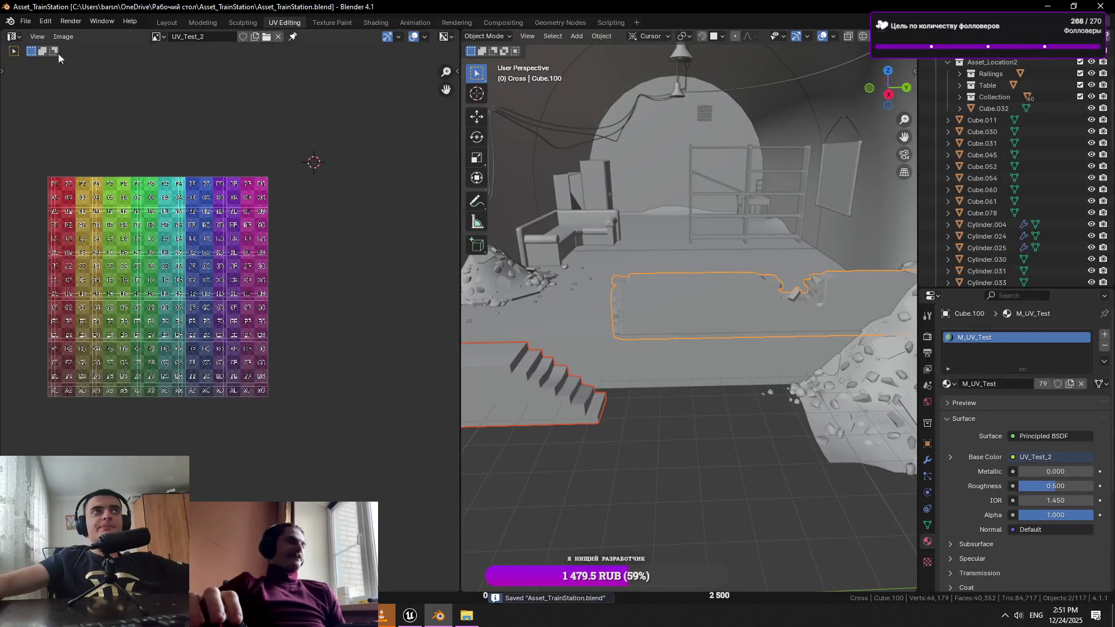
Start an FBX export of the selected stairs and mini wall
{"action": "left_click", "coordinate": [24, 23]}
{"action": "mouse_move", "coordinate": [80, 203]}
{"action": "left_click", "coordinate": [174, 303]}
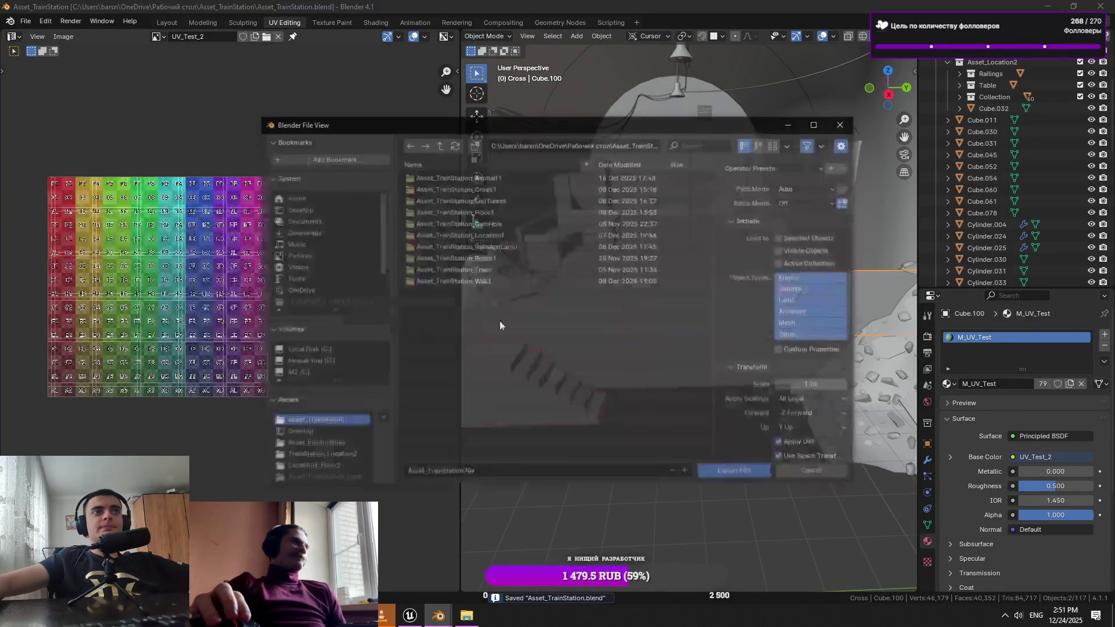
Create a Location2_StairsAndMiniWall folder inside Desktop > TrainStation_Location2
{"action": "left_click", "coordinate": [362, 209]}
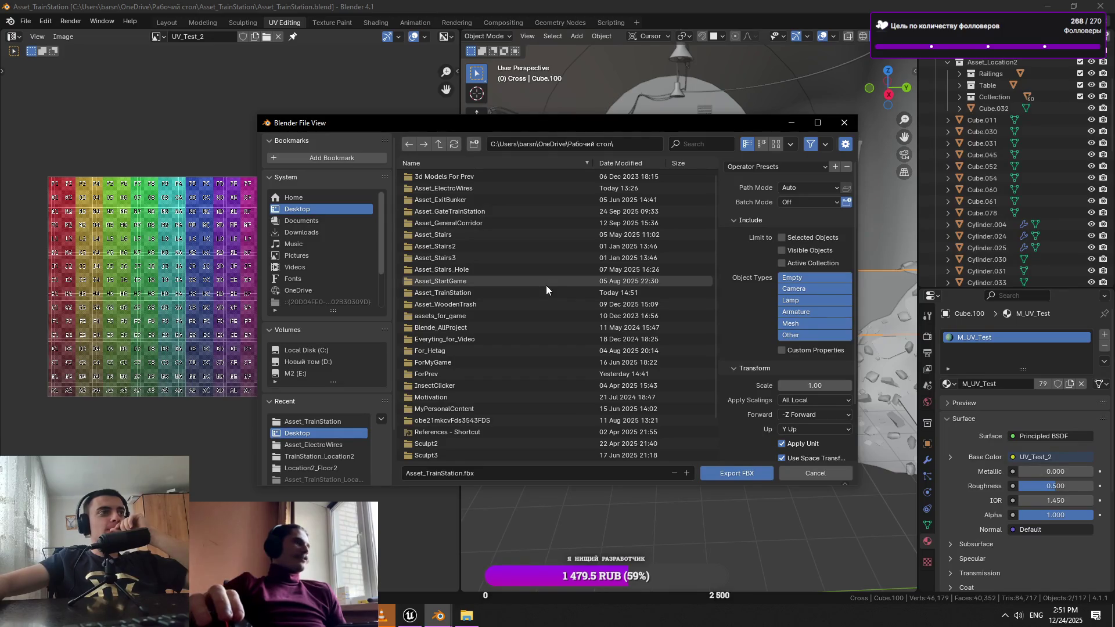
{"action": "scroll", "coordinate": [510, 281], "scroll_direction": "down", "scroll_amount": 2}
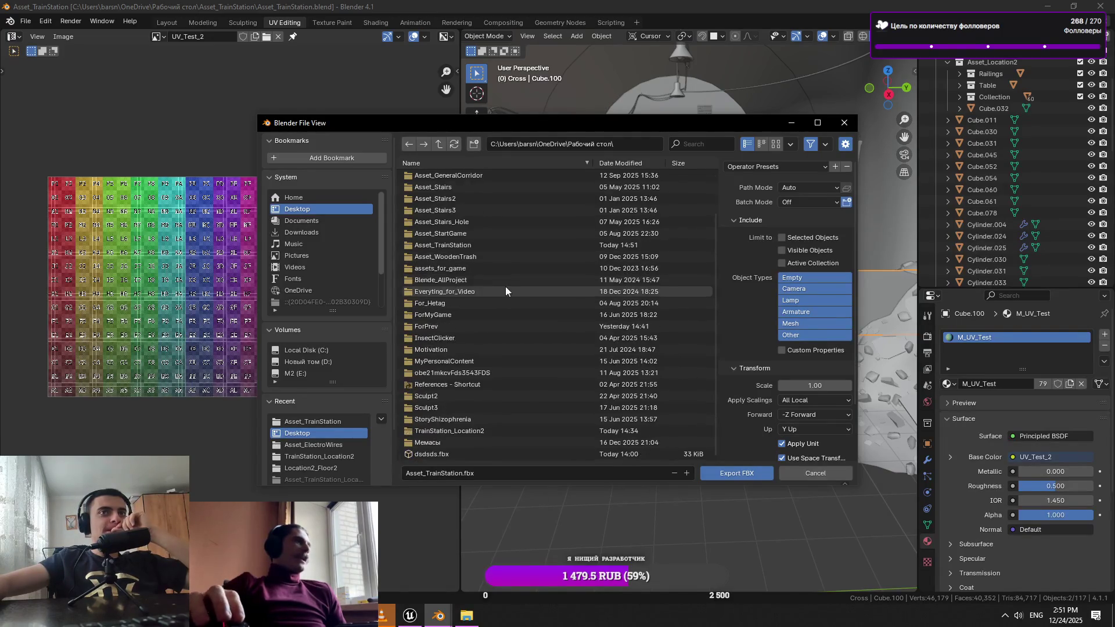
{"action": "double_click", "coordinate": [509, 431]}
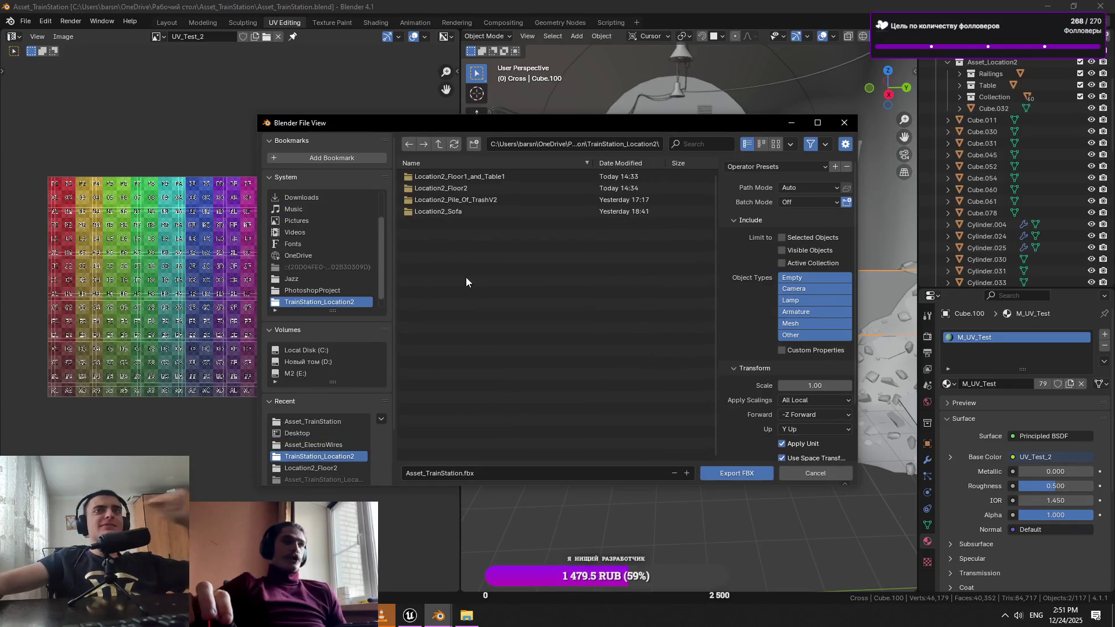
{"action": "right_click", "coordinate": [466, 277]}
{"action": "left_click", "coordinate": [415, 381]}
{"action": "type", "text": "Location2_"}
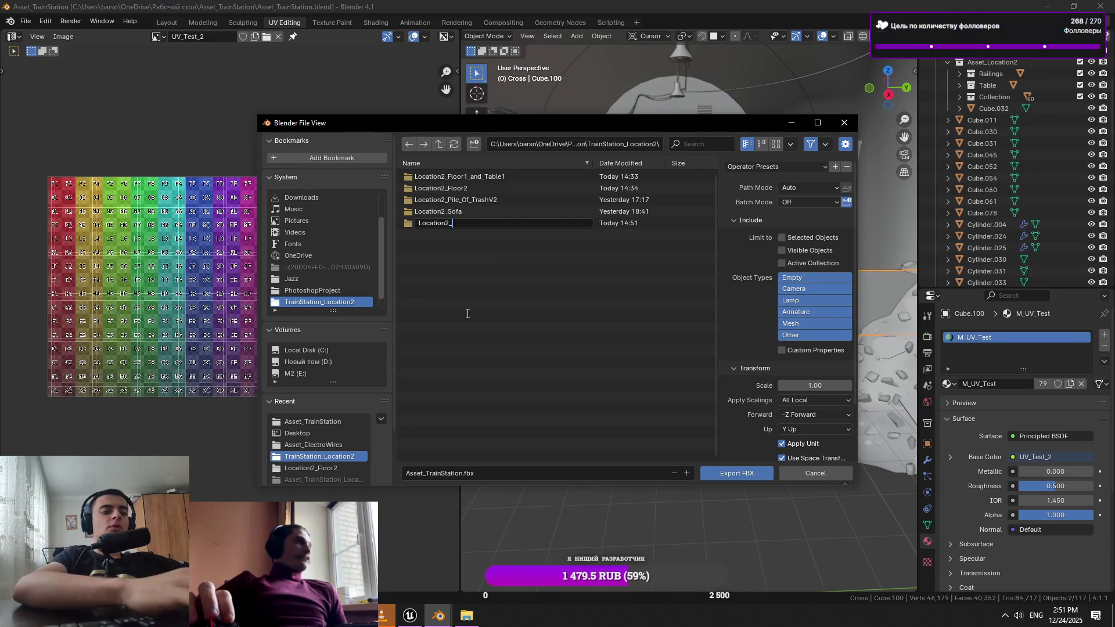
{"action": "type", "text": "StairsAndMiniWa"}
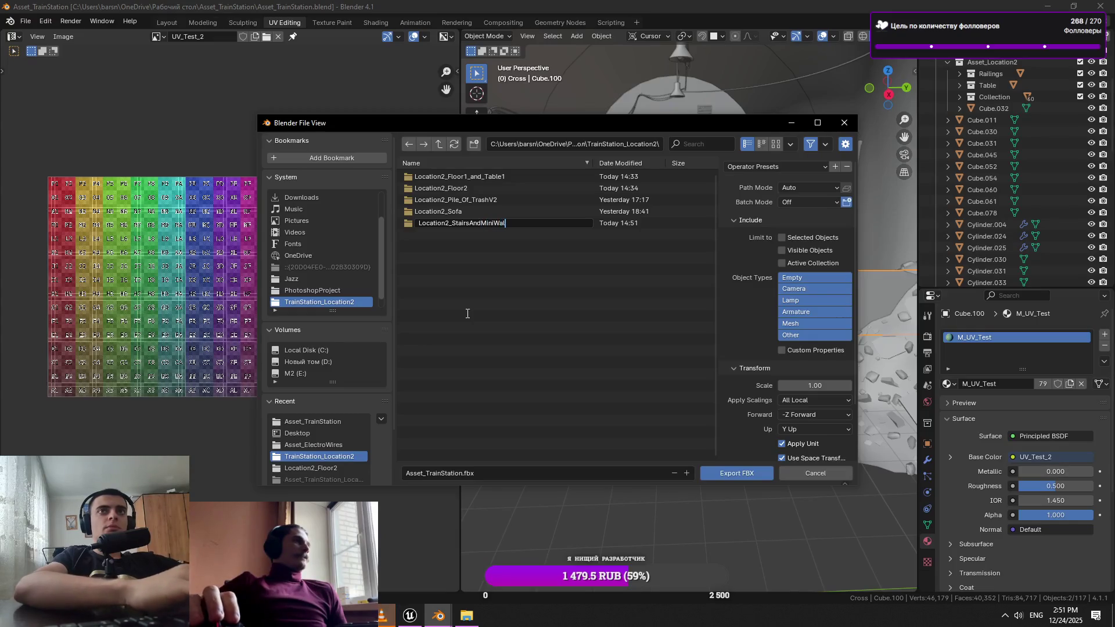
{"action": "type", "text": "l"}
{"action": "key", "text": "Return"}
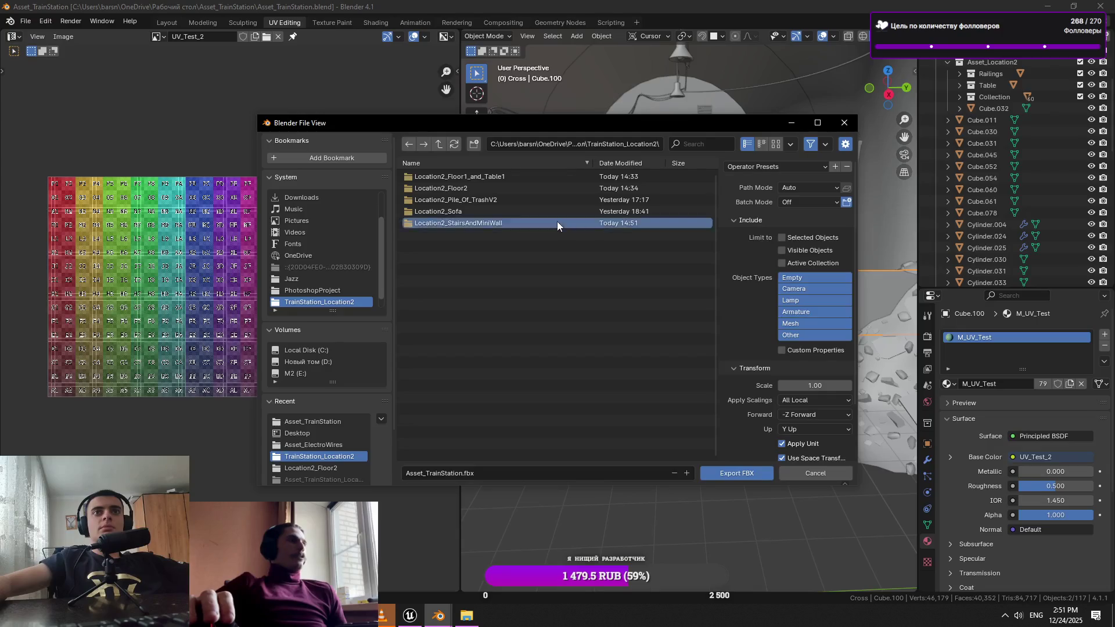
Make the new Location2_StairsAndMiniWall folder the export destination
{"action": "double_click", "coordinate": [557, 222]}
{"action": "left_click", "coordinate": [440, 144]}
{"action": "right_click", "coordinate": [450, 223]}
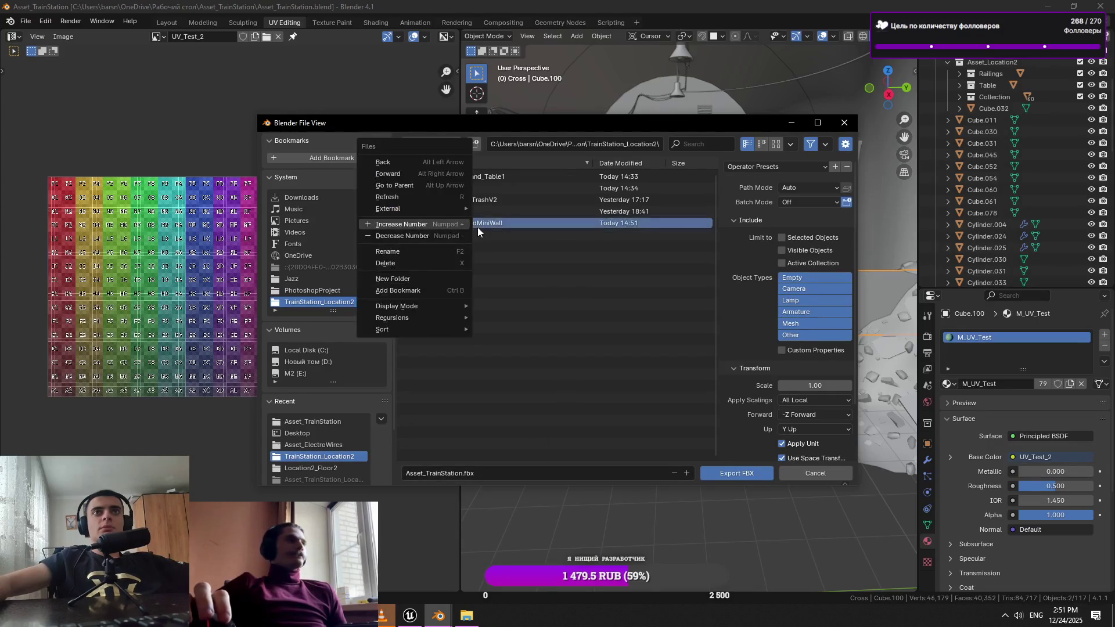
{"action": "double_click", "coordinate": [486, 224]}
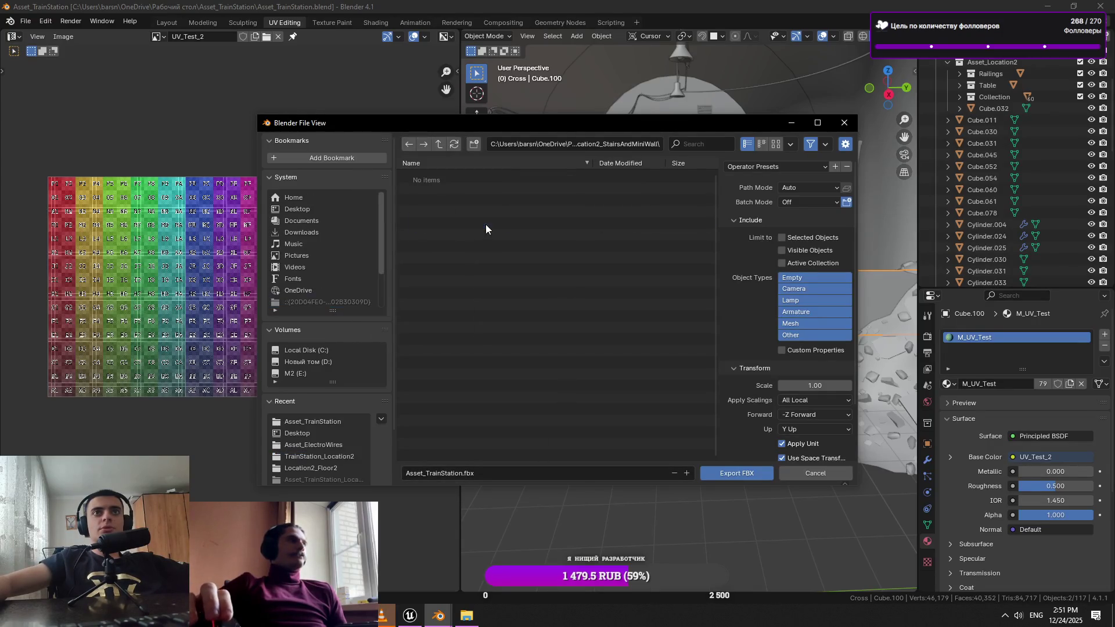
{"action": "left_click", "coordinate": [439, 144]}
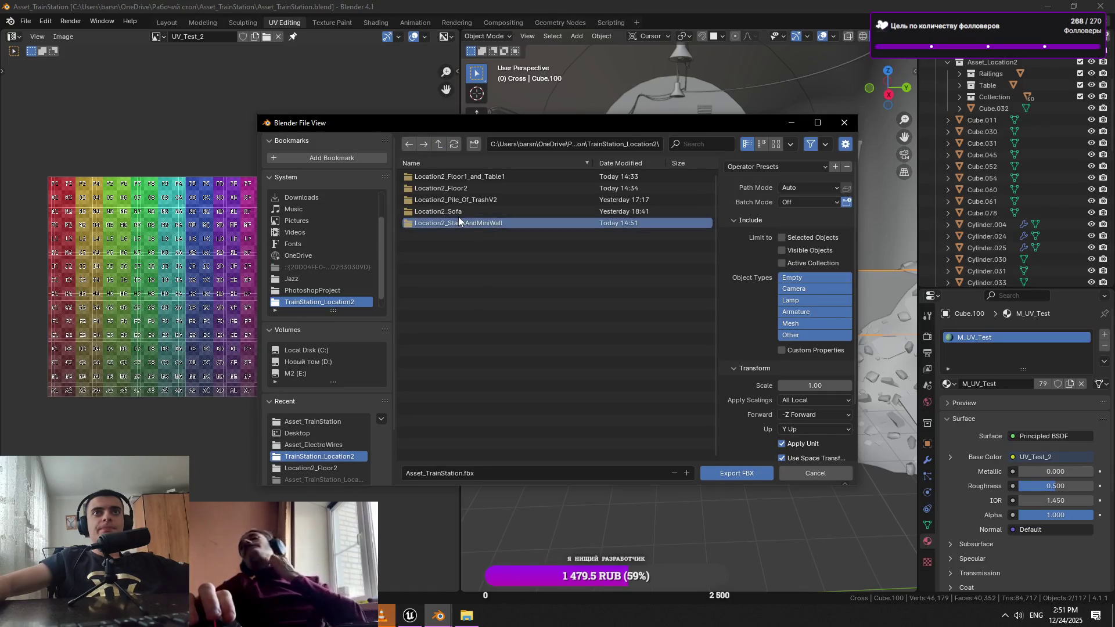
{"action": "right_click", "coordinate": [459, 220]}
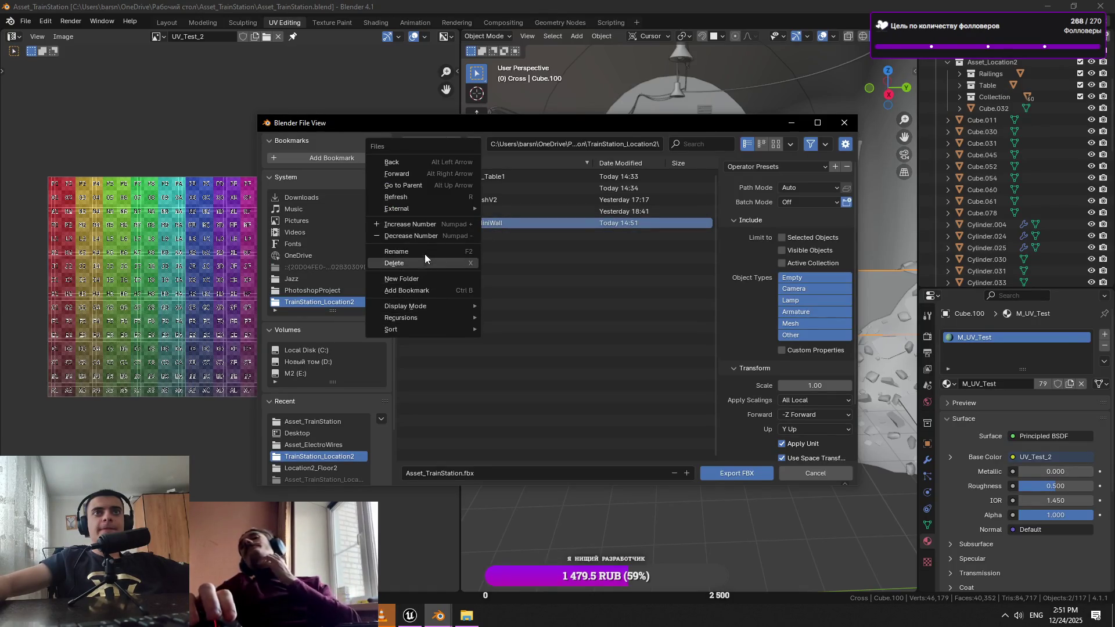
{"action": "double_click", "coordinate": [524, 225]}
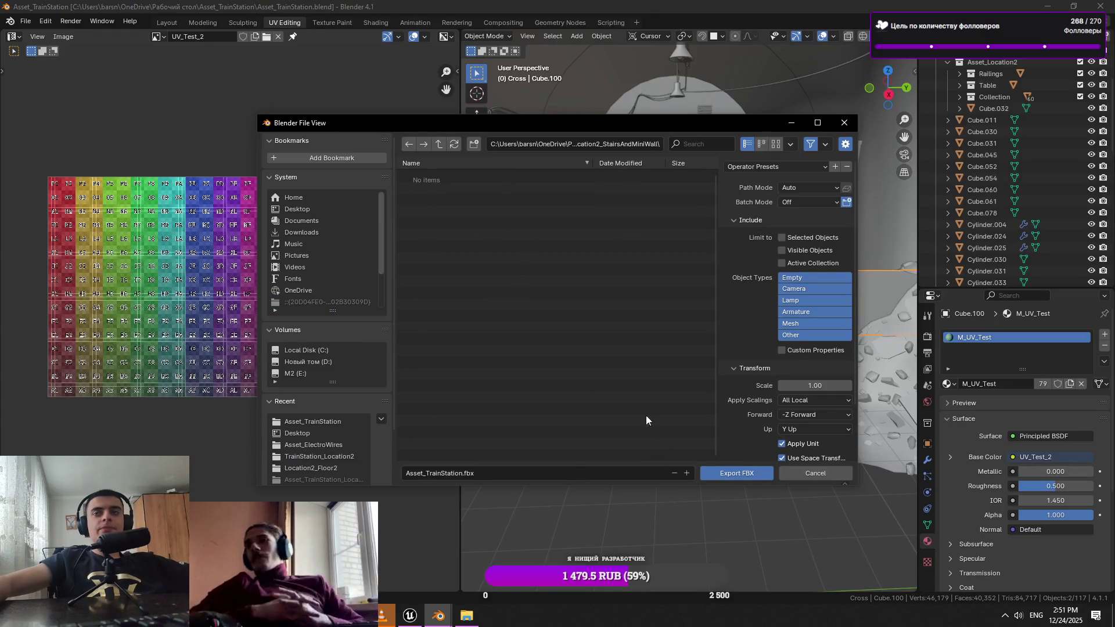
Export Location2_StairsAndMiniWall.fbx with Selected Objects only, then save the blend file
{"action": "left_click", "coordinate": [782, 237]}
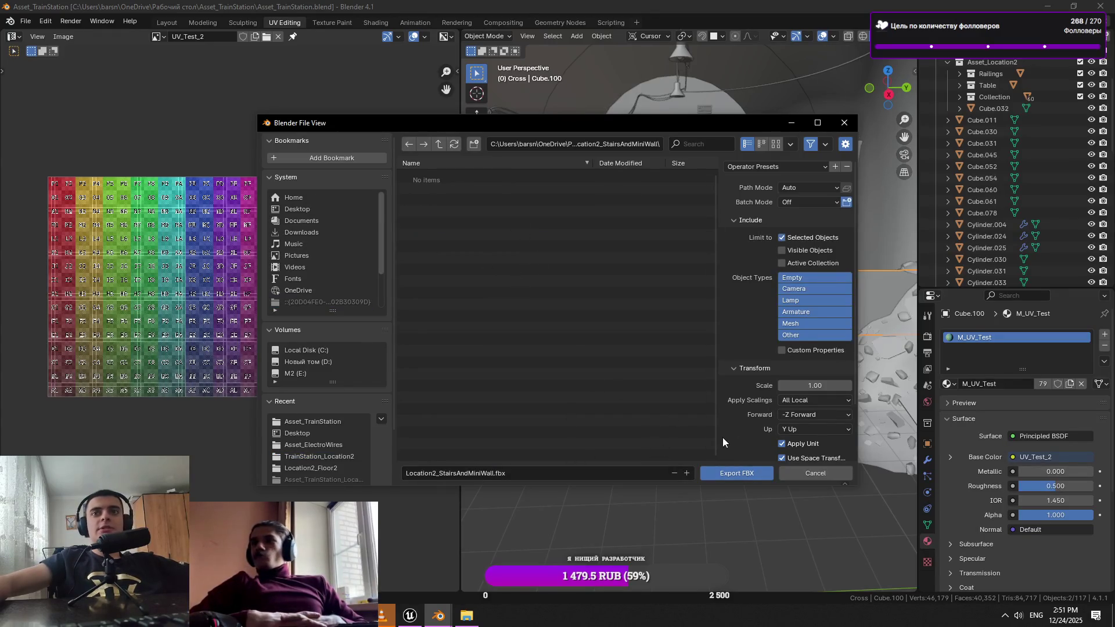
{"action": "left_click", "coordinate": [723, 471]}
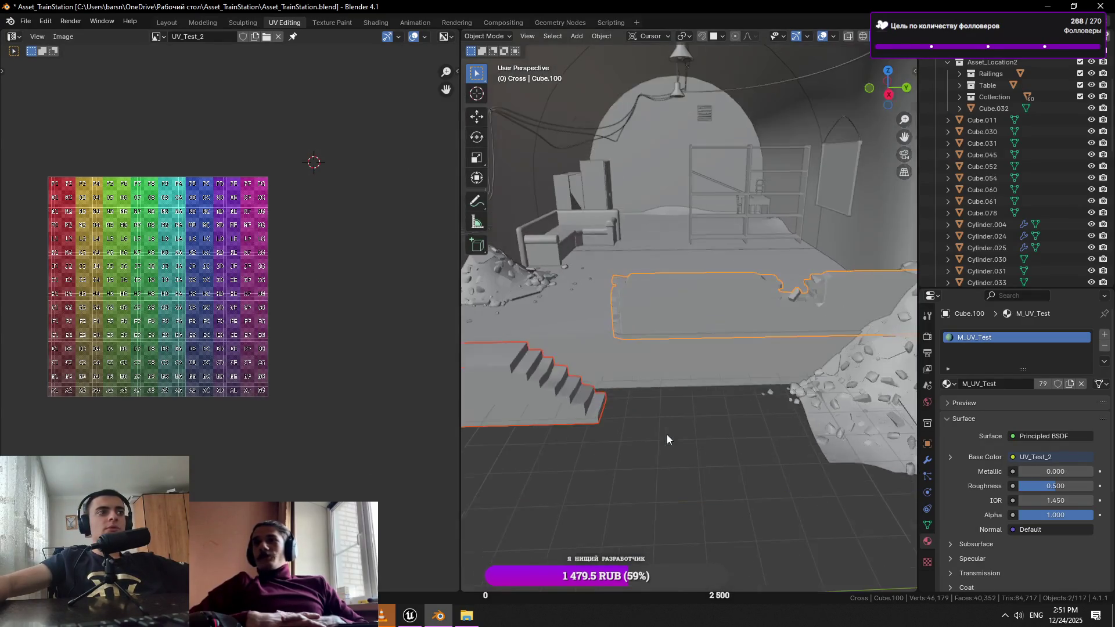
{"action": "left_click_drag", "start_coordinate": [667, 434], "coordinate": [689, 448]}
{"action": "key", "text": "ctrl+s"}
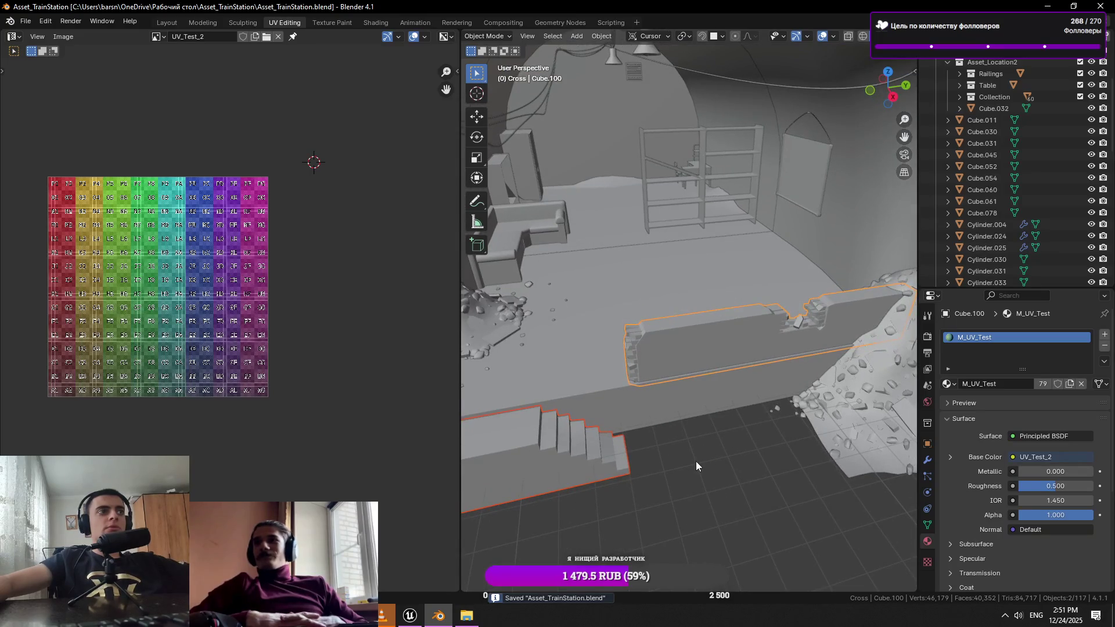
{"action": "left_click_drag", "start_coordinate": [695, 470], "coordinate": [669, 470]}
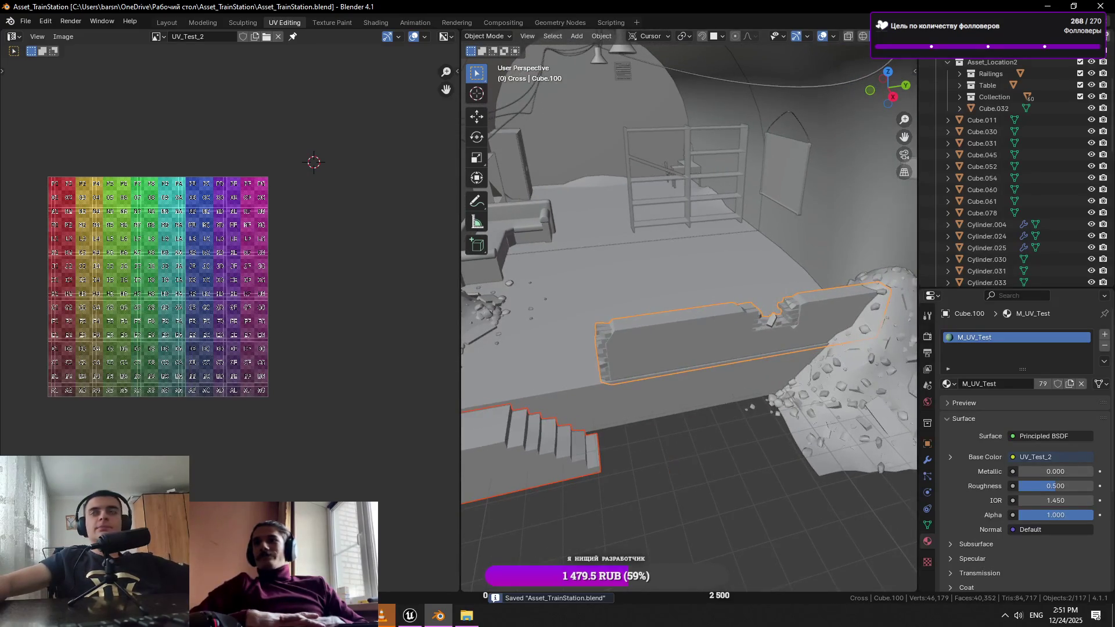
{"action": "key", "text": "alt+Tab"}
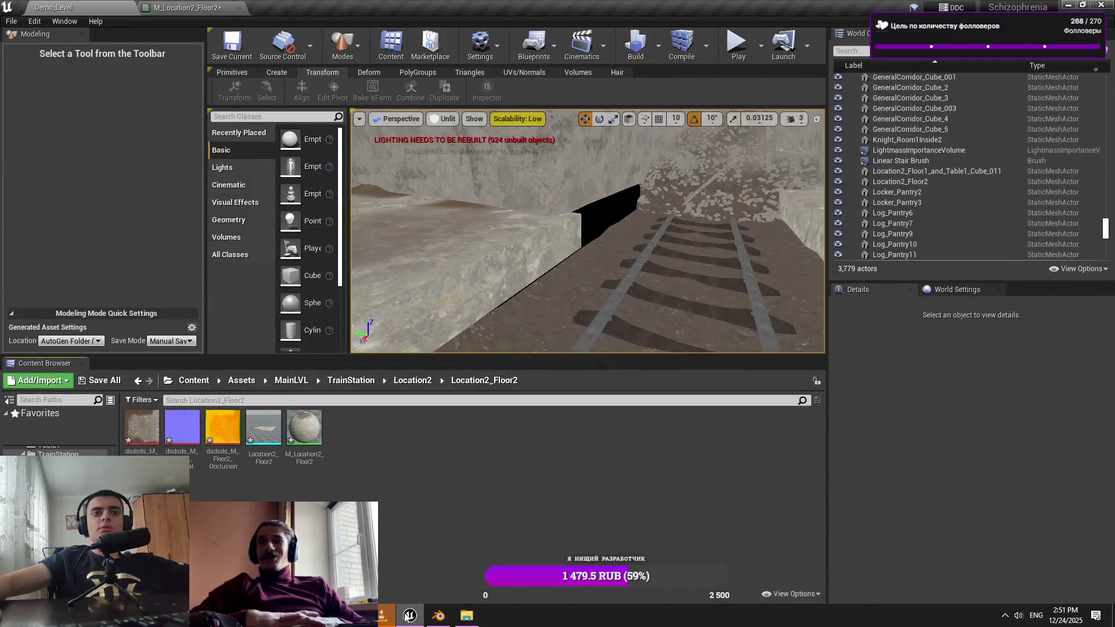
Create a StairsAndMiniWall folder inside the Location2 content folder and open it
{"action": "left_click", "coordinate": [412, 381]}
{"action": "right_click", "coordinate": [280, 431]}
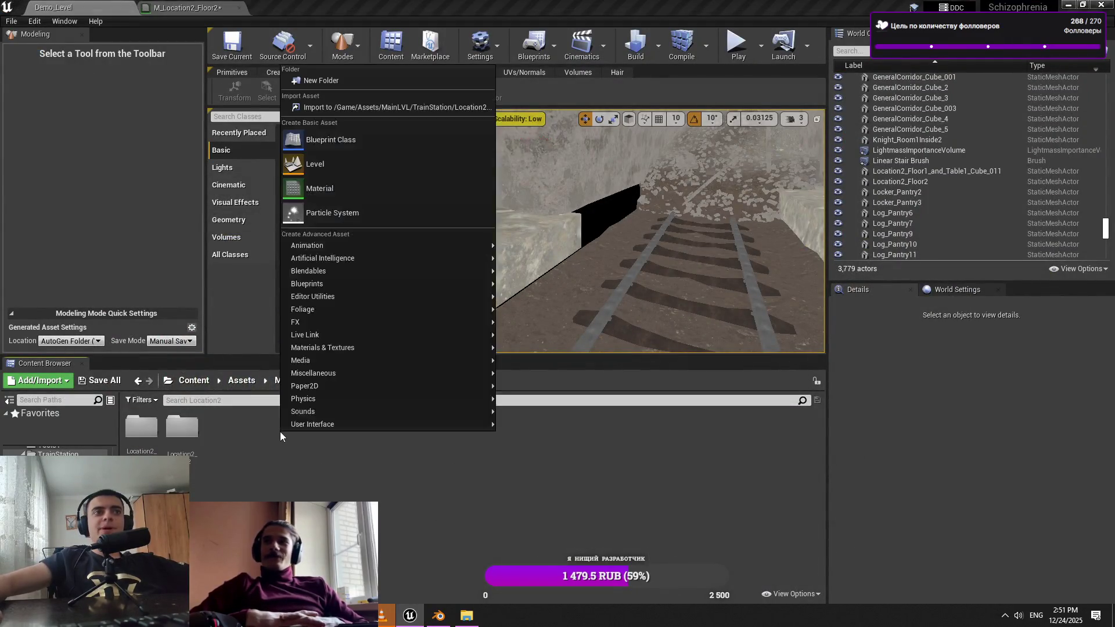
{"action": "left_click", "coordinate": [324, 86]}
{"action": "type", "text": "L"}
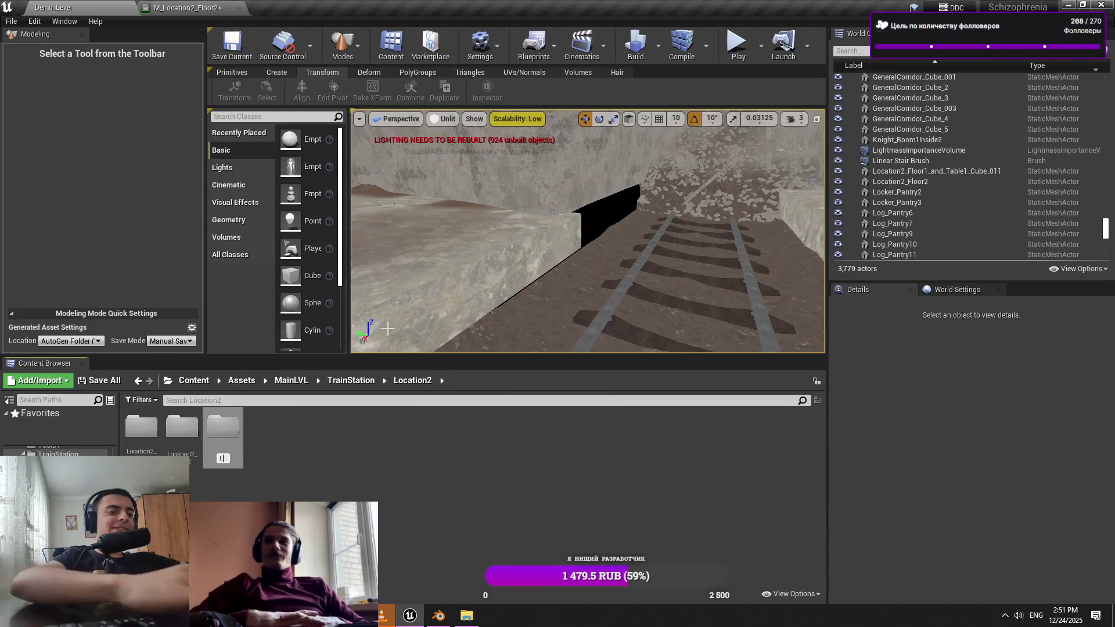
{"action": "key", "text": "BackSpace"}
{"action": "key", "text": "BackSpace"}
{"action": "key", "text": "BackSpace"}
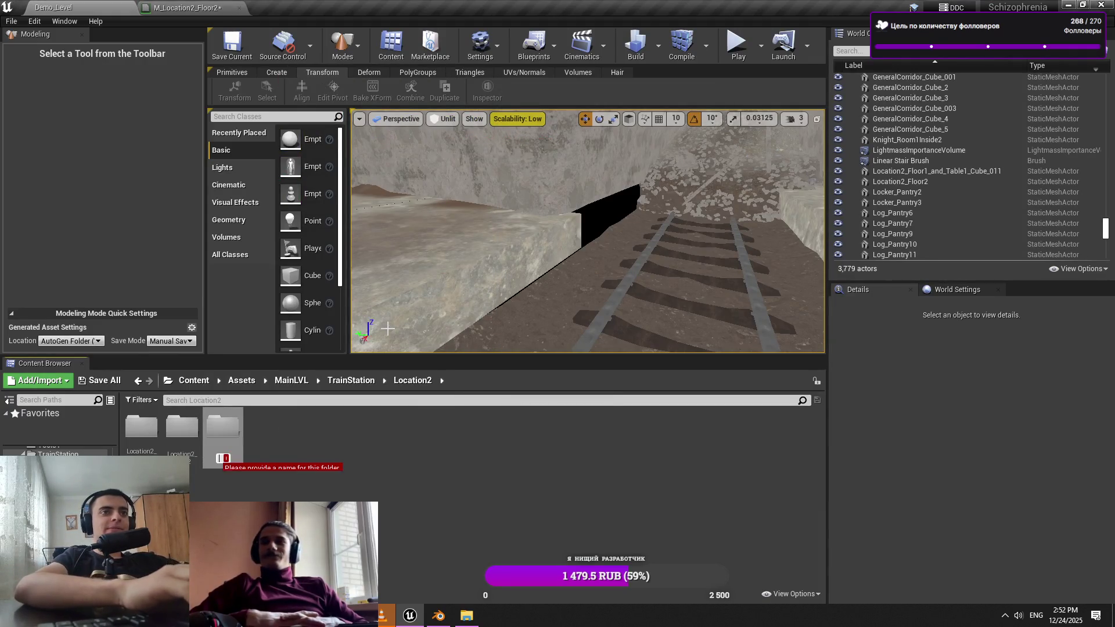
{"action": "type", "text": "Stairs"}
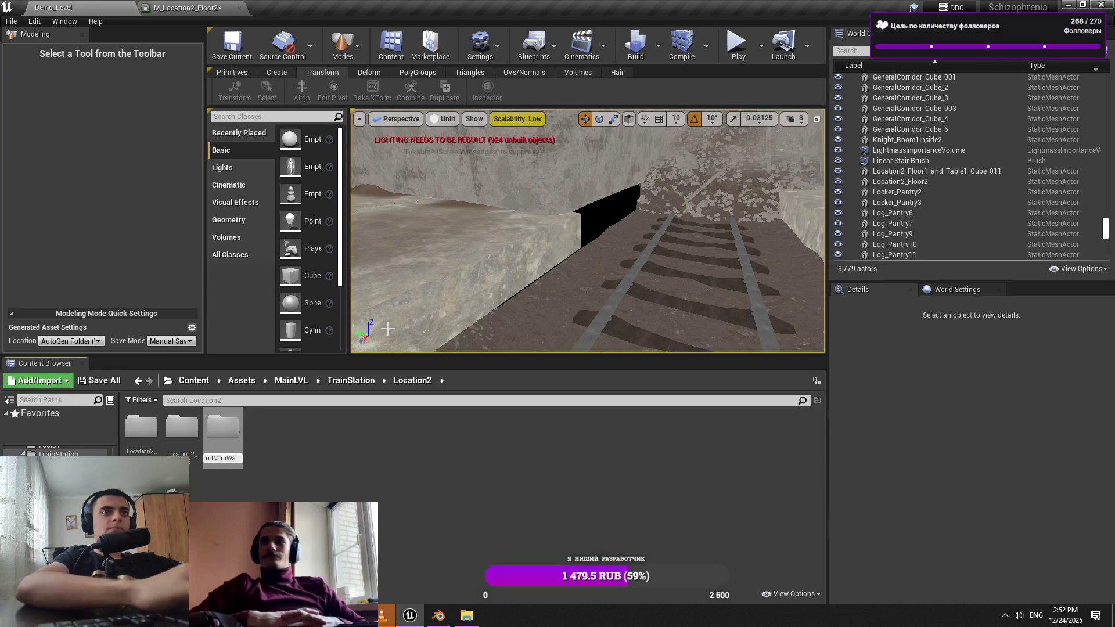
{"action": "type", "text": "ll"}
{"action": "key", "text": "Return"}
{"action": "double_click", "coordinate": [223, 428]}
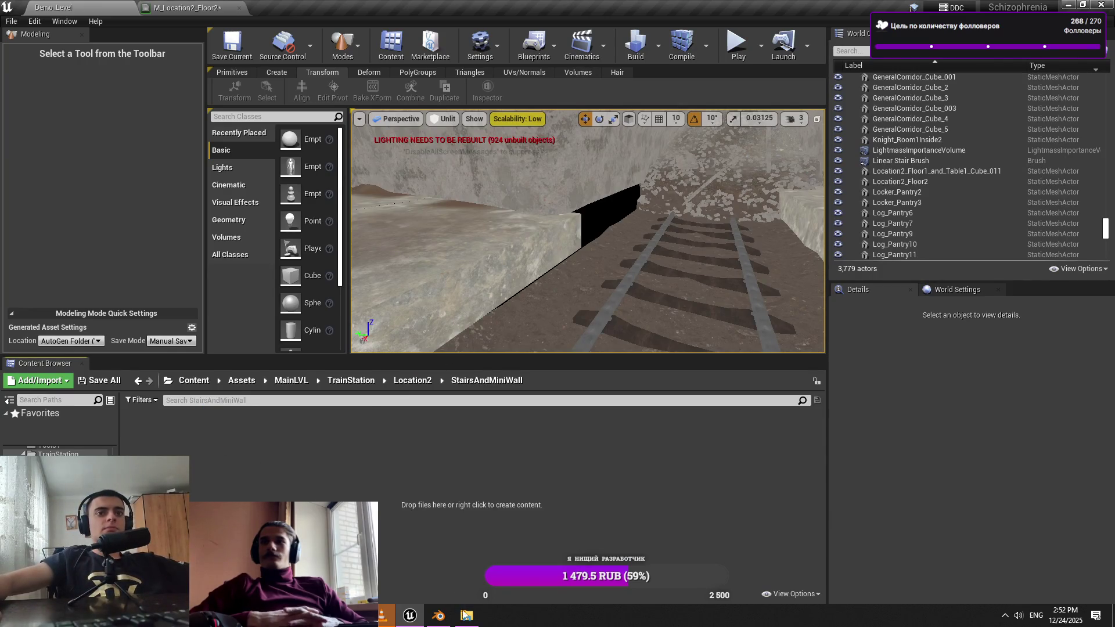
{"action": "left_click", "coordinate": [466, 616]}
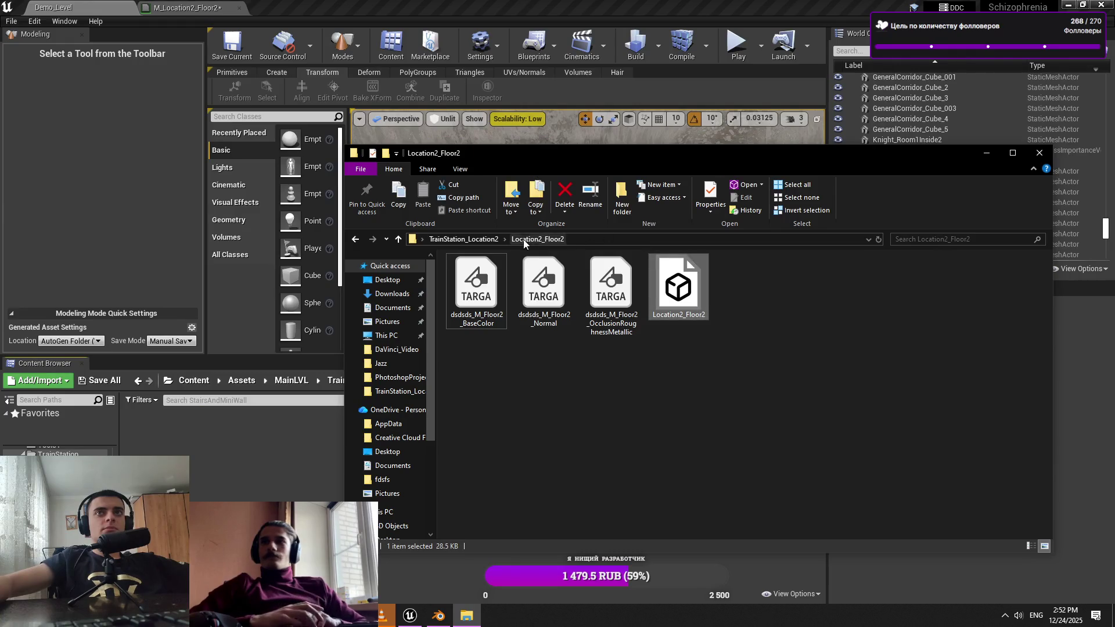
Import the Location2_StairsAndMiniWall FBX into the StairsAndMiniWall folder, then close the Message Log
{"action": "left_click", "coordinate": [464, 239]}
{"action": "double_click", "coordinate": [566, 321]}
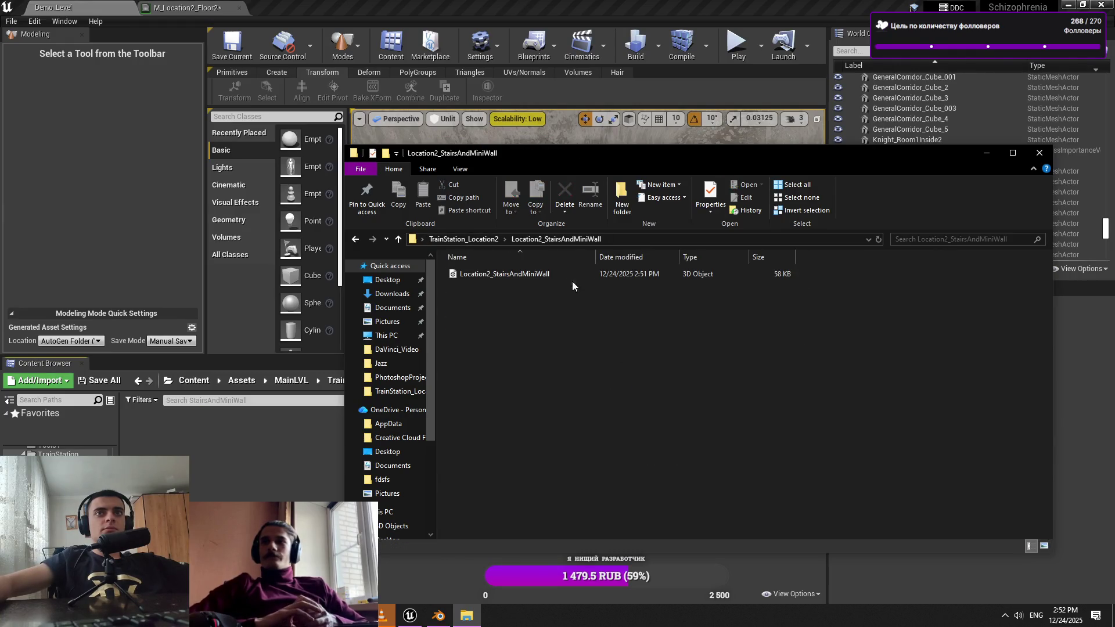
{"action": "left_click", "coordinate": [512, 278]}
{"action": "left_click_drag", "start_coordinate": [258, 492], "coordinate": [262, 477]}
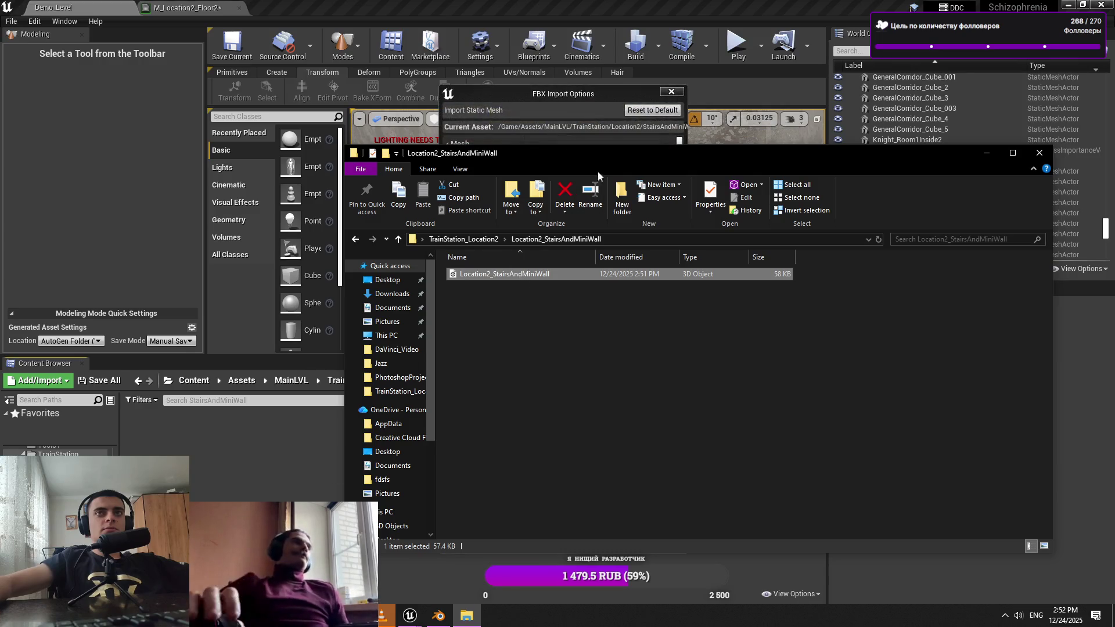
{"action": "left_click_drag", "start_coordinate": [665, 157], "coordinate": [785, 158]}
{"action": "left_click", "coordinate": [574, 96]}
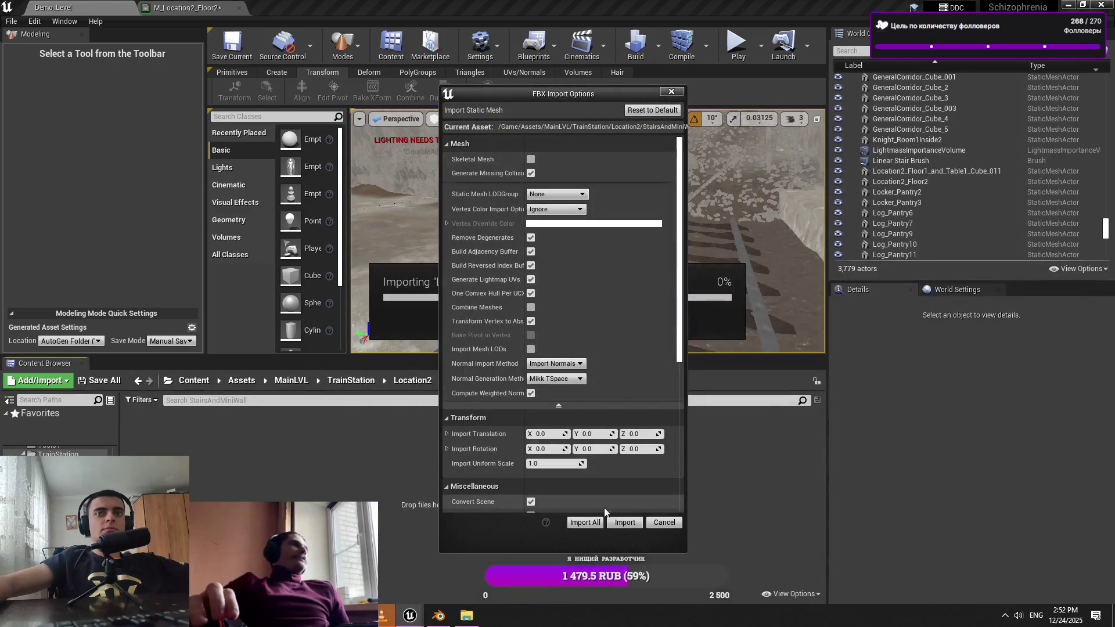
{"action": "left_click", "coordinate": [616, 523]}
{"action": "left_click", "coordinate": [415, 296]}
Return File Explorer to TrainStation_Location2 and switch back to the Unreal editor
{"action": "left_click", "coordinate": [440, 616]}
{"action": "left_click", "coordinate": [466, 617]}
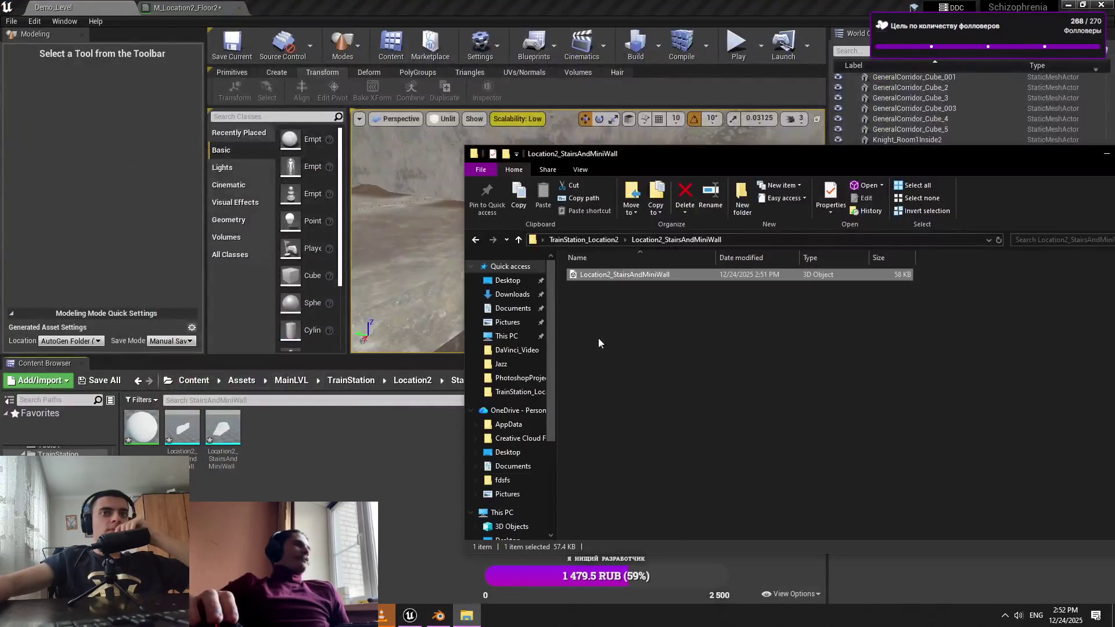
{"action": "left_click", "coordinate": [618, 242]}
{"action": "left_click", "coordinate": [337, 473]}
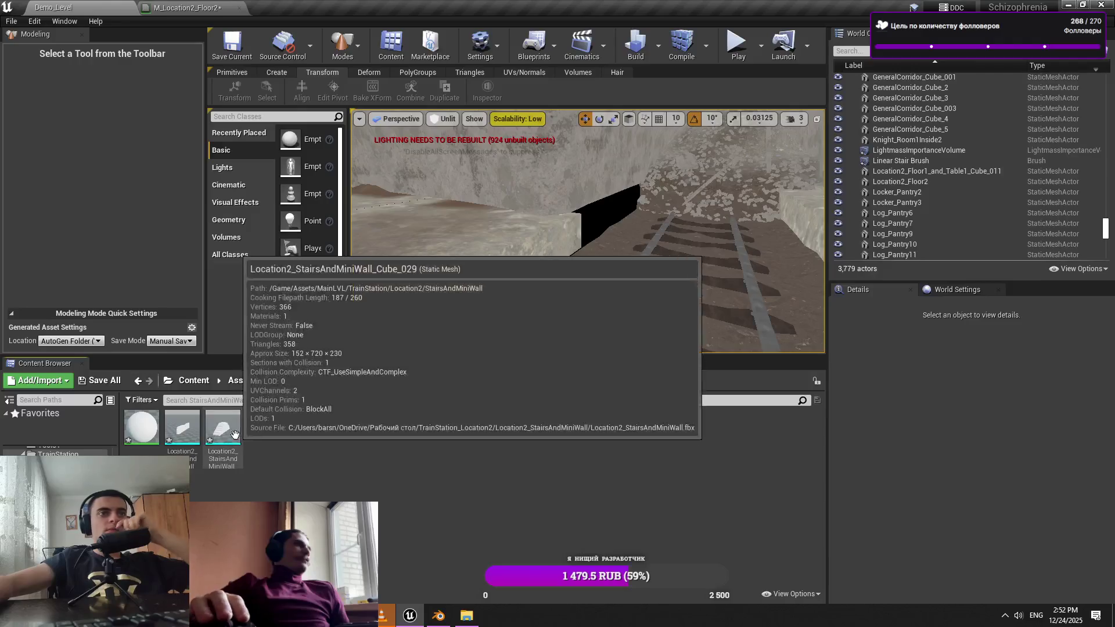
Place the mini-wall mesh in the level and move its pivot to the wall's right edge
{"action": "mouse_move", "coordinate": [183, 428]}
{"action": "left_mouse_down"}
{"action": "mouse_move", "coordinate": [593, 261]}
{"action": "mouse_move", "coordinate": [581, 257]}
{"action": "left_mouse_up"}
{"action": "left_click", "coordinate": [332, 90]}
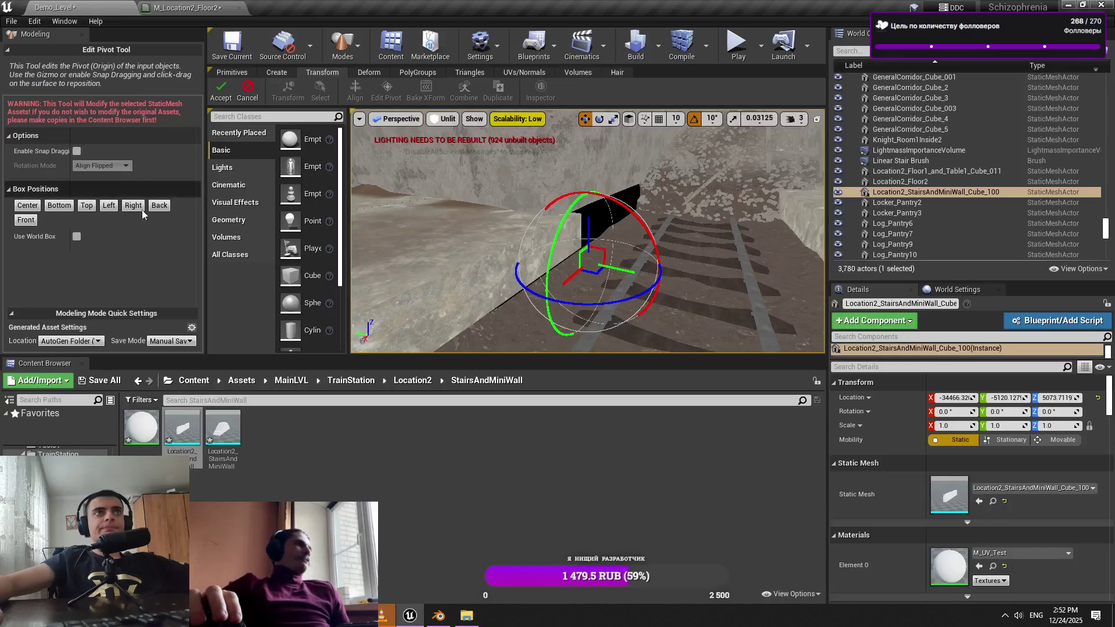
{"action": "left_click", "coordinate": [220, 93]}
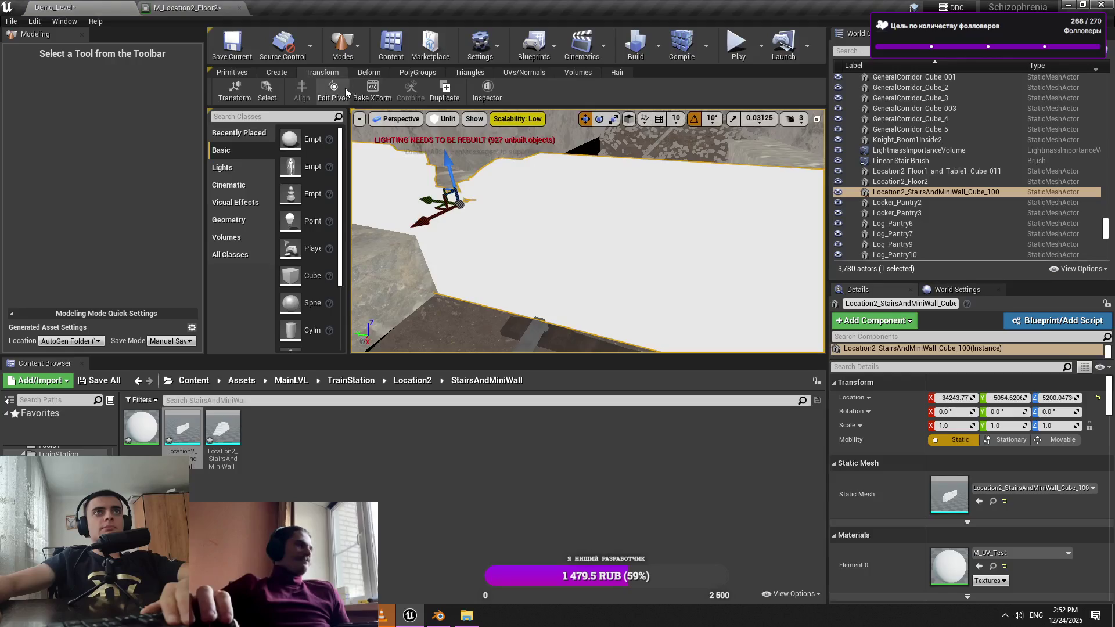
{"action": "left_click", "coordinate": [333, 90]}
{"action": "left_click", "coordinate": [139, 211]}
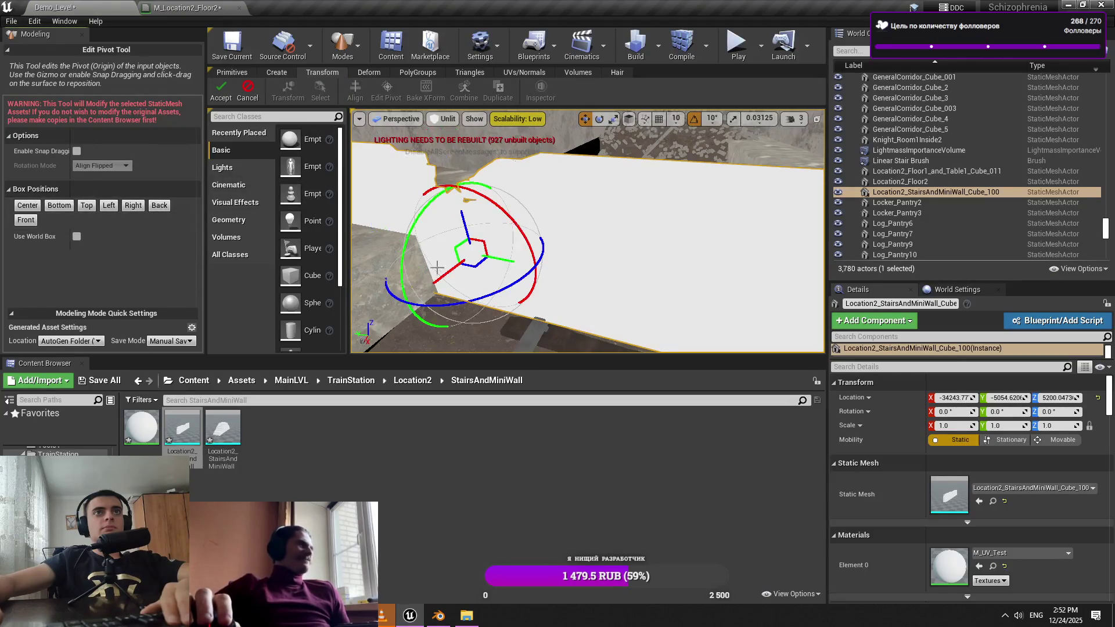
{"action": "key", "text": "f"}
{"action": "left_click_drag", "start_coordinate": [587, 232], "coordinate": [657, 221]}
{"action": "left_click", "coordinate": [220, 95]}
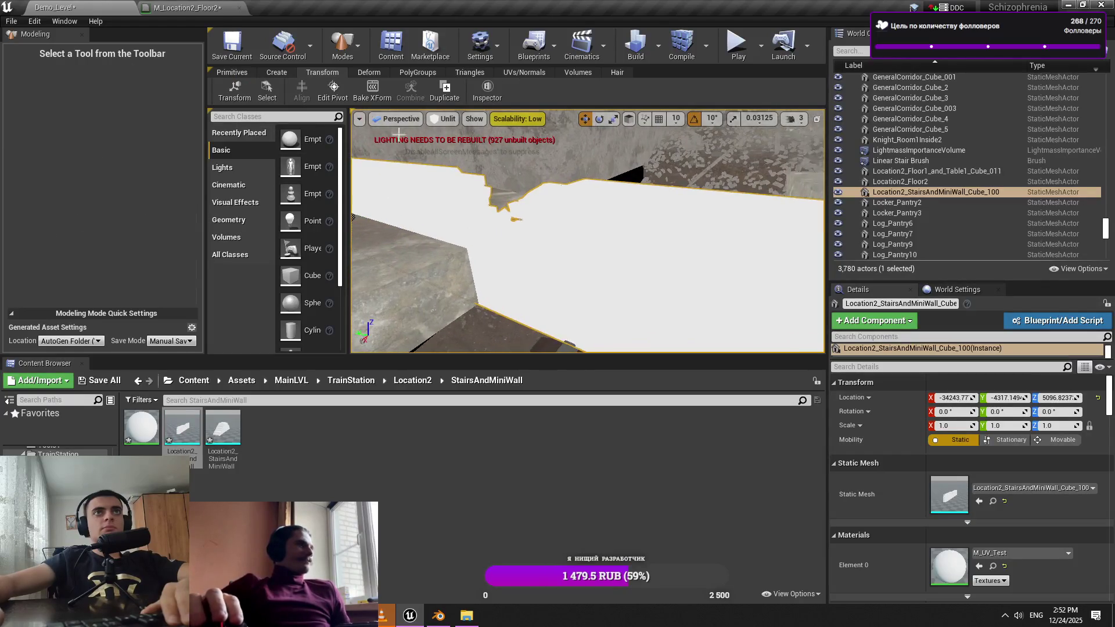
{"action": "left_click", "coordinate": [340, 93]}
{"action": "key", "text": "f"}
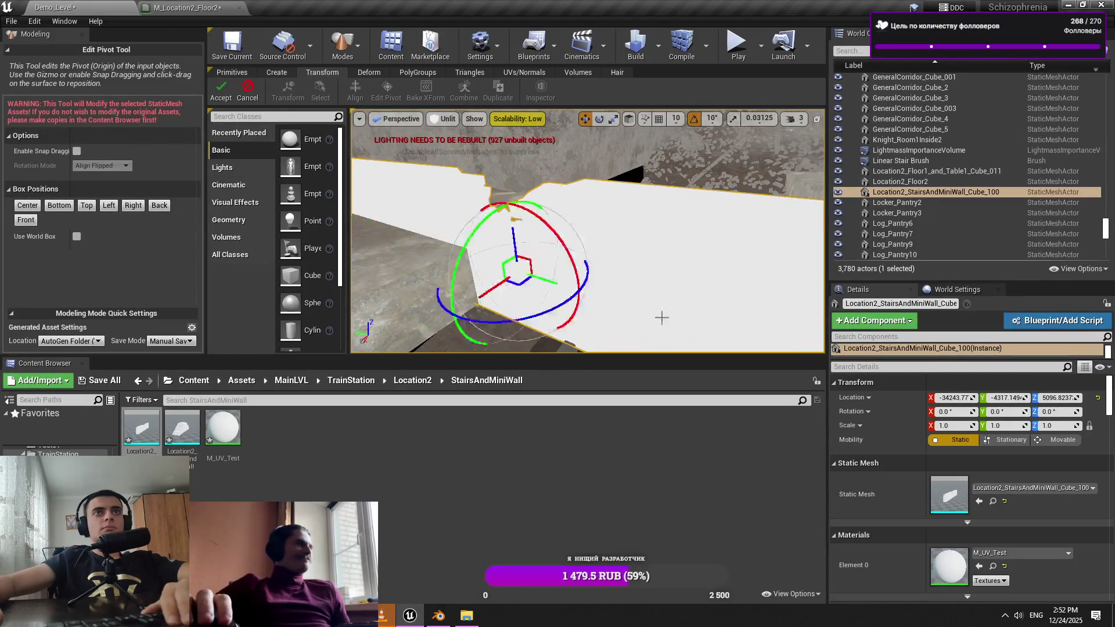
{"action": "left_click_drag", "start_coordinate": [662, 316], "coordinate": [639, 314]}
{"action": "left_click_drag", "start_coordinate": [526, 274], "coordinate": [647, 247]}
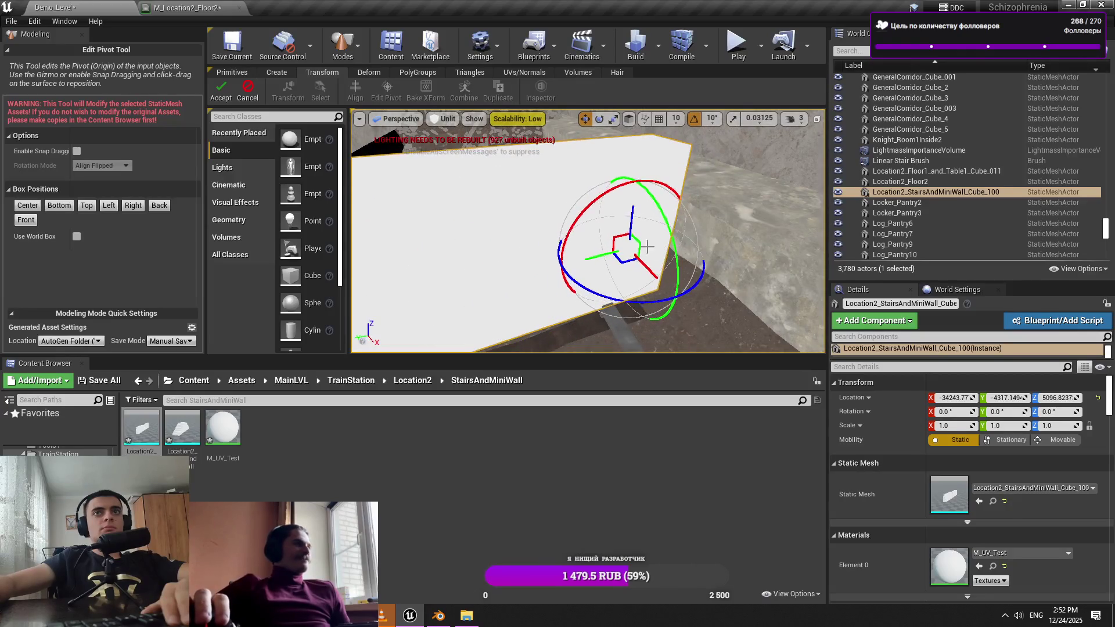
{"action": "left_click", "coordinate": [218, 95]}
Try 0.5 X scale on the wall and undo it, then rotate it -90° beside the track
{"action": "left_click", "coordinate": [953, 425]}
{"action": "type", "text": "0.5"}
{"action": "key", "text": "Return"}
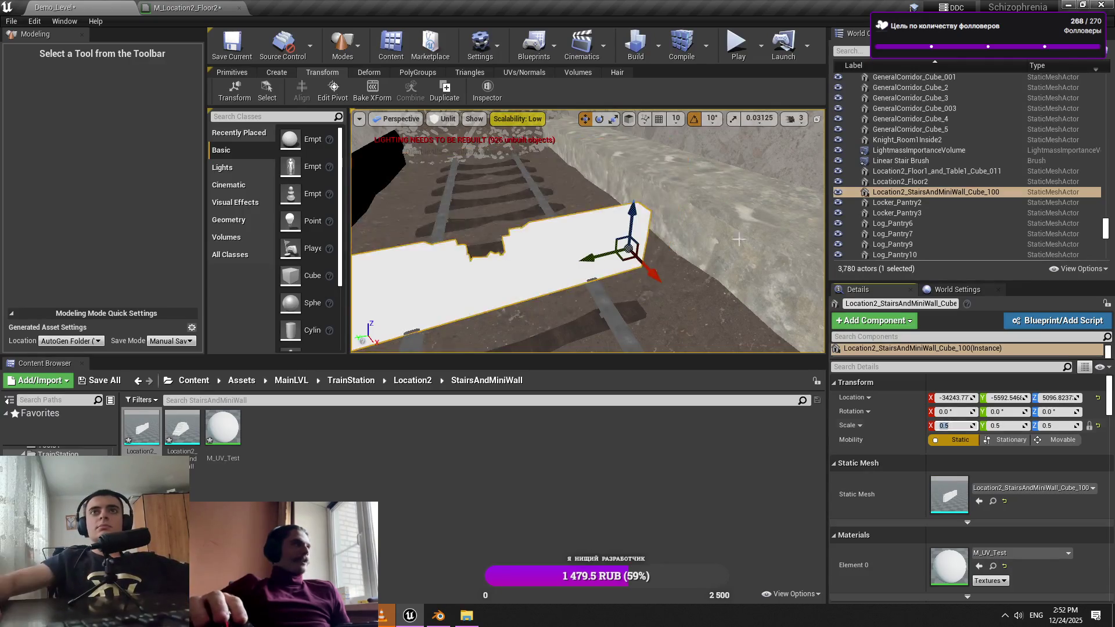
{"action": "key", "text": "ctrl+z"}
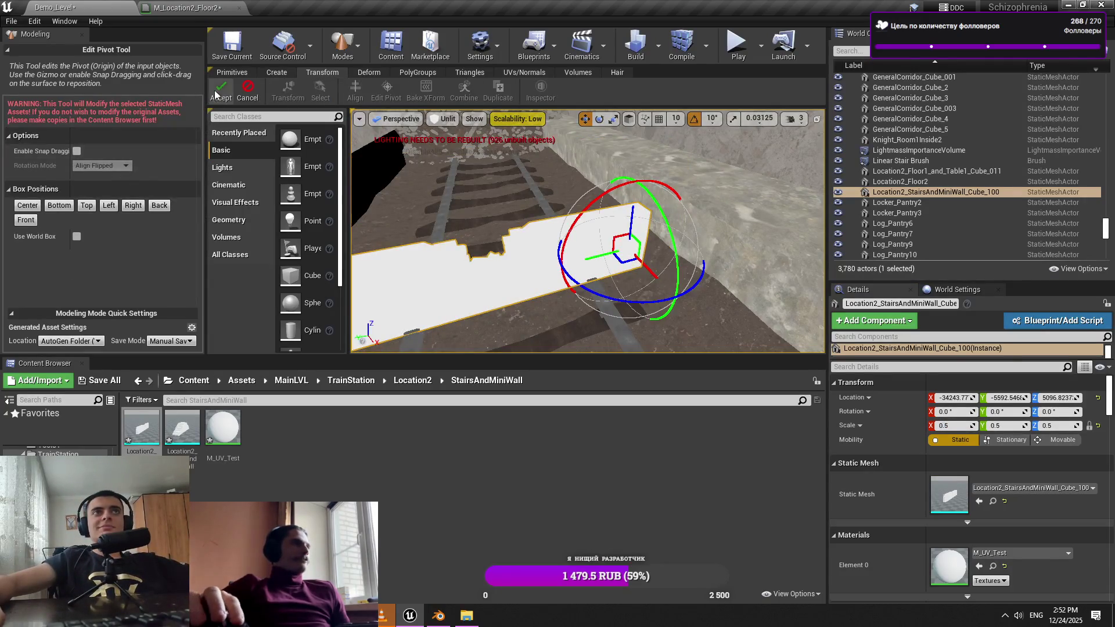
{"action": "key", "text": "ctrl+z"}
{"action": "key", "text": "e"}
{"action": "mouse_move", "coordinate": [723, 314]}
{"action": "left_mouse_down"}
{"action": "mouse_move", "coordinate": [738, 318]}
{"action": "mouse_move", "coordinate": [770, 273]}
{"action": "left_mouse_up"}
{"action": "key", "text": "w"}
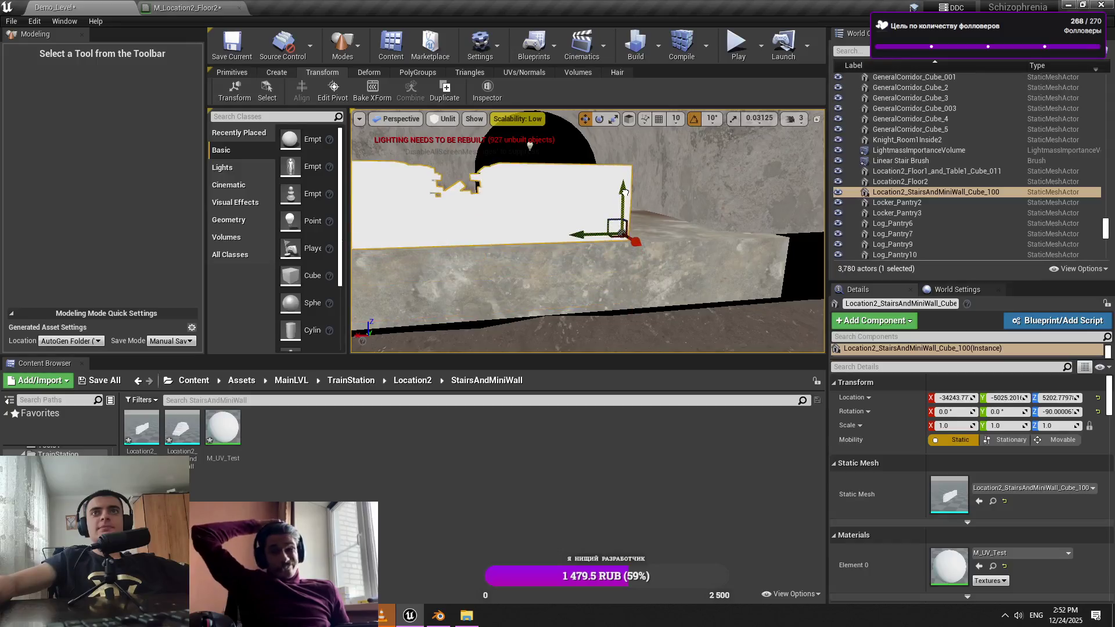
{"action": "mouse_move", "coordinate": [750, 203]}
{"action": "left_mouse_down"}
{"action": "mouse_move", "coordinate": [677, 216]}
{"action": "mouse_move", "coordinate": [755, 216]}
{"action": "mouse_move", "coordinate": [581, 233]}
{"action": "left_mouse_up"}
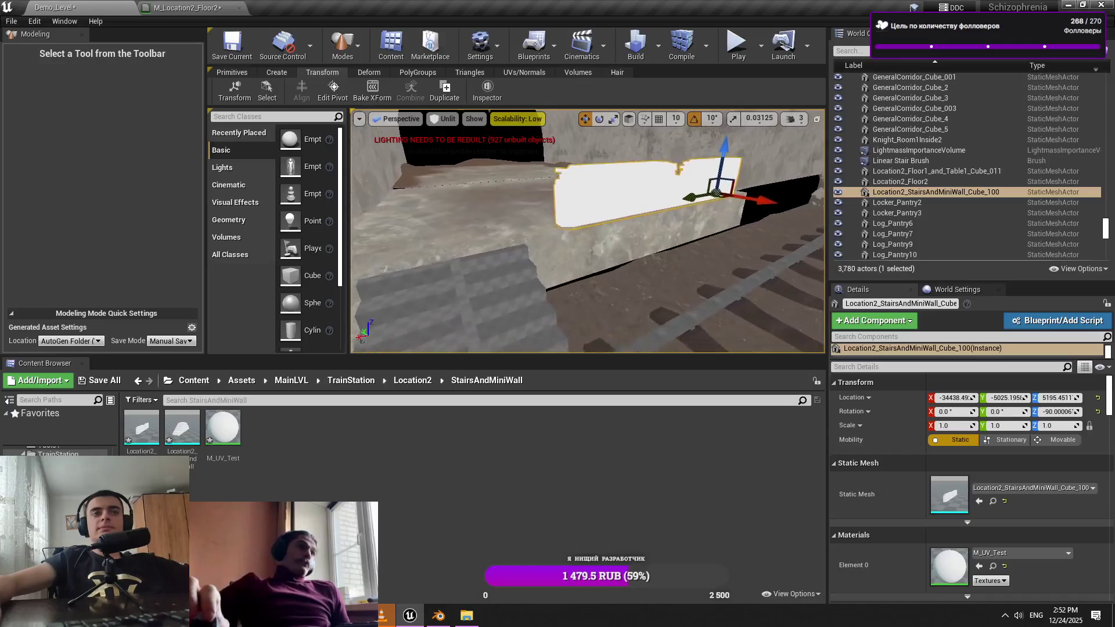
Place the stairs mesh in the level, adjust its pivot, and try 0.5 X scale
{"action": "left_click", "coordinate": [183, 429]}
{"action": "left_click_drag", "start_coordinate": [213, 431], "coordinate": [574, 266]}
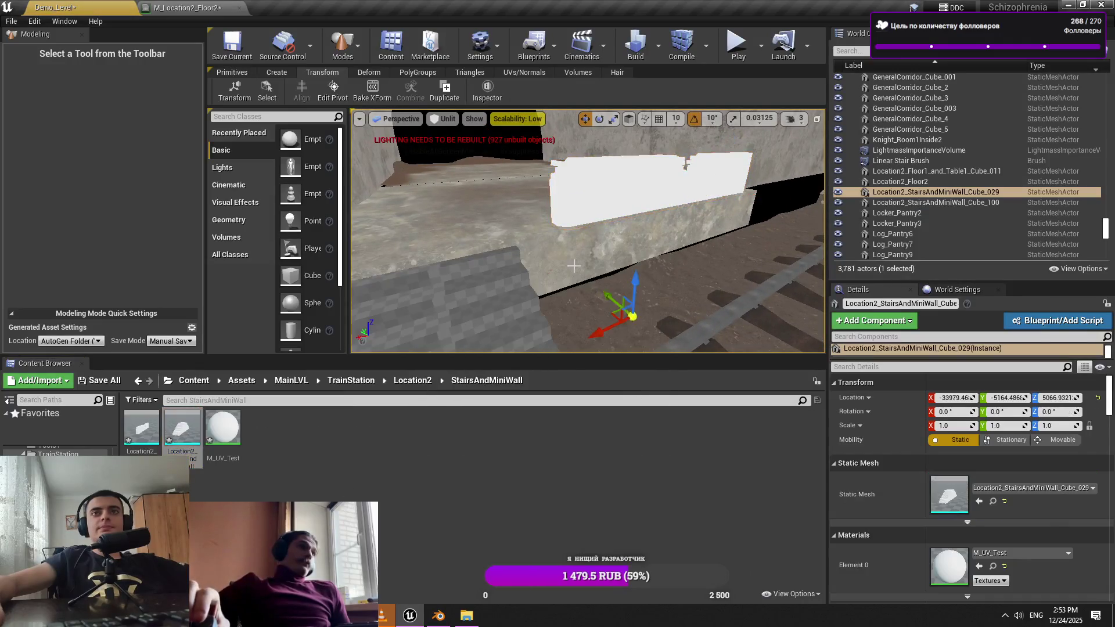
{"action": "left_click", "coordinate": [340, 98]}
{"action": "left_click", "coordinate": [58, 212]}
{"action": "key", "text": "Return"}
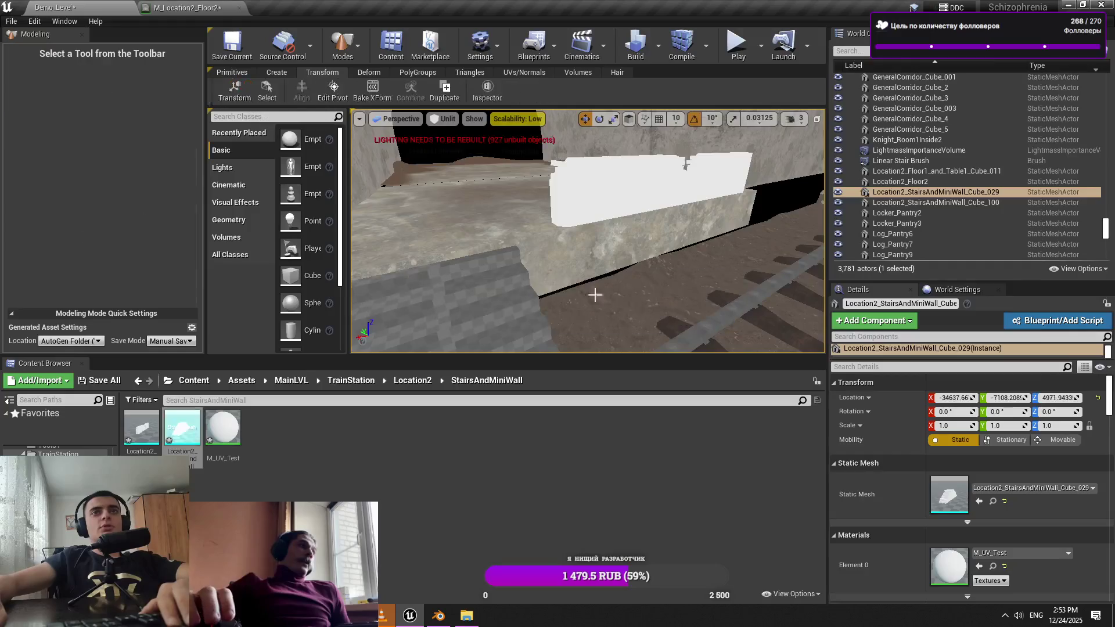
{"action": "left_click", "coordinate": [955, 425]}
{"action": "type", "text": "0"}
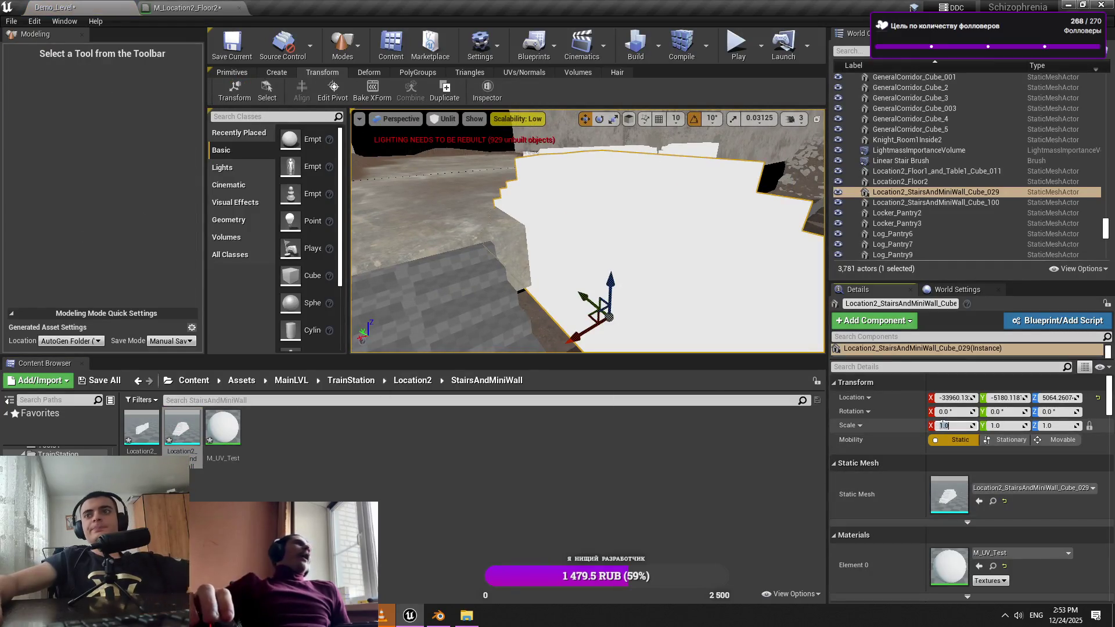
{"action": "type", "text": ".5"}
{"action": "key", "text": "Return"}
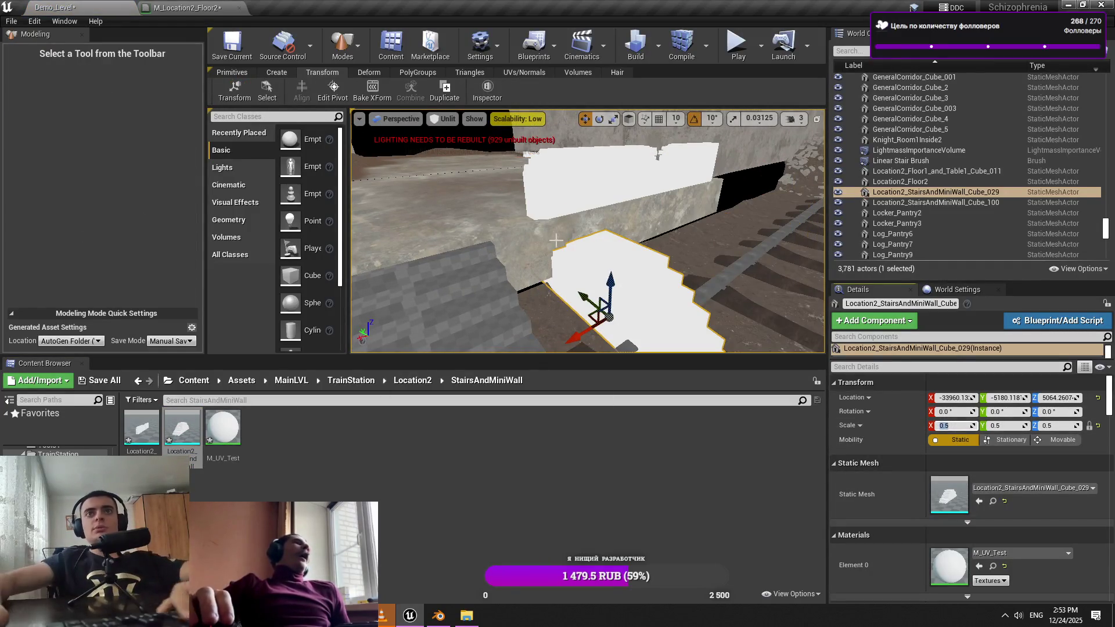
{"action": "left_click", "coordinate": [332, 92]}
{"action": "key", "text": "Return"}
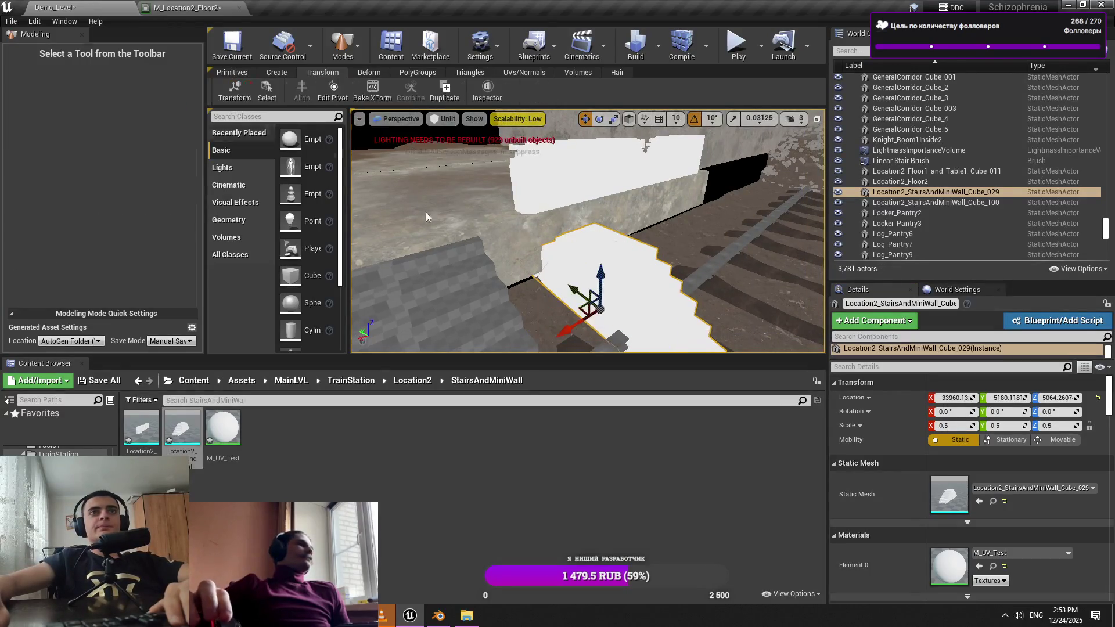
Undo the stairs' scaling, rotate them -90°, and set them beside the track
{"action": "key", "text": "ctrl+z"}
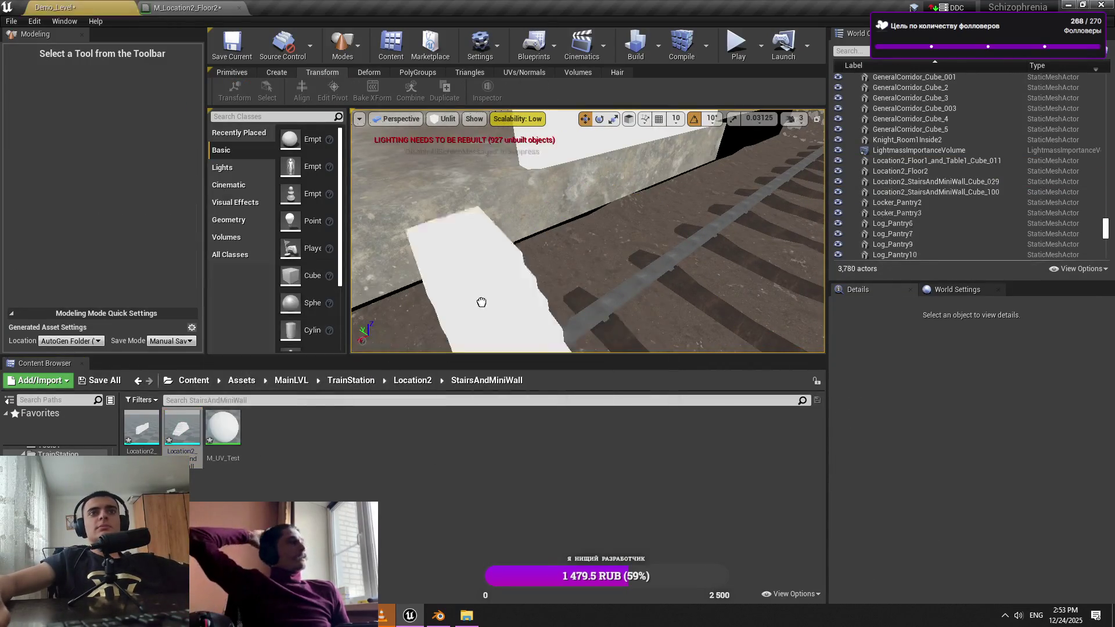
{"action": "key", "text": "f"}
{"action": "key", "text": "e"}
{"action": "mouse_move", "coordinate": [637, 255]}
{"action": "left_mouse_down"}
{"action": "mouse_move", "coordinate": [533, 311]}
{"action": "mouse_move", "coordinate": [642, 260]}
{"action": "left_mouse_up"}
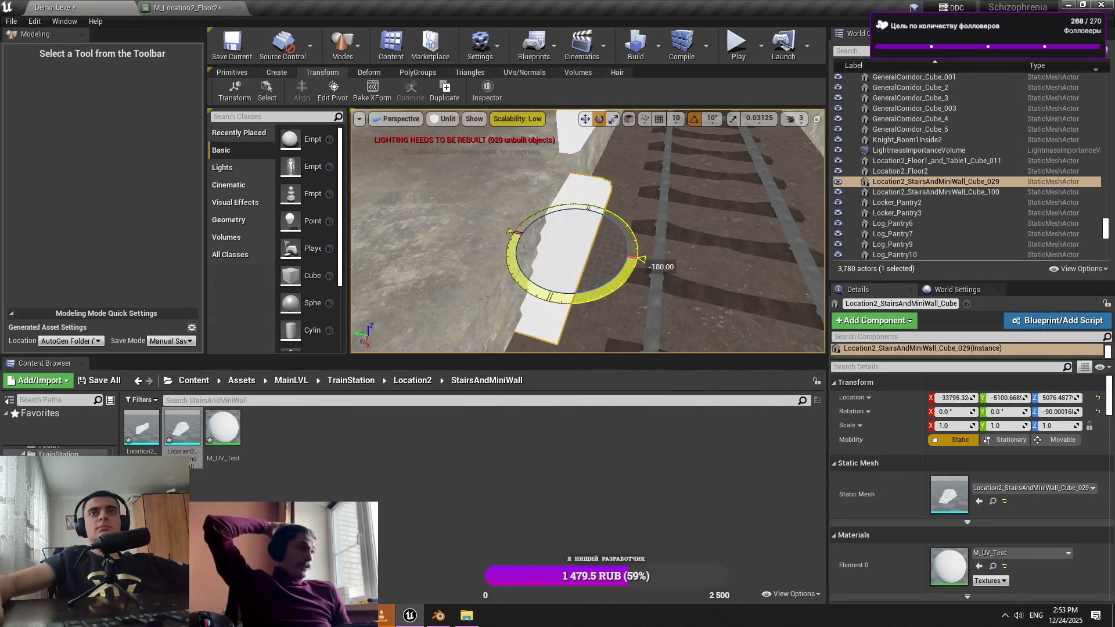
{"action": "key", "text": "w"}
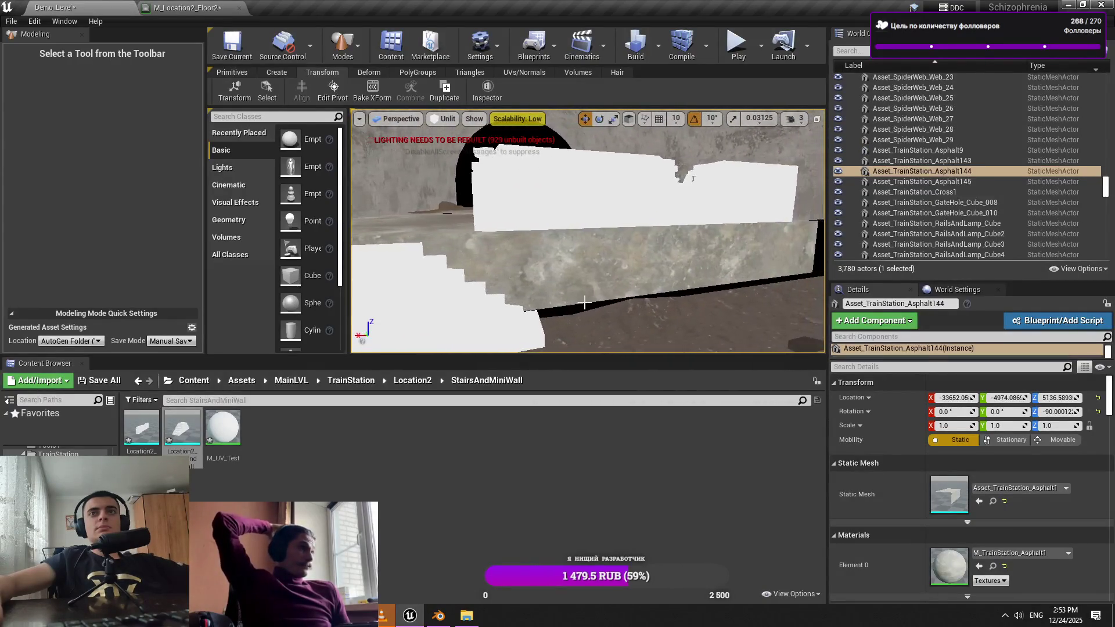
{"action": "left_click", "coordinate": [583, 304]}
{"action": "key", "text": "Escape"}
{"action": "left_click_drag", "start_coordinate": [582, 305], "coordinate": [582, 305]}
Compare the stairs-and-wall layout in Blender and save the Blender file
{"action": "left_click", "coordinate": [439, 615]}
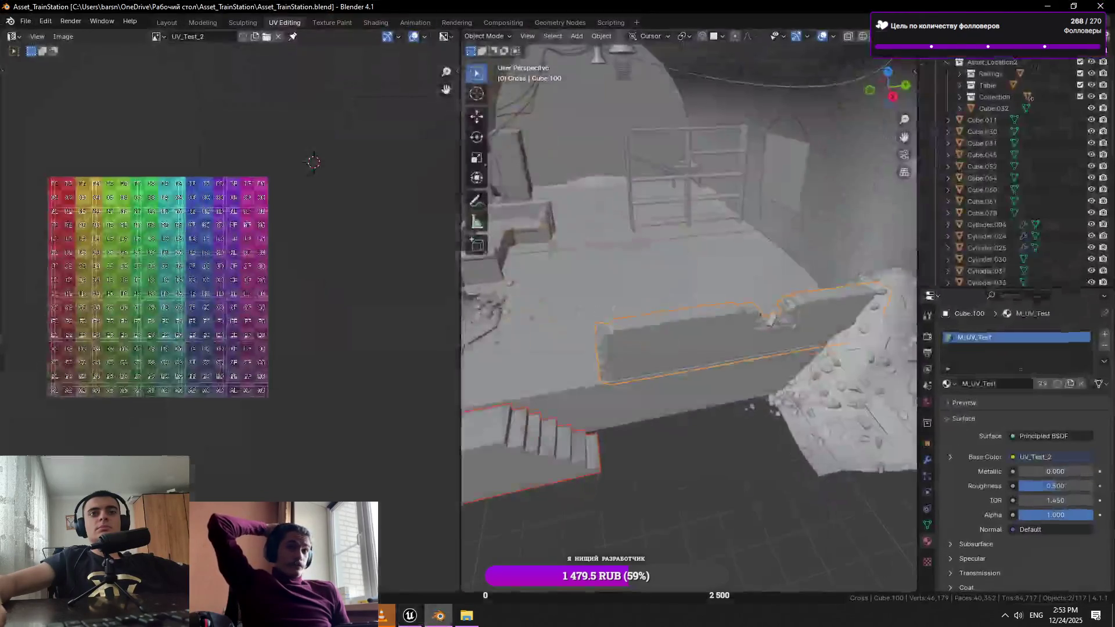
{"action": "mouse_move", "coordinate": [641, 258]}
{"action": "left_mouse_down"}
{"action": "mouse_move", "coordinate": [701, 316]}
{"action": "mouse_move", "coordinate": [640, 356]}
{"action": "left_mouse_up"}
{"action": "key", "text": "ctrl+s"}
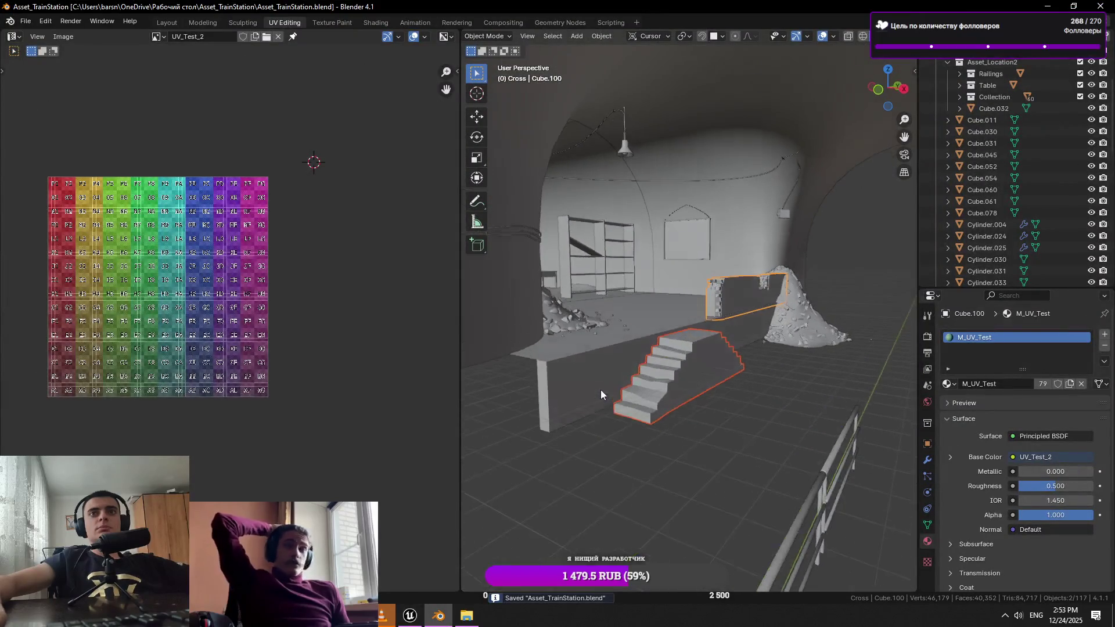
{"action": "key", "text": "alt+Tab"}
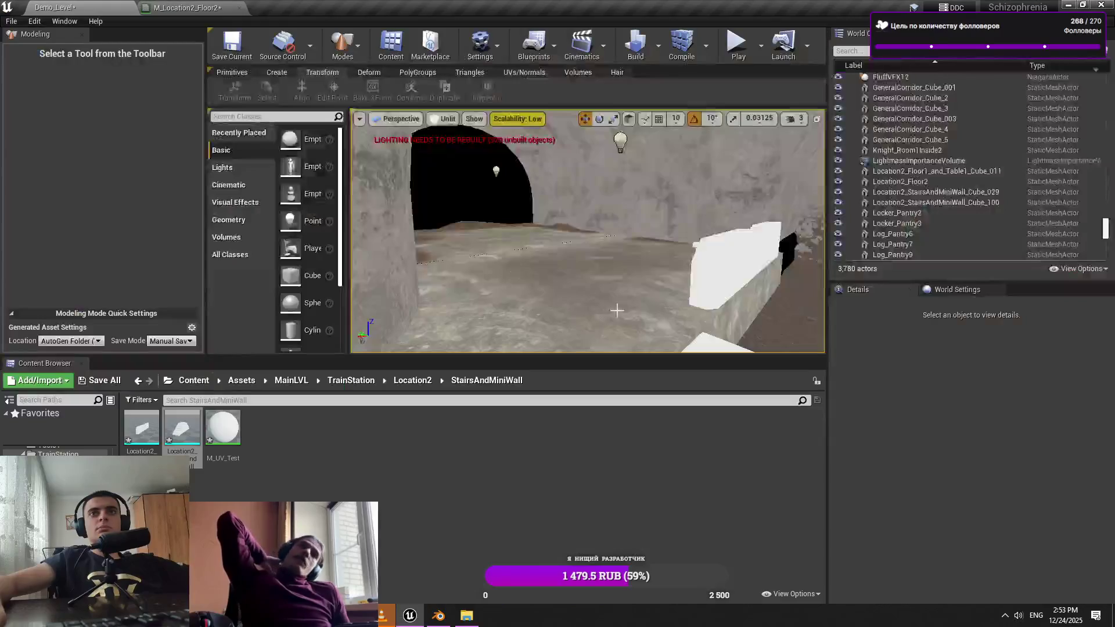
Delete the stray asphalt pieces Asphalt147 and Asphalt146, then select the rubble pile in Blender
{"action": "mouse_move", "coordinate": [611, 307]}
{"action": "left_mouse_down"}
{"action": "mouse_move", "coordinate": [730, 112]}
{"action": "mouse_move", "coordinate": [685, 163]}
{"action": "left_mouse_up"}
{"action": "left_click", "coordinate": [442, 224]}
{"action": "mouse_move", "coordinate": [442, 224]}
{"action": "left_mouse_down"}
{"action": "mouse_move", "coordinate": [453, 221]}
{"action": "mouse_move", "coordinate": [442, 224]}
{"action": "left_mouse_up"}
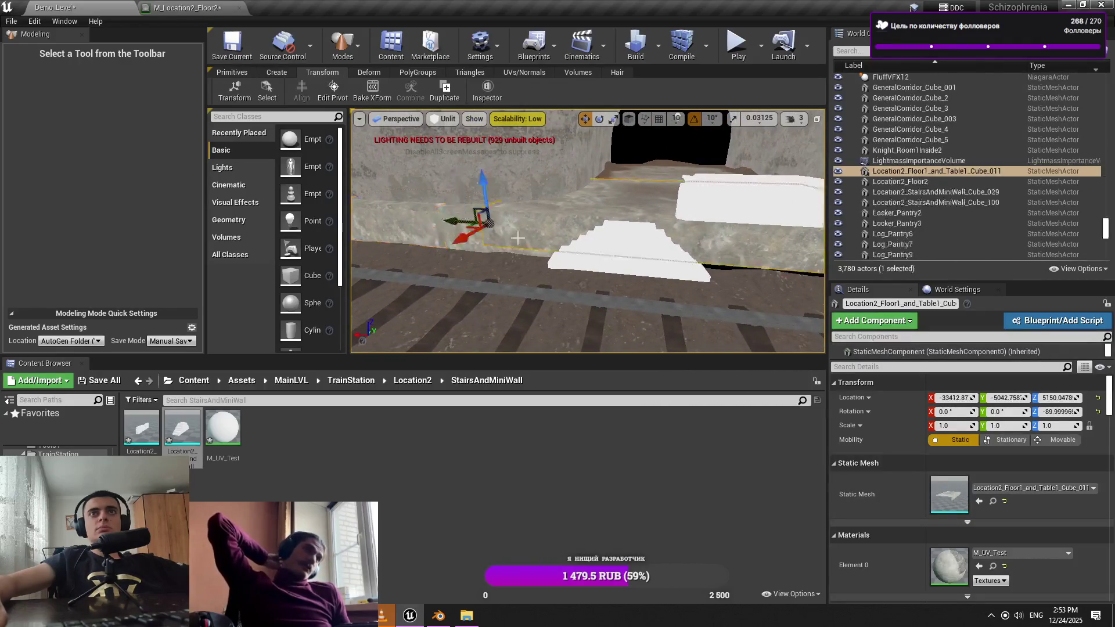
{"action": "mouse_move", "coordinate": [539, 225]}
{"action": "left_mouse_down"}
{"action": "mouse_move", "coordinate": [573, 192]}
{"action": "mouse_move", "coordinate": [578, 253]}
{"action": "mouse_move", "coordinate": [567, 203]}
{"action": "mouse_move", "coordinate": [758, 237]}
{"action": "mouse_move", "coordinate": [686, 238]}
{"action": "mouse_move", "coordinate": [695, 235]}
{"action": "left_mouse_up"}
{"action": "scroll", "coordinate": [701, 243], "scroll_direction": "up", "scroll_amount": 5}
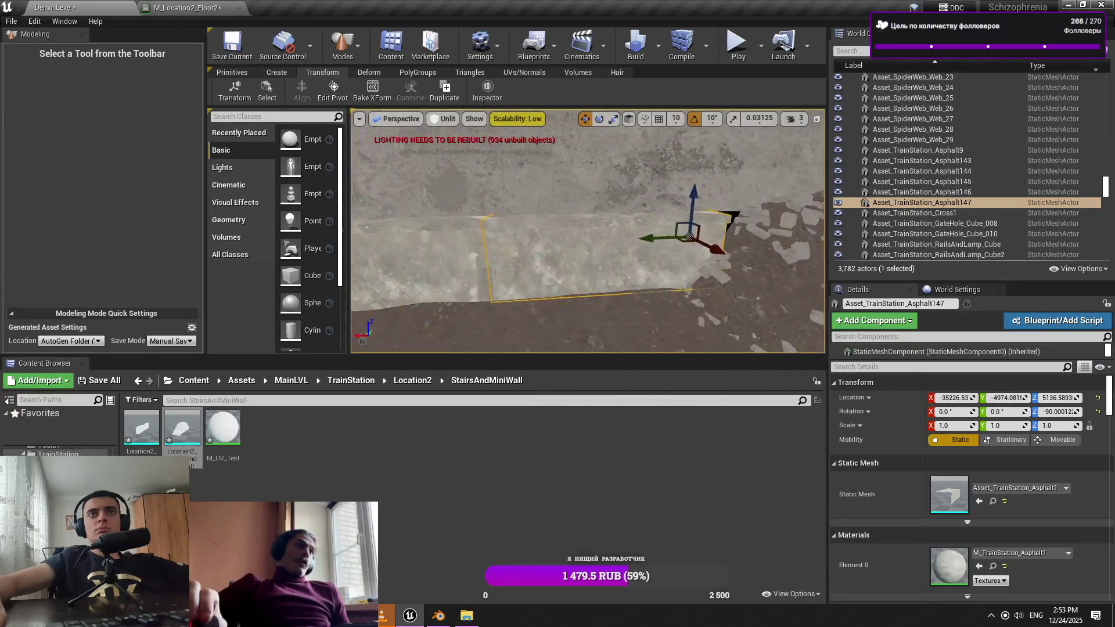
{"action": "key", "text": "Delete"}
{"action": "left_click", "coordinate": [598, 242]}
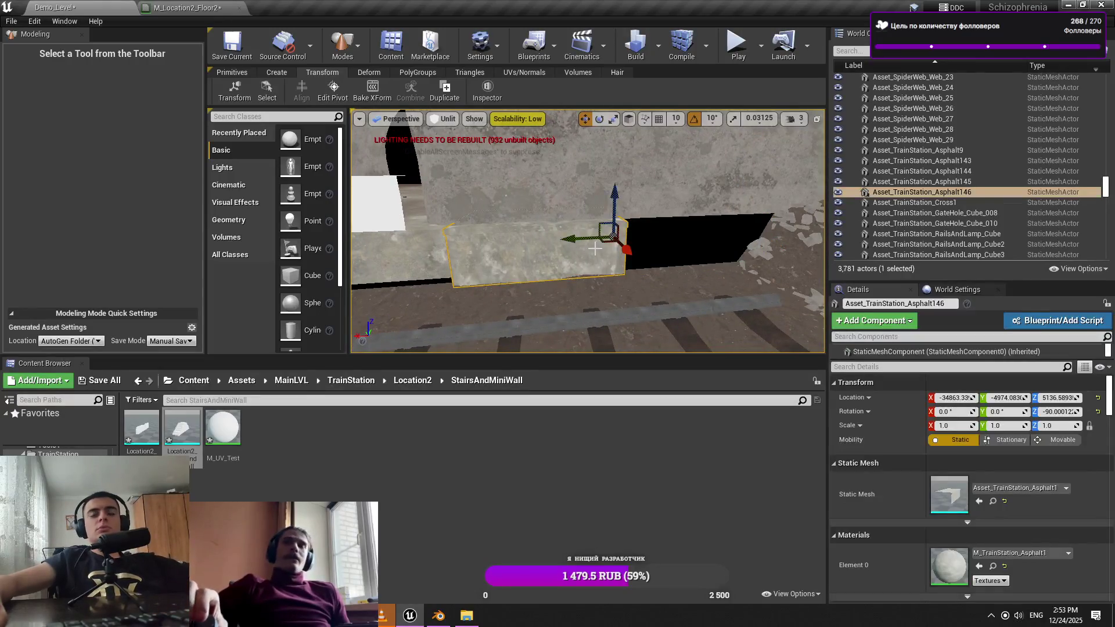
{"action": "key", "text": "Delete"}
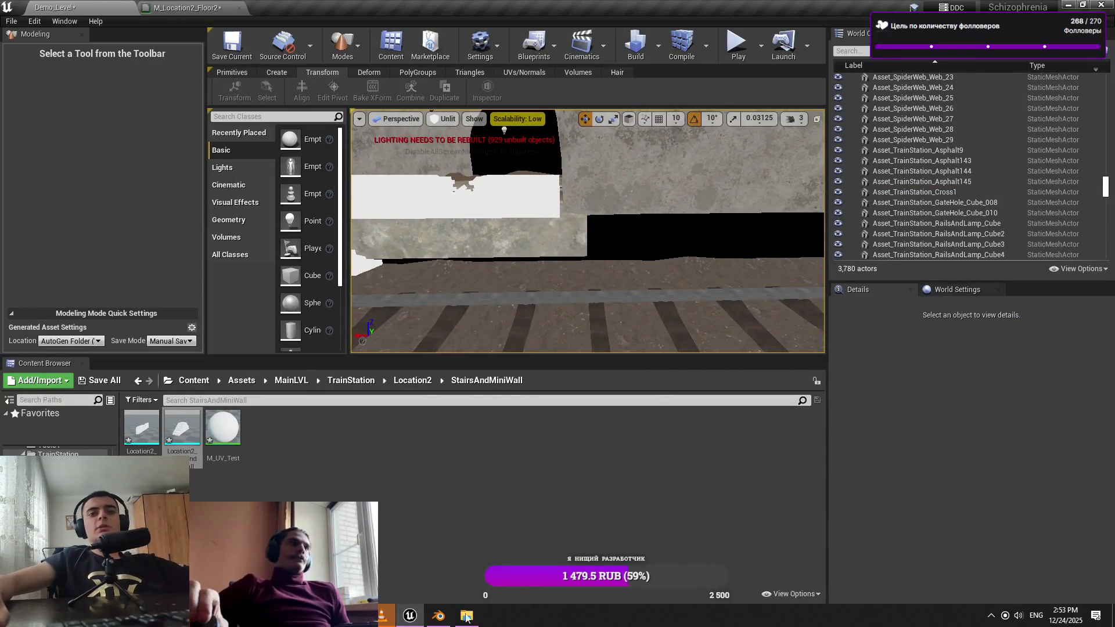
{"action": "left_click", "coordinate": [447, 616]}
{"action": "left_click", "coordinate": [824, 304]}
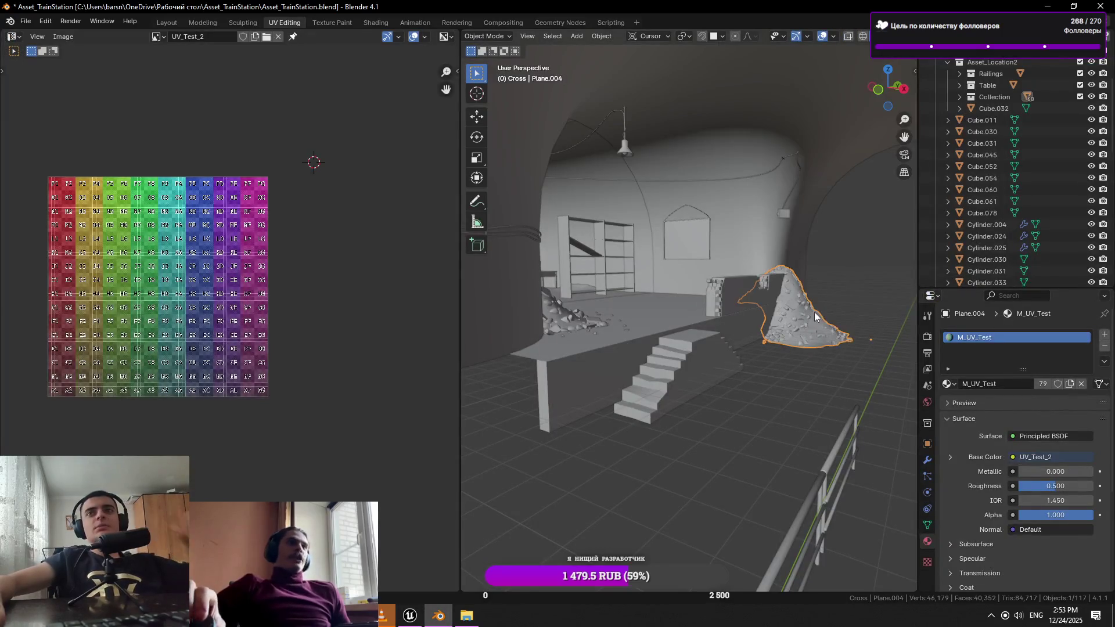
Inspect the rubble pile's geometry in Edit Mode, then deselect everything in Object Mode
{"action": "key", "text": "Tab"}
{"action": "key", "text": "a"}
{"action": "key", "text": "KP_Decimal"}
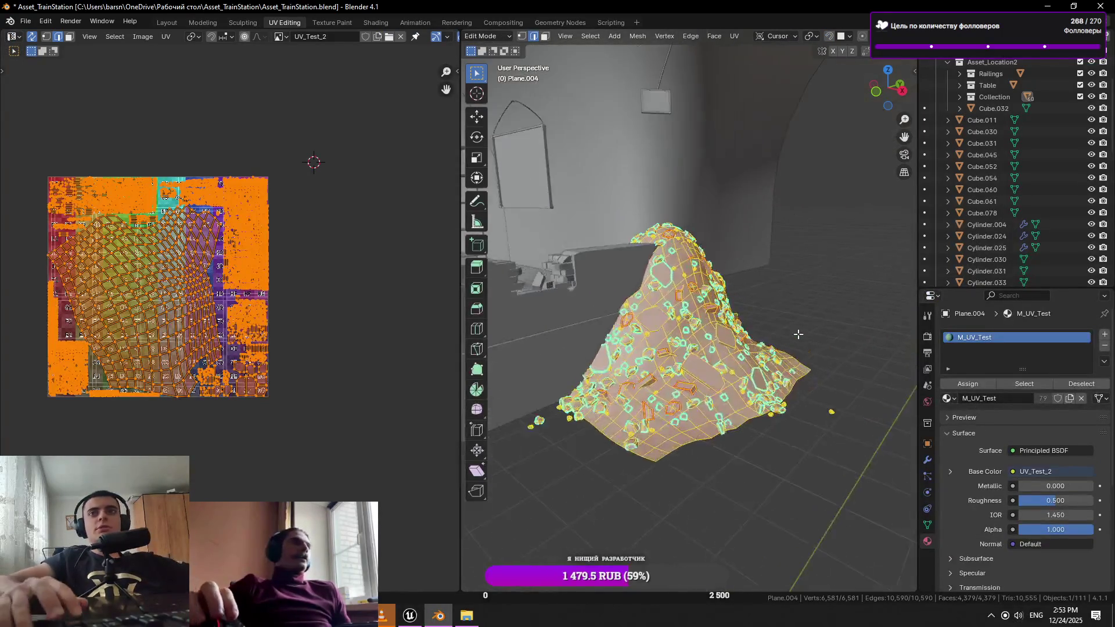
{"action": "scroll", "coordinate": [854, 300], "scroll_direction": "up", "scroll_amount": 3}
{"action": "scroll", "coordinate": [786, 303], "scroll_direction": "up", "scroll_amount": 1}
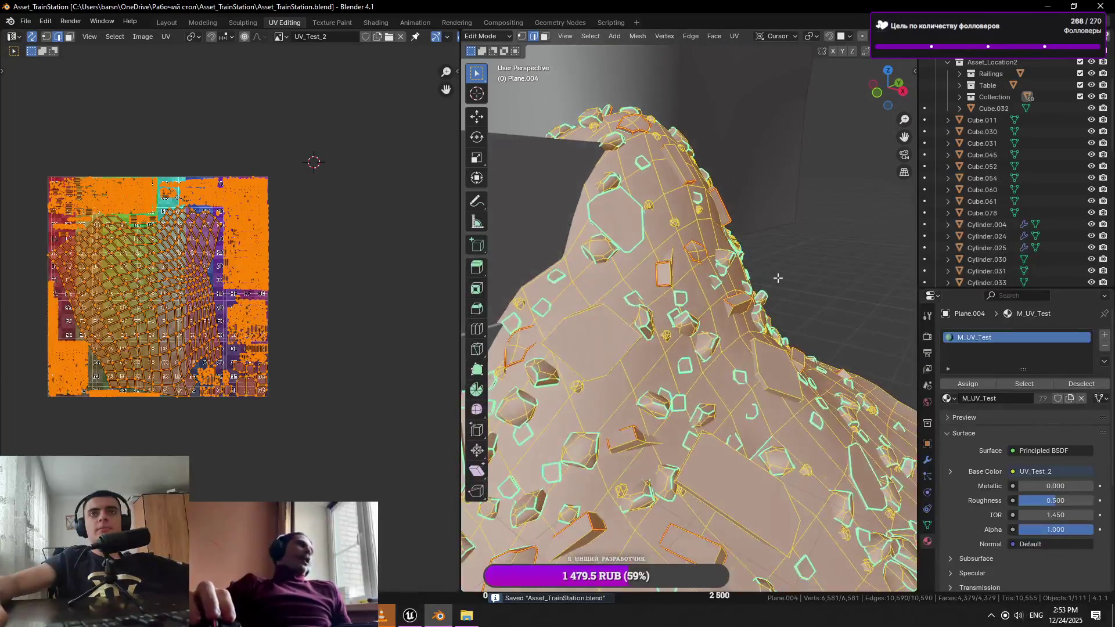
{"action": "scroll", "coordinate": [202, 366], "scroll_direction": "up", "scroll_amount": 5}
{"action": "key", "text": "Tab"}
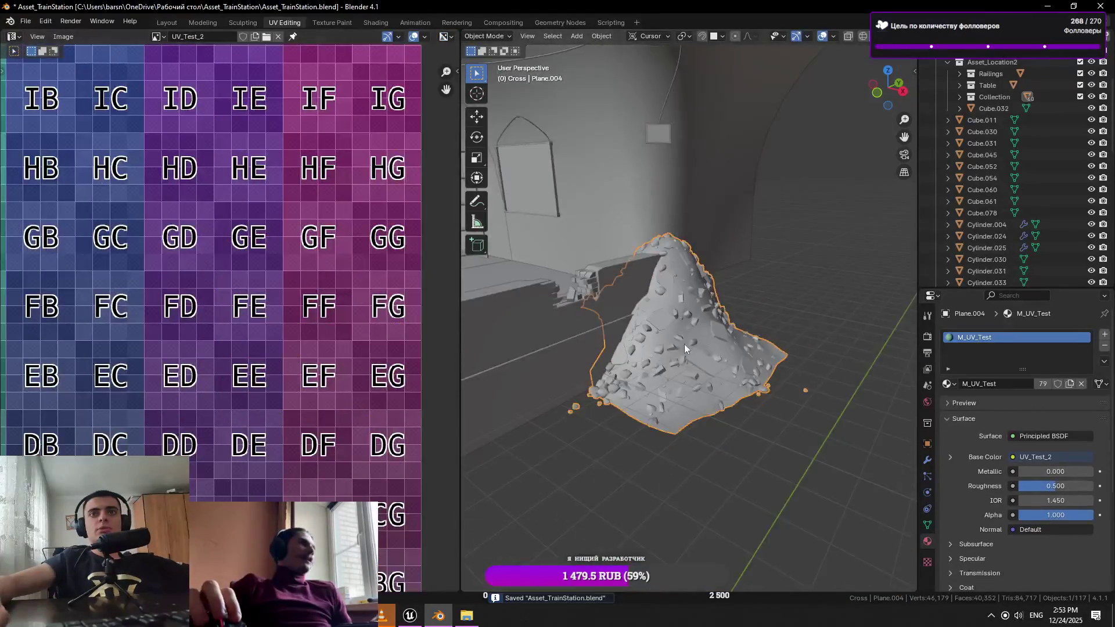
{"action": "key", "text": "alt+a"}
Start an FBX export and create a Location2_Pile_Of_TrashV1 folder in TrainStation_Location2
{"action": "left_click", "coordinate": [26, 20]}
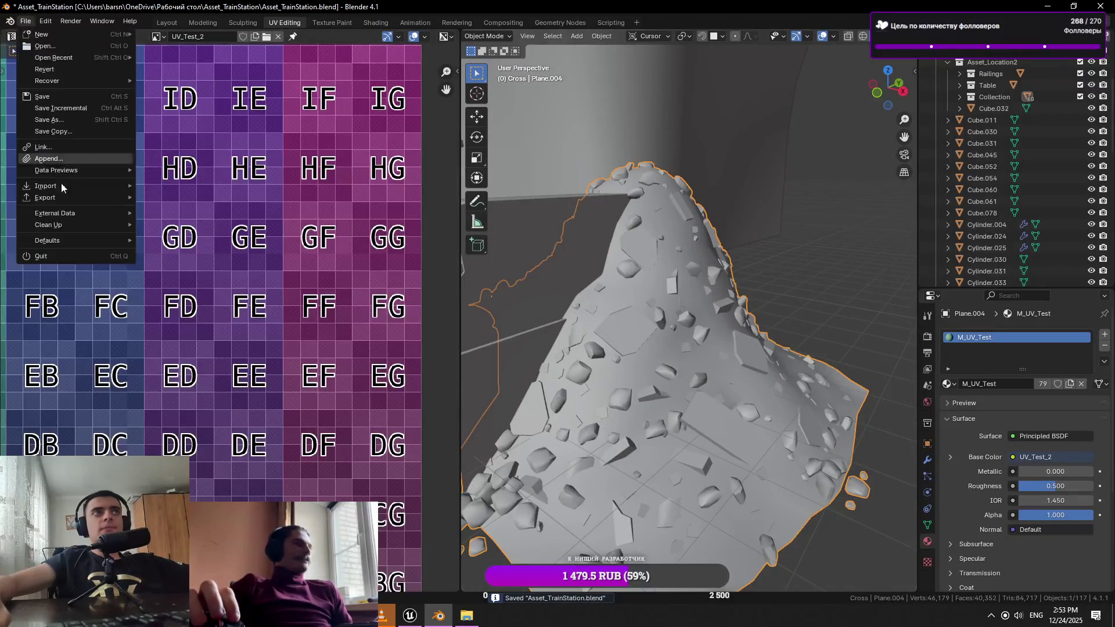
{"action": "mouse_move", "coordinate": [87, 200]}
{"action": "left_click", "coordinate": [169, 313]}
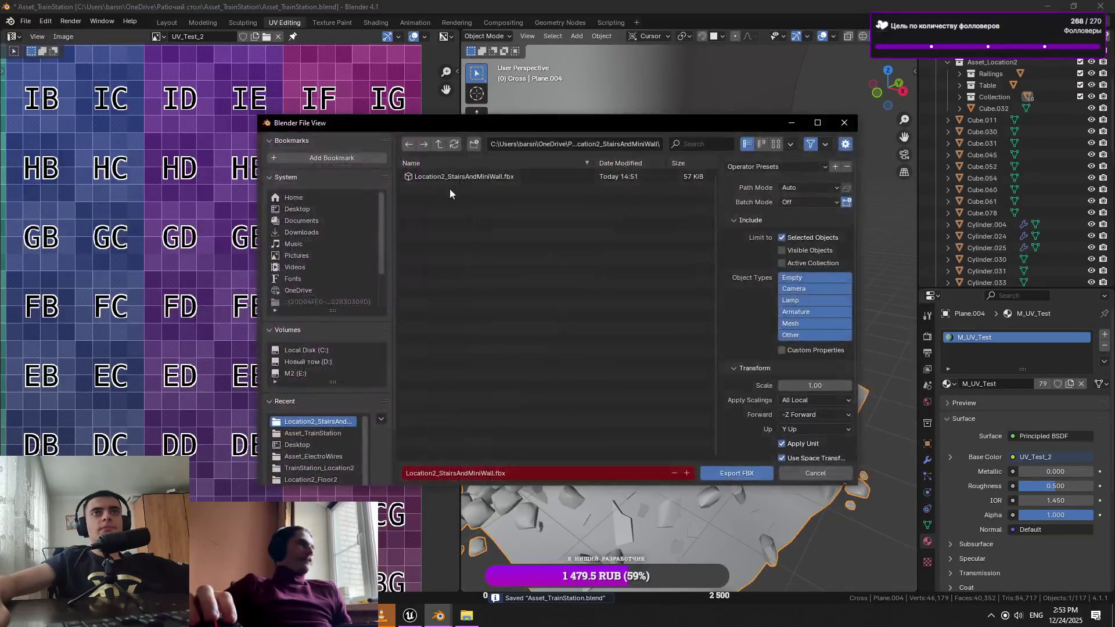
{"action": "left_click", "coordinate": [439, 145]}
{"action": "right_click", "coordinate": [469, 264]}
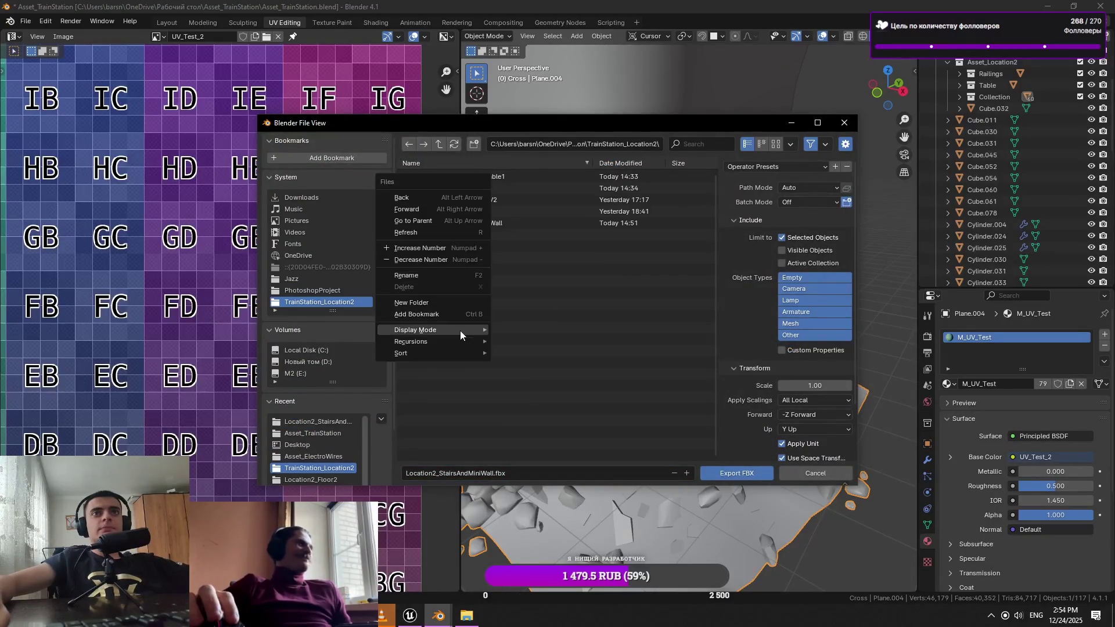
{"action": "left_click", "coordinate": [453, 303]}
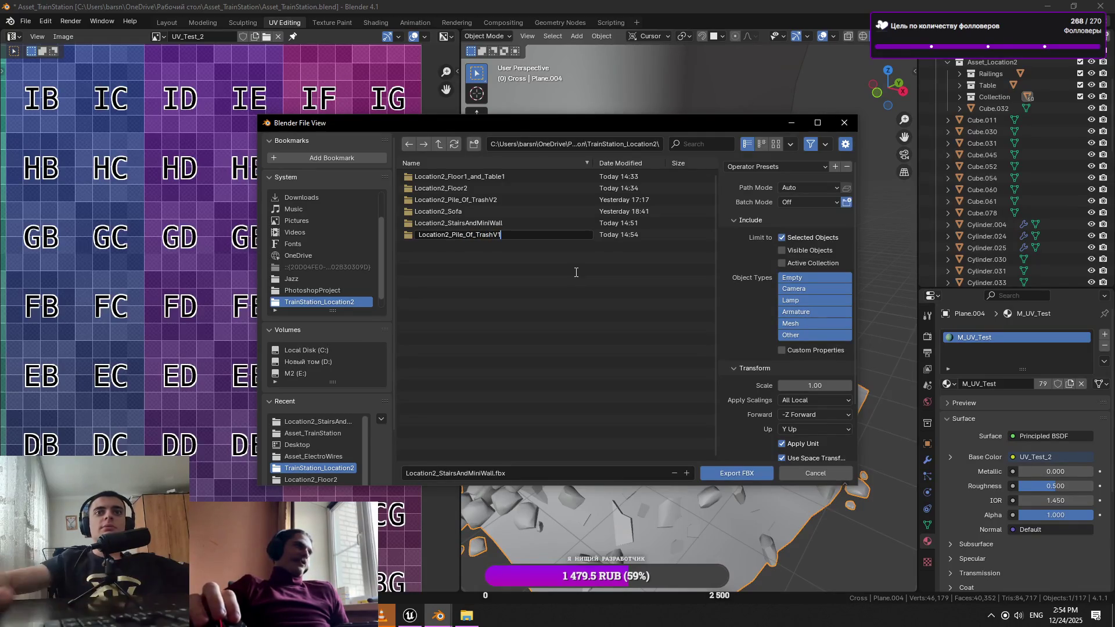
{"action": "key", "text": "Return"}
{"action": "double_click", "coordinate": [512, 199]}
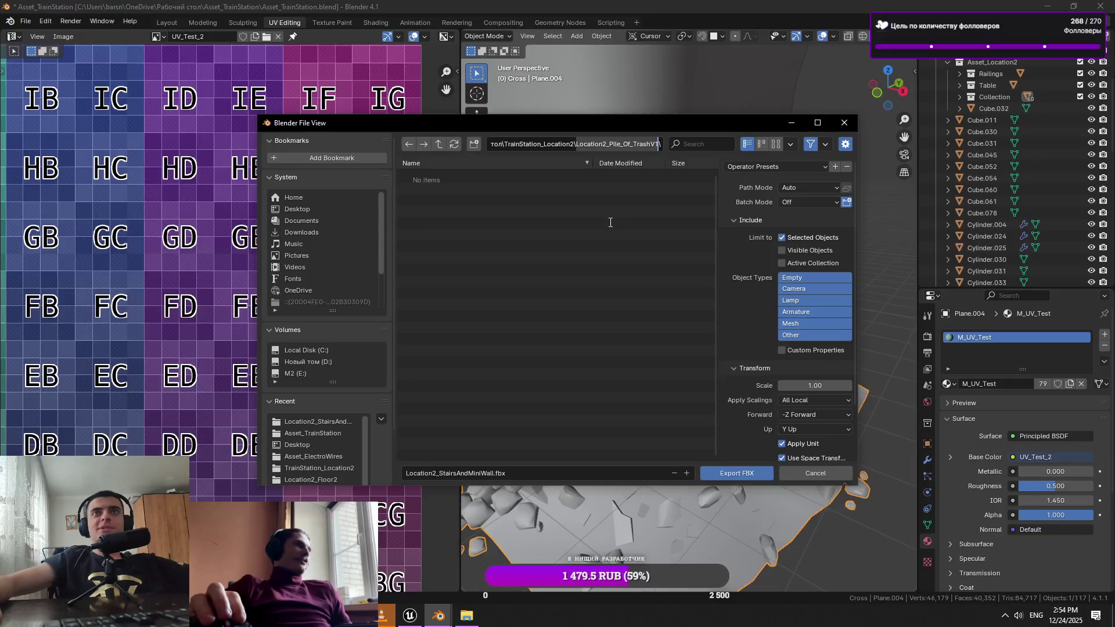
Export the rubble as Location2_Pile_Of_TrashV1.fbx and save the .blend file
{"action": "left_click", "coordinate": [533, 473]}
{"action": "type", "text": "Location2_Pile_Of_TrashV1"}
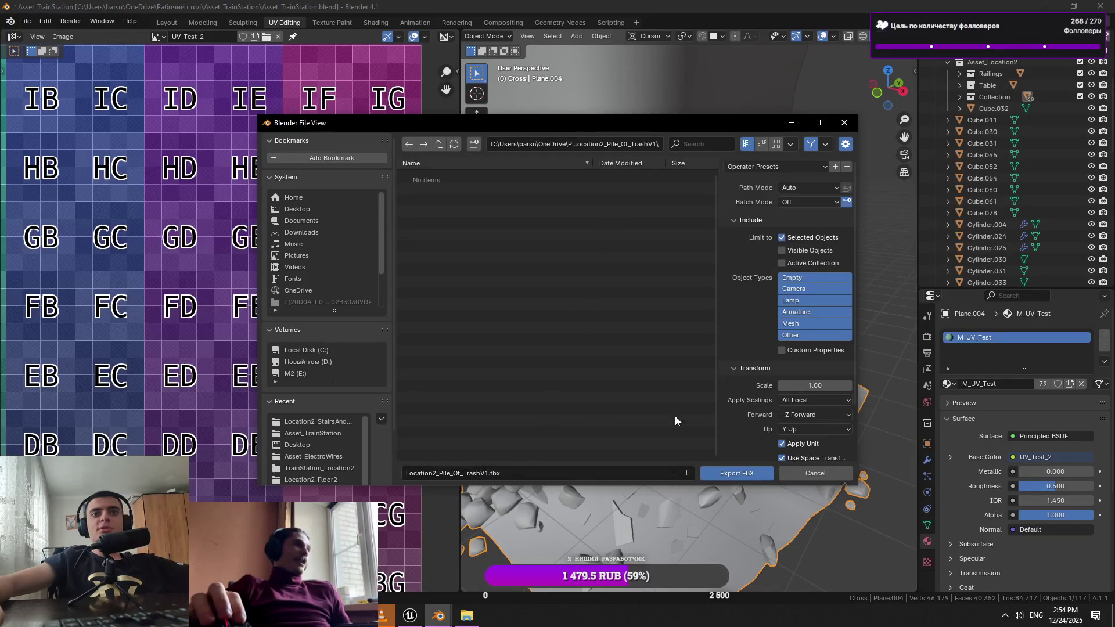
{"action": "left_click", "coordinate": [747, 472]}
{"action": "key", "text": "ctrl+s"}
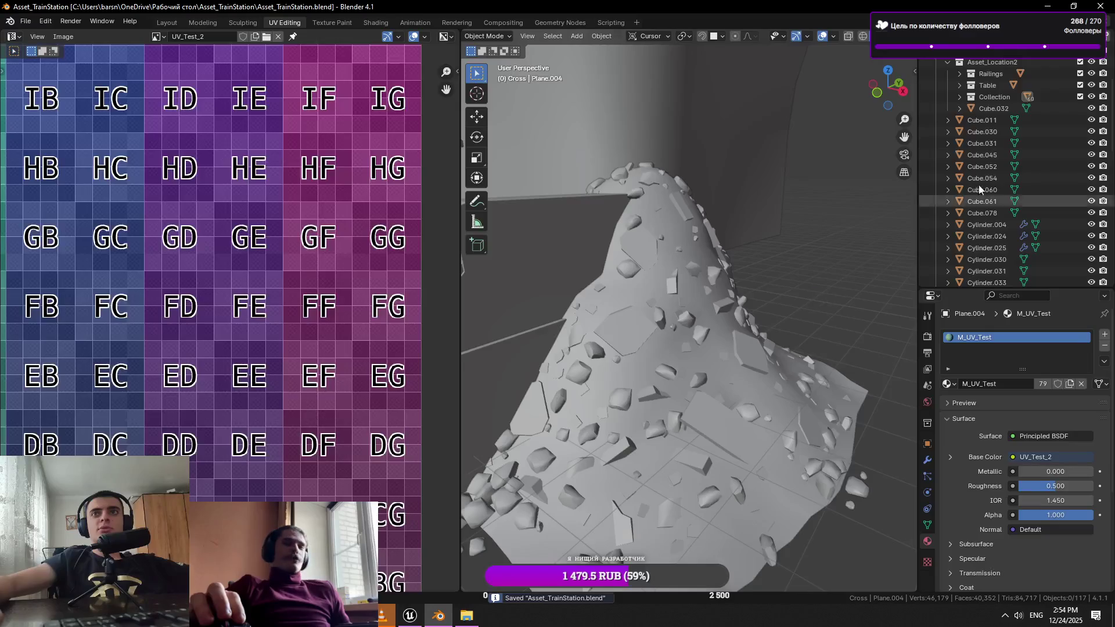
{"action": "left_click", "coordinate": [1043, 6]}
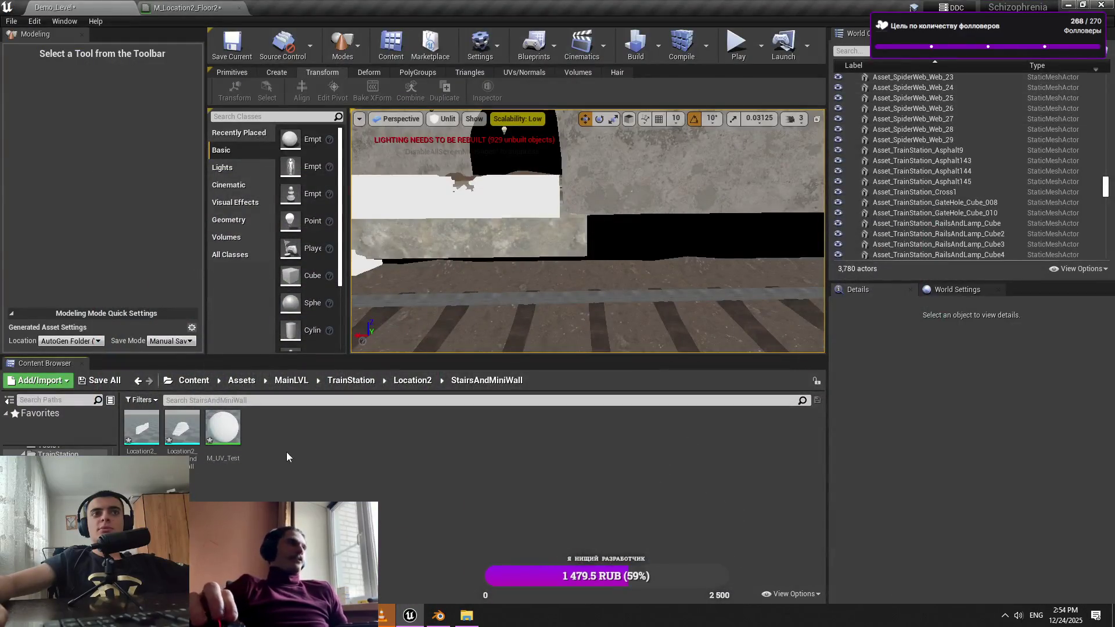
Create a Location2_Pile_Of_TrashV1 folder in the Location2 content folder and open it
{"action": "left_click", "coordinate": [413, 380]}
{"action": "right_click", "coordinate": [336, 444]}
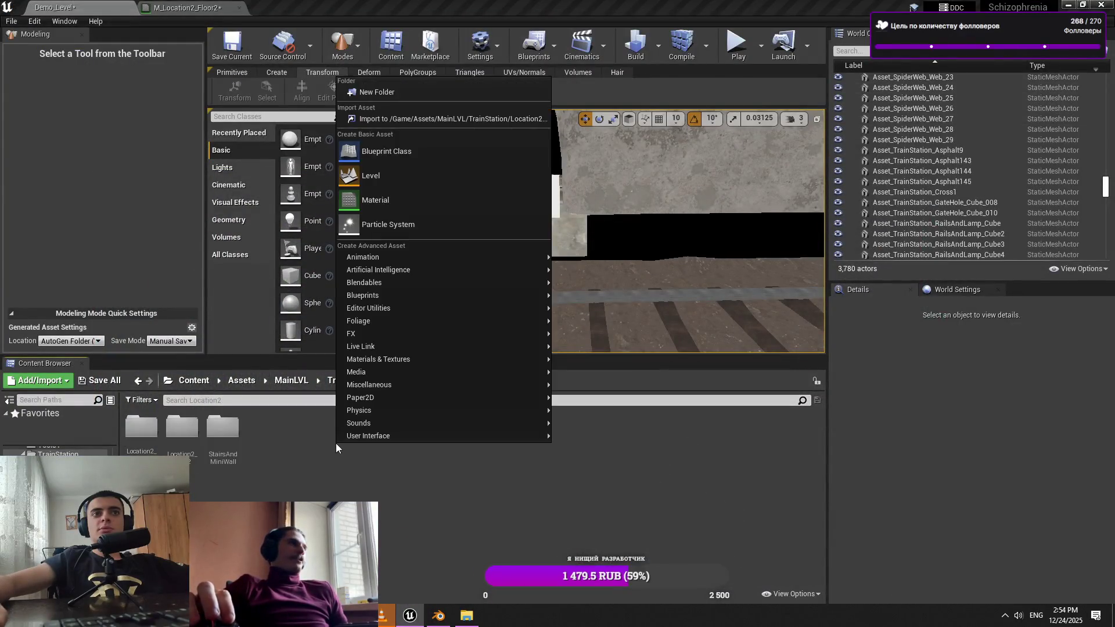
{"action": "left_click", "coordinate": [411, 150]}
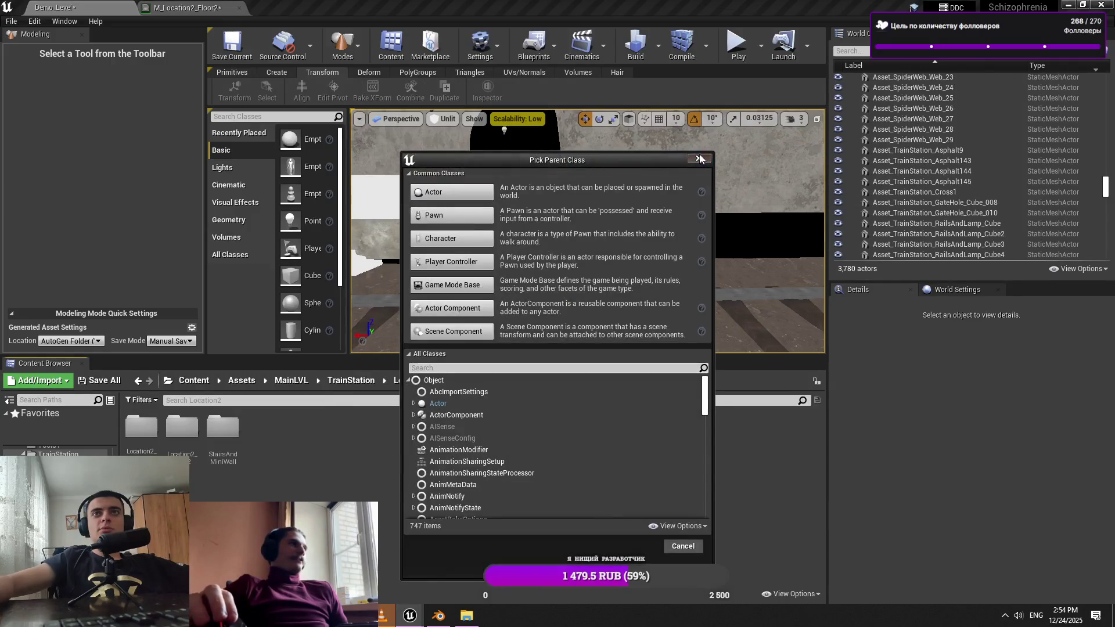
{"action": "key", "text": "Escape"}
{"action": "right_click", "coordinate": [418, 429]}
{"action": "left_click", "coordinate": [478, 71]}
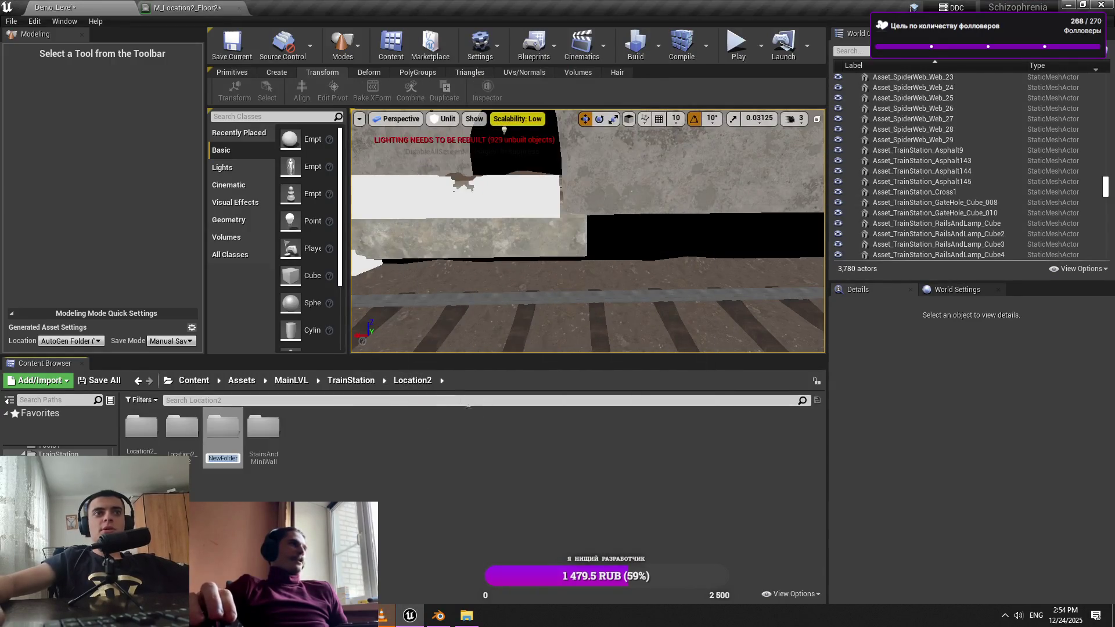
{"action": "type", "text": "f_TrashV1"}
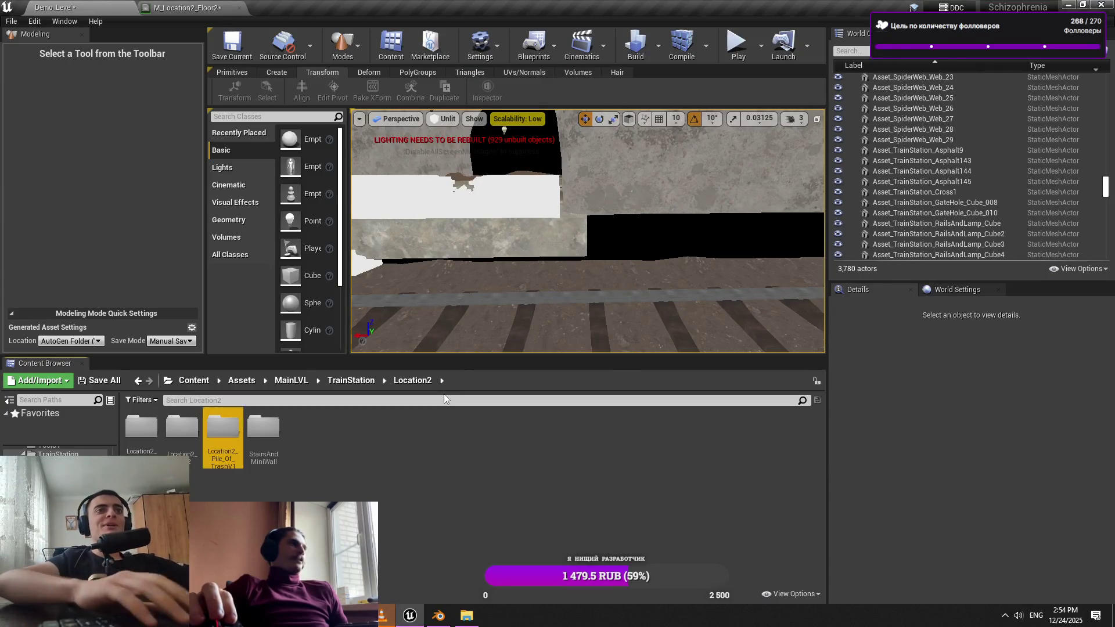
{"action": "left_click", "coordinate": [264, 486]}
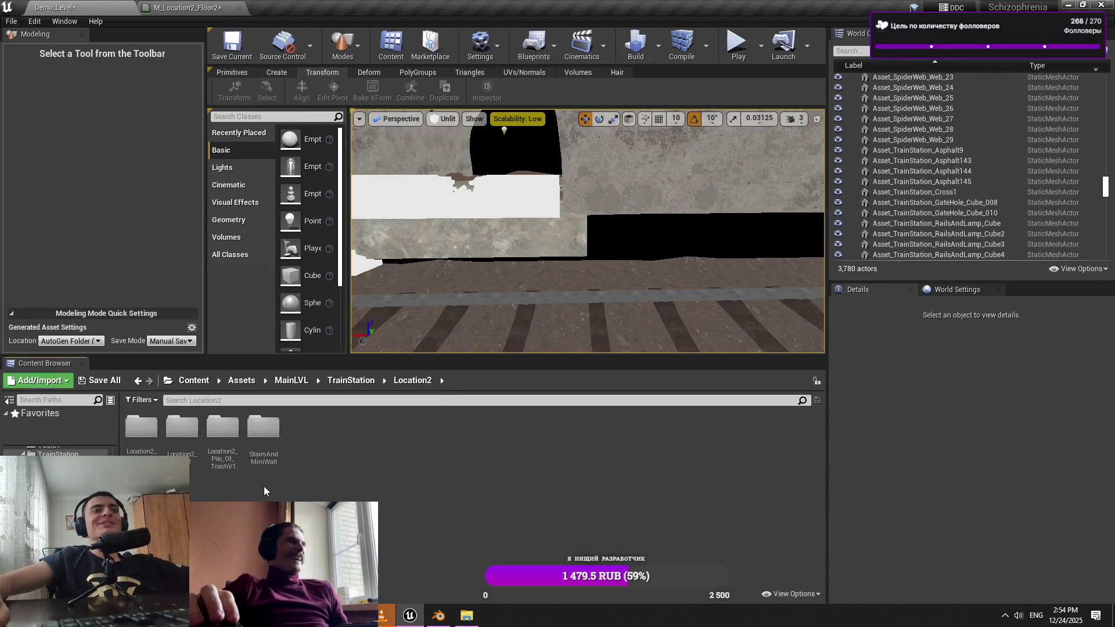
{"action": "double_click", "coordinate": [230, 437]}
{"action": "left_click", "coordinate": [459, 616]}
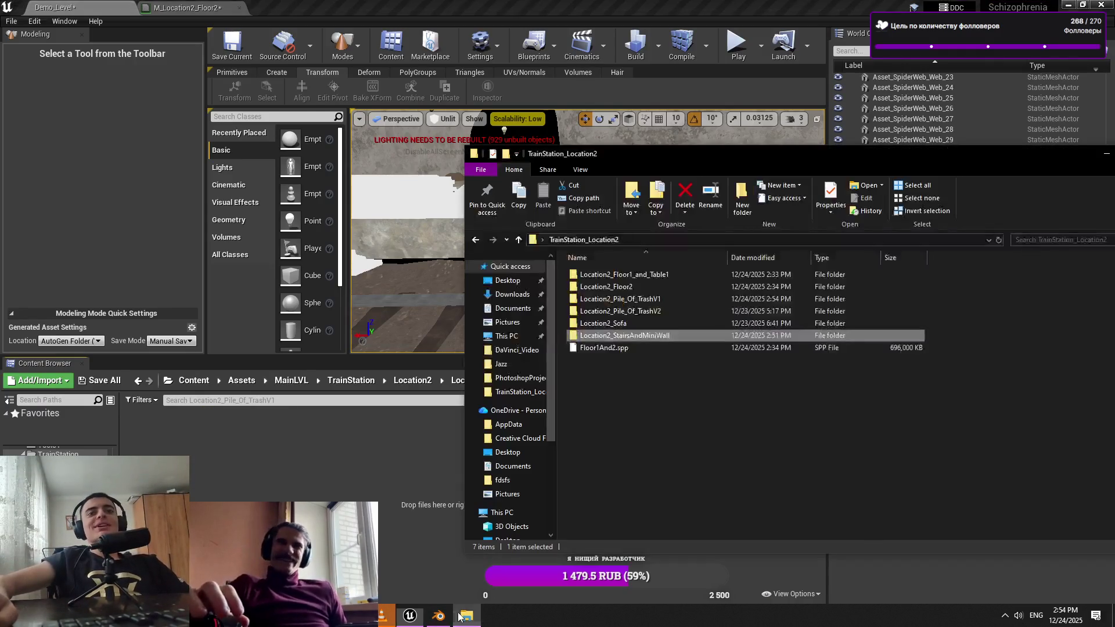
Import Location2_Pile_Of_TrashV1.fbx into Unreal's Location2_Pile_Of_TrashV1 folder and close the Message Log
{"action": "double_click", "coordinate": [656, 299]}
{"action": "mouse_move", "coordinate": [758, 477]}
{"action": "left_mouse_down"}
{"action": "mouse_move", "coordinate": [672, 259]}
{"action": "mouse_move", "coordinate": [680, 284]}
{"action": "left_mouse_up"}
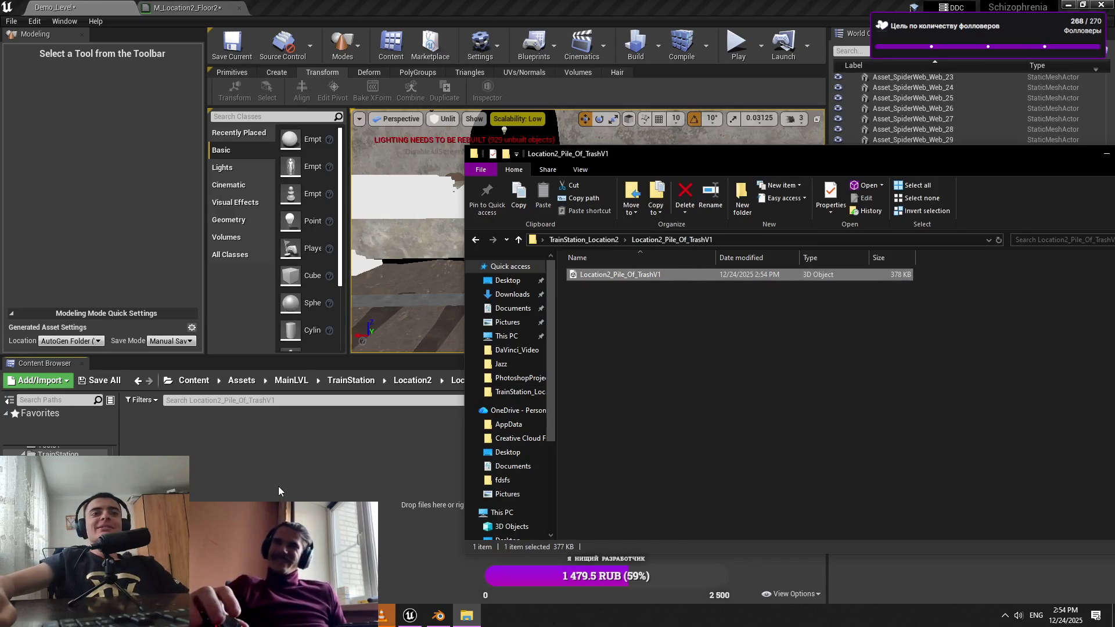
{"action": "left_click_drag", "start_coordinate": [278, 486], "coordinate": [278, 483]}
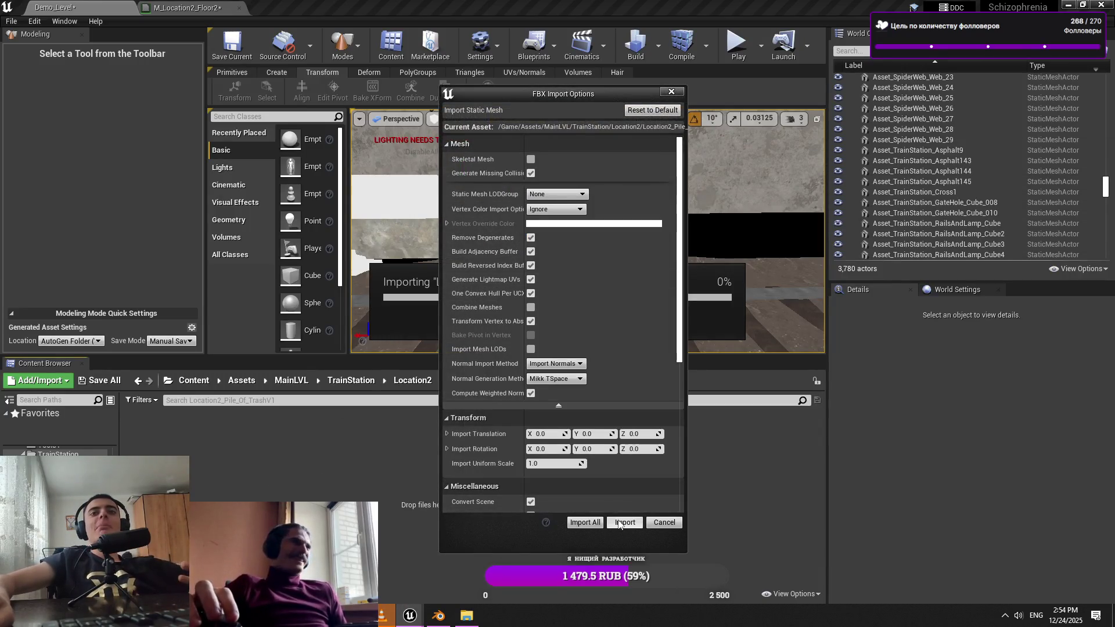
{"action": "left_click", "coordinate": [620, 523]}
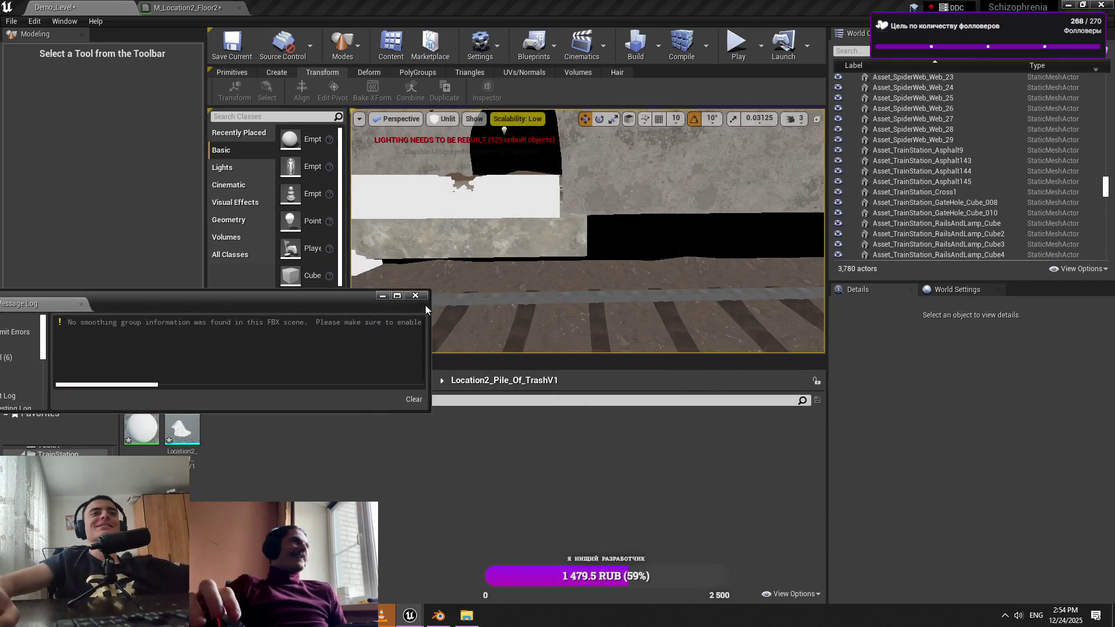
{"action": "left_click", "coordinate": [415, 295]}
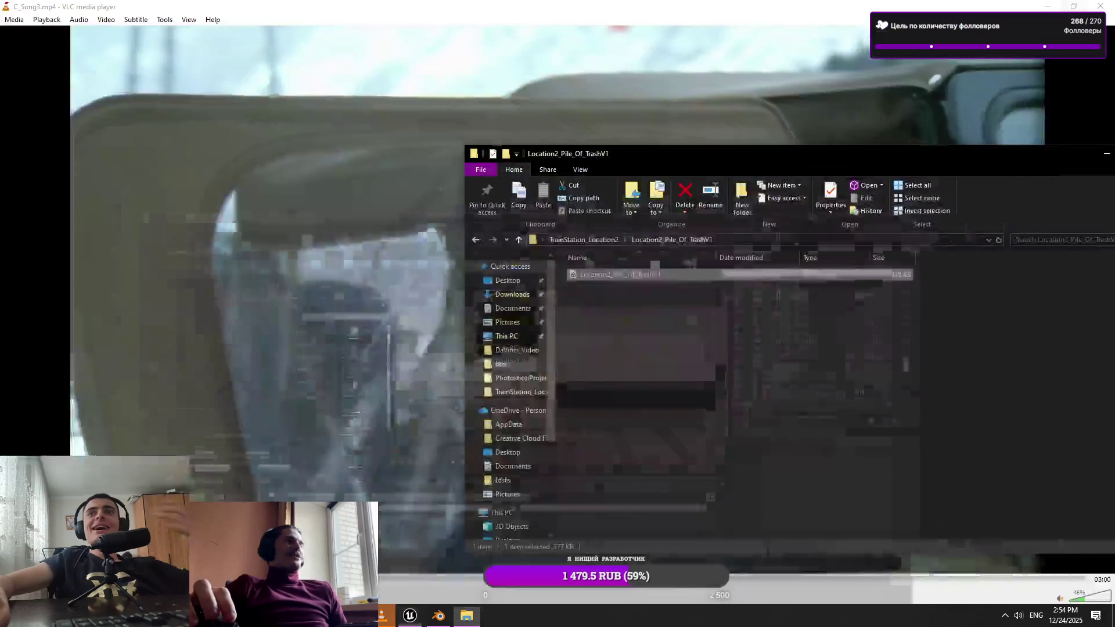
Minimise VLC and File Explorer to return to the Unreal editor
{"action": "left_click", "coordinate": [1036, 8]}
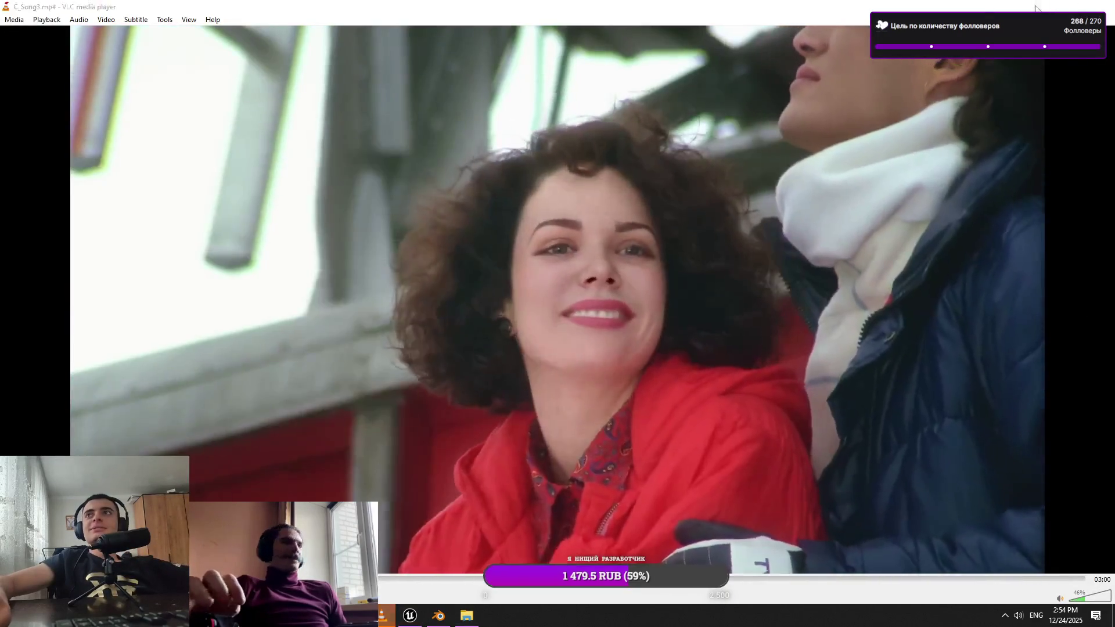
{"action": "left_click", "coordinate": [1036, 8]}
{"action": "left_click", "coordinate": [468, 618]}
{"action": "left_click", "coordinate": [468, 617]}
{"action": "left_click", "coordinate": [410, 616]}
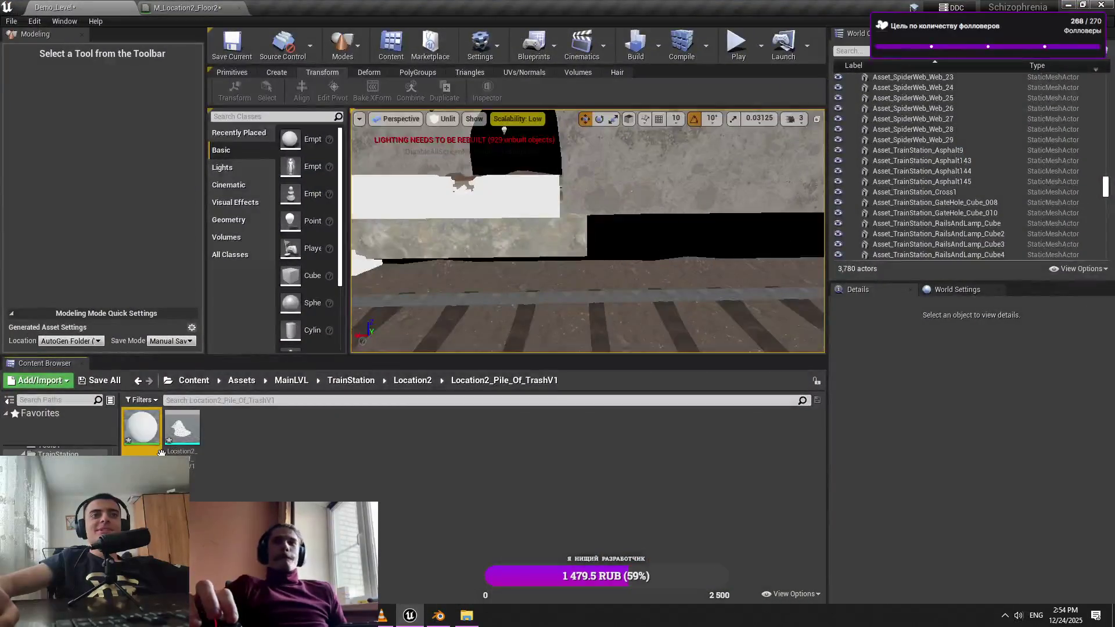
{"action": "left_click", "coordinate": [234, 468]}
{"action": "right_click", "coordinate": [159, 455]}
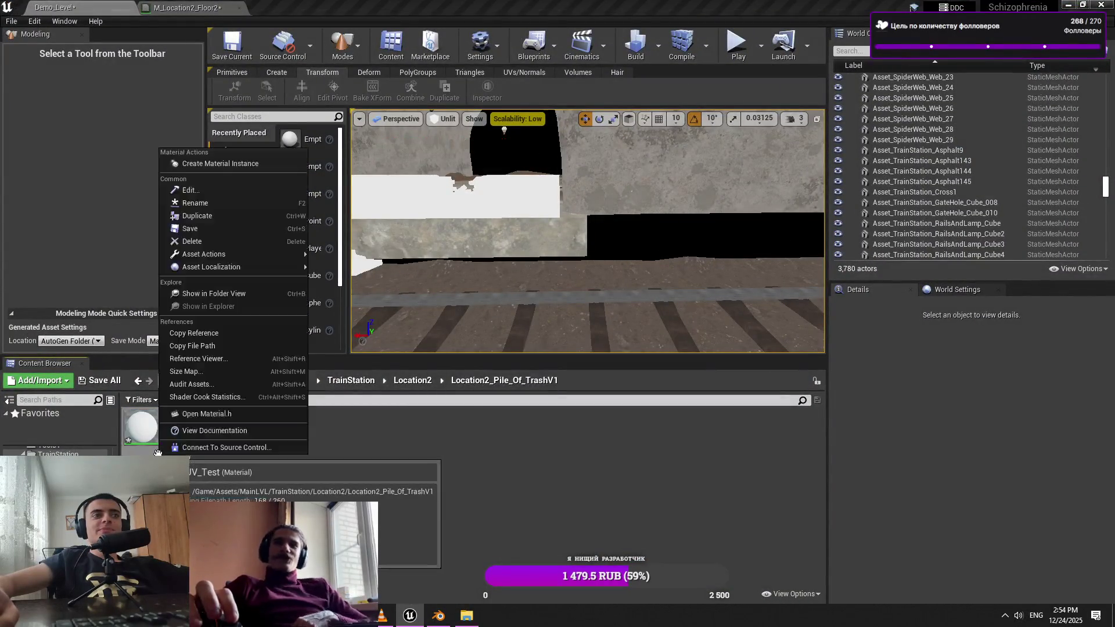
{"action": "left_click", "coordinate": [215, 207]}
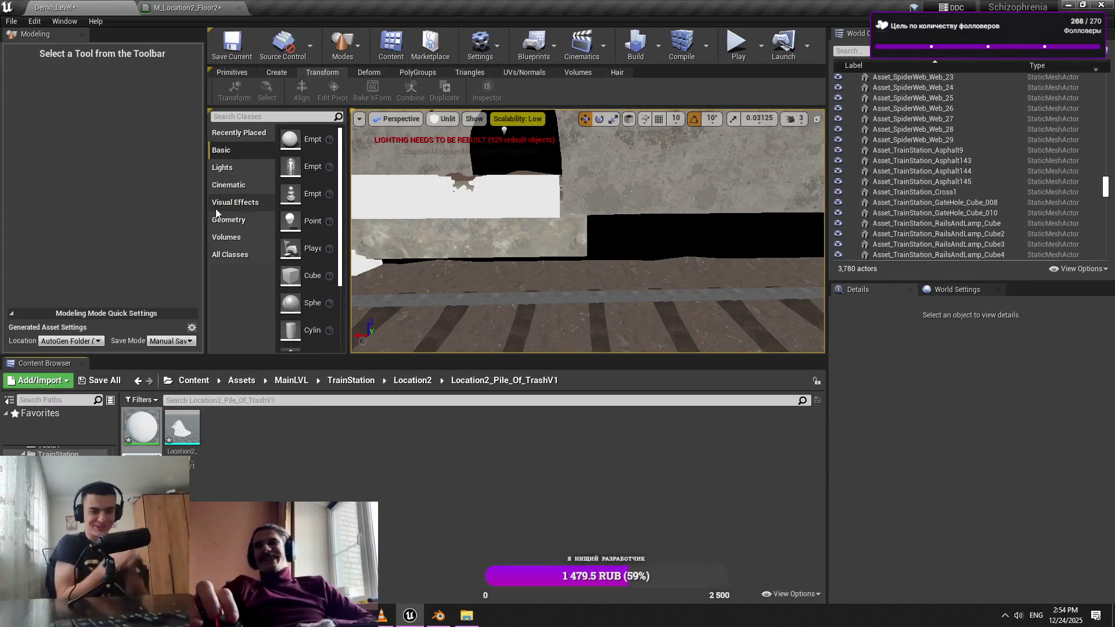
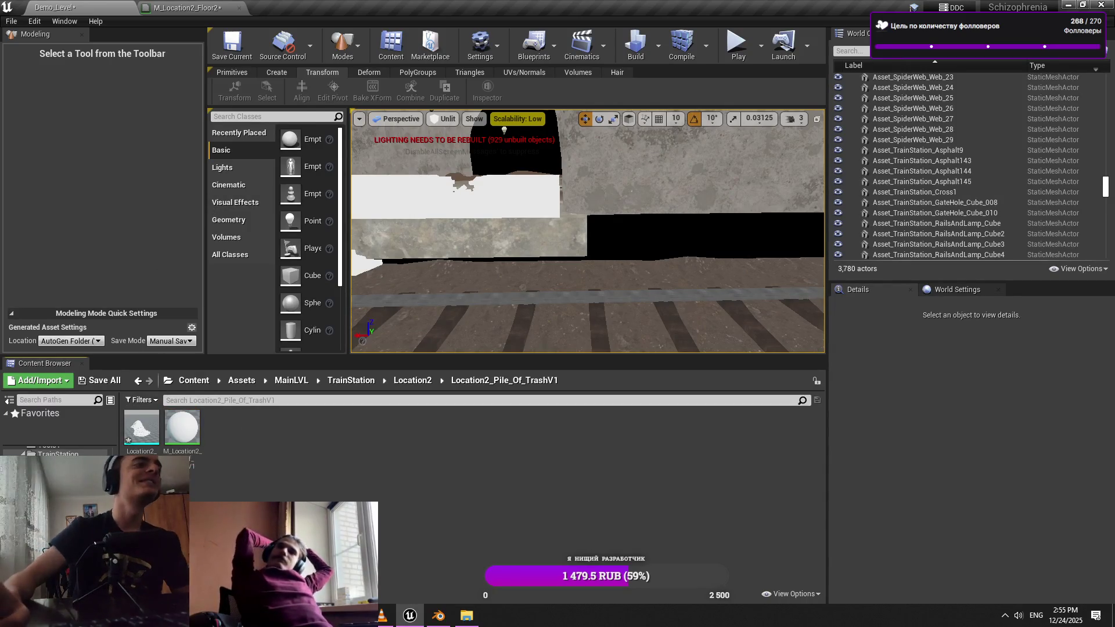
Launch Substance 3D Painter, bring up the trash-pile mesh folder, and close the Home screen
{"action": "left_click", "coordinate": [1082, 5]}
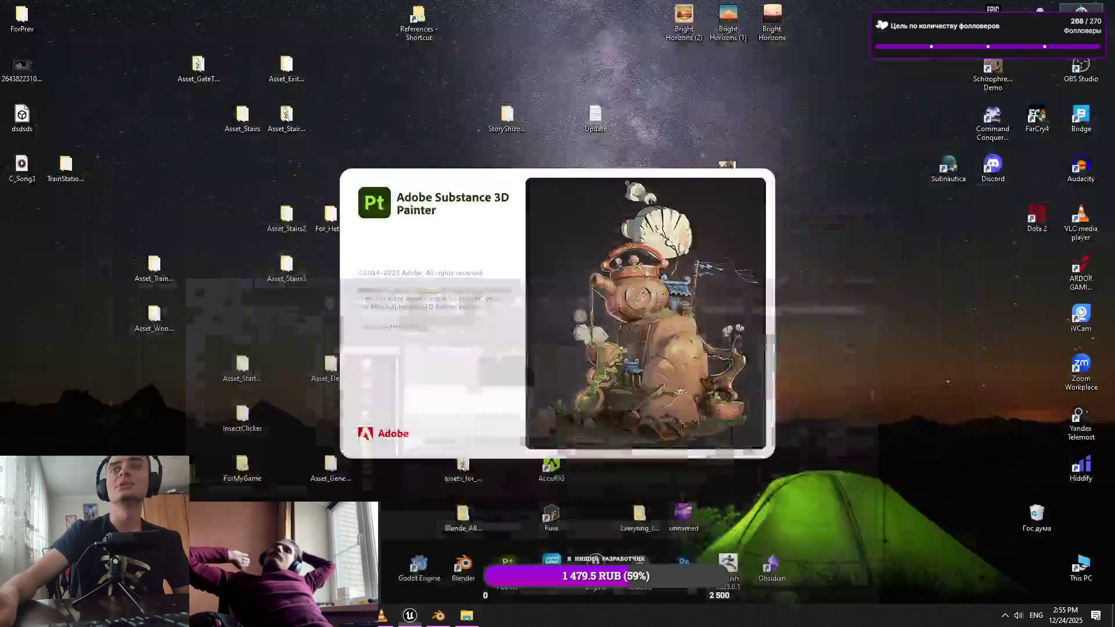
{"action": "left_click", "coordinate": [477, 618]}
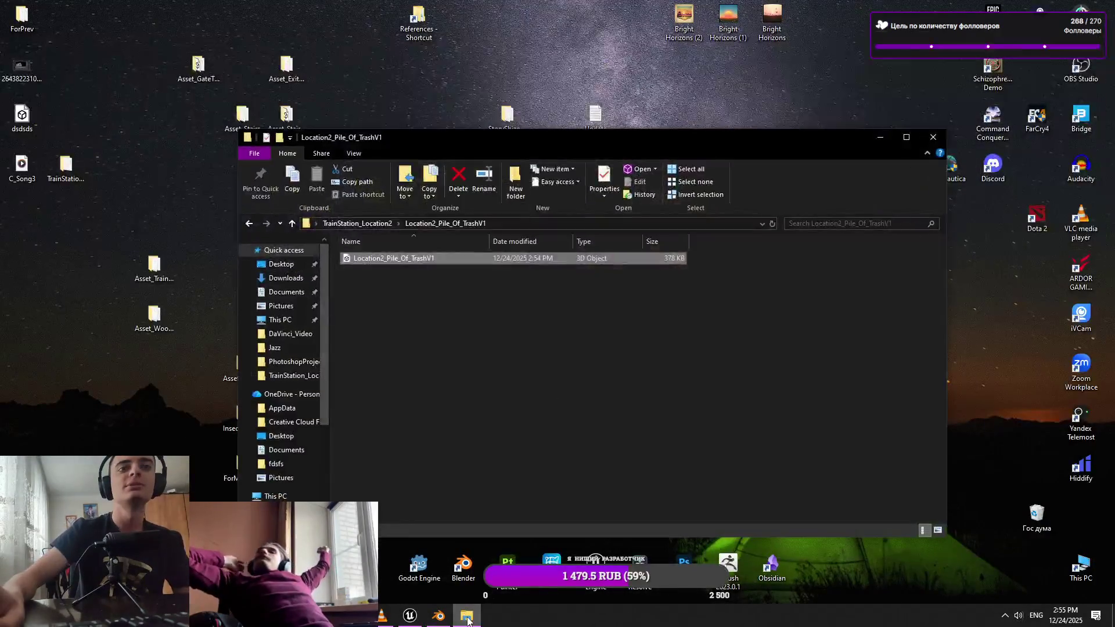
{"action": "left_click", "coordinate": [730, 213]}
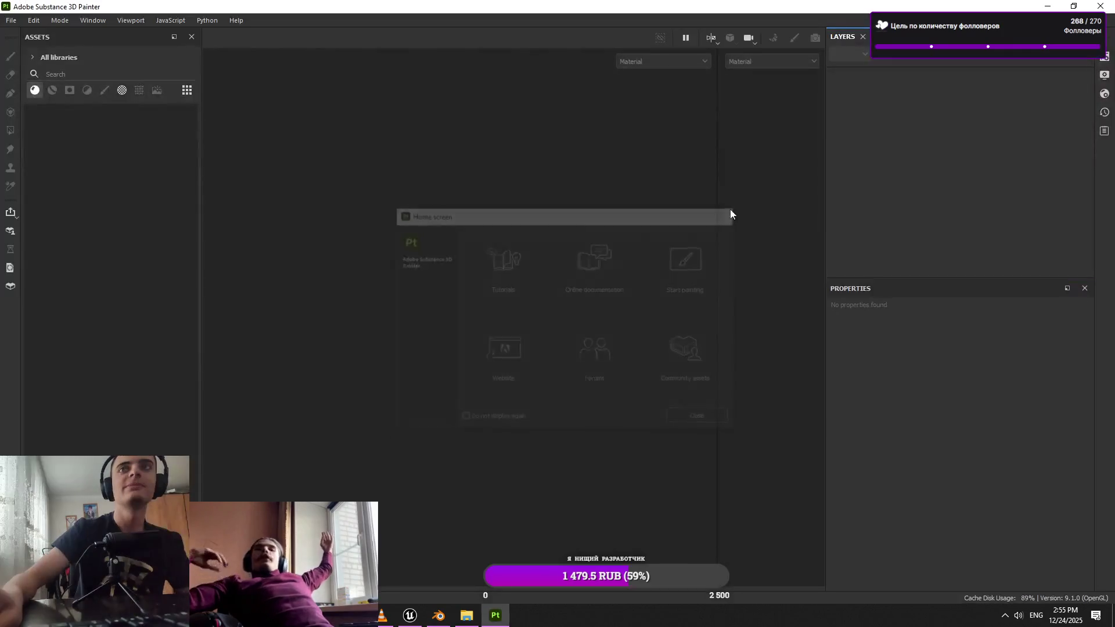
Create a new Painter project from Location2_Pile_Of_TrashV1.fbx
{"action": "left_click", "coordinate": [468, 616]}
{"action": "left_click_drag", "start_coordinate": [411, 259], "coordinate": [348, 111]}
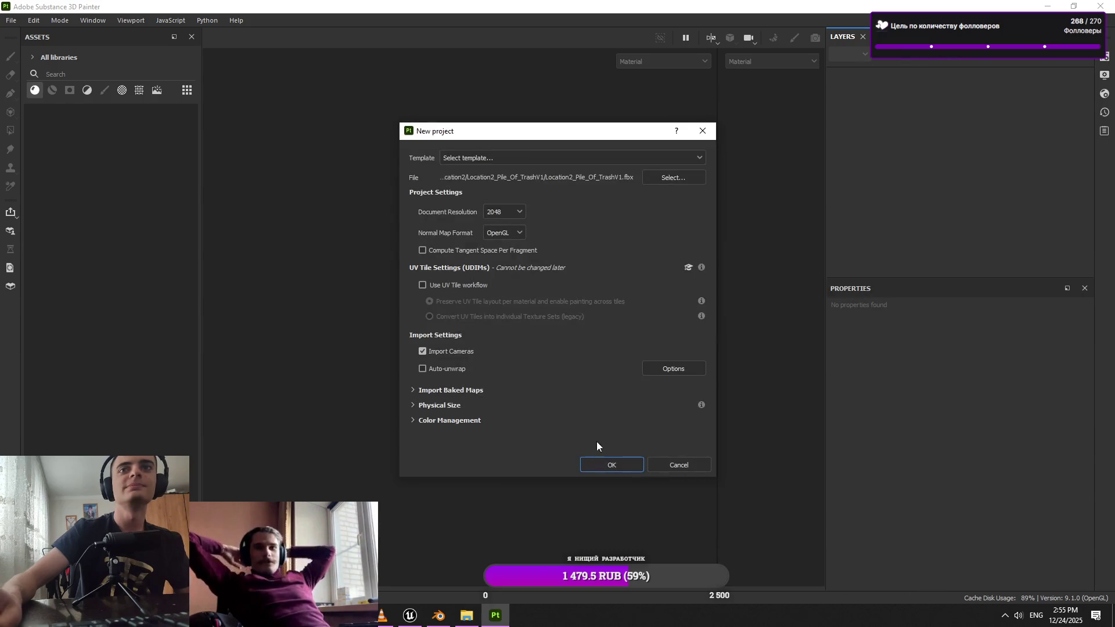
{"action": "left_click", "coordinate": [606, 460]}
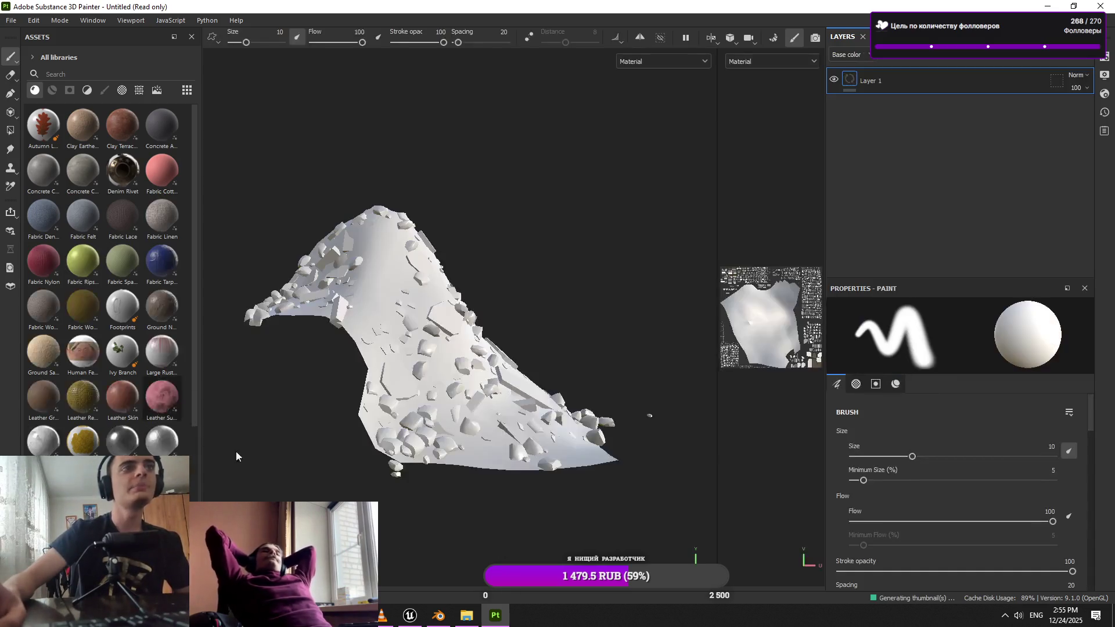
Delete the default Layer 1 paint layer
{"action": "scroll", "coordinate": [400, 408], "scroll_direction": "up", "scroll_amount": 3}
{"action": "left_click_drag", "start_coordinate": [400, 408], "coordinate": [482, 401], "text": "alt"}
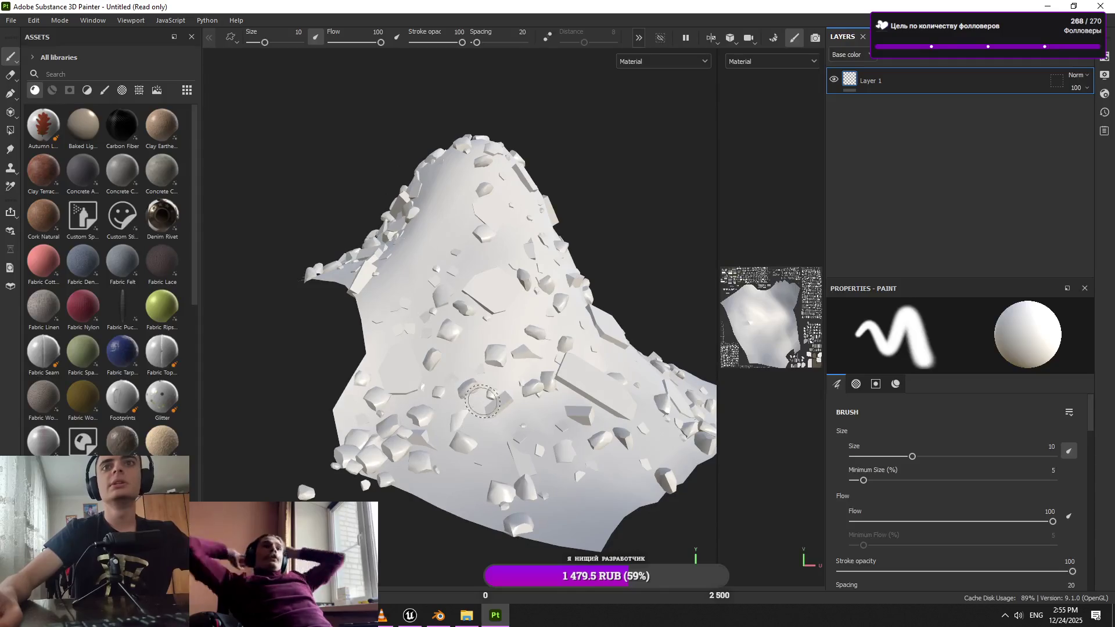
{"action": "key", "text": "Delete"}
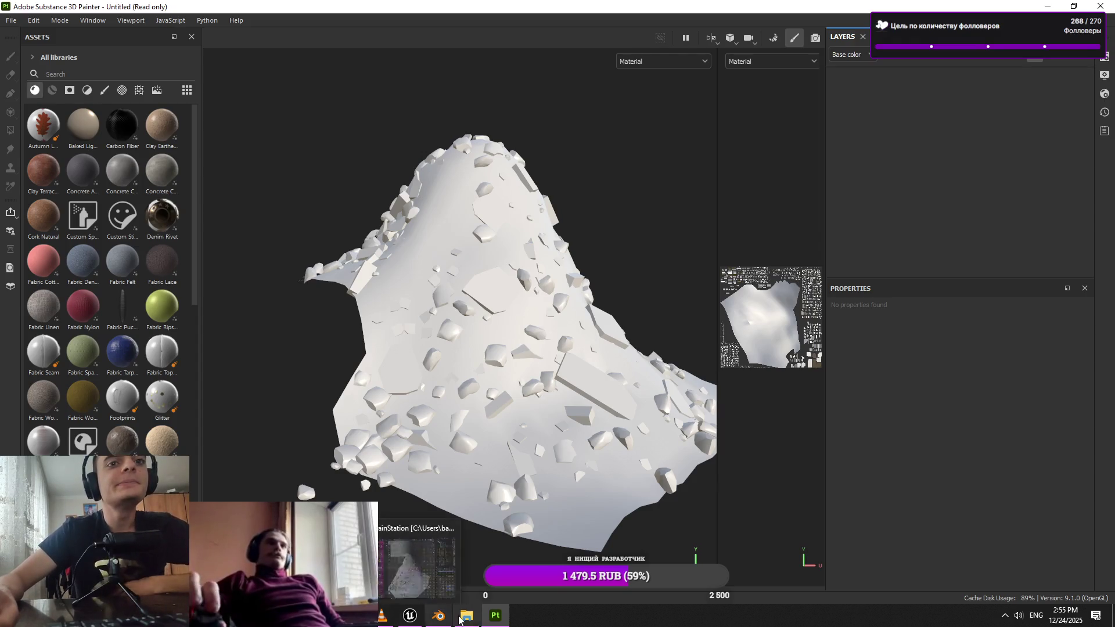
Browse the D: drive's Materials > Downloaded materials > surface folders for textures
{"action": "left_click", "coordinate": [467, 616]}
{"action": "left_click", "coordinate": [392, 224]}
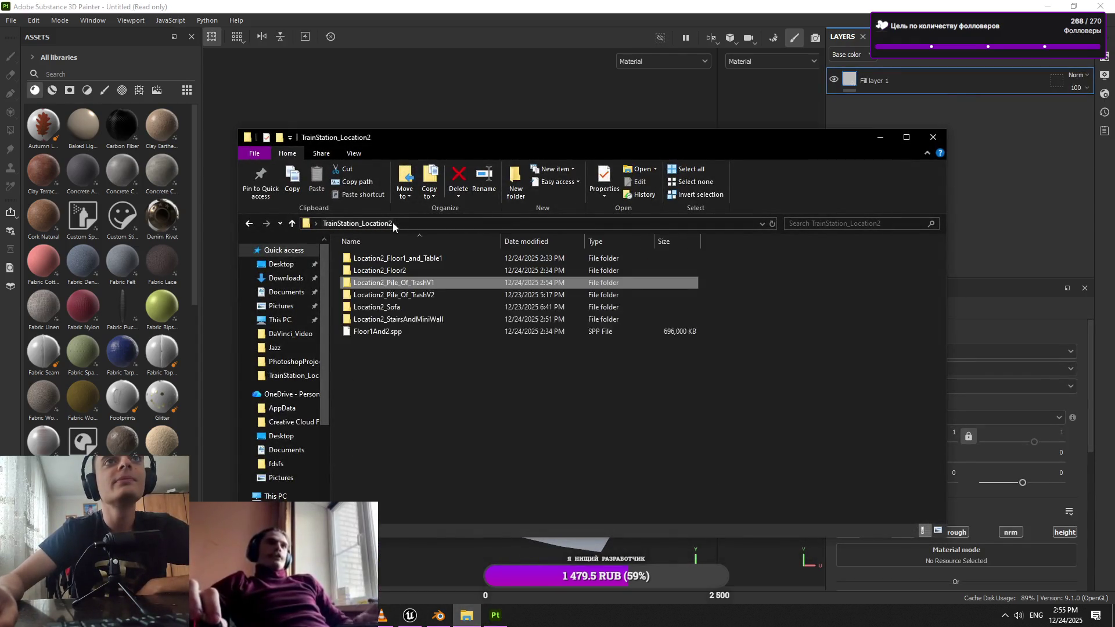
{"action": "scroll", "coordinate": [301, 449], "scroll_direction": "down", "scroll_amount": 5}
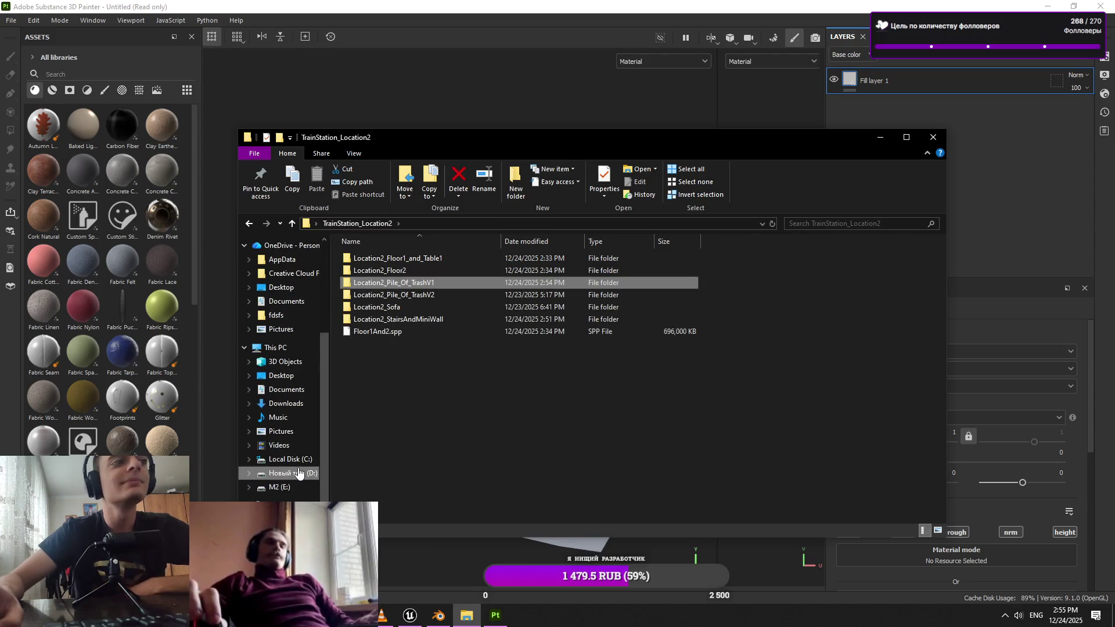
{"action": "left_click", "coordinate": [299, 473]}
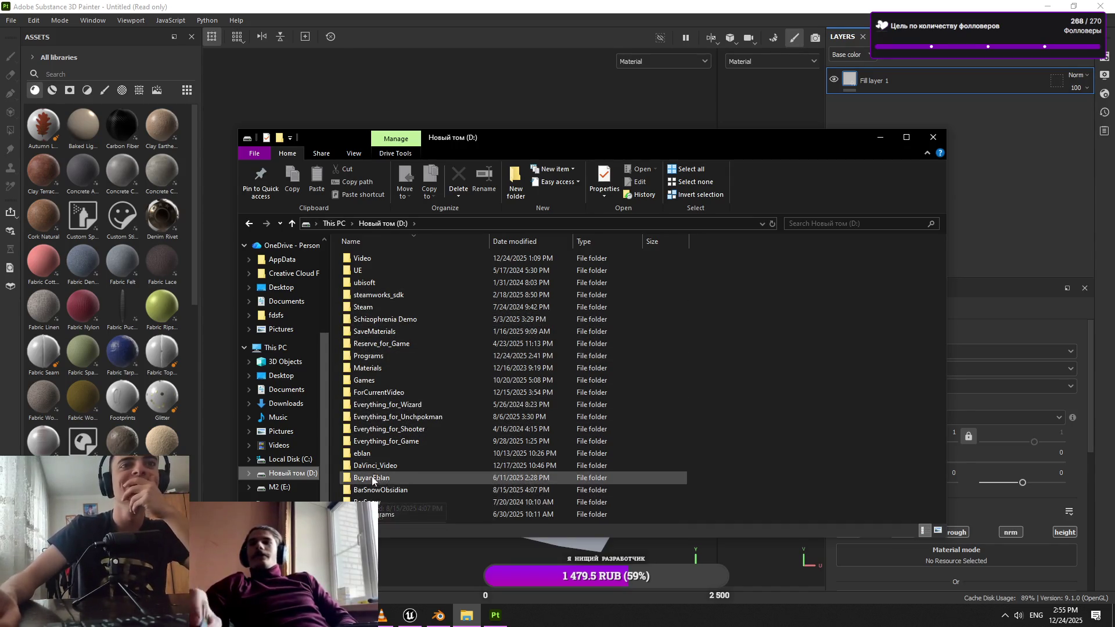
{"action": "double_click", "coordinate": [432, 371]}
{"action": "double_click", "coordinate": [398, 271]}
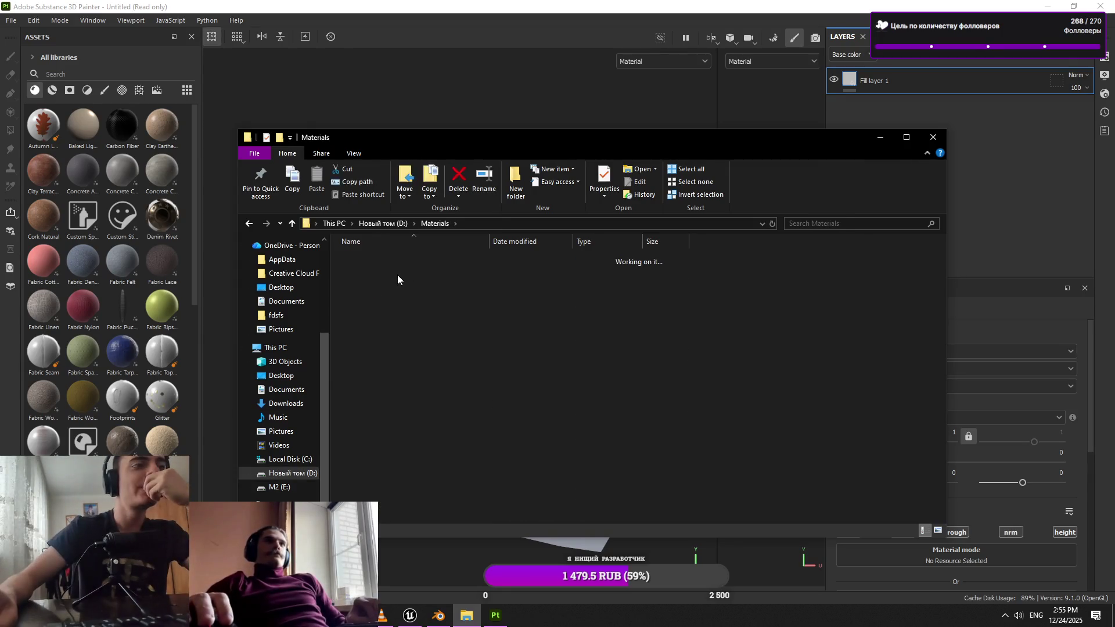
{"action": "double_click", "coordinate": [411, 310]}
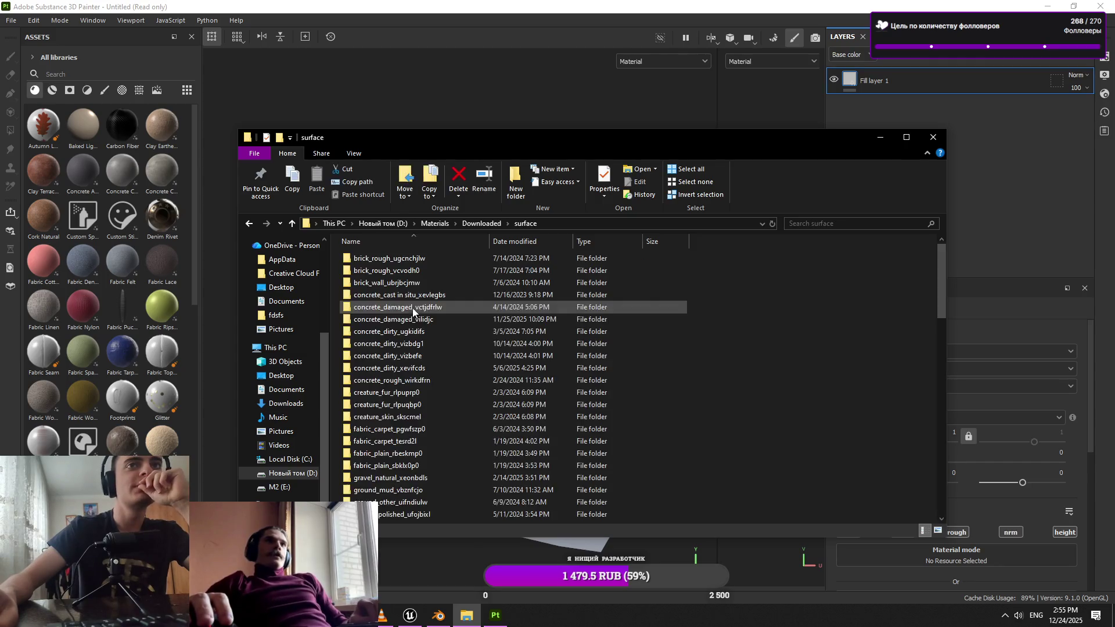
{"action": "scroll", "coordinate": [413, 370], "scroll_direction": "down", "scroll_amount": 10}
{"action": "scroll", "coordinate": [430, 401], "scroll_direction": "up", "scroll_amount": 7}
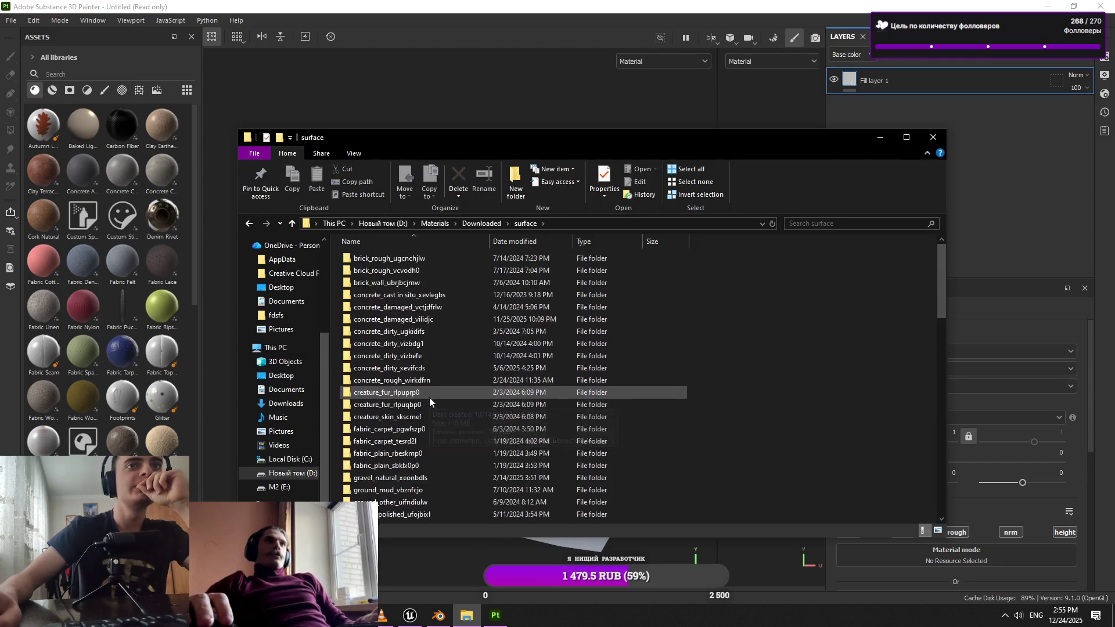
{"action": "double_click", "coordinate": [447, 294]}
{"action": "key", "text": "BackSpace"}
{"action": "key", "text": "BackSpace"}
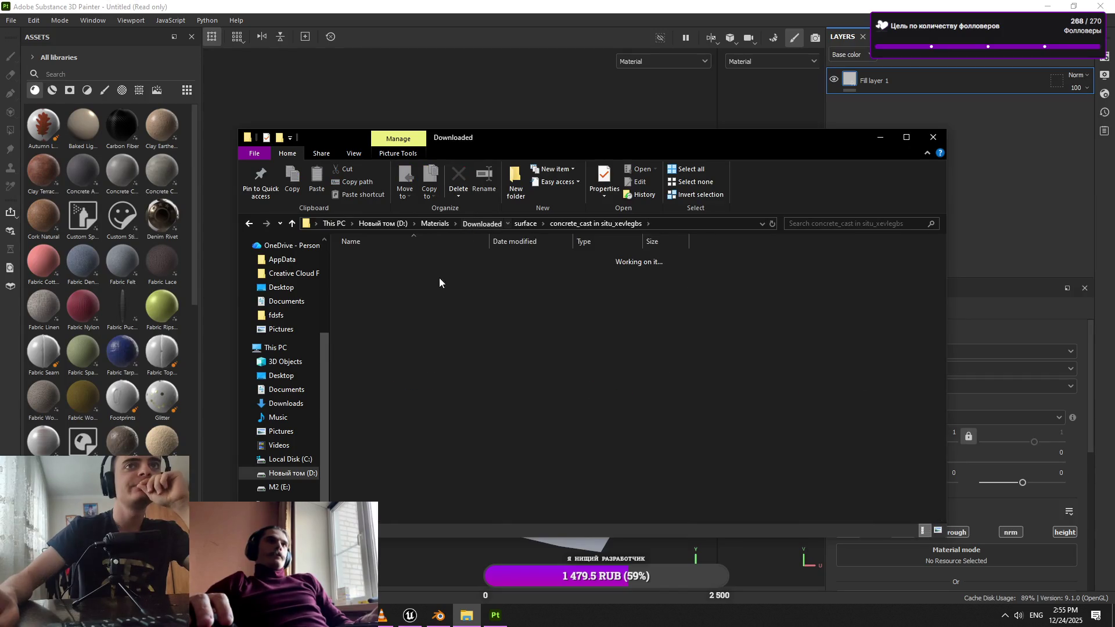
{"action": "double_click", "coordinate": [404, 309]}
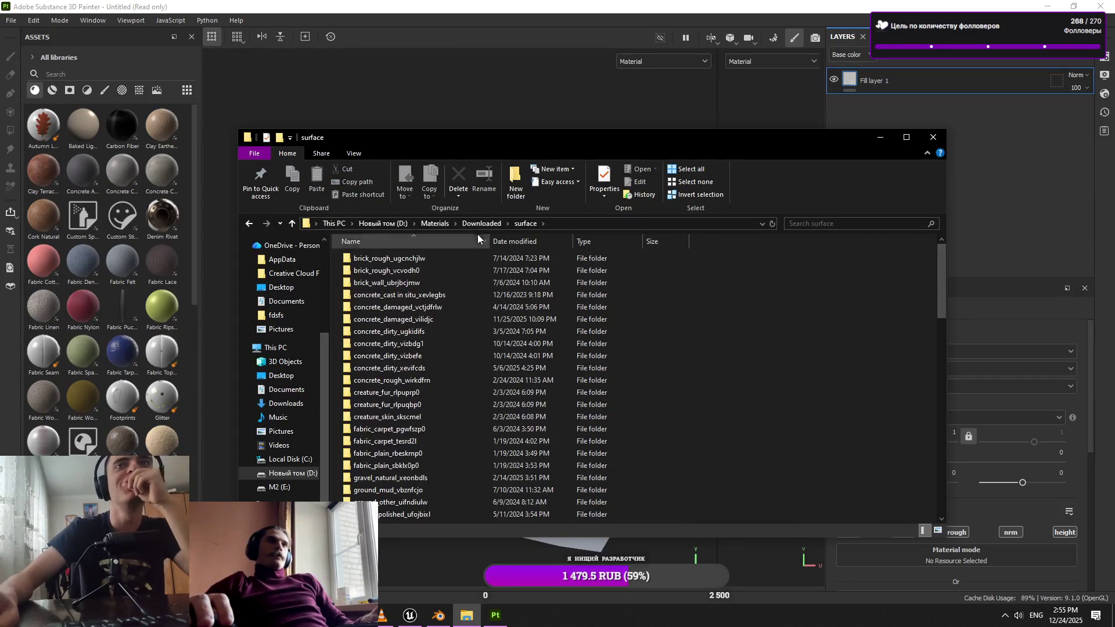
Move to the D:\SaveMaterials\Texture folder
{"action": "left_click", "coordinate": [453, 224]}
{"action": "left_click", "coordinate": [435, 225]}
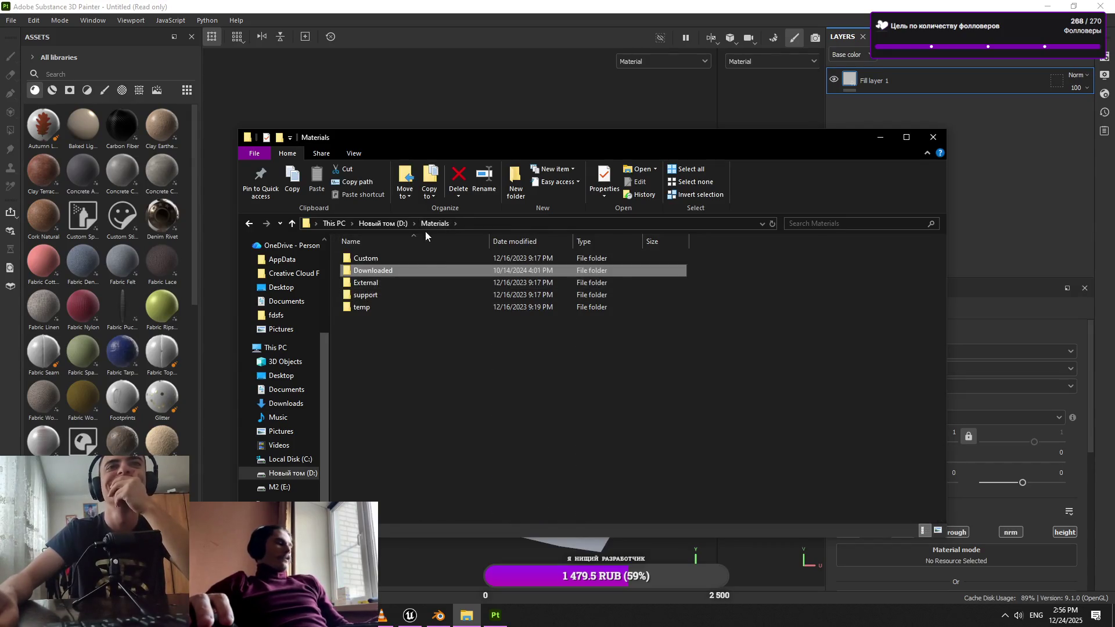
{"action": "left_click", "coordinate": [385, 225]}
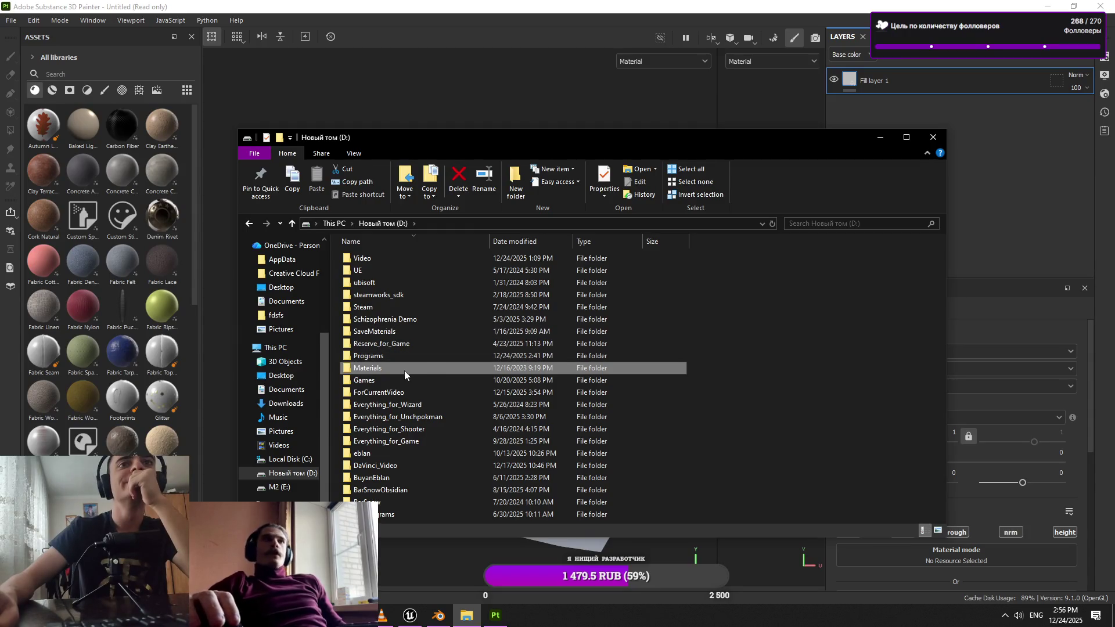
{"action": "double_click", "coordinate": [401, 329]}
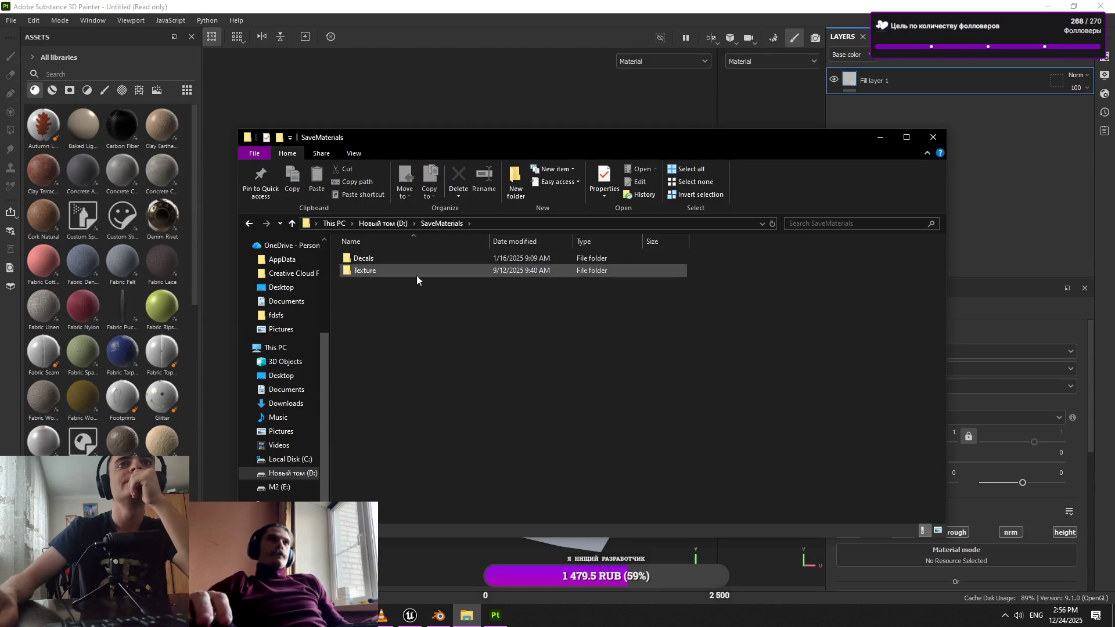
{"action": "double_click", "coordinate": [416, 273]}
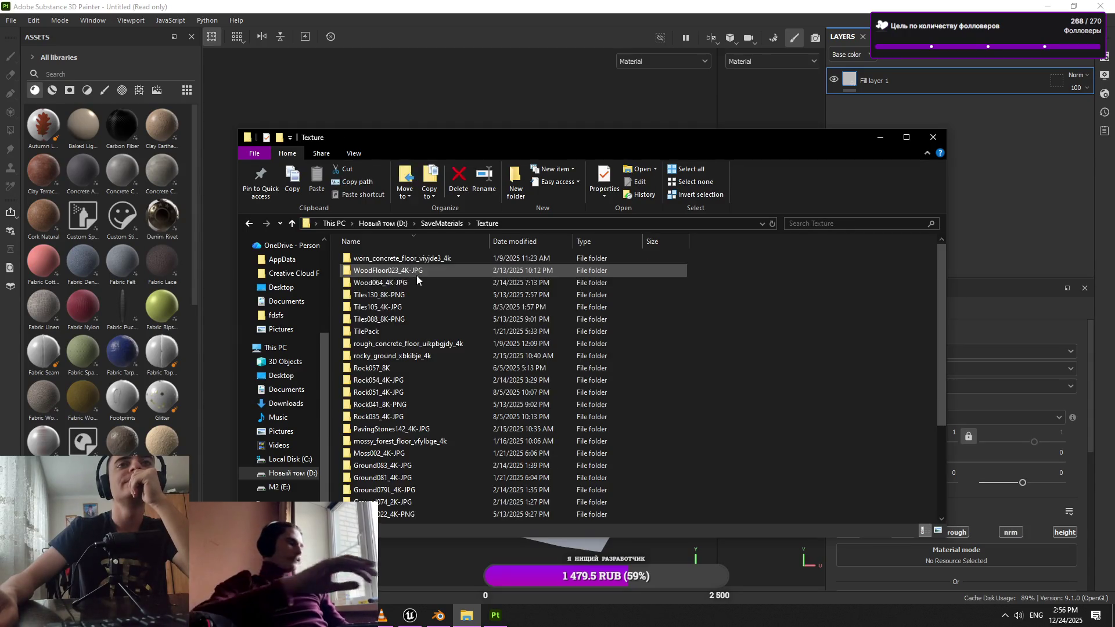
Preview the Rock054, Rock057, Rock051, Rock035 and Rock041 texture folders
{"action": "double_click", "coordinate": [424, 380]}
{"action": "left_click", "coordinate": [487, 224]}
{"action": "double_click", "coordinate": [438, 365]}
{"action": "left_click", "coordinate": [487, 224]}
{"action": "double_click", "coordinate": [409, 393]}
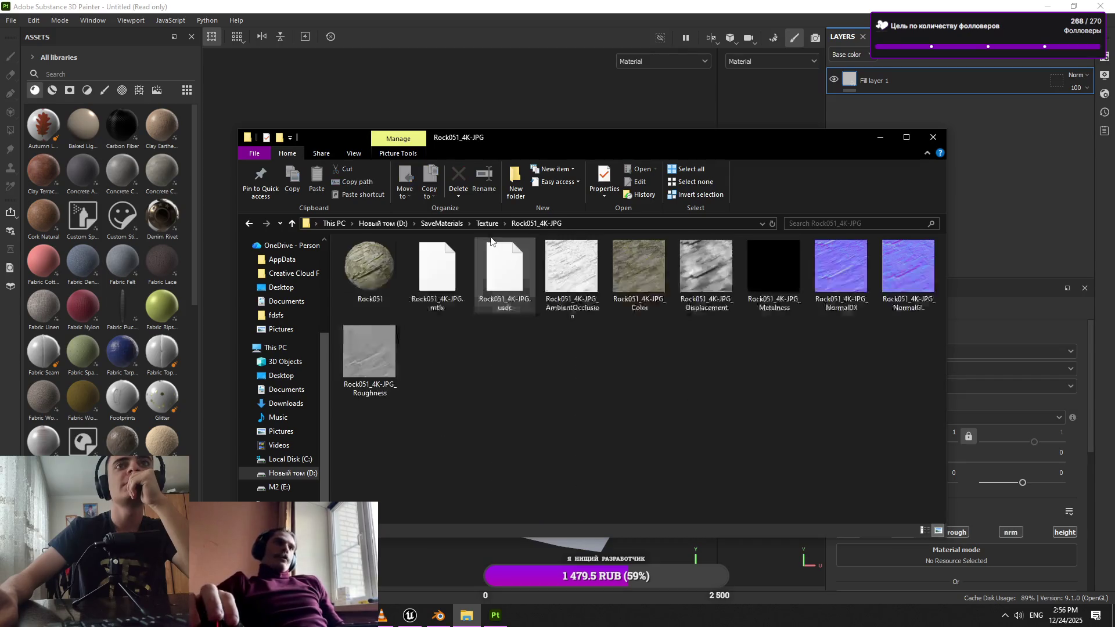
{"action": "left_click", "coordinate": [487, 224]}
{"action": "double_click", "coordinate": [443, 401]}
{"action": "left_click", "coordinate": [495, 223]}
{"action": "double_click", "coordinate": [427, 413]}
{"action": "left_click", "coordinate": [488, 224]}
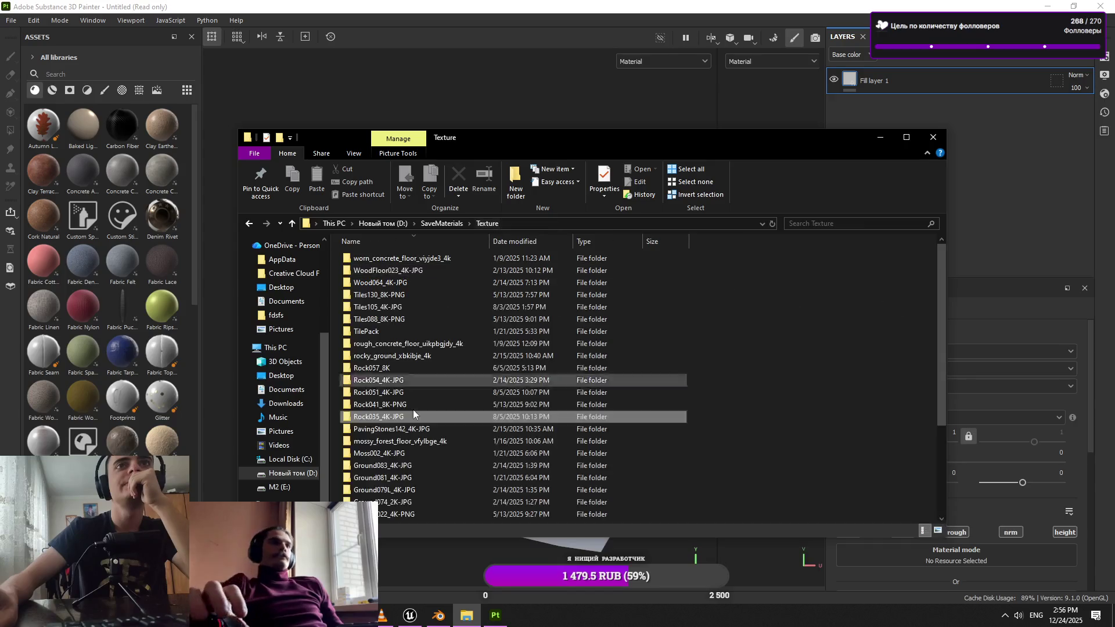
{"action": "double_click", "coordinate": [410, 403]}
{"action": "left_click", "coordinate": [495, 226]}
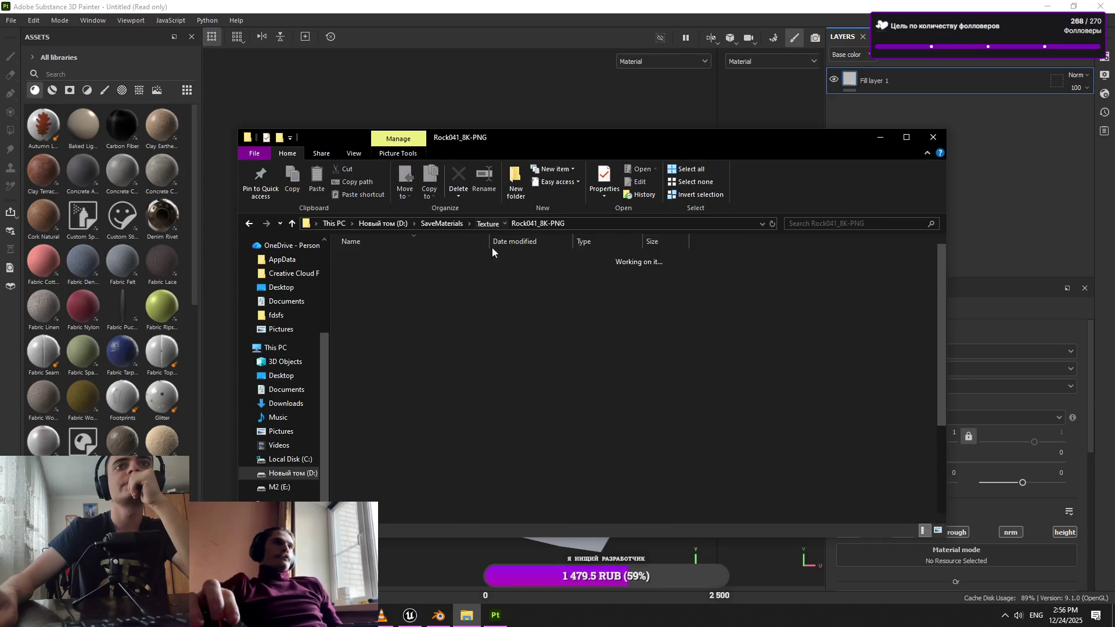
Preview the PavingStones142, concrete and Bricks100 texture folders
{"action": "double_click", "coordinate": [440, 359]}
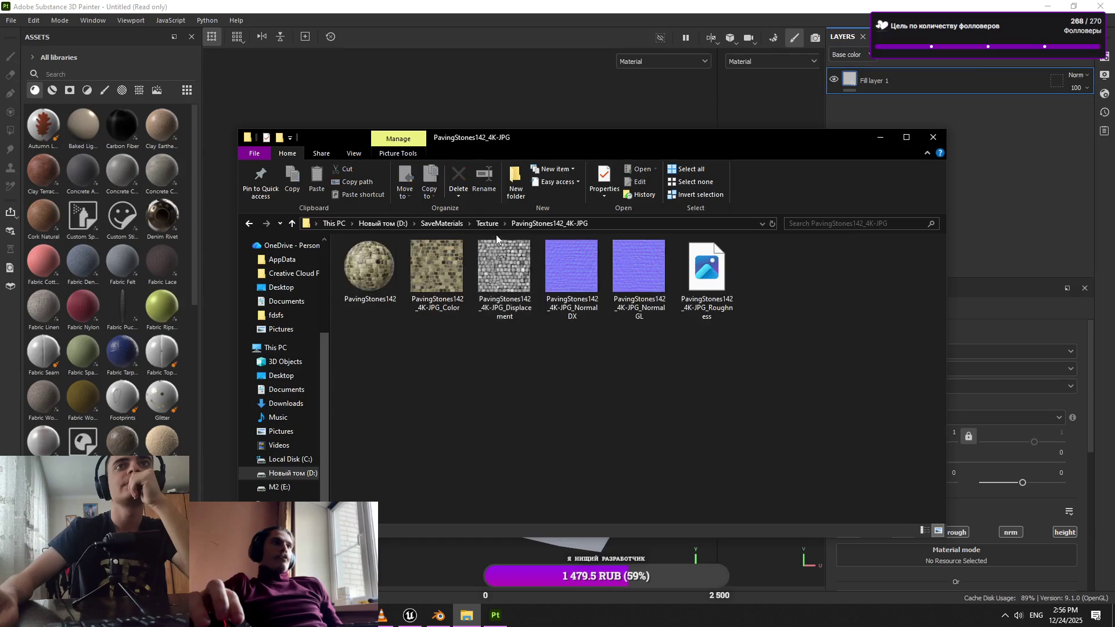
{"action": "left_click", "coordinate": [491, 224]}
{"action": "scroll", "coordinate": [453, 401], "scroll_direction": "down", "scroll_amount": 1}
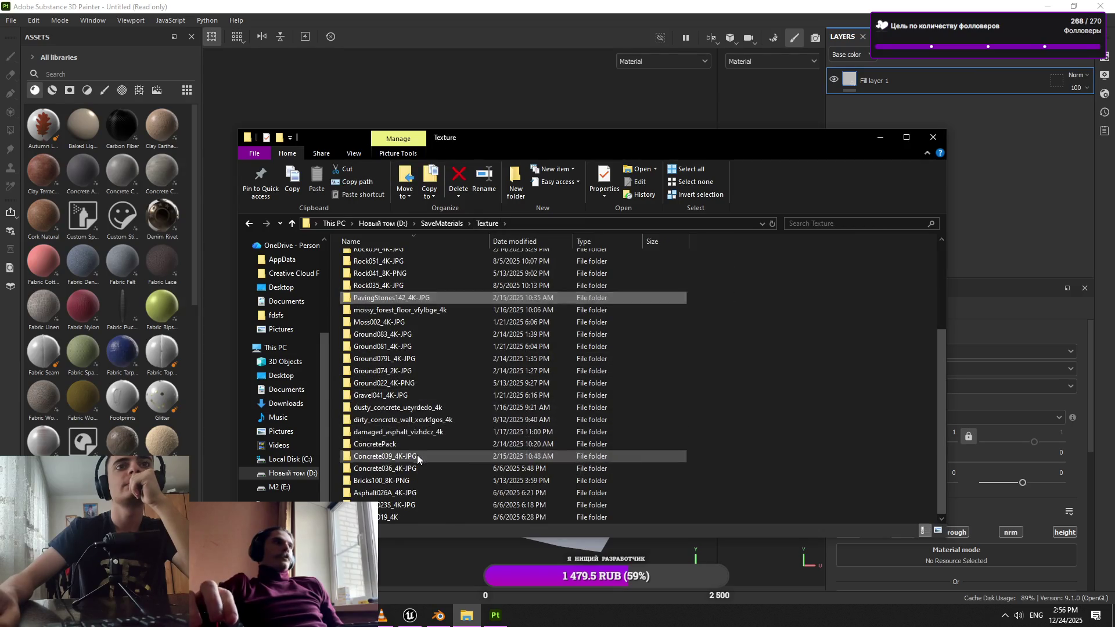
{"action": "left_click", "coordinate": [413, 469]}
{"action": "double_click", "coordinate": [430, 519]}
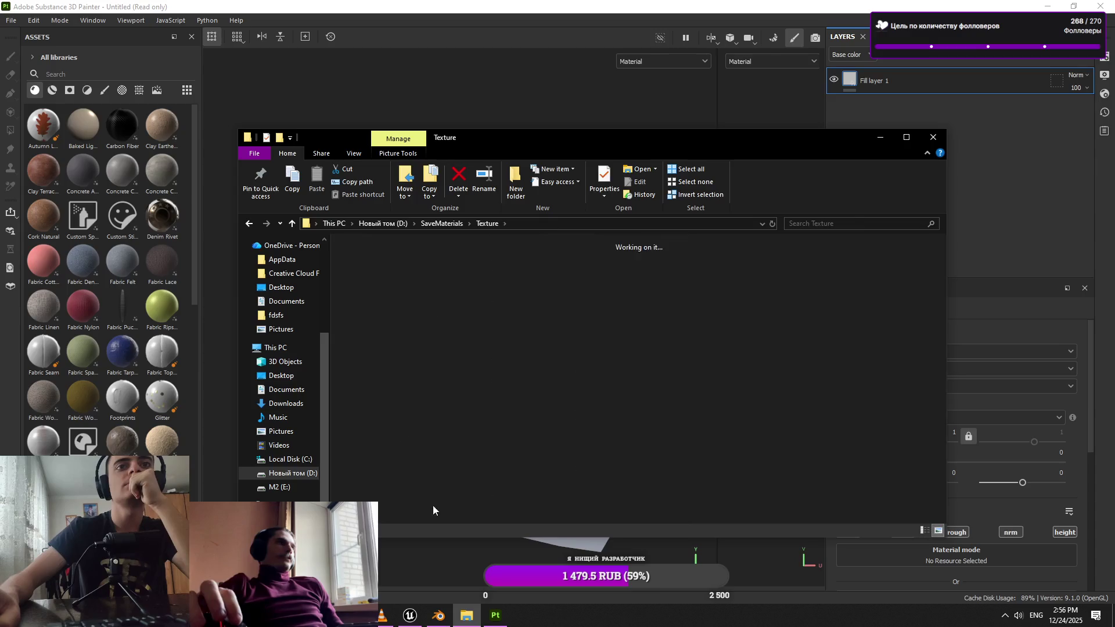
{"action": "left_click", "coordinate": [490, 224]}
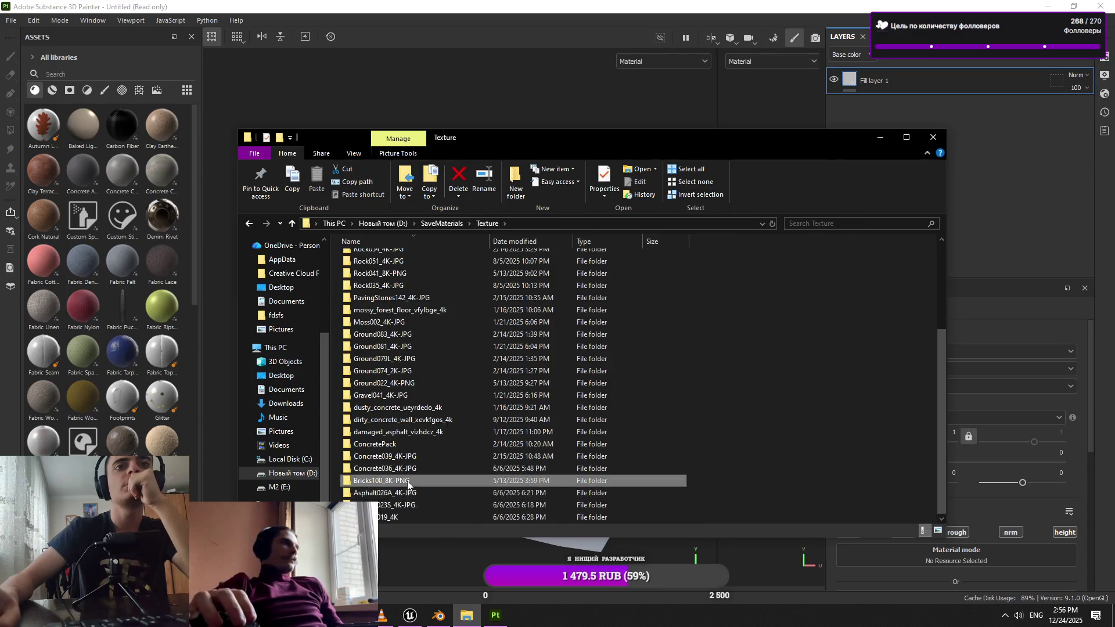
{"action": "double_click", "coordinate": [383, 481]}
{"action": "left_click", "coordinate": [490, 223]}
Select Gravel041's Color, Displacement, NormalDX and Roughness maps and drop them into Painter
{"action": "double_click", "coordinate": [410, 432]}
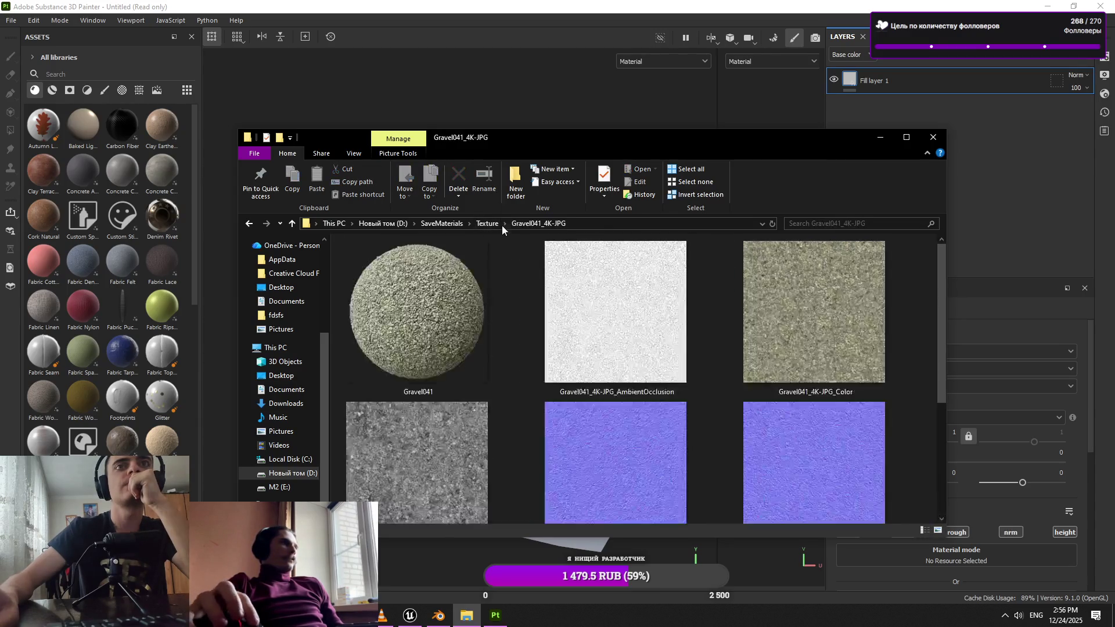
{"action": "left_click_drag", "start_coordinate": [692, 157], "coordinate": [580, 72]}
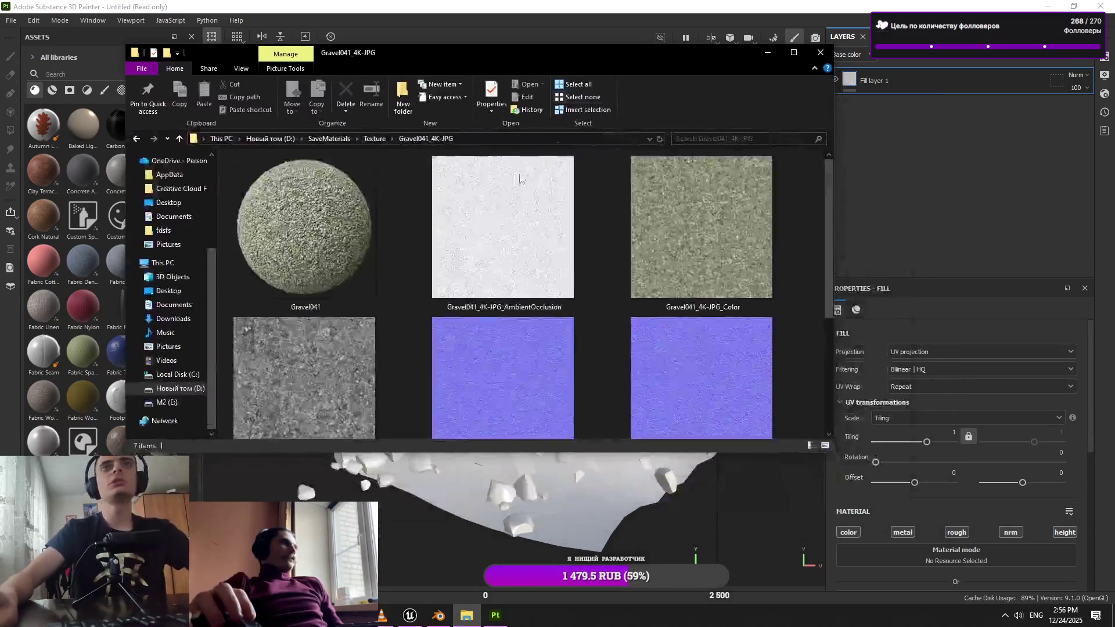
{"action": "scroll", "coordinate": [617, 281], "scroll_direction": "down", "scroll_amount": 3}
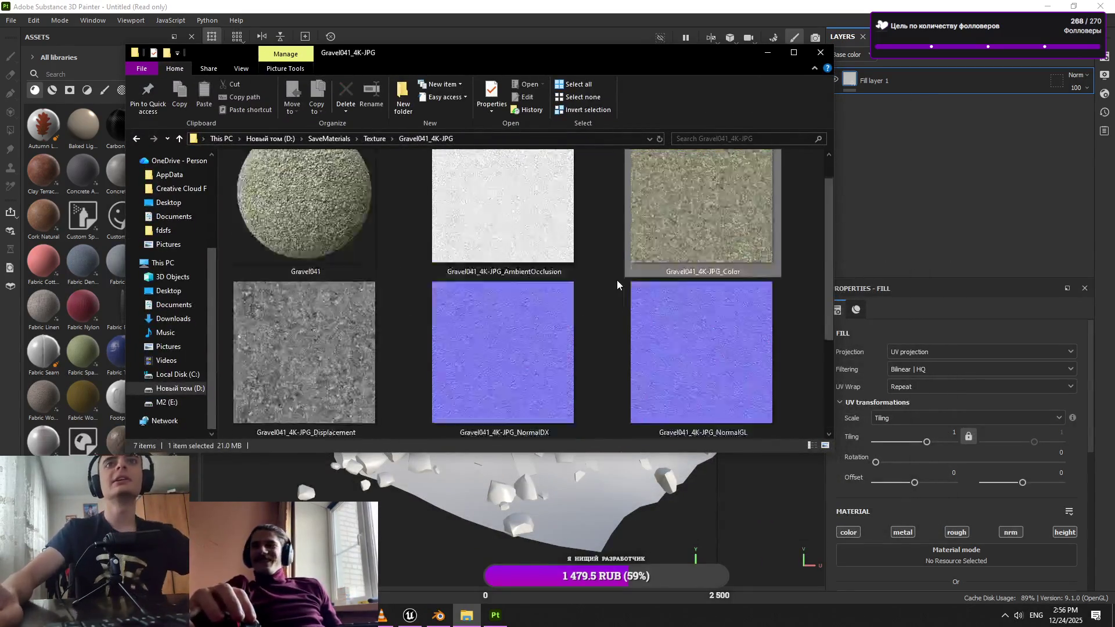
{"action": "left_click", "coordinate": [365, 241]}
{"action": "left_click", "coordinate": [443, 256], "text": "ctrl"}
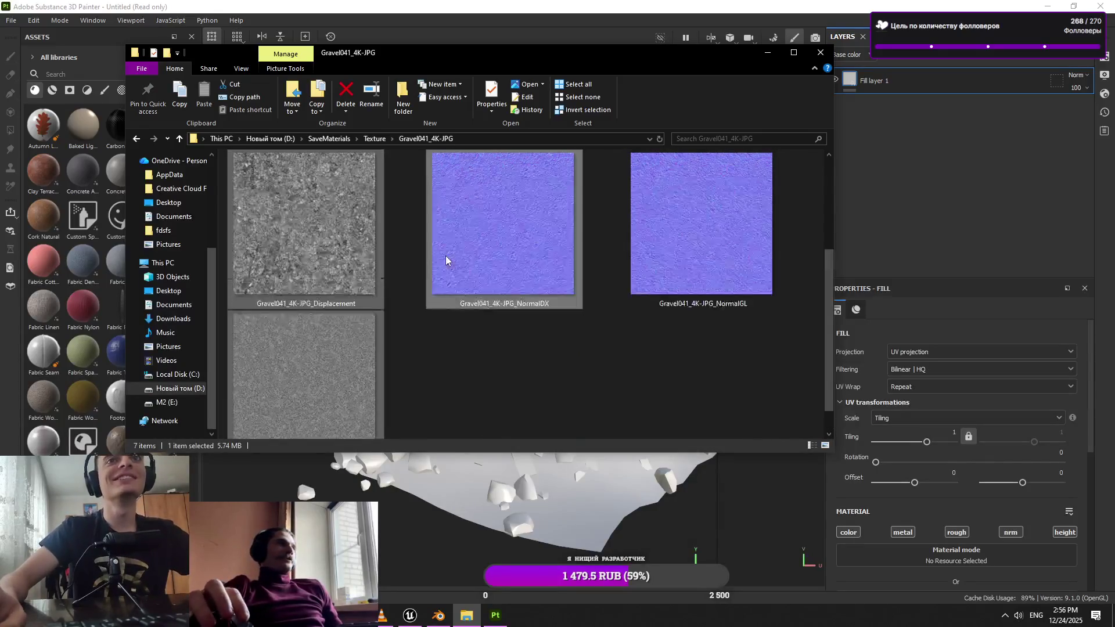
{"action": "scroll", "coordinate": [443, 256], "scroll_direction": "up", "scroll_amount": 3}
{"action": "left_click", "coordinate": [703, 232], "text": "ctrl"}
{"action": "mouse_move", "coordinate": [725, 246]}
{"action": "left_mouse_down"}
{"action": "mouse_move", "coordinate": [286, 254]}
{"action": "mouse_move", "coordinate": [111, 289]}
{"action": "left_mouse_up"}
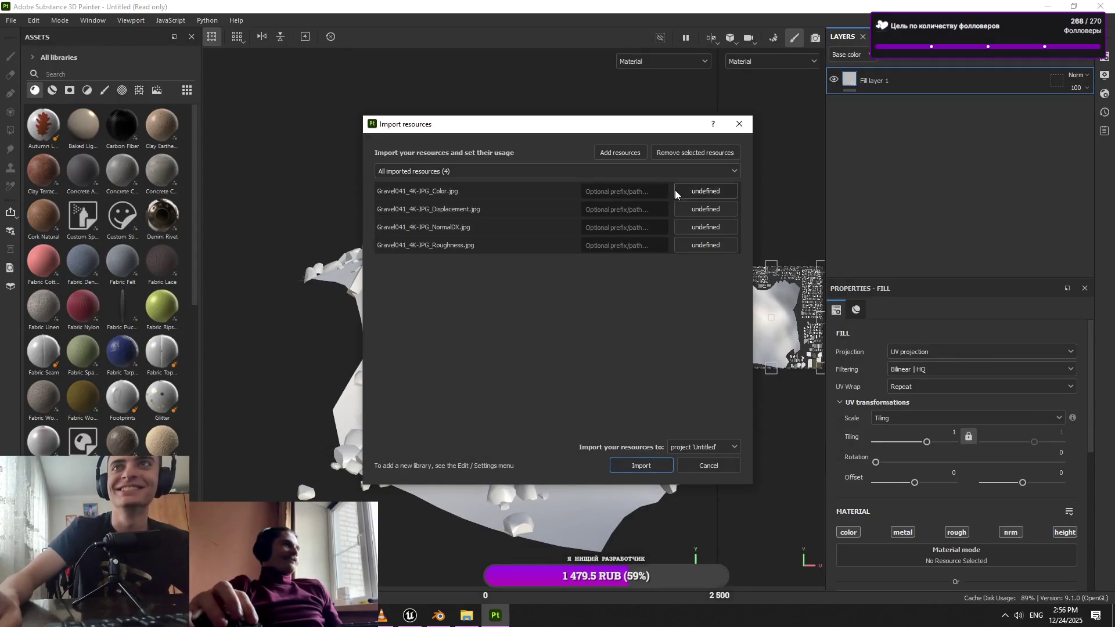
Import the four Gravel041 textures with their usage left unchanged
{"action": "left_click", "coordinate": [705, 191]}
{"action": "left_click", "coordinate": [706, 198]}
{"action": "left_click", "coordinate": [644, 467]}
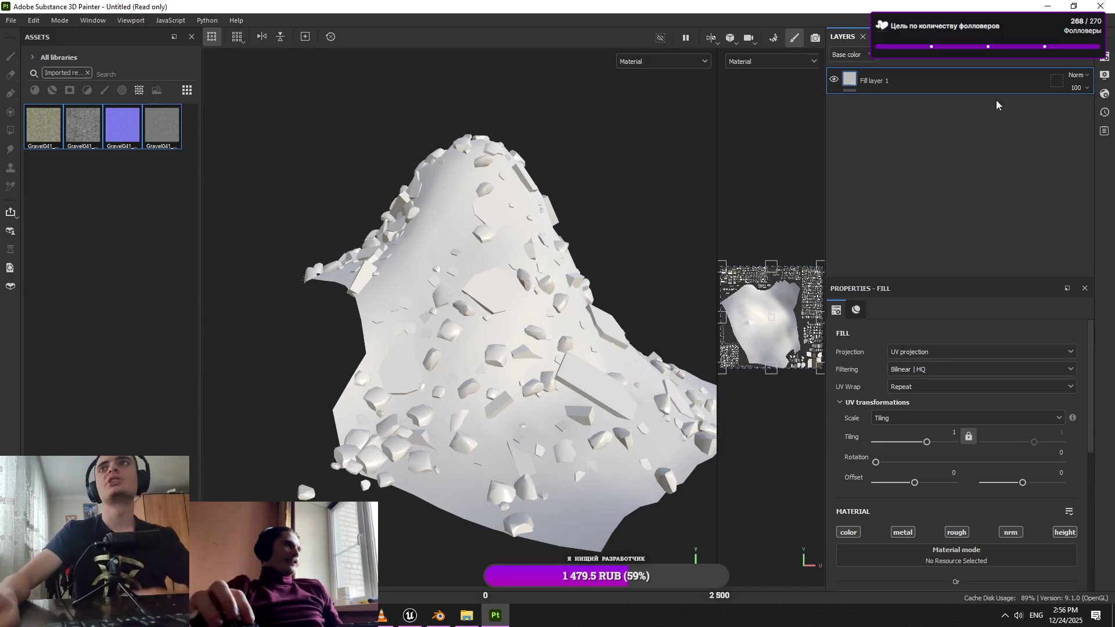
Assign the Gravel041 Color and NormalDX maps to Base color and Normal
{"action": "scroll", "coordinate": [956, 465], "scroll_direction": "down", "scroll_amount": 3}
{"action": "mouse_move", "coordinate": [41, 122]}
{"action": "left_mouse_down"}
{"action": "mouse_move", "coordinate": [86, 182]}
{"action": "mouse_move", "coordinate": [953, 400]}
{"action": "left_mouse_up"}
{"action": "mouse_move", "coordinate": [122, 124]}
{"action": "left_mouse_down"}
{"action": "mouse_move", "coordinate": [131, 205]}
{"action": "mouse_move", "coordinate": [954, 539]}
{"action": "mouse_move", "coordinate": [934, 497]}
{"action": "left_mouse_up"}
{"action": "scroll", "coordinate": [919, 516], "scroll_direction": "up", "scroll_amount": 5}
{"action": "scroll", "coordinate": [918, 518], "scroll_direction": "down", "scroll_amount": 4}
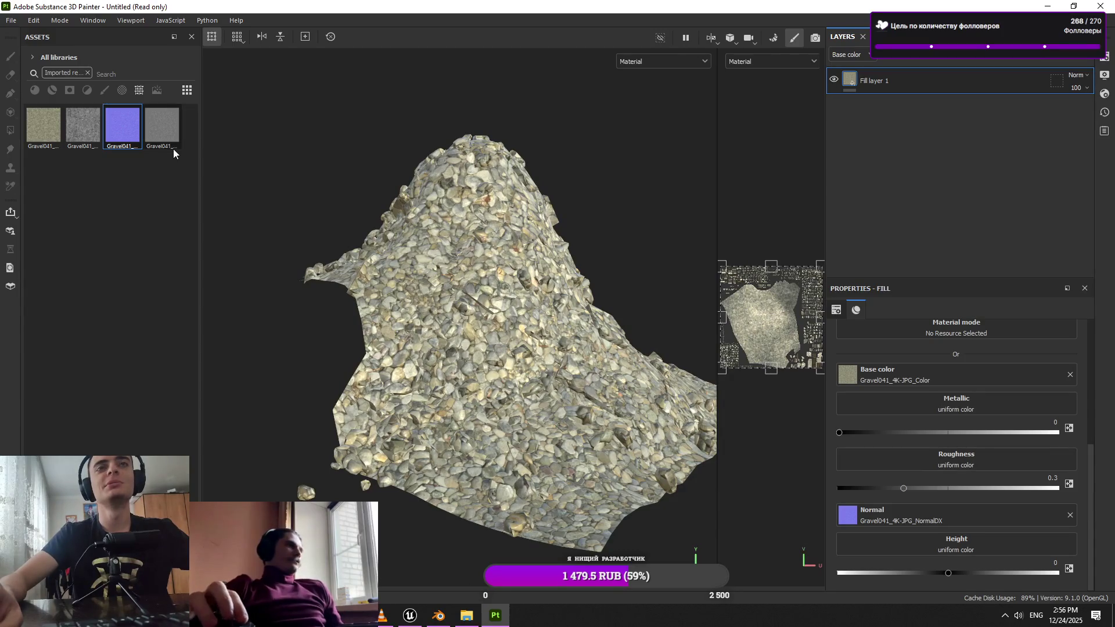
Assign the Gravel041 Roughness and Displacement maps to Roughness and Height
{"action": "left_click_drag", "start_coordinate": [173, 148], "coordinate": [998, 462]}
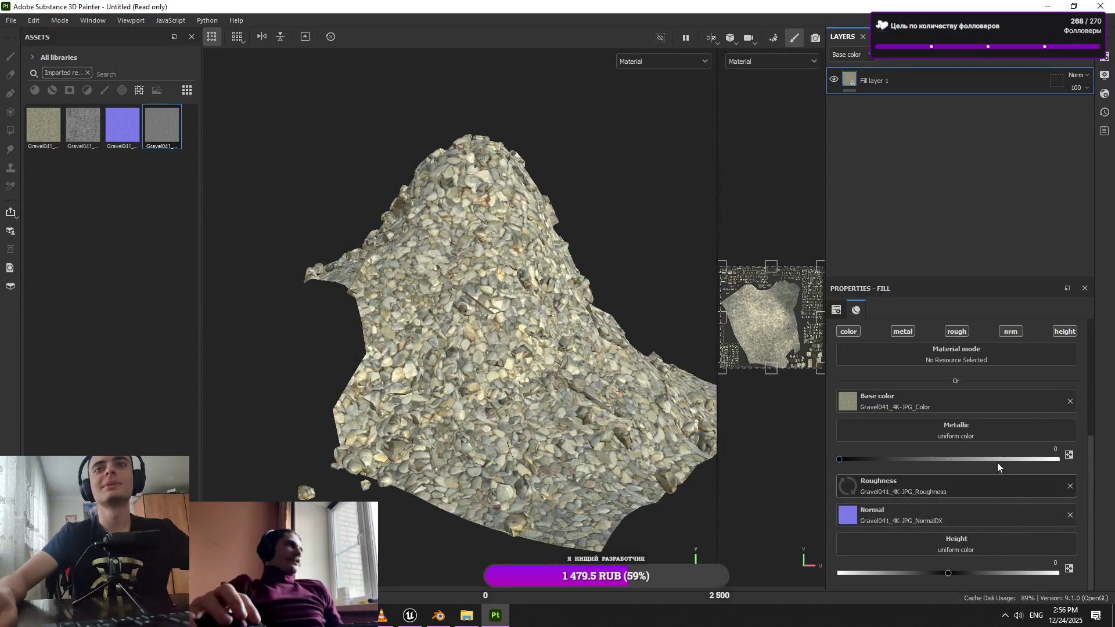
{"action": "scroll", "coordinate": [525, 416], "scroll_direction": "up", "scroll_amount": 5}
{"action": "mouse_move", "coordinate": [569, 401]}
{"action": "left_mouse_down"}
{"action": "mouse_move", "coordinate": [504, 369]}
{"action": "mouse_move", "coordinate": [695, 366]}
{"action": "left_mouse_up"}
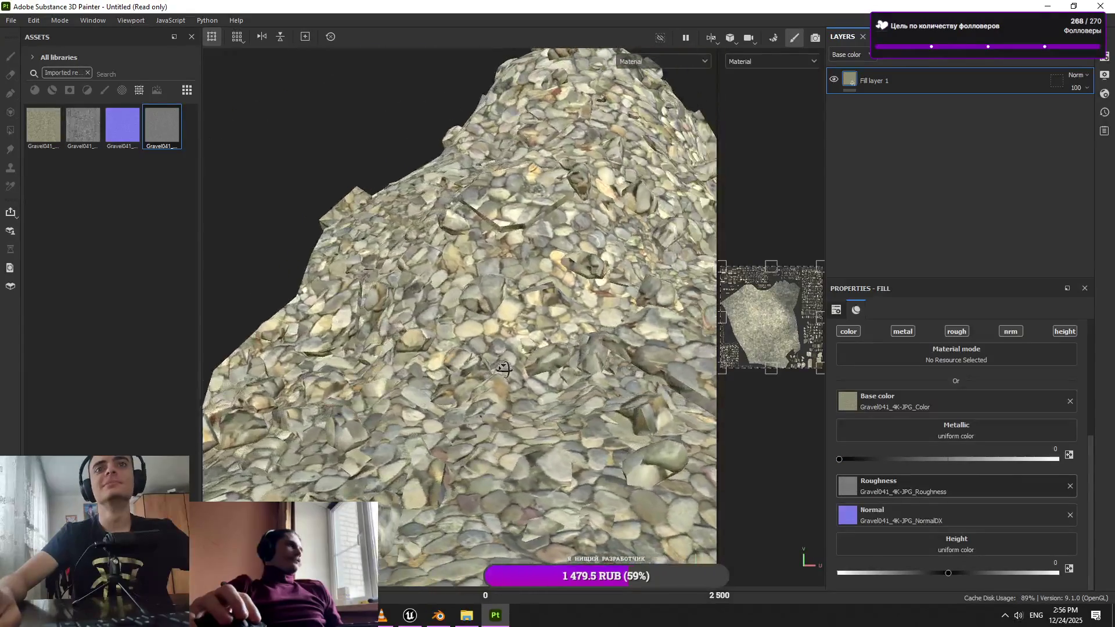
{"action": "scroll", "coordinate": [694, 366], "scroll_direction": "down", "scroll_amount": 5}
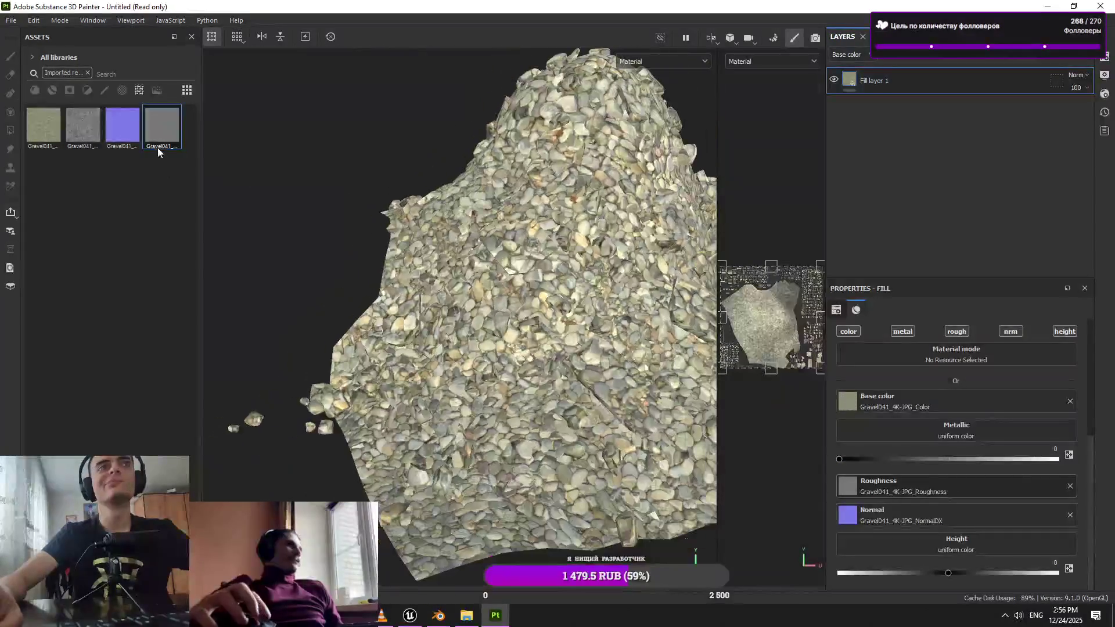
{"action": "mouse_move", "coordinate": [97, 144]}
{"action": "left_mouse_down"}
{"action": "mouse_move", "coordinate": [929, 579]}
{"action": "mouse_move", "coordinate": [957, 546]}
{"action": "left_mouse_up"}
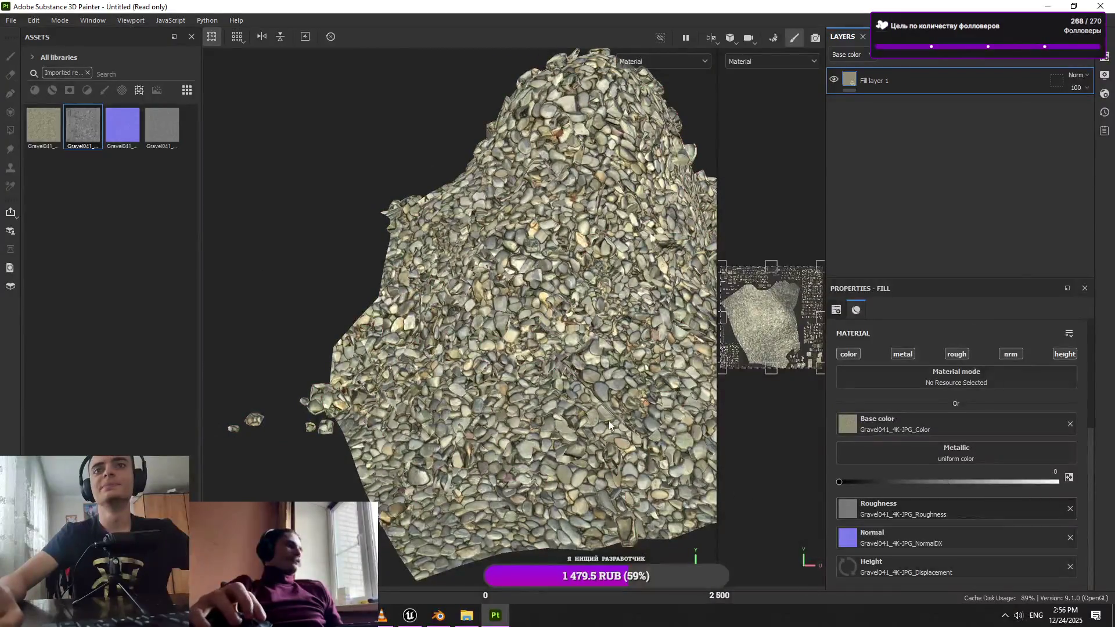
{"action": "scroll", "coordinate": [616, 424], "scroll_direction": "up", "scroll_amount": 5}
{"action": "scroll", "coordinate": [915, 454], "scroll_direction": "up", "scroll_amount": 3}
Set the gravel fill tiling to 5.84 after trying 6.81, and inspect the mesh
{"action": "left_click_drag", "start_coordinate": [927, 442], "coordinate": [939, 443]}
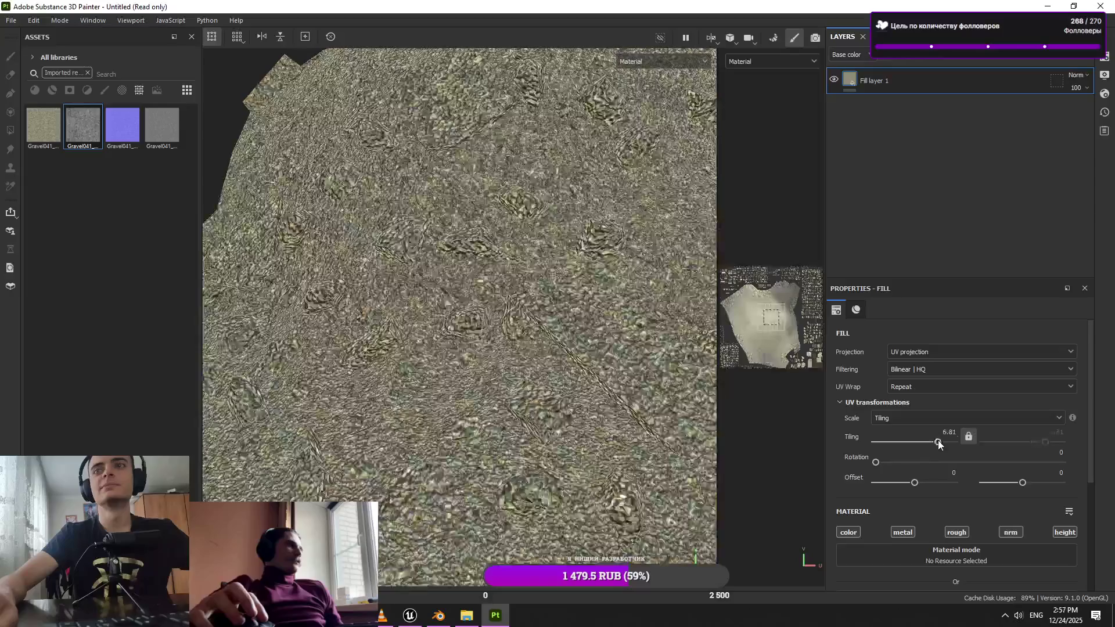
{"action": "scroll", "coordinate": [938, 445], "scroll_direction": "down", "scroll_amount": 3}
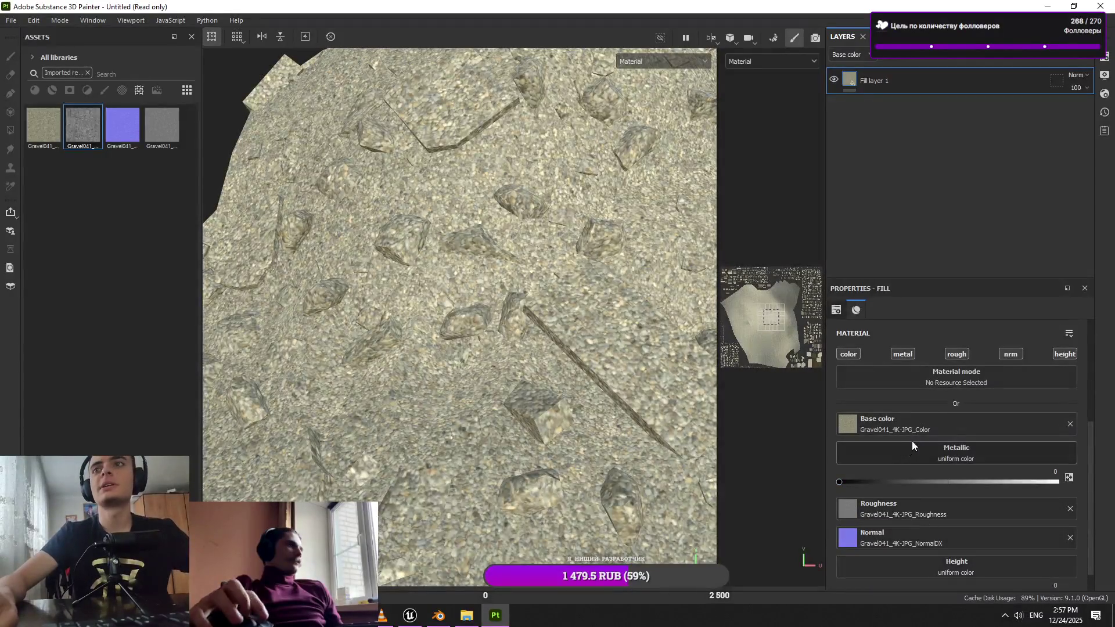
{"action": "scroll", "coordinate": [912, 446], "scroll_direction": "up", "scroll_amount": 2}
{"action": "left_click_drag", "start_coordinate": [937, 369], "coordinate": [938, 370]}
{"action": "mouse_move", "coordinate": [622, 406]}
{"action": "left_mouse_down"}
{"action": "mouse_move", "coordinate": [524, 372]}
{"action": "mouse_move", "coordinate": [642, 388]}
{"action": "left_mouse_up"}
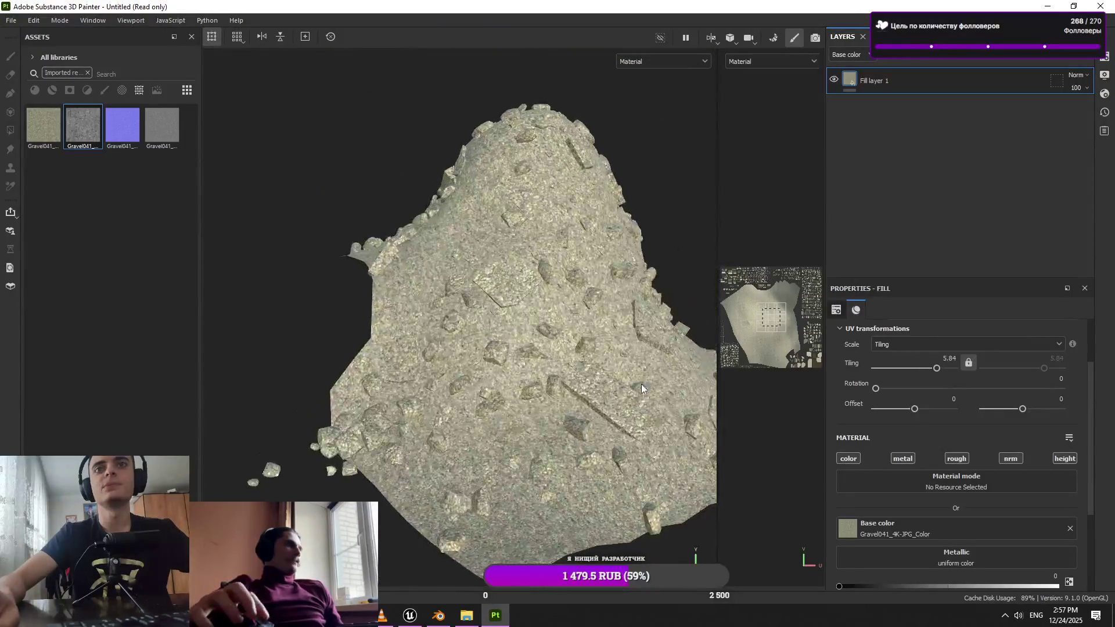
{"action": "mouse_move", "coordinate": [434, 358]}
{"action": "left_mouse_down"}
{"action": "mouse_move", "coordinate": [547, 326]}
{"action": "mouse_move", "coordinate": [544, 339]}
{"action": "left_mouse_up"}
Bring up the window switcher, then dismiss it and stay in Painter
{"action": "key", "text": "alt+Tab"}
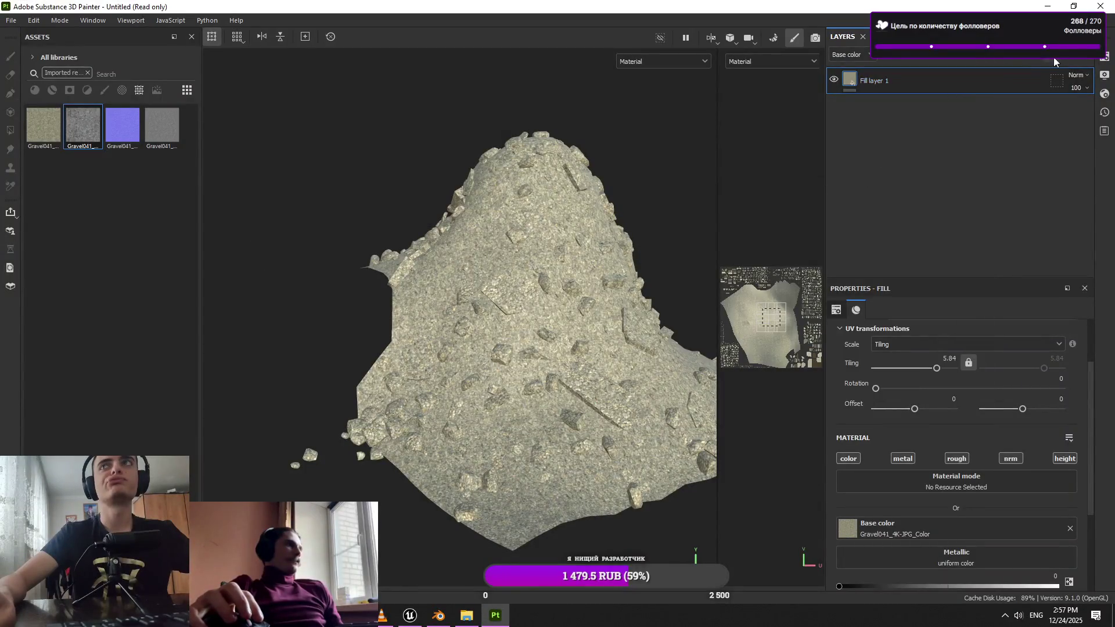
{"action": "key", "text": "alt+Tab"}
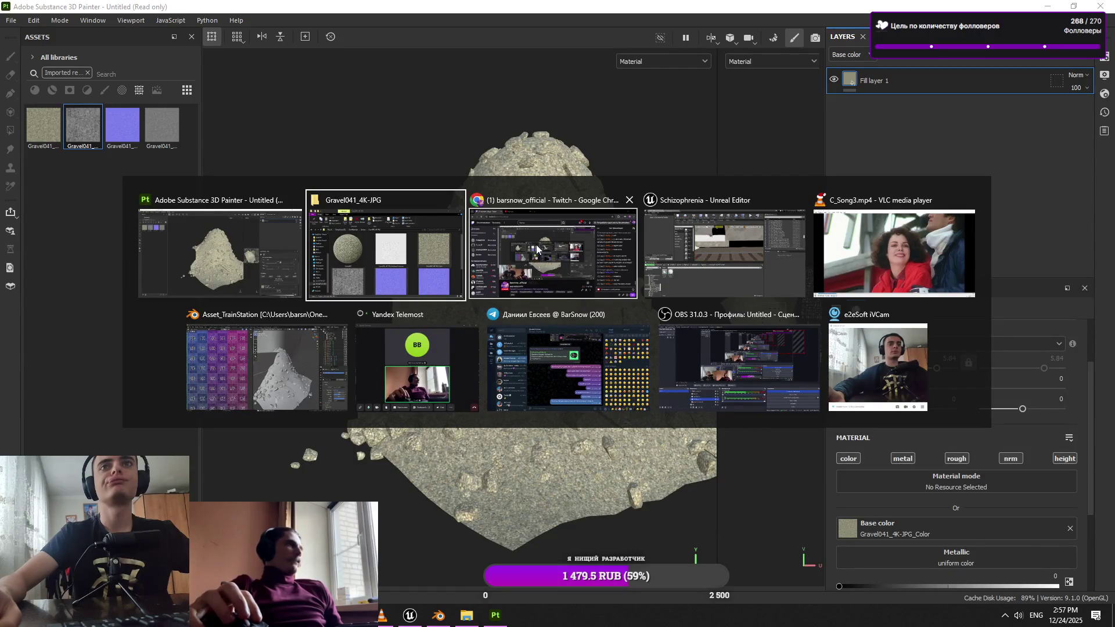
{"action": "key", "text": "Escape"}
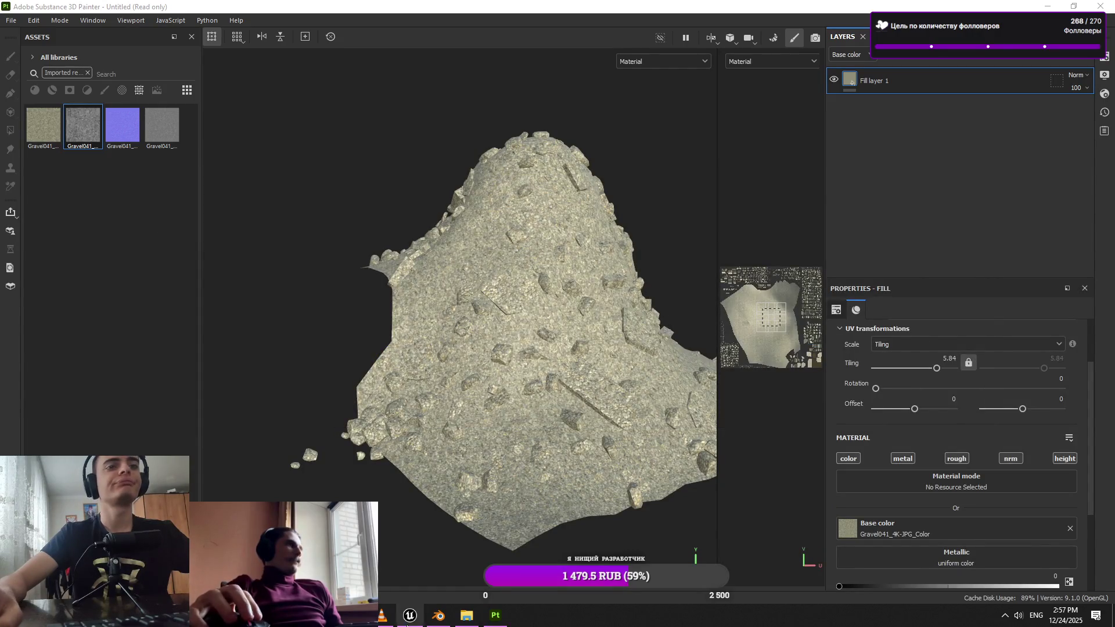
Import Ground022_4K-PNG's Color, Displacement, NormalGL and Roughness maps into Painter
{"action": "left_click", "coordinate": [473, 620]}
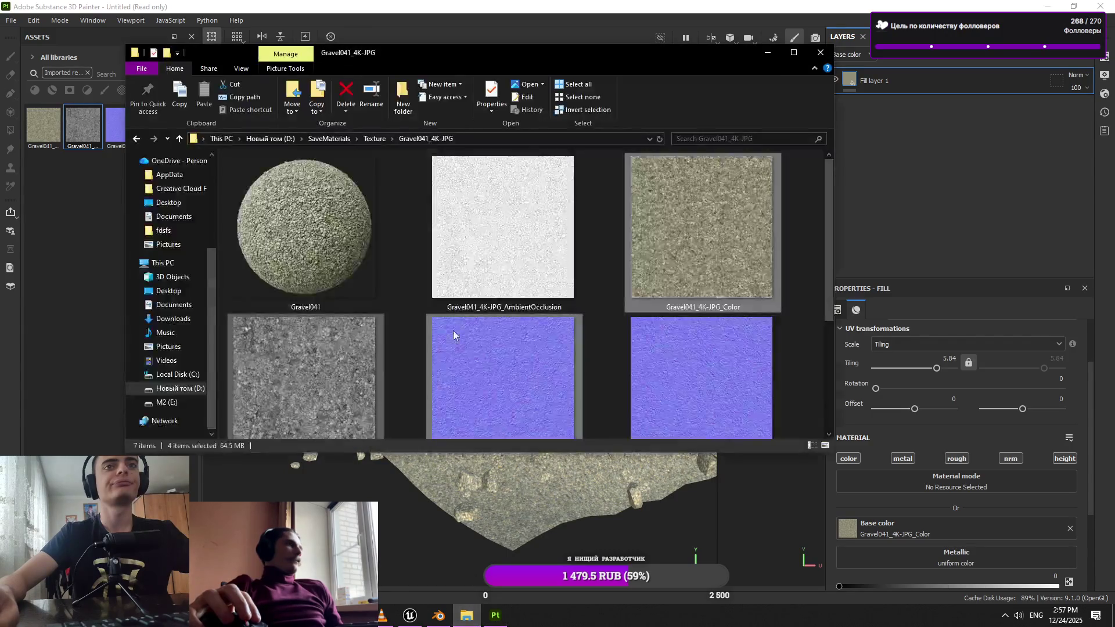
{"action": "left_click", "coordinate": [375, 140]}
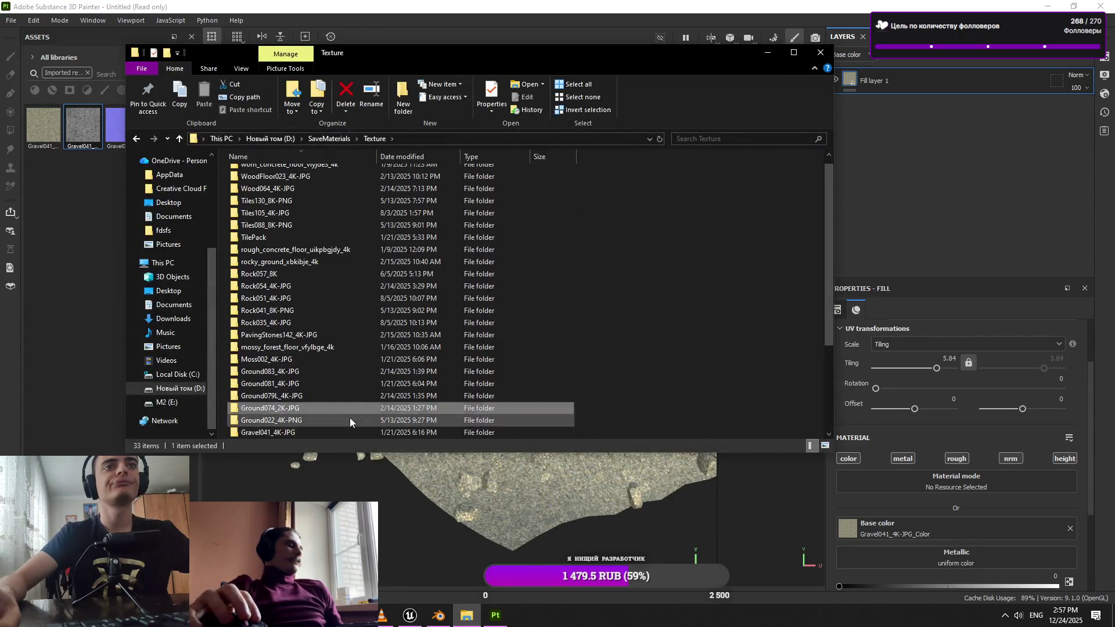
{"action": "double_click", "coordinate": [349, 419]}
{"action": "left_click_drag", "start_coordinate": [515, 324], "coordinate": [584, 261]}
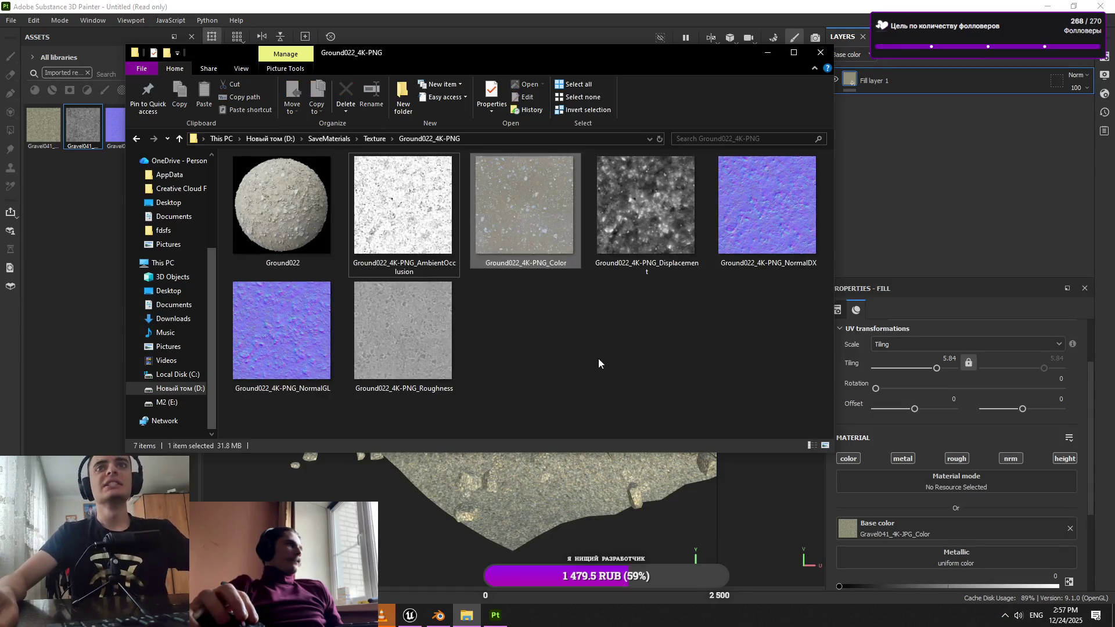
{"action": "mouse_move", "coordinate": [700, 325]}
{"action": "left_mouse_down"}
{"action": "mouse_move", "coordinate": [651, 253]}
{"action": "mouse_move", "coordinate": [757, 273]}
{"action": "mouse_move", "coordinate": [554, 224]}
{"action": "left_mouse_up"}
{"action": "left_click", "coordinate": [380, 336], "text": "ctrl"}
{"action": "left_click", "coordinate": [298, 309], "text": "ctrl"}
{"action": "mouse_move", "coordinate": [299, 308]}
{"action": "left_mouse_down"}
{"action": "mouse_move", "coordinate": [162, 378]}
{"action": "mouse_move", "coordinate": [87, 383]}
{"action": "left_mouse_up"}
{"action": "left_click", "coordinate": [465, 477]}
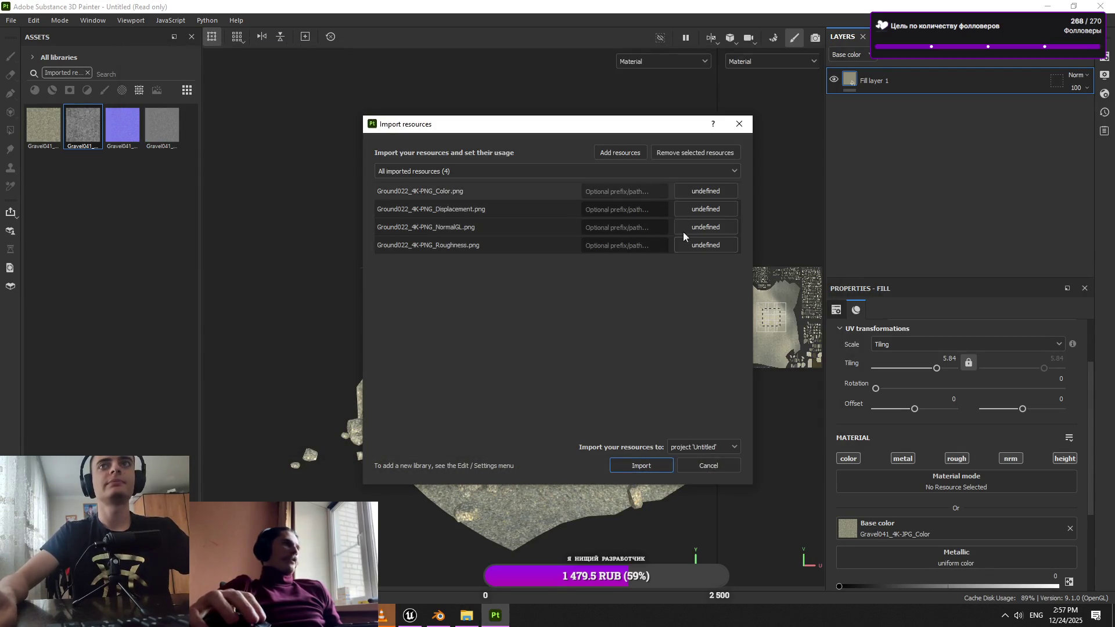
{"action": "left_click", "coordinate": [647, 466]}
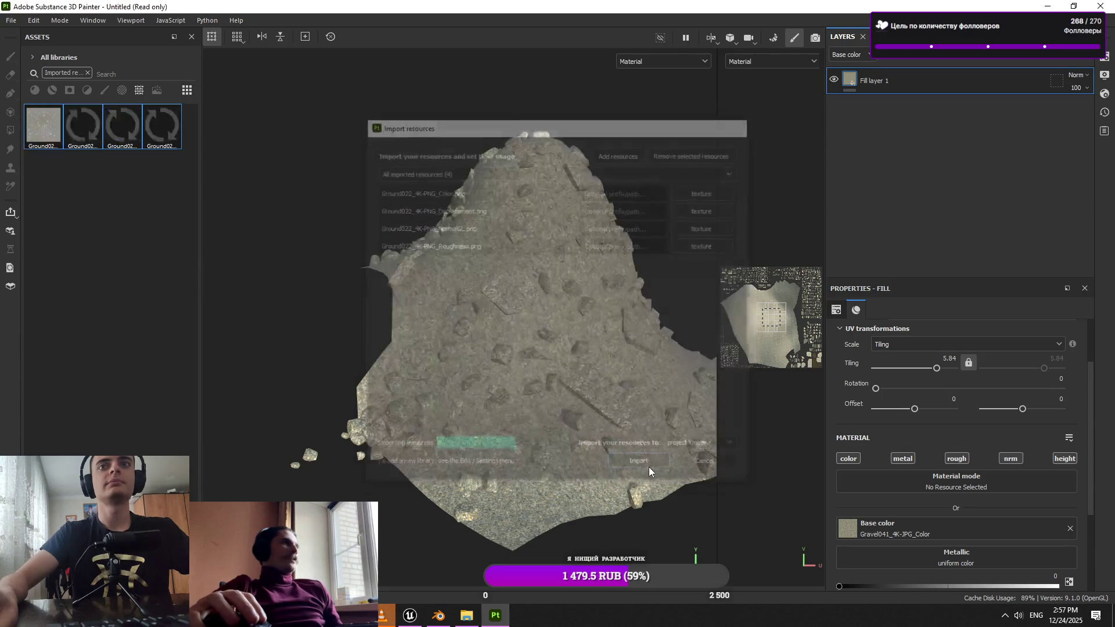
Add Fill layer 2 with Ground022 Color, Roughness and NormalGL on their channels
{"action": "left_click", "coordinate": [1035, 58]}
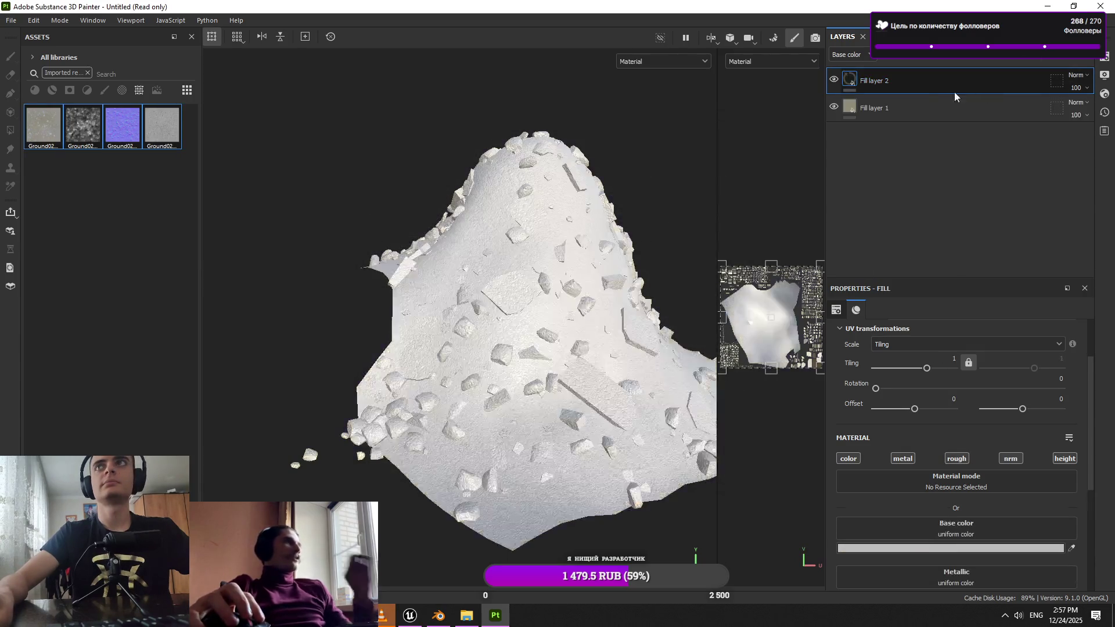
{"action": "mouse_move", "coordinate": [43, 125]}
{"action": "left_mouse_down"}
{"action": "mouse_move", "coordinate": [229, 249]}
{"action": "mouse_move", "coordinate": [950, 530]}
{"action": "mouse_move", "coordinate": [102, 124]}
{"action": "mouse_move", "coordinate": [971, 446]}
{"action": "mouse_move", "coordinate": [964, 386]}
{"action": "left_mouse_up"}
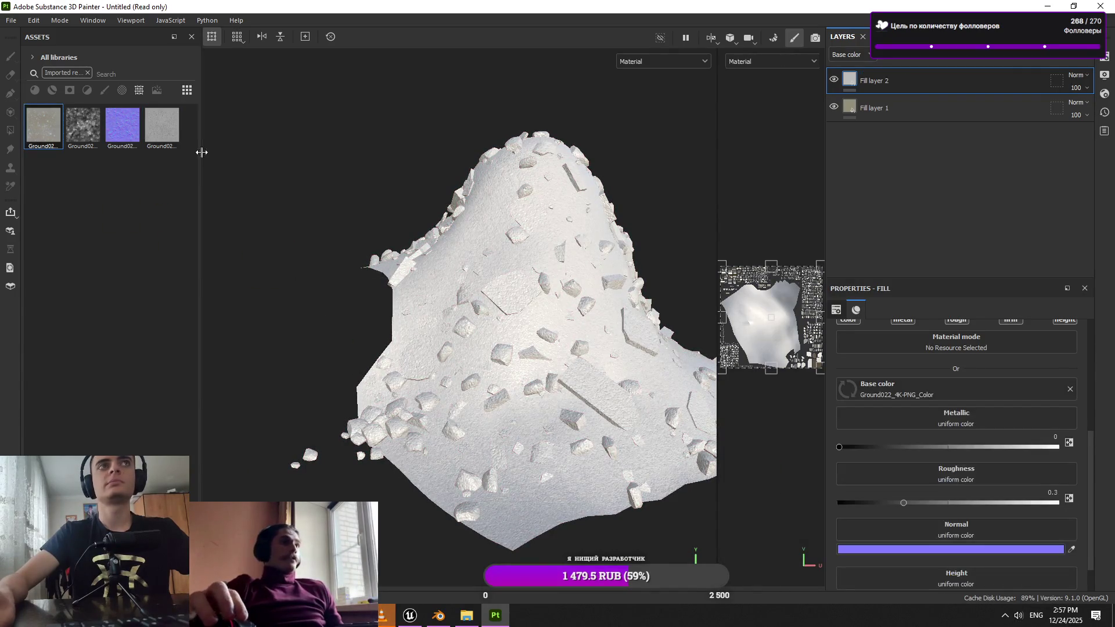
{"action": "mouse_move", "coordinate": [162, 125]}
{"action": "left_mouse_down"}
{"action": "mouse_move", "coordinate": [581, 349]}
{"action": "mouse_move", "coordinate": [996, 496]}
{"action": "mouse_move", "coordinate": [958, 474]}
{"action": "left_mouse_up"}
{"action": "mouse_move", "coordinate": [122, 125]}
{"action": "left_mouse_down"}
{"action": "mouse_move", "coordinate": [899, 536]}
{"action": "mouse_move", "coordinate": [907, 506]}
{"action": "left_mouse_up"}
Undo the Ground022 displacement on Height and set the layer tiling to 5.84
{"action": "left_click_drag", "start_coordinate": [83, 125], "coordinate": [194, 240]}
{"action": "left_click_drag", "start_coordinate": [960, 550], "coordinate": [960, 549]}
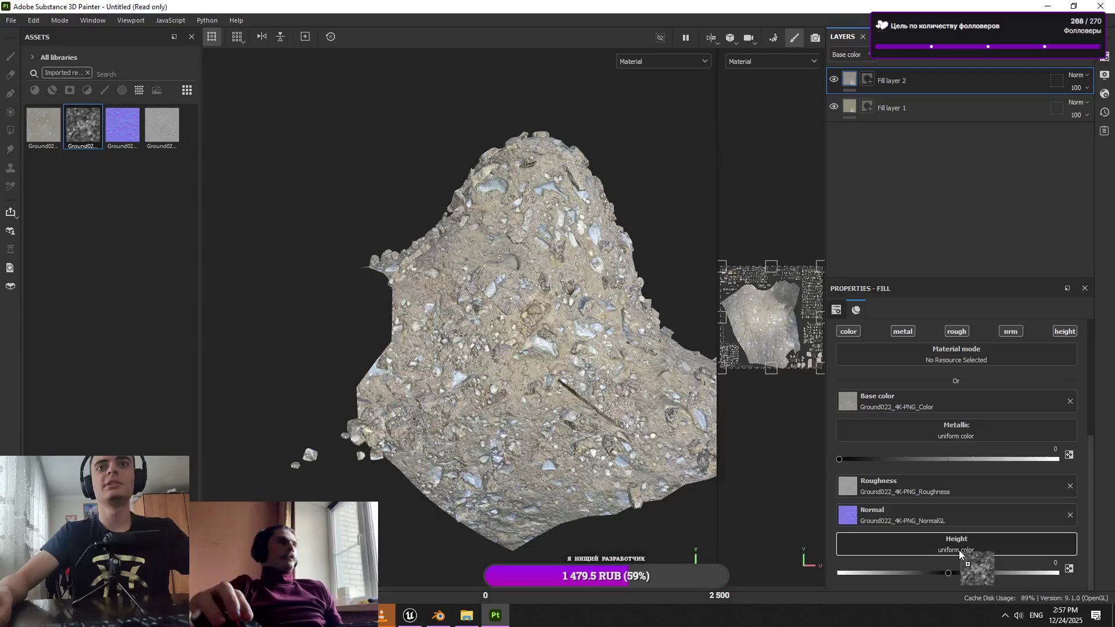
{"action": "scroll", "coordinate": [485, 401], "scroll_direction": "up", "scroll_amount": 3}
{"action": "key", "text": "ctrl+z"}
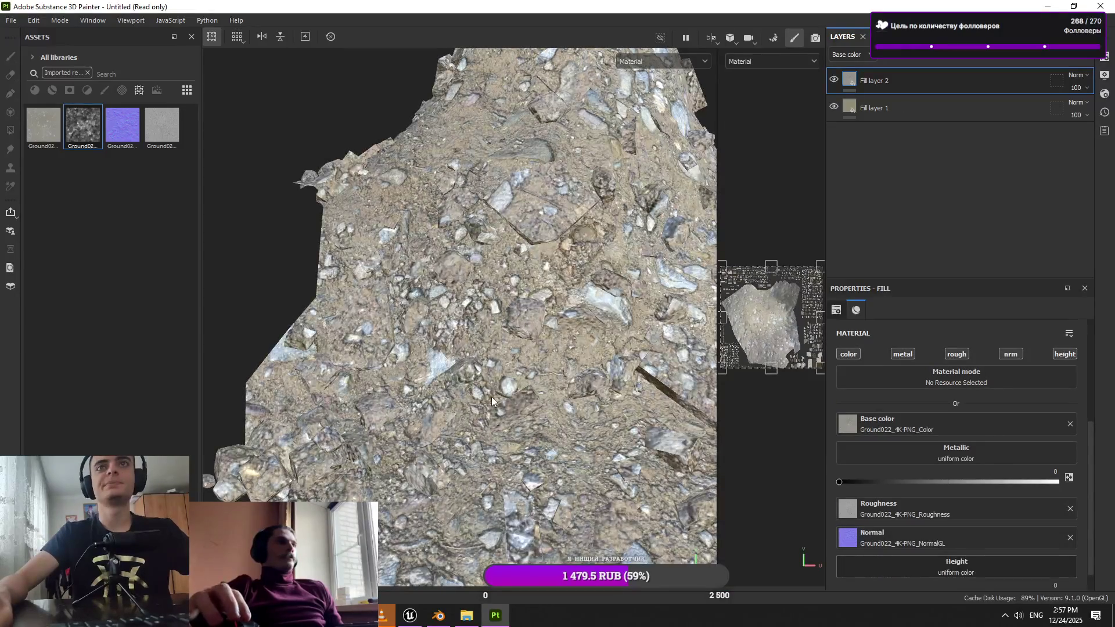
{"action": "scroll", "coordinate": [962, 465], "scroll_direction": "up", "scroll_amount": 3}
{"action": "left_click", "coordinate": [938, 438]}
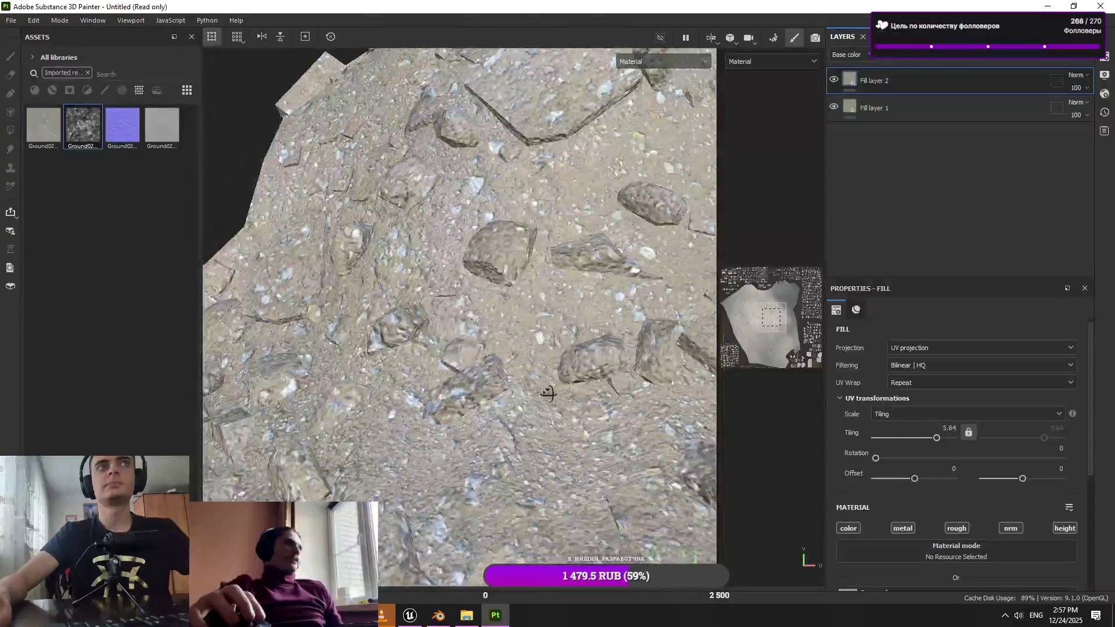
{"action": "scroll", "coordinate": [976, 475], "scroll_direction": "down", "scroll_amount": 3}
{"action": "scroll", "coordinate": [560, 436], "scroll_direction": "down", "scroll_amount": 5}
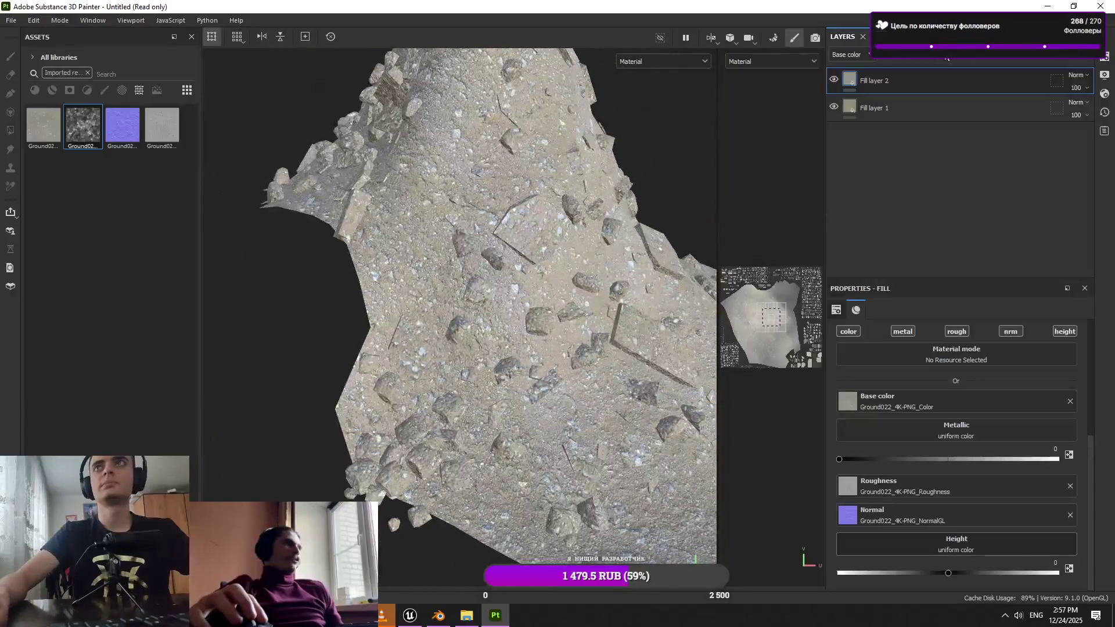
{"action": "left_click", "coordinate": [889, 36]}
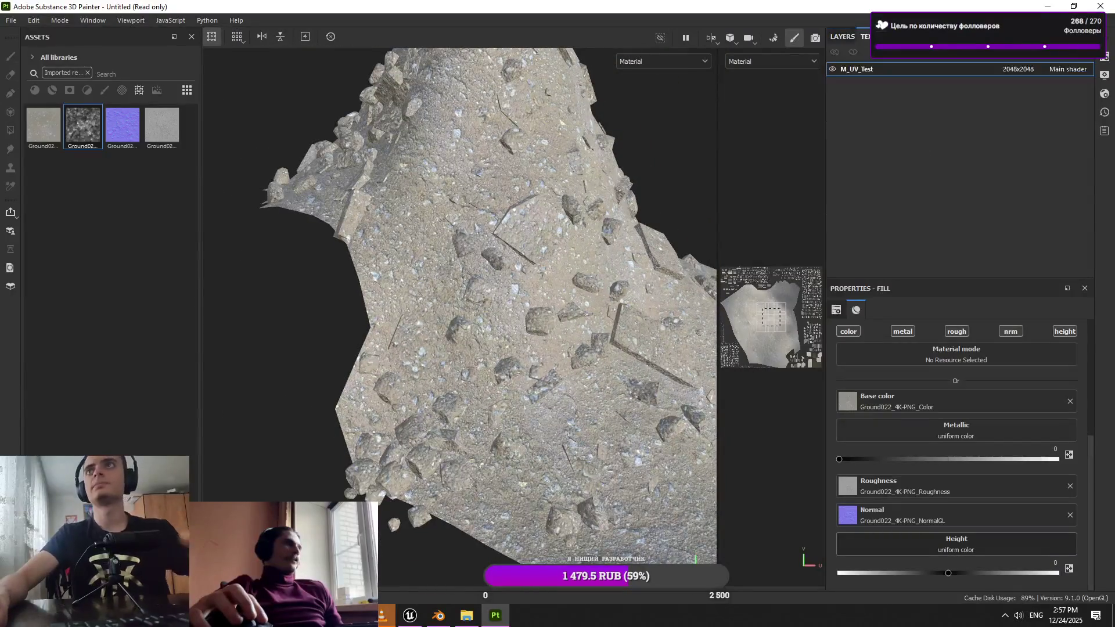
Return to the layer stack and review the shader and viewport display settings
{"action": "left_click", "coordinate": [848, 37]}
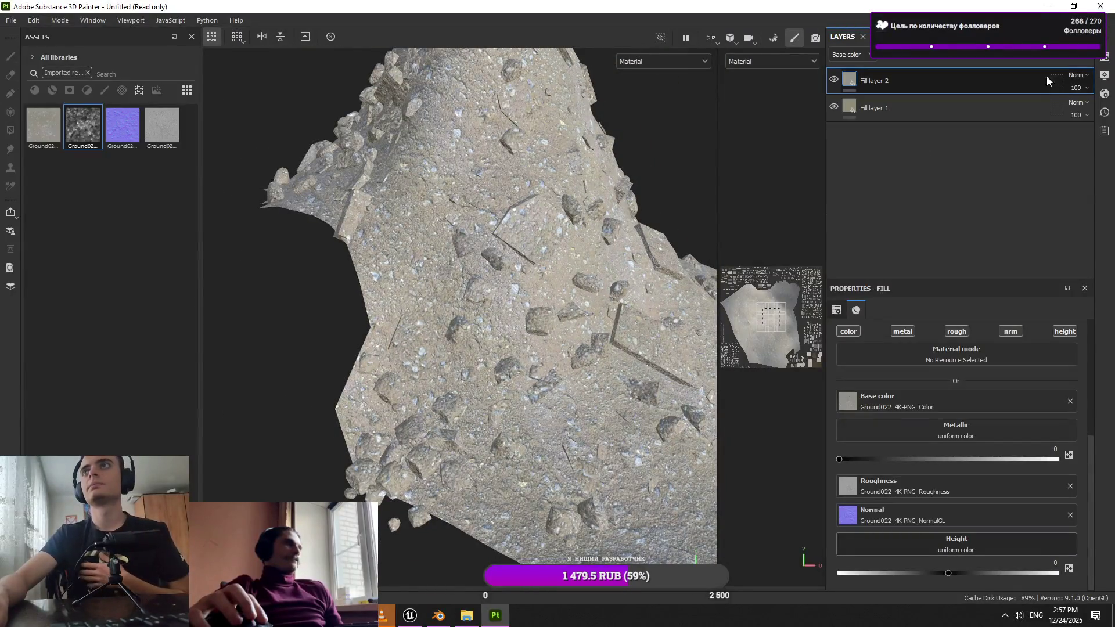
{"action": "left_click", "coordinate": [1105, 92]}
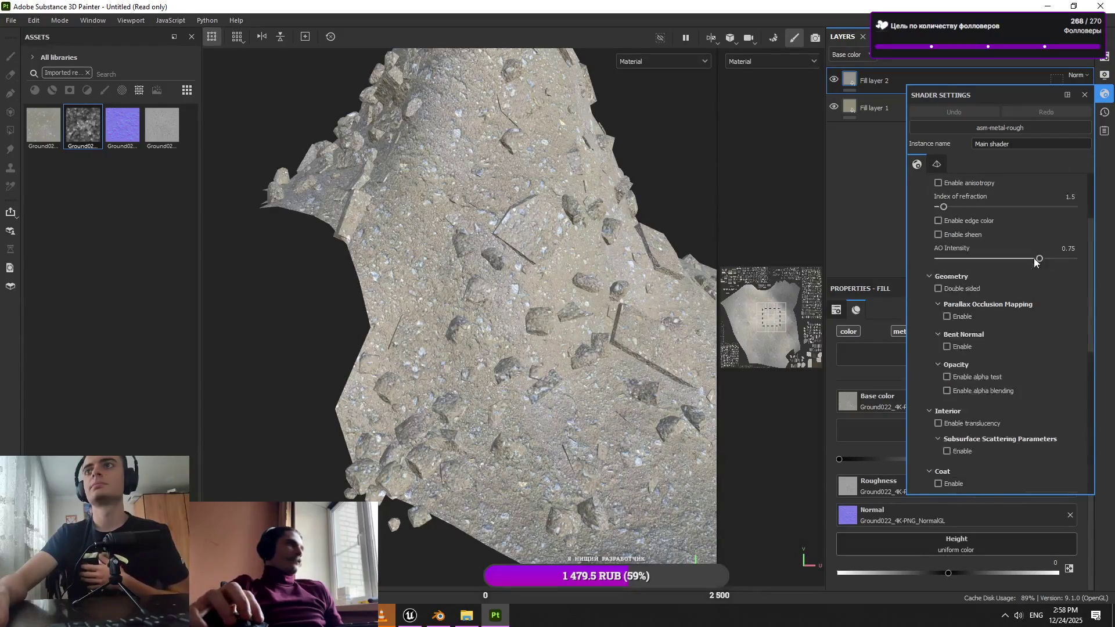
{"action": "left_click", "coordinate": [1105, 74]}
{"action": "scroll", "coordinate": [1037, 209], "scroll_direction": "down", "scroll_amount": 5}
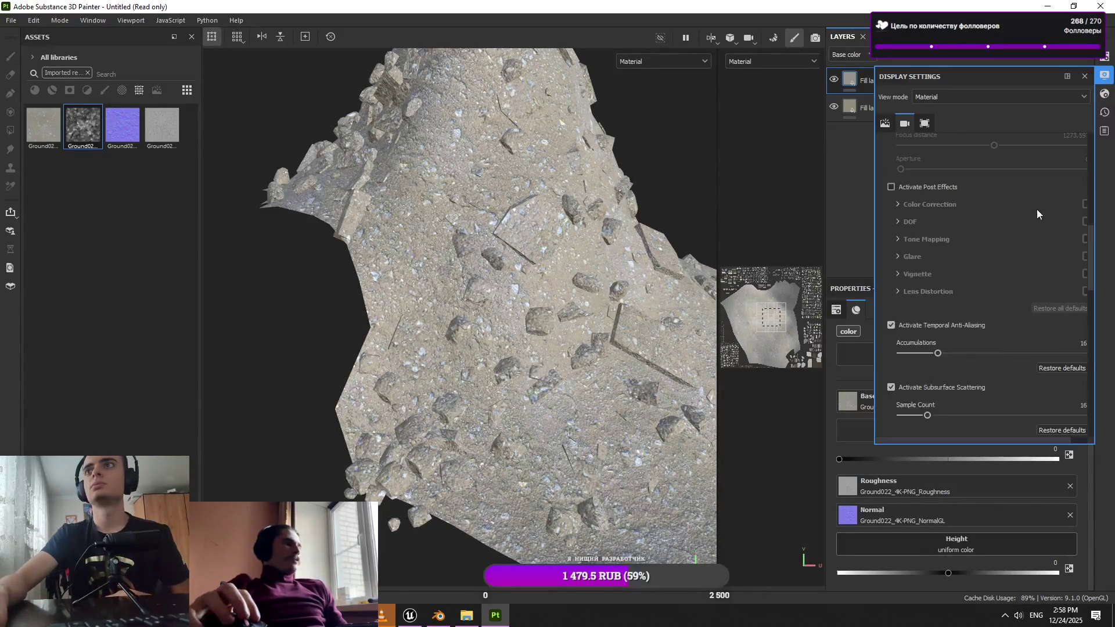
{"action": "scroll", "coordinate": [988, 174], "scroll_direction": "down", "scroll_amount": 10}
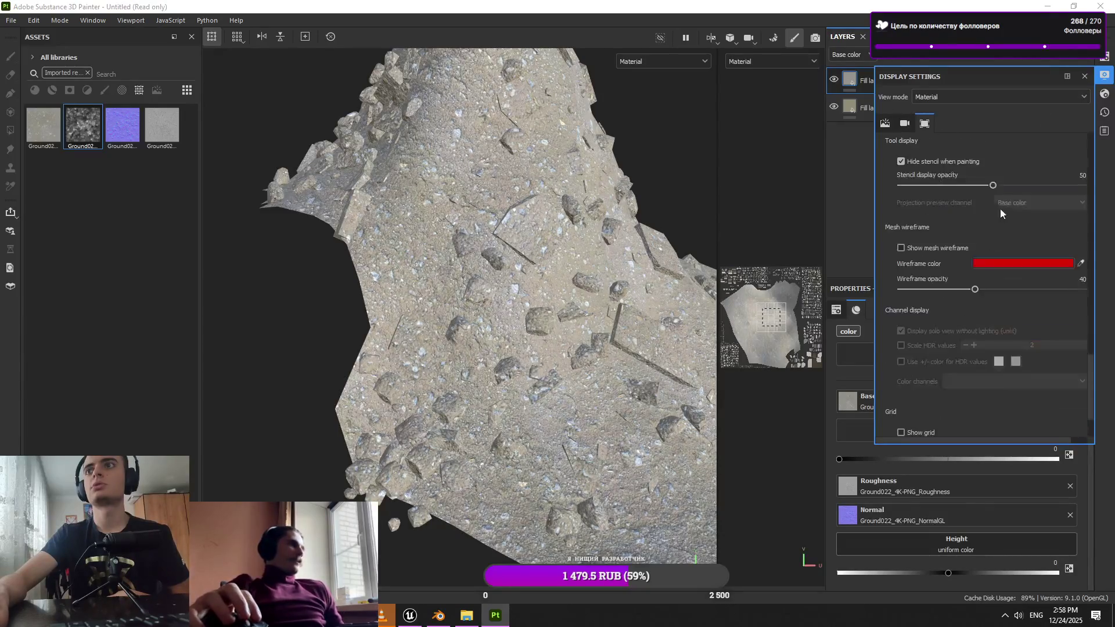
Check the texture set settings, then switch to baking mode with Ctrl+Shift+B
{"action": "left_click", "coordinate": [1104, 56]}
{"action": "scroll", "coordinate": [1030, 227], "scroll_direction": "down", "scroll_amount": 6}
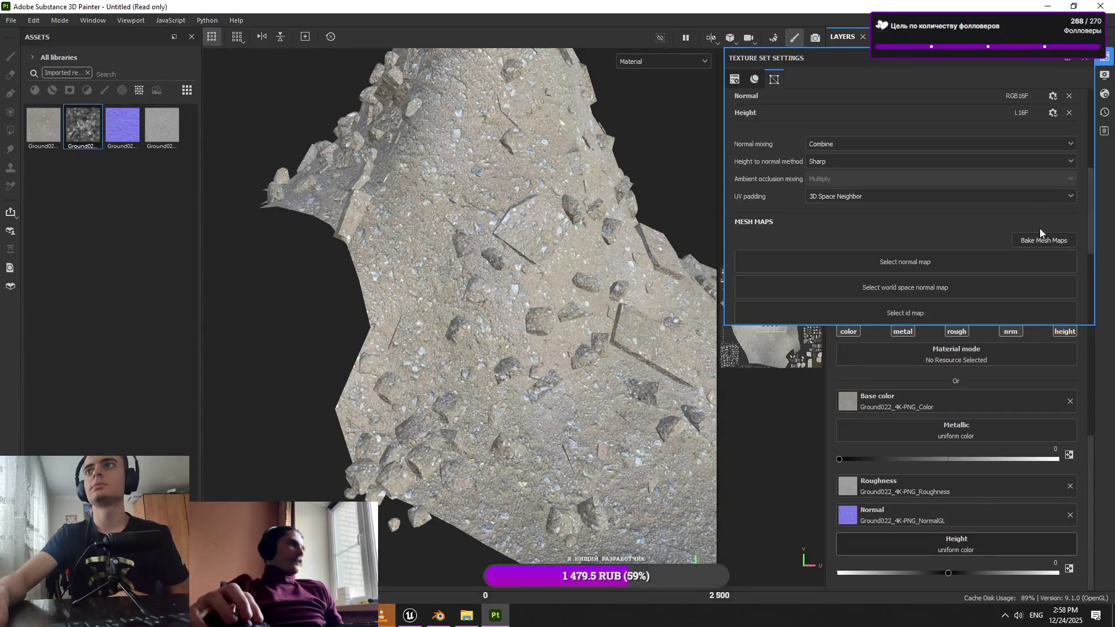
{"action": "key", "text": "Escape"}
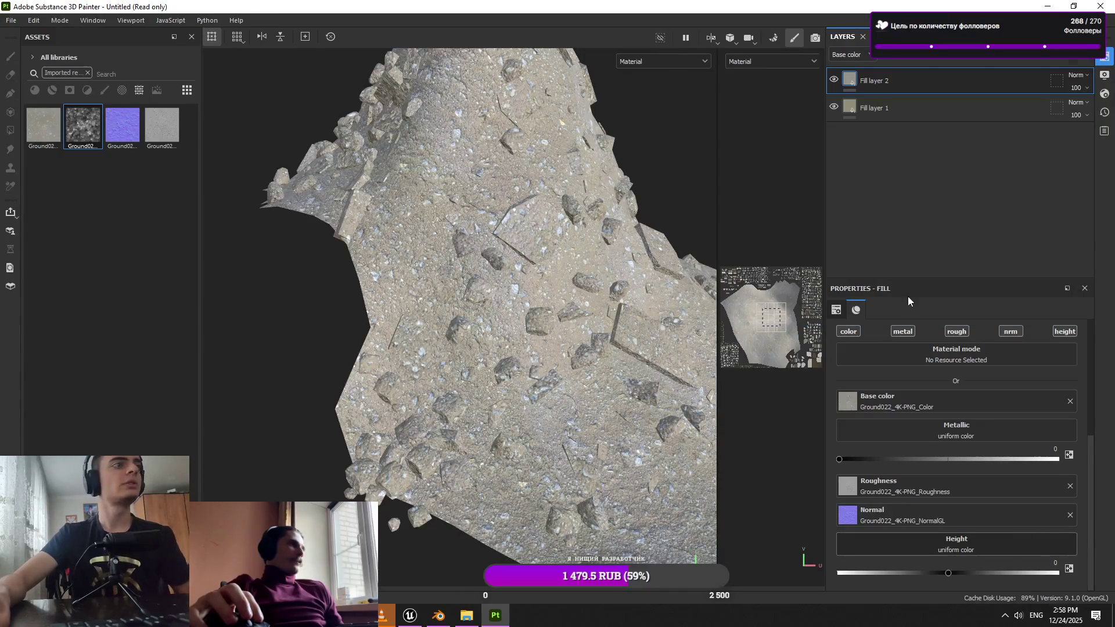
{"action": "key", "text": "ctrl+shift+b"}
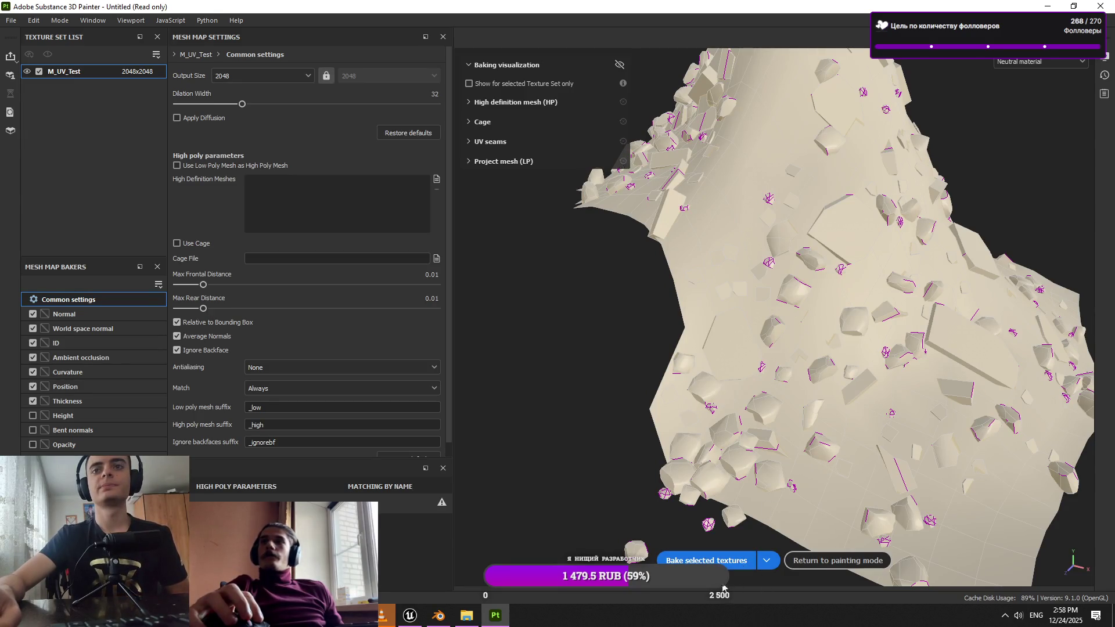
Bake the M_UV_Test texture set's mesh maps and return to painting mode
{"action": "left_click", "coordinate": [706, 561]}
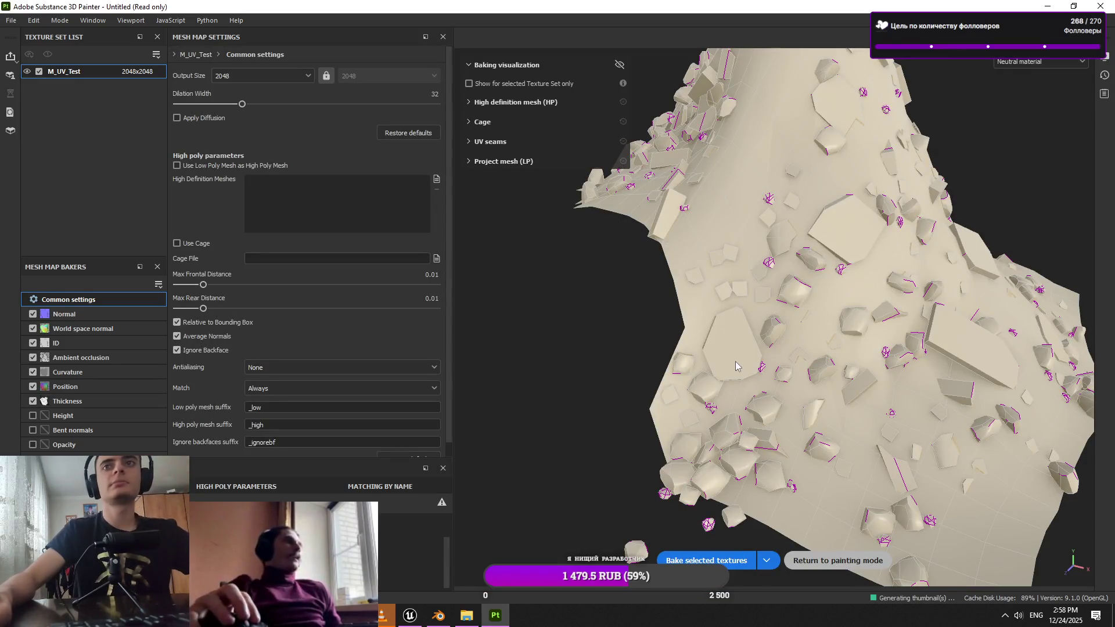
{"action": "key", "text": "Escape"}
{"action": "mouse_move", "coordinate": [581, 325]}
{"action": "left_mouse_down"}
{"action": "mouse_move", "coordinate": [528, 320]}
{"action": "mouse_move", "coordinate": [505, 335]}
{"action": "left_mouse_up"}
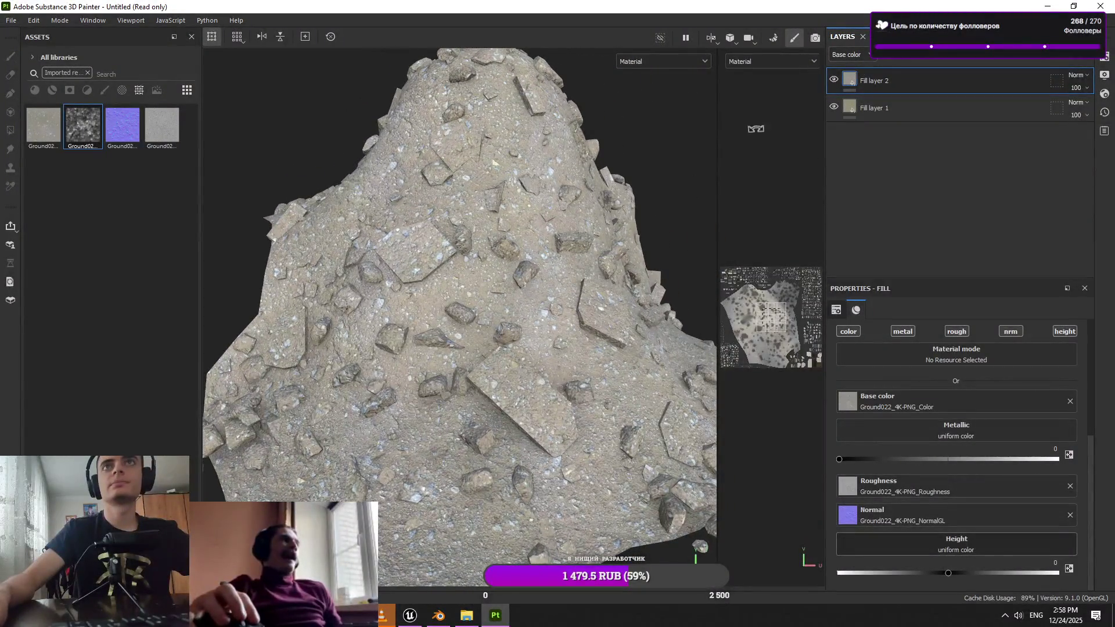
Orbit and zoom around the textured trash pile to inspect the result
{"action": "scroll", "coordinate": [609, 236], "scroll_direction": "down", "scroll_amount": 4}
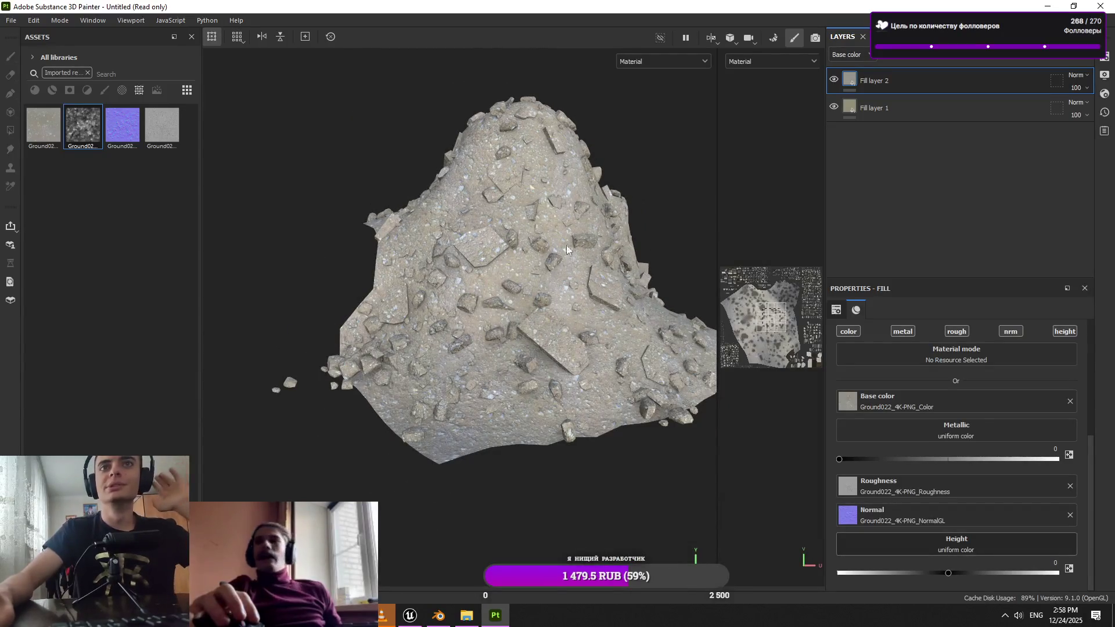
{"action": "scroll", "coordinate": [566, 245], "scroll_direction": "up", "scroll_amount": 4}
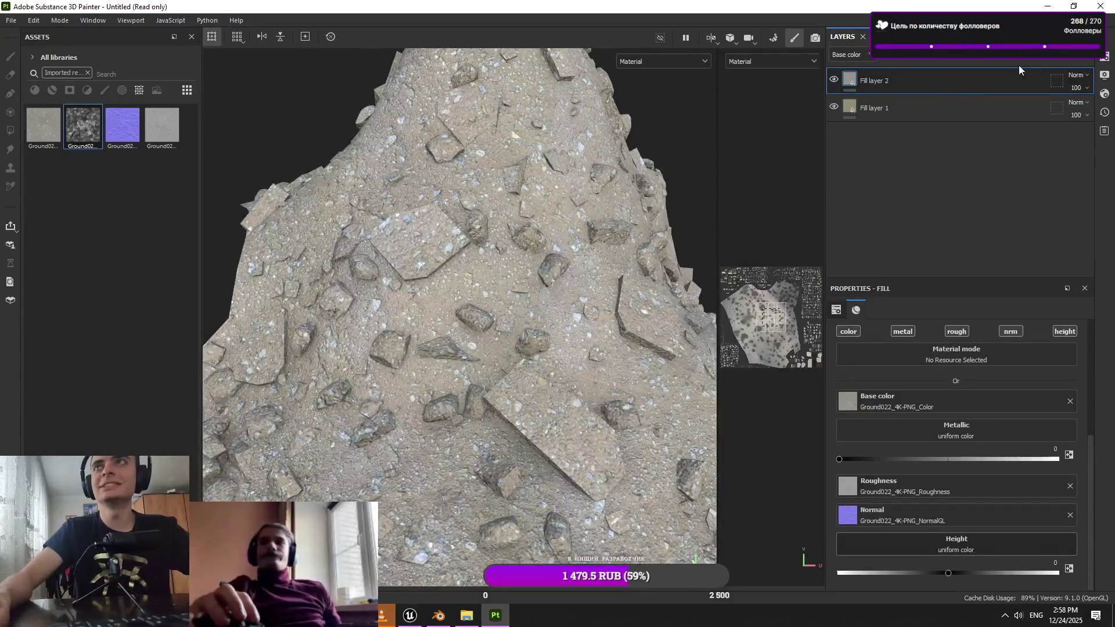
{"action": "scroll", "coordinate": [712, 205], "scroll_direction": "down", "scroll_amount": 4}
{"action": "left_click_drag", "start_coordinate": [559, 265], "coordinate": [639, 249]}
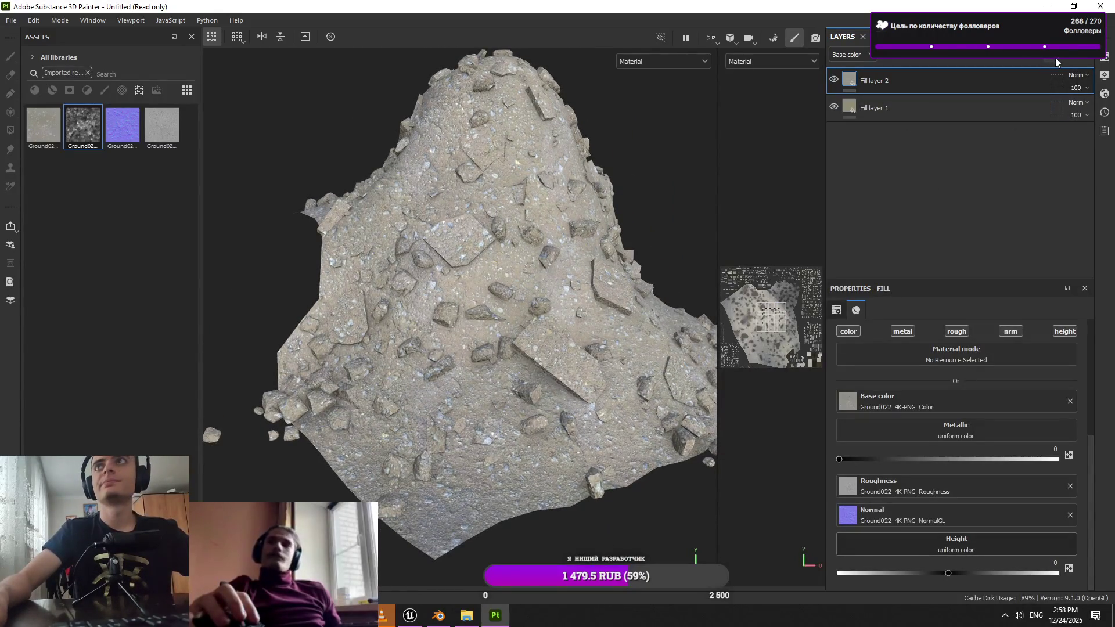
{"action": "key", "text": "alt+Tab"}
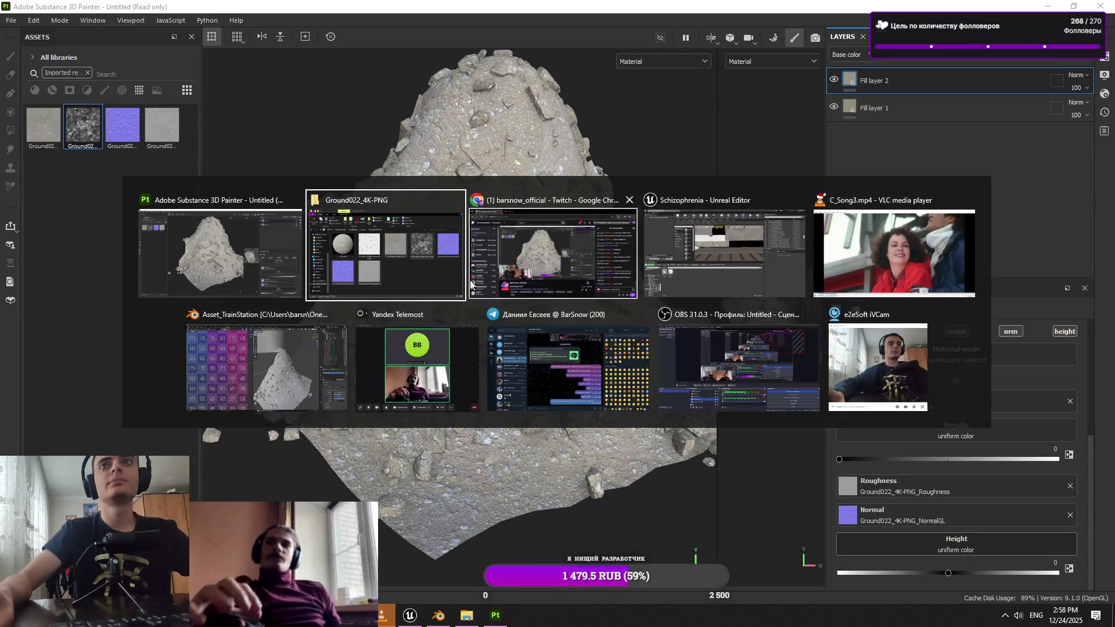
Maximise the texture folder window and preview the Ground074_2K-JPG folder
{"action": "left_click", "coordinate": [221, 253]}
{"action": "left_click", "coordinate": [1054, 5]}
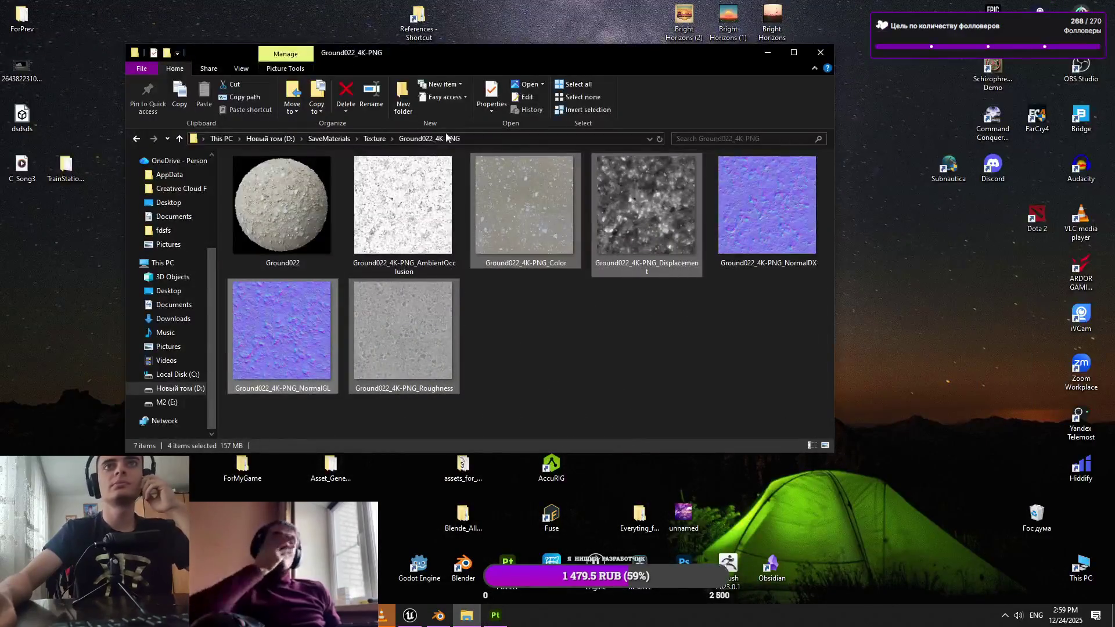
{"action": "left_click", "coordinate": [374, 138]}
{"action": "left_click", "coordinate": [794, 52]}
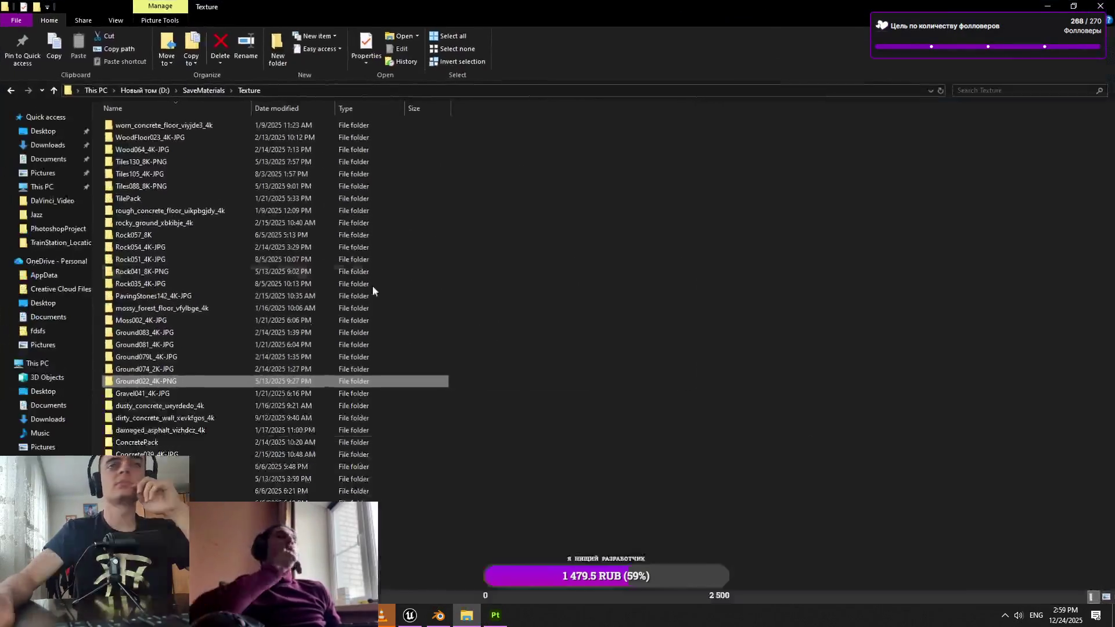
{"action": "left_click", "coordinate": [171, 357]}
{"action": "double_click", "coordinate": [167, 369]}
{"action": "key", "text": "BackSpace"}
Compare Ground081_4K-JPG with Ground083_4K-JPG, then settle in the Ground081_4K-JPG folder
{"action": "left_click", "coordinate": [182, 346]}
{"action": "double_click", "coordinate": [182, 348]}
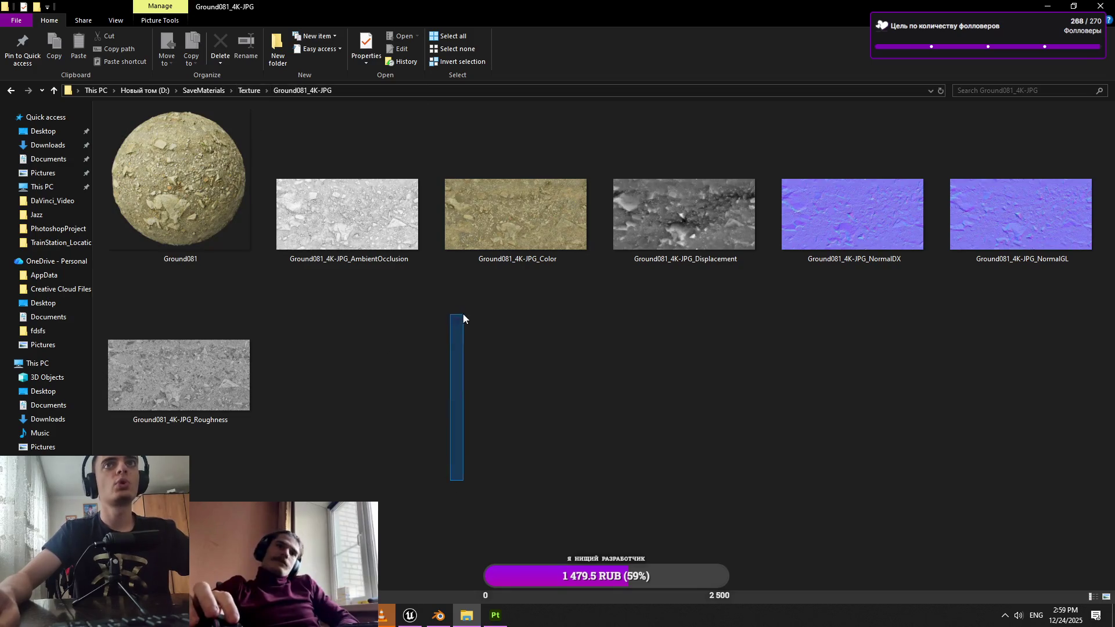
{"action": "left_click", "coordinate": [254, 92]}
{"action": "double_click", "coordinate": [210, 336]}
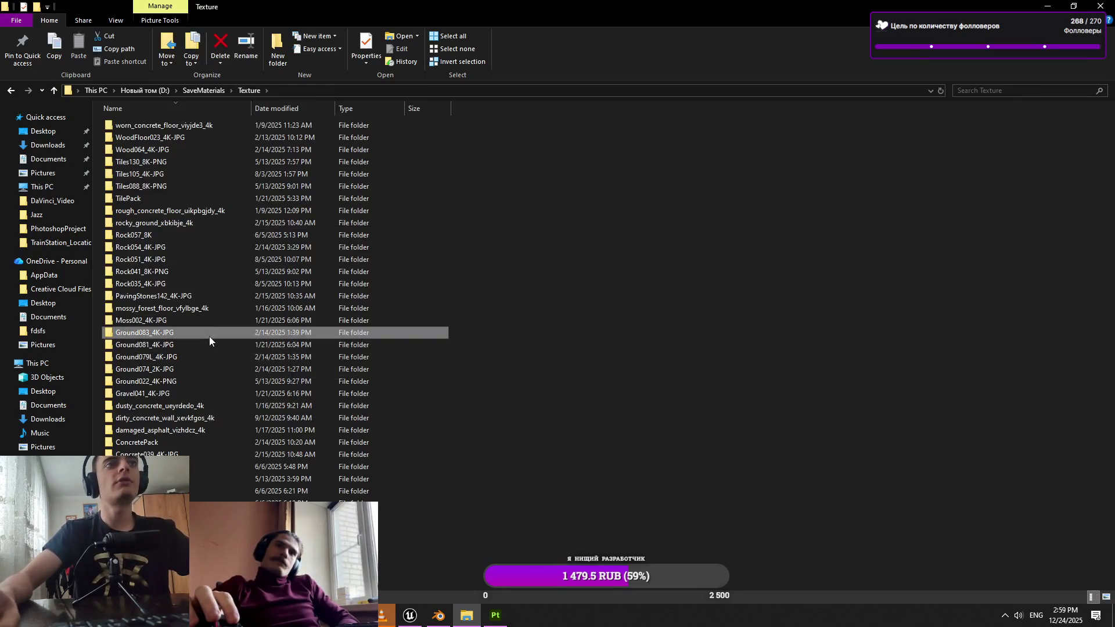
{"action": "left_click", "coordinate": [251, 93]}
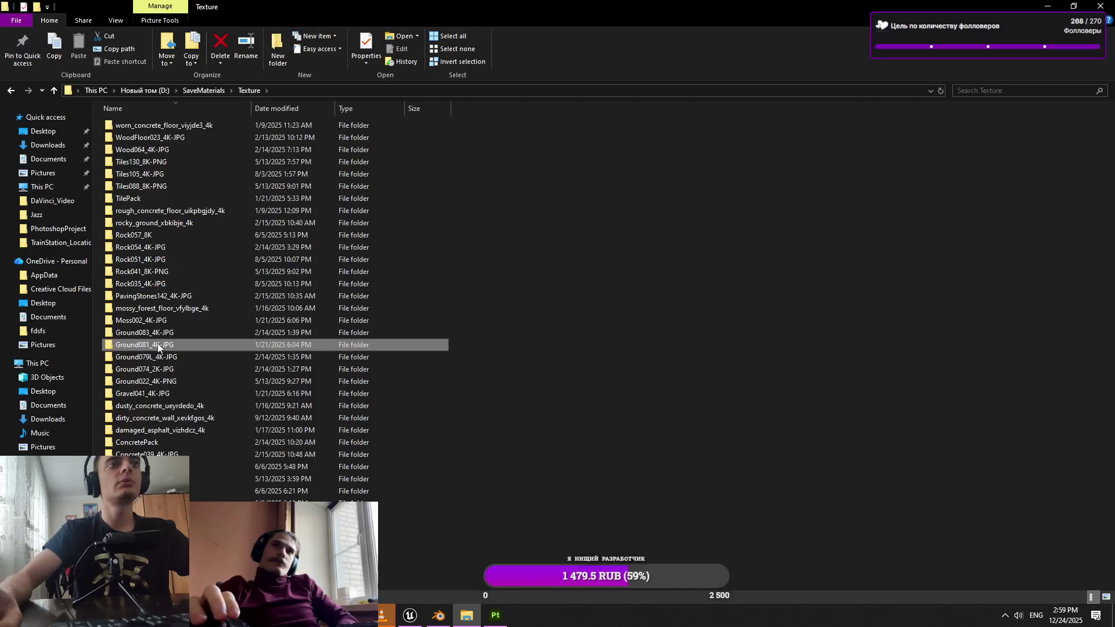
{"action": "double_click", "coordinate": [145, 345]}
Select the Ground081 Roughness, Displacement and NormalGL maps
{"action": "left_click_drag", "start_coordinate": [528, 373], "coordinate": [378, 211]}
{"action": "left_click", "coordinate": [340, 412]}
{"action": "left_click_drag", "start_coordinate": [294, 429], "coordinate": [172, 315]}
{"action": "left_click_drag", "start_coordinate": [375, 384], "coordinate": [359, 259]}
{"action": "left_click_drag", "start_coordinate": [372, 442], "coordinate": [243, 343]}
{"action": "left_click_drag", "start_coordinate": [737, 431], "coordinate": [709, 256]}
{"action": "left_click_drag", "start_coordinate": [827, 389], "coordinate": [1056, 280]}
{"action": "left_click", "coordinate": [1016, 228]}
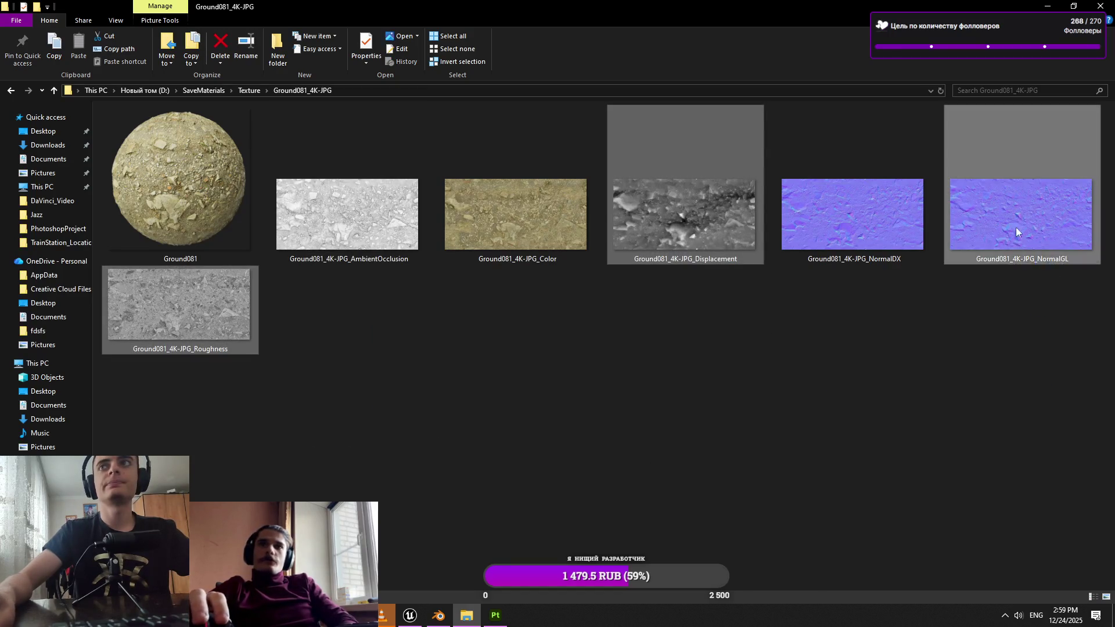
Import the three Ground081 maps into Painter's assets and add a new fill layer
{"action": "mouse_move", "coordinate": [433, 617]}
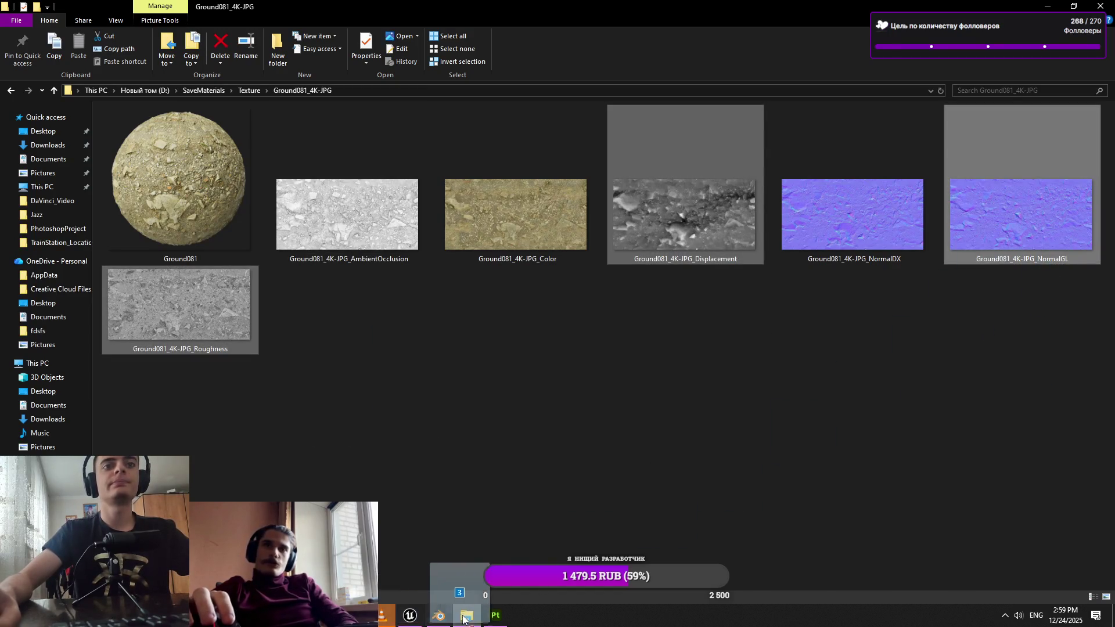
{"action": "left_click", "coordinate": [496, 615]}
{"action": "left_click_drag", "start_coordinate": [351, 382], "coordinate": [192, 320]}
{"action": "left_click", "coordinate": [706, 191]}
{"action": "left_click", "coordinate": [738, 229]}
{"action": "left_click", "coordinate": [657, 463]}
{"action": "left_click", "coordinate": [1035, 56]}
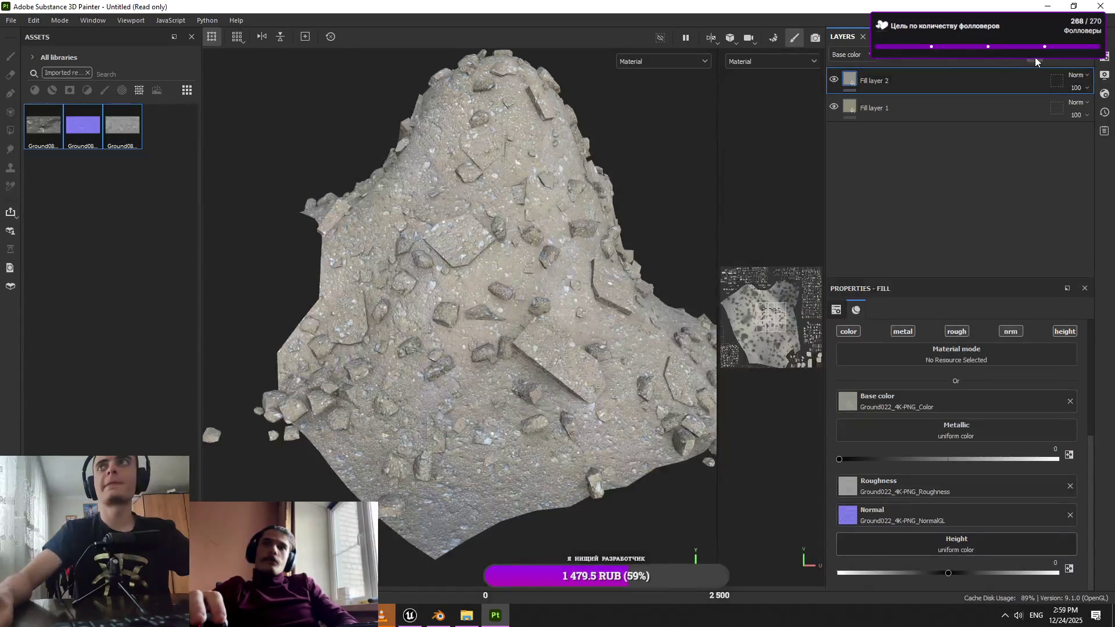
Disable the new fill's color and load Ground081 normal, roughness and displacement into its channels
{"action": "scroll", "coordinate": [936, 423], "scroll_direction": "up", "scroll_amount": 2}
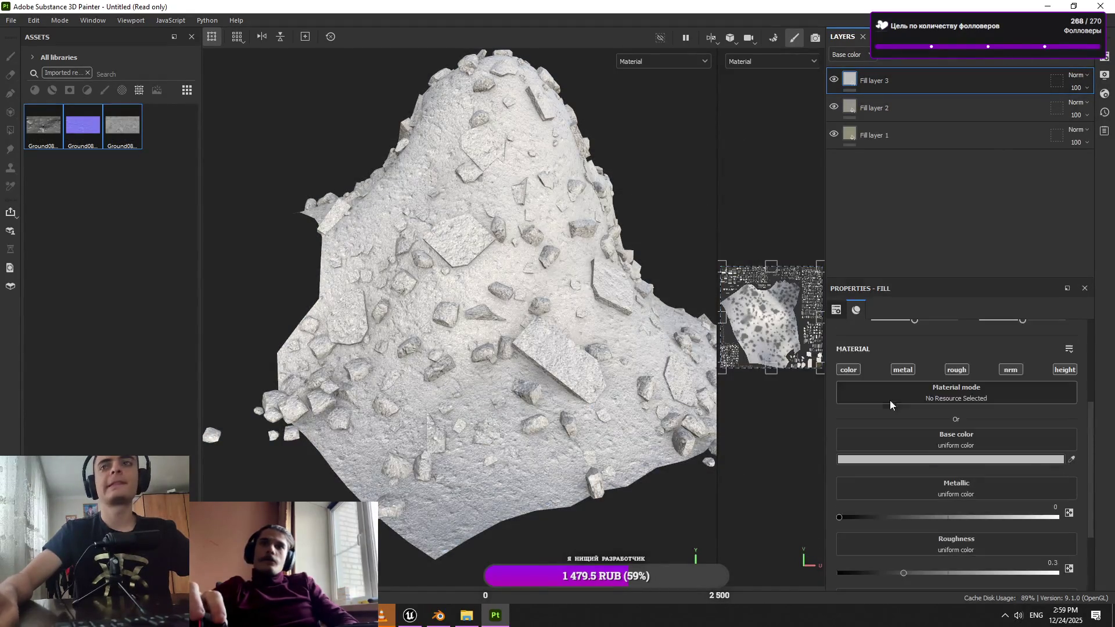
{"action": "left_click", "coordinate": [850, 370]}
{"action": "scroll", "coordinate": [886, 425], "scroll_direction": "down", "scroll_amount": 2}
{"action": "mouse_move", "coordinate": [83, 125]}
{"action": "left_mouse_down"}
{"action": "mouse_move", "coordinate": [945, 523]}
{"action": "mouse_move", "coordinate": [938, 496]}
{"action": "left_mouse_up"}
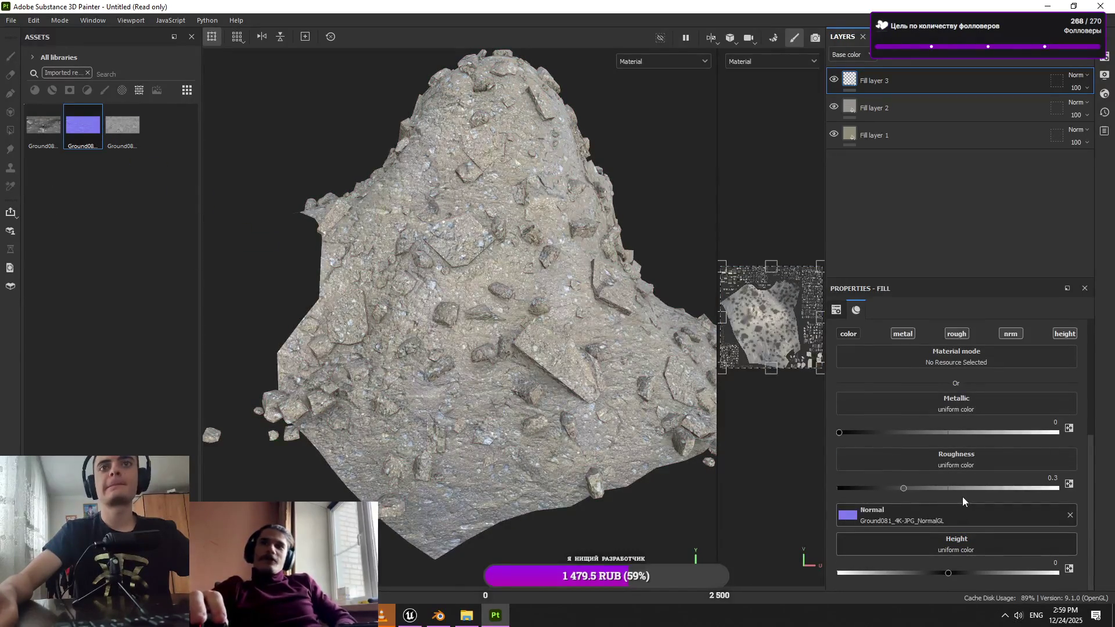
{"action": "left_click_drag", "start_coordinate": [123, 131], "coordinate": [902, 559]}
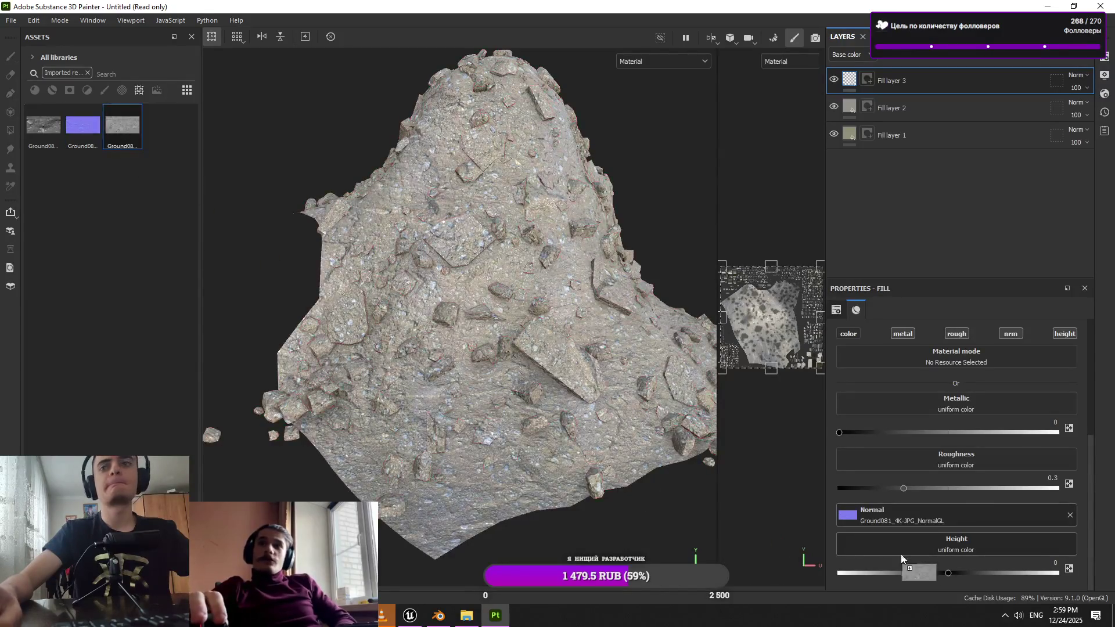
{"action": "left_click_drag", "start_coordinate": [980, 468], "coordinate": [981, 468]}
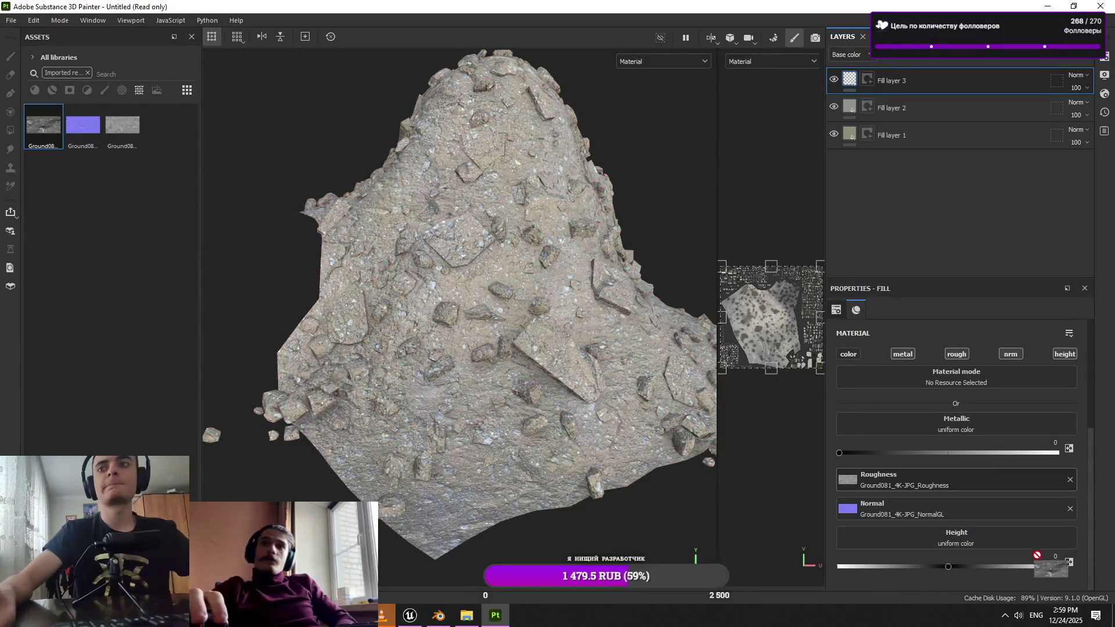
{"action": "left_click_drag", "start_coordinate": [1037, 555], "coordinate": [1028, 549]}
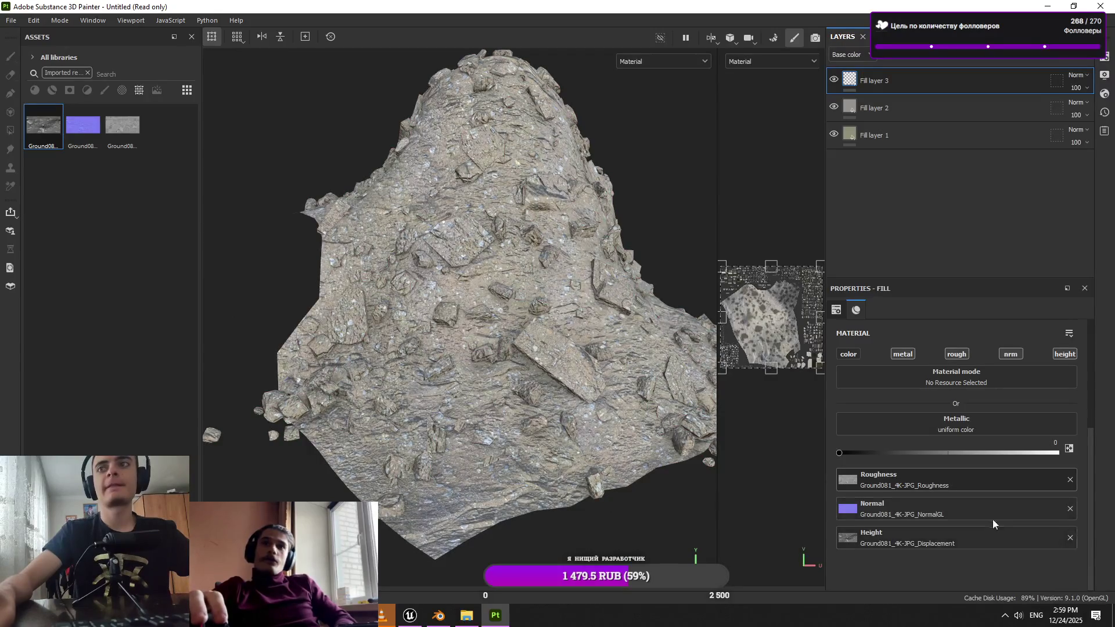
Set the fill's tiling to 9.06 and remove the displacement map from Height
{"action": "scroll", "coordinate": [993, 519], "scroll_direction": "up", "scroll_amount": 3}
{"action": "left_click", "coordinate": [937, 399]}
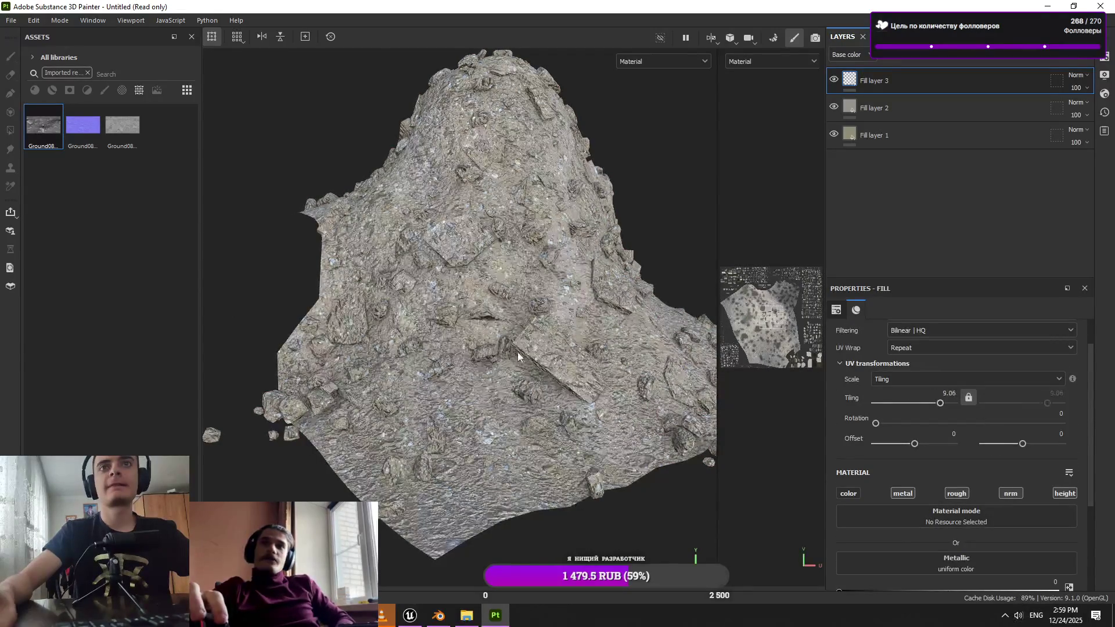
{"action": "scroll", "coordinate": [517, 352], "scroll_direction": "up", "scroll_amount": 5}
{"action": "scroll", "coordinate": [1037, 531], "scroll_direction": "down", "scroll_amount": 3}
{"action": "left_click", "coordinate": [1070, 539]}
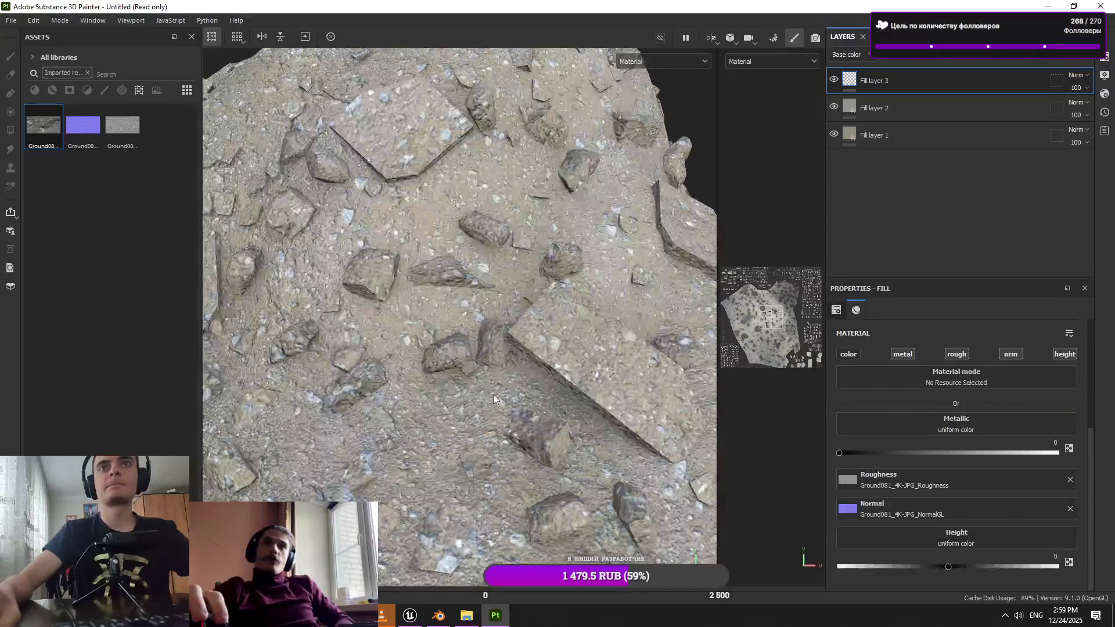
{"action": "scroll", "coordinate": [493, 395], "scroll_direction": "down", "scroll_amount": 5}
{"action": "scroll", "coordinate": [514, 465], "scroll_direction": "up", "scroll_amount": 5}
Toggle Fill layers 1 and 2 to compare, then delete the trial Fill layer 3
{"action": "left_click", "coordinate": [834, 107]}
{"action": "left_click", "coordinate": [835, 133]}
{"action": "left_click", "coordinate": [836, 128]}
{"action": "left_click", "coordinate": [835, 107]}
{"action": "key", "text": "Delete"}
Remove the imported-resources filter so the assets list shows the full library
{"action": "scroll", "coordinate": [525, 291], "scroll_direction": "down", "scroll_amount": 3}
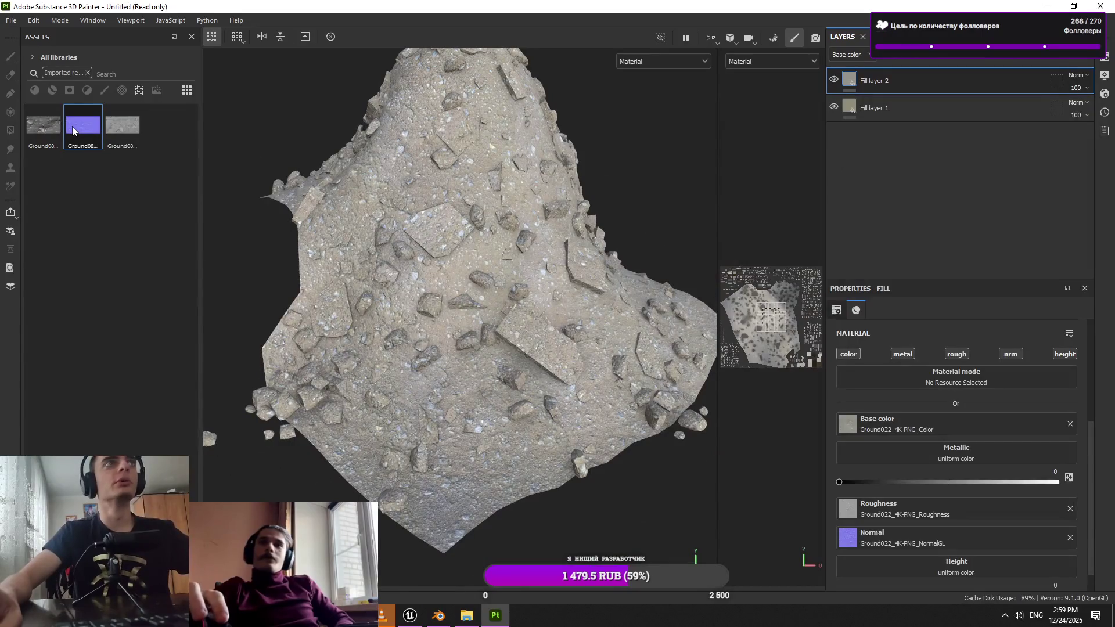
{"action": "right_click", "coordinate": [73, 130]}
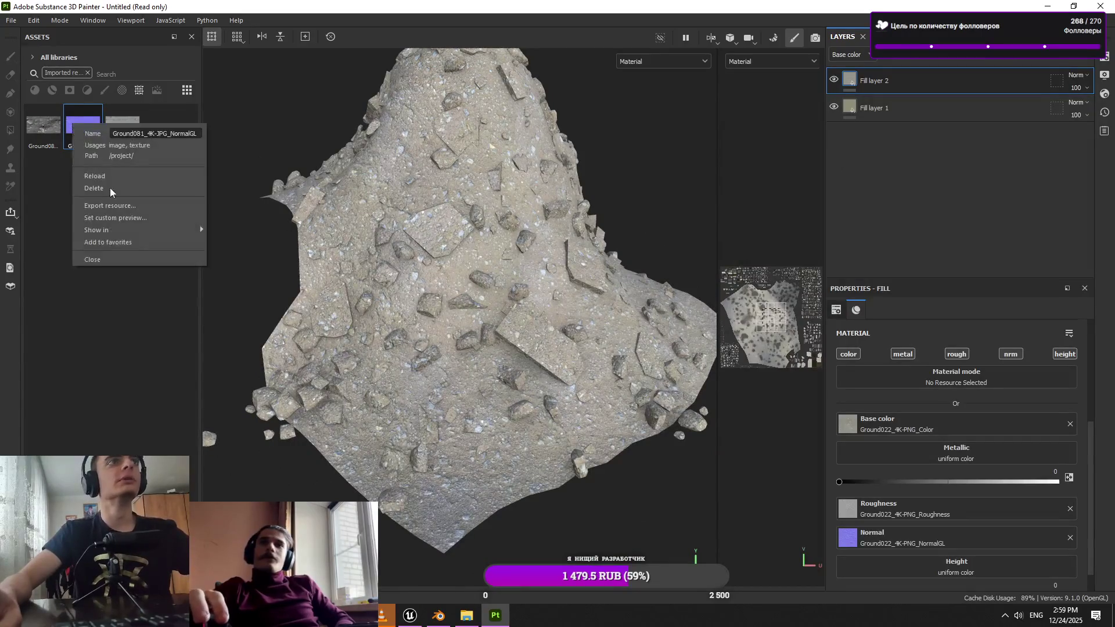
{"action": "left_click", "coordinate": [108, 276]}
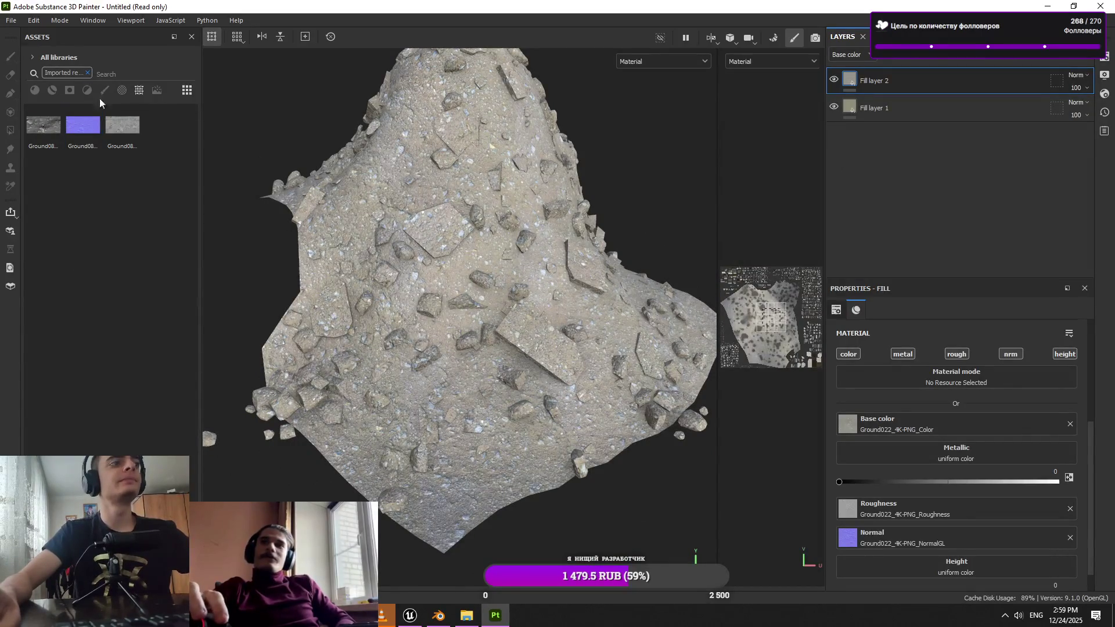
{"action": "left_click", "coordinate": [88, 73]}
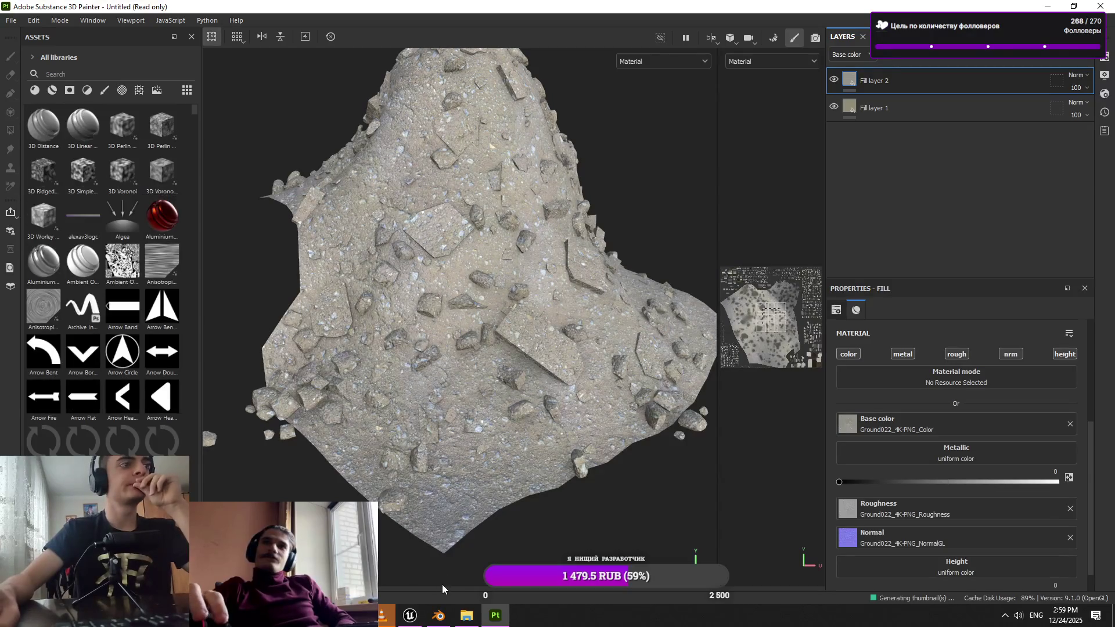
Return to the texture folder window and look at the Ground083_4K-JPG folder
{"action": "mouse_move", "coordinate": [382, 616]}
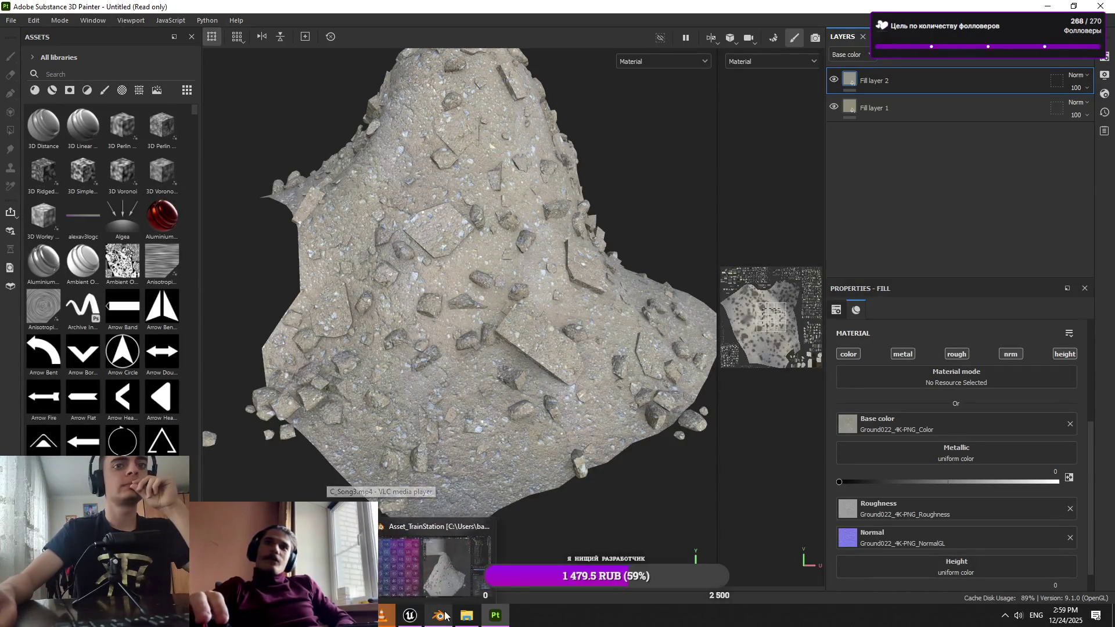
{"action": "left_click", "coordinate": [467, 616]}
{"action": "left_click", "coordinate": [240, 92]}
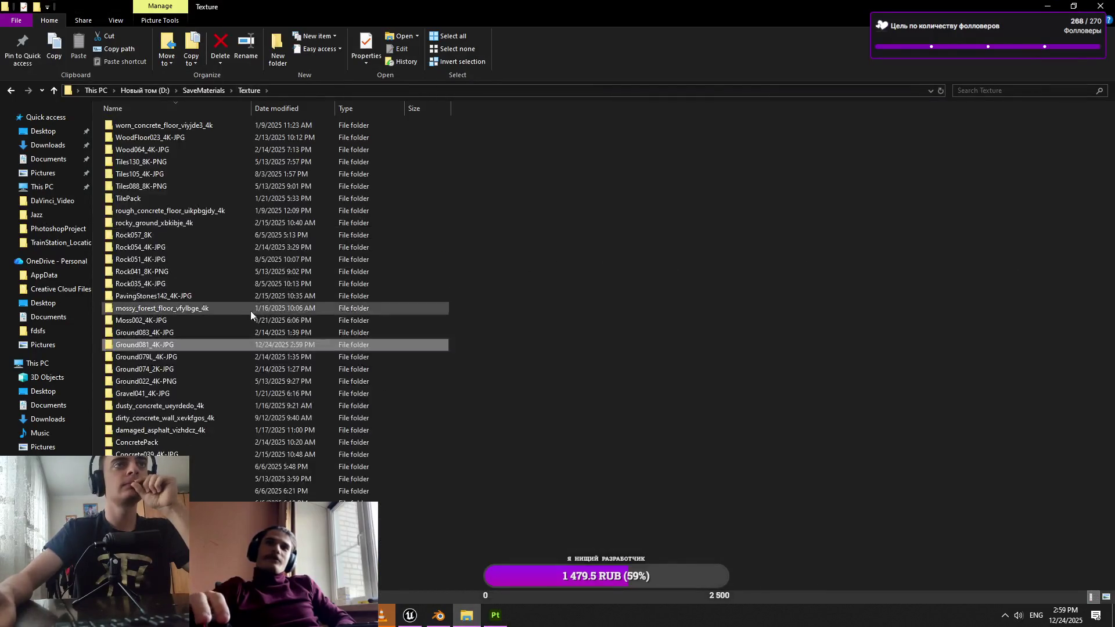
{"action": "double_click", "coordinate": [218, 326]}
Browse to D:\Materials\Downloaded\surface and open ground_other_uifndiulw
{"action": "left_click", "coordinate": [224, 91]}
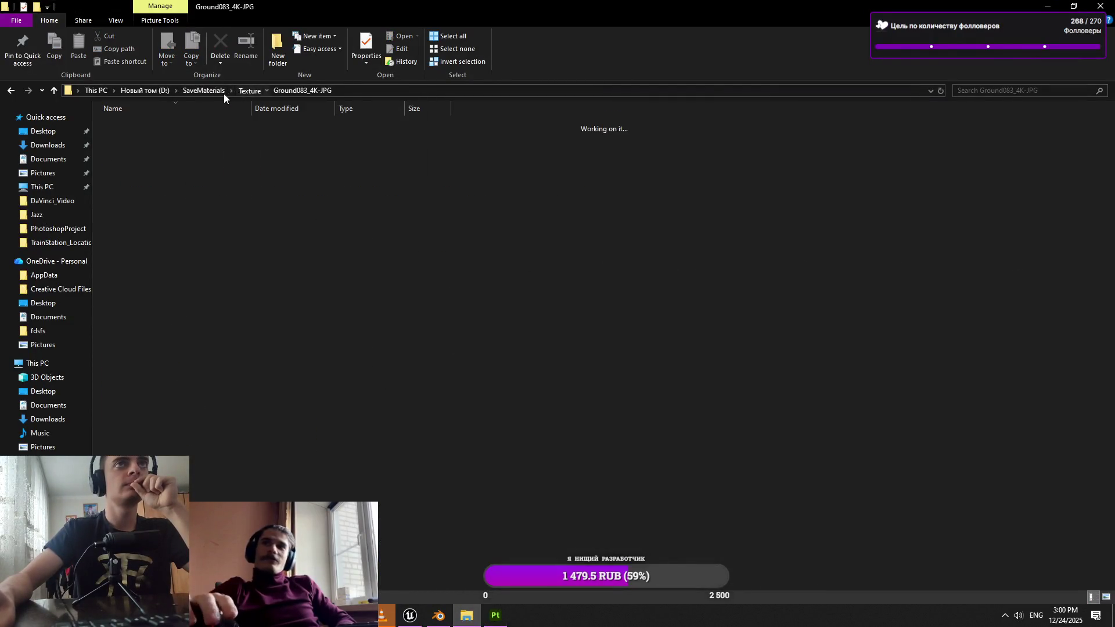
{"action": "left_click", "coordinate": [160, 92]}
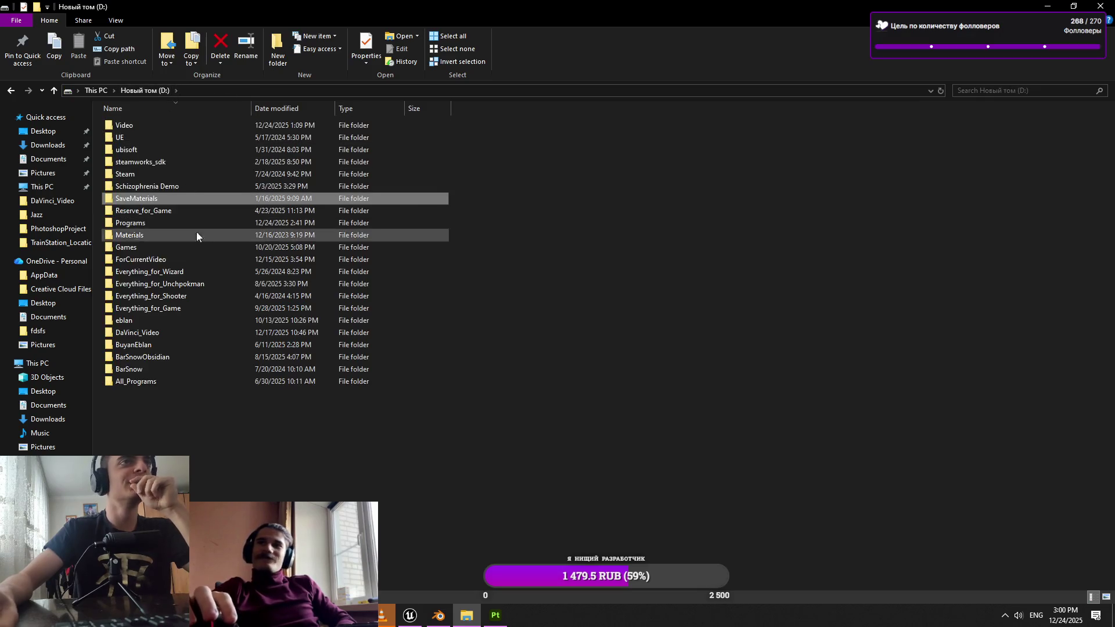
{"action": "left_click", "coordinate": [176, 238]}
{"action": "double_click", "coordinate": [176, 238]}
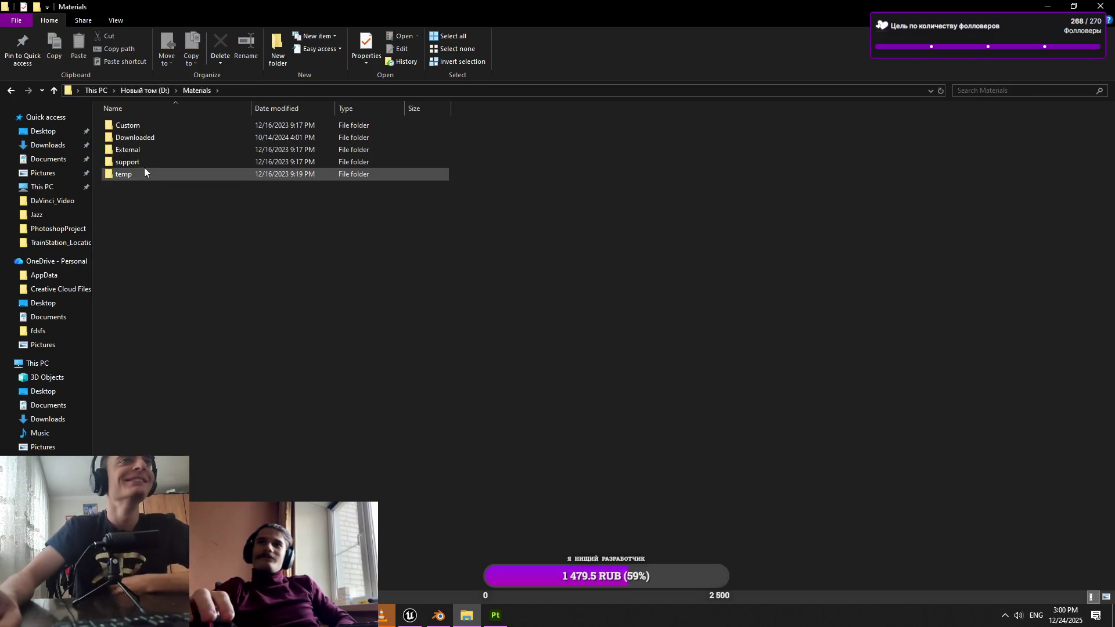
{"action": "double_click", "coordinate": [165, 140]}
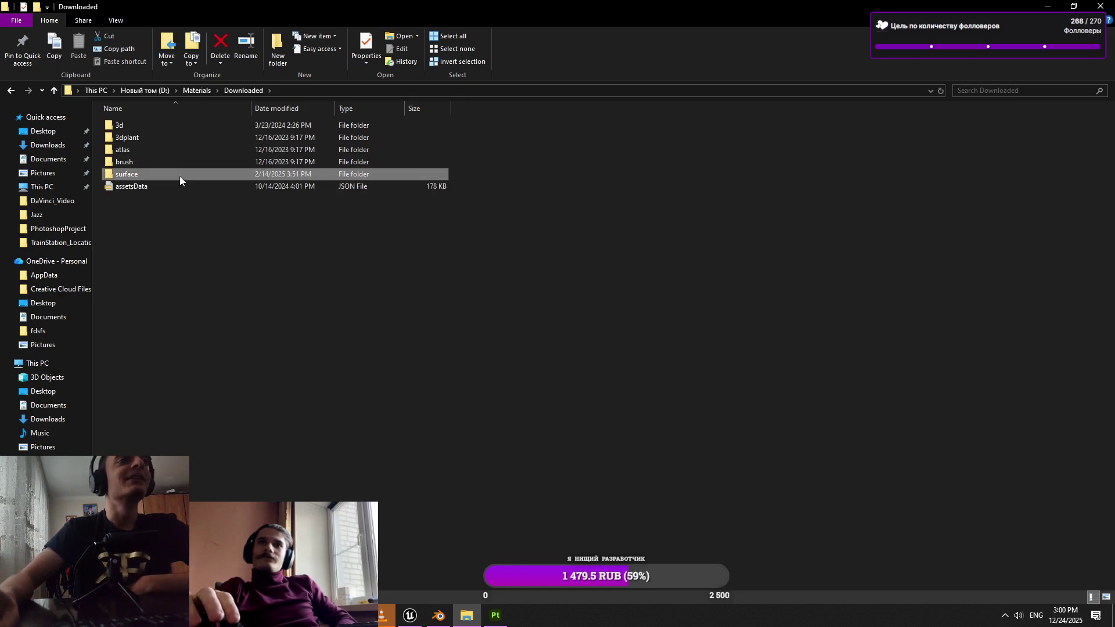
{"action": "double_click", "coordinate": [180, 175]}
{"action": "scroll", "coordinate": [170, 270], "scroll_direction": "down", "scroll_amount": 3}
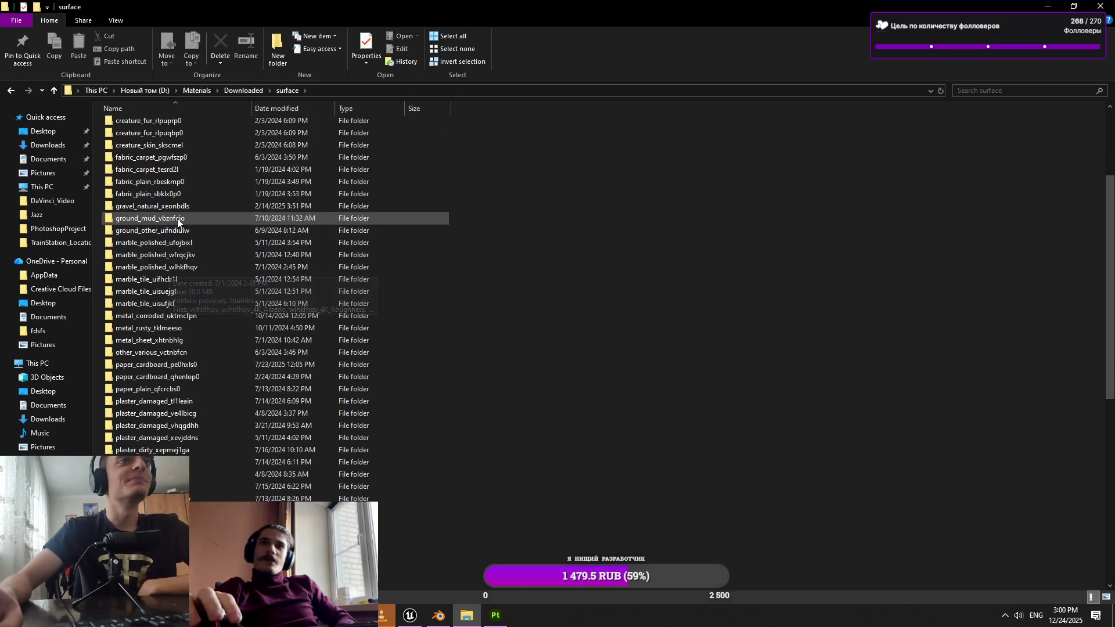
{"action": "double_click", "coordinate": [166, 230]}
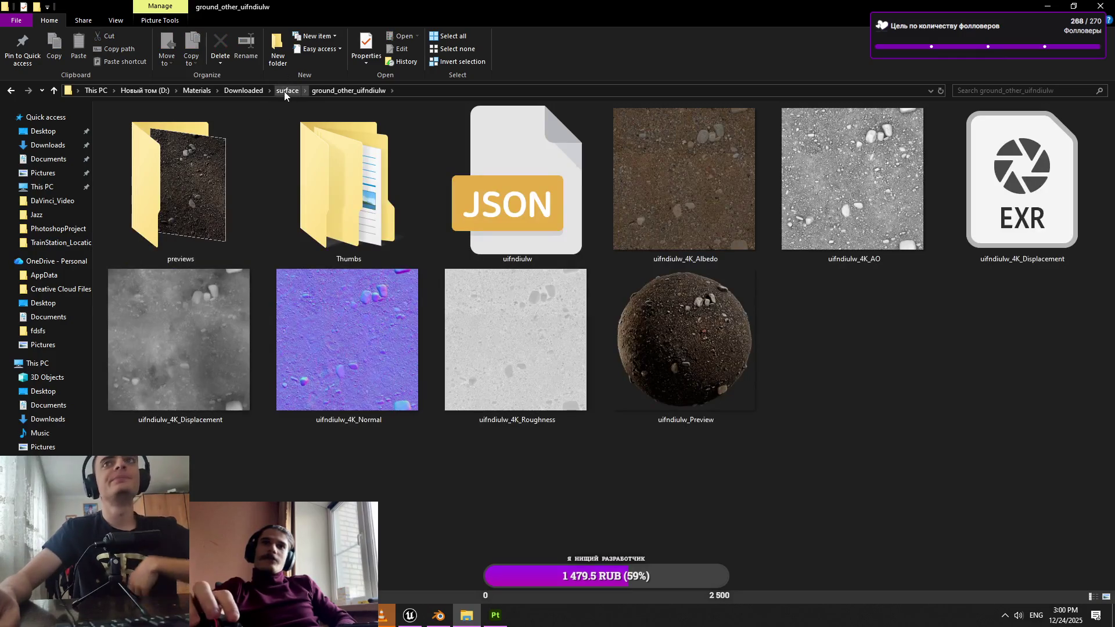
Compare ground_mud_vbznfcjo, reopen ground_other_uifndiulw and drag its four maps to Painter
{"action": "left_click", "coordinate": [284, 91]}
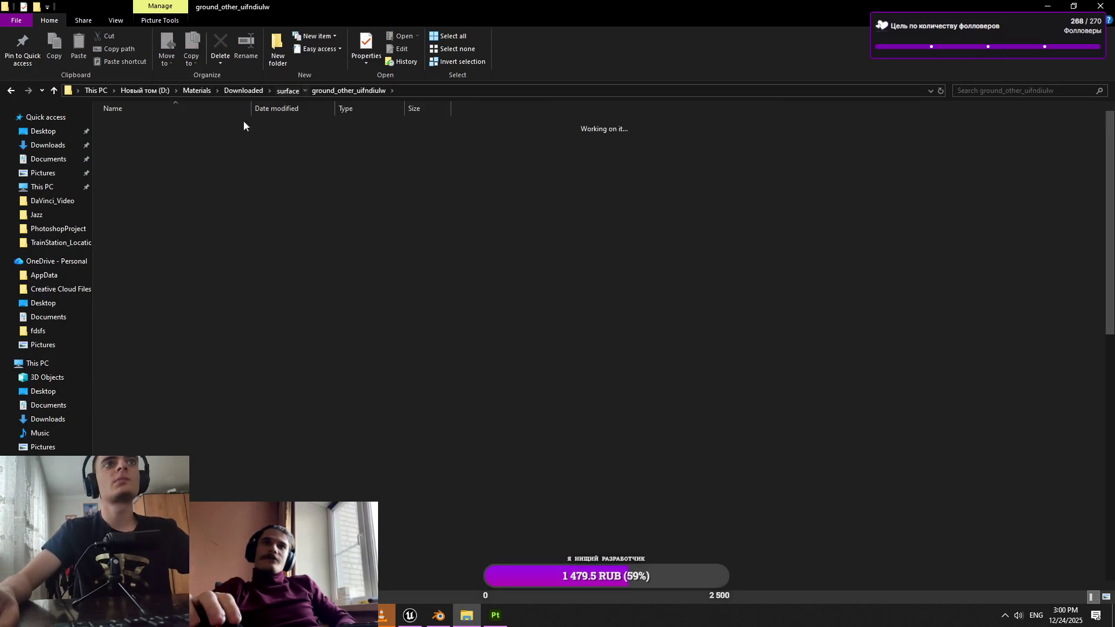
{"action": "double_click", "coordinate": [170, 352]}
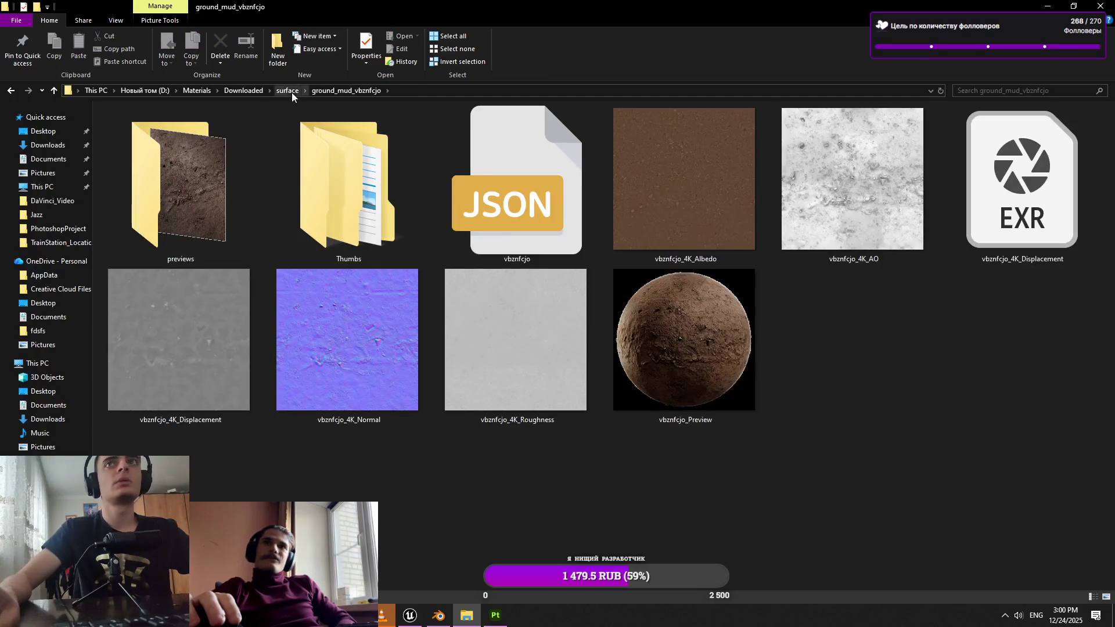
{"action": "left_click", "coordinate": [292, 92]}
{"action": "double_click", "coordinate": [180, 368]}
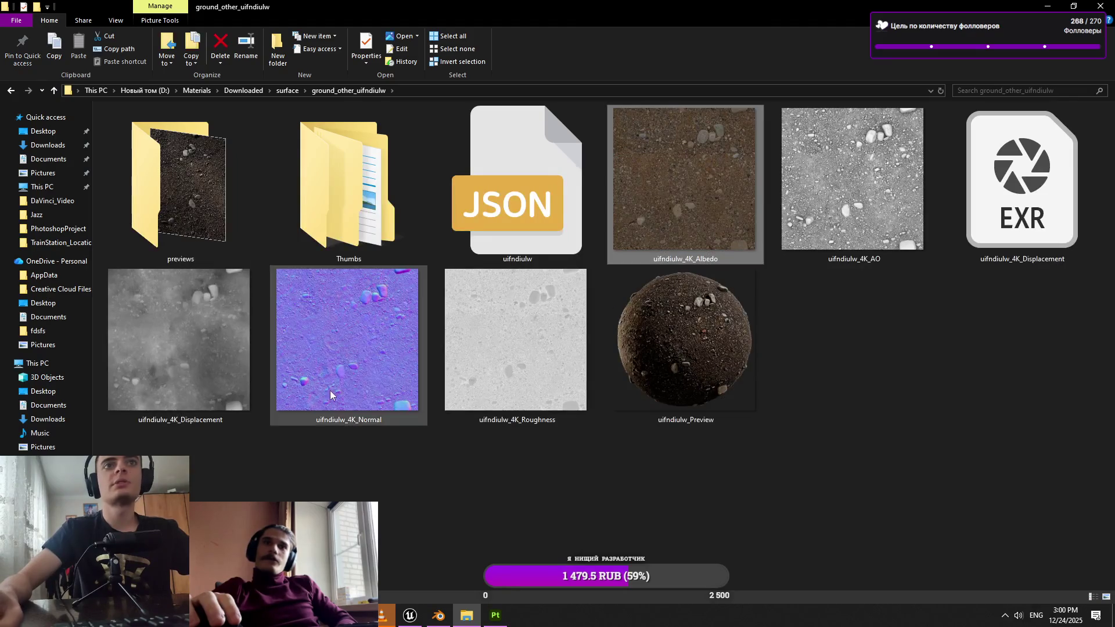
{"action": "mouse_move", "coordinate": [499, 381]}
{"action": "left_mouse_down"}
{"action": "mouse_move", "coordinate": [468, 615]}
{"action": "mouse_move", "coordinate": [430, 512]}
{"action": "mouse_move", "coordinate": [139, 395]}
{"action": "left_mouse_up"}
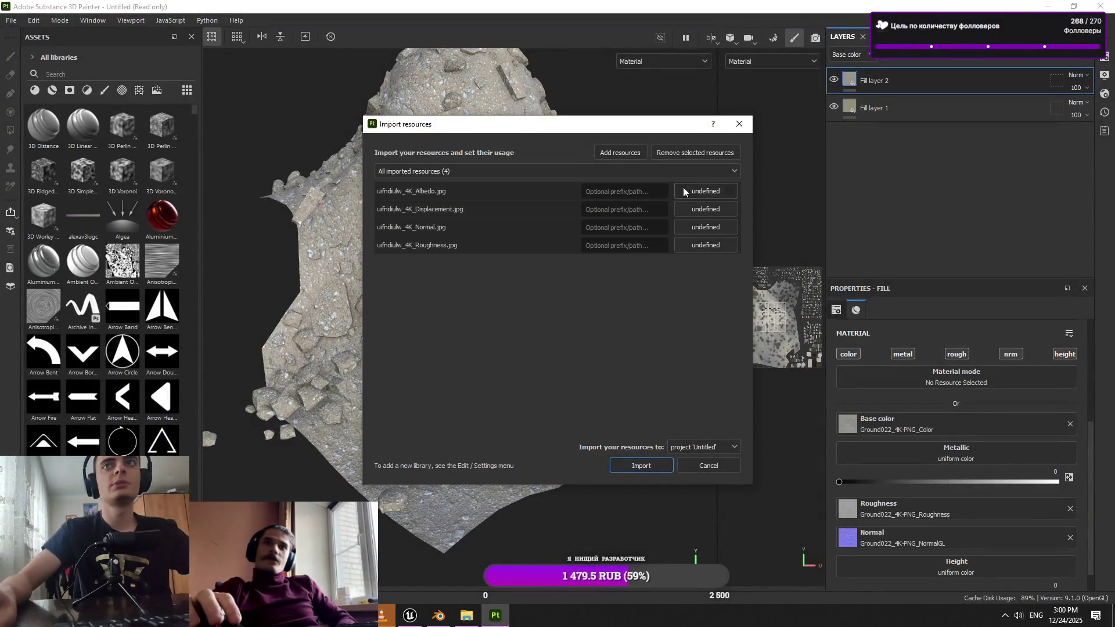
Import the four uifndiulw maps and use albedo, normal and roughness in a new fill, leaving Height empty
{"action": "left_click", "coordinate": [641, 465]}
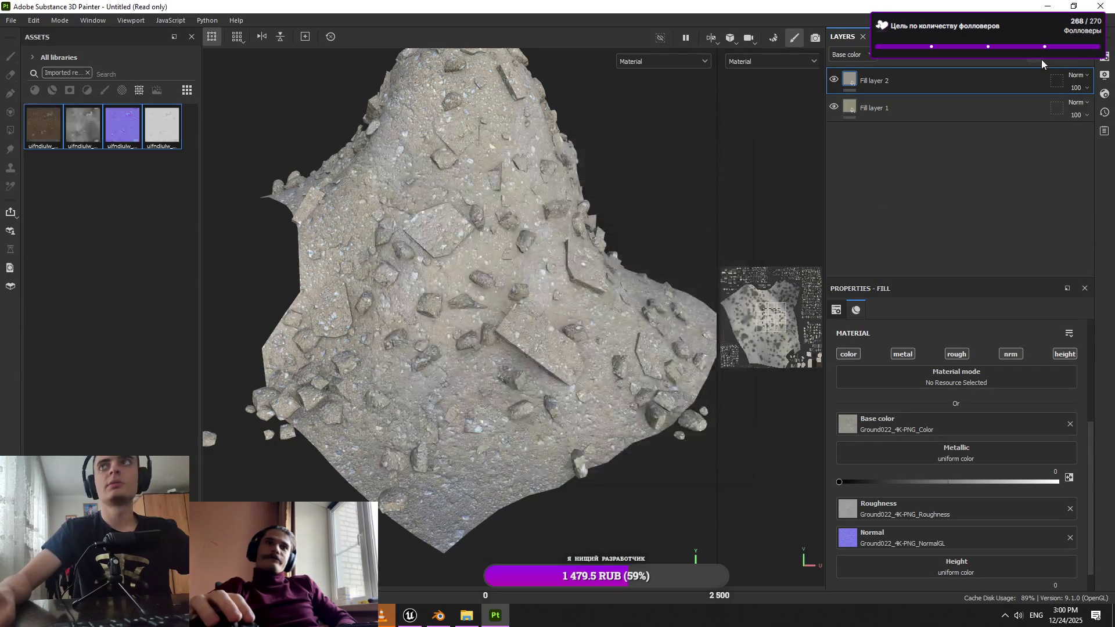
{"action": "left_click", "coordinate": [1041, 59]}
{"action": "mouse_move", "coordinate": [130, 131]}
{"action": "left_mouse_down"}
{"action": "mouse_move", "coordinate": [1010, 535]}
{"action": "mouse_move", "coordinate": [998, 516]}
{"action": "left_mouse_up"}
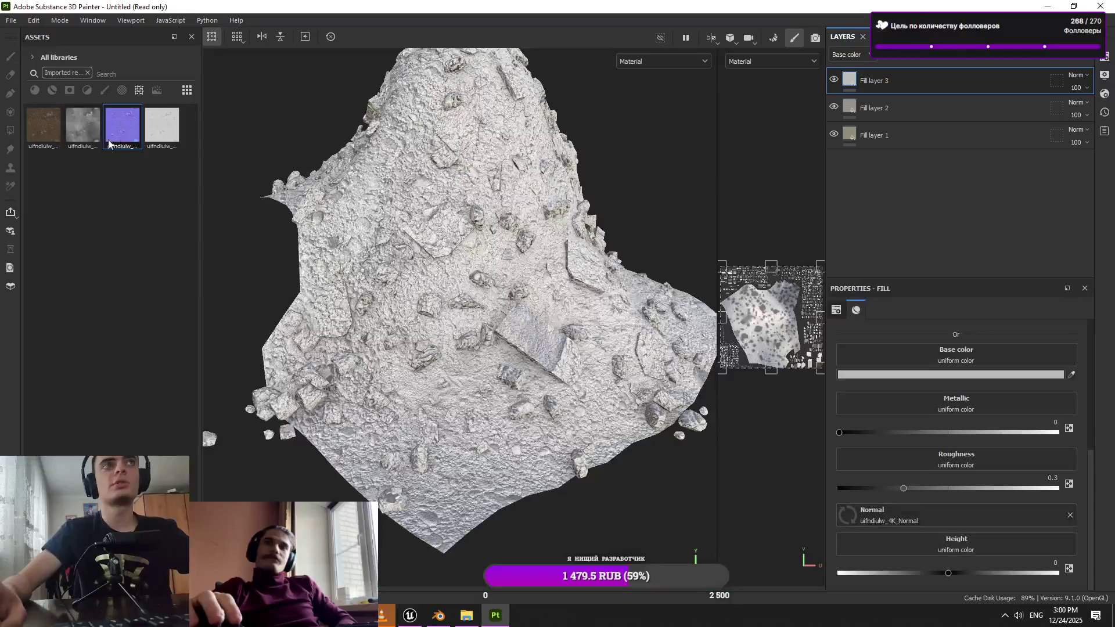
{"action": "left_click_drag", "start_coordinate": [1006, 396], "coordinate": [991, 357]}
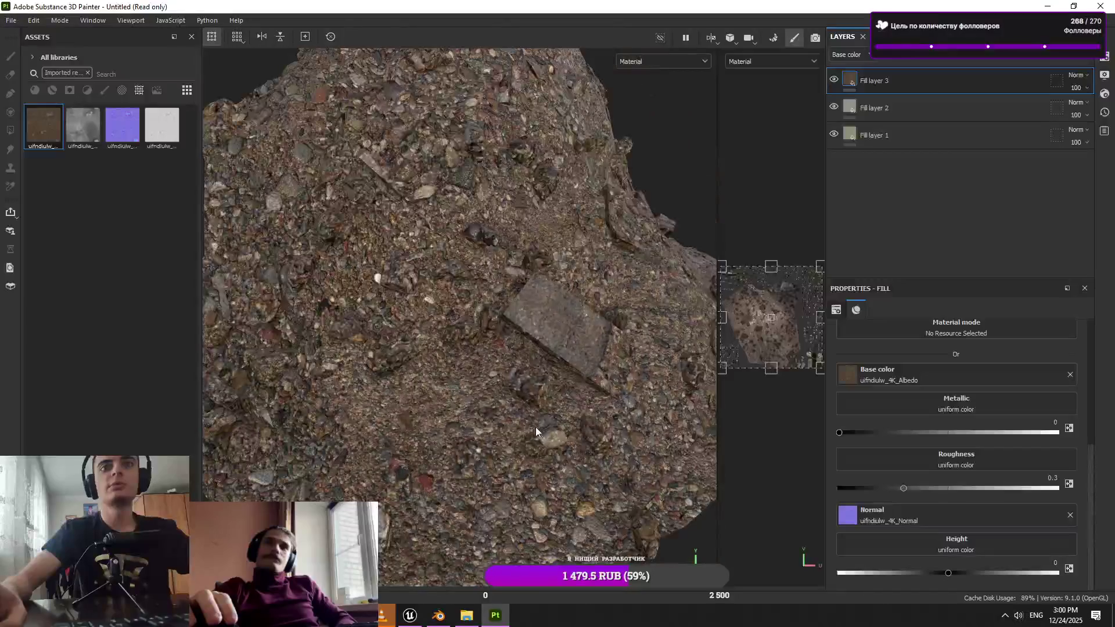
{"action": "scroll", "coordinate": [912, 428], "scroll_direction": "up", "scroll_amount": 5}
{"action": "scroll", "coordinate": [929, 465], "scroll_direction": "down", "scroll_amount": 5}
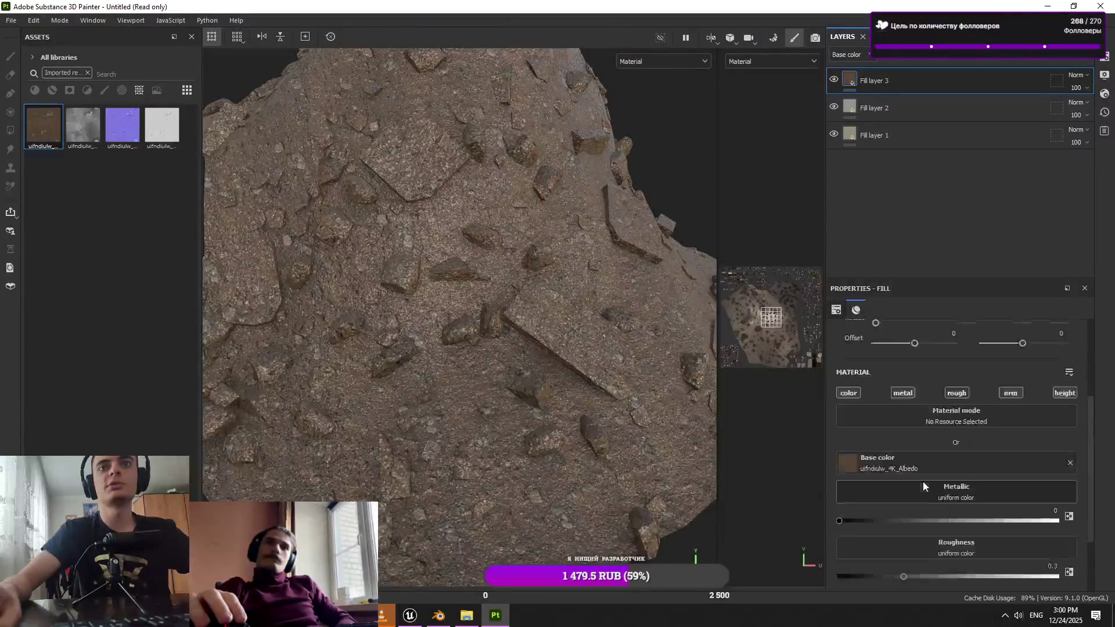
{"action": "mouse_move", "coordinate": [174, 146]}
{"action": "left_mouse_down"}
{"action": "mouse_move", "coordinate": [958, 528]}
{"action": "mouse_move", "coordinate": [950, 462]}
{"action": "left_mouse_up"}
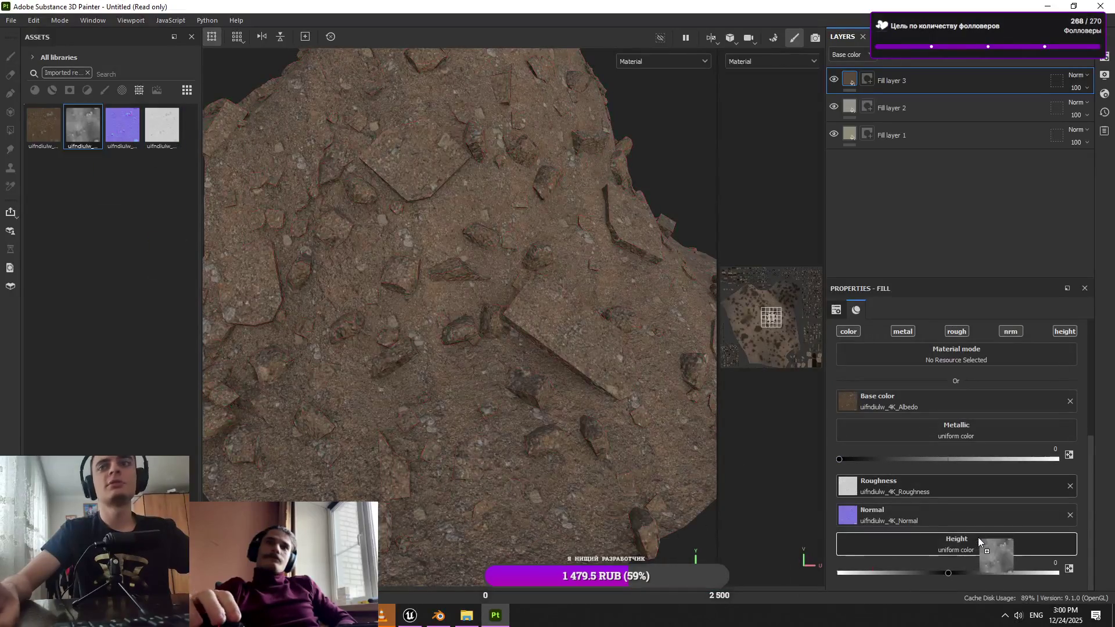
{"action": "left_click_drag", "start_coordinate": [978, 538], "coordinate": [980, 541]}
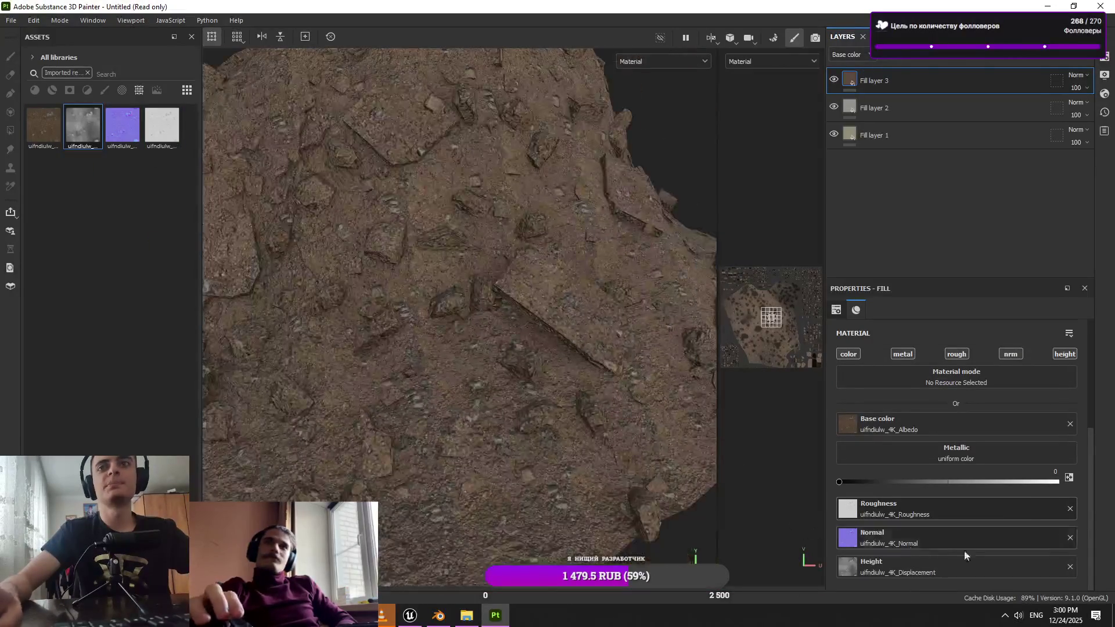
{"action": "left_click", "coordinate": [1069, 565]}
Set the uifndiulw fill's tiling to 4 and orbit around the pile
{"action": "scroll", "coordinate": [465, 291], "scroll_direction": "down", "scroll_amount": 5}
{"action": "mouse_move", "coordinate": [522, 348]}
{"action": "left_mouse_down"}
{"action": "mouse_move", "coordinate": [580, 386]}
{"action": "mouse_move", "coordinate": [543, 411]}
{"action": "left_mouse_up"}
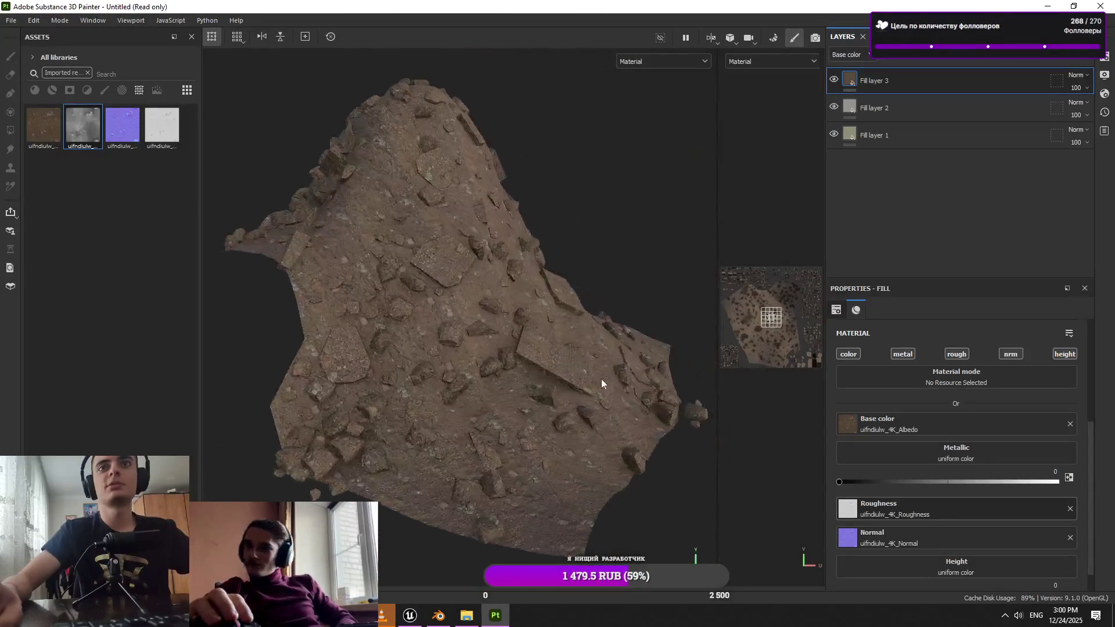
{"action": "scroll", "coordinate": [976, 505], "scroll_direction": "up", "scroll_amount": 3}
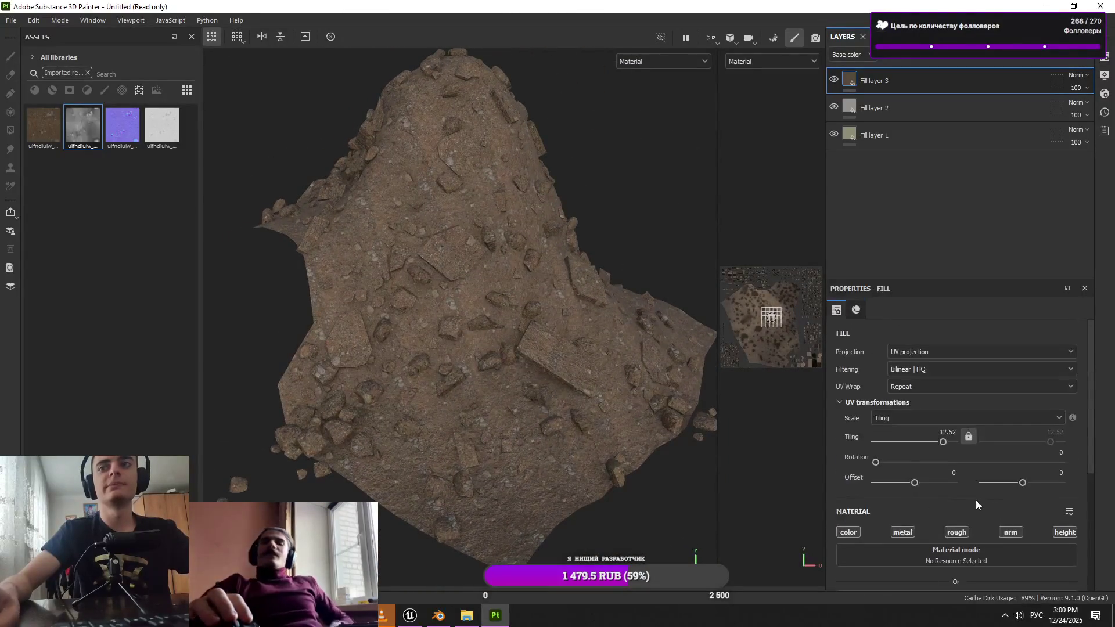
{"action": "left_click_drag", "start_coordinate": [945, 443], "coordinate": [945, 442]}
{"action": "key", "text": "Return"}
{"action": "mouse_move", "coordinate": [540, 395]}
{"action": "left_mouse_down"}
{"action": "mouse_move", "coordinate": [561, 407]}
{"action": "mouse_move", "coordinate": [521, 413]}
{"action": "left_mouse_up"}
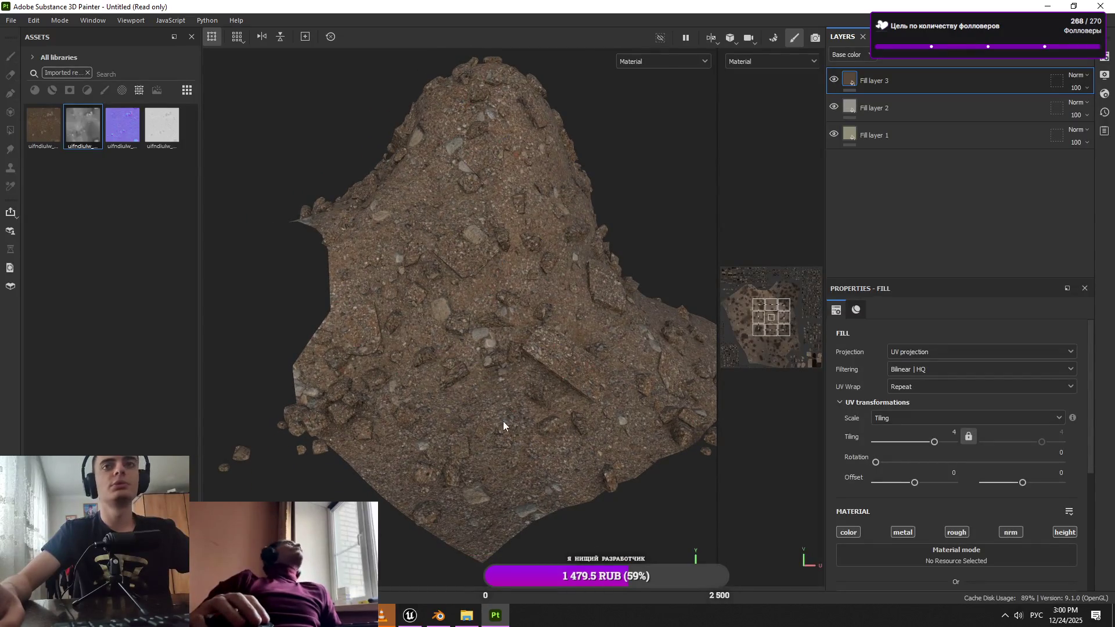
{"action": "scroll", "coordinate": [503, 421], "scroll_direction": "up", "scroll_amount": 3}
{"action": "key", "text": "alt+Tab"}
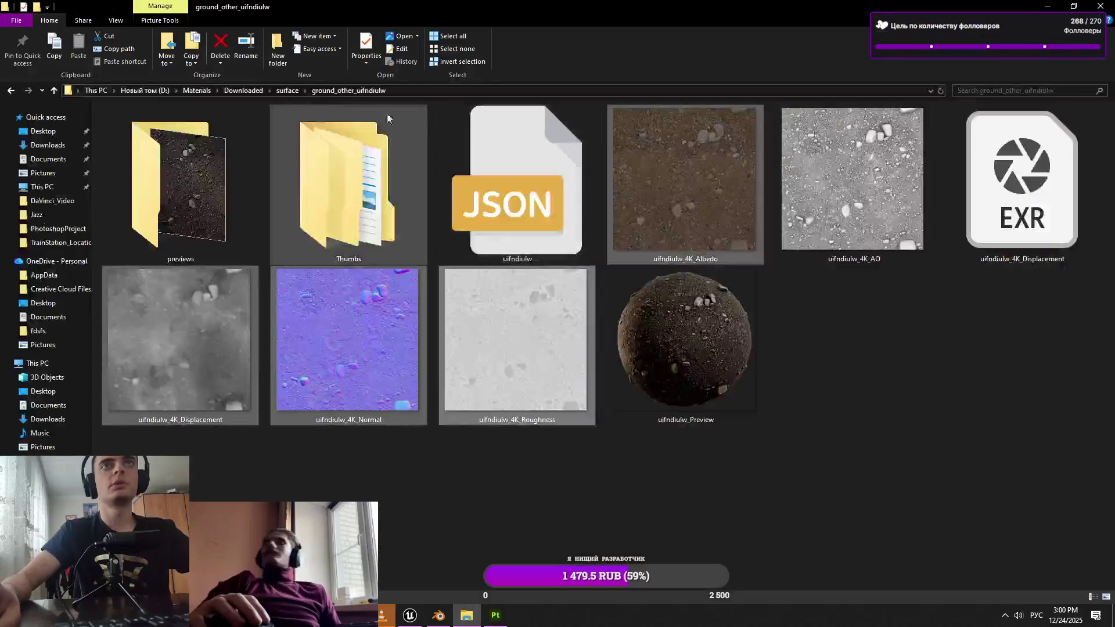
Open gravel_natural_xeonbdls and drag its albedo, displacement, normal and roughness maps to Painter
{"action": "left_click", "coordinate": [271, 90]}
{"action": "left_click", "coordinate": [285, 116]}
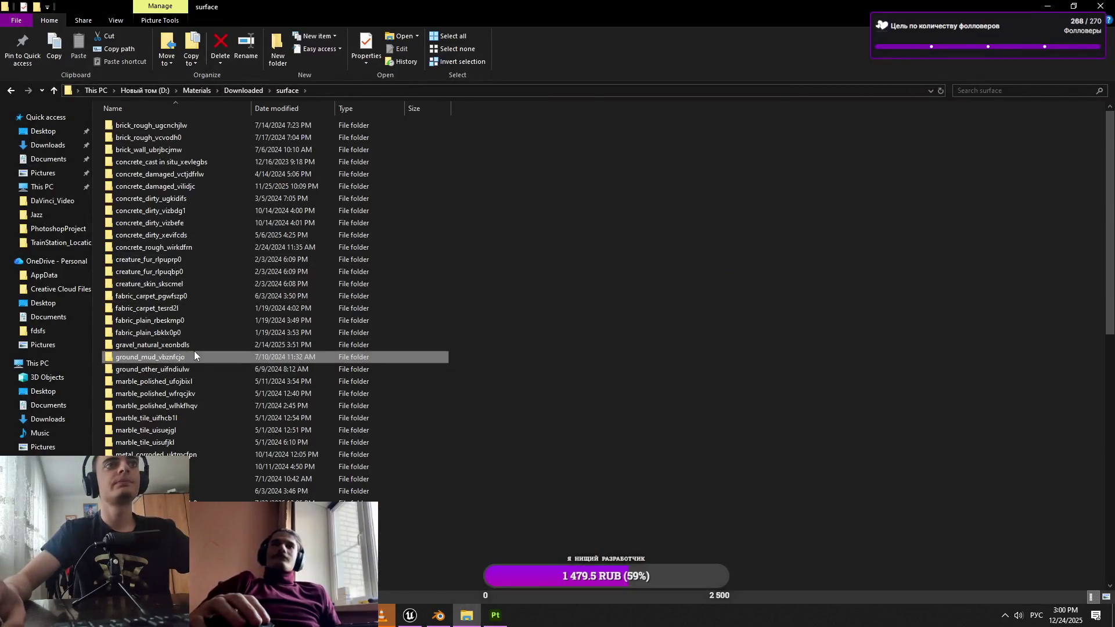
{"action": "double_click", "coordinate": [194, 348]}
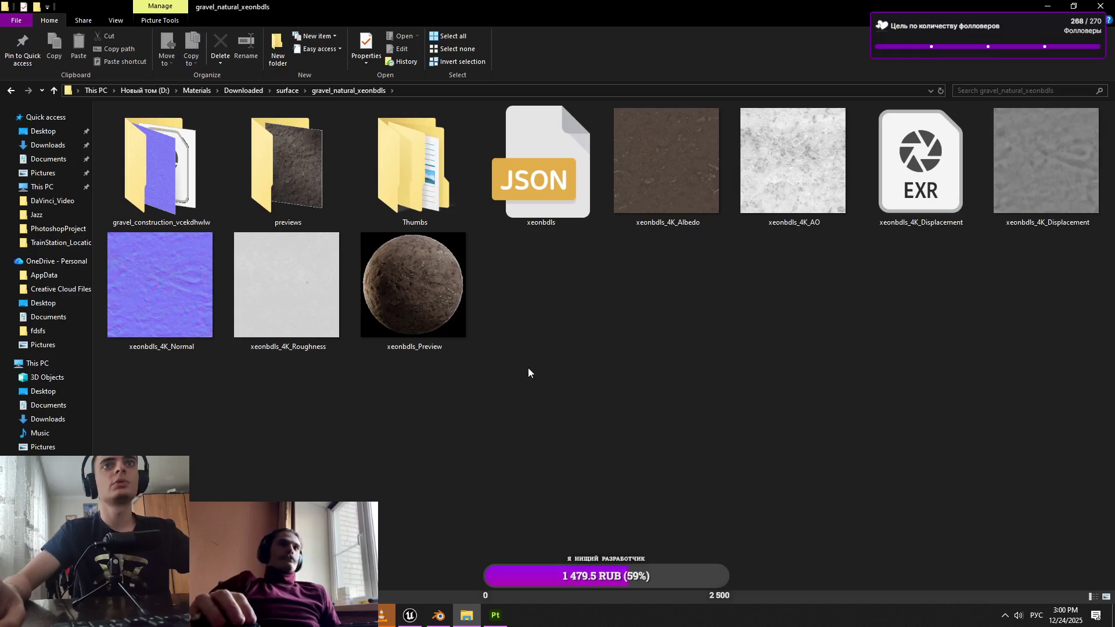
{"action": "left_click_drag", "start_coordinate": [670, 284], "coordinate": [600, 265]}
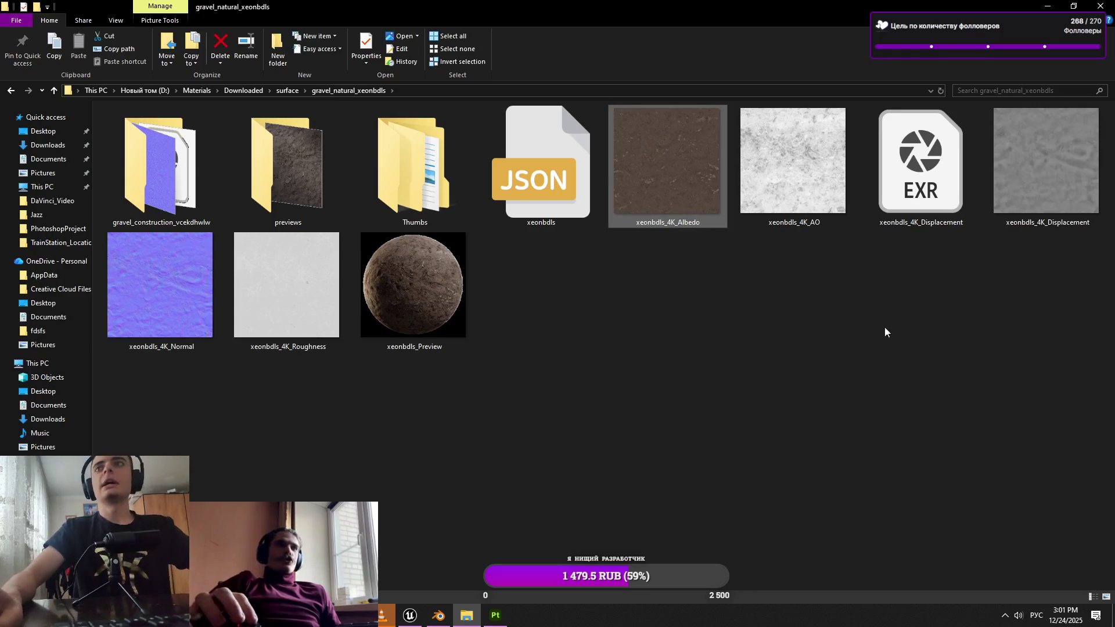
{"action": "left_click_drag", "start_coordinate": [1089, 272], "coordinate": [1089, 224]}
{"action": "mouse_move", "coordinate": [304, 418]}
{"action": "left_mouse_down"}
{"action": "mouse_move", "coordinate": [199, 312]}
{"action": "mouse_move", "coordinate": [395, 558]}
{"action": "mouse_move", "coordinate": [509, 620]}
{"action": "mouse_move", "coordinate": [90, 341]}
{"action": "left_mouse_up"}
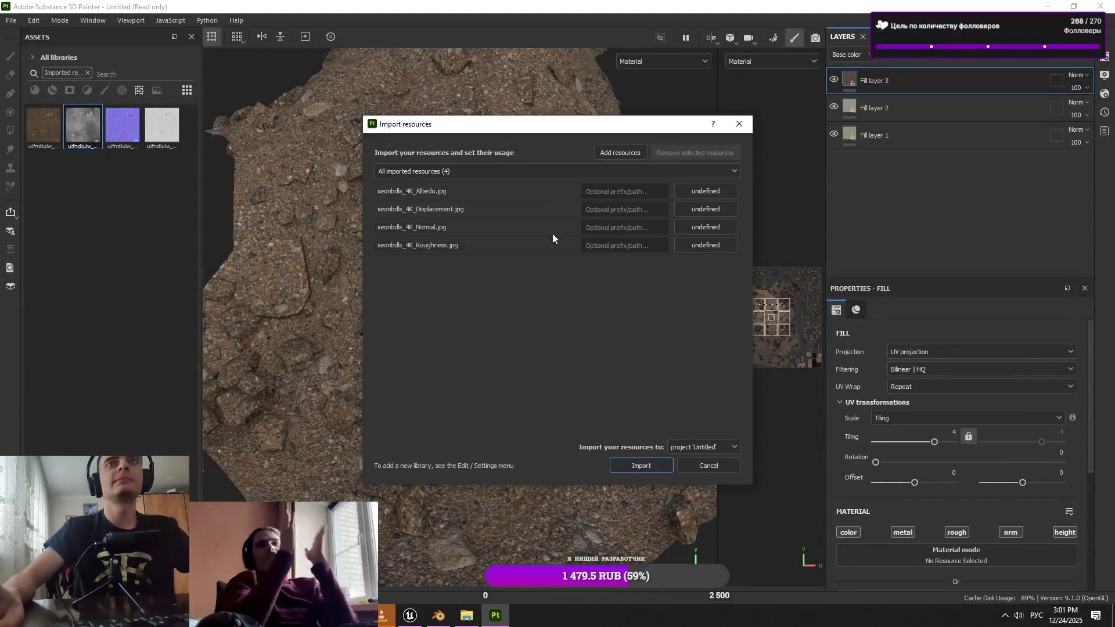
Import the gravel maps and fill a new layer with their albedo, normal, roughness and displacement height
{"action": "left_click", "coordinate": [632, 463]}
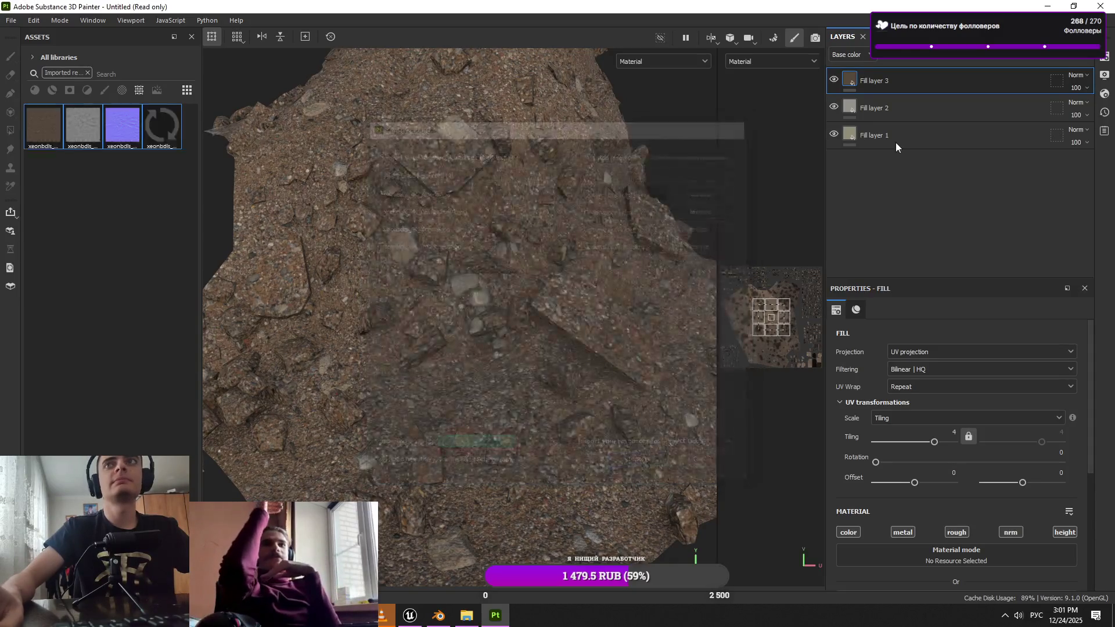
{"action": "left_click", "coordinate": [1035, 61]}
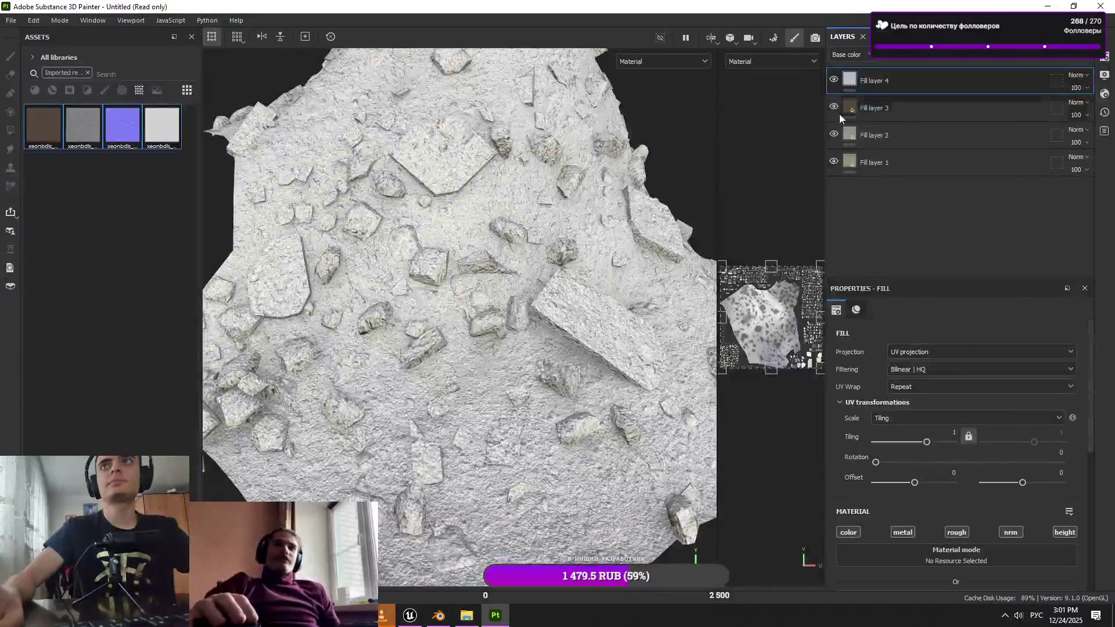
{"action": "scroll", "coordinate": [928, 392], "scroll_direction": "down", "scroll_amount": 3}
{"action": "scroll", "coordinate": [928, 393], "scroll_direction": "down", "scroll_amount": 2}
{"action": "mouse_move", "coordinate": [44, 125]}
{"action": "left_mouse_down"}
{"action": "mouse_move", "coordinate": [794, 442]}
{"action": "mouse_move", "coordinate": [954, 409]}
{"action": "mouse_move", "coordinate": [953, 363]}
{"action": "left_mouse_up"}
{"action": "mouse_move", "coordinate": [122, 125]}
{"action": "left_mouse_down"}
{"action": "mouse_move", "coordinate": [758, 491]}
{"action": "mouse_move", "coordinate": [901, 496]}
{"action": "left_mouse_up"}
{"action": "mouse_move", "coordinate": [162, 125]}
{"action": "left_mouse_down"}
{"action": "mouse_move", "coordinate": [175, 159]}
{"action": "mouse_move", "coordinate": [958, 558]}
{"action": "mouse_move", "coordinate": [958, 465]}
{"action": "left_mouse_up"}
{"action": "left_click_drag", "start_coordinate": [83, 125], "coordinate": [582, 497]}
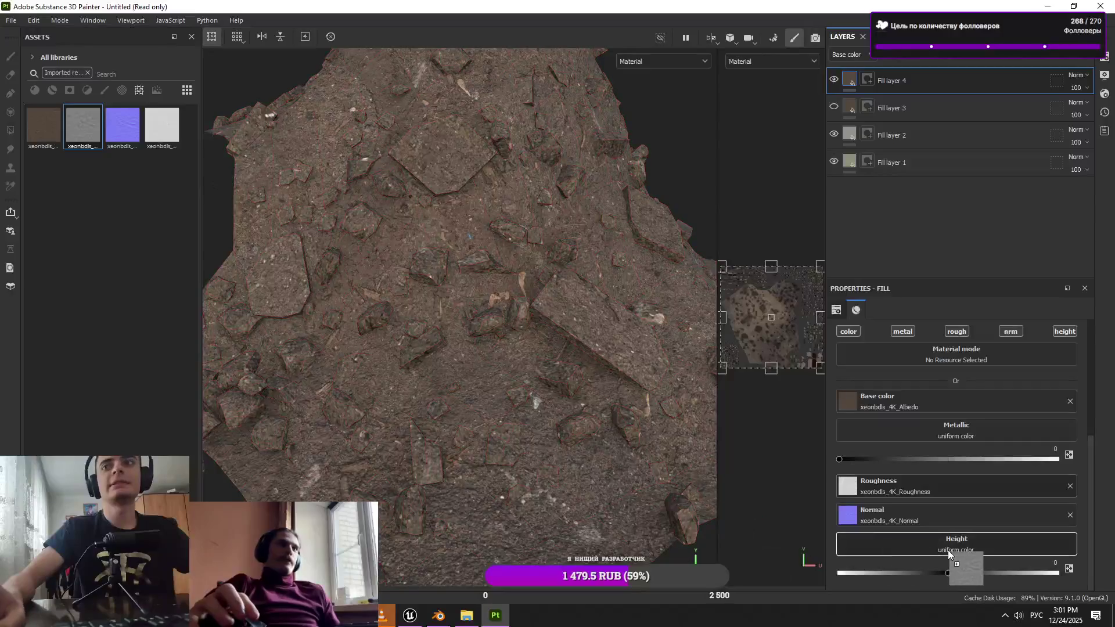
{"action": "left_click_drag", "start_coordinate": [948, 550], "coordinate": [946, 546]}
Try tiling values 3 and 23 on the gravel fill, settling on 2
{"action": "left_click_drag", "start_coordinate": [553, 462], "coordinate": [543, 211]}
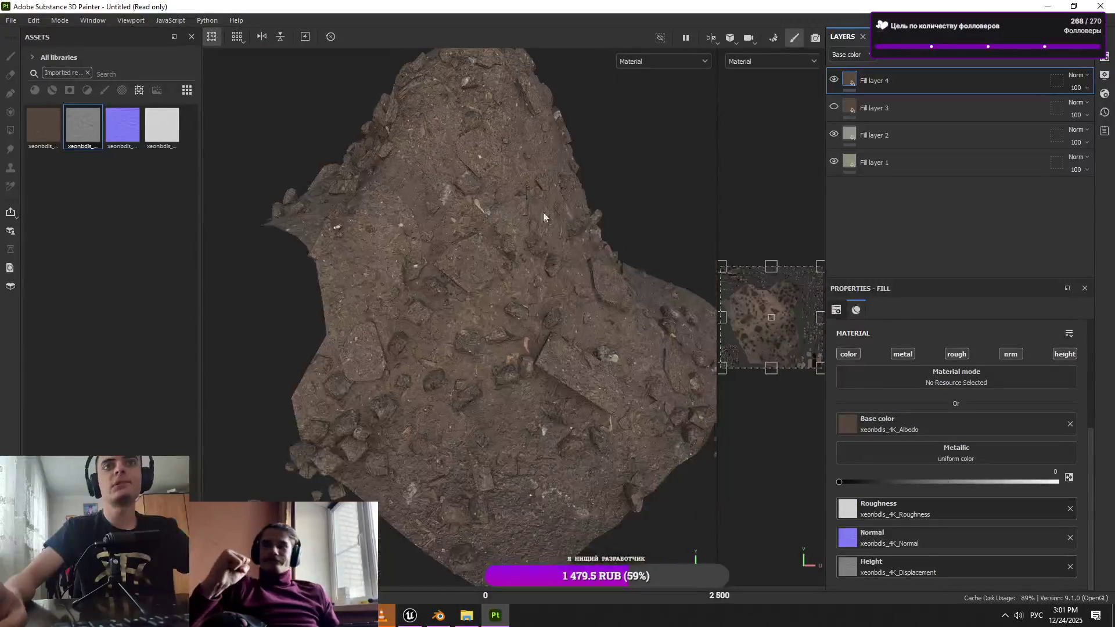
{"action": "scroll", "coordinate": [1009, 461], "scroll_direction": "up", "scroll_amount": 5}
{"action": "key", "text": "Return"}
{"action": "mouse_move", "coordinate": [593, 428]}
{"action": "left_mouse_down"}
{"action": "mouse_move", "coordinate": [598, 451]}
{"action": "mouse_move", "coordinate": [569, 526]}
{"action": "mouse_move", "coordinate": [592, 476]}
{"action": "left_mouse_up"}
{"action": "type", "text": "3"}
{"action": "key", "text": "Return"}
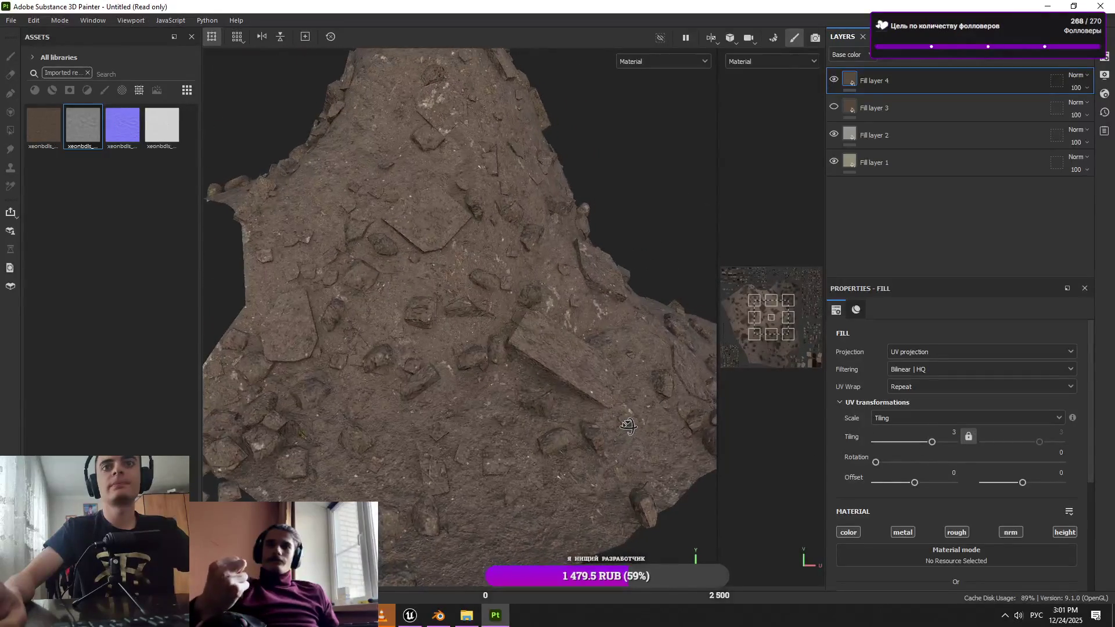
{"action": "type", "text": "23"}
{"action": "key", "text": "Return"}
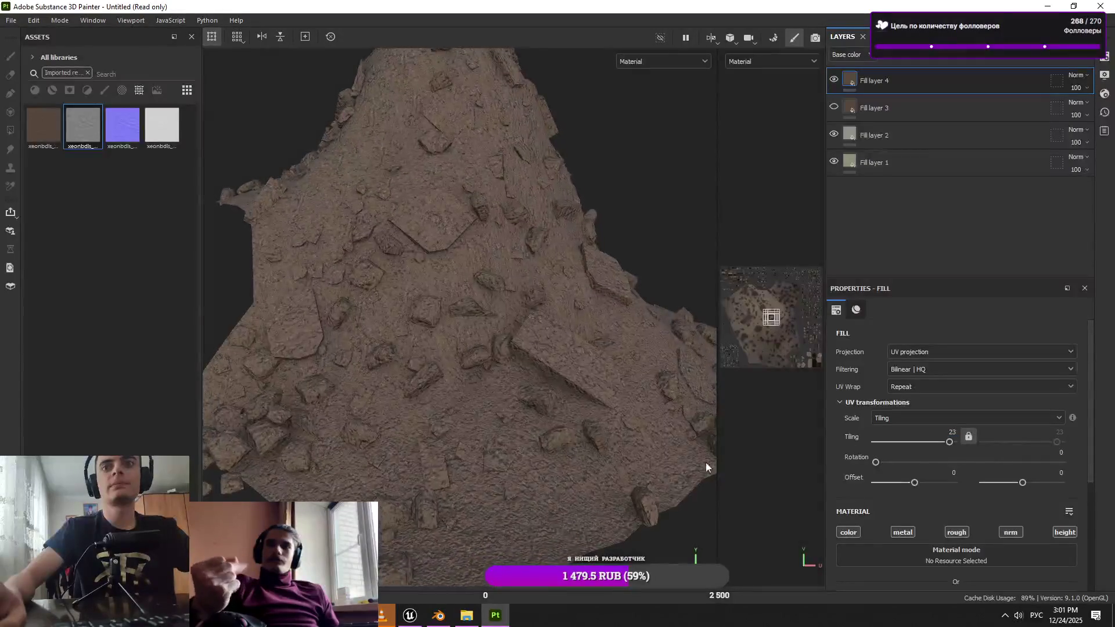
{"action": "key", "text": "Return"}
Give Fill layer 4 a black mask with a paint effect and a brush size about 38
{"action": "right_click", "coordinate": [1008, 77]}
{"action": "key", "text": "Escape"}
{"action": "left_click", "coordinate": [985, 62]}
{"action": "left_click", "coordinate": [982, 64]}
{"action": "left_click", "coordinate": [995, 86]}
{"action": "scroll", "coordinate": [433, 473], "scroll_direction": "down", "scroll_amount": 3}
{"action": "scroll", "coordinate": [432, 474], "scroll_direction": "up", "scroll_amount": 5}
{"action": "left_click_drag", "start_coordinate": [432, 473], "coordinate": [391, 454]}
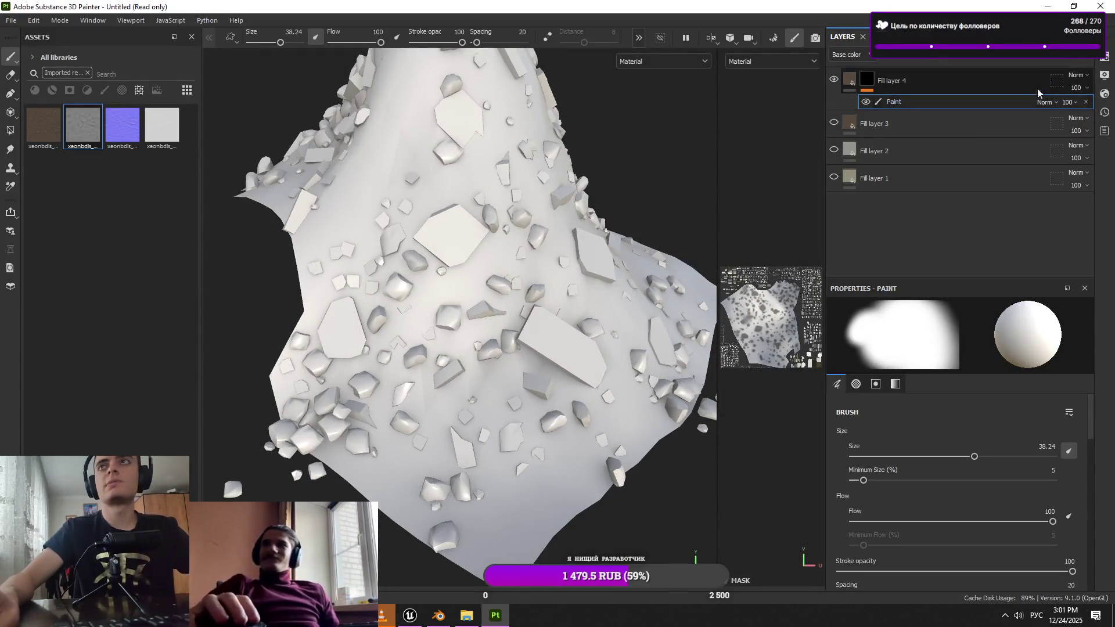
Create Folder 1 and give it a black mask with a paint effect
{"action": "left_click", "coordinate": [1068, 54]}
{"action": "left_click", "coordinate": [1046, 54]}
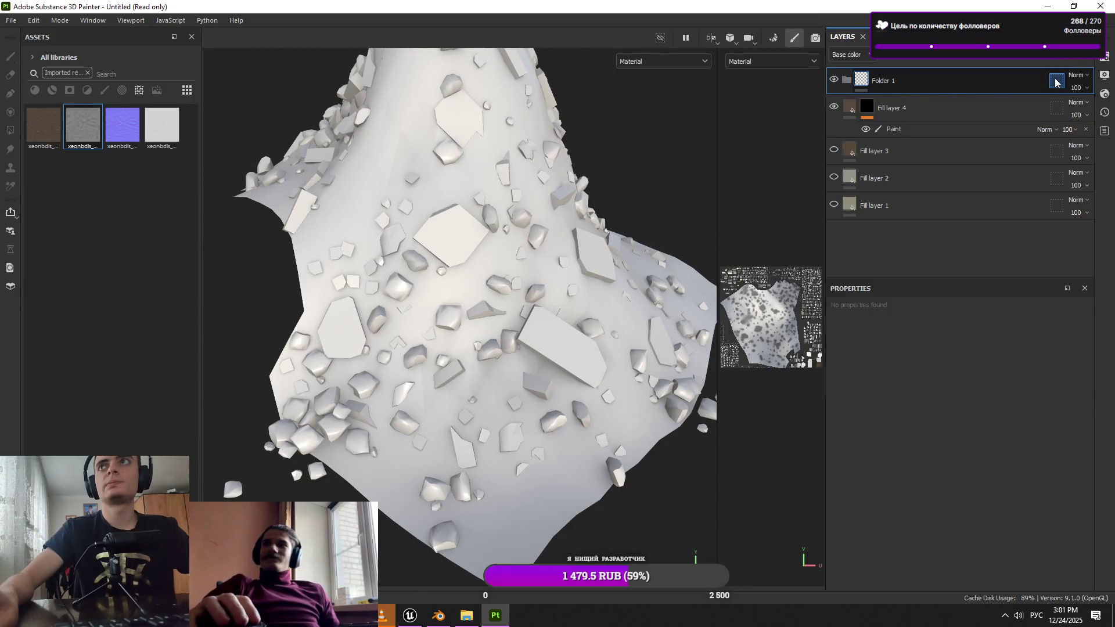
{"action": "left_click", "coordinate": [1060, 142]}
{"action": "left_click", "coordinate": [997, 55]}
{"action": "left_click", "coordinate": [1017, 84]}
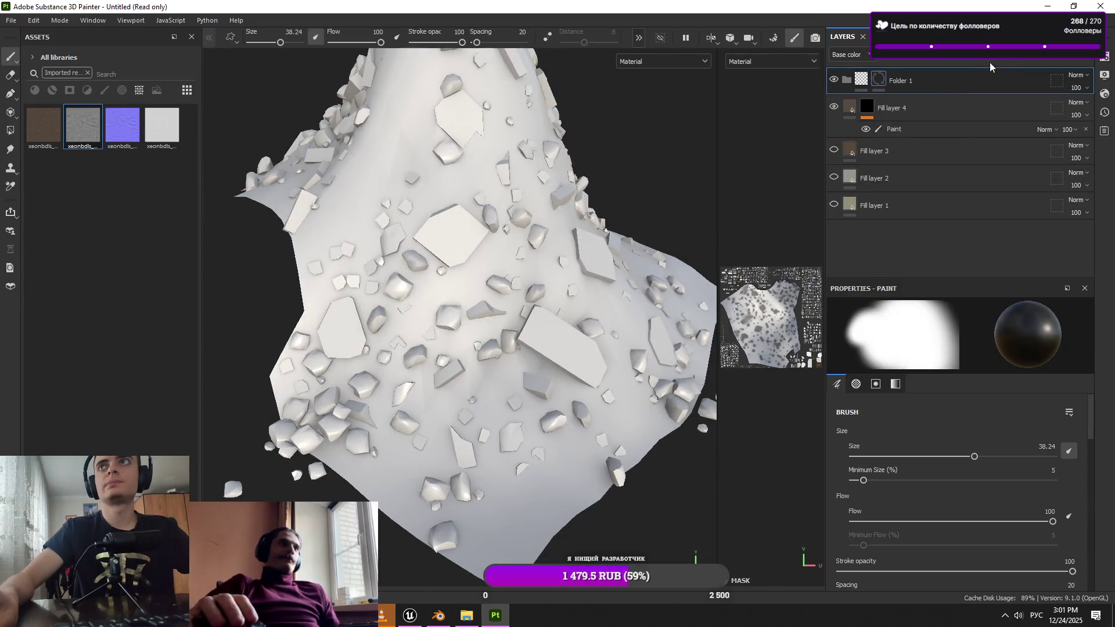
{"action": "left_click", "coordinate": [993, 56]}
{"action": "left_click", "coordinate": [1017, 84]}
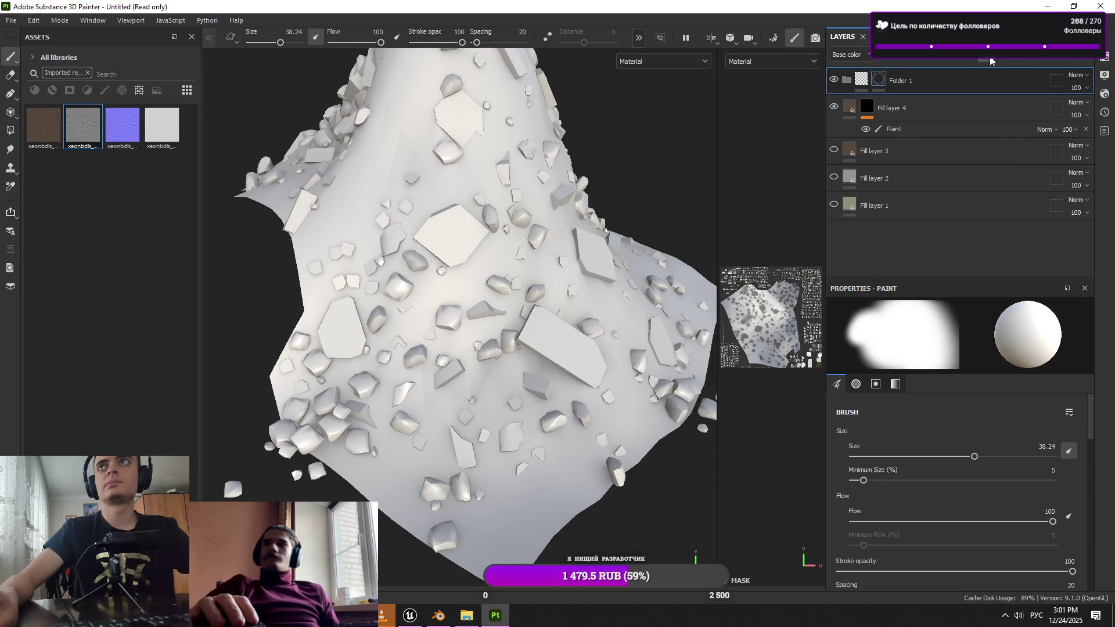
{"action": "left_click", "coordinate": [11, 130]}
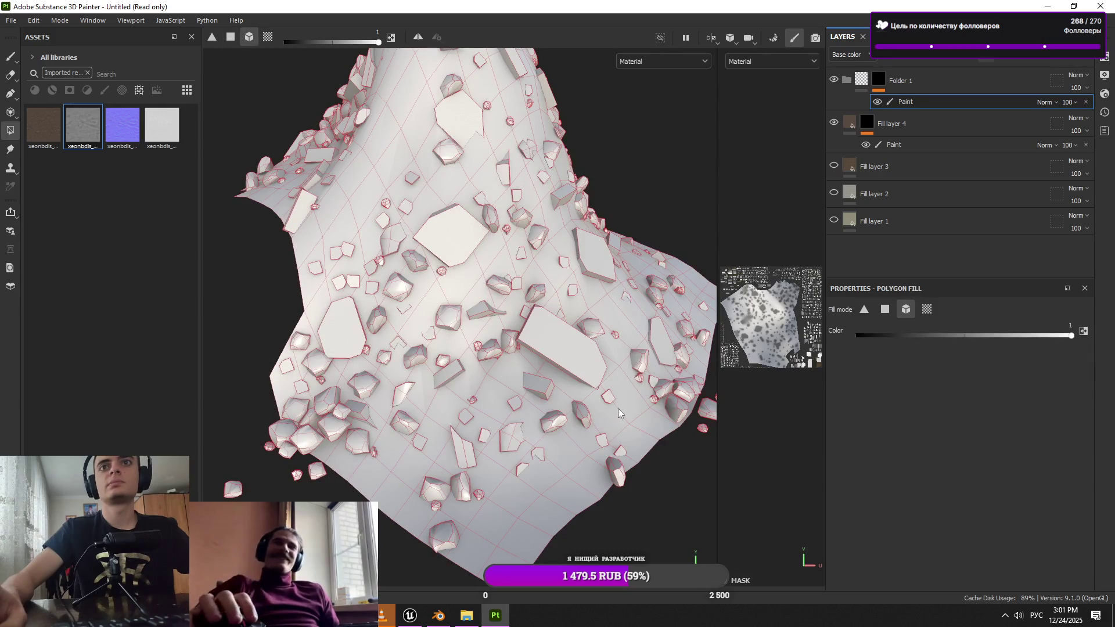
{"action": "left_click", "coordinate": [10, 56]}
{"action": "left_click", "coordinate": [895, 145]}
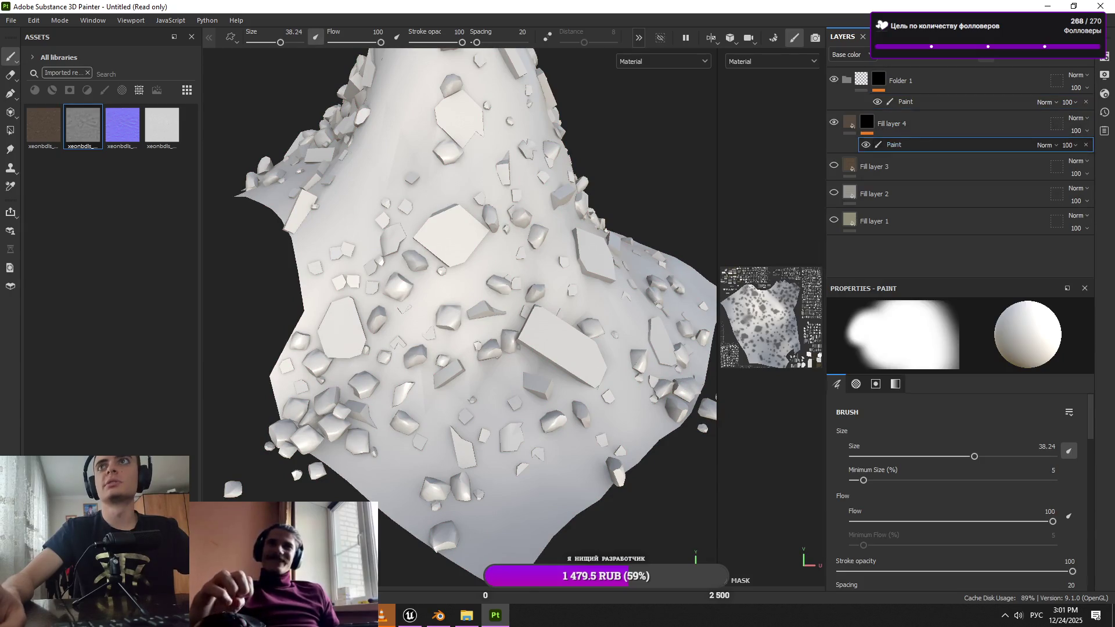
Move Fill layer 4 into Folder 1 and paint dirt over the mound's lower, right and left sides
{"action": "left_click_drag", "start_coordinate": [889, 123], "coordinate": [894, 87]}
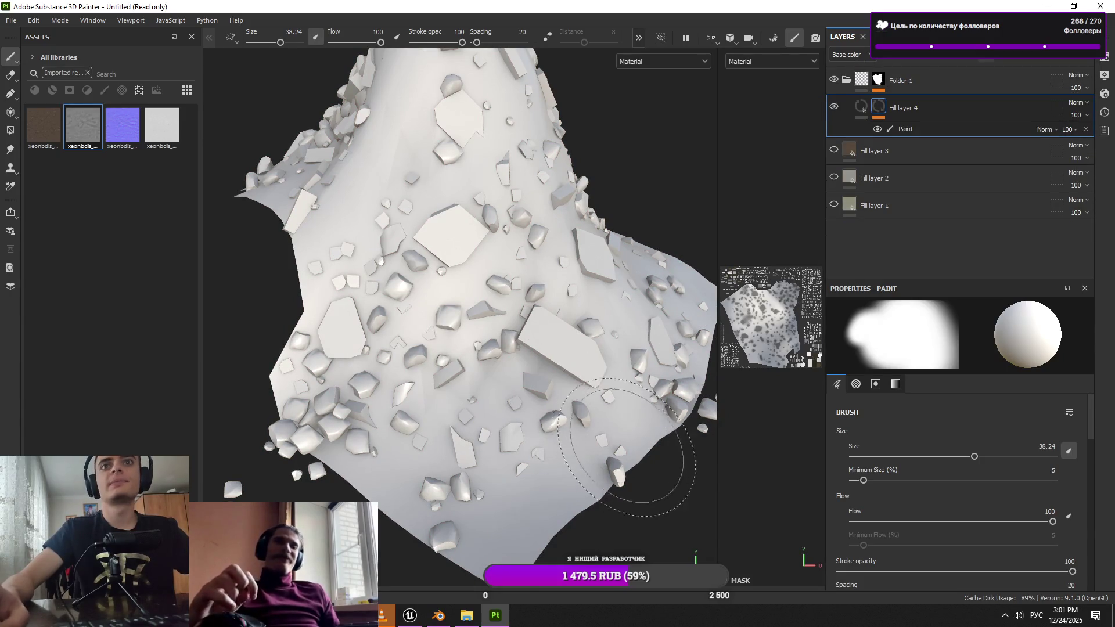
{"action": "mouse_move", "coordinate": [586, 500]}
{"action": "left_mouse_down"}
{"action": "mouse_move", "coordinate": [522, 482]}
{"action": "mouse_move", "coordinate": [450, 505]}
{"action": "mouse_move", "coordinate": [401, 488]}
{"action": "mouse_move", "coordinate": [314, 383]}
{"action": "mouse_move", "coordinate": [325, 360]}
{"action": "left_mouse_up"}
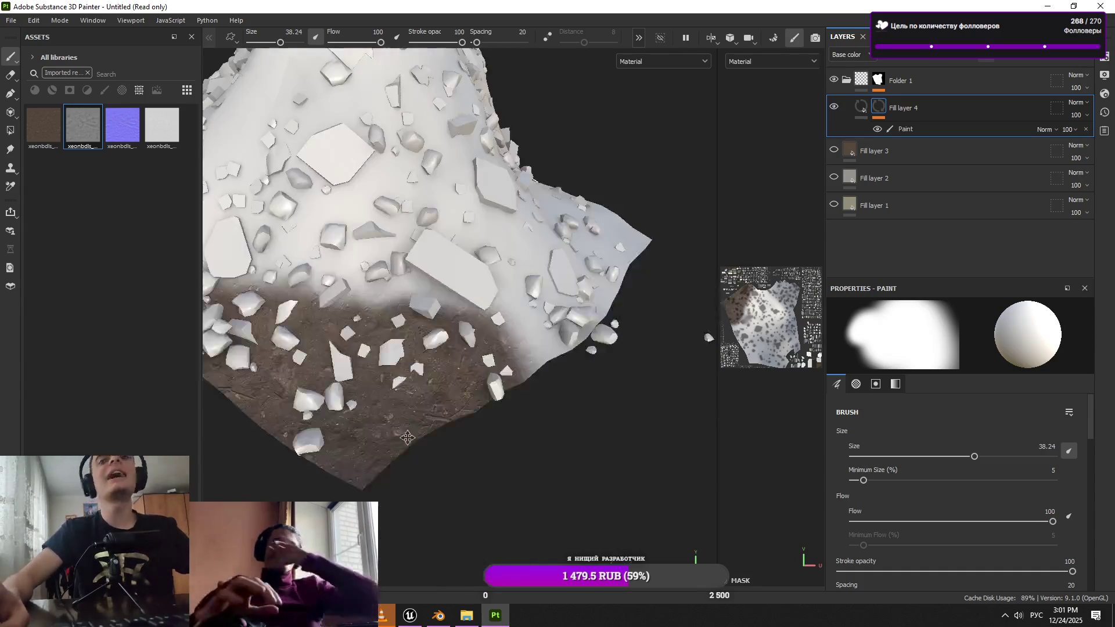
{"action": "mouse_move", "coordinate": [535, 349]}
{"action": "left_mouse_down"}
{"action": "mouse_move", "coordinate": [598, 296]}
{"action": "mouse_move", "coordinate": [623, 325]}
{"action": "left_mouse_up"}
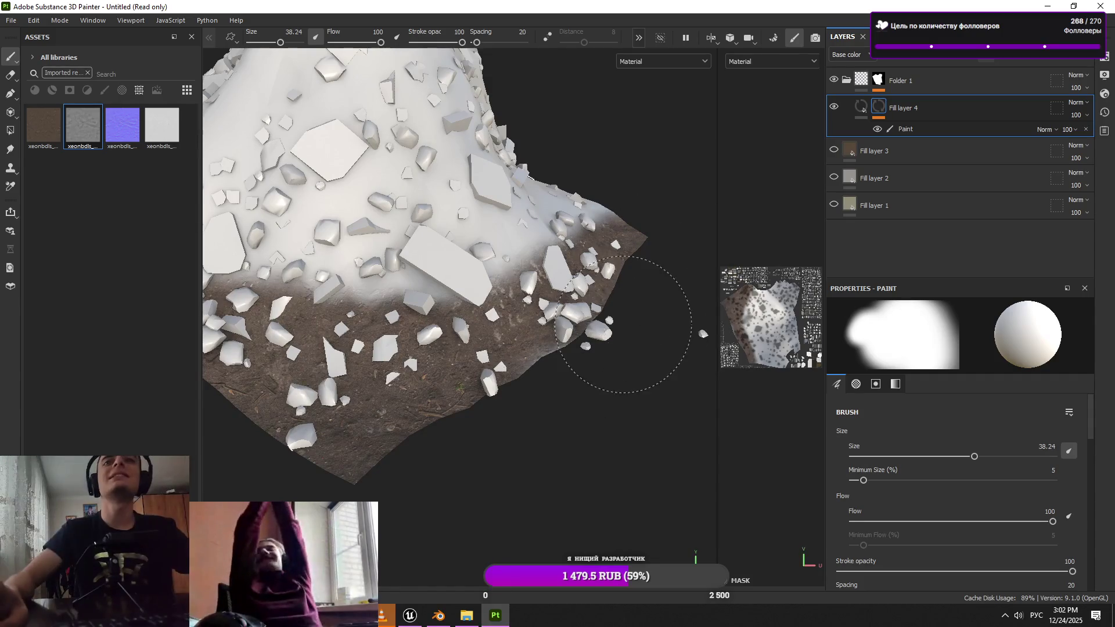
{"action": "mouse_move", "coordinate": [703, 334]}
{"action": "left_mouse_down"}
{"action": "mouse_move", "coordinate": [575, 256]}
{"action": "mouse_move", "coordinate": [642, 276]}
{"action": "left_mouse_up"}
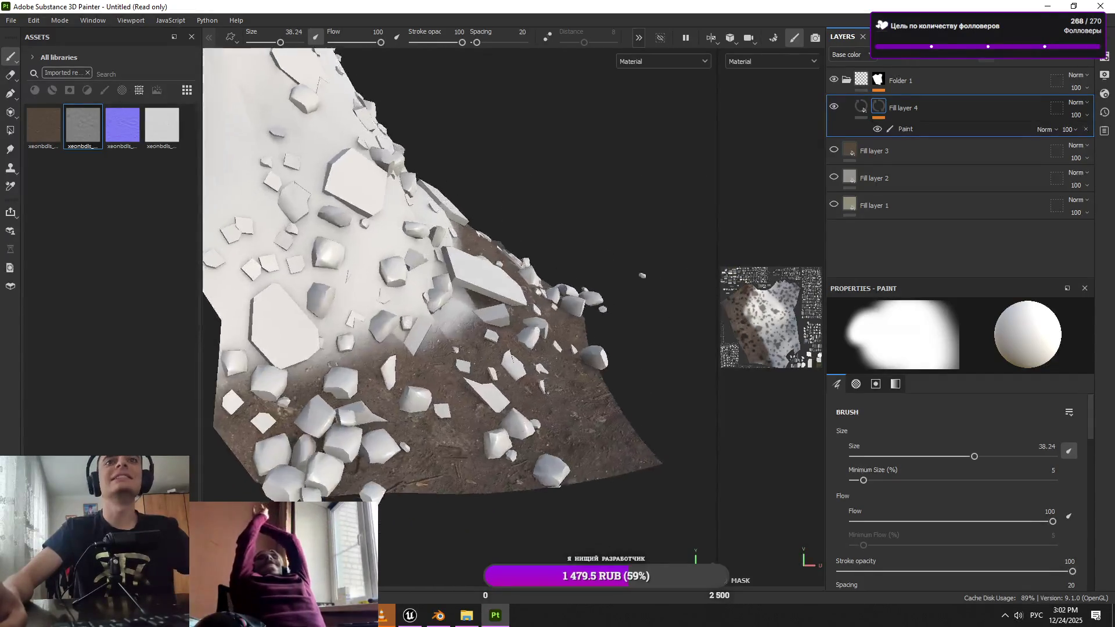
{"action": "mouse_move", "coordinate": [308, 366]}
{"action": "left_mouse_down"}
{"action": "mouse_move", "coordinate": [250, 349]}
{"action": "mouse_move", "coordinate": [371, 314]}
{"action": "mouse_move", "coordinate": [441, 412]}
{"action": "mouse_move", "coordinate": [510, 348]}
{"action": "left_mouse_up"}
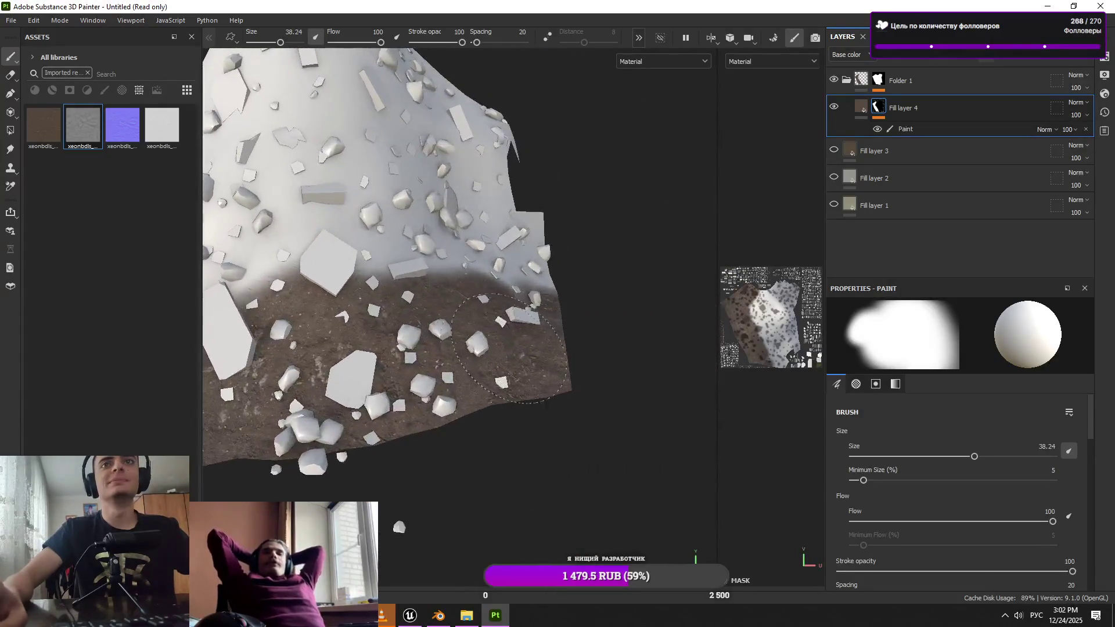
{"action": "left_click_drag", "start_coordinate": [528, 244], "coordinate": [489, 386]}
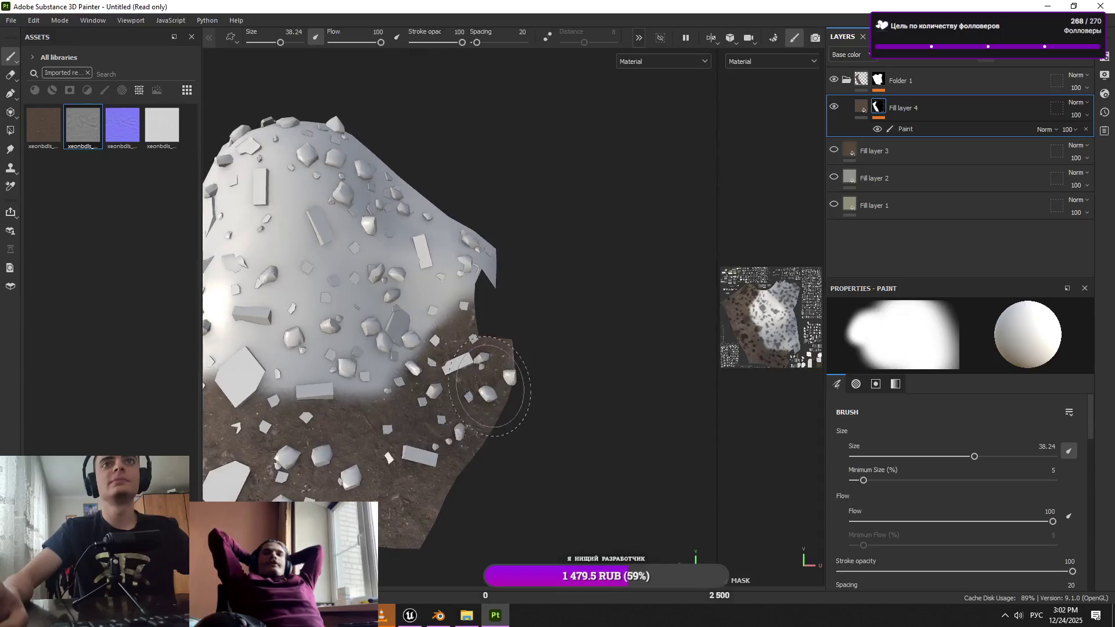
{"action": "mouse_move", "coordinate": [503, 310]}
{"action": "left_mouse_down"}
{"action": "mouse_move", "coordinate": [553, 413]}
{"action": "mouse_move", "coordinate": [500, 459]}
{"action": "mouse_move", "coordinate": [581, 360]}
{"action": "mouse_move", "coordinate": [645, 332]}
{"action": "left_mouse_up"}
Select Folder 1, zoom closer on the mound and collapse the folder
{"action": "left_click", "coordinate": [907, 150]}
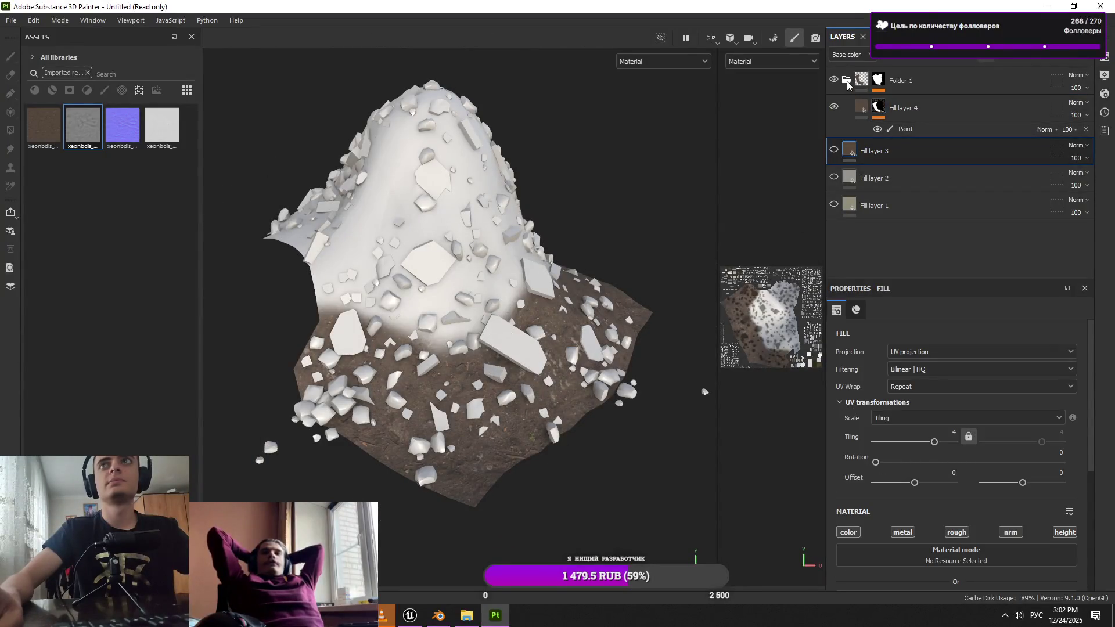
{"action": "left_click", "coordinate": [850, 84]}
{"action": "left_click", "coordinate": [851, 83]}
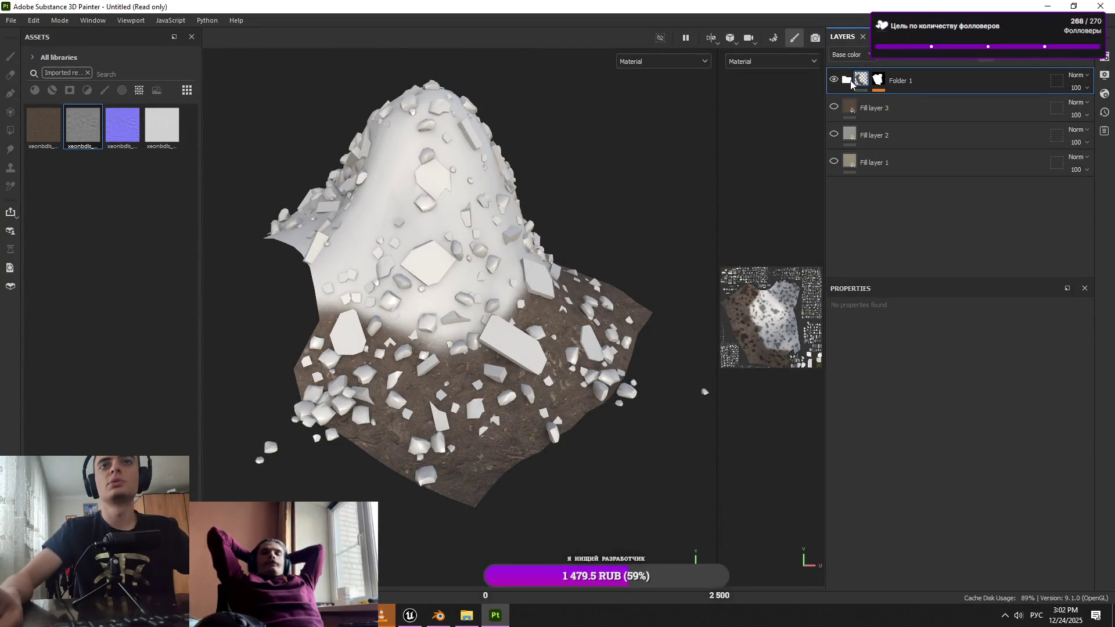
{"action": "left_click", "coordinate": [851, 83]}
{"action": "left_click_drag", "start_coordinate": [558, 302], "coordinate": [680, 347]}
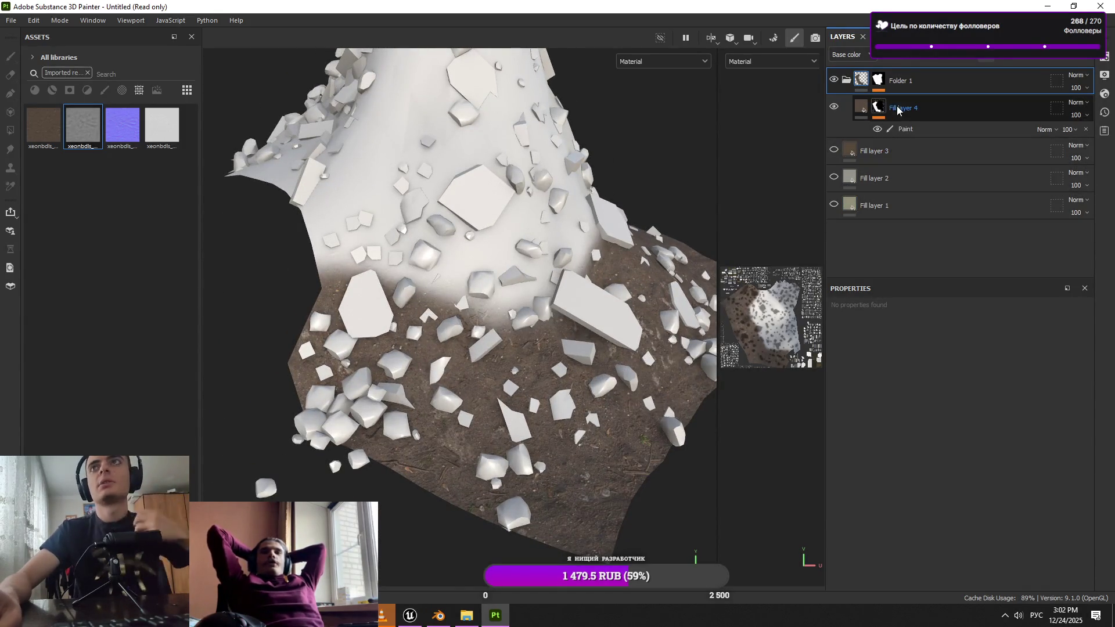
{"action": "left_click", "coordinate": [846, 81]}
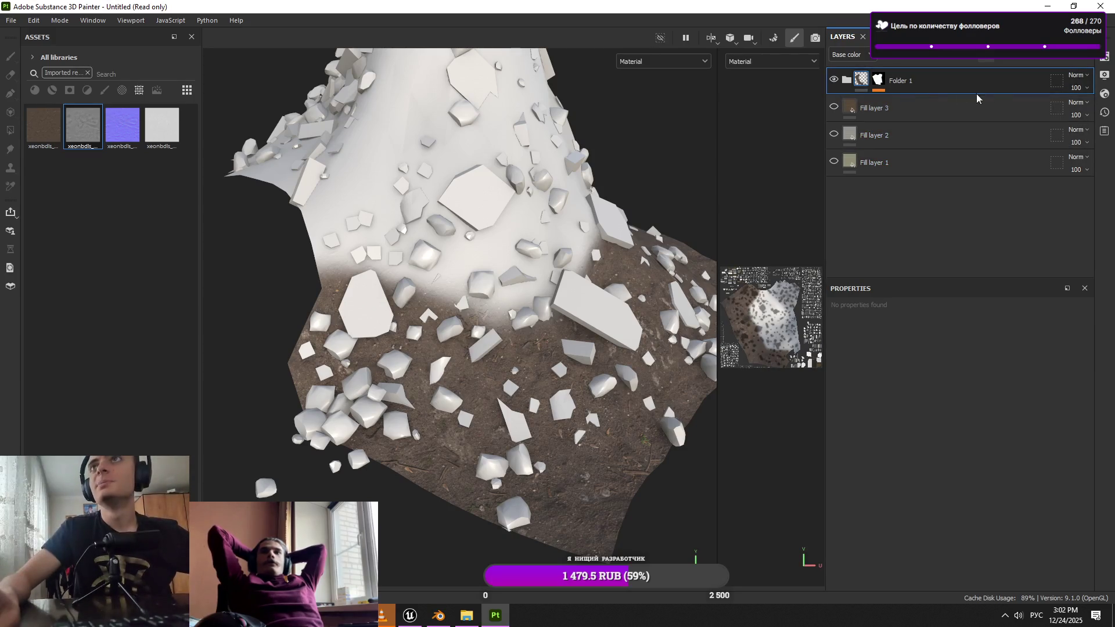
Move Fill layer 2 into Folder 1
{"action": "key", "text": "alt+Tab"}
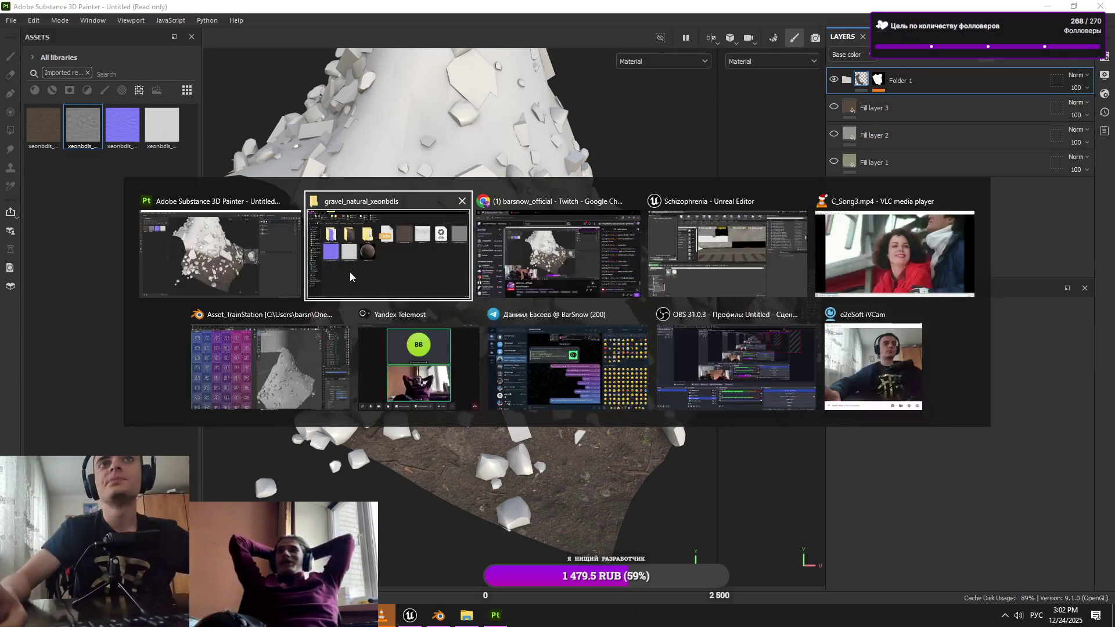
{"action": "key", "text": "alt+Tab"}
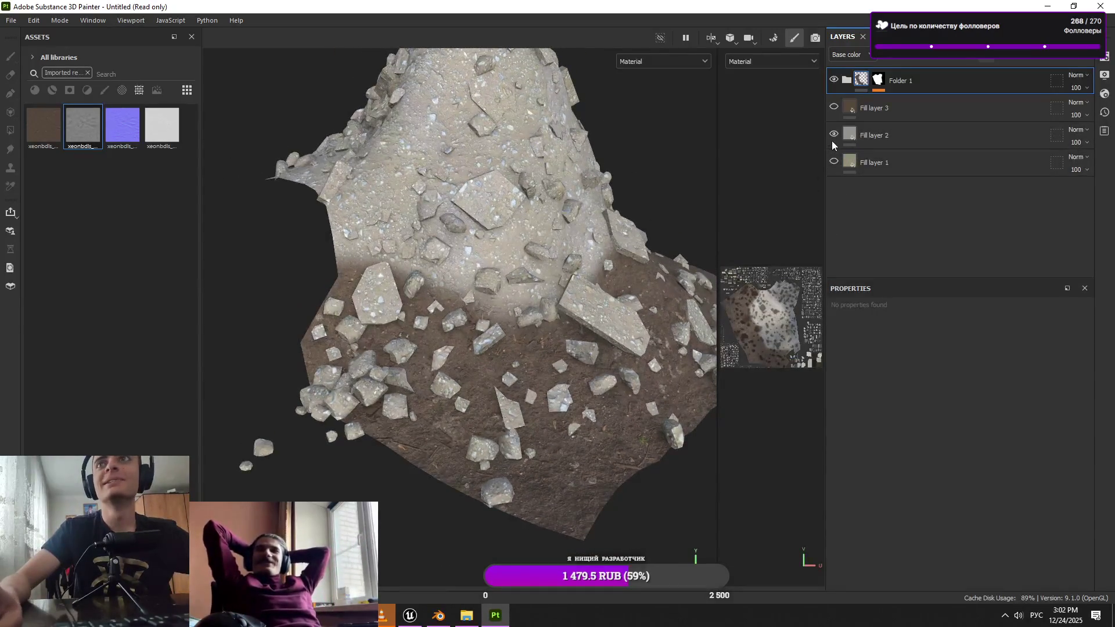
{"action": "mouse_move", "coordinate": [834, 137]}
{"action": "left_mouse_down"}
{"action": "mouse_move", "coordinate": [949, 137]}
{"action": "mouse_move", "coordinate": [931, 76]}
{"action": "mouse_move", "coordinate": [936, 86]}
{"action": "left_mouse_up"}
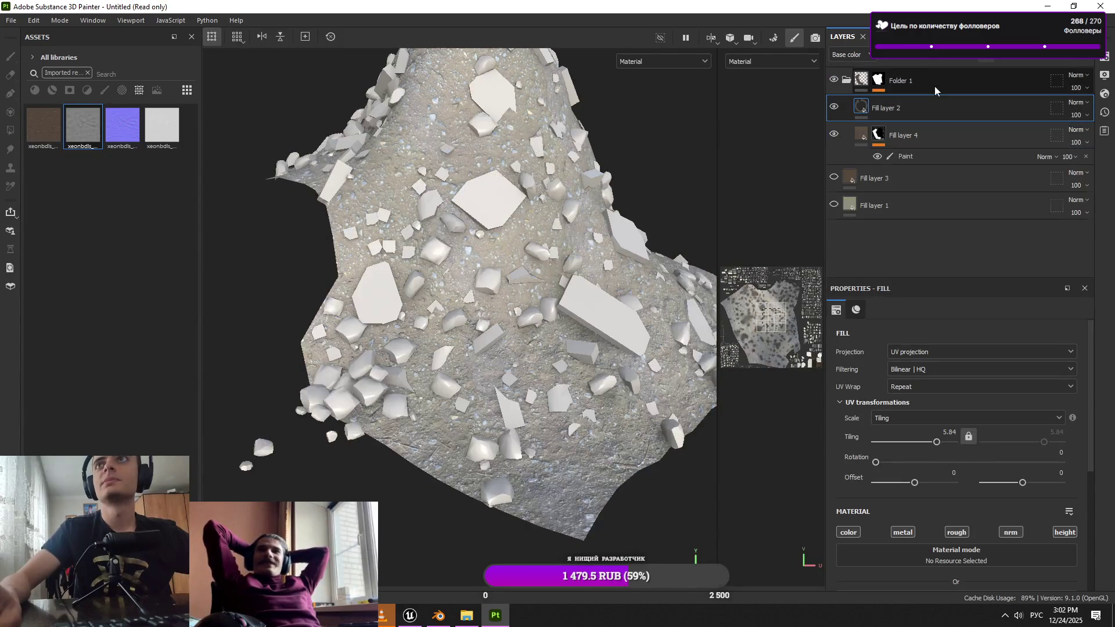
Build a trial Folder 2 with a fill, black mask and paint effect, then delete it
{"action": "left_click", "coordinate": [1068, 60]}
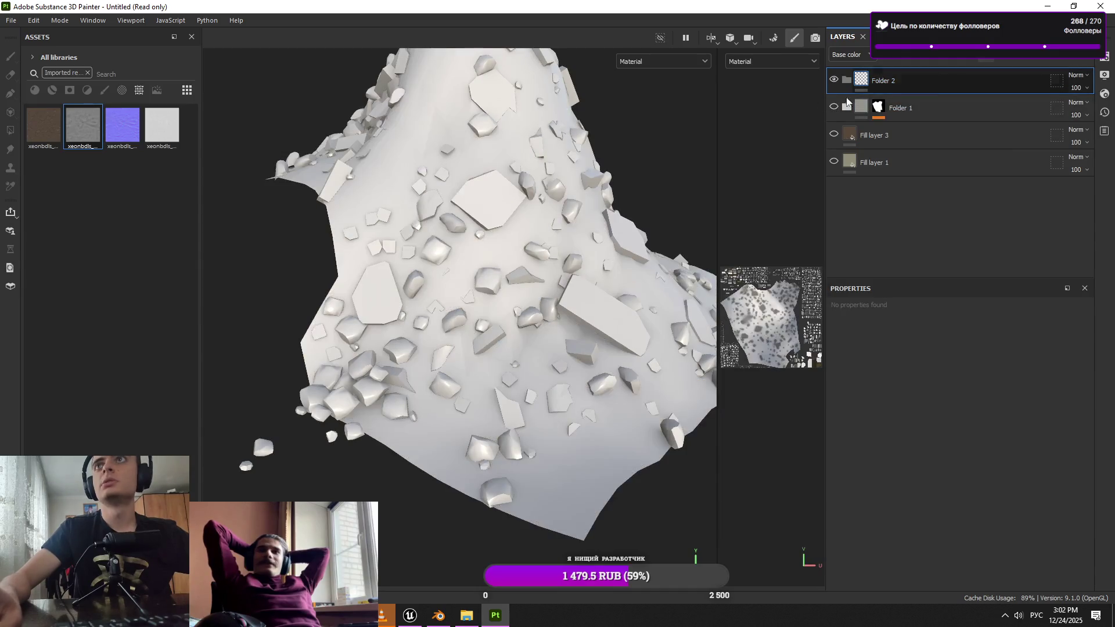
{"action": "left_click", "coordinate": [1035, 64]}
{"action": "left_click", "coordinate": [917, 85]}
{"action": "left_click", "coordinate": [1005, 57]}
{"action": "left_click", "coordinate": [1016, 84]}
{"action": "left_click", "coordinate": [986, 64]}
{"action": "left_click", "coordinate": [1005, 87]}
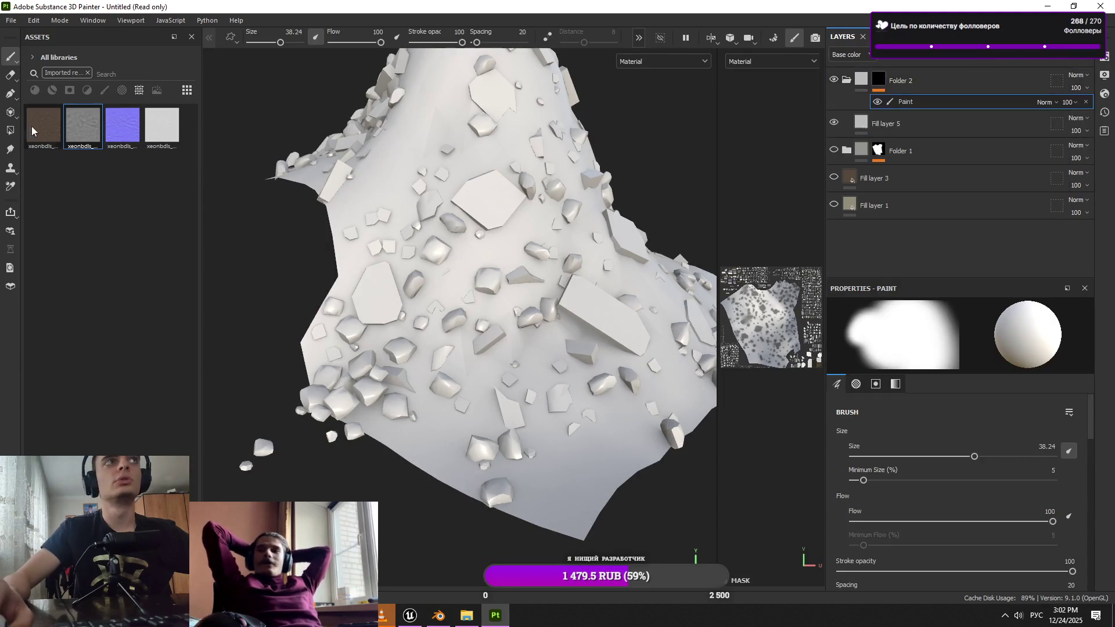
{"action": "key", "text": "4"}
{"action": "left_click", "coordinate": [910, 81]}
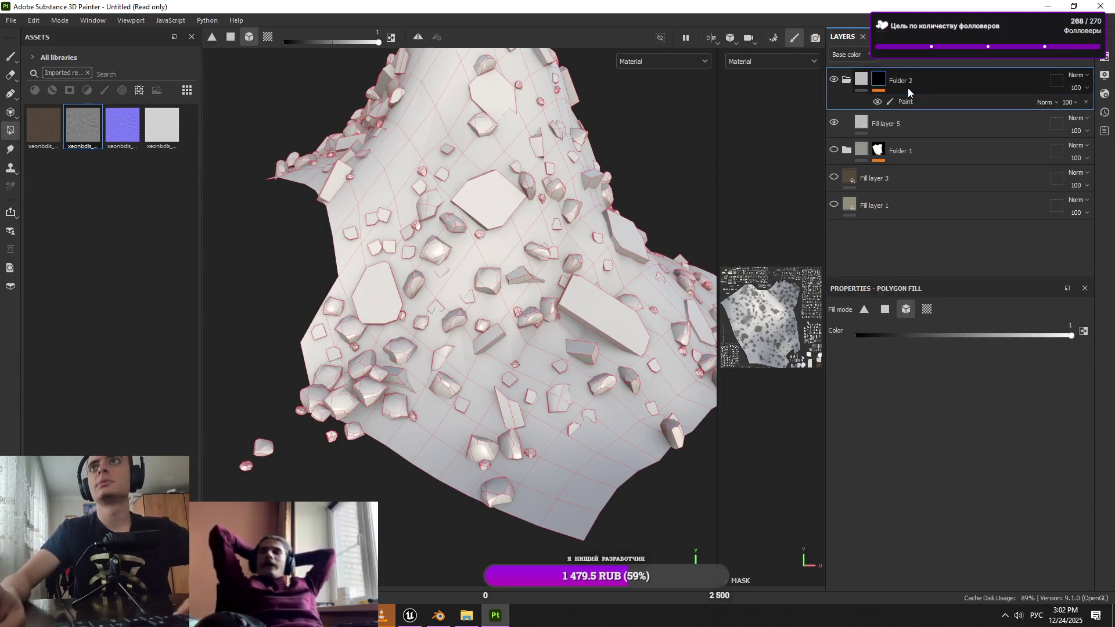
{"action": "key", "text": "Delete"}
Expand Folder 1, select Fill layer 2 and toggle layer visibility to compare the fills
{"action": "left_click", "coordinate": [847, 80]}
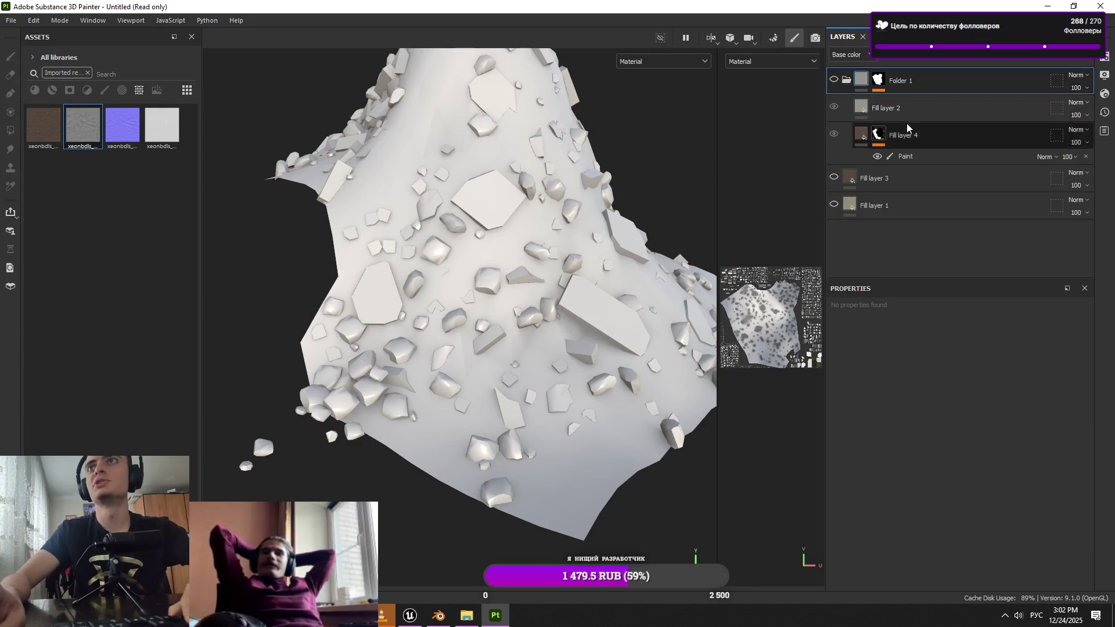
{"action": "left_click", "coordinate": [889, 108]}
{"action": "left_click", "coordinate": [834, 178]}
{"action": "left_click", "coordinate": [835, 205]}
{"action": "left_click", "coordinate": [835, 177]}
{"action": "left_click", "coordinate": [834, 205]}
Give Fill layer 2 a black mask and switch to the paint brush
{"action": "left_click", "coordinate": [986, 56]}
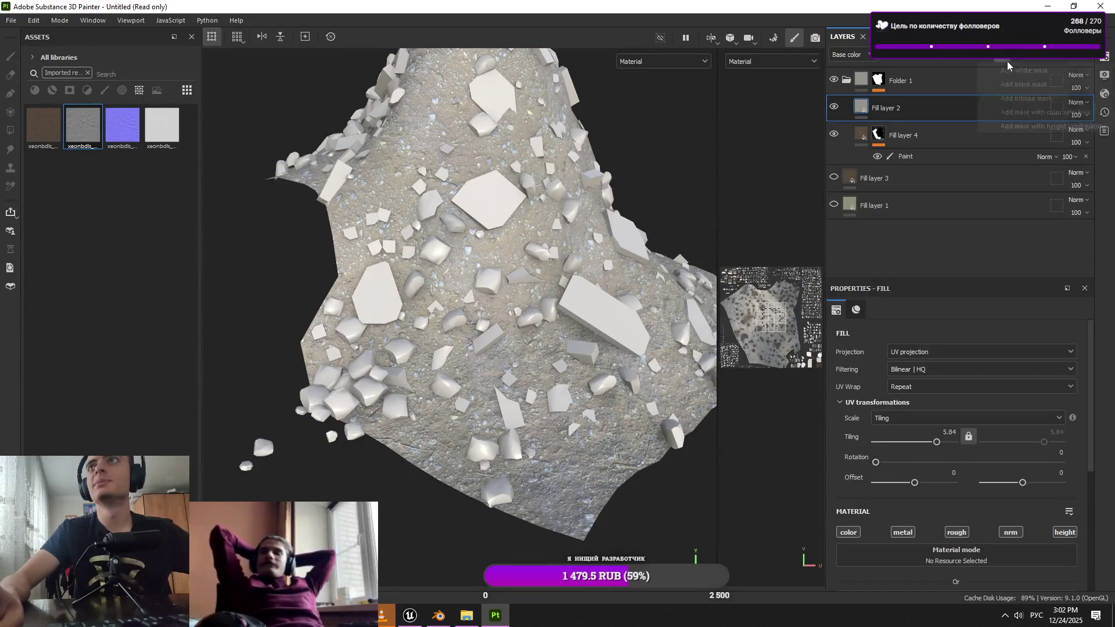
{"action": "left_click", "coordinate": [1005, 88]}
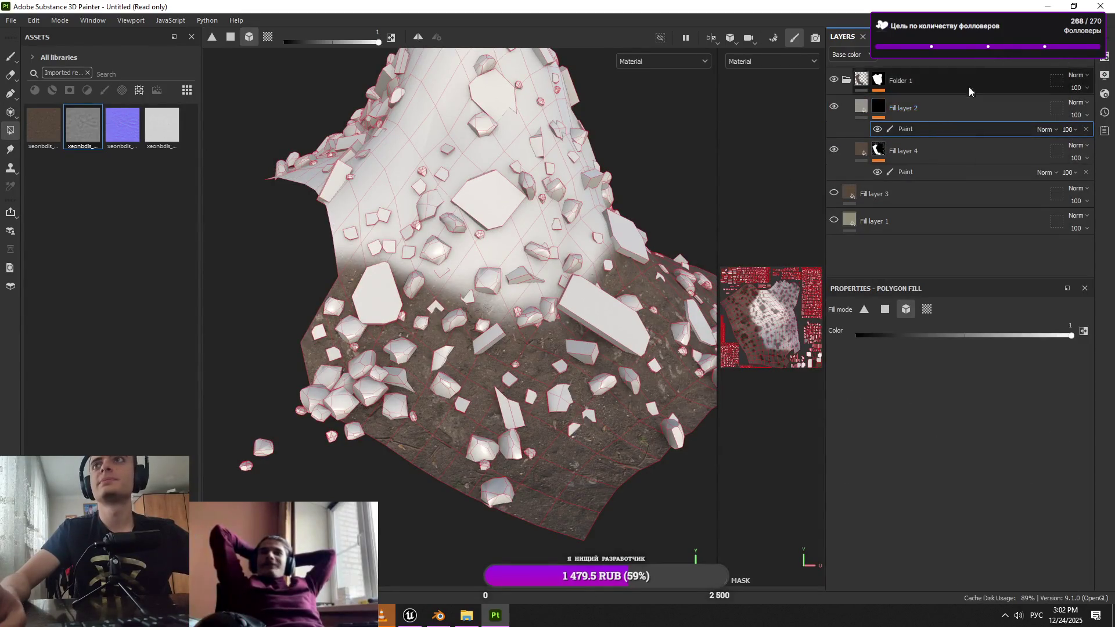
{"action": "mouse_move", "coordinate": [523, 291]}
{"action": "left_mouse_down"}
{"action": "mouse_move", "coordinate": [597, 298]}
{"action": "mouse_move", "coordinate": [448, 273]}
{"action": "left_mouse_up"}
{"action": "left_click", "coordinate": [9, 58]}
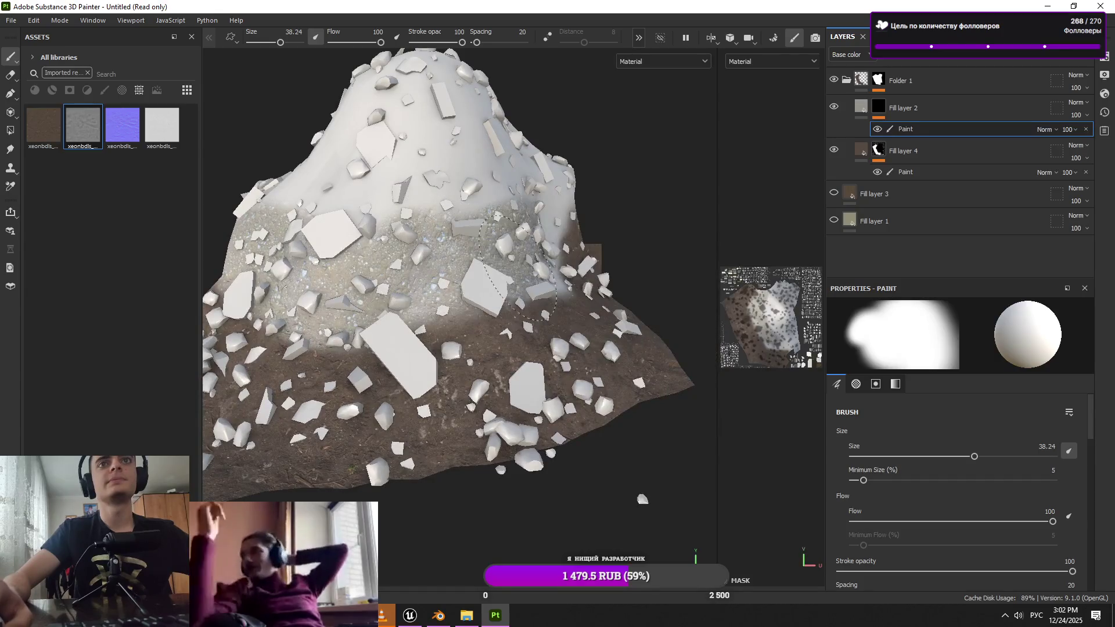
Brush gravel across the mound's top on Fill layer 2's mask, checking coverage from several angles
{"action": "mouse_move", "coordinate": [553, 172]}
{"action": "left_mouse_down"}
{"action": "mouse_move", "coordinate": [451, 189]}
{"action": "mouse_move", "coordinate": [507, 335]}
{"action": "mouse_move", "coordinate": [539, 343]}
{"action": "left_mouse_up"}
{"action": "left_click_drag", "start_coordinate": [470, 203], "coordinate": [476, 273]}
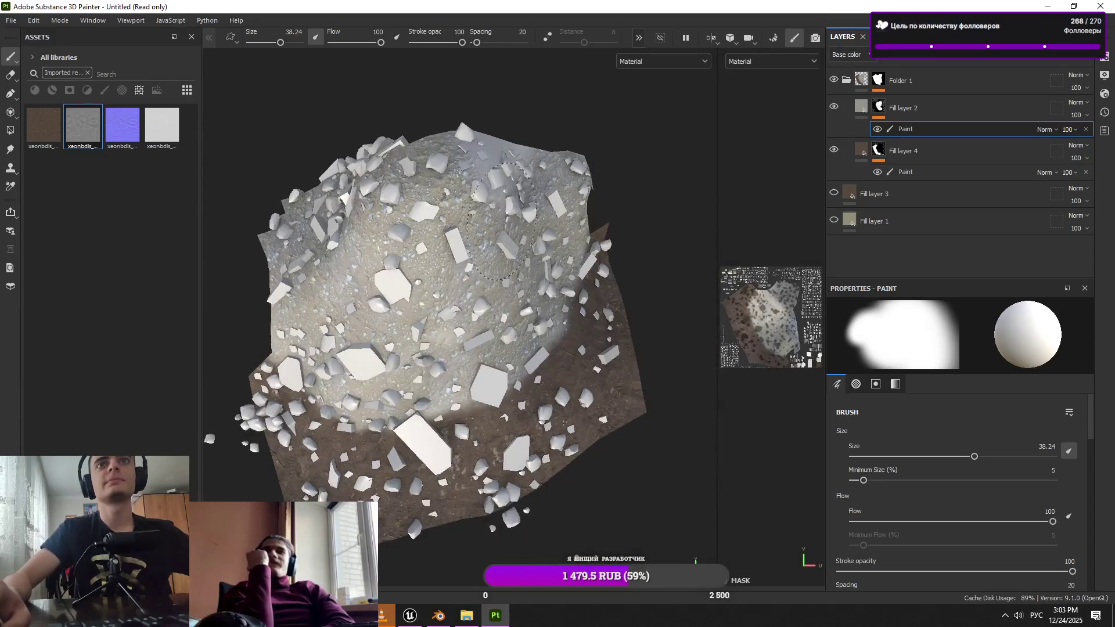
{"action": "left_click_drag", "start_coordinate": [506, 163], "coordinate": [511, 198]}
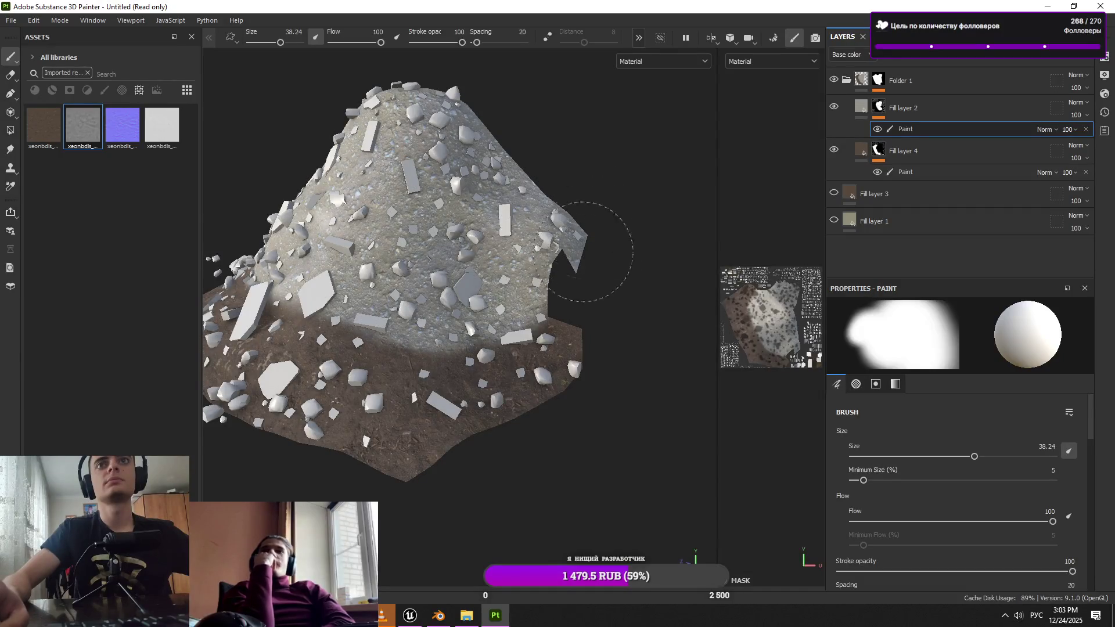
{"action": "left_click_drag", "start_coordinate": [495, 164], "coordinate": [500, 198]}
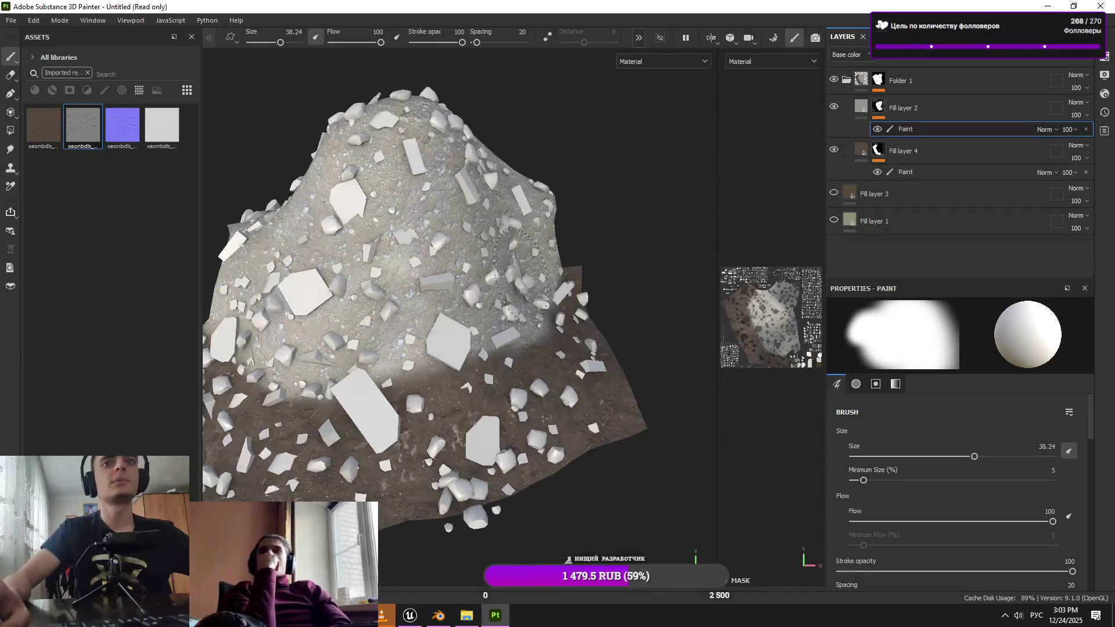
{"action": "mouse_move", "coordinate": [385, 331]}
{"action": "left_mouse_down"}
{"action": "mouse_move", "coordinate": [401, 340]}
{"action": "mouse_move", "coordinate": [386, 325]}
{"action": "mouse_move", "coordinate": [461, 299]}
{"action": "mouse_move", "coordinate": [463, 283]}
{"action": "left_mouse_up"}
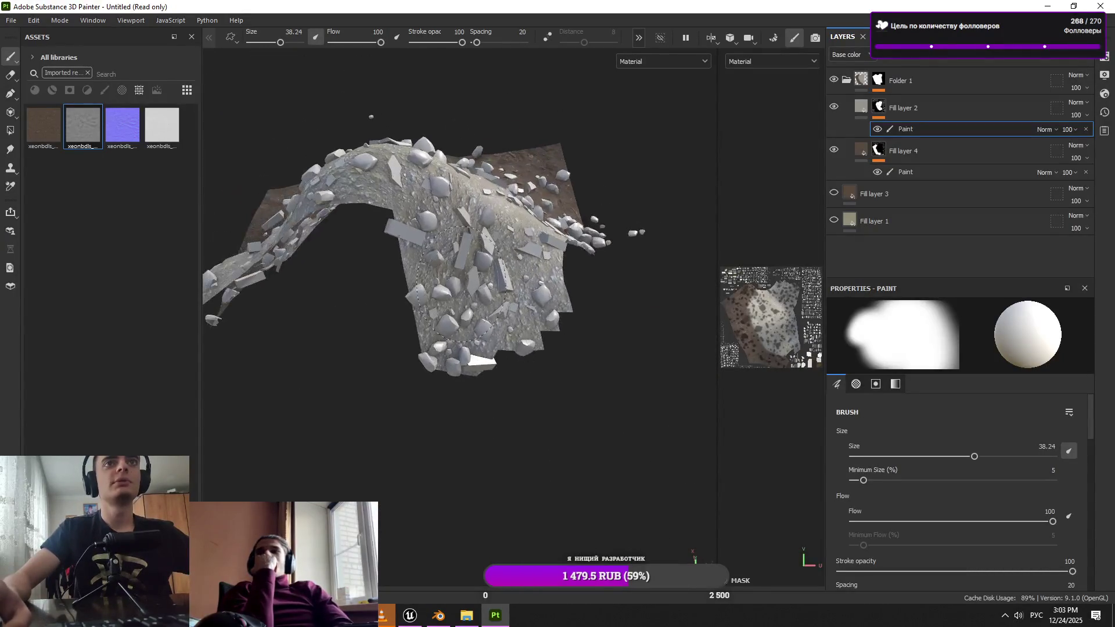
{"action": "mouse_move", "coordinate": [412, 366]}
{"action": "left_mouse_down"}
{"action": "mouse_move", "coordinate": [528, 250]}
{"action": "mouse_move", "coordinate": [526, 156]}
{"action": "mouse_move", "coordinate": [465, 186]}
{"action": "mouse_move", "coordinate": [496, 212]}
{"action": "mouse_move", "coordinate": [485, 232]}
{"action": "left_mouse_up"}
{"action": "scroll", "coordinate": [485, 232], "scroll_direction": "up", "scroll_amount": 6}
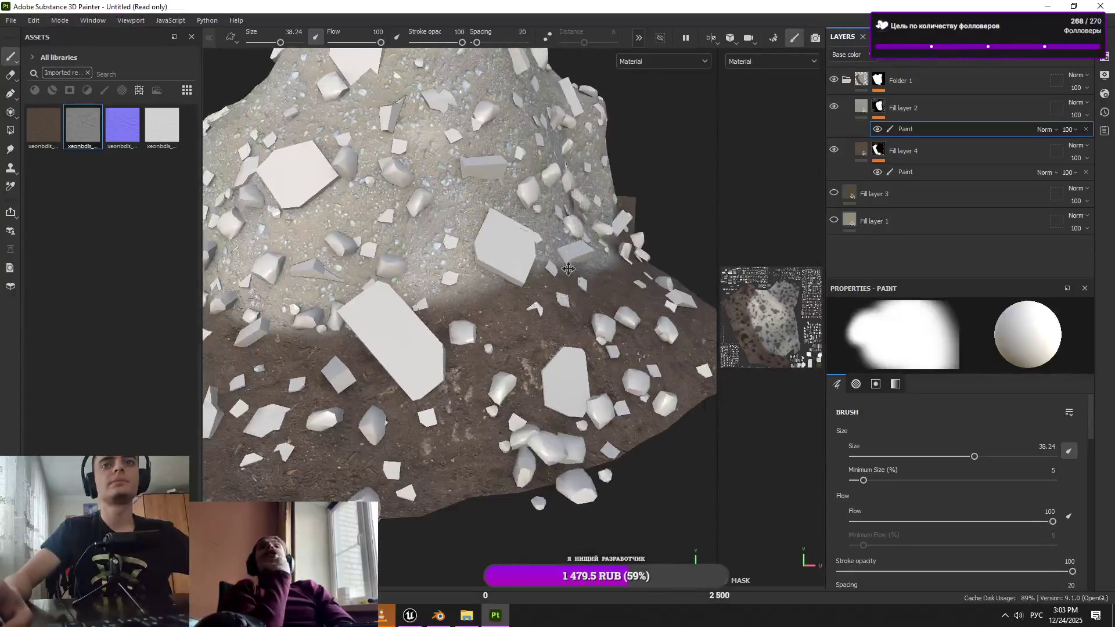
{"action": "left_click", "coordinate": [912, 168]}
{"action": "left_click", "coordinate": [926, 154]}
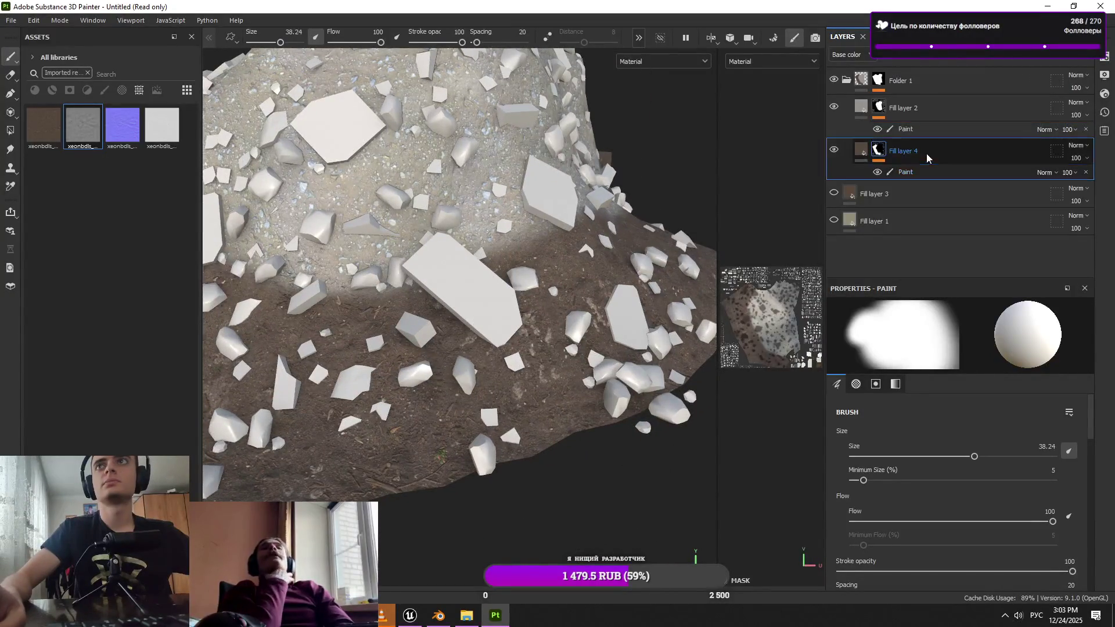
Move Fill layer 4 out of Folder 1 and try a black mask on it, undoing the painted patch
{"action": "left_click_drag", "start_coordinate": [924, 98], "coordinate": [846, 71]}
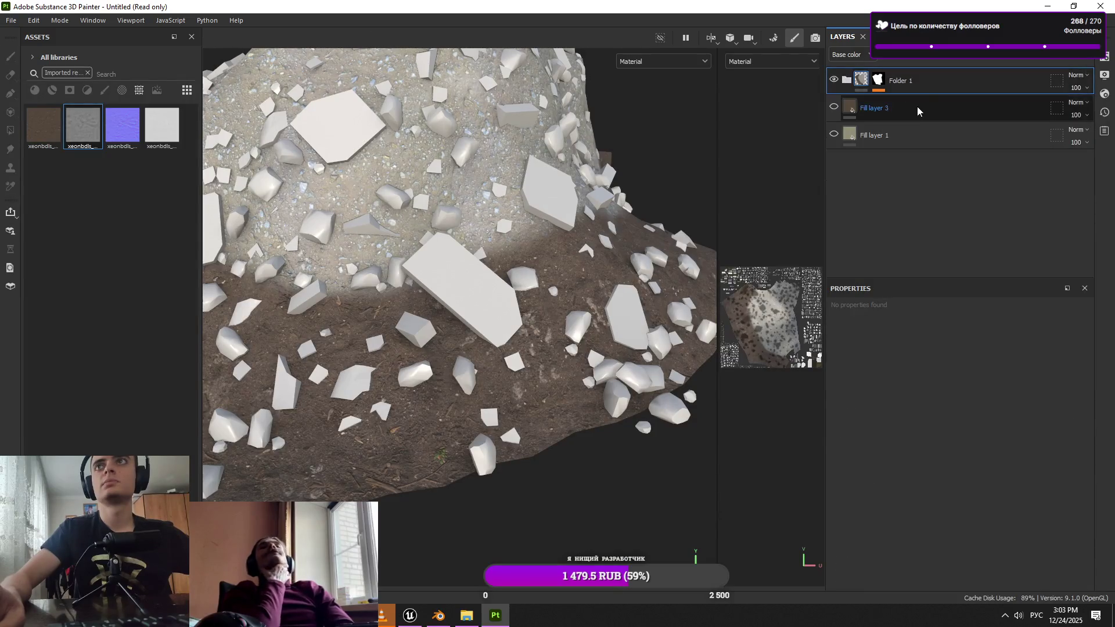
{"action": "left_click_drag", "start_coordinate": [418, 249], "coordinate": [613, 293]}
{"action": "left_click", "coordinate": [1003, 58]}
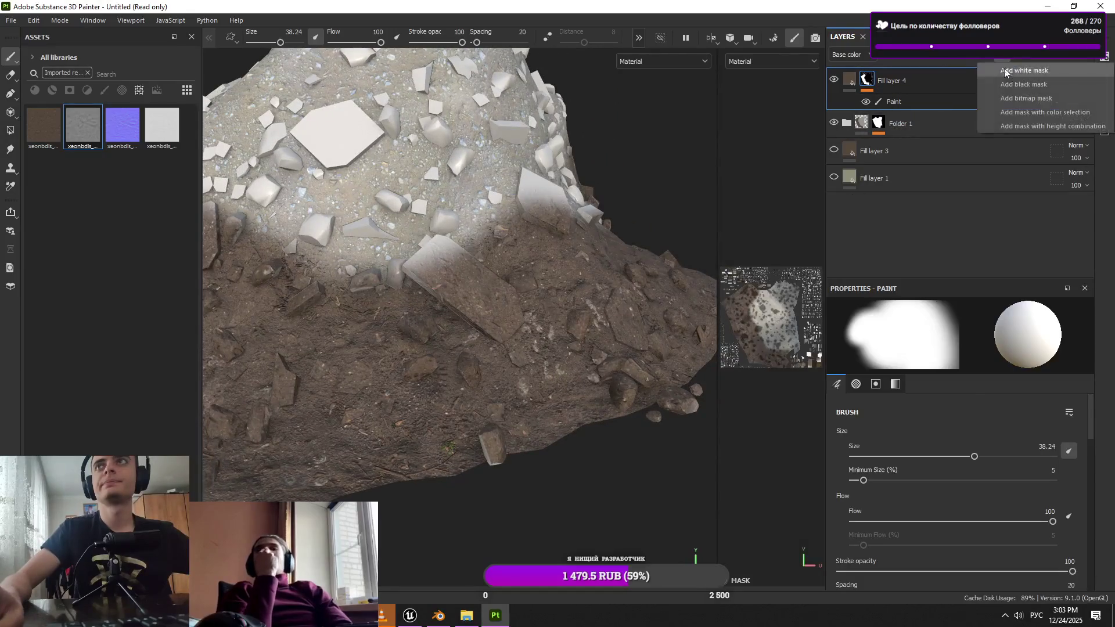
{"action": "left_click", "coordinate": [1006, 84]}
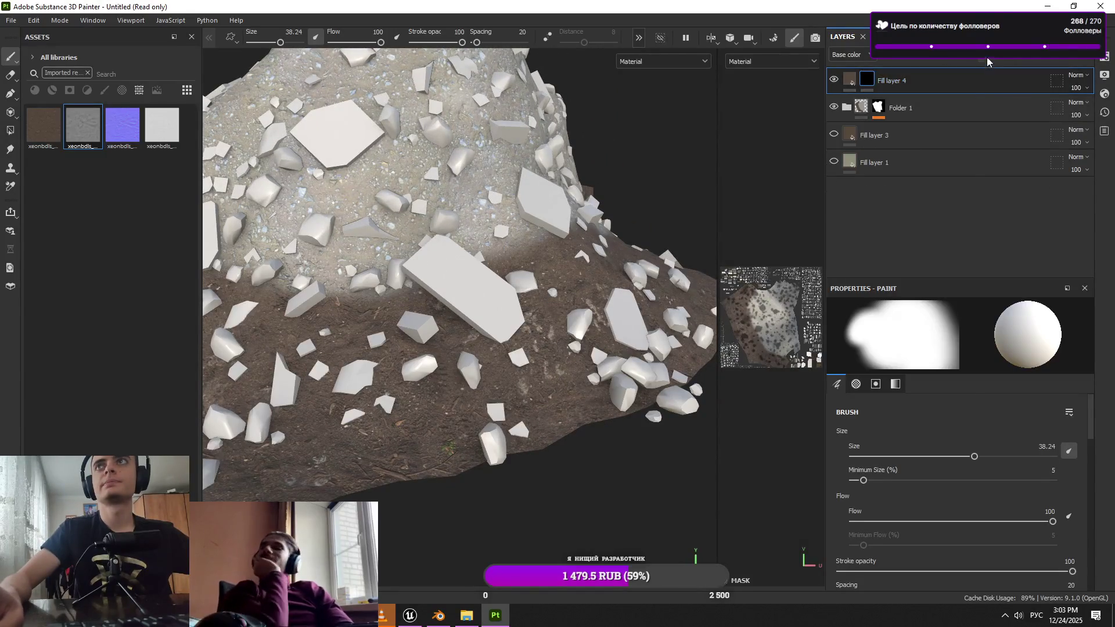
{"action": "left_click", "coordinate": [633, 372]}
{"action": "key", "text": "ctrl+z"}
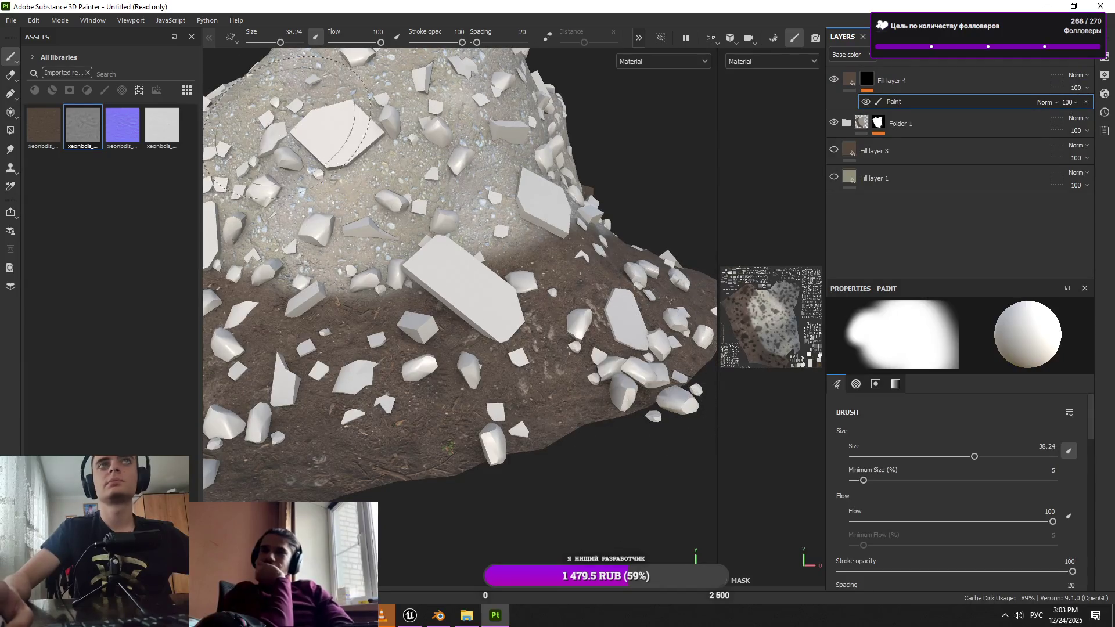
{"action": "left_click", "coordinate": [104, 90]}
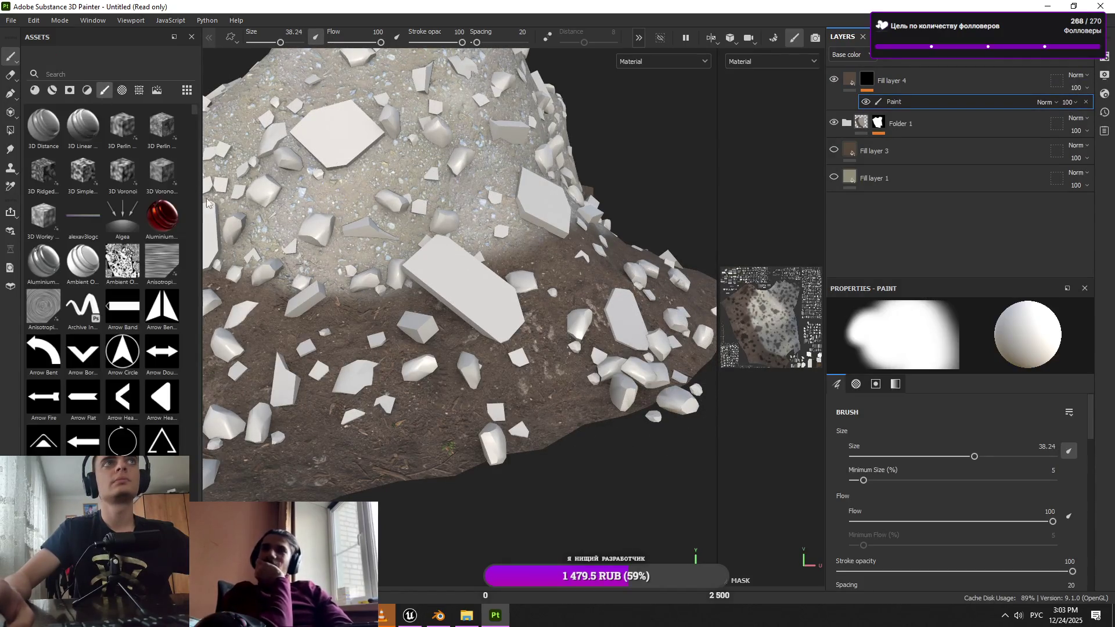
Delete Fill layer 4 and toggle Fill layer 3's visibility to compare
{"action": "left_click", "coordinate": [897, 81]}
{"action": "key", "text": "Delete"}
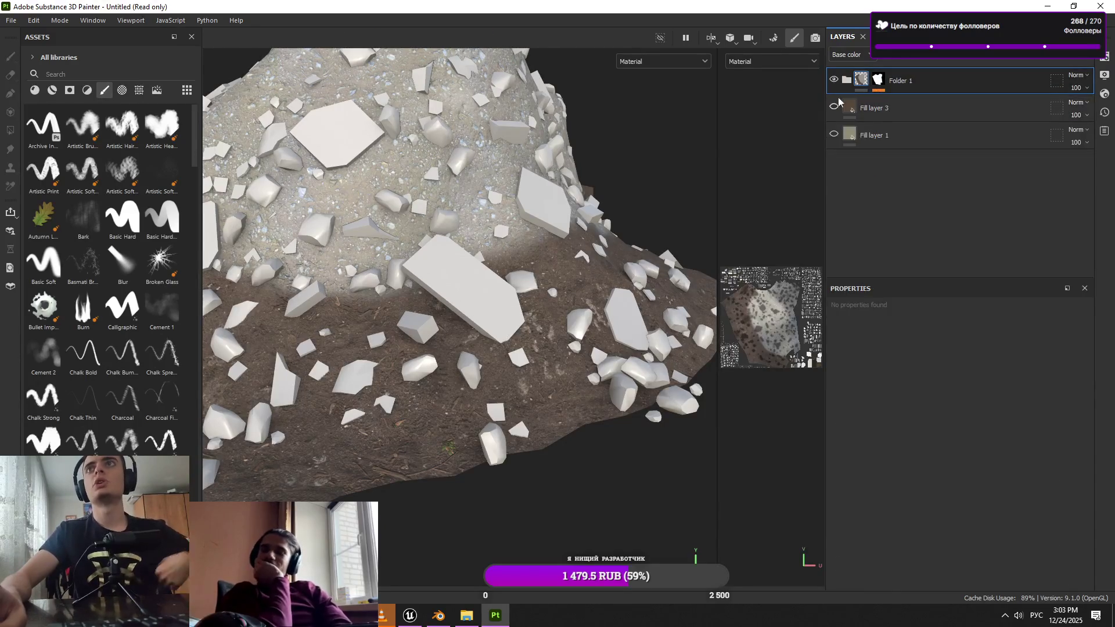
{"action": "left_click", "coordinate": [834, 108]}
{"action": "left_click", "coordinate": [834, 108]}
{"action": "left_click", "coordinate": [834, 108]}
{"action": "left_click", "coordinate": [834, 108]}
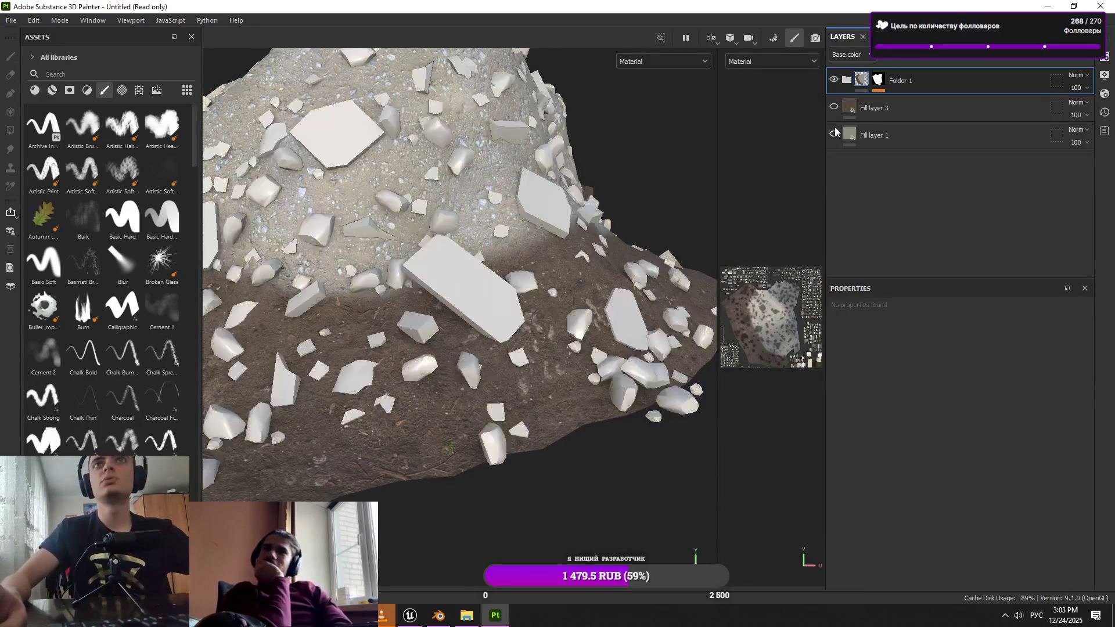
Place Fill layer 3 inside Folder 1 and make it visible, discarding a stray paint effect
{"action": "left_click", "coordinate": [930, 112]}
{"action": "left_click_drag", "start_coordinate": [930, 112], "coordinate": [907, 81]}
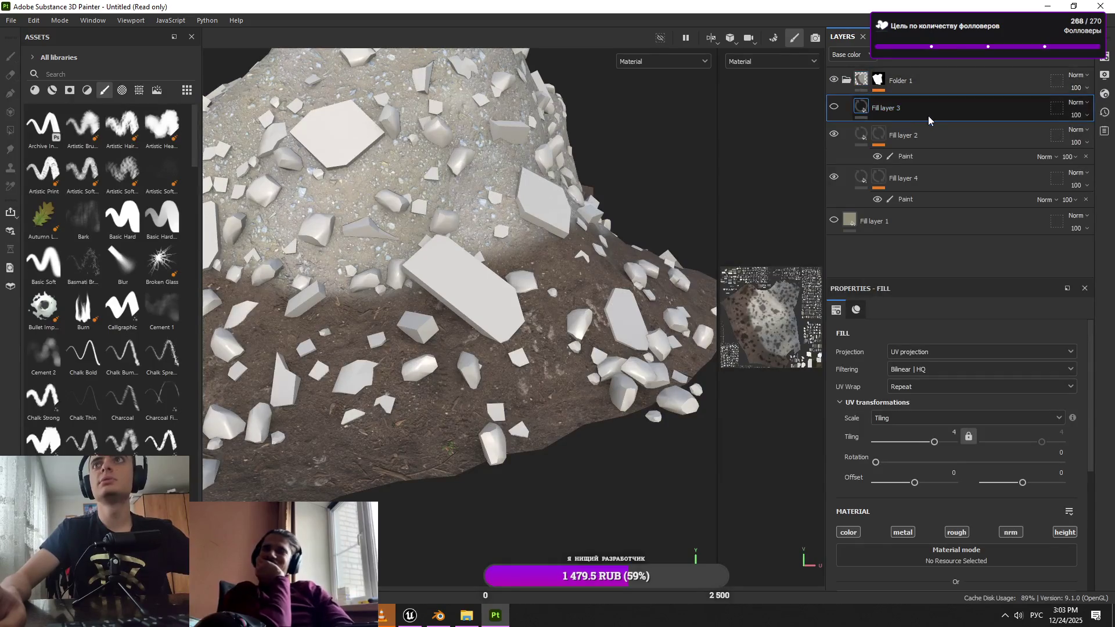
{"action": "left_click", "coordinate": [833, 106]}
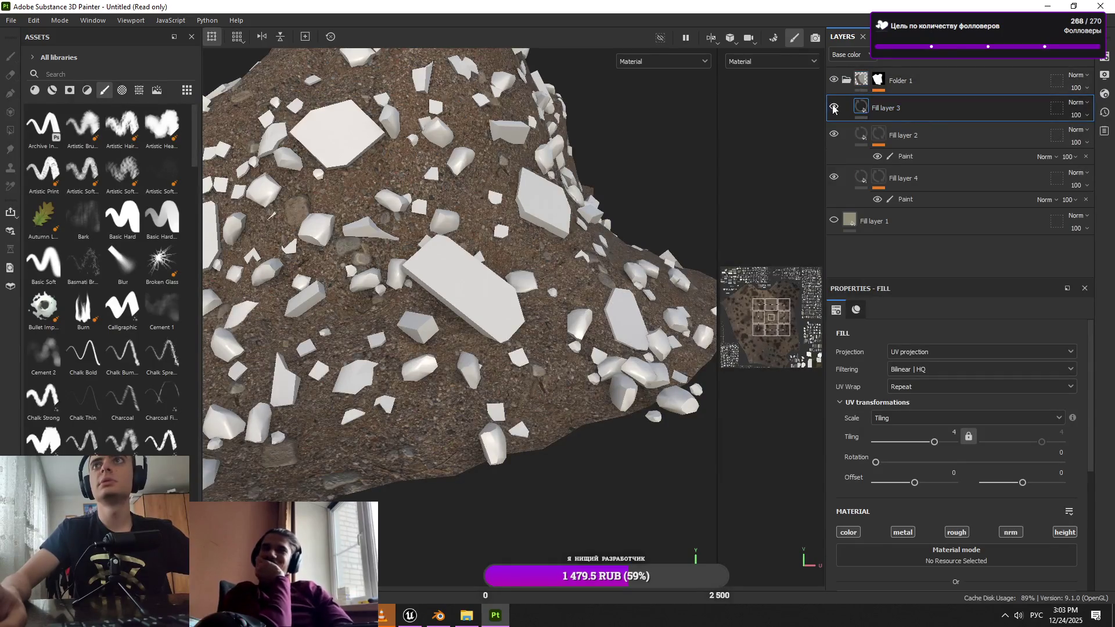
{"action": "left_click", "coordinate": [1009, 58]}
{"action": "left_click", "coordinate": [1025, 82]}
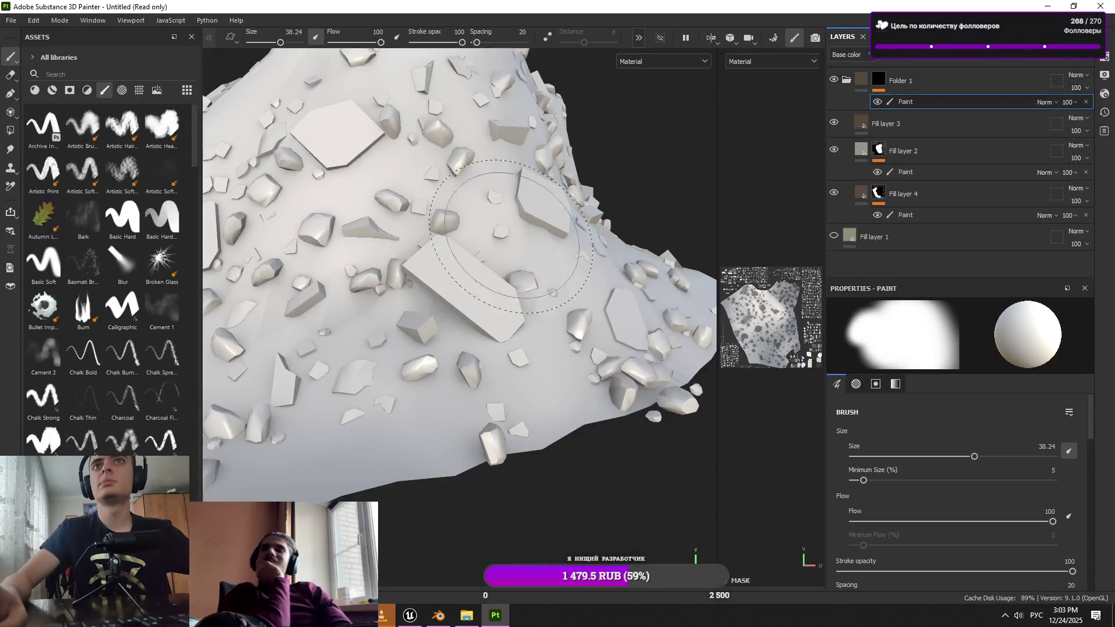
{"action": "left_click", "coordinate": [925, 88]}
{"action": "left_click_drag", "start_coordinate": [874, 116], "coordinate": [906, 84]}
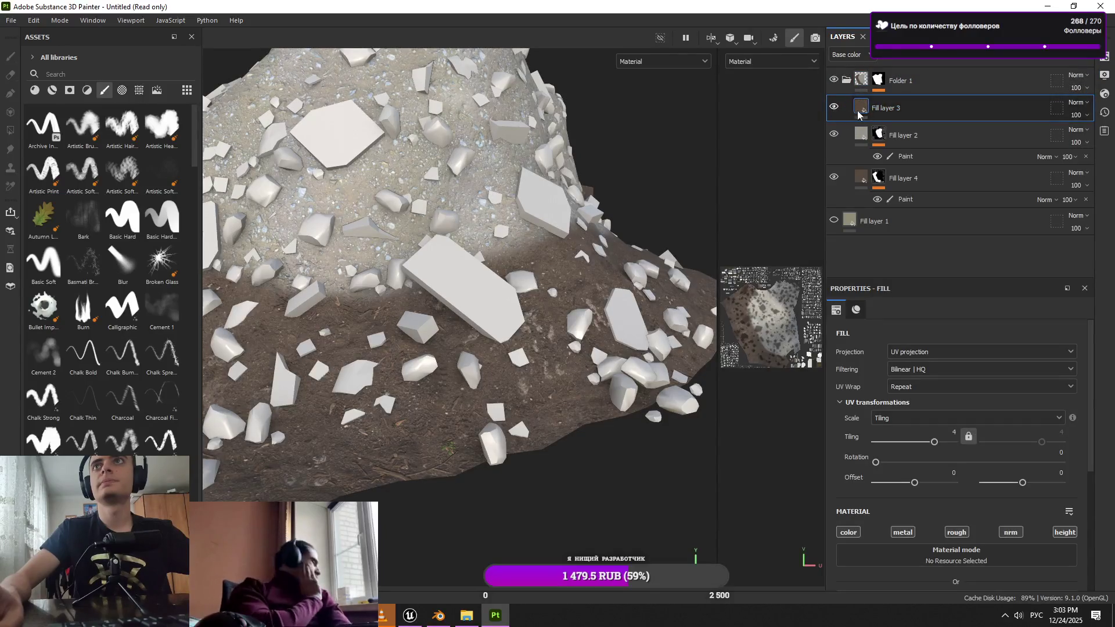
Give Fill layer 3 a black mask with a paint effect
{"action": "left_click", "coordinate": [1001, 54]}
{"action": "left_click", "coordinate": [984, 54]}
{"action": "left_click", "coordinate": [1017, 84]}
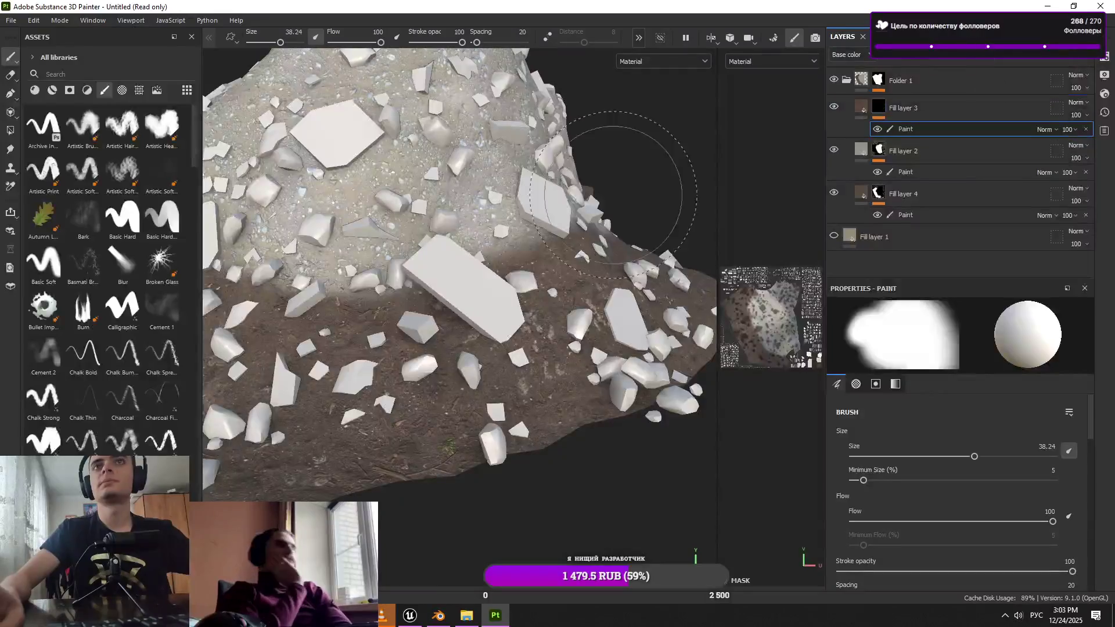
Paint a first dark dirt stroke, then load the Dirt 1 brush from Artistic > Dirt Spots
{"action": "key", "text": "bracketleft"}
{"action": "mouse_move", "coordinate": [352, 264]}
{"action": "left_mouse_down"}
{"action": "mouse_move", "coordinate": [373, 296]}
{"action": "mouse_move", "coordinate": [372, 267]}
{"action": "mouse_move", "coordinate": [401, 226]}
{"action": "mouse_move", "coordinate": [449, 303]}
{"action": "mouse_move", "coordinate": [430, 250]}
{"action": "mouse_move", "coordinate": [581, 247]}
{"action": "mouse_move", "coordinate": [398, 284]}
{"action": "left_mouse_up"}
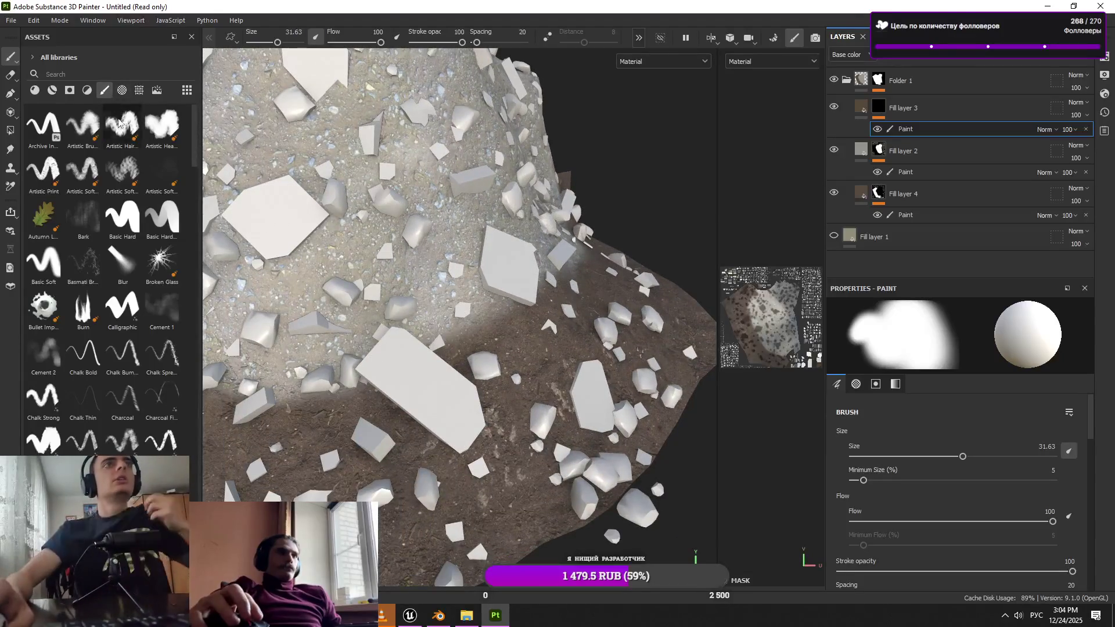
{"action": "left_click", "coordinate": [145, 131]}
{"action": "left_click_drag", "start_coordinate": [384, 342], "coordinate": [435, 340]}
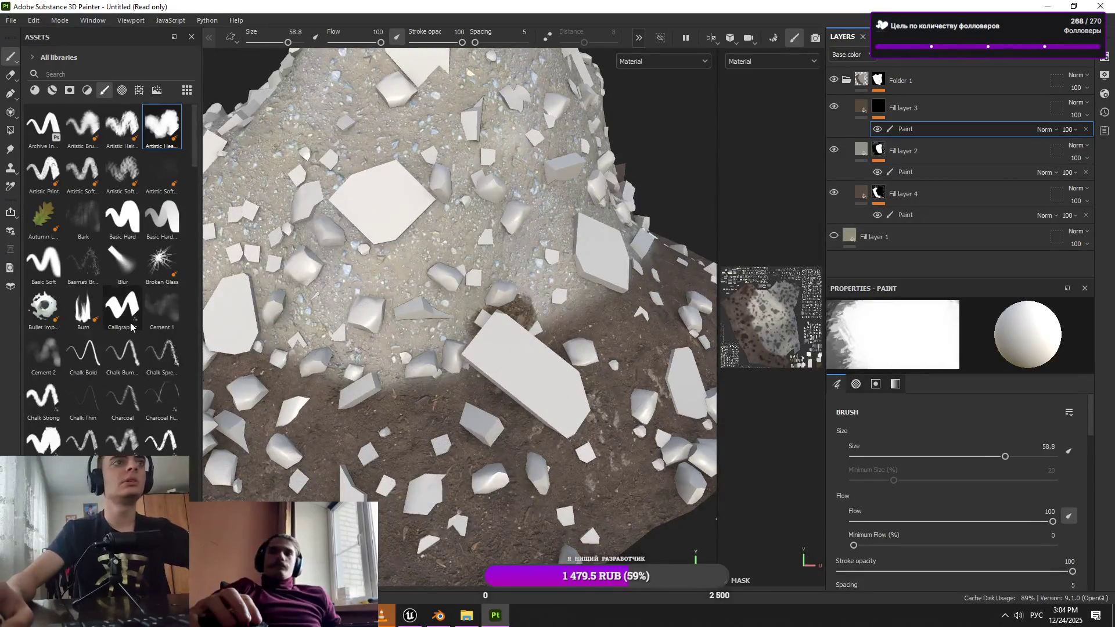
{"action": "scroll", "coordinate": [131, 327], "scroll_direction": "down", "scroll_amount": 5}
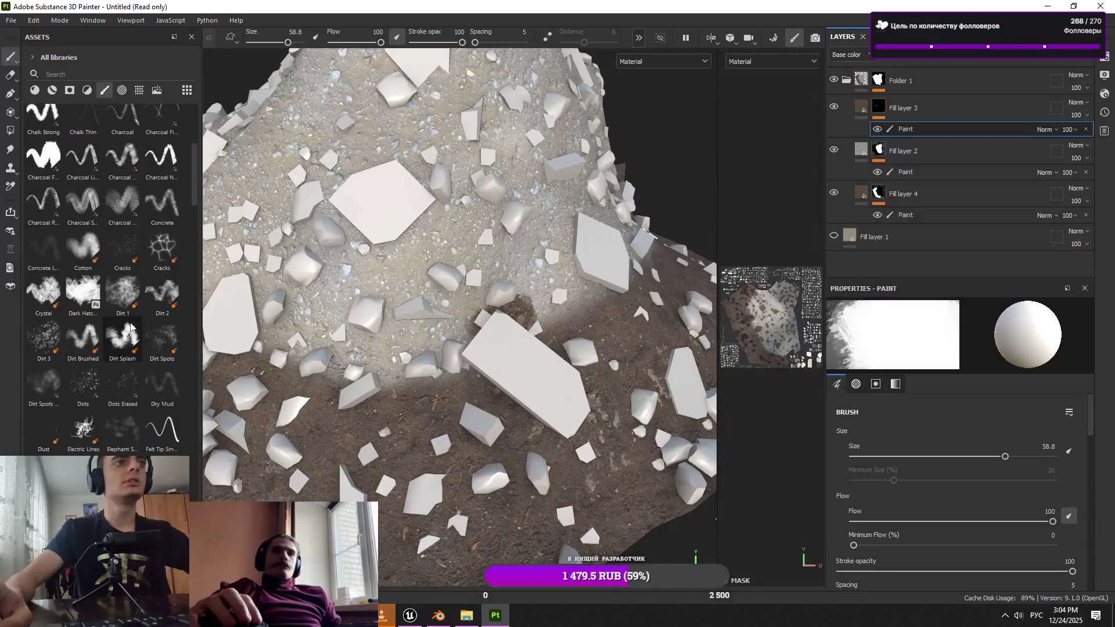
{"action": "left_click", "coordinate": [30, 378]}
{"action": "key", "text": "bracketright"}
{"action": "key", "text": "bracketright"}
{"action": "key", "text": "bracketright"}
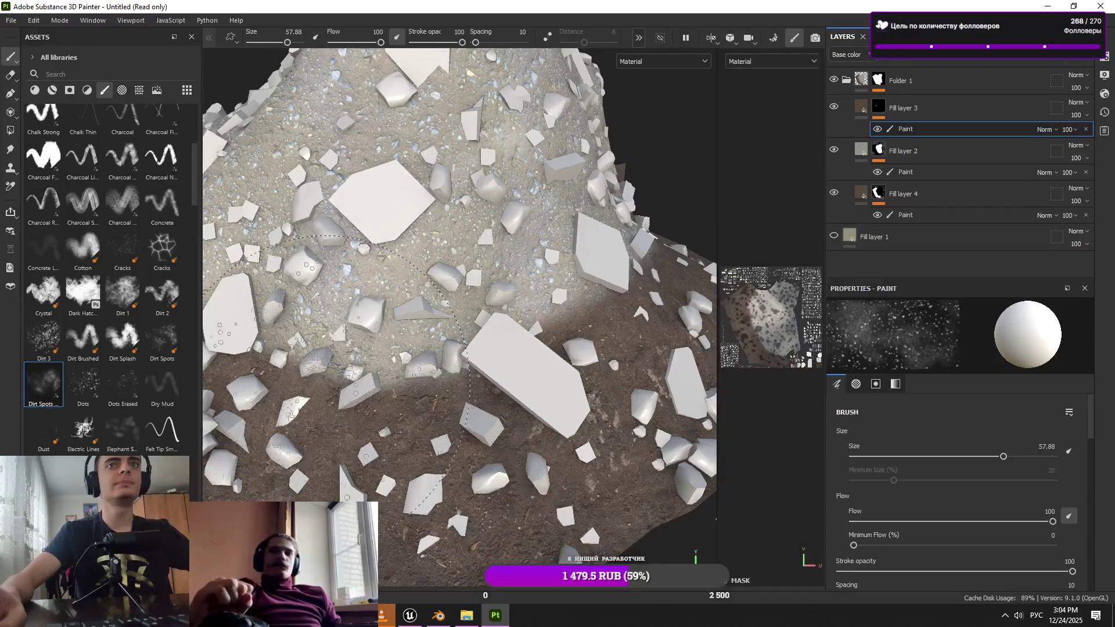
{"action": "mouse_move", "coordinate": [54, 299]}
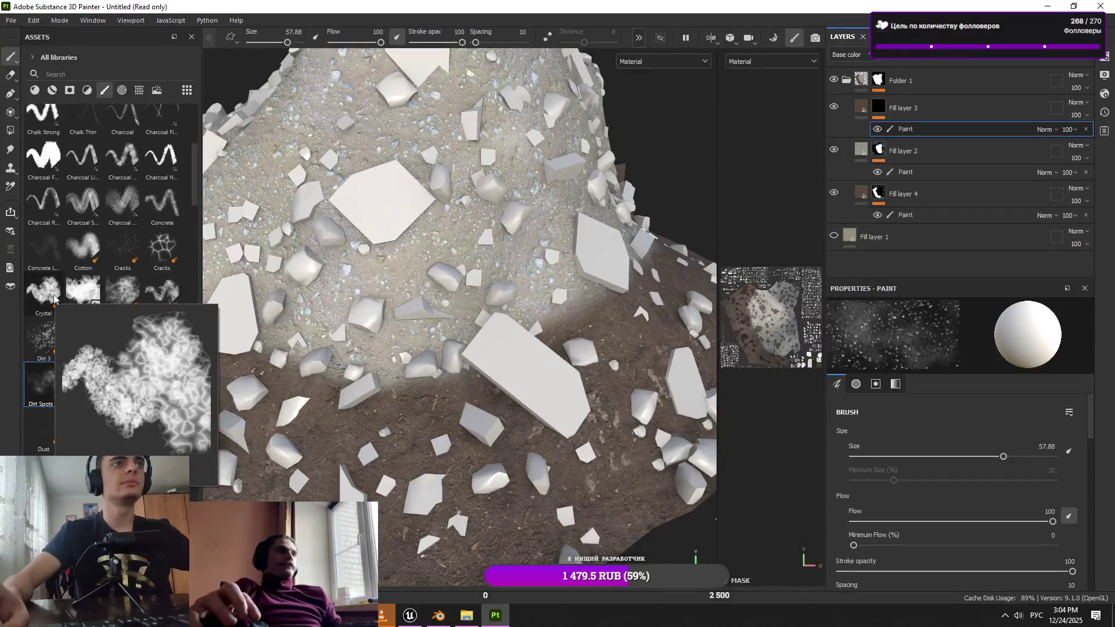
{"action": "left_click", "coordinate": [123, 290]}
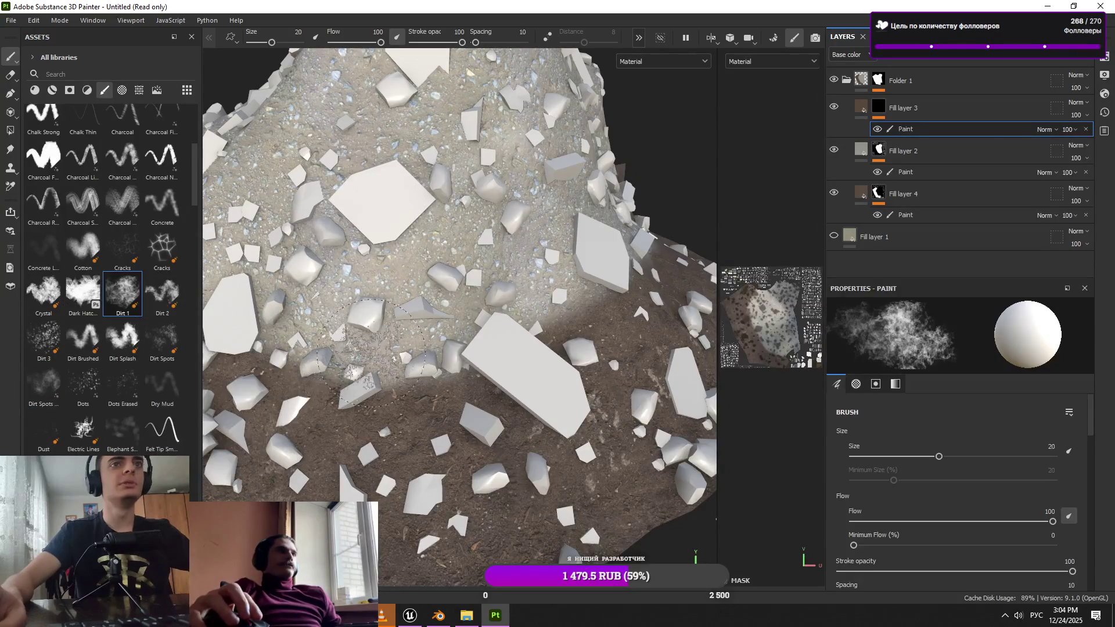
Paint patchy dark dirt across the middle of the mound with the resized Dirt 1 brush
{"action": "key", "text": "bracketright"}
{"action": "key", "text": "bracketright"}
{"action": "key", "text": "bracketright"}
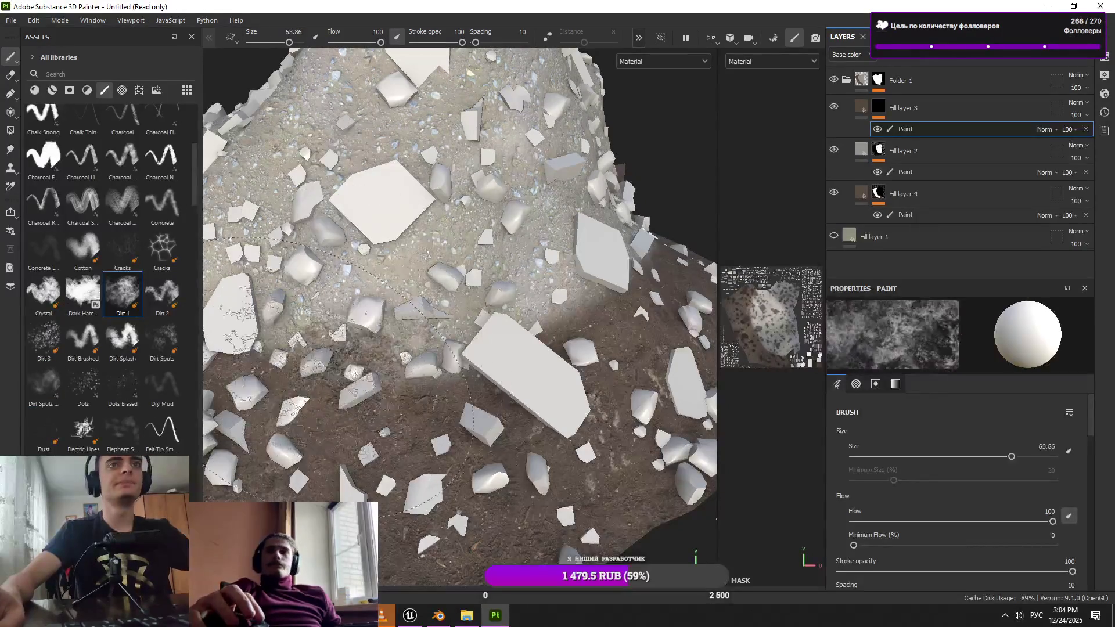
{"action": "left_click_drag", "start_coordinate": [357, 360], "coordinate": [384, 358]}
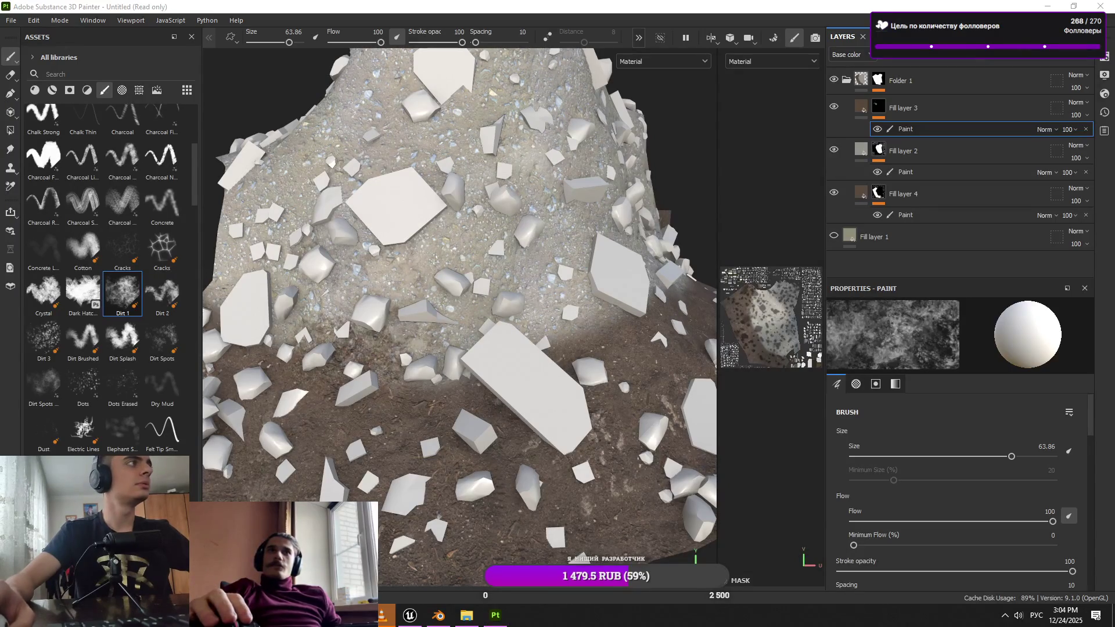
{"action": "mouse_move", "coordinate": [353, 349]}
{"action": "left_mouse_down"}
{"action": "mouse_move", "coordinate": [377, 352]}
{"action": "mouse_move", "coordinate": [407, 279]}
{"action": "mouse_move", "coordinate": [441, 273]}
{"action": "left_mouse_up"}
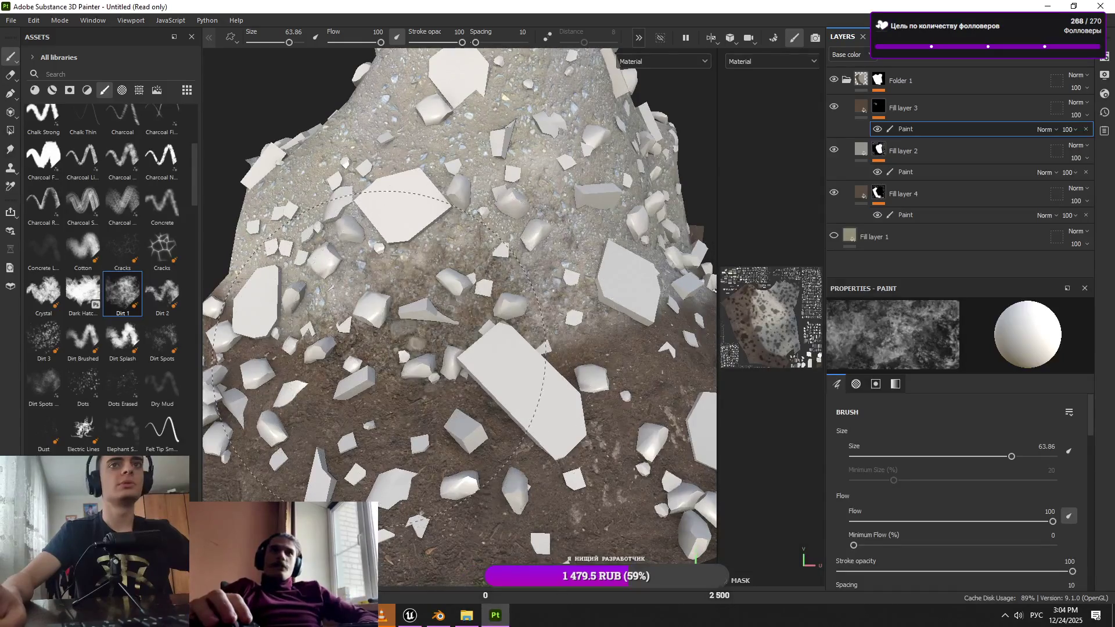
{"action": "key", "text": "bracketleft"}
{"action": "key", "text": "bracketleft"}
{"action": "key", "text": "bracketleft"}
{"action": "mouse_move", "coordinate": [401, 353]}
{"action": "left_mouse_down"}
{"action": "mouse_move", "coordinate": [418, 348]}
{"action": "mouse_move", "coordinate": [401, 354]}
{"action": "left_mouse_up"}
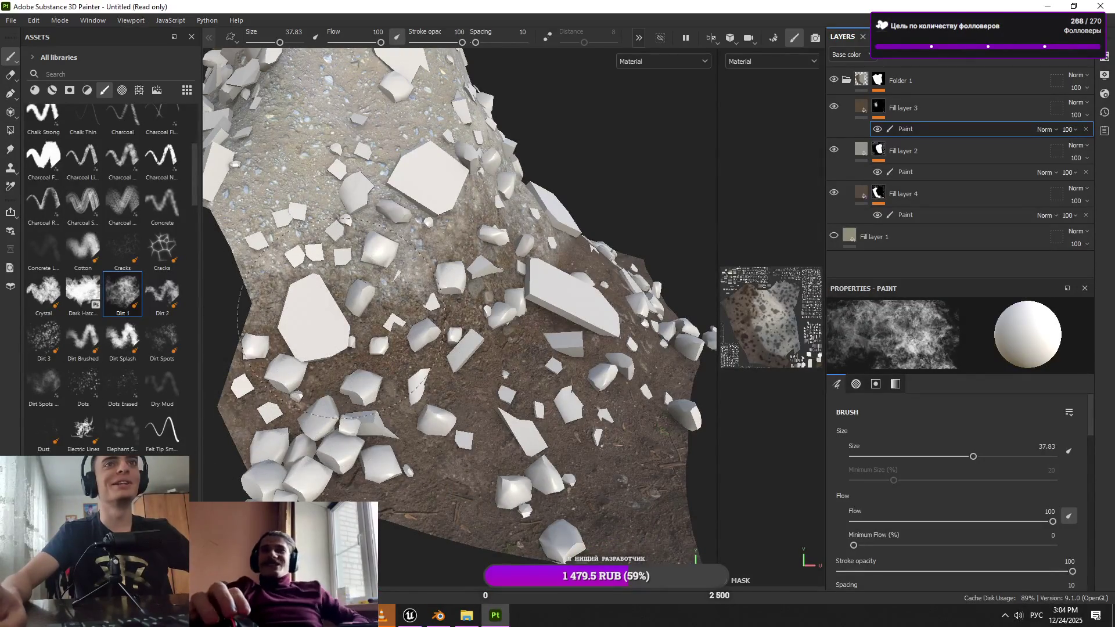
{"action": "mouse_move", "coordinate": [343, 319]}
{"action": "left_mouse_down"}
{"action": "mouse_move", "coordinate": [559, 278]}
{"action": "mouse_move", "coordinate": [546, 332]}
{"action": "left_mouse_up"}
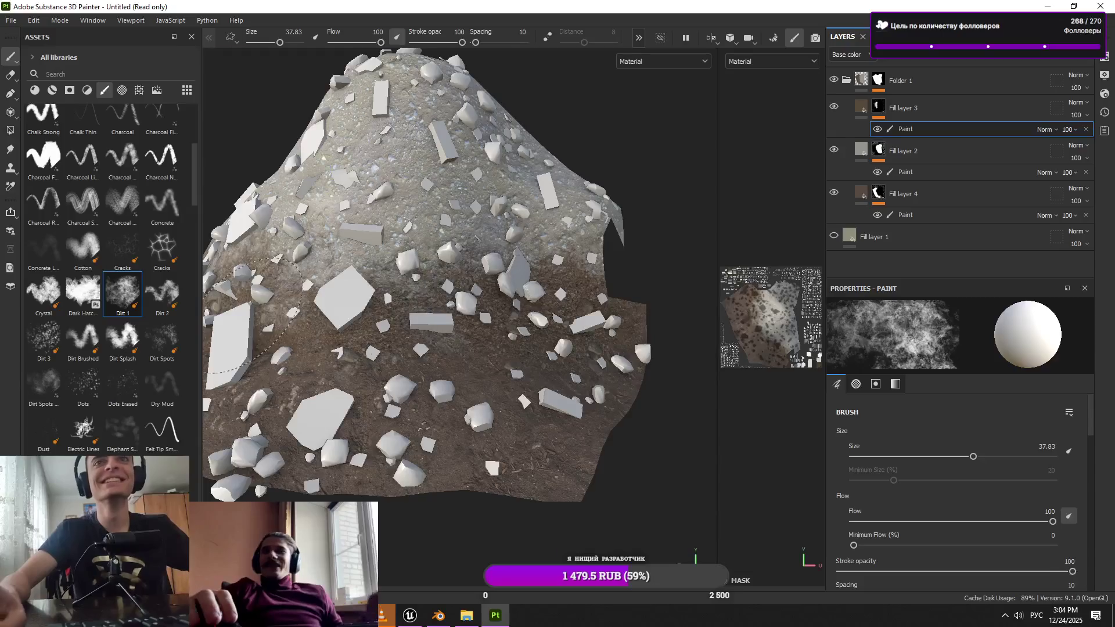
{"action": "left_click_drag", "start_coordinate": [247, 314], "coordinate": [508, 355]}
{"action": "left_click_drag", "start_coordinate": [339, 311], "coordinate": [467, 354]}
{"action": "left_click_drag", "start_coordinate": [591, 337], "coordinate": [552, 378]}
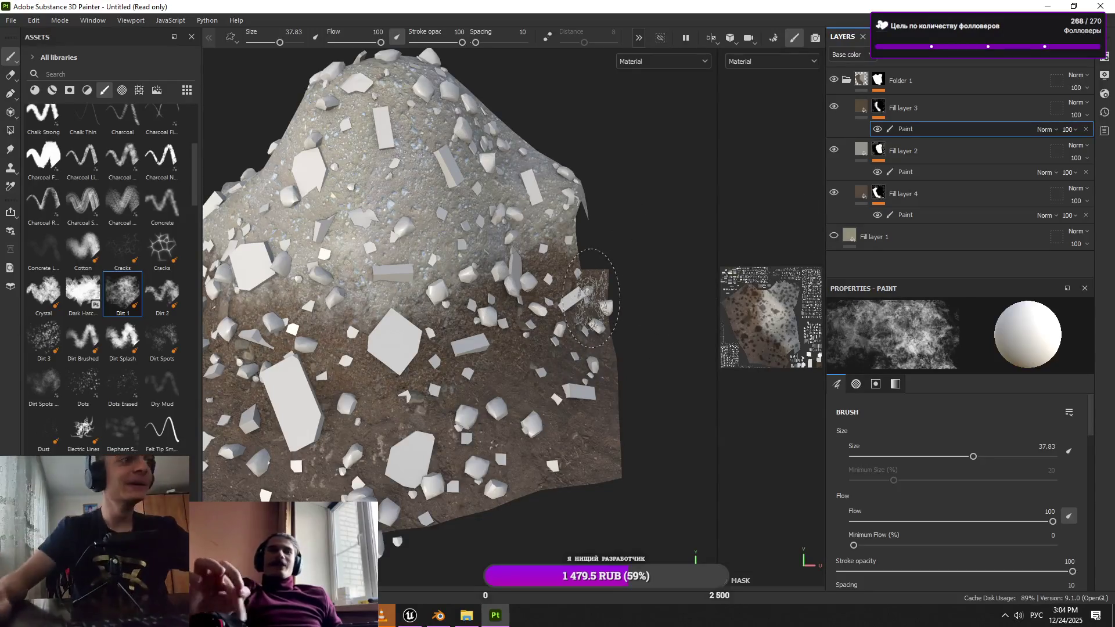
{"action": "scroll", "coordinate": [581, 314], "scroll_direction": "up", "scroll_amount": 5}
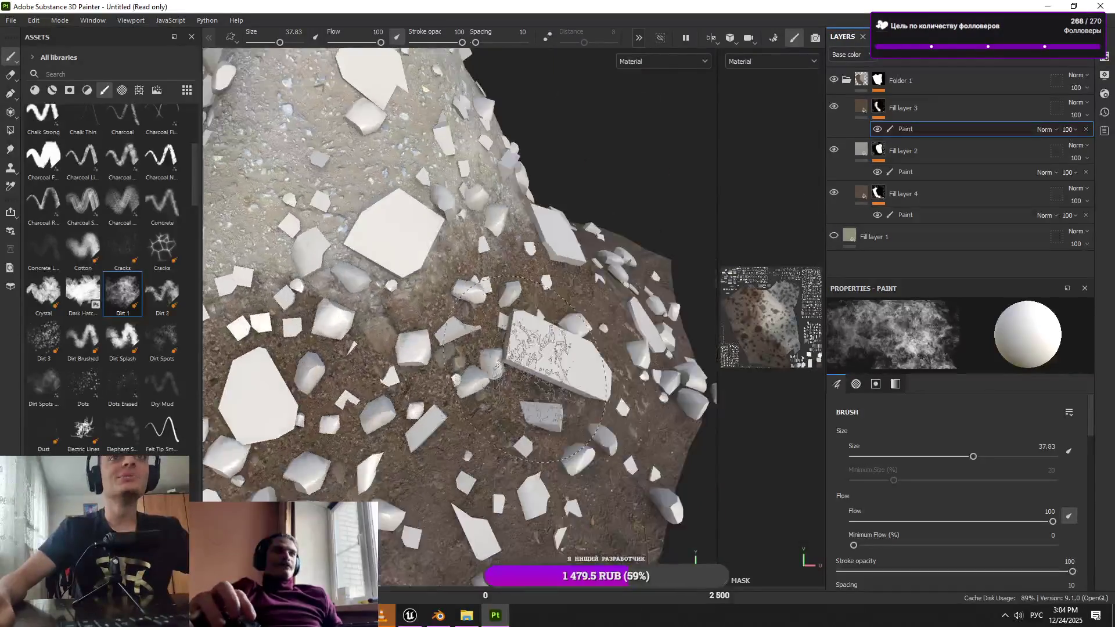
{"action": "left_click_drag", "start_coordinate": [526, 370], "coordinate": [604, 289]}
{"action": "left_click_drag", "start_coordinate": [379, 337], "coordinate": [523, 290]}
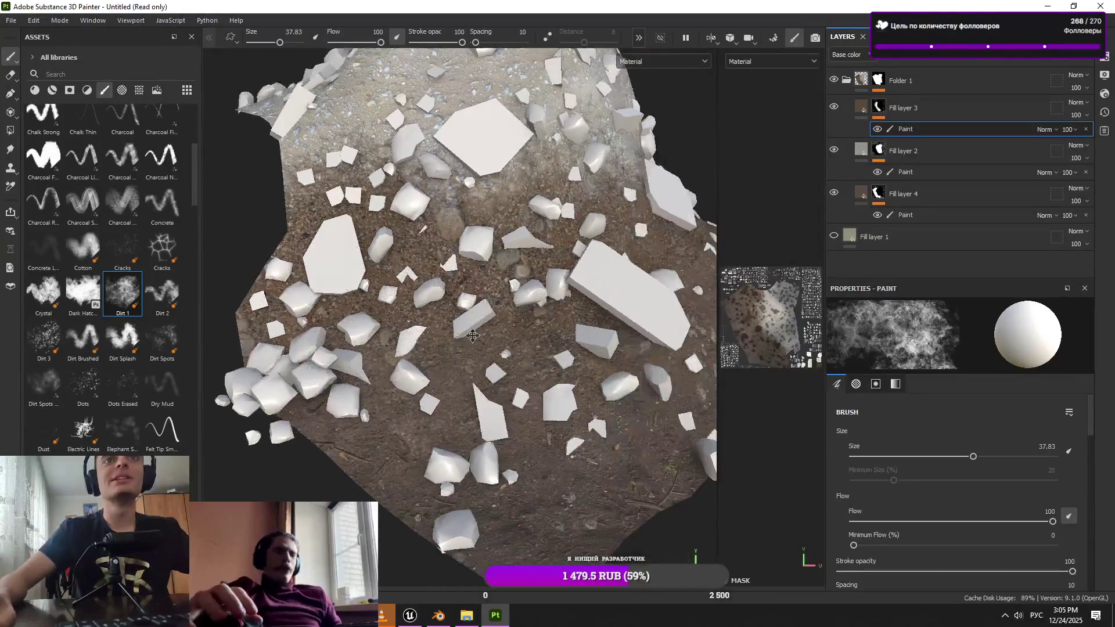
Test Fill layer 3's opacity slider and check the dirt up close
{"action": "left_click_drag", "start_coordinate": [1082, 138], "coordinate": [1104, 139]}
{"action": "left_click", "coordinate": [1084, 115]}
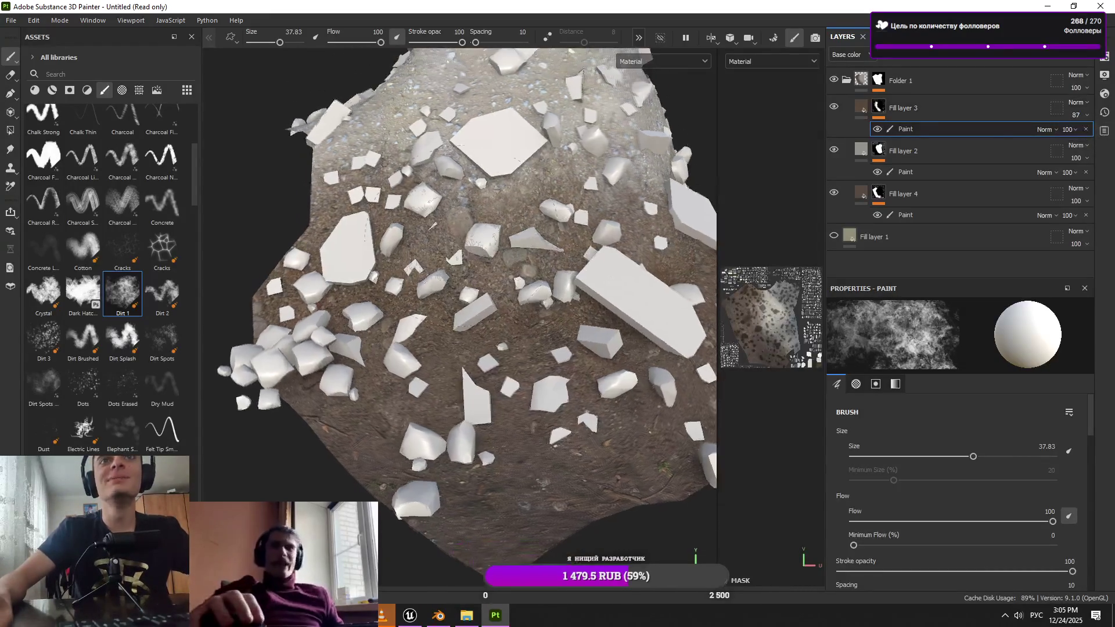
{"action": "mouse_move", "coordinate": [453, 273]}
{"action": "left_mouse_down"}
{"action": "mouse_move", "coordinate": [465, 290]}
{"action": "mouse_move", "coordinate": [616, 337]}
{"action": "mouse_move", "coordinate": [557, 284]}
{"action": "left_mouse_up"}
{"action": "scroll", "coordinate": [557, 284], "scroll_direction": "down", "scroll_amount": 10}
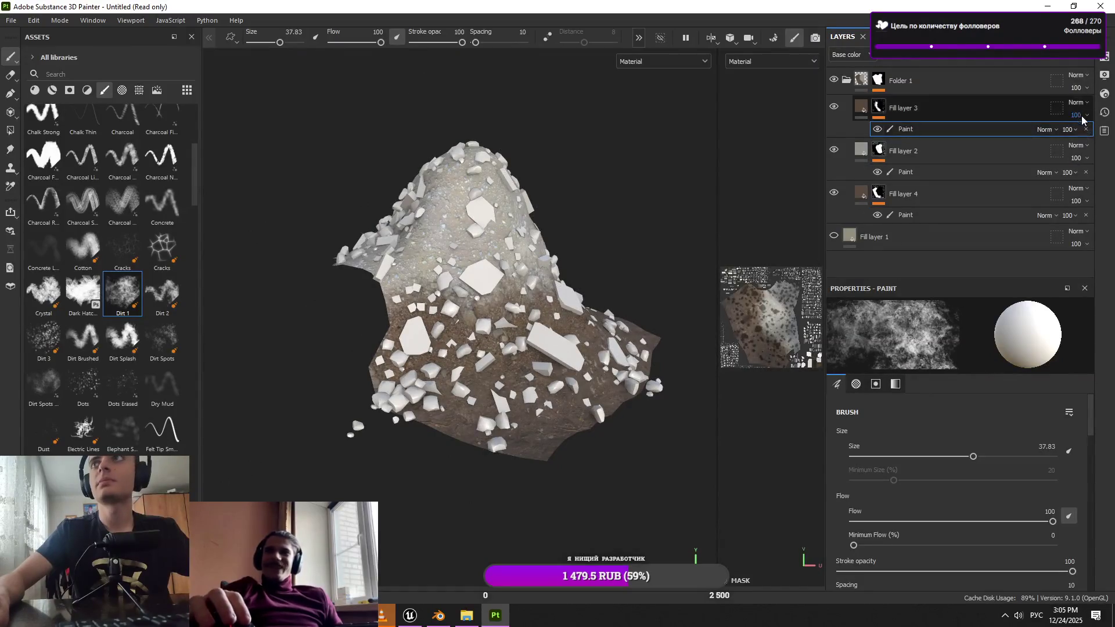
Adjust Fill layer 3's opacity (75, then 92) and collapse Folder 1
{"action": "left_click_drag", "start_coordinate": [1108, 136], "coordinate": [1103, 136]}
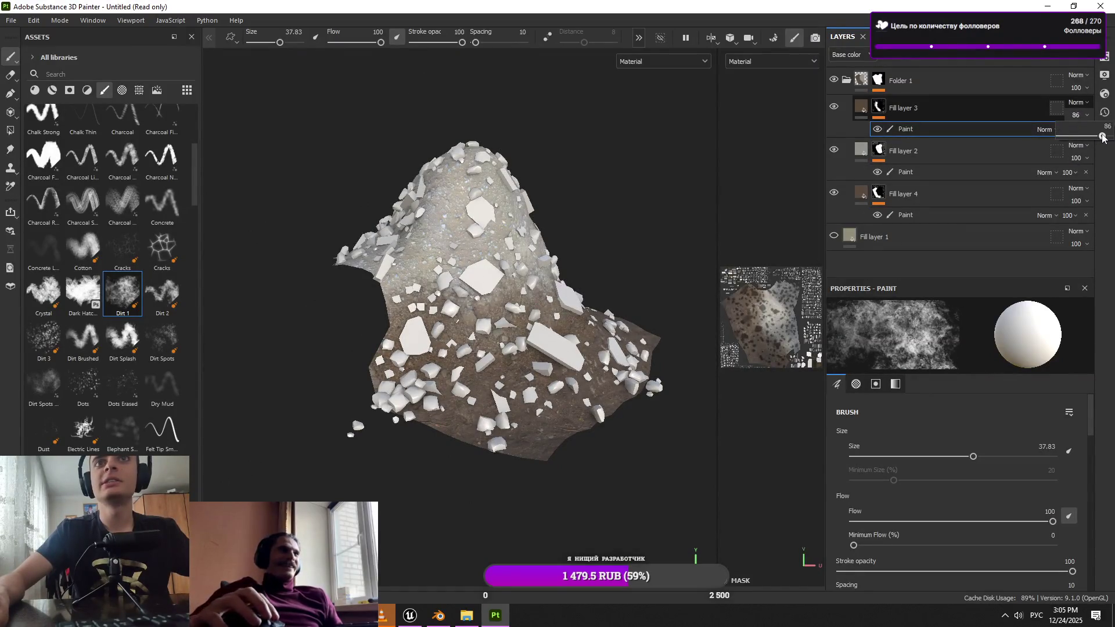
{"action": "left_click_drag", "start_coordinate": [476, 273], "coordinate": [395, 273]}
{"action": "left_click", "coordinate": [847, 81]}
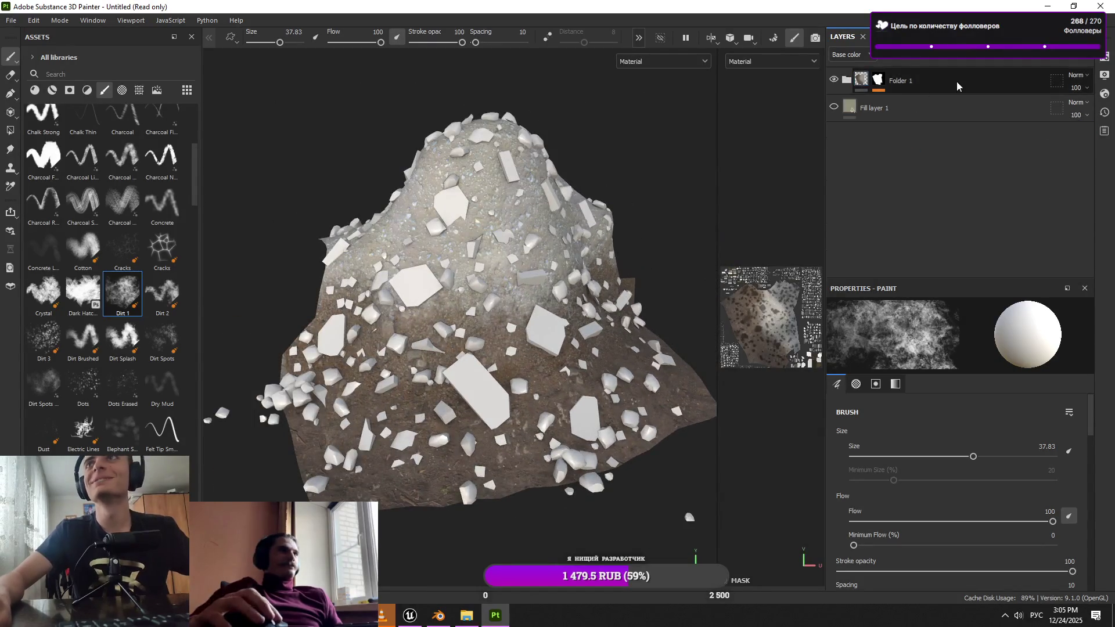
{"action": "left_click", "coordinate": [957, 82]}
Create Folder 2 above Folder 1, trying and undoing a right-click black mask
{"action": "left_click", "coordinate": [1065, 56]}
{"action": "key", "text": "Return"}
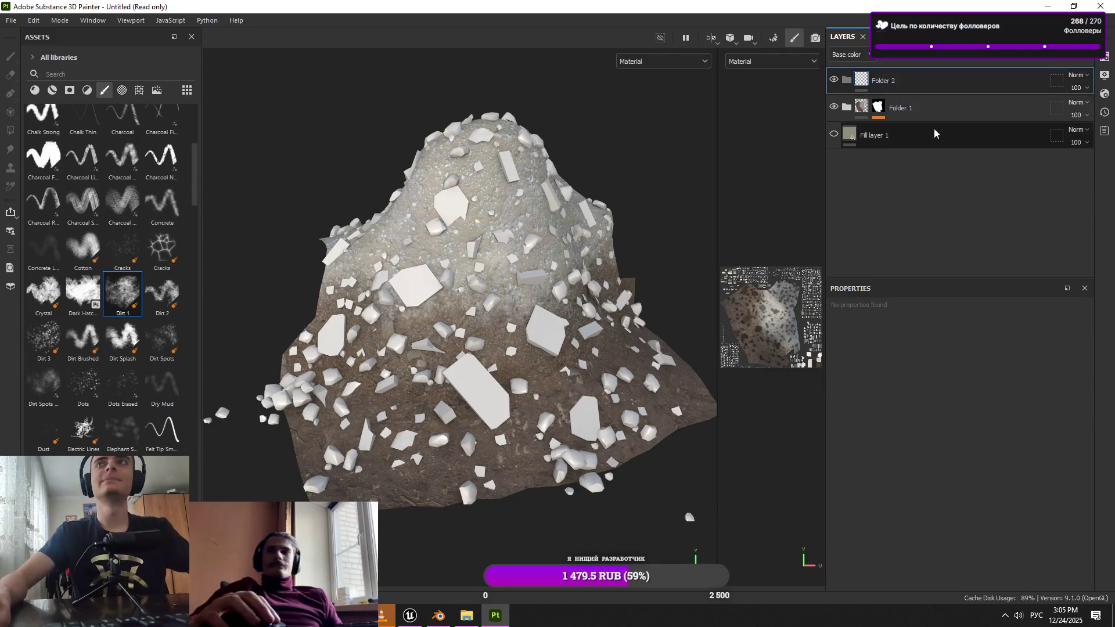
{"action": "right_click", "coordinate": [941, 81]}
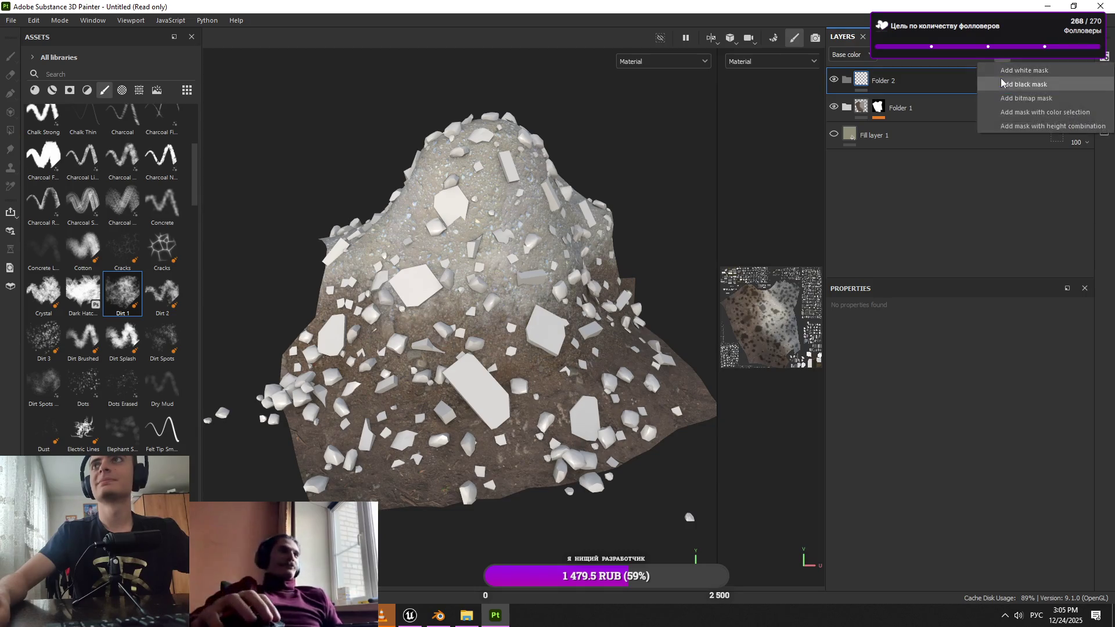
{"action": "left_click", "coordinate": [1002, 78]}
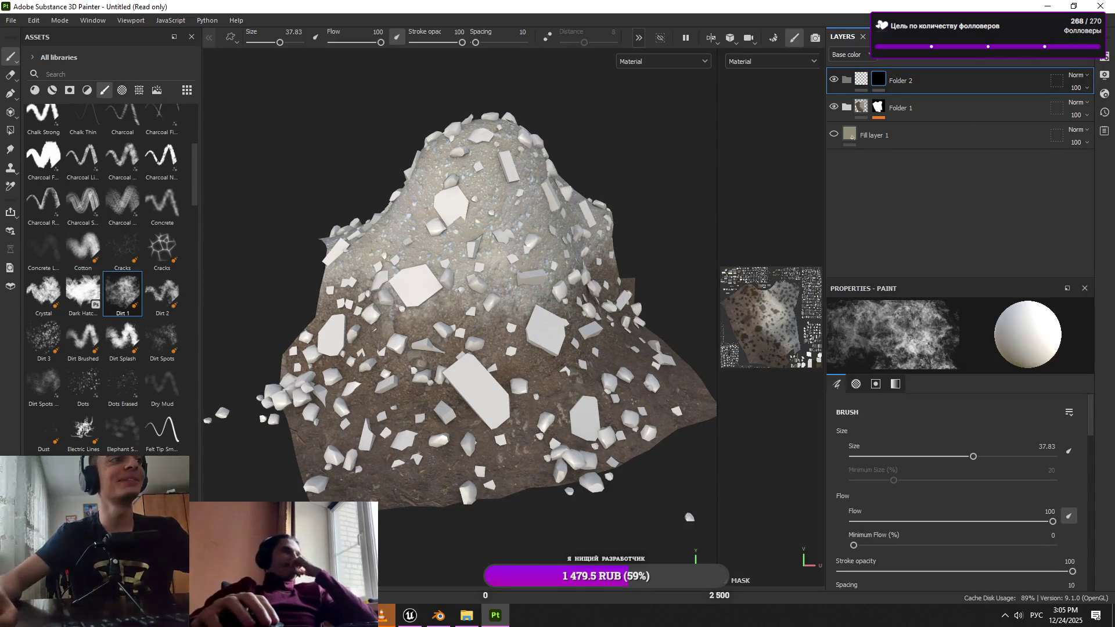
{"action": "key", "text": "ctrl+z"}
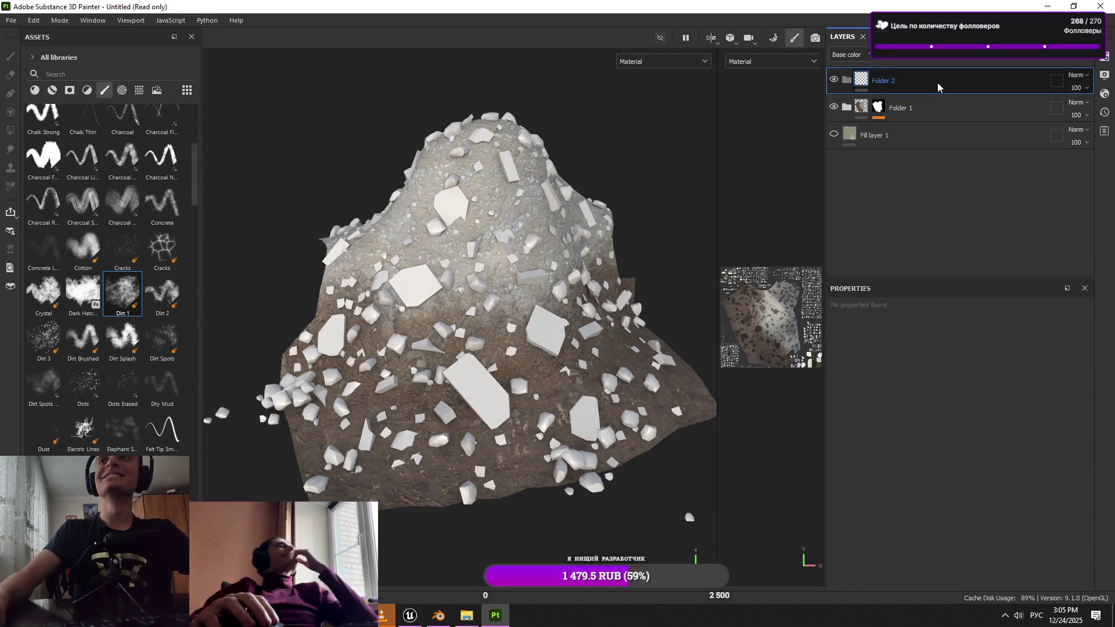
Add a mask with a Paint layer to Folder 2 and choose Polygon Fill
{"action": "left_click", "coordinate": [1002, 64]}
{"action": "left_click", "coordinate": [1003, 83]}
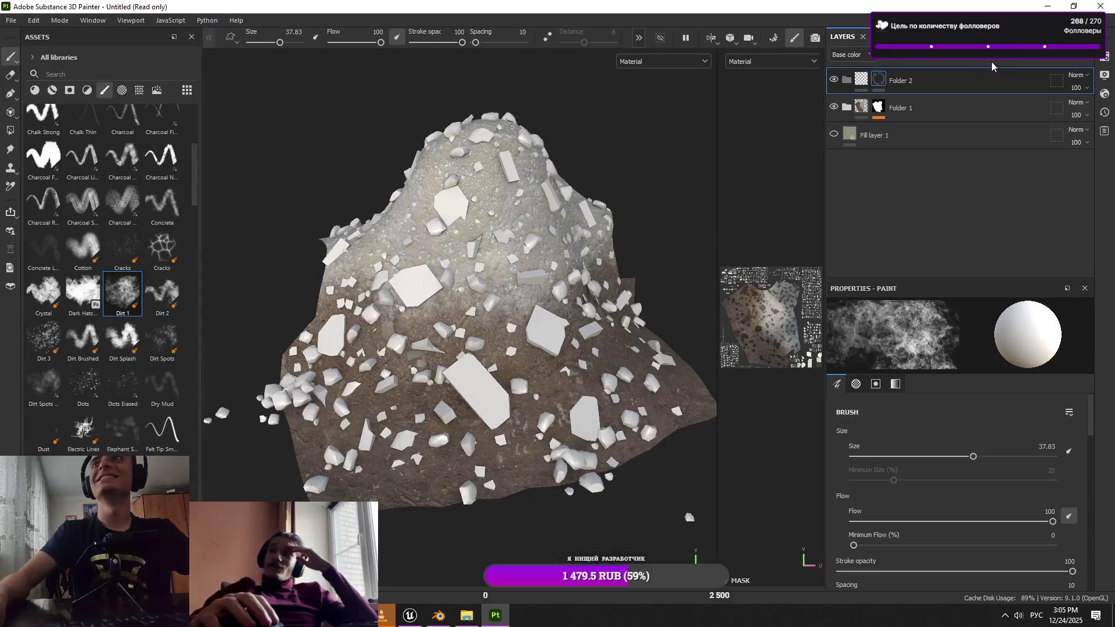
{"action": "left_click", "coordinate": [1000, 68]}
{"action": "left_click", "coordinate": [1011, 93]}
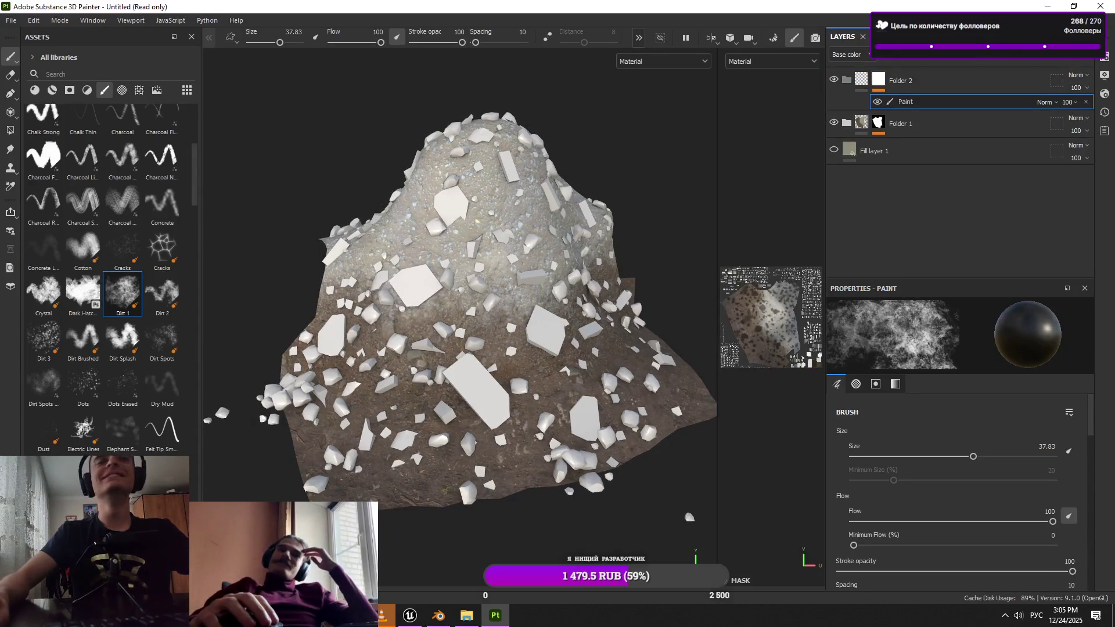
{"action": "left_click", "coordinate": [10, 131]}
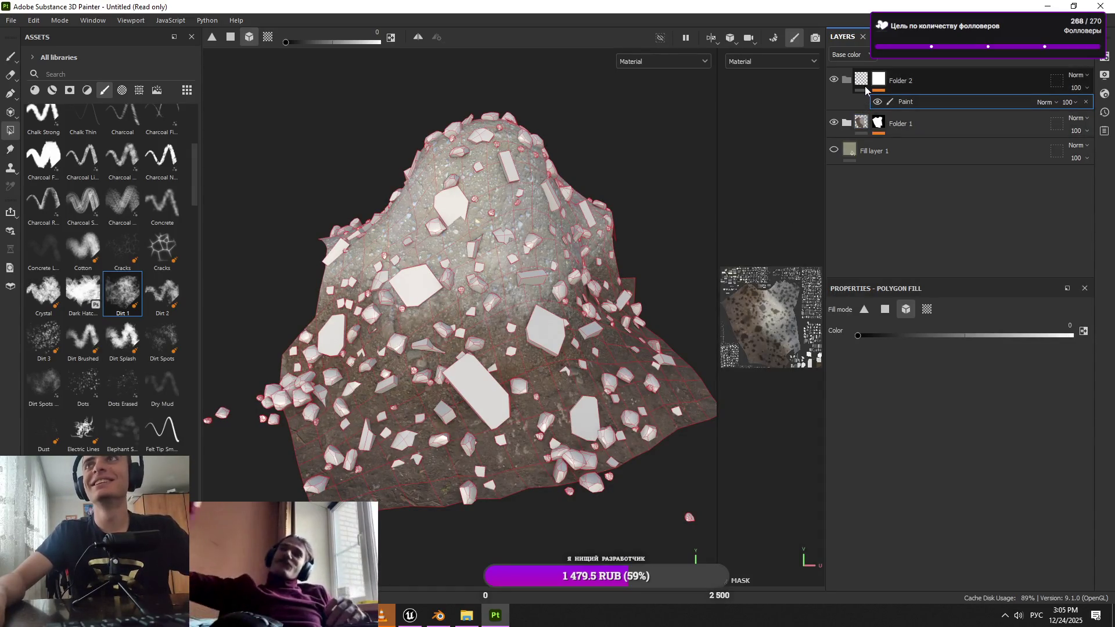
{"action": "left_click", "coordinate": [461, 614]}
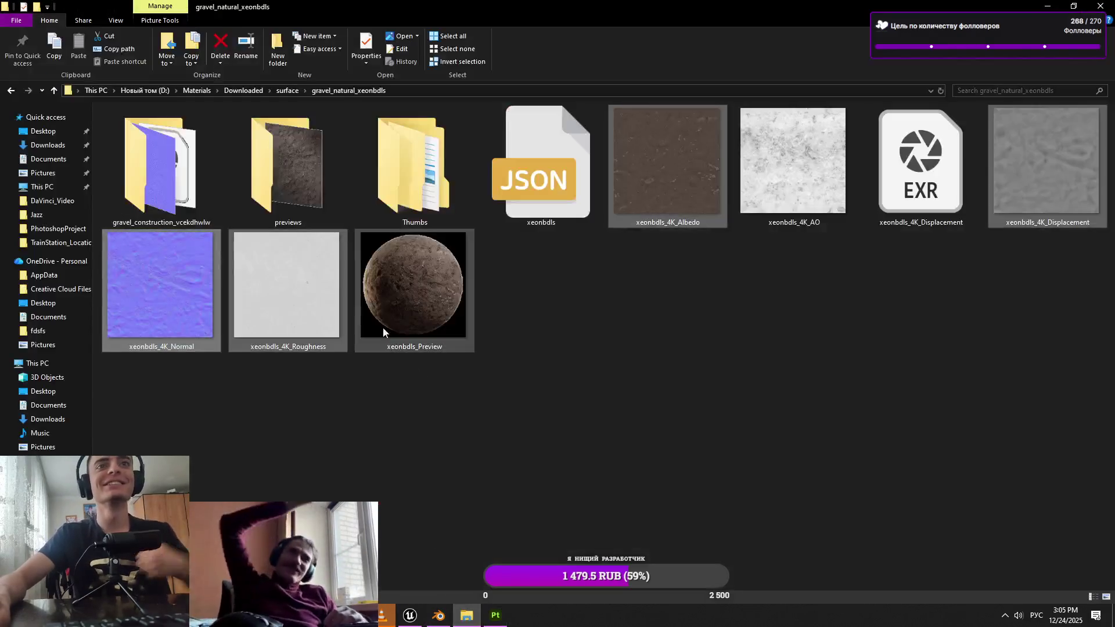
Navigate in File Explorer to D:\SaveMaterials\Texture
{"action": "left_click", "coordinate": [288, 90]}
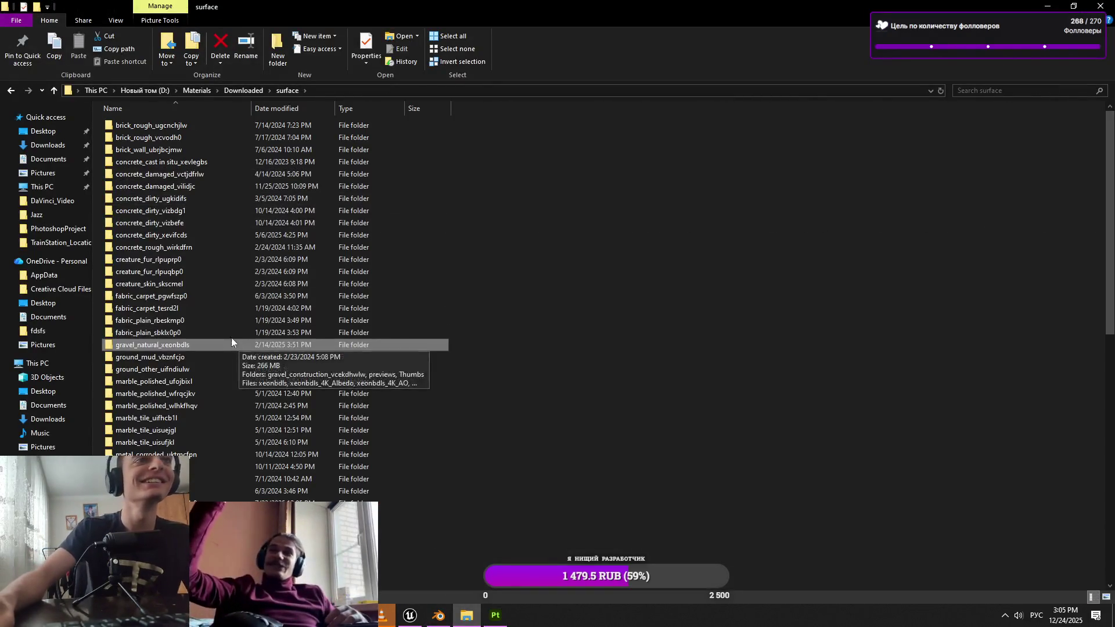
{"action": "double_click", "coordinate": [232, 333]}
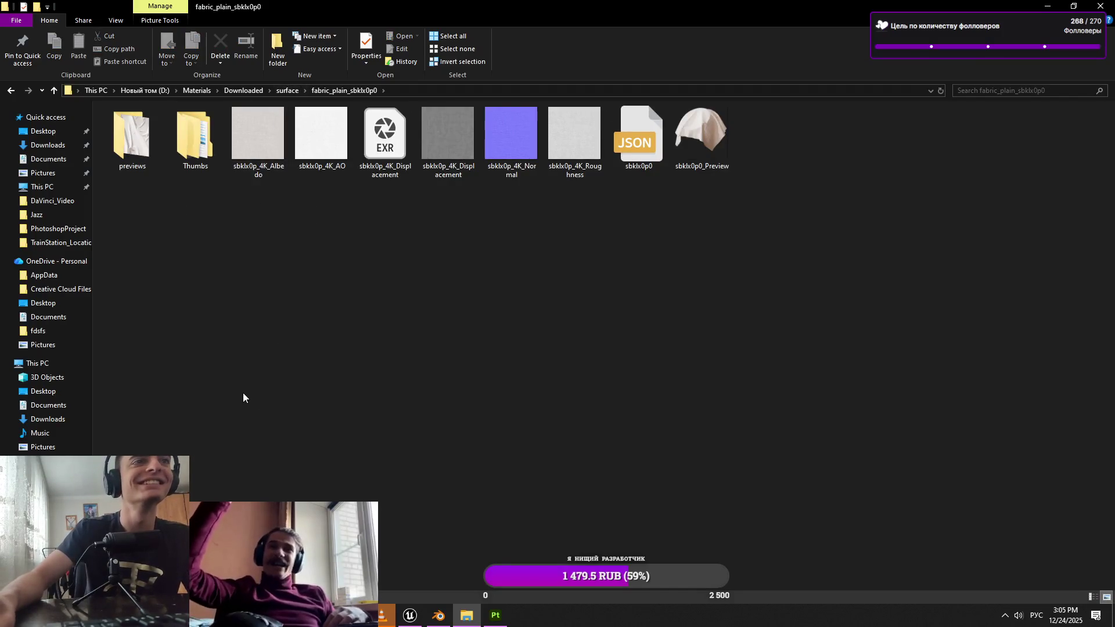
{"action": "key", "text": "BackSpace"}
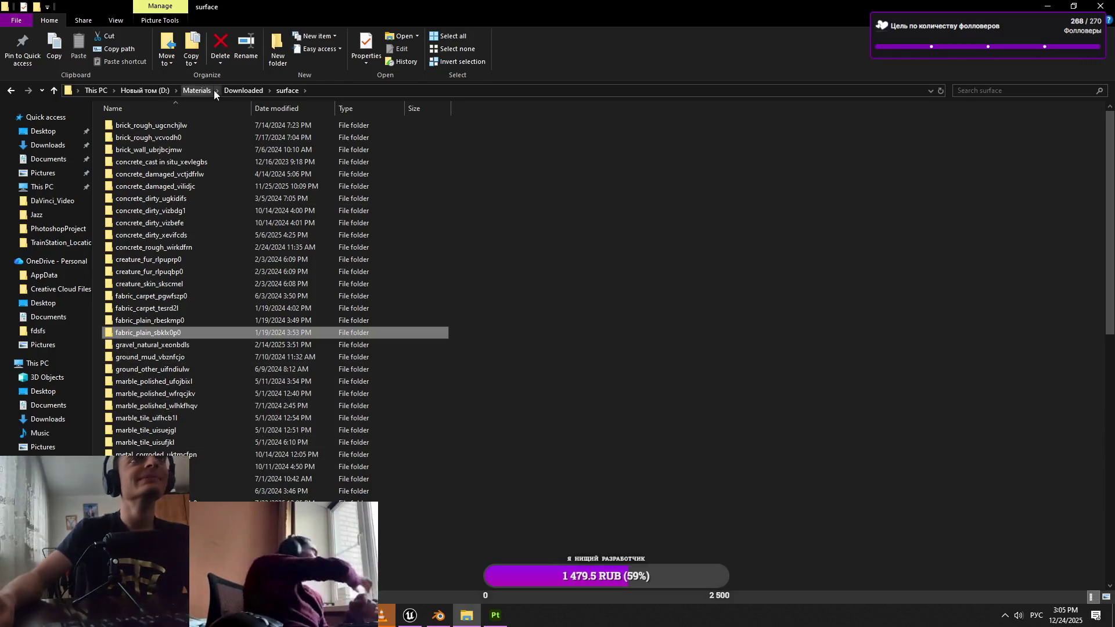
{"action": "left_click", "coordinate": [231, 92]}
{"action": "key", "text": "BackSpace"}
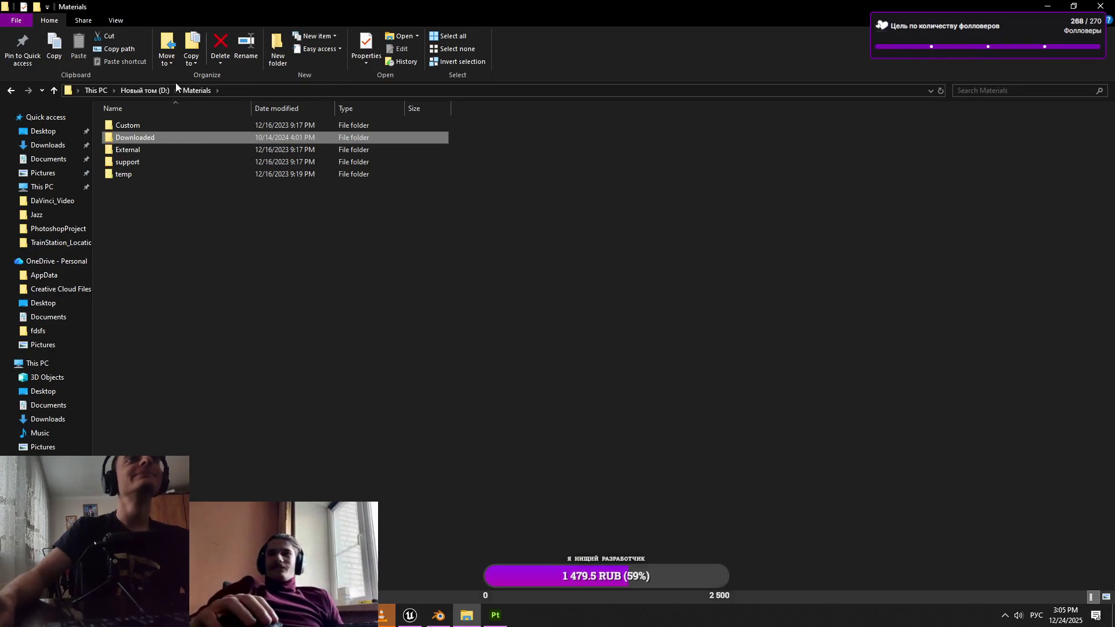
{"action": "left_click", "coordinate": [144, 91]}
{"action": "left_click", "coordinate": [165, 198]}
{"action": "key", "text": "F2"}
{"action": "double_click", "coordinate": [172, 199]}
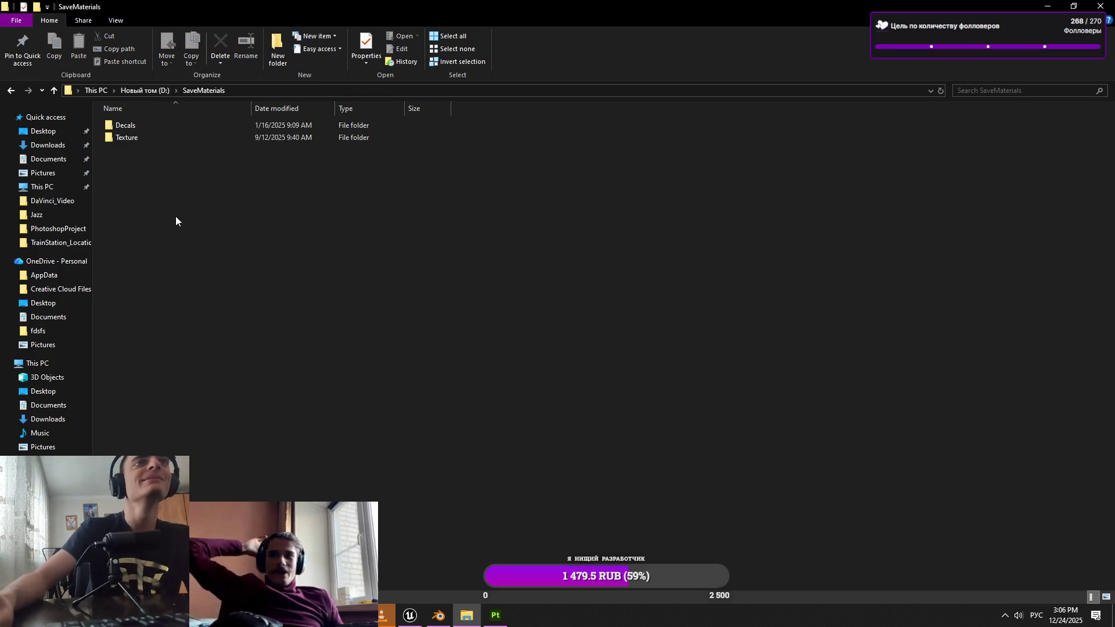
{"action": "double_click", "coordinate": [155, 137]}
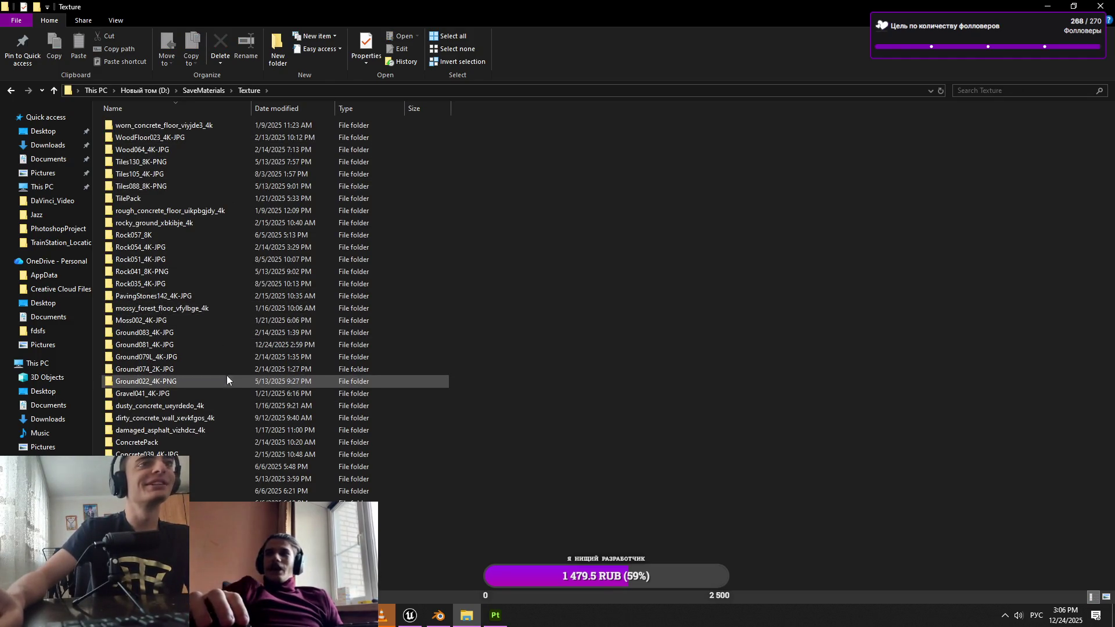
Look through the Concrete039_4K-JPG and ConcretePack folders for a suitable concrete set
{"action": "left_click", "coordinate": [180, 400]}
{"action": "left_click", "coordinate": [174, 466]}
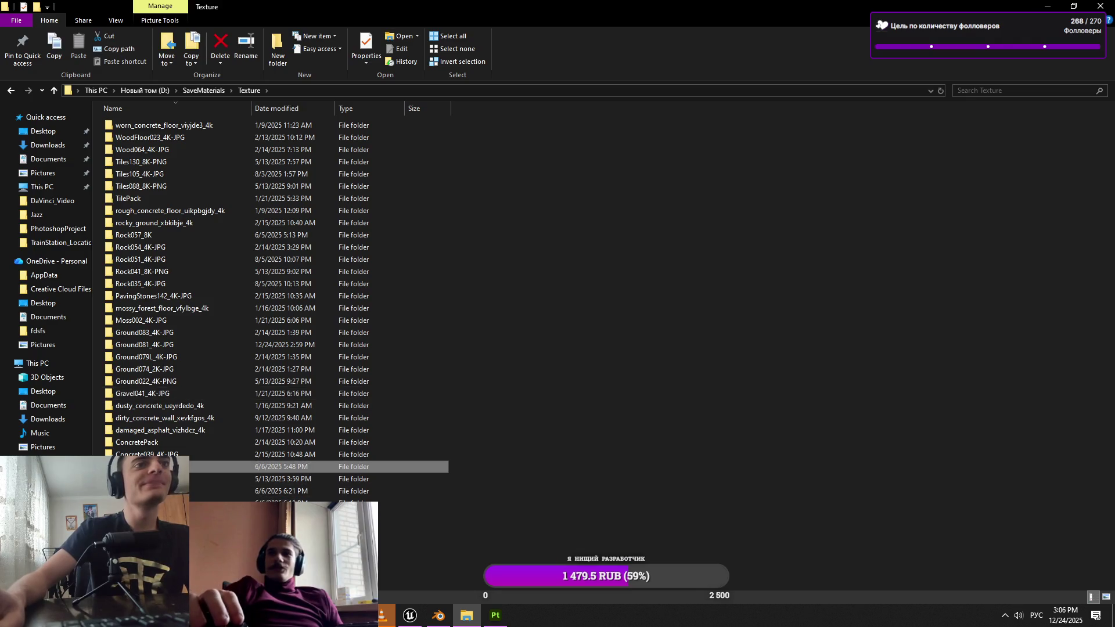
{"action": "double_click", "coordinate": [174, 466]}
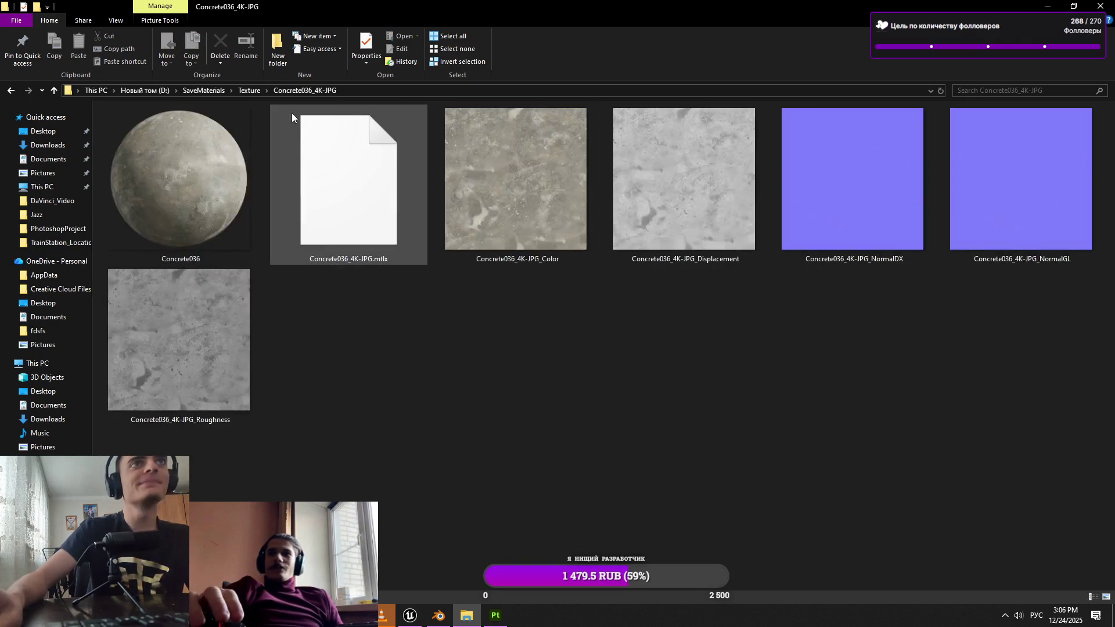
{"action": "left_click", "coordinate": [252, 92]}
{"action": "double_click", "coordinate": [212, 455]}
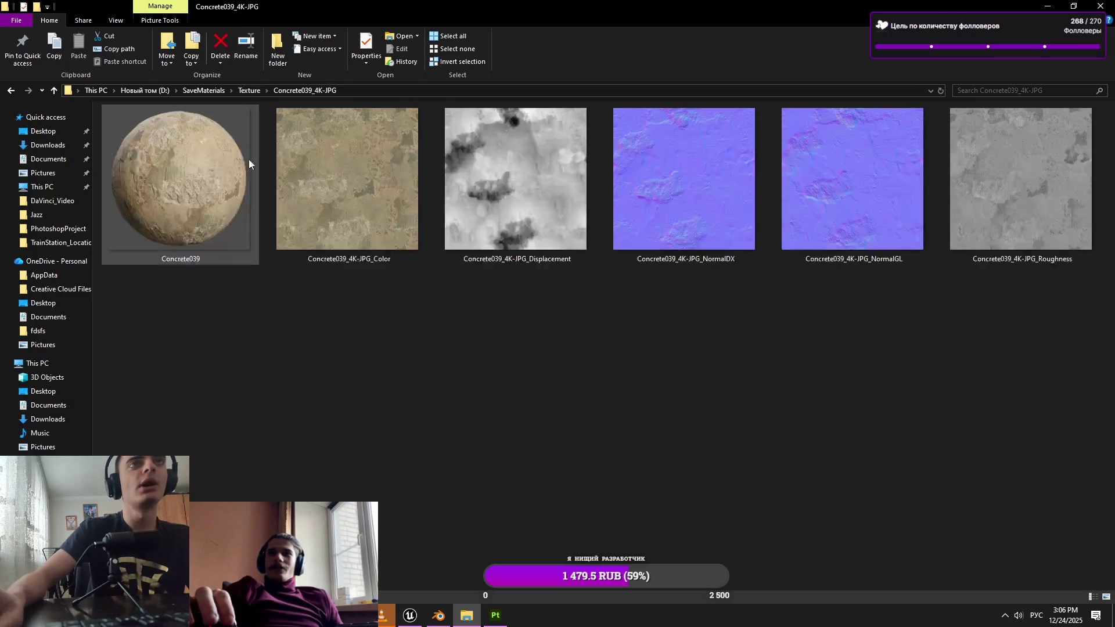
{"action": "left_click", "coordinate": [249, 91]}
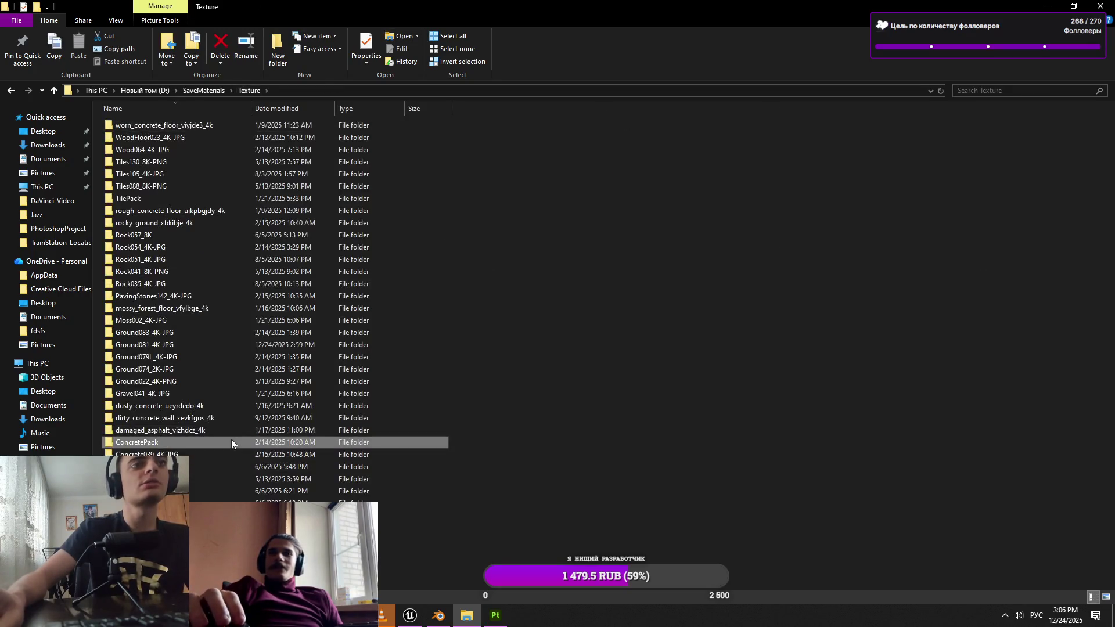
{"action": "double_click", "coordinate": [231, 442]}
{"action": "left_click", "coordinate": [249, 91]}
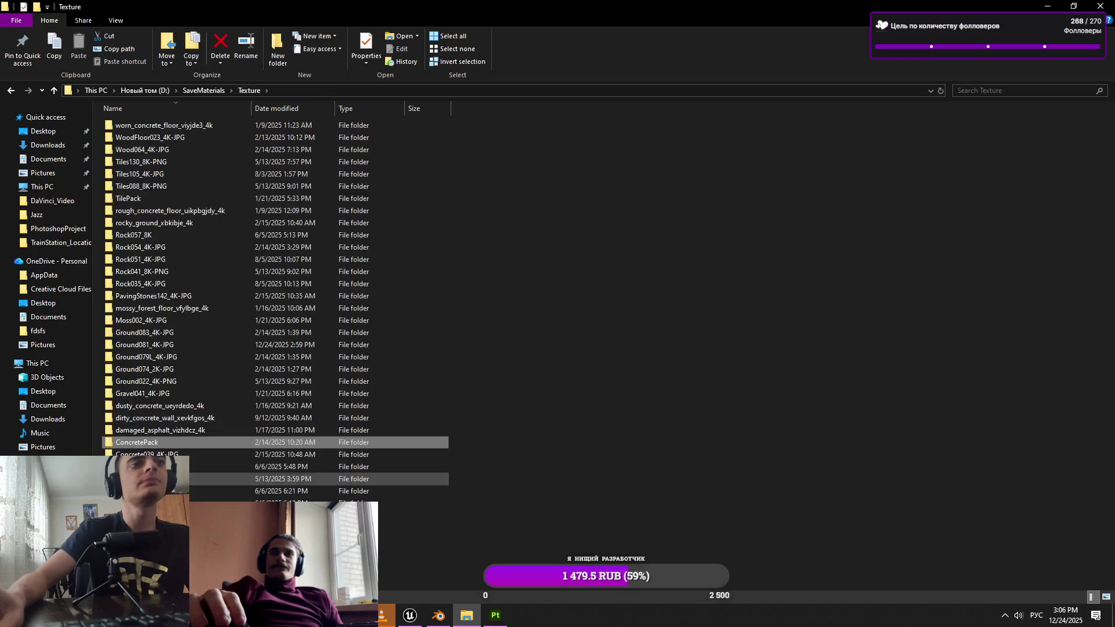
Select Concrete036_4K-JPG's Color and Roughness textures and drag them into Painter
{"action": "double_click", "coordinate": [256, 443]}
{"action": "left_click", "coordinate": [237, 366], "text": "ctrl"}
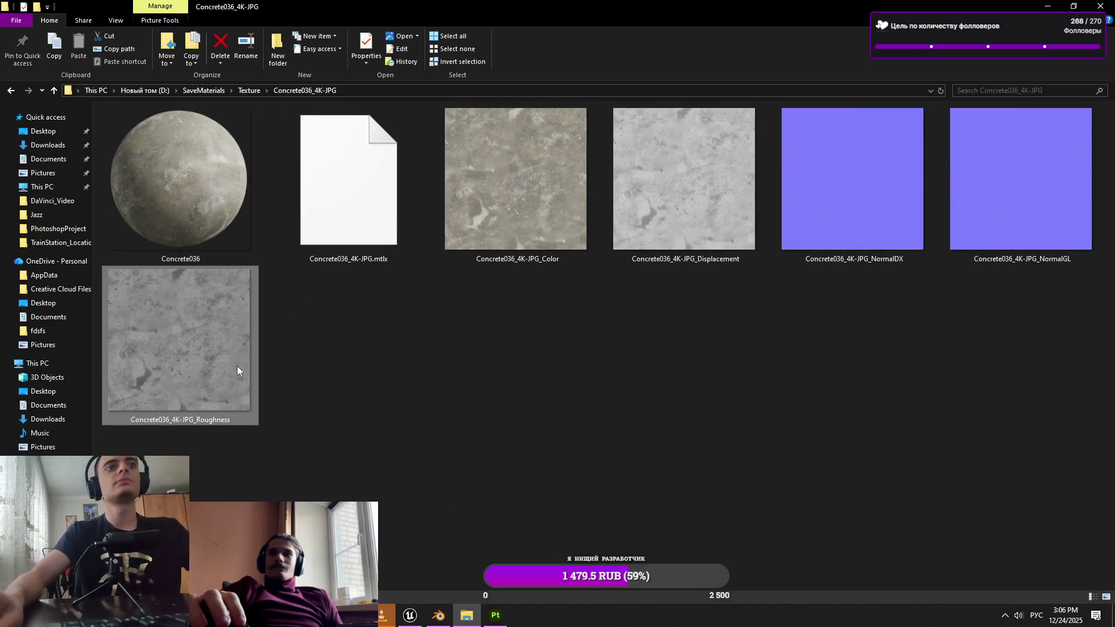
{"action": "mouse_move", "coordinate": [539, 175]}
{"action": "left_mouse_down"}
{"action": "mouse_move", "coordinate": [480, 575]}
{"action": "mouse_move", "coordinate": [491, 617]}
{"action": "mouse_move", "coordinate": [442, 290]}
{"action": "left_mouse_up"}
Import the Concrete036 Color and Roughness maps as textures, then return to Explorer's Texture folder
{"action": "left_click", "coordinate": [717, 215]}
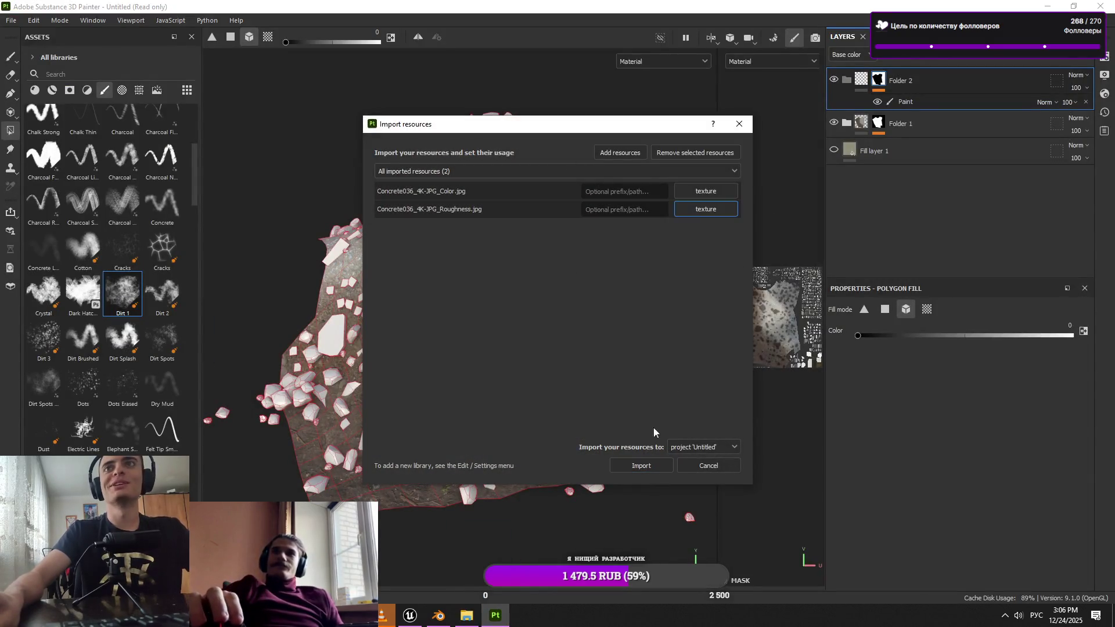
{"action": "left_click", "coordinate": [632, 468]}
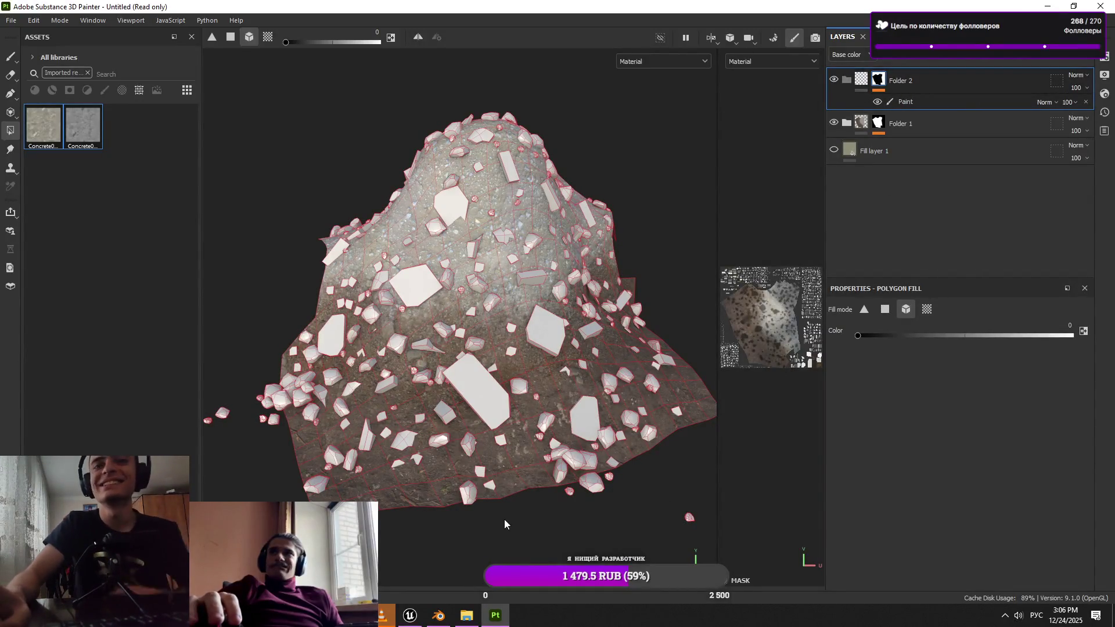
{"action": "key", "text": "alt+Tab"}
{"action": "left_click", "coordinate": [252, 91]}
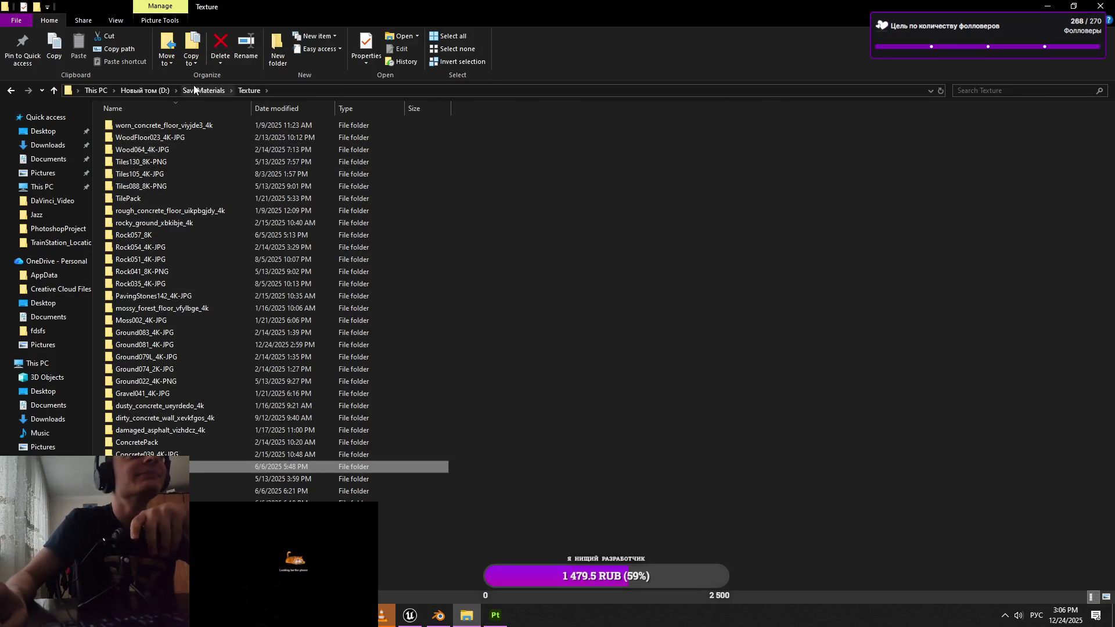
Check the Rock057_8K and Rock054_4K-JPG folders, then open Rock051_4K-JPG
{"action": "left_click", "coordinate": [194, 236]}
{"action": "double_click", "coordinate": [194, 236]}
{"action": "left_click", "coordinate": [249, 91]}
{"action": "double_click", "coordinate": [204, 249]}
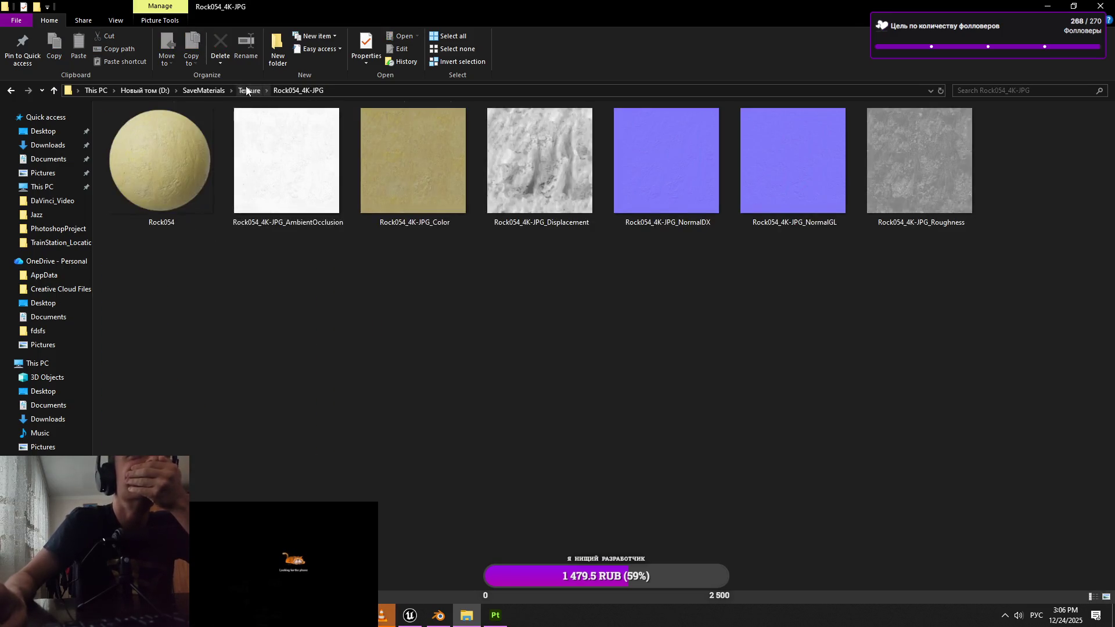
{"action": "left_click", "coordinate": [249, 91]}
{"action": "double_click", "coordinate": [190, 263]}
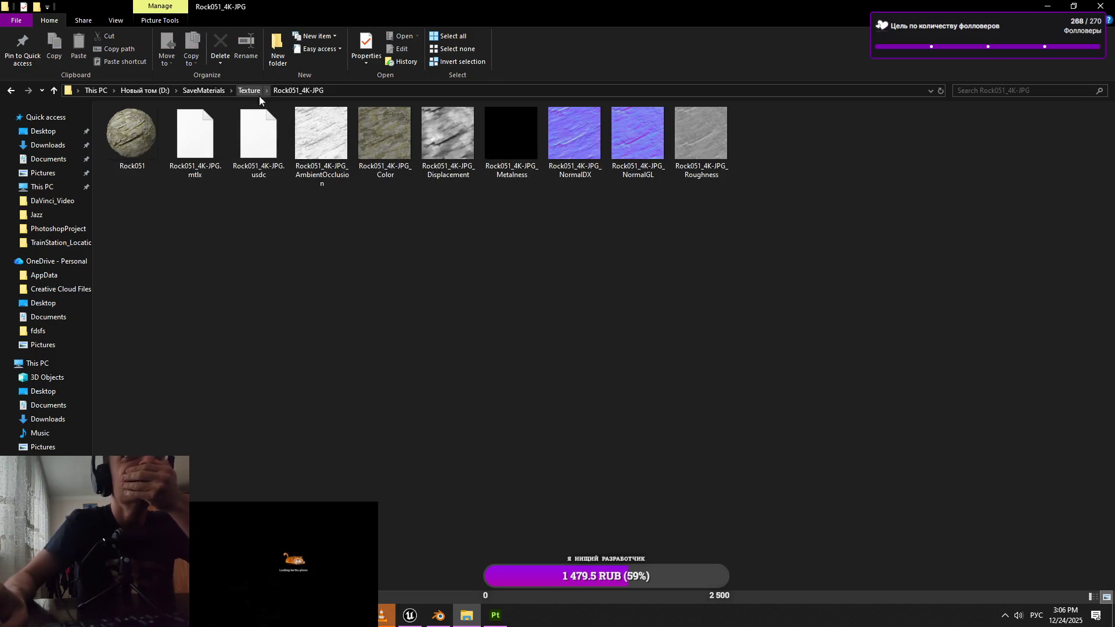
Select Rock051's Color, Displacement, NormalGL and Roughness textures and drag them into Painter
{"action": "left_click", "coordinate": [392, 160]}
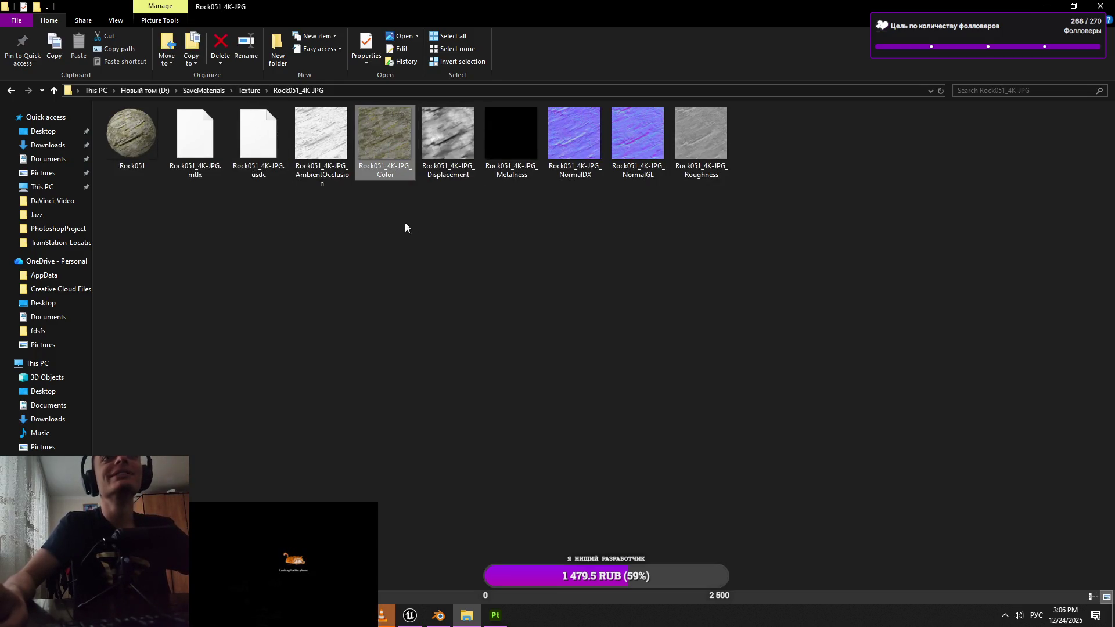
{"action": "left_click", "coordinate": [459, 175], "text": "ctrl"}
{"action": "left_click_drag", "start_coordinate": [628, 196], "coordinate": [629, 193]}
{"action": "left_click", "coordinate": [720, 148], "text": "ctrl"}
{"action": "mouse_move", "coordinate": [719, 148]}
{"action": "left_mouse_down"}
{"action": "mouse_move", "coordinate": [525, 615]}
{"action": "mouse_move", "coordinate": [505, 615]}
{"action": "mouse_move", "coordinate": [154, 375]}
{"action": "left_mouse_up"}
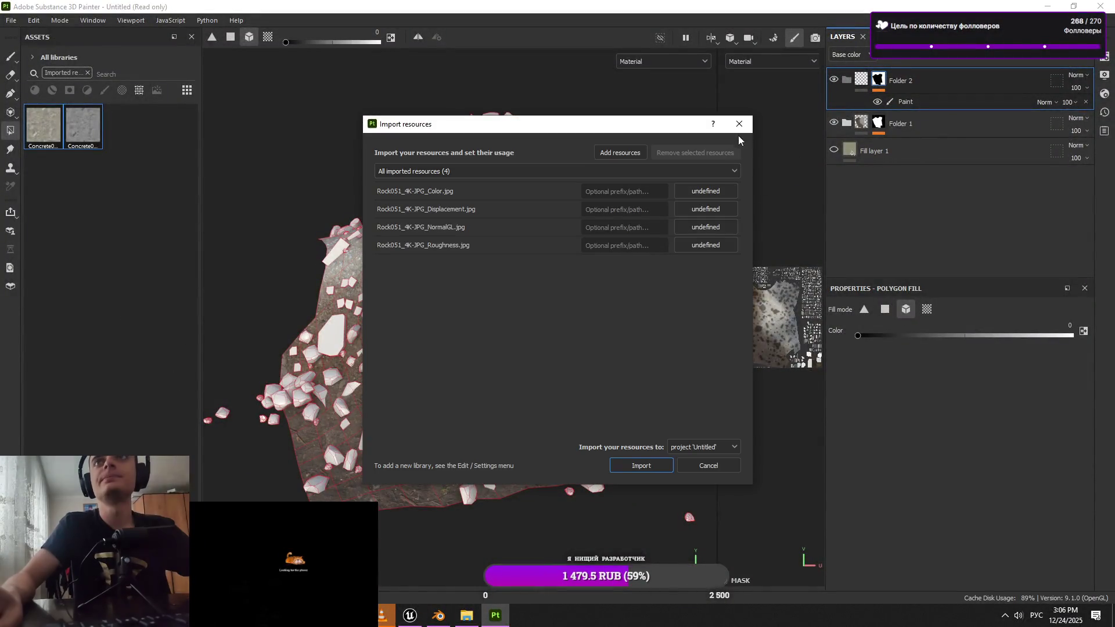
Add Fill layer 5 at the top using Concrete036 Color for base color and Concrete036 Roughness for roughness
{"action": "left_click", "coordinate": [739, 124]}
{"action": "left_click", "coordinate": [1028, 54]}
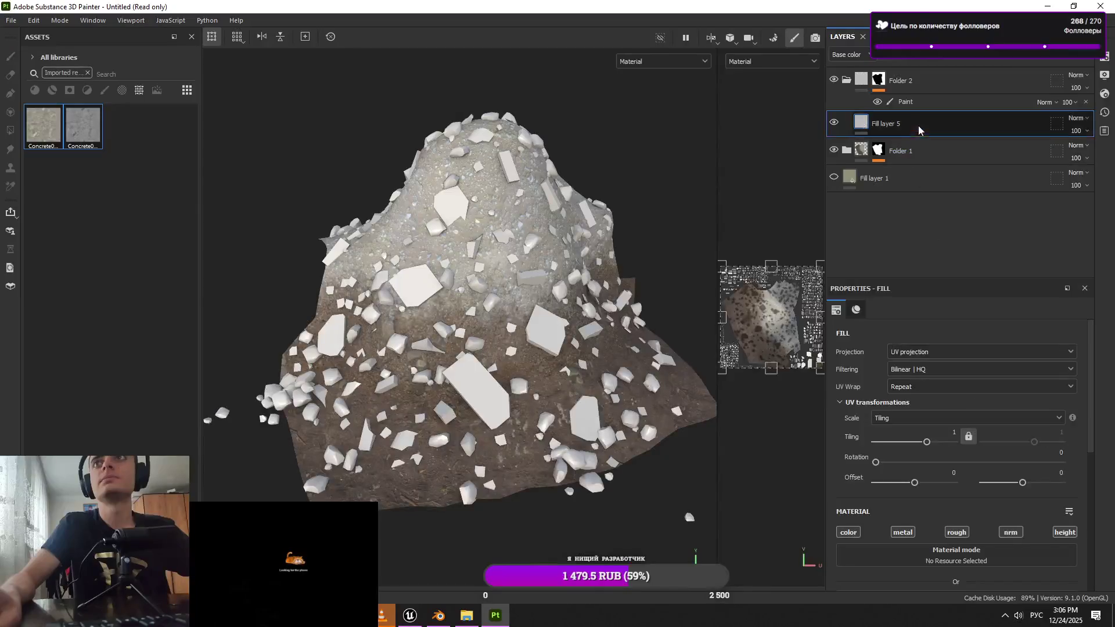
{"action": "left_click_drag", "start_coordinate": [919, 125], "coordinate": [925, 76]}
{"action": "scroll", "coordinate": [947, 432], "scroll_direction": "down", "scroll_amount": 3}
{"action": "left_click_drag", "start_coordinate": [43, 125], "coordinate": [915, 398]}
{"action": "mouse_move", "coordinate": [73, 129]}
{"action": "left_mouse_down"}
{"action": "mouse_move", "coordinate": [968, 500]}
{"action": "mouse_move", "coordinate": [929, 479]}
{"action": "left_mouse_up"}
{"action": "scroll", "coordinate": [587, 322], "scroll_direction": "up", "scroll_amount": 3}
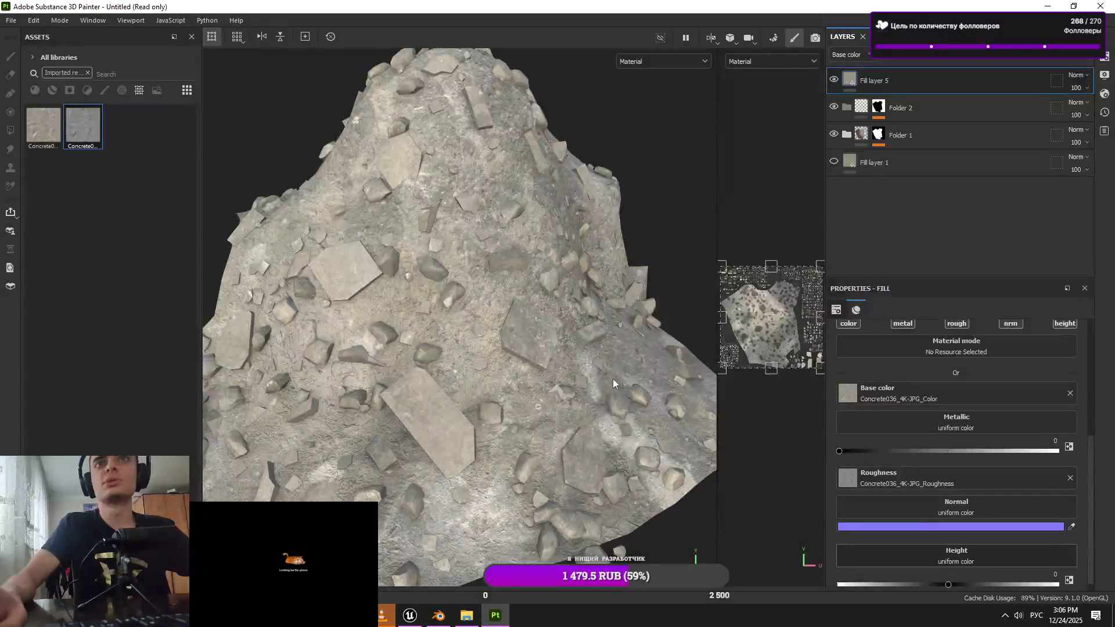
{"action": "scroll", "coordinate": [612, 379], "scroll_direction": "down", "scroll_amount": 3}
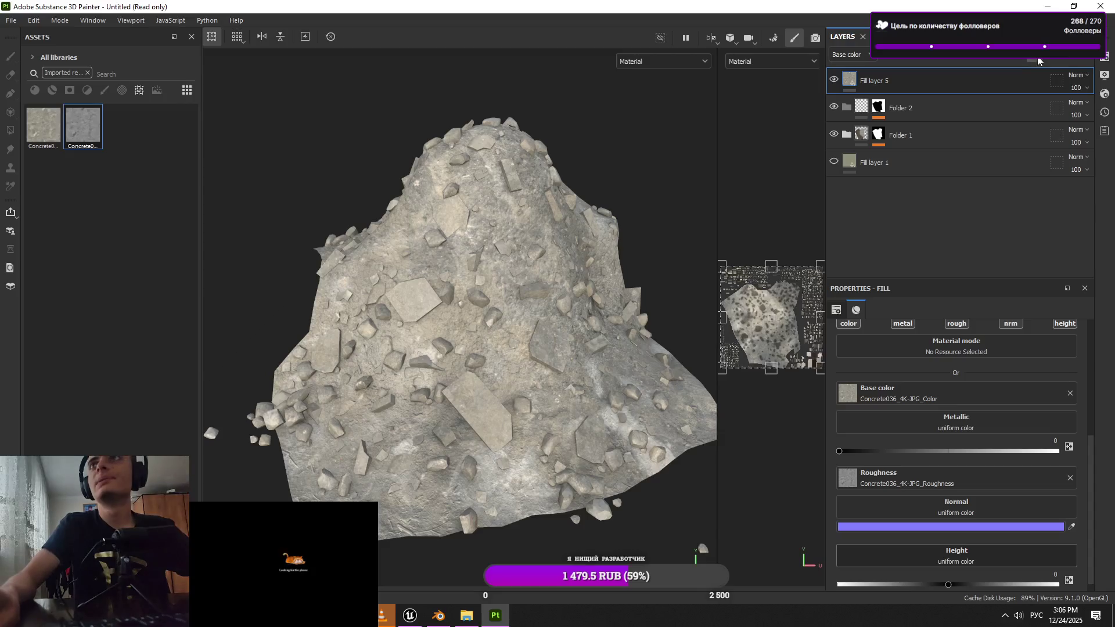
Add Fill layer 6 on top and start importing the Rock051 textures, setting the NormalGL usage
{"action": "left_click", "coordinate": [1032, 62]}
{"action": "key", "text": "alt+Tab"}
{"action": "mouse_move", "coordinate": [447, 151]}
{"action": "left_mouse_down"}
{"action": "mouse_move", "coordinate": [445, 237]}
{"action": "mouse_move", "coordinate": [144, 210]}
{"action": "left_mouse_up"}
{"action": "left_click", "coordinate": [708, 227]}
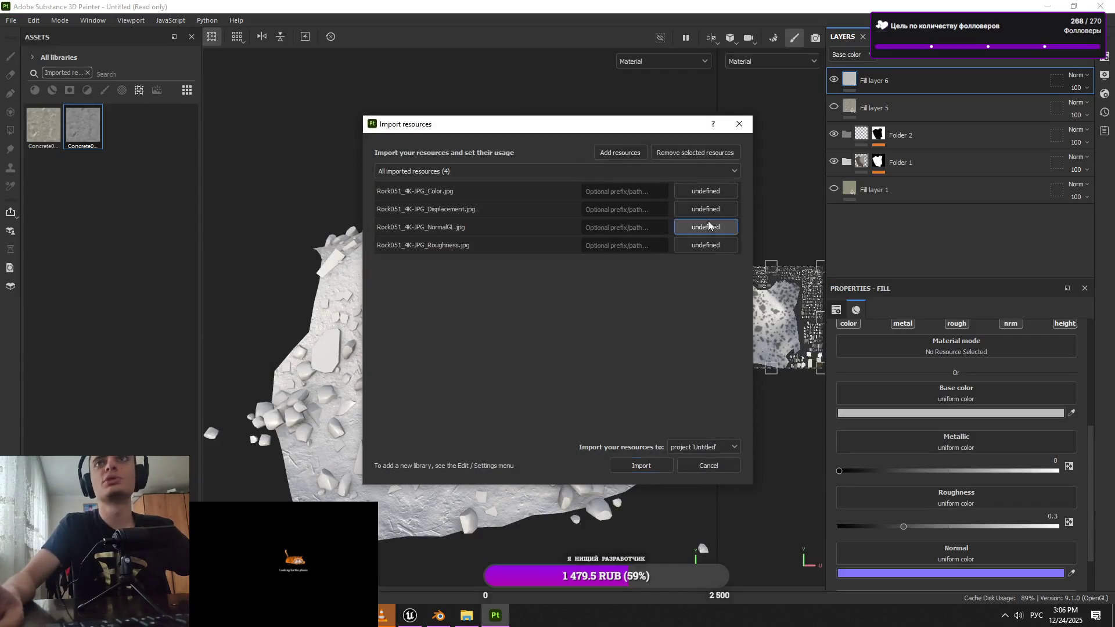
Import the four Rock051 textures and assign them to Base color, Normal, Roughness and Height
{"action": "left_click", "coordinate": [629, 467]}
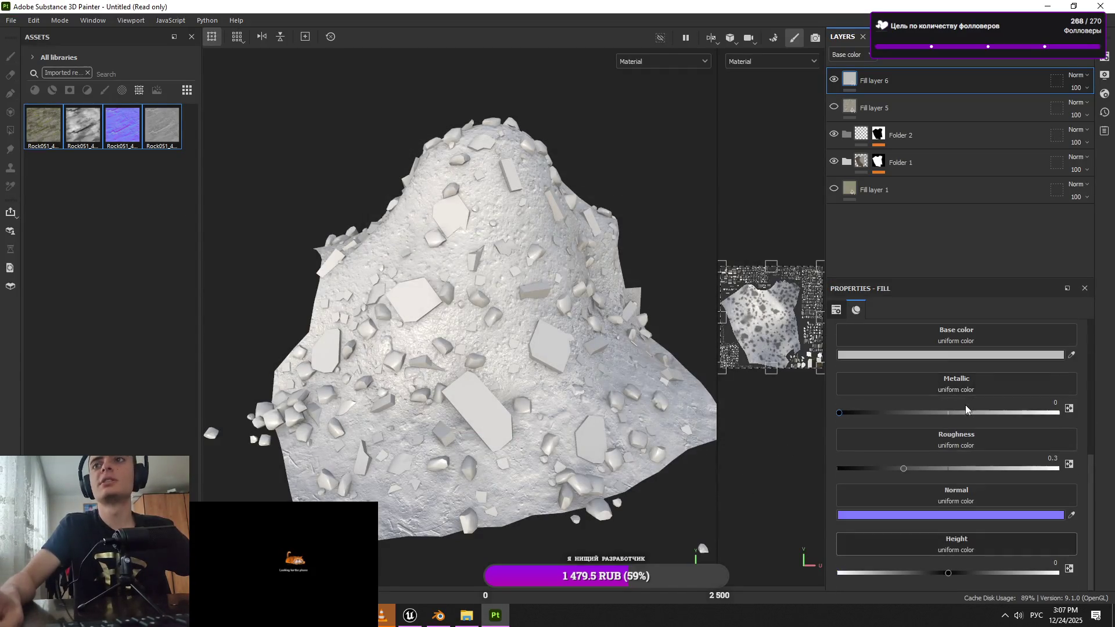
{"action": "mouse_move", "coordinate": [44, 125]}
{"action": "left_mouse_down"}
{"action": "mouse_move", "coordinate": [824, 427]}
{"action": "mouse_move", "coordinate": [939, 343]}
{"action": "left_mouse_up"}
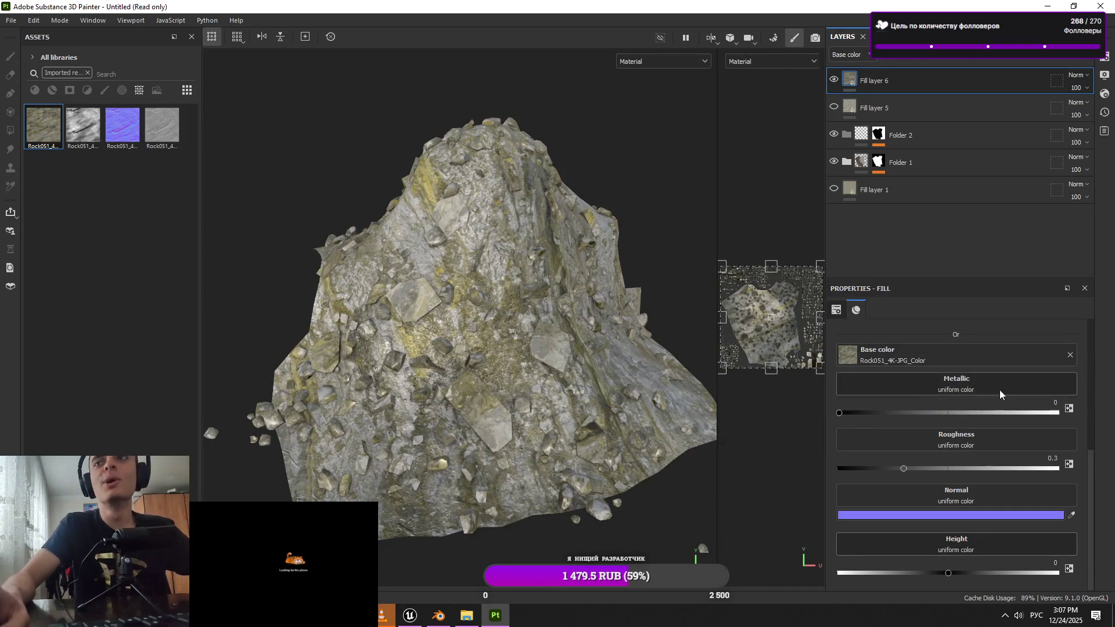
{"action": "mouse_move", "coordinate": [138, 126]}
{"action": "left_mouse_down"}
{"action": "mouse_move", "coordinate": [984, 525]}
{"action": "mouse_move", "coordinate": [958, 517]}
{"action": "left_mouse_up"}
{"action": "left_click_drag", "start_coordinate": [162, 125], "coordinate": [959, 459]}
{"action": "mouse_move", "coordinate": [83, 125]}
{"action": "left_mouse_down"}
{"action": "mouse_move", "coordinate": [93, 154]}
{"action": "mouse_move", "coordinate": [1005, 546]}
{"action": "left_mouse_up"}
Adjust the Rock051 tiling and move Fill layer 6 into Folder 2
{"action": "scroll", "coordinate": [631, 451], "scroll_direction": "up", "scroll_amount": 3}
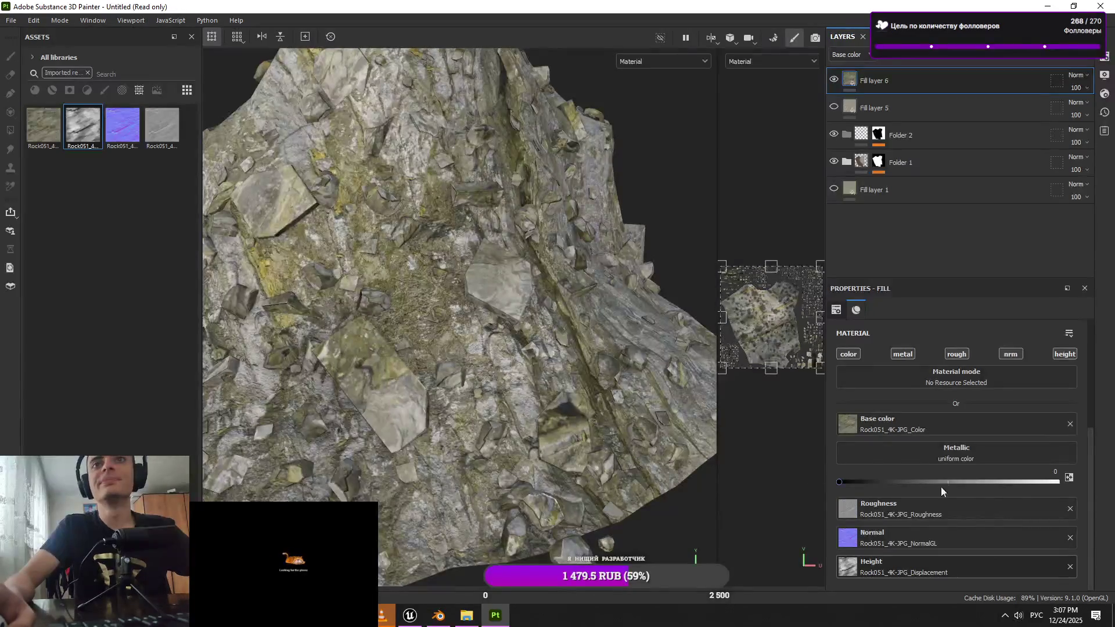
{"action": "scroll", "coordinate": [941, 486], "scroll_direction": "up", "scroll_amount": 3}
{"action": "left_click_drag", "start_coordinate": [926, 443], "coordinate": [928, 443]}
{"action": "mouse_move", "coordinate": [334, 355]}
{"action": "left_mouse_down"}
{"action": "mouse_move", "coordinate": [645, 428]}
{"action": "mouse_move", "coordinate": [792, 330]}
{"action": "left_mouse_up"}
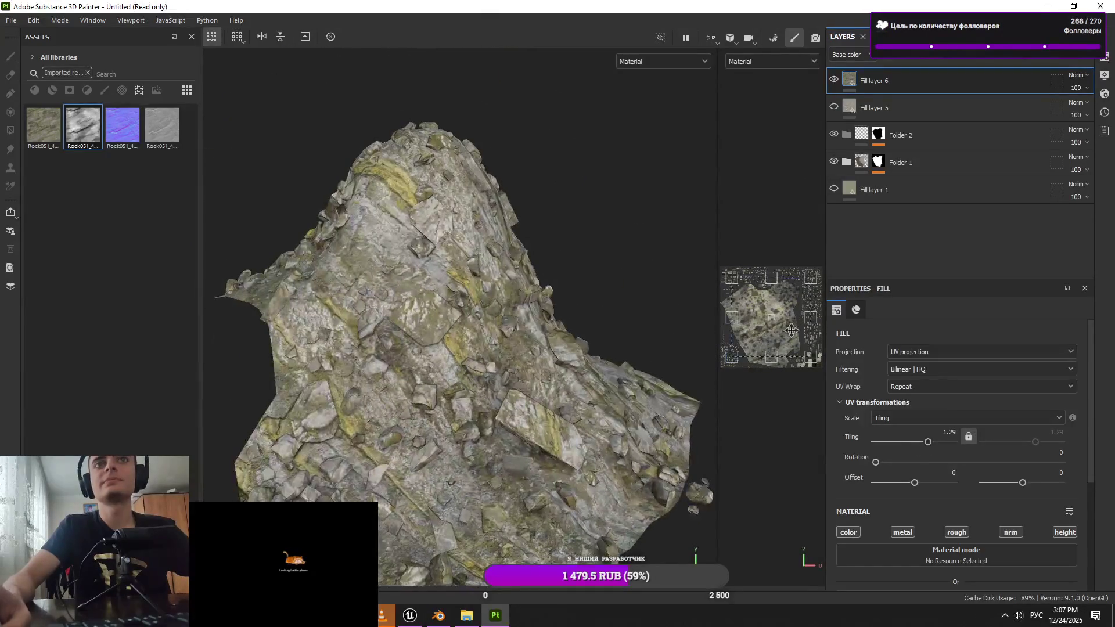
{"action": "left_click", "coordinate": [1002, 58]}
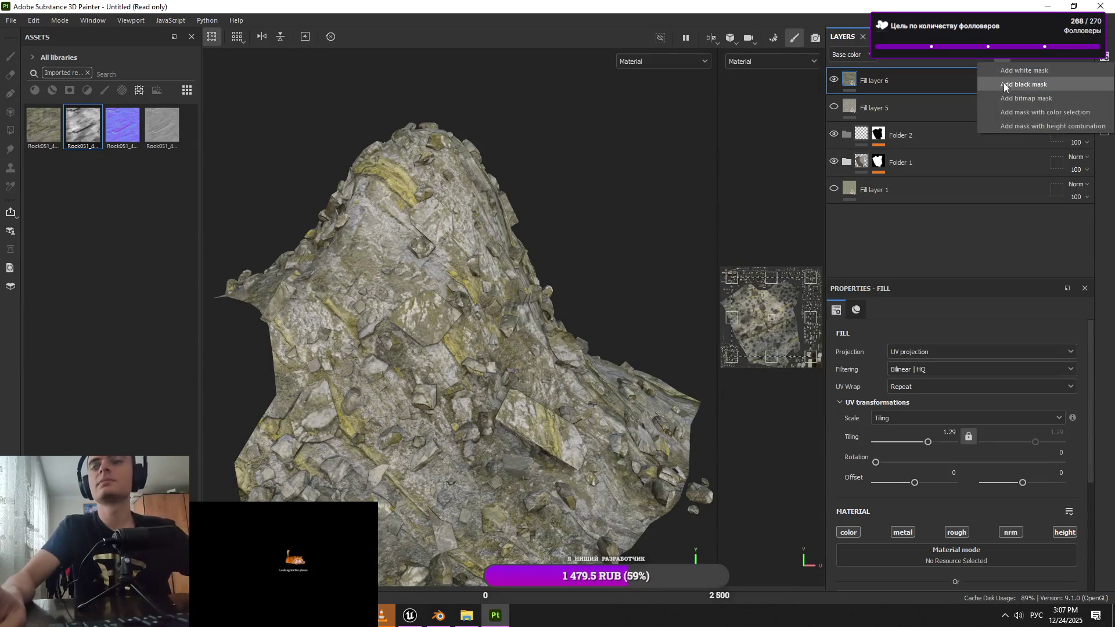
{"action": "left_click_drag", "start_coordinate": [894, 84], "coordinate": [925, 138]}
Orbit and zoom out to review the Rock051 rocks across the whole pile
{"action": "mouse_move", "coordinate": [442, 442]}
{"action": "left_mouse_down"}
{"action": "mouse_move", "coordinate": [495, 450]}
{"action": "mouse_move", "coordinate": [552, 356]}
{"action": "mouse_move", "coordinate": [540, 354]}
{"action": "mouse_move", "coordinate": [567, 351]}
{"action": "mouse_move", "coordinate": [459, 372]}
{"action": "mouse_move", "coordinate": [476, 354]}
{"action": "left_mouse_up"}
{"action": "scroll", "coordinate": [571, 324], "scroll_direction": "up", "scroll_amount": 5}
{"action": "scroll", "coordinate": [571, 324], "scroll_direction": "down", "scroll_amount": 5}
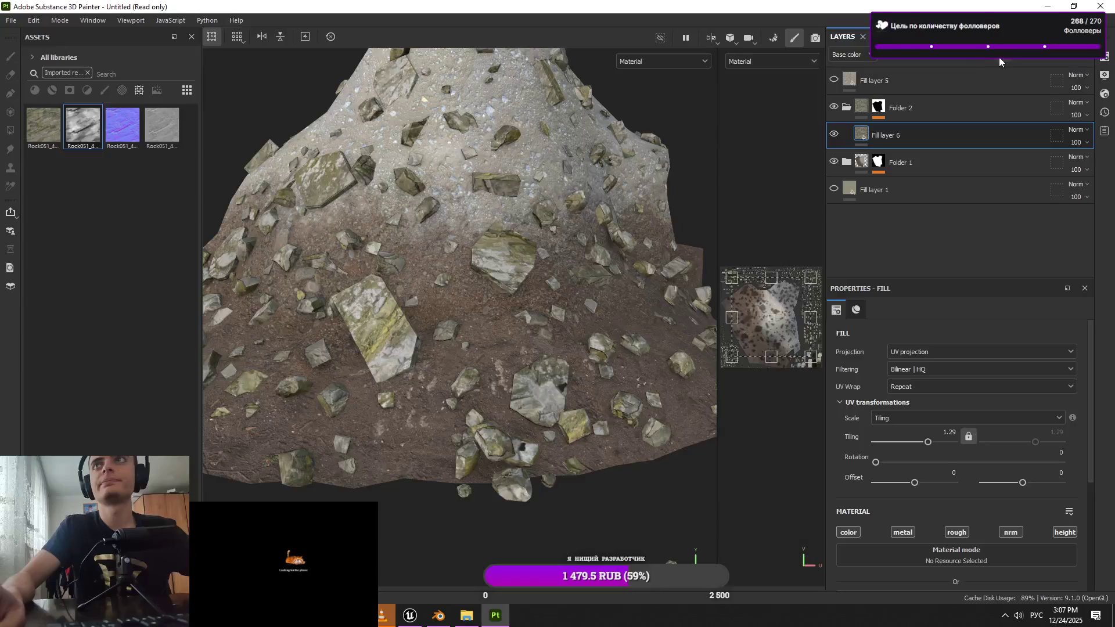
{"action": "key", "text": "alt+Tab"}
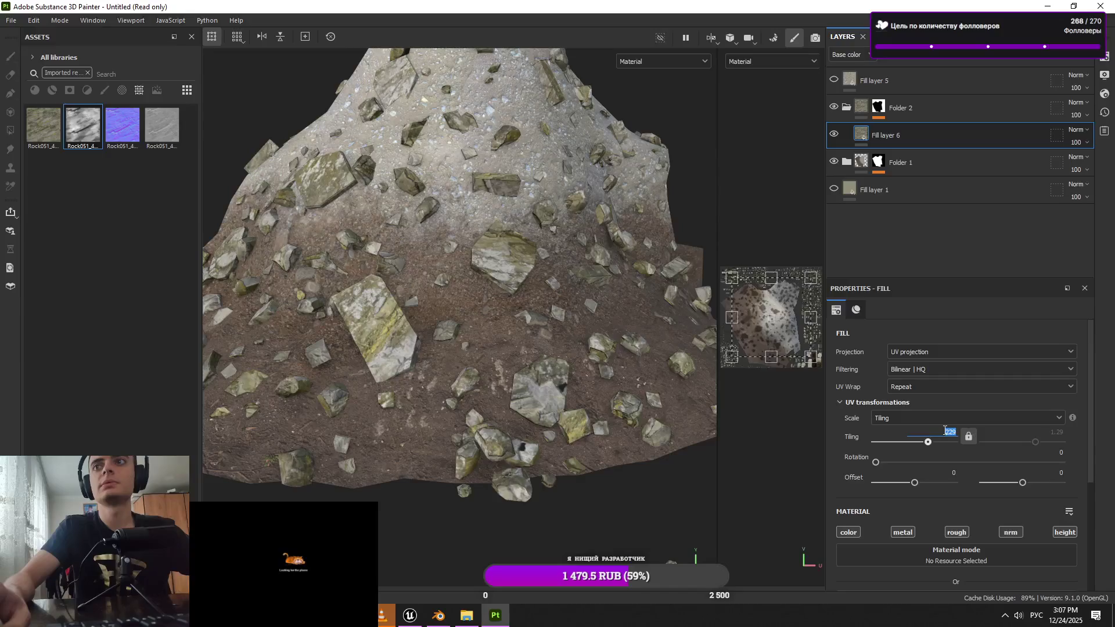
{"action": "scroll", "coordinate": [562, 390], "scroll_direction": "down", "scroll_amount": 5}
{"action": "left_click_drag", "start_coordinate": [563, 389], "coordinate": [577, 319]}
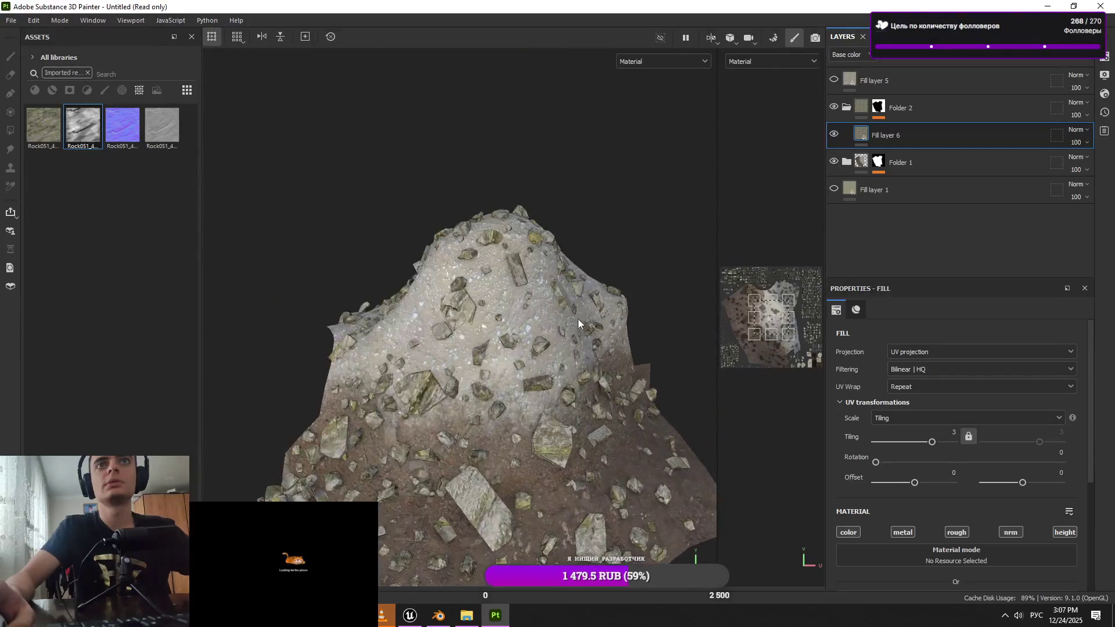
{"action": "key", "text": "alt+Tab"}
Open Rock041_8K-PNG and drag its Color, Displacement, NormalGL and Roughness files onto Painter
{"action": "left_click", "coordinate": [251, 91]}
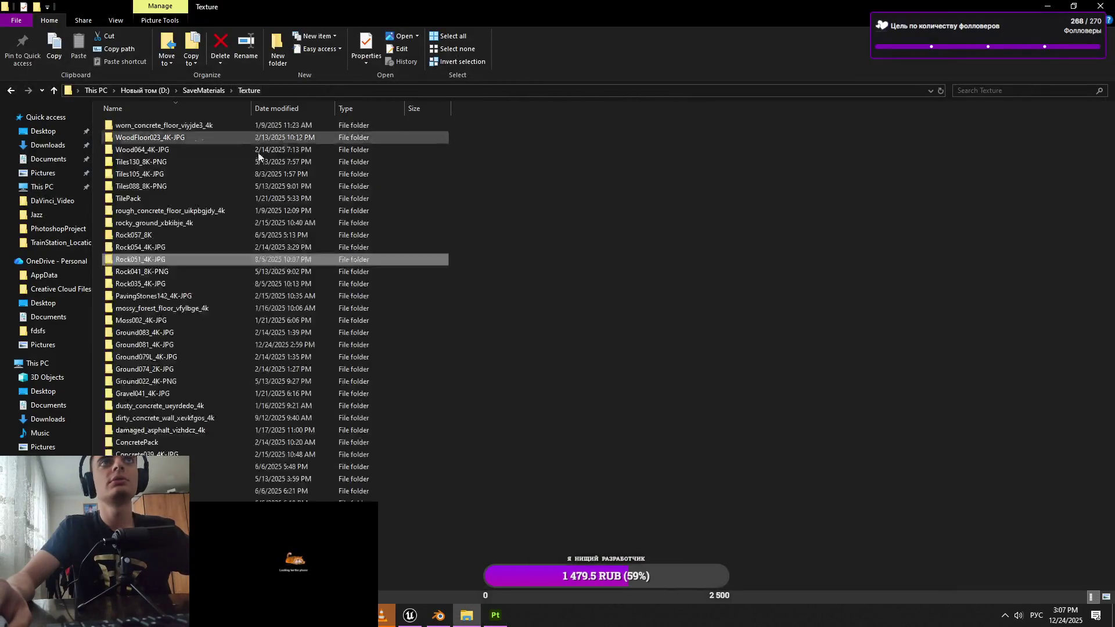
{"action": "double_click", "coordinate": [227, 250]}
{"action": "left_click", "coordinate": [256, 91]}
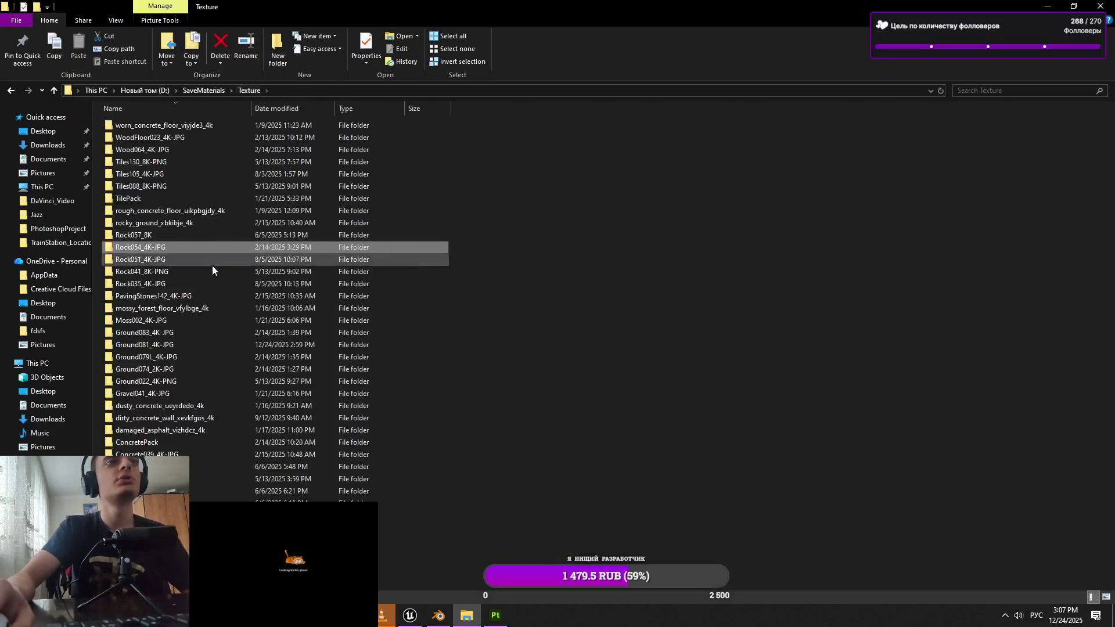
{"action": "double_click", "coordinate": [211, 271]}
{"action": "left_click_drag", "start_coordinate": [695, 369], "coordinate": [681, 344]}
{"action": "left_click_drag", "start_coordinate": [448, 480], "coordinate": [212, 390]}
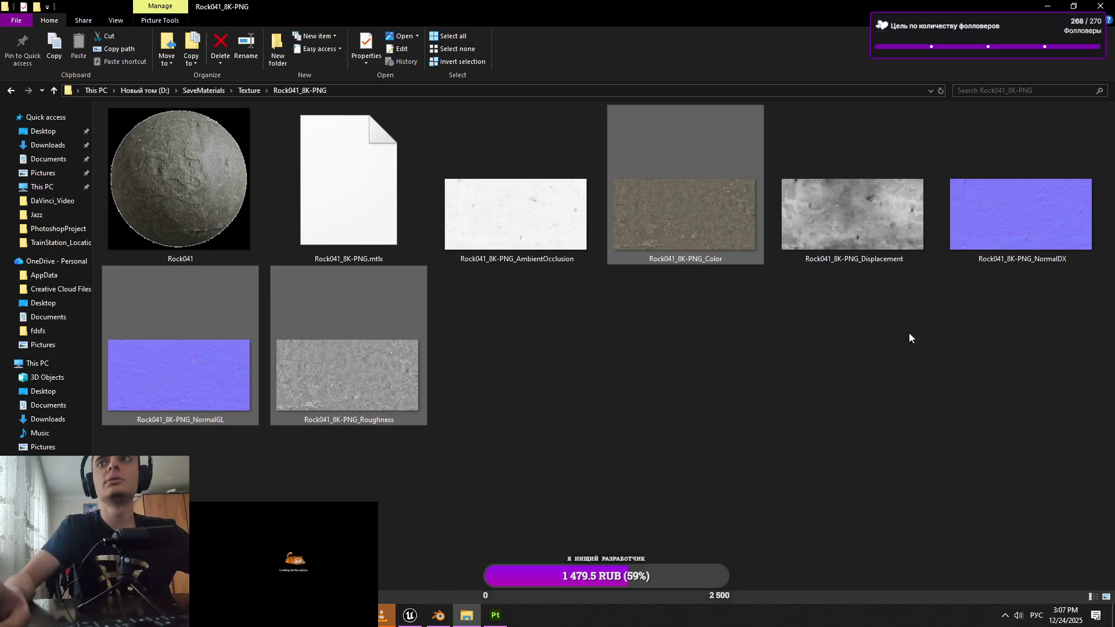
{"action": "left_click", "coordinate": [864, 226], "text": "ctrl"}
{"action": "mouse_move", "coordinate": [865, 225]}
{"action": "left_mouse_down"}
{"action": "mouse_move", "coordinate": [423, 613]}
{"action": "mouse_move", "coordinate": [488, 613]}
{"action": "mouse_move", "coordinate": [54, 327]}
{"action": "left_mouse_up"}
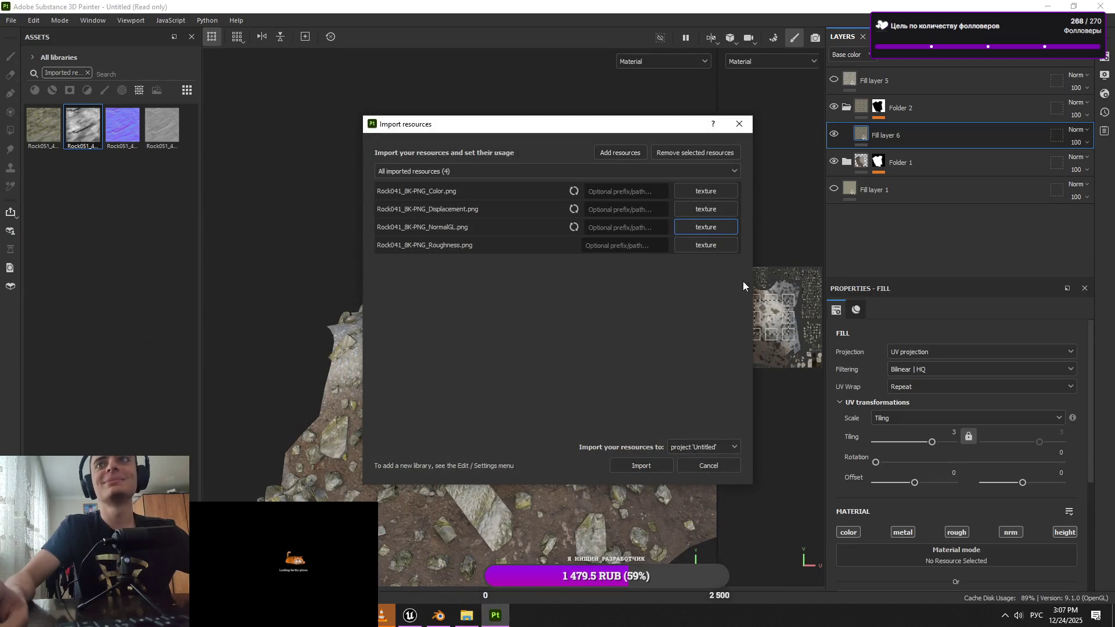
Import the Rock041 textures and add a black-masked Fill layer 7 inside Folder 2
{"action": "key", "text": "Return"}
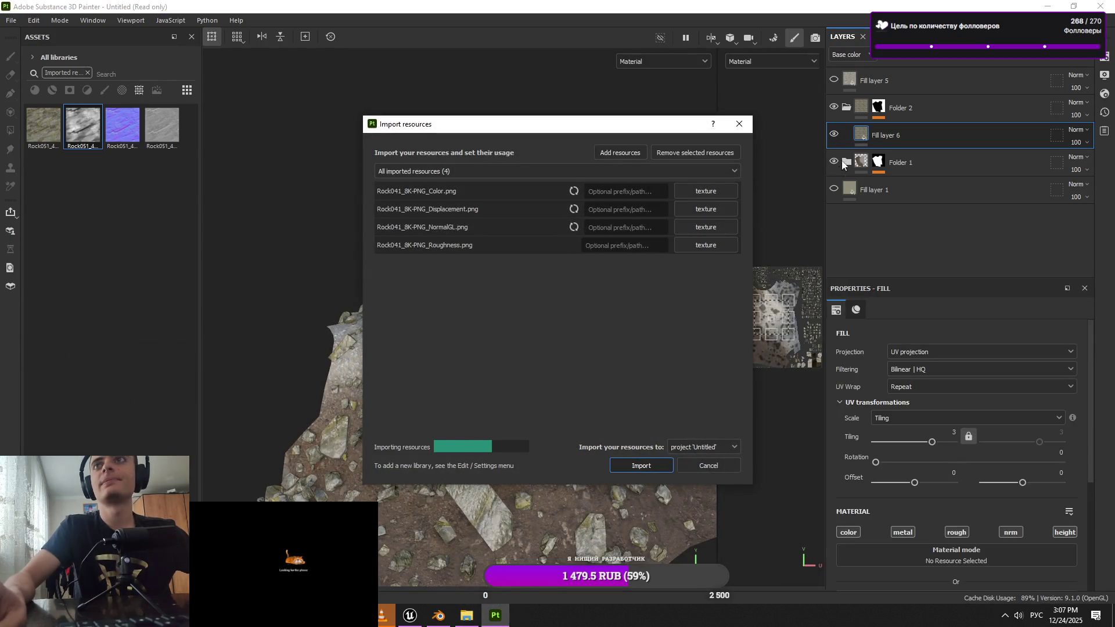
{"action": "left_click", "coordinate": [1040, 60]}
{"action": "left_click", "coordinate": [990, 60]}
{"action": "left_click", "coordinate": [990, 63]}
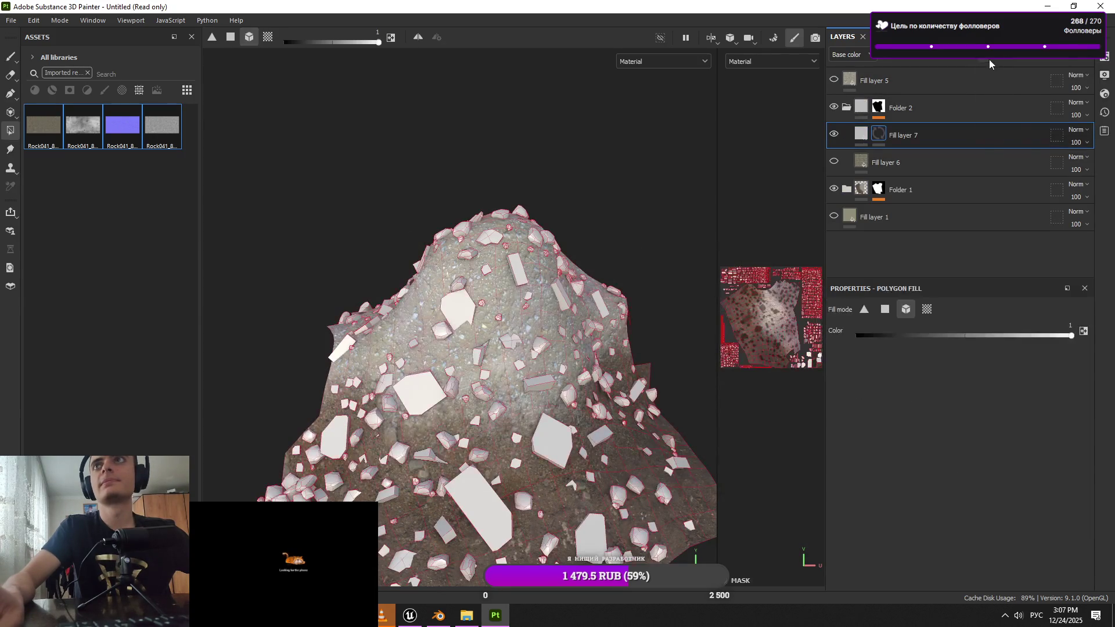
{"action": "left_click", "coordinate": [990, 63]}
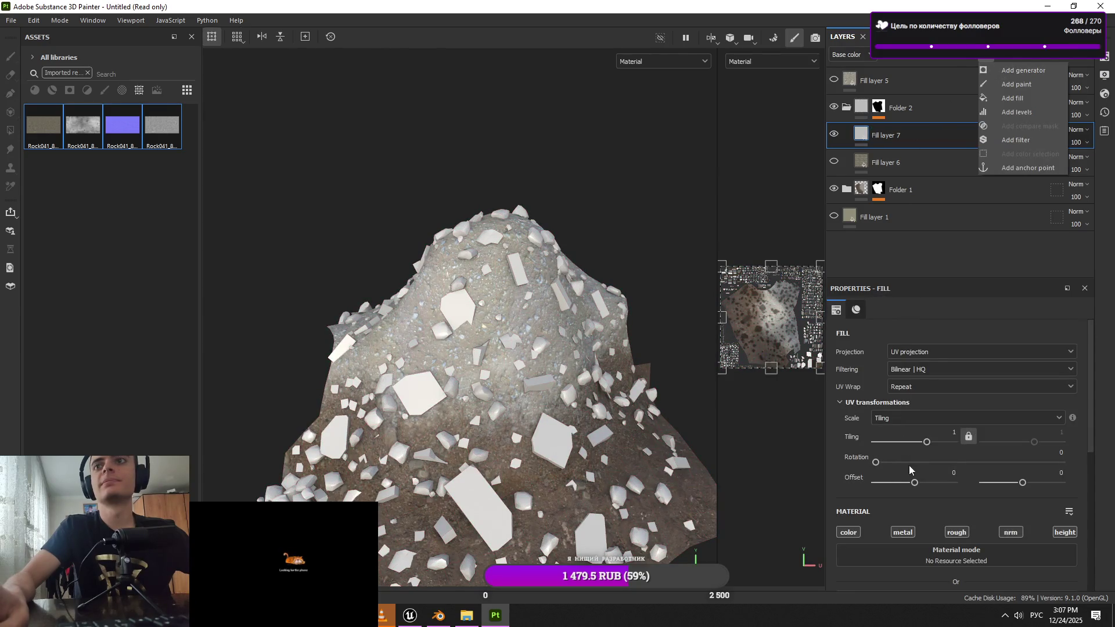
{"action": "left_click", "coordinate": [904, 254]}
{"action": "scroll", "coordinate": [937, 451], "scroll_direction": "down", "scroll_amount": 5}
Assign the Rock041 Color to Base color and the NormalGL map to Normal
{"action": "mouse_move", "coordinate": [47, 126]}
{"action": "left_mouse_down"}
{"action": "mouse_move", "coordinate": [93, 184]}
{"action": "mouse_move", "coordinate": [956, 372]}
{"action": "left_mouse_up"}
{"action": "scroll", "coordinate": [929, 435], "scroll_direction": "down", "scroll_amount": 1}
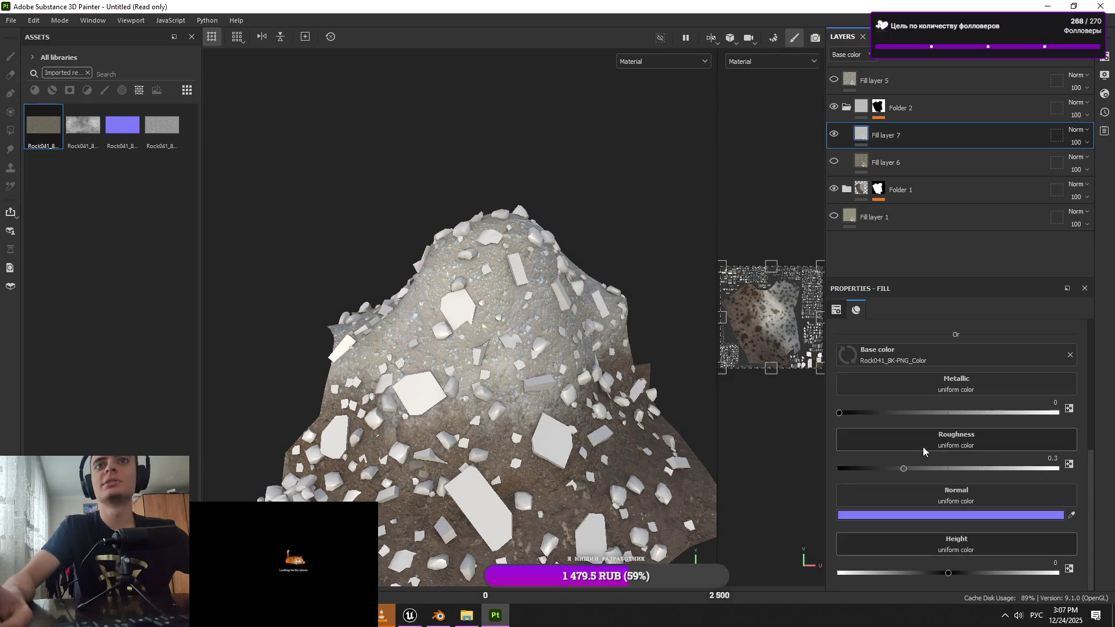
{"action": "mouse_move", "coordinate": [122, 125]}
{"action": "left_mouse_down"}
{"action": "mouse_move", "coordinate": [618, 427]}
{"action": "mouse_move", "coordinate": [953, 505]}
{"action": "left_mouse_up"}
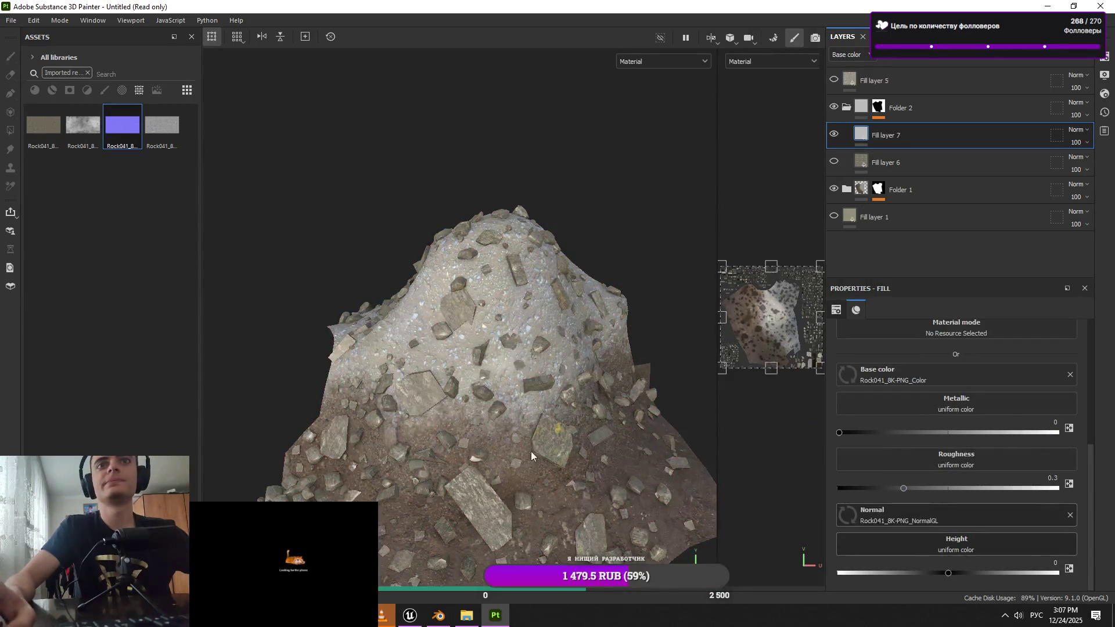
{"action": "left_click_drag", "start_coordinate": [524, 465], "coordinate": [518, 473], "text": "alt"}
Set the layer's tiling to 3 and rotation to 293.42
{"action": "scroll", "coordinate": [935, 470], "scroll_direction": "up", "scroll_amount": 2}
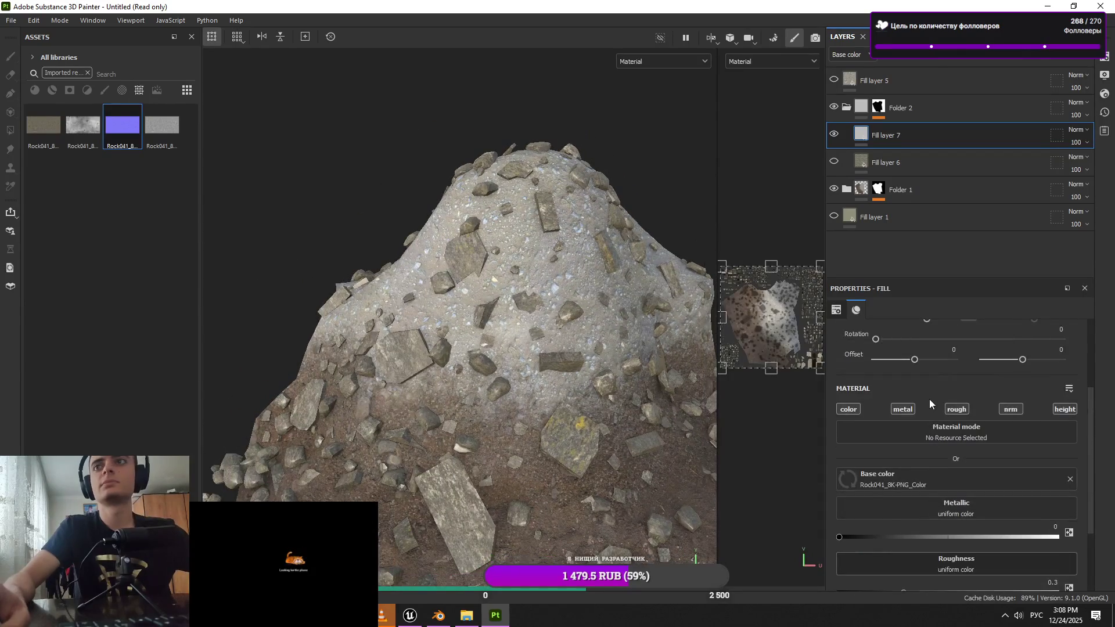
{"action": "scroll", "coordinate": [929, 399], "scroll_direction": "up", "scroll_amount": 2}
{"action": "type", "text": "3"}
{"action": "key", "text": "Return"}
{"action": "left_click_drag", "start_coordinate": [876, 462], "coordinate": [1027, 463]}
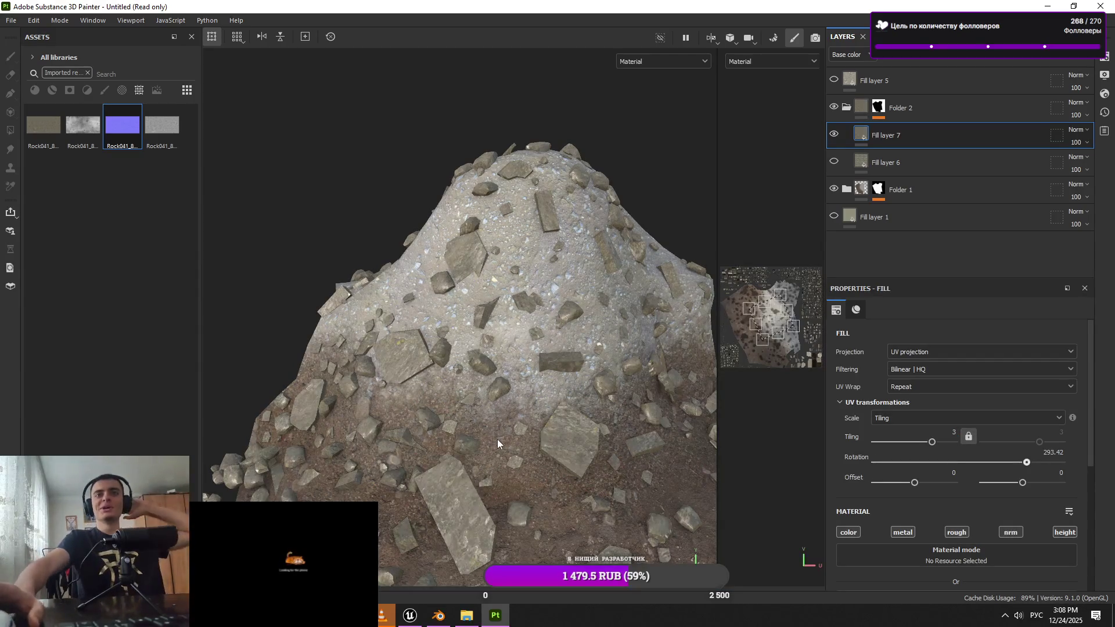
Assign Rock041 Roughness to Roughness and clear the displacement map from Height
{"action": "scroll", "coordinate": [479, 424], "scroll_direction": "up", "scroll_amount": 5}
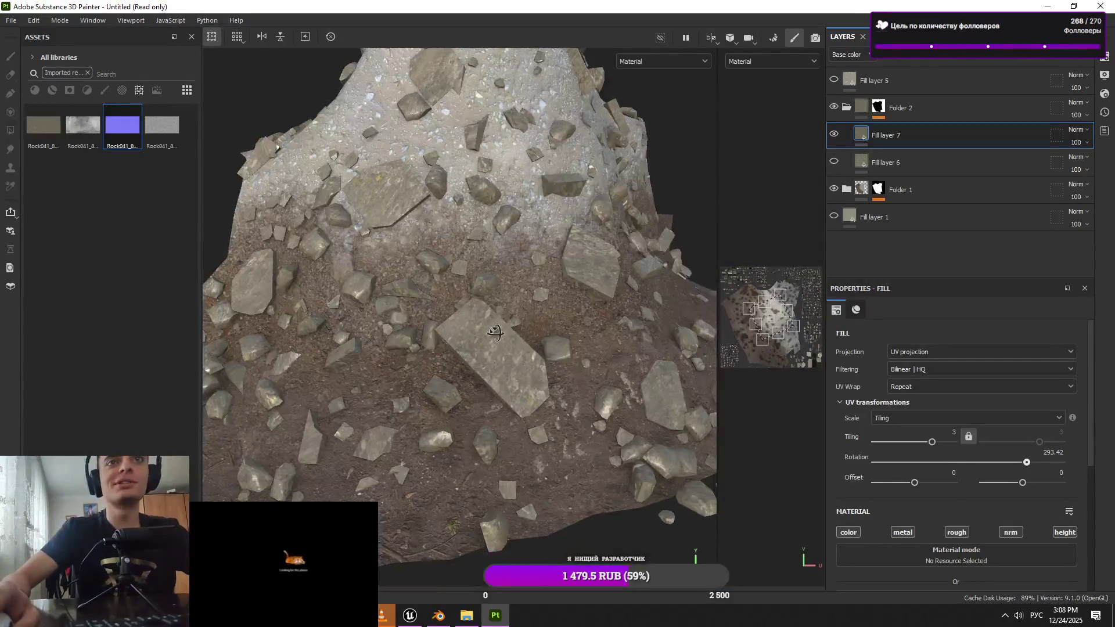
{"action": "scroll", "coordinate": [887, 508], "scroll_direction": "down", "scroll_amount": 5}
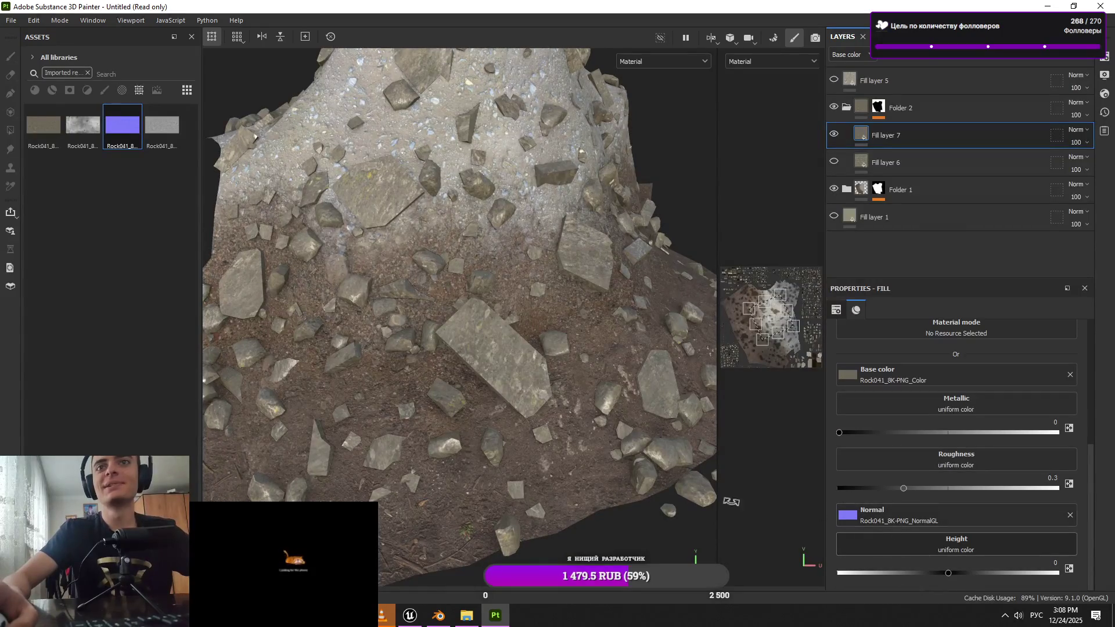
{"action": "left_click_drag", "start_coordinate": [84, 139], "coordinate": [951, 543]}
{"action": "left_click_drag", "start_coordinate": [163, 125], "coordinate": [971, 483]}
{"action": "left_click_drag", "start_coordinate": [629, 440], "coordinate": [549, 419], "text": "alt"}
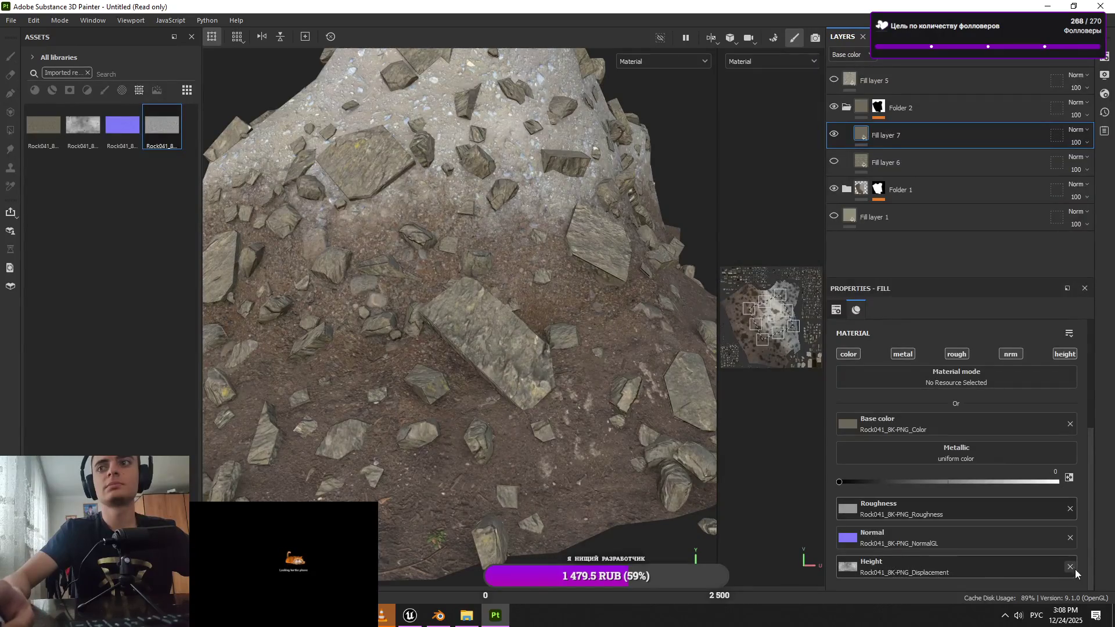
{"action": "left_click", "coordinate": [1072, 569]}
{"action": "mouse_move", "coordinate": [560, 468]}
{"action": "left_mouse_down", "text": "alt"}
{"action": "mouse_move", "coordinate": [474, 444]}
{"action": "mouse_move", "coordinate": [616, 489]}
{"action": "mouse_move", "coordinate": [478, 455]}
{"action": "mouse_move", "coordinate": [501, 440]}
{"action": "mouse_move", "coordinate": [549, 312]}
{"action": "mouse_move", "coordinate": [564, 424]}
{"action": "mouse_move", "coordinate": [473, 380]}
{"action": "left_mouse_up", "text": "alt"}
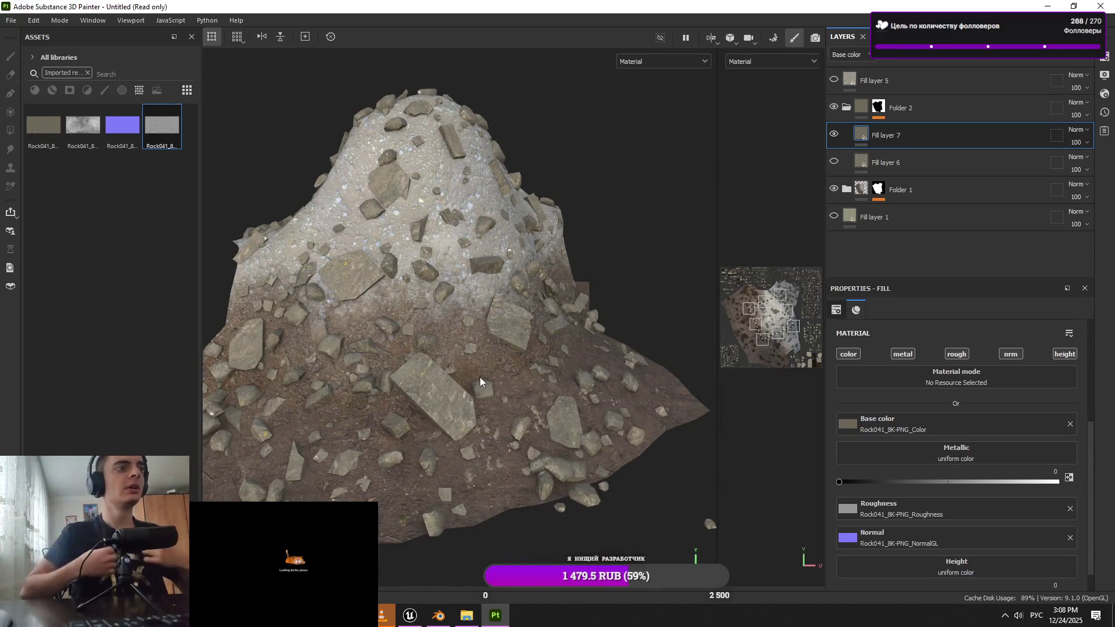
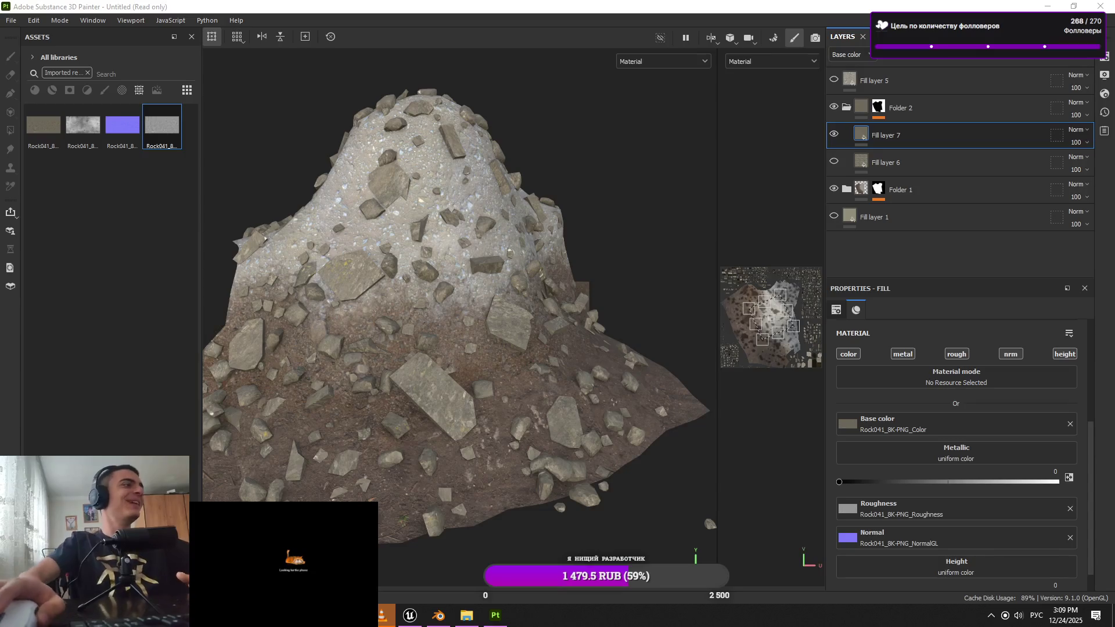
Move Fill layer 6 above Fill layer 7 in the layer stack
{"action": "scroll", "coordinate": [395, 428], "scroll_direction": "down", "scroll_amount": 2}
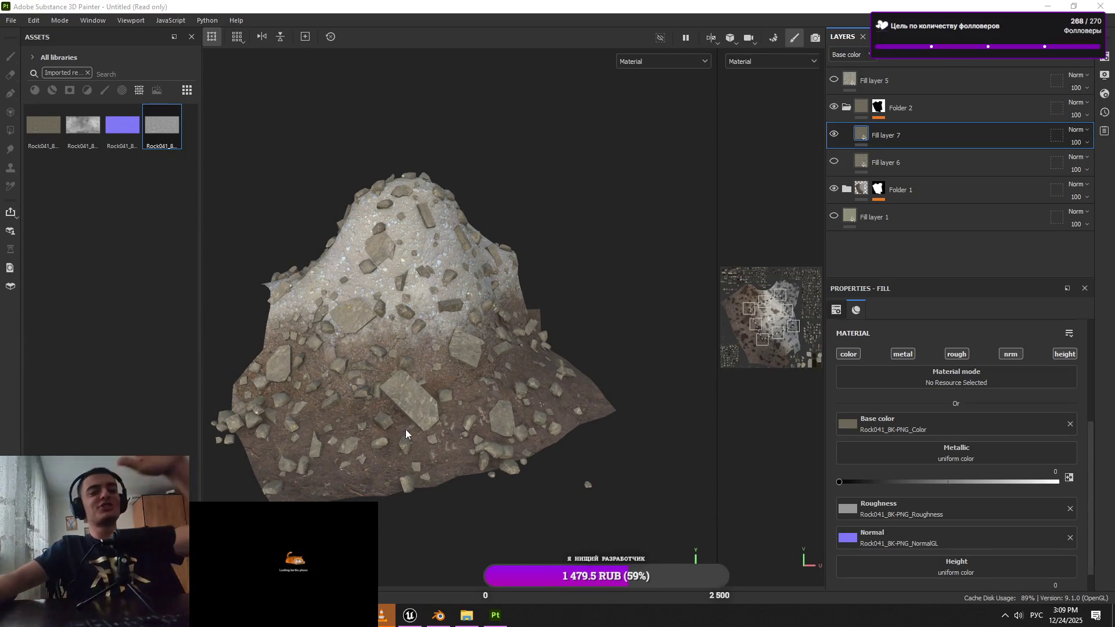
{"action": "scroll", "coordinate": [409, 424], "scroll_direction": "up", "scroll_amount": 3}
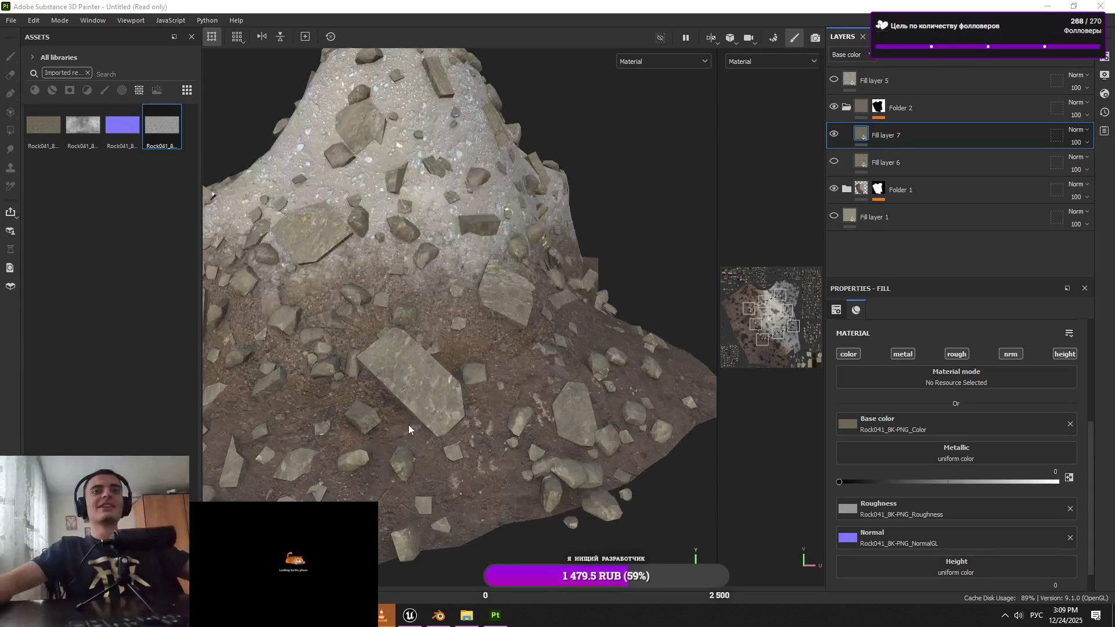
{"action": "left_click", "coordinate": [834, 162]}
{"action": "left_click", "coordinate": [834, 162]}
{"action": "mouse_move", "coordinate": [901, 168]}
{"action": "left_mouse_down"}
{"action": "mouse_move", "coordinate": [928, 130]}
{"action": "mouse_move", "coordinate": [899, 152]}
{"action": "mouse_move", "coordinate": [834, 138]}
{"action": "left_mouse_up"}
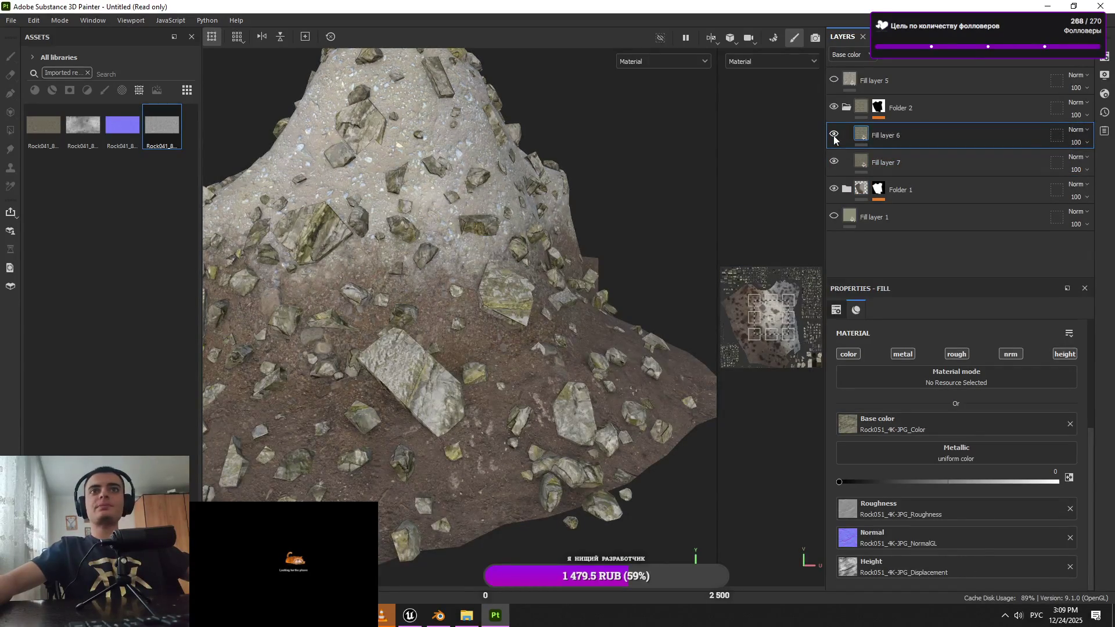
Clear Fill layer 6's height map and give it a black mask with paint
{"action": "left_click", "coordinate": [1071, 567]}
{"action": "scroll", "coordinate": [579, 364], "scroll_direction": "up", "scroll_amount": 3}
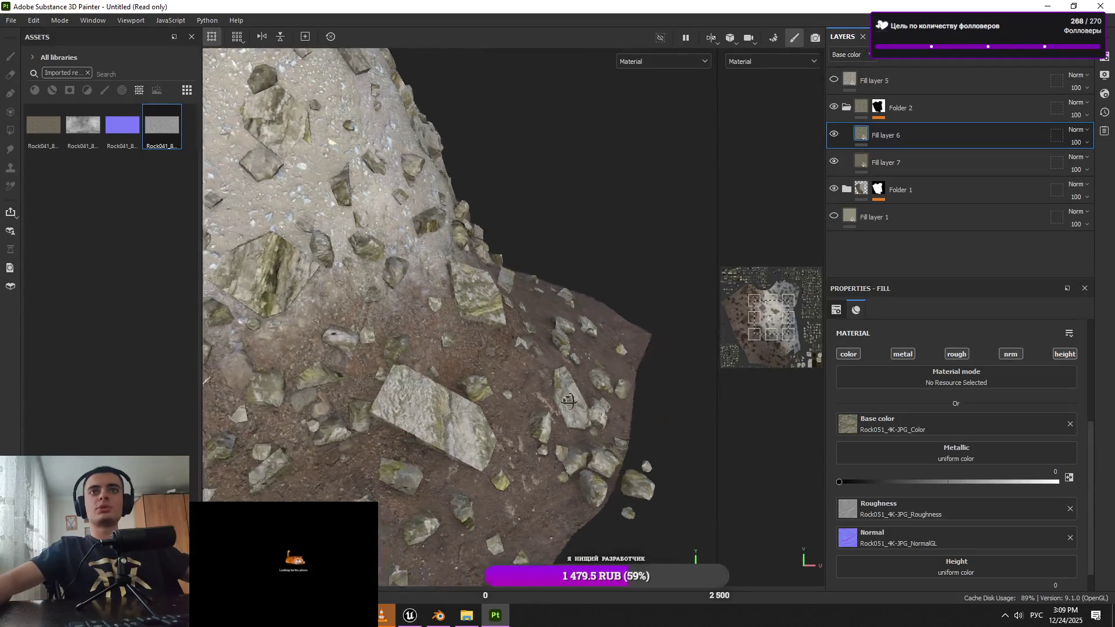
{"action": "scroll", "coordinate": [567, 360], "scroll_direction": "up", "scroll_amount": 2}
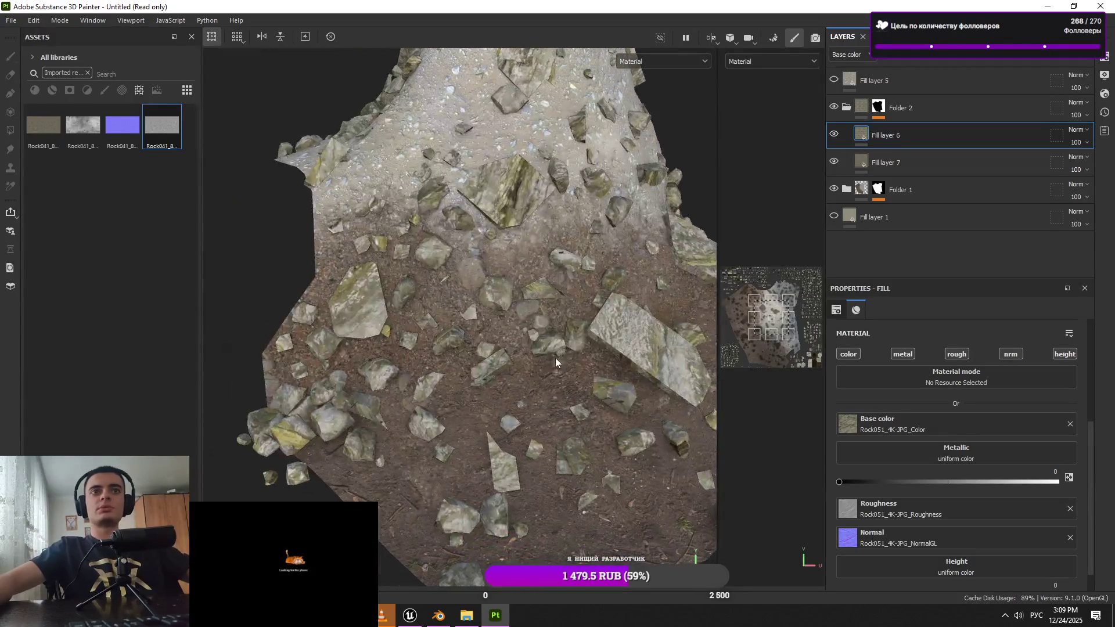
{"action": "left_click", "coordinate": [1002, 61]}
{"action": "left_click", "coordinate": [999, 82]}
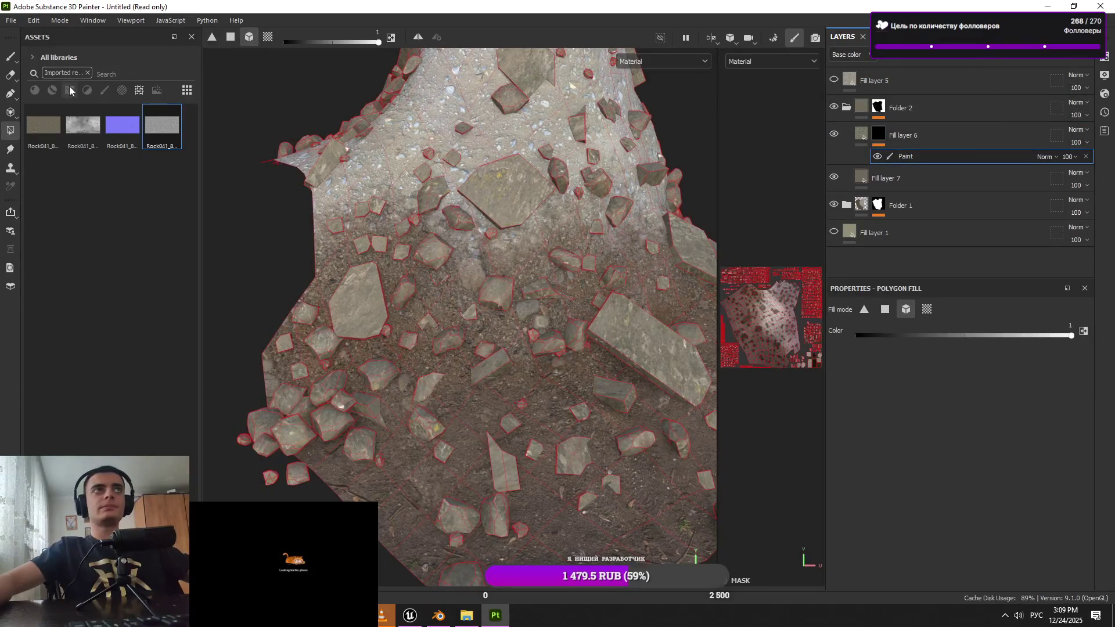
Filter the asset library to brushes and choose the Bark brush
{"action": "left_click", "coordinate": [102, 90]}
{"action": "left_click", "coordinate": [88, 73]}
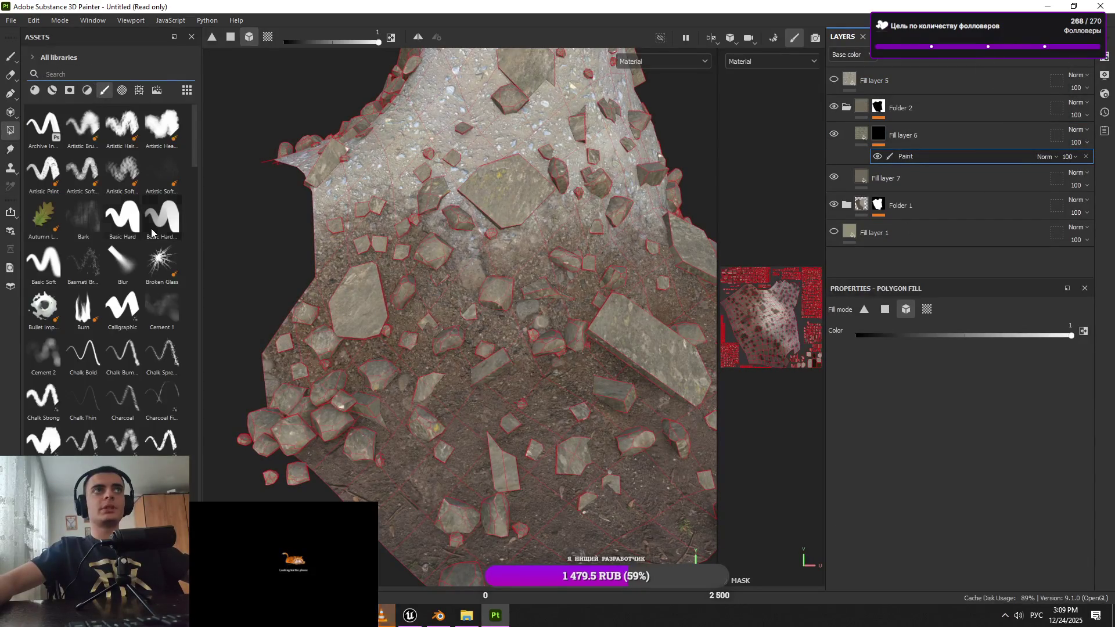
{"action": "right_click", "coordinate": [357, 358]}
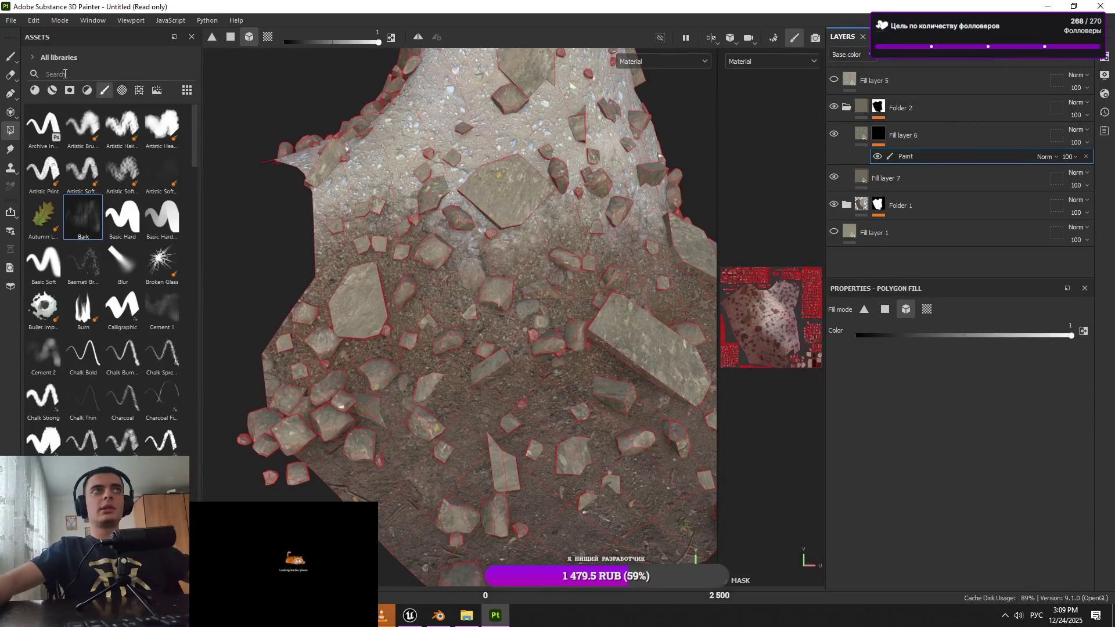
{"action": "left_click", "coordinate": [11, 56]}
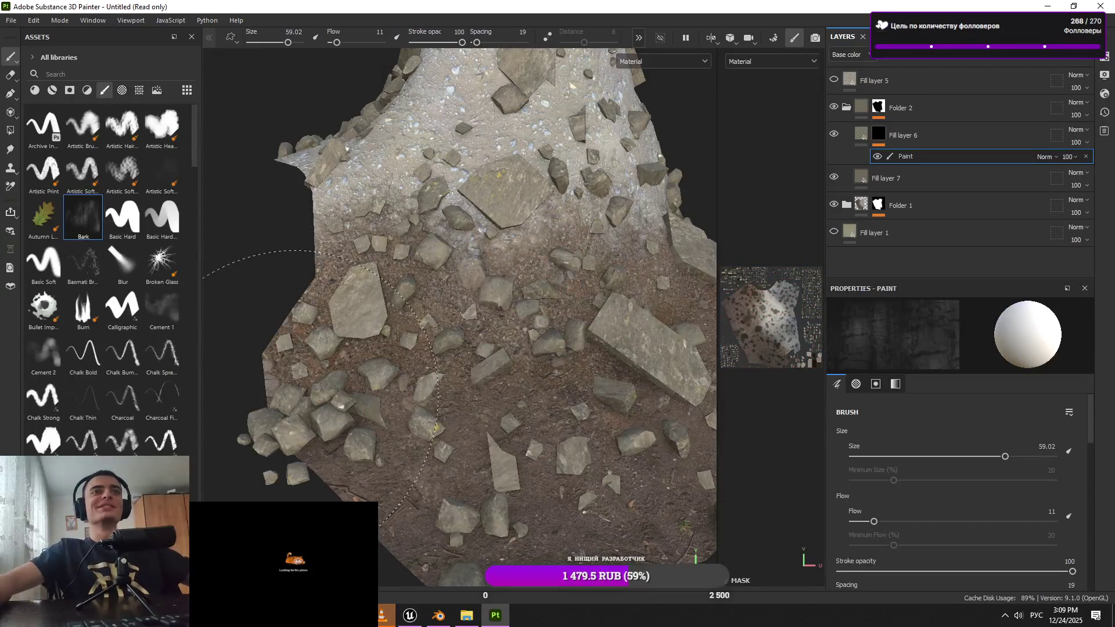
Set brush size to about 35 and flow to 48, then paint rough patches into Fill layer 6's mask
{"action": "left_click_drag", "start_coordinate": [361, 316], "coordinate": [343, 322], "text": "alt"}
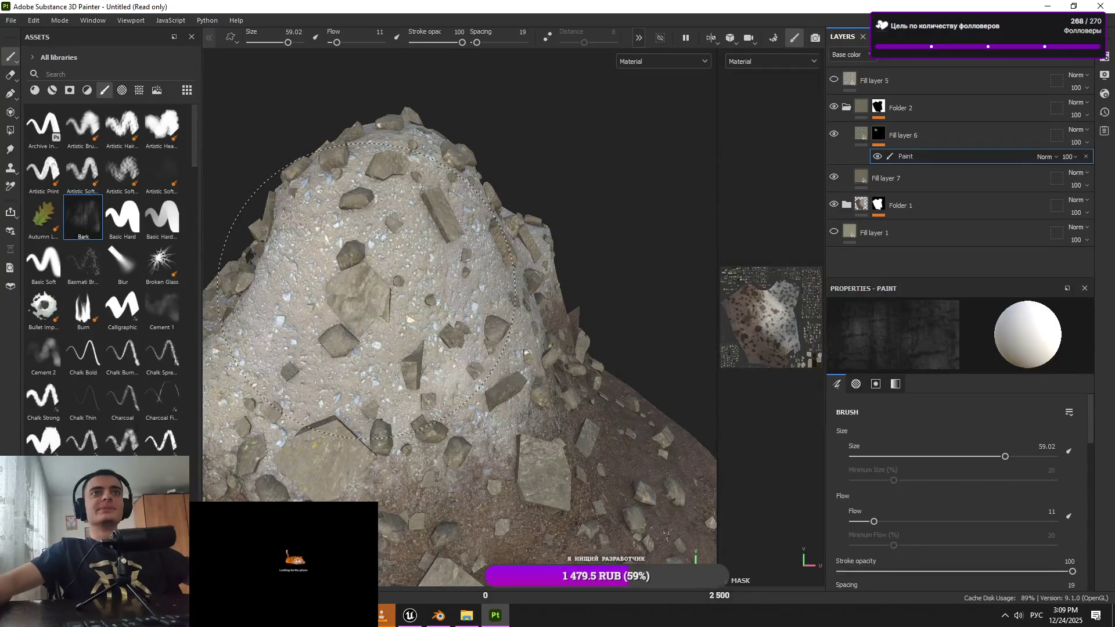
{"action": "key", "text": "bracketleft"}
{"action": "key", "text": "bracketleft"}
{"action": "key", "text": "bracketleft"}
{"action": "left_click_drag", "start_coordinate": [494, 405], "coordinate": [575, 395], "text": "alt"}
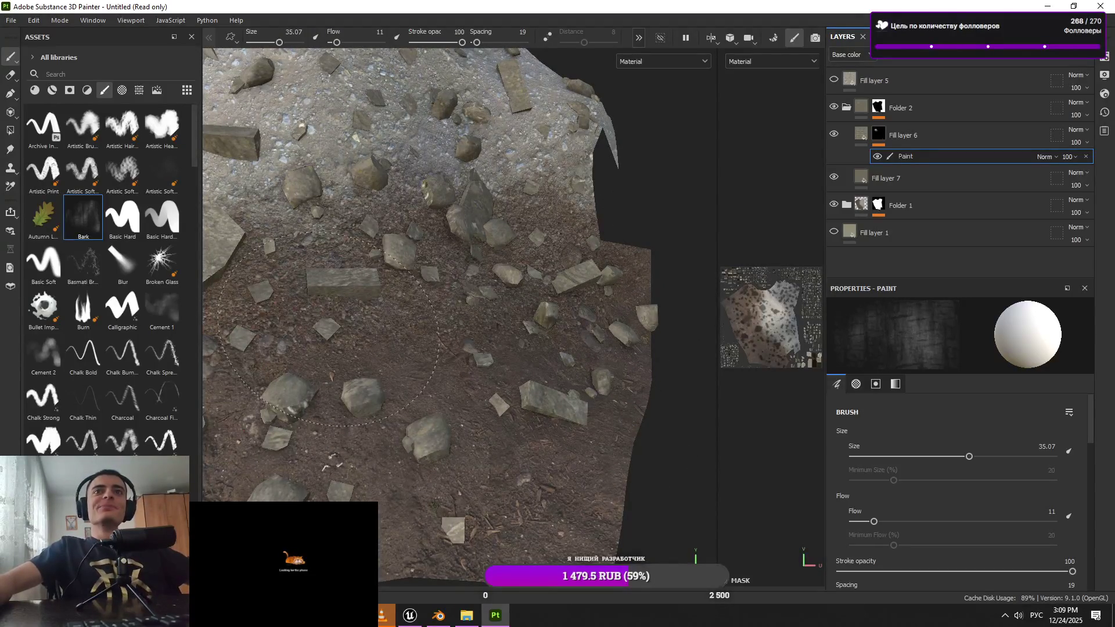
{"action": "left_click_drag", "start_coordinate": [342, 55], "coordinate": [354, 260], "text": "ctrl"}
{"action": "mouse_move", "coordinate": [337, 335]}
{"action": "left_mouse_down", "text": "alt"}
{"action": "mouse_move", "coordinate": [409, 285]}
{"action": "mouse_move", "coordinate": [380, 350]}
{"action": "left_mouse_up", "text": "alt"}
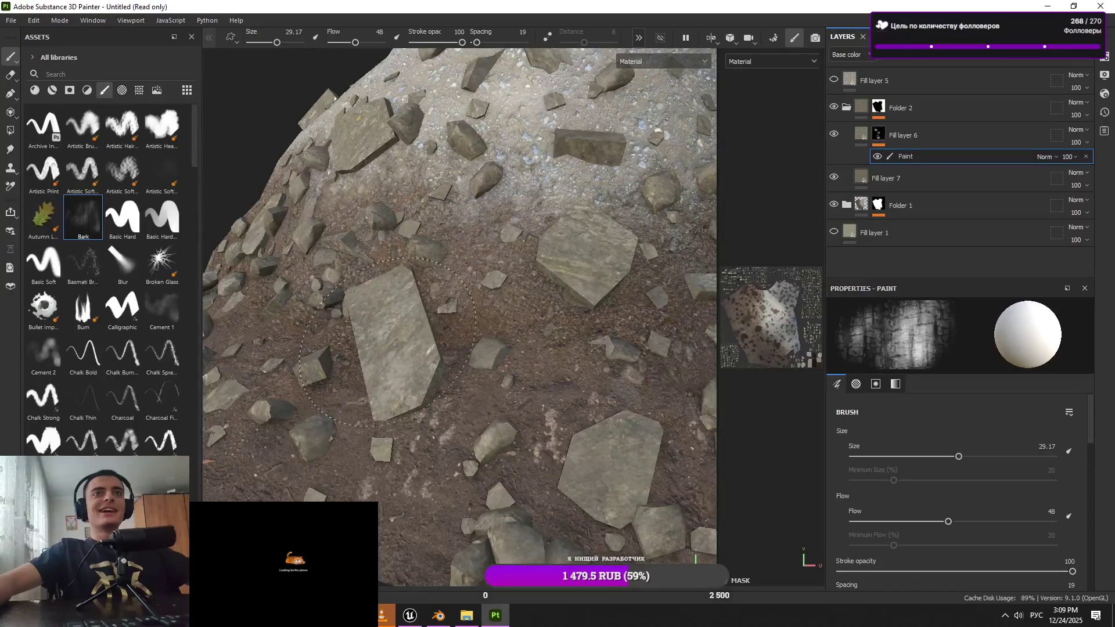
{"action": "left_click_drag", "start_coordinate": [428, 405], "coordinate": [423, 456], "text": "alt"}
{"action": "mouse_move", "coordinate": [543, 364]}
{"action": "left_mouse_down", "text": "alt"}
{"action": "mouse_move", "coordinate": [555, 371]}
{"action": "mouse_move", "coordinate": [444, 329]}
{"action": "left_mouse_up", "text": "alt"}
{"action": "mouse_move", "coordinate": [296, 233]}
{"action": "left_mouse_down", "text": "alt"}
{"action": "mouse_move", "coordinate": [447, 268]}
{"action": "mouse_move", "coordinate": [408, 235]}
{"action": "mouse_move", "coordinate": [425, 326]}
{"action": "left_mouse_up", "text": "alt"}
{"action": "mouse_move", "coordinate": [370, 260]}
{"action": "left_mouse_down", "text": "alt"}
{"action": "mouse_move", "coordinate": [461, 359]}
{"action": "mouse_move", "coordinate": [448, 425]}
{"action": "left_mouse_up", "text": "alt"}
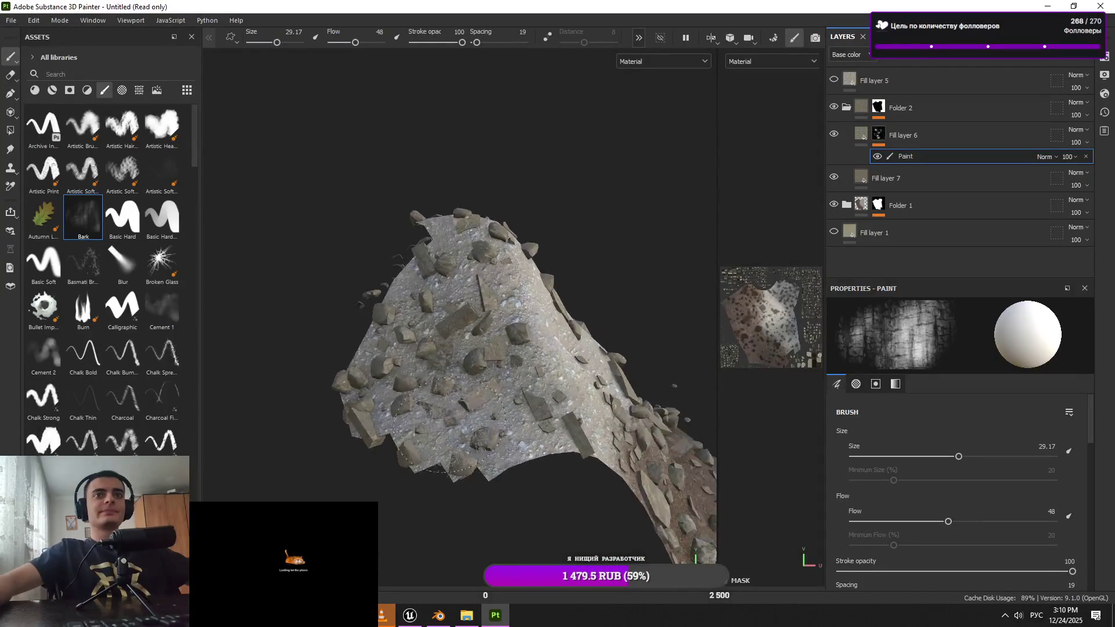
Turn Fill layer 5 visible again and select it, turning the mound grey
{"action": "left_click", "coordinate": [837, 83]}
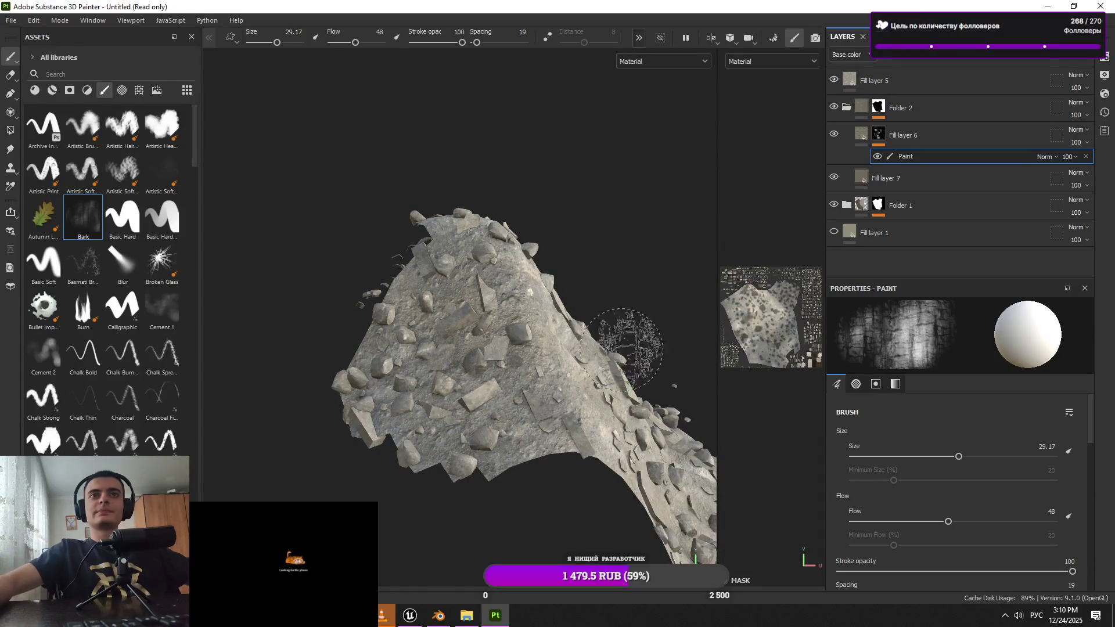
{"action": "left_click_drag", "start_coordinate": [622, 348], "coordinate": [545, 347], "text": "alt"}
{"action": "left_click", "coordinate": [848, 84]}
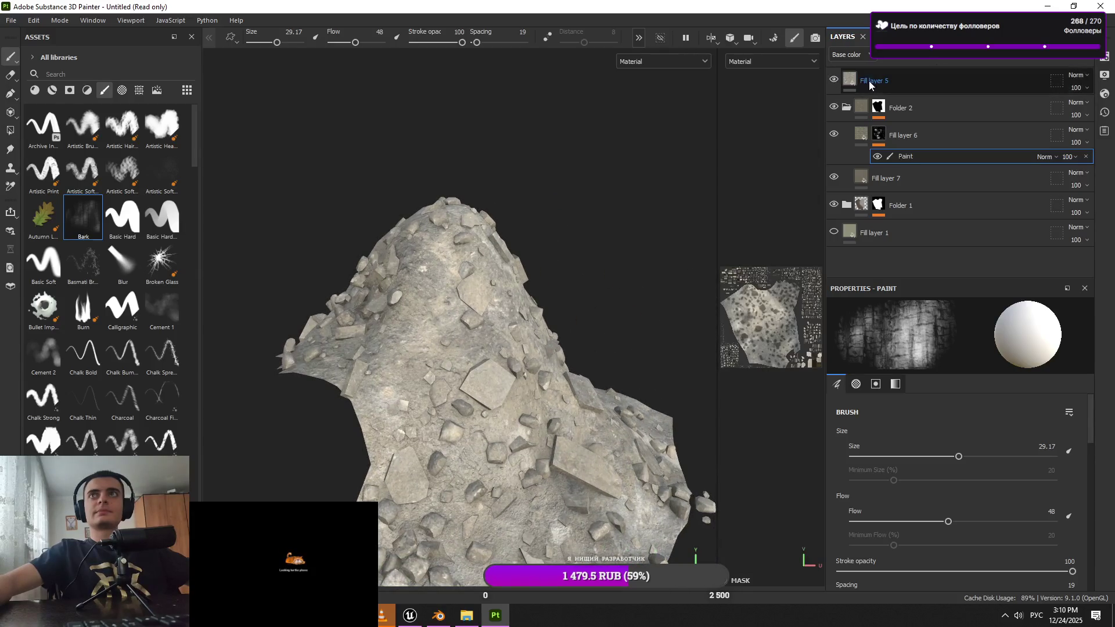
Add a black paint mask to Fill layer 5 and begin painting patches across the mound
{"action": "left_click", "coordinate": [986, 55]}
{"action": "left_click", "coordinate": [1005, 91]}
{"action": "mouse_move", "coordinate": [628, 378]}
{"action": "left_mouse_down", "text": "alt"}
{"action": "mouse_move", "coordinate": [537, 391]}
{"action": "mouse_move", "coordinate": [539, 406]}
{"action": "left_mouse_up", "text": "alt"}
{"action": "mouse_move", "coordinate": [547, 444]}
{"action": "left_mouse_down", "text": "alt"}
{"action": "mouse_move", "coordinate": [531, 470]}
{"action": "mouse_move", "coordinate": [537, 502]}
{"action": "mouse_move", "coordinate": [608, 462]}
{"action": "left_mouse_up", "text": "alt"}
{"action": "left_click_drag", "start_coordinate": [531, 443], "coordinate": [509, 411], "text": "alt"}
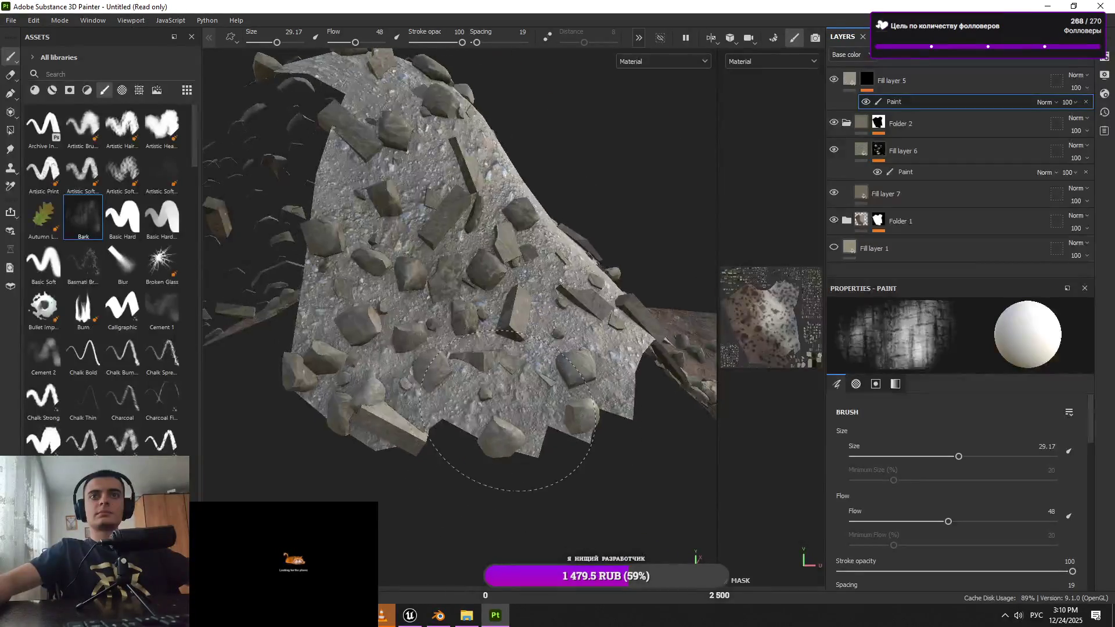
{"action": "left_click_drag", "start_coordinate": [363, 406], "coordinate": [461, 410], "text": "alt"}
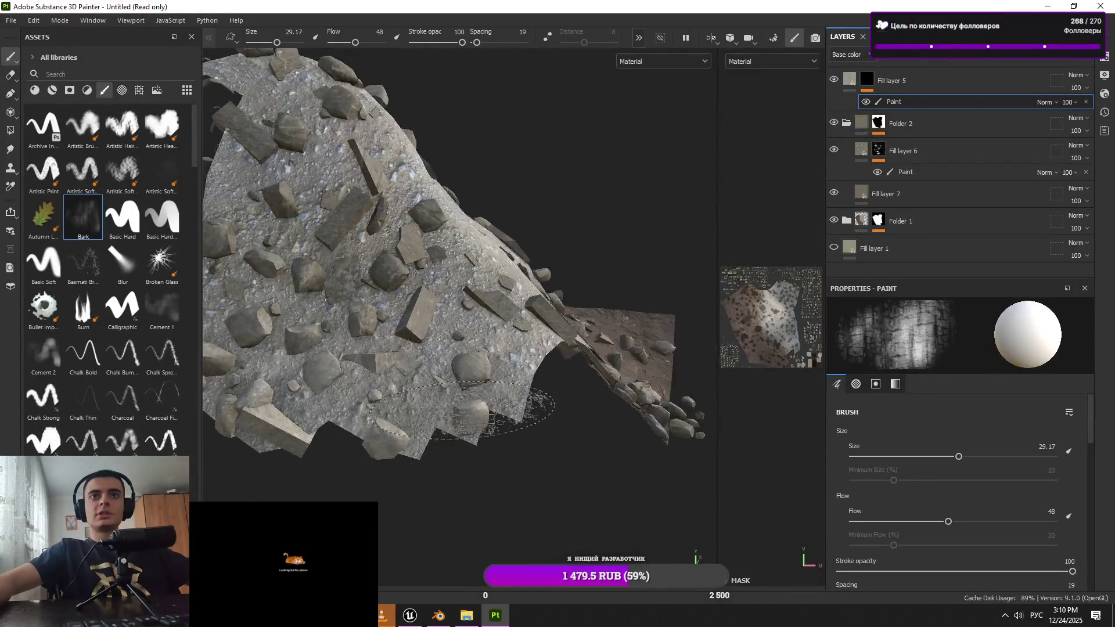
{"action": "left_click_drag", "start_coordinate": [435, 347], "coordinate": [481, 308], "text": "alt"}
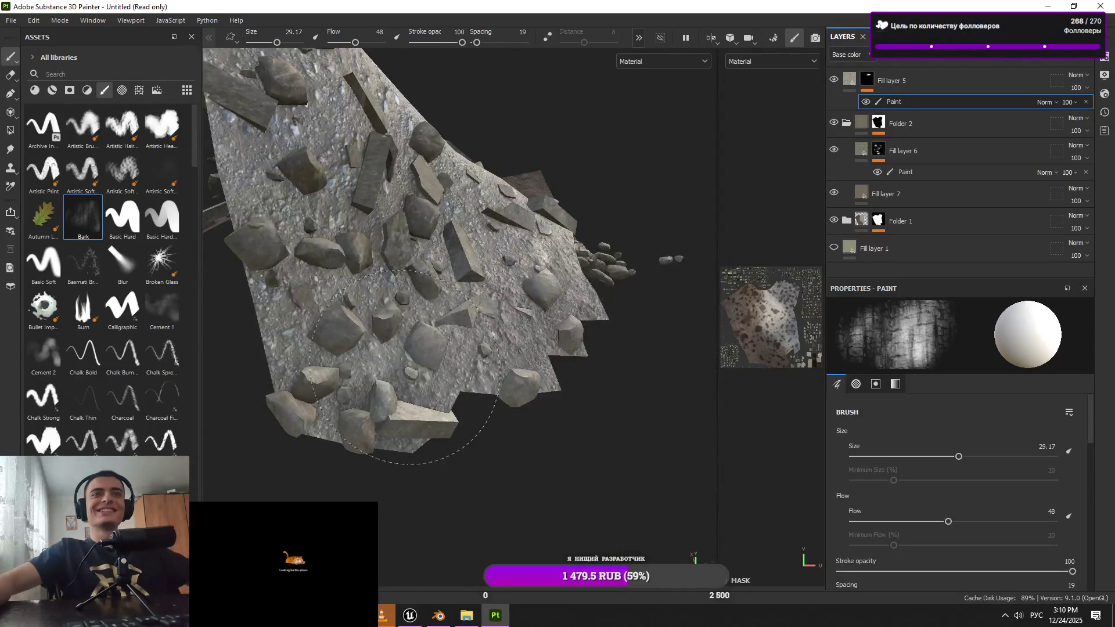
{"action": "left_click_drag", "start_coordinate": [384, 385], "coordinate": [427, 295], "text": "alt"}
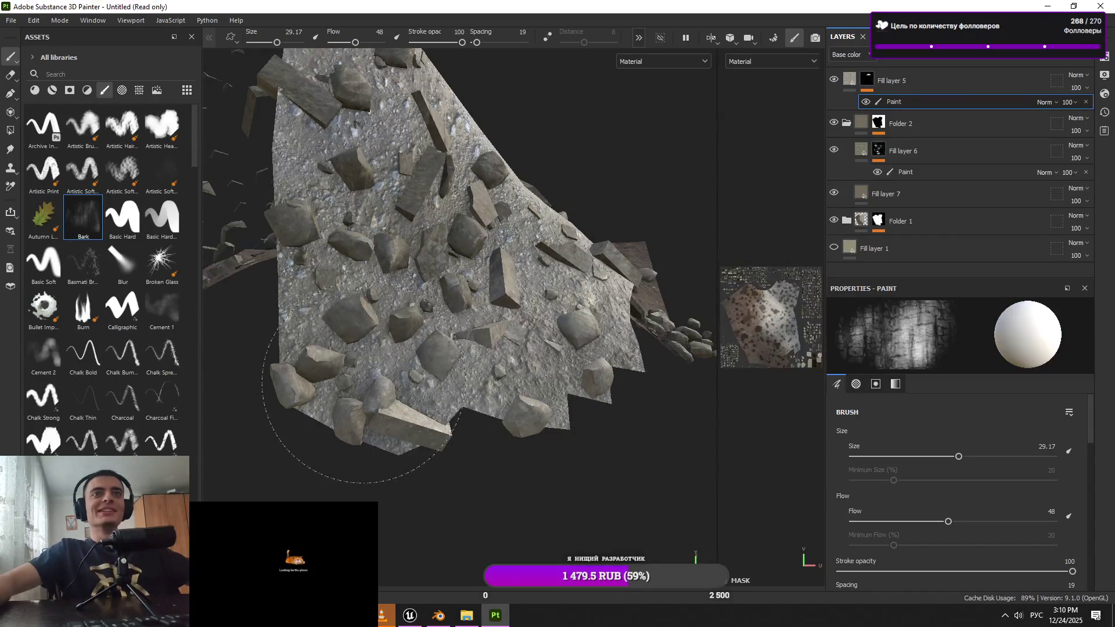
{"action": "left_click_drag", "start_coordinate": [397, 391], "coordinate": [375, 242], "text": "alt"}
{"action": "mouse_move", "coordinate": [436, 263]}
{"action": "left_mouse_down", "text": "alt"}
{"action": "mouse_move", "coordinate": [462, 284]}
{"action": "mouse_move", "coordinate": [498, 276]}
{"action": "mouse_move", "coordinate": [511, 319]}
{"action": "mouse_move", "coordinate": [447, 201]}
{"action": "mouse_move", "coordinate": [488, 253]}
{"action": "mouse_move", "coordinate": [404, 289]}
{"action": "mouse_move", "coordinate": [476, 344]}
{"action": "mouse_move", "coordinate": [493, 312]}
{"action": "left_mouse_up", "text": "alt"}
Paint more mask patches with the Bark brush at sizes about 22, then 44, and collapse Folder 2
{"action": "key", "text": "bracketleft"}
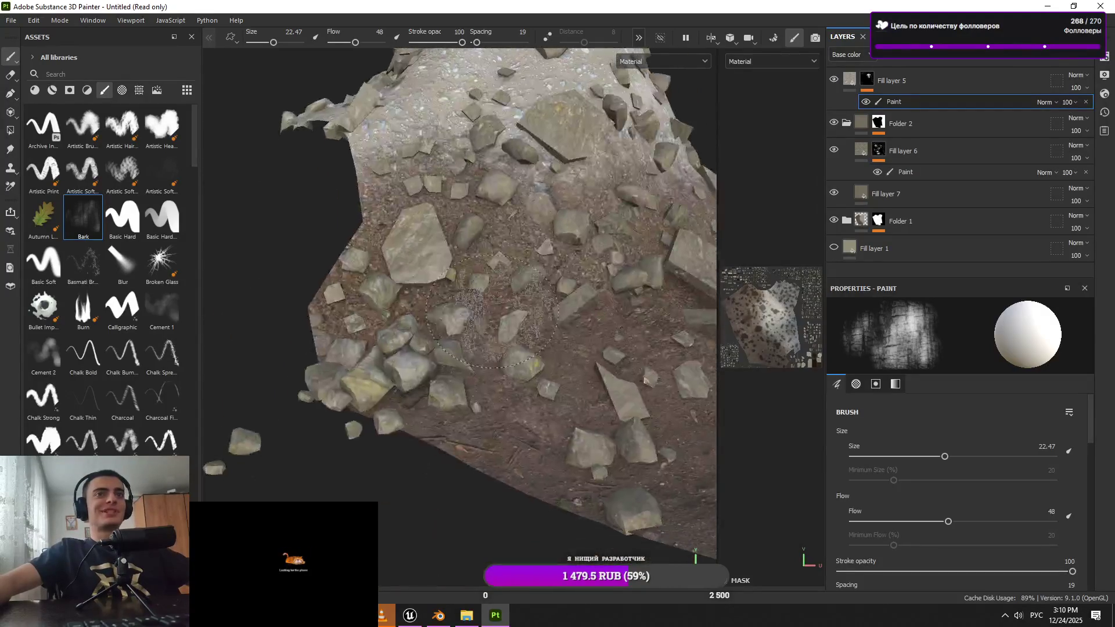
{"action": "left_click_drag", "start_coordinate": [430, 192], "coordinate": [451, 203]}
{"action": "mouse_move", "coordinate": [522, 266]}
{"action": "left_mouse_down", "text": "alt"}
{"action": "mouse_move", "coordinate": [499, 348]}
{"action": "mouse_move", "coordinate": [530, 325]}
{"action": "mouse_move", "coordinate": [532, 439]}
{"action": "left_mouse_up", "text": "alt"}
{"action": "left_click_drag", "start_coordinate": [471, 297], "coordinate": [442, 338], "text": "alt"}
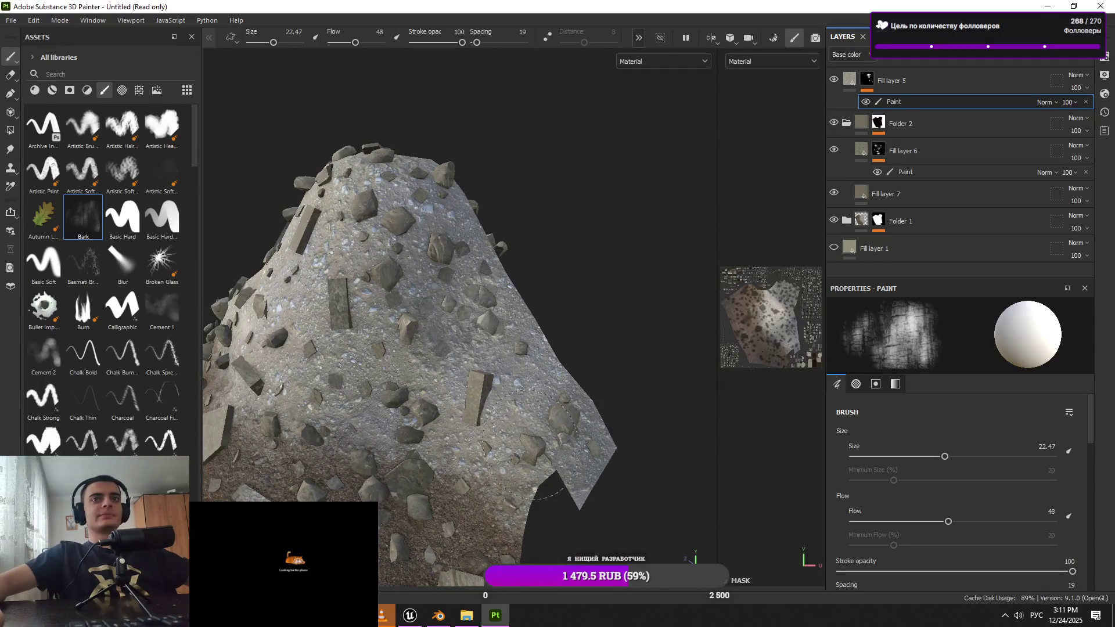
{"action": "mouse_move", "coordinate": [395, 330]}
{"action": "left_mouse_down", "text": "alt"}
{"action": "mouse_move", "coordinate": [432, 305]}
{"action": "mouse_move", "coordinate": [520, 335]}
{"action": "mouse_move", "coordinate": [437, 340]}
{"action": "left_mouse_up", "text": "alt"}
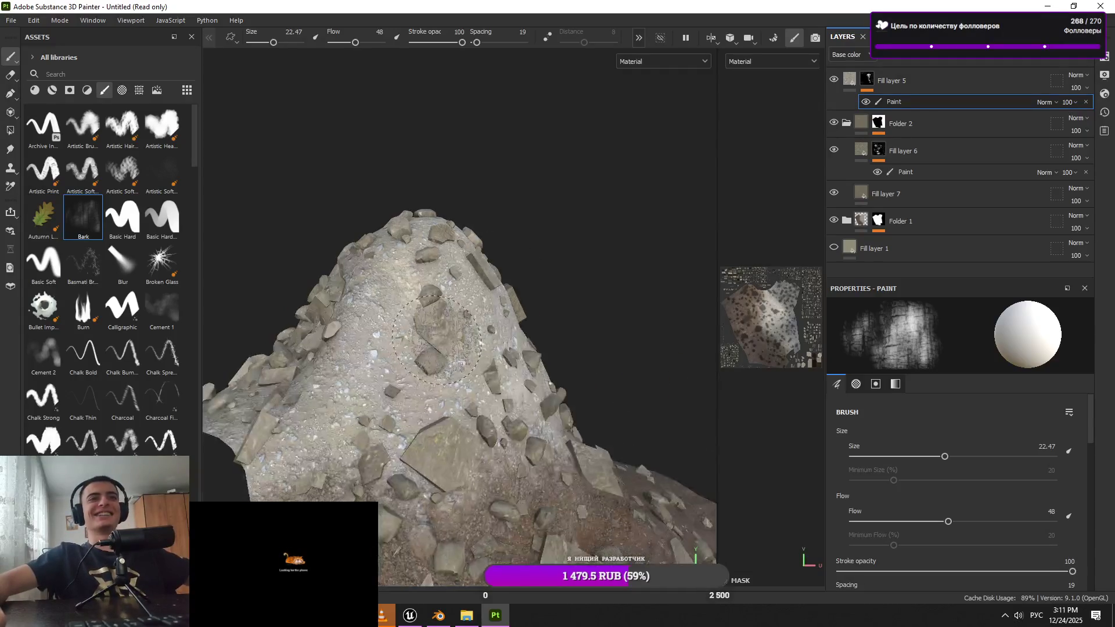
{"action": "mouse_move", "coordinate": [413, 395]}
{"action": "left_mouse_down", "text": "alt"}
{"action": "mouse_move", "coordinate": [485, 301]}
{"action": "mouse_move", "coordinate": [372, 366]}
{"action": "left_mouse_up", "text": "alt"}
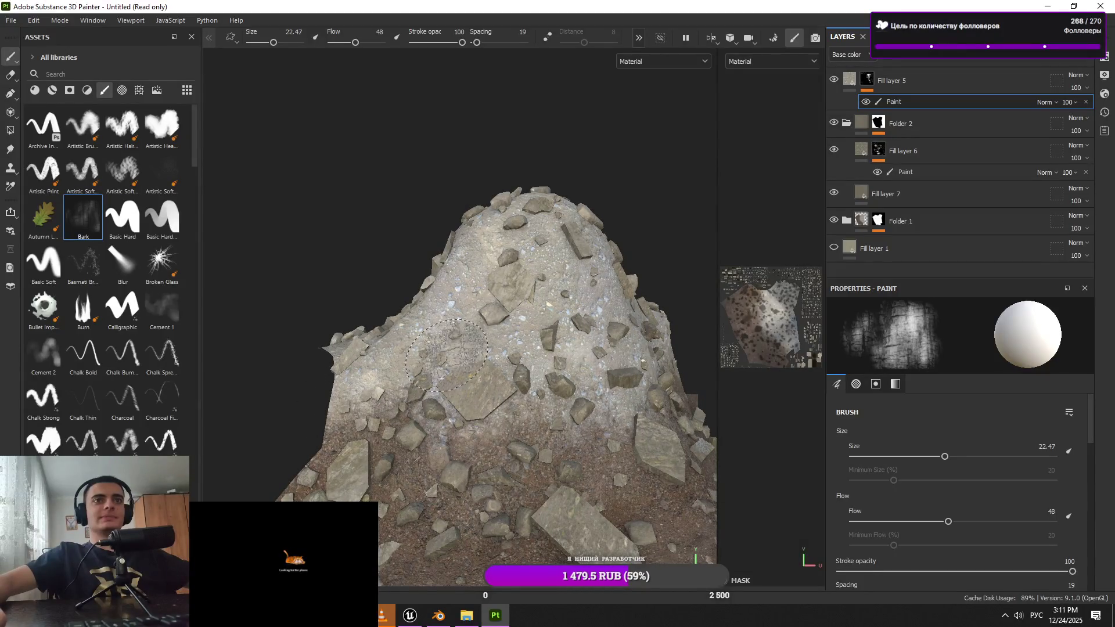
{"action": "key", "text": "bracketright"}
{"action": "key", "text": "bracketright"}
{"action": "key", "text": "bracketright"}
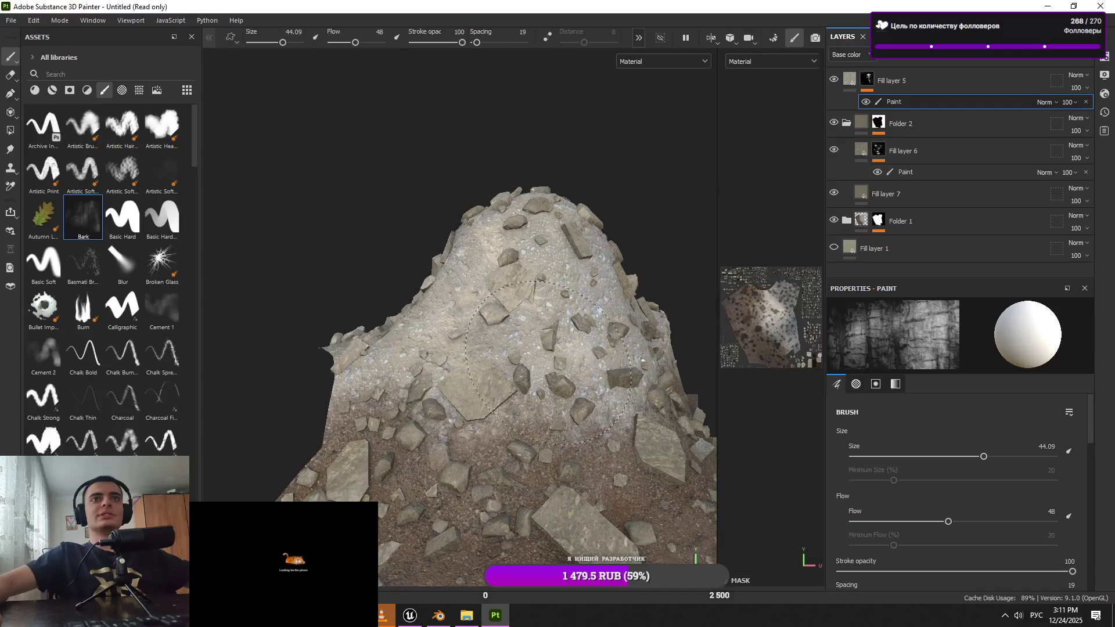
{"action": "left_click_drag", "start_coordinate": [486, 293], "coordinate": [552, 279], "text": "alt"}
{"action": "left_click", "coordinate": [847, 123]}
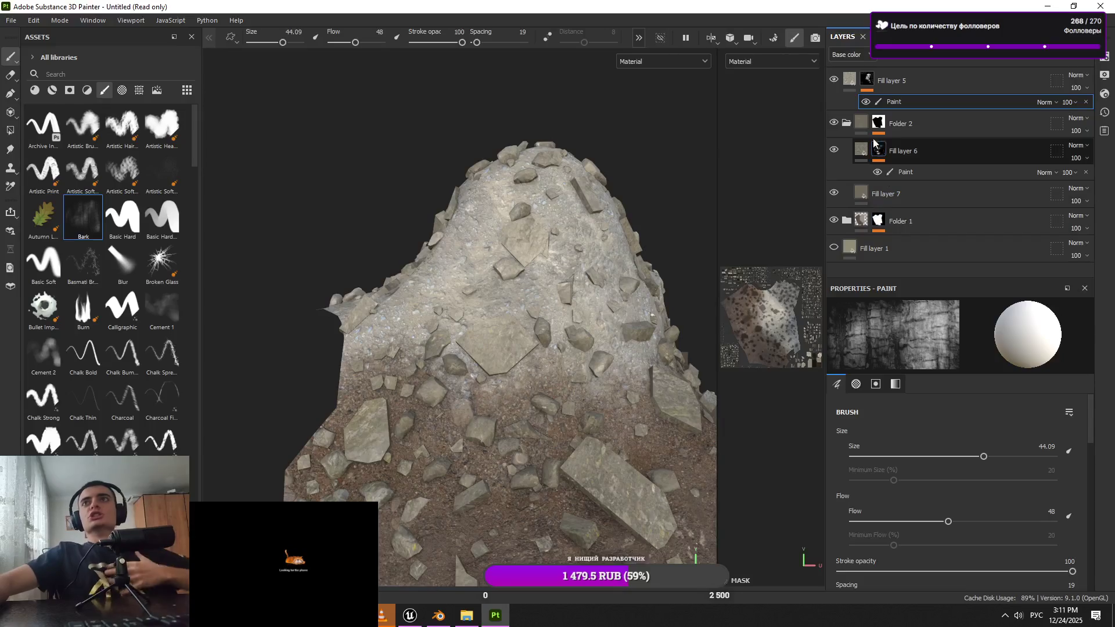
{"action": "left_click", "coordinate": [847, 151]}
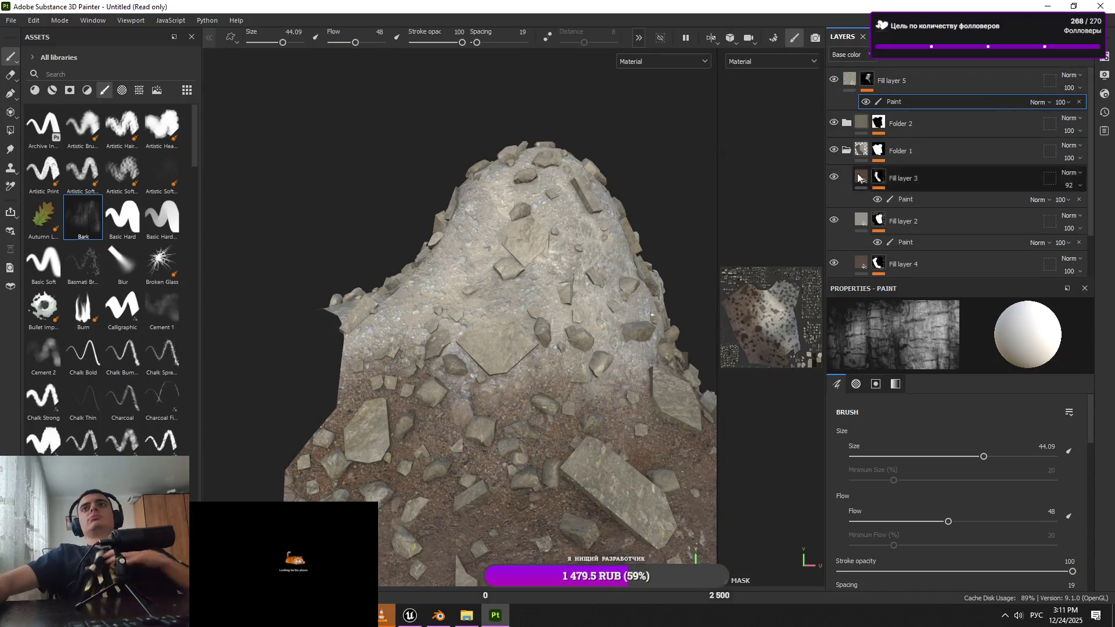
{"action": "scroll", "coordinate": [912, 243], "scroll_direction": "down", "scroll_amount": 1}
{"action": "left_click", "coordinate": [917, 251]}
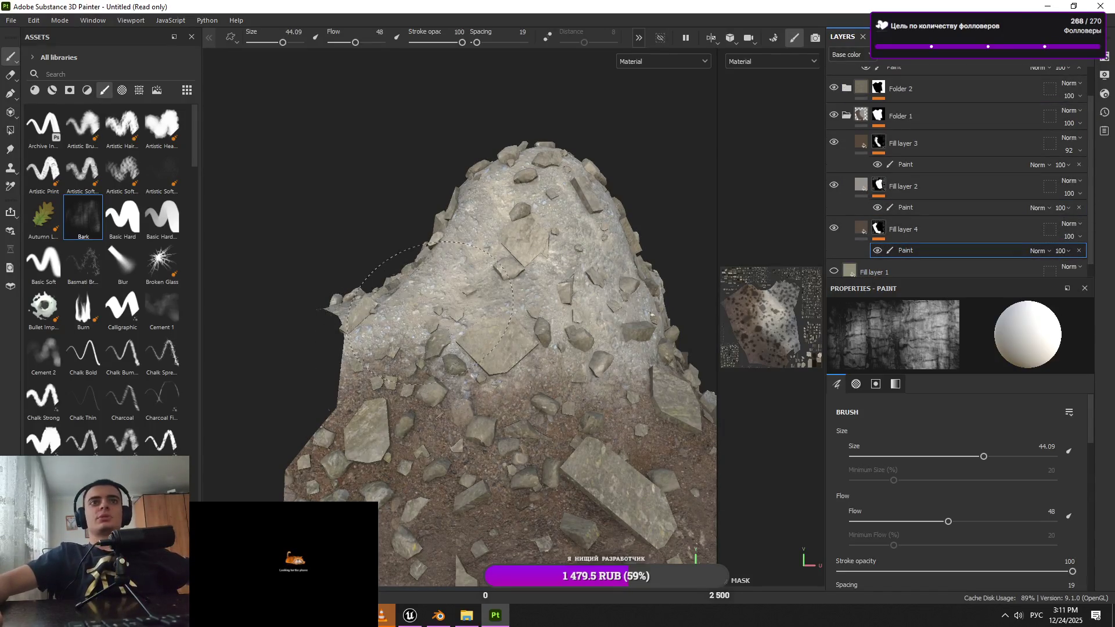
{"action": "left_click", "coordinate": [951, 233]}
{"action": "mouse_move", "coordinate": [952, 233]}
{"action": "left_mouse_down"}
{"action": "mouse_move", "coordinate": [948, 147]}
{"action": "mouse_move", "coordinate": [926, 232]}
{"action": "mouse_move", "coordinate": [923, 137]}
{"action": "mouse_move", "coordinate": [932, 146]}
{"action": "left_mouse_up"}
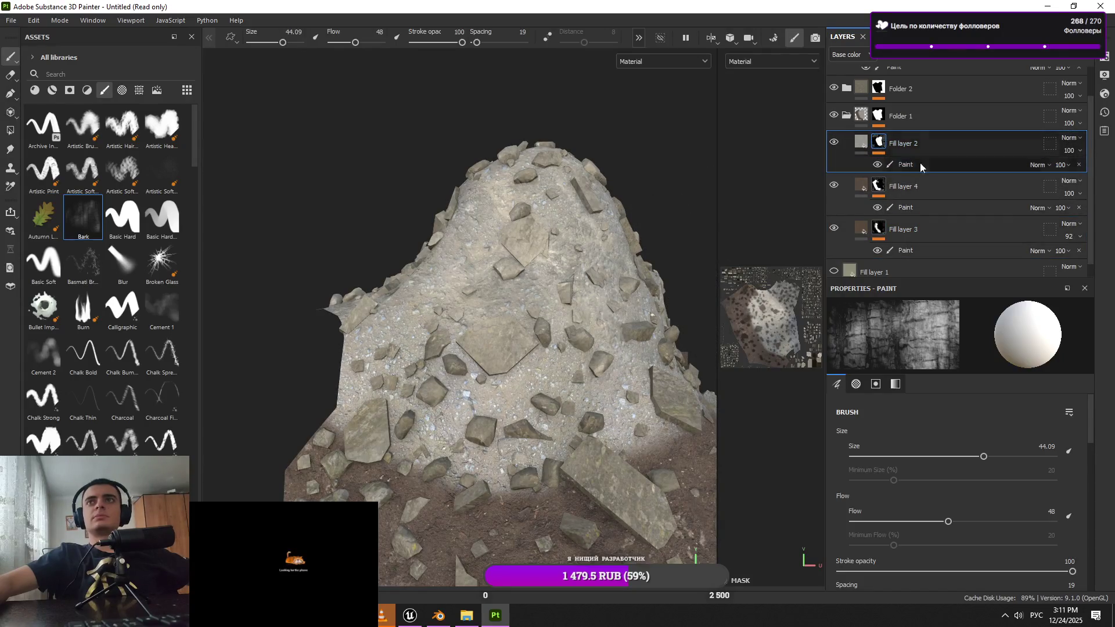
{"action": "left_click_drag", "start_coordinate": [929, 187], "coordinate": [929, 148]}
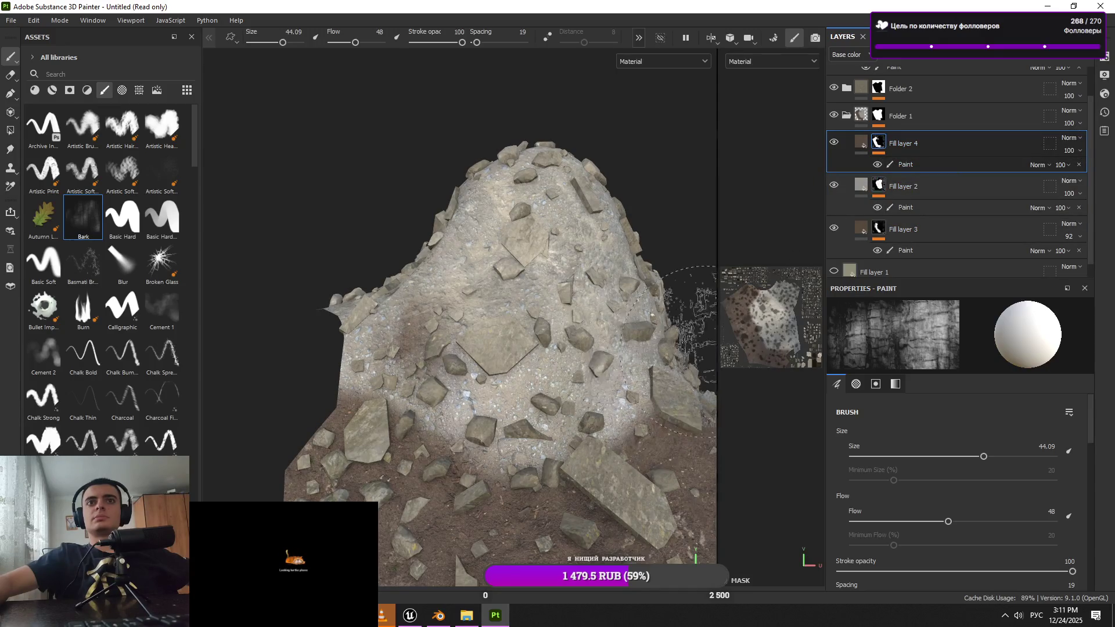
{"action": "left_click_drag", "start_coordinate": [930, 233], "coordinate": [929, 216]}
{"action": "mouse_move", "coordinate": [912, 154]}
{"action": "left_mouse_down"}
{"action": "mouse_move", "coordinate": [914, 256]}
{"action": "mouse_move", "coordinate": [936, 184]}
{"action": "left_mouse_up"}
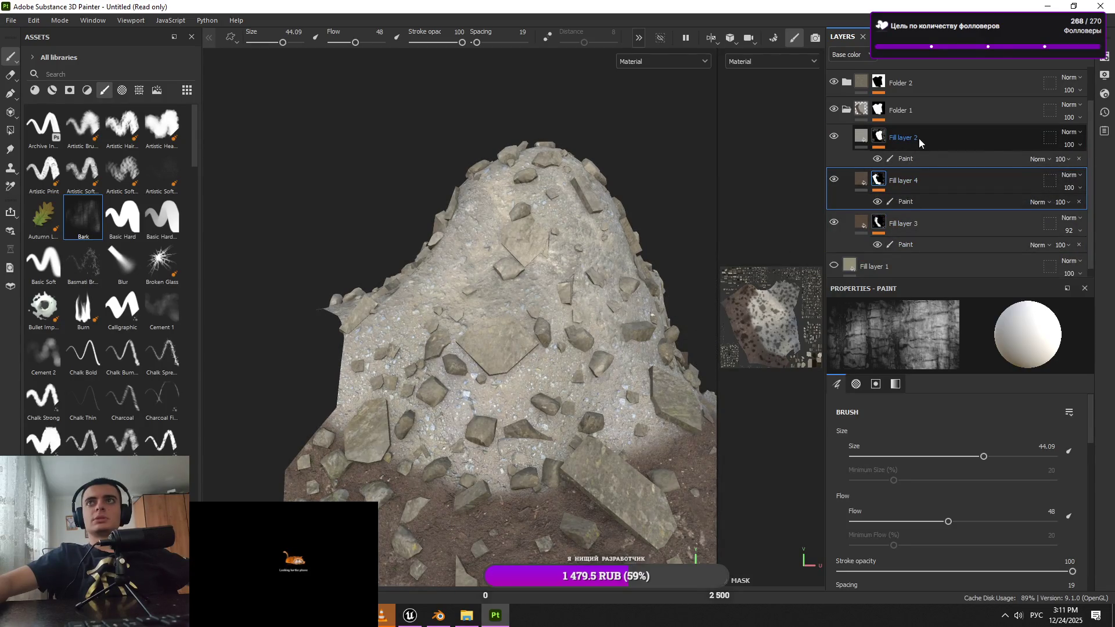
{"action": "mouse_move", "coordinate": [916, 223]}
{"action": "left_mouse_down"}
{"action": "mouse_move", "coordinate": [924, 179]}
{"action": "mouse_move", "coordinate": [907, 182]}
{"action": "mouse_move", "coordinate": [929, 142]}
{"action": "left_mouse_up"}
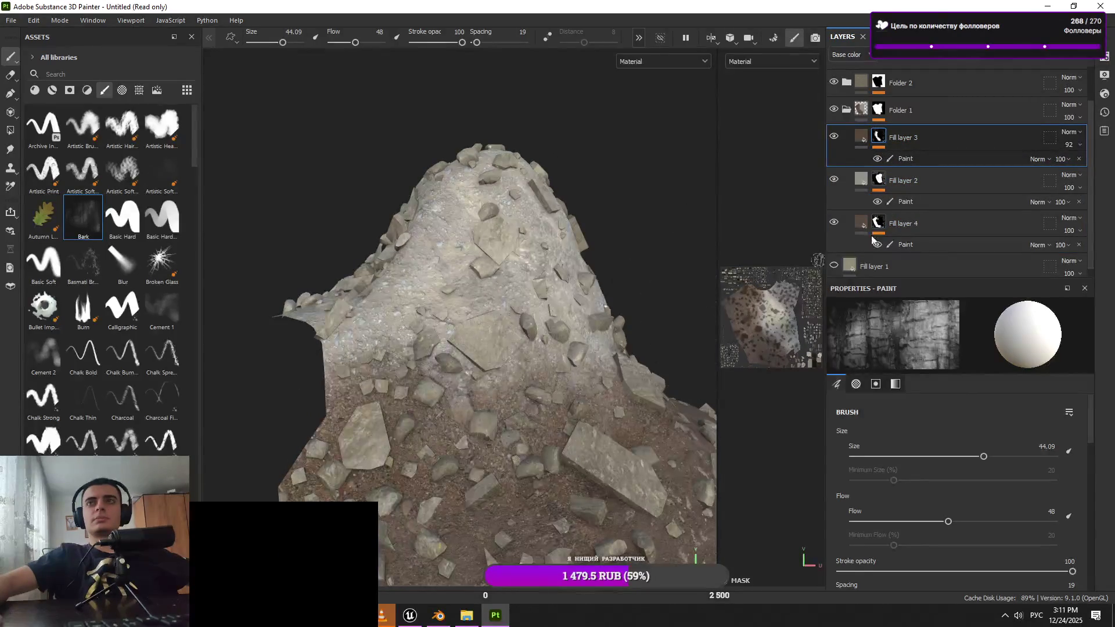
{"action": "left_click", "coordinate": [903, 245]}
{"action": "left_click_drag", "start_coordinate": [904, 223], "coordinate": [927, 142]}
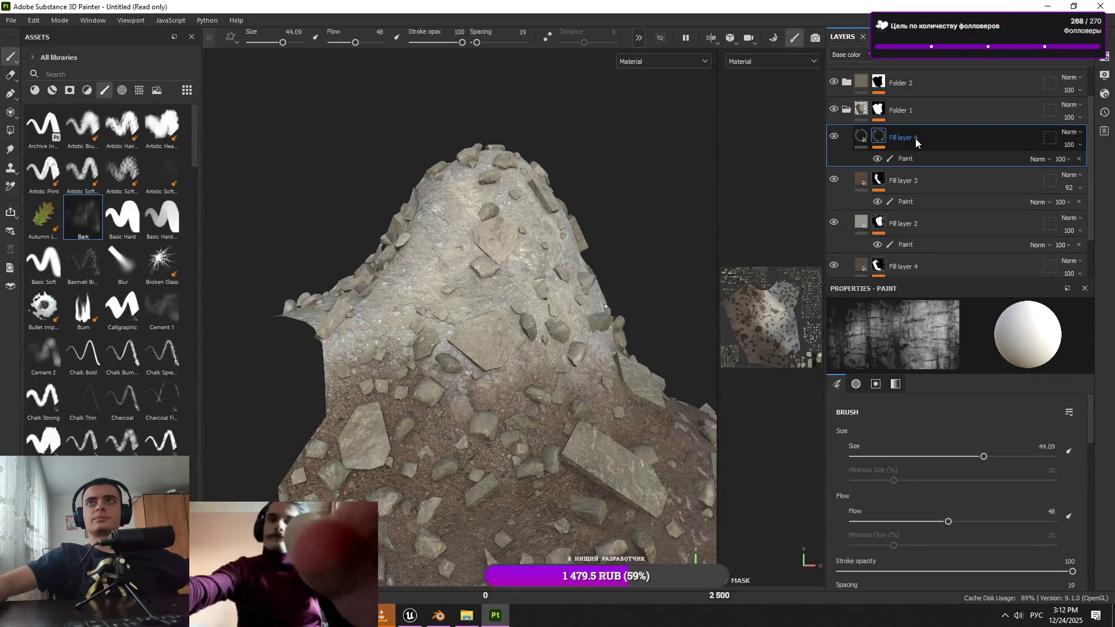
{"action": "left_click", "coordinate": [988, 55]}
Add a paint sublayer to Fill layer 4 and switch to the Fur Soft brush
{"action": "left_click", "coordinate": [995, 84]}
{"action": "key", "text": "bracketright"}
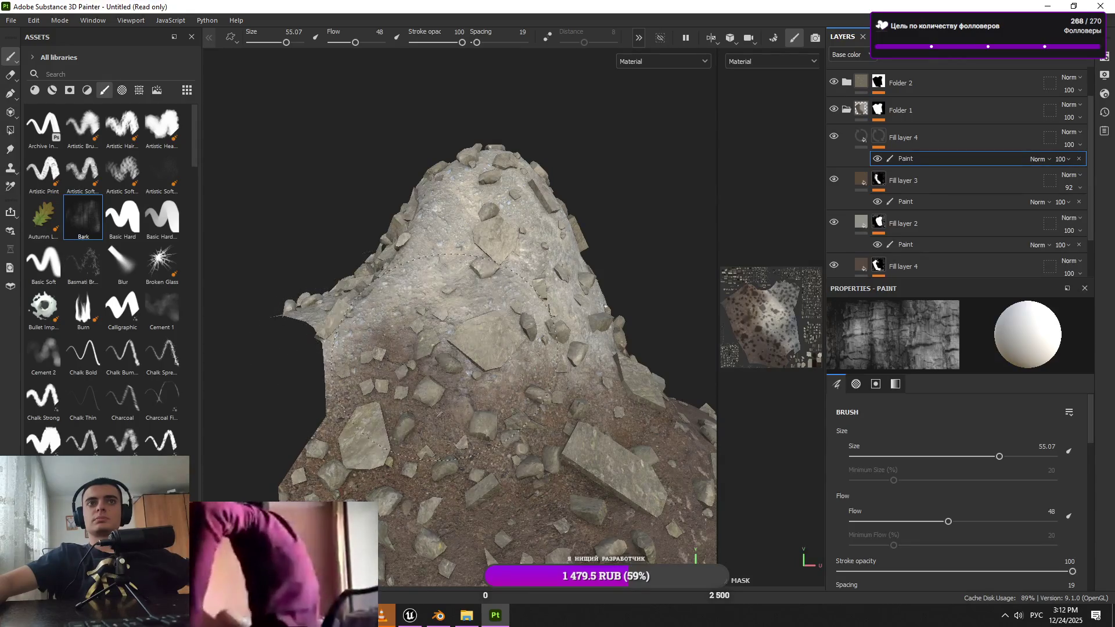
{"action": "left_click_drag", "start_coordinate": [350, 348], "coordinate": [494, 375], "text": "alt"}
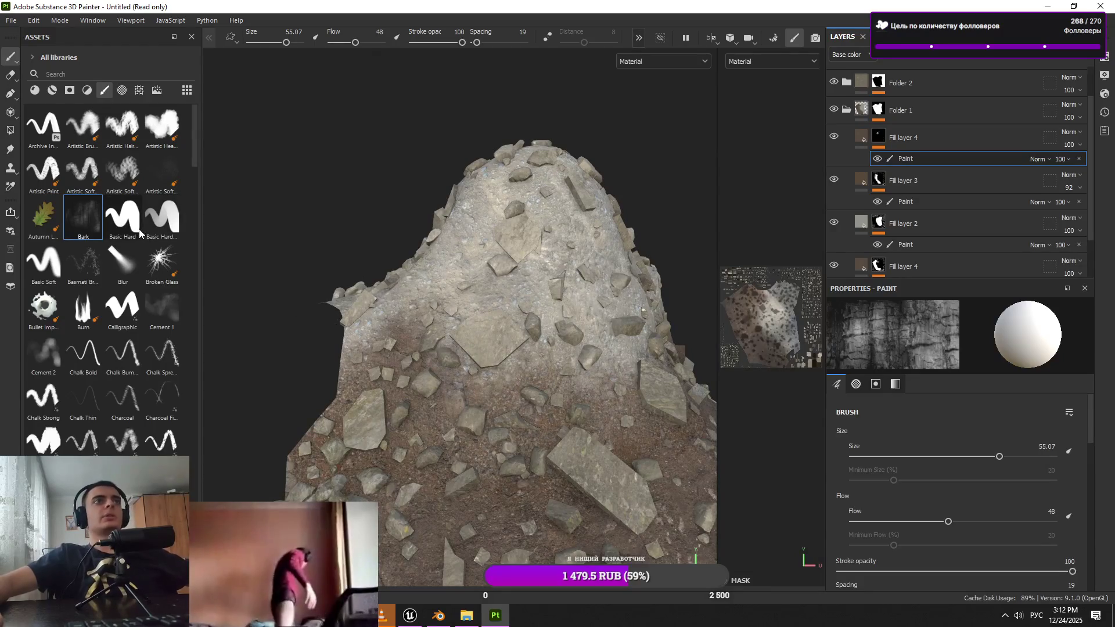
{"action": "scroll", "coordinate": [105, 260], "scroll_direction": "down", "scroll_amount": 15}
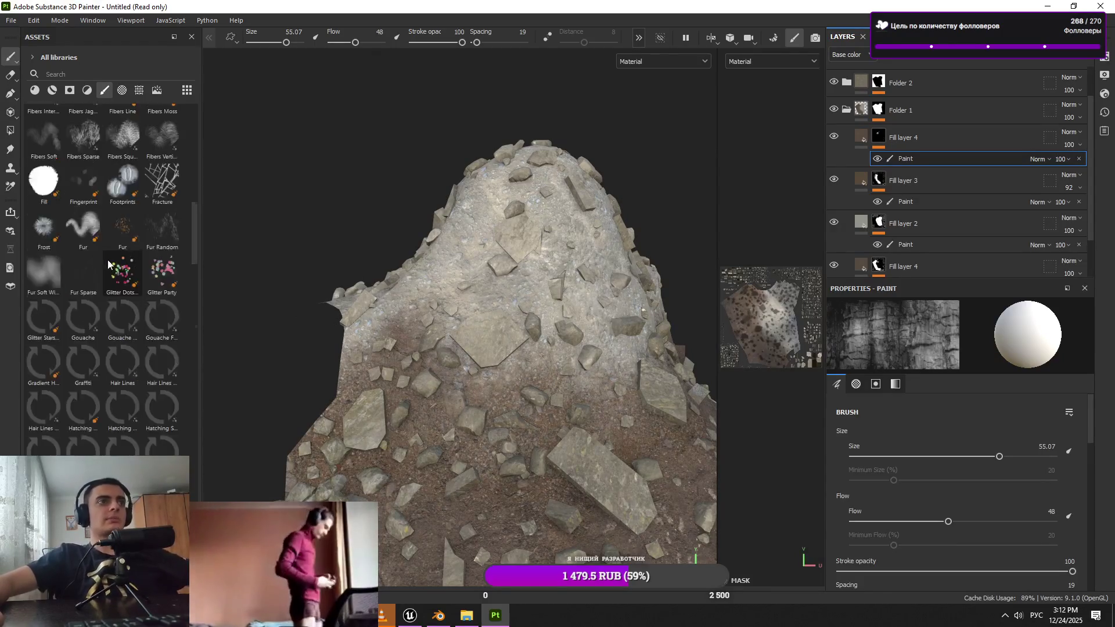
{"action": "scroll", "coordinate": [117, 351], "scroll_direction": "up", "scroll_amount": 6}
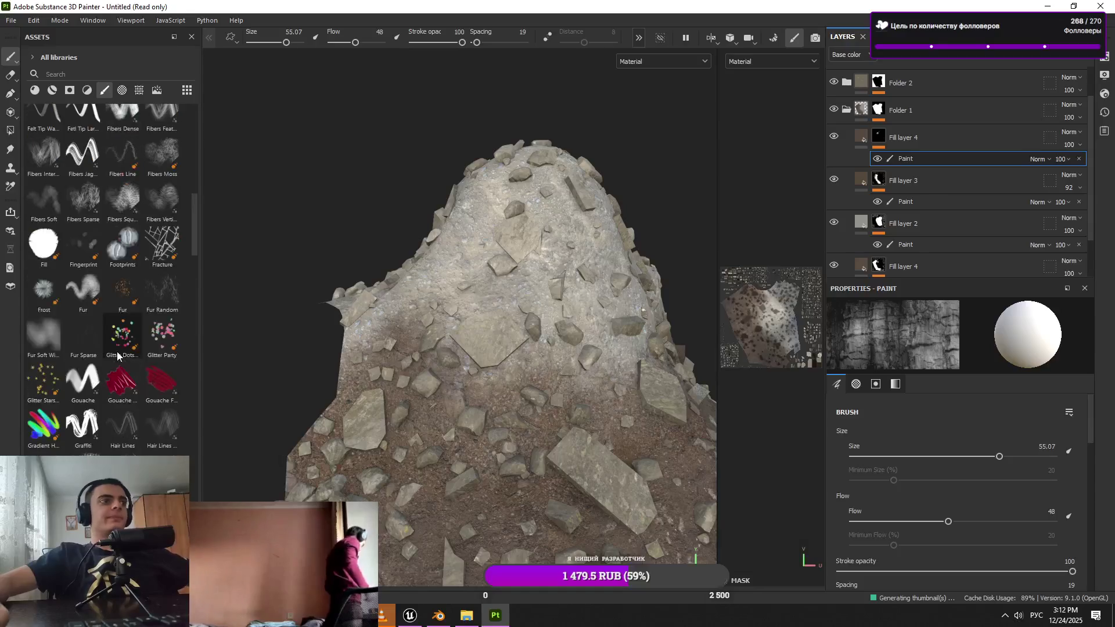
{"action": "left_click", "coordinate": [60, 332]}
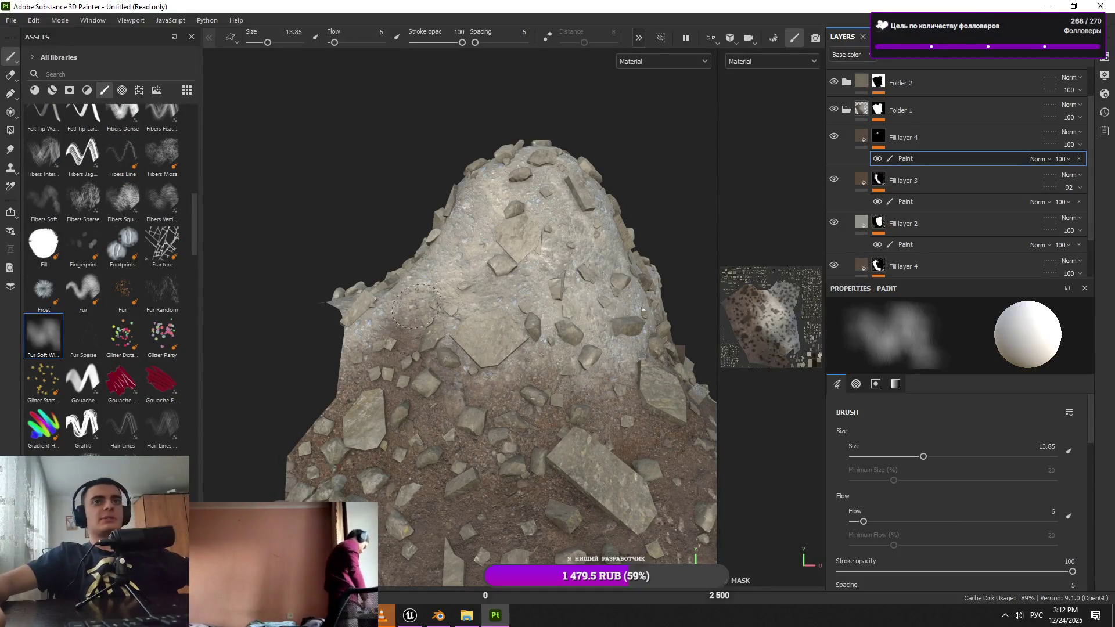
{"action": "mouse_move", "coordinate": [449, 321]}
{"action": "left_mouse_down"}
{"action": "mouse_move", "coordinate": [395, 186]}
{"action": "mouse_move", "coordinate": [554, 290]}
{"action": "left_mouse_up"}
{"action": "key", "text": "bracketleft"}
{"action": "left_click_drag", "start_coordinate": [480, 322], "coordinate": [436, 473]}
{"action": "mouse_move", "coordinate": [481, 356]}
{"action": "left_mouse_down"}
{"action": "mouse_move", "coordinate": [419, 377]}
{"action": "mouse_move", "coordinate": [551, 575]}
{"action": "left_mouse_up"}
Move Fill layer 4 to the top of the layer stack
{"action": "mouse_move", "coordinate": [937, 133]}
{"action": "left_mouse_down"}
{"action": "mouse_move", "coordinate": [943, 68]}
{"action": "mouse_move", "coordinate": [954, 93]}
{"action": "left_mouse_up"}
{"action": "left_click_drag", "start_coordinate": [499, 444], "coordinate": [477, 367]}
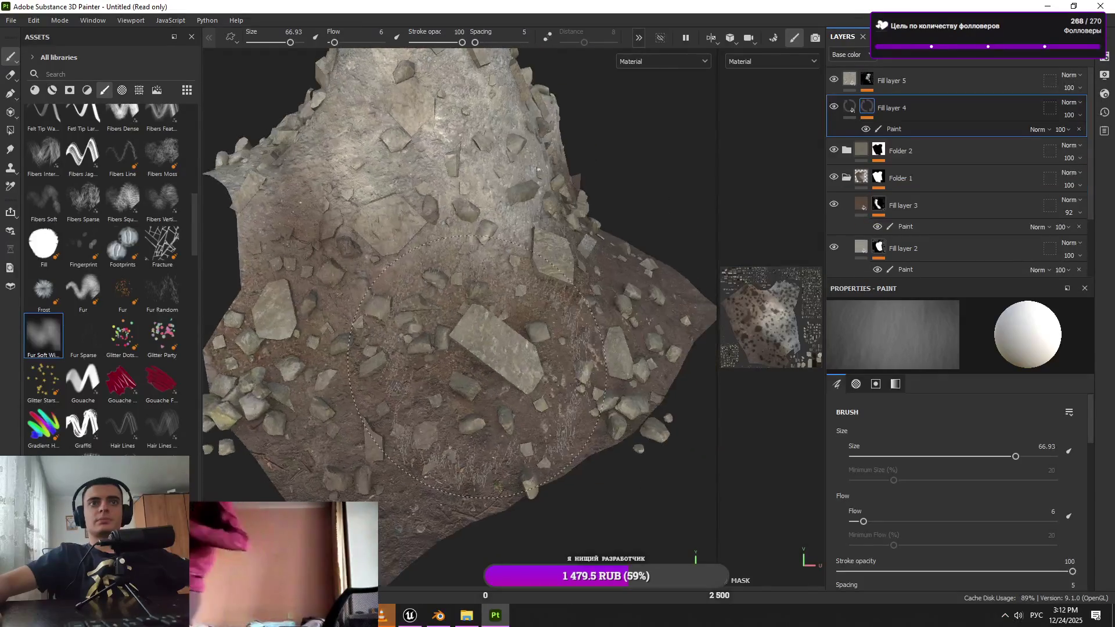
{"action": "left_click_drag", "start_coordinate": [894, 108], "coordinate": [895, 72]}
{"action": "mouse_move", "coordinate": [511, 348]}
{"action": "left_mouse_down"}
{"action": "mouse_move", "coordinate": [490, 371]}
{"action": "mouse_move", "coordinate": [458, 205]}
{"action": "left_mouse_up"}
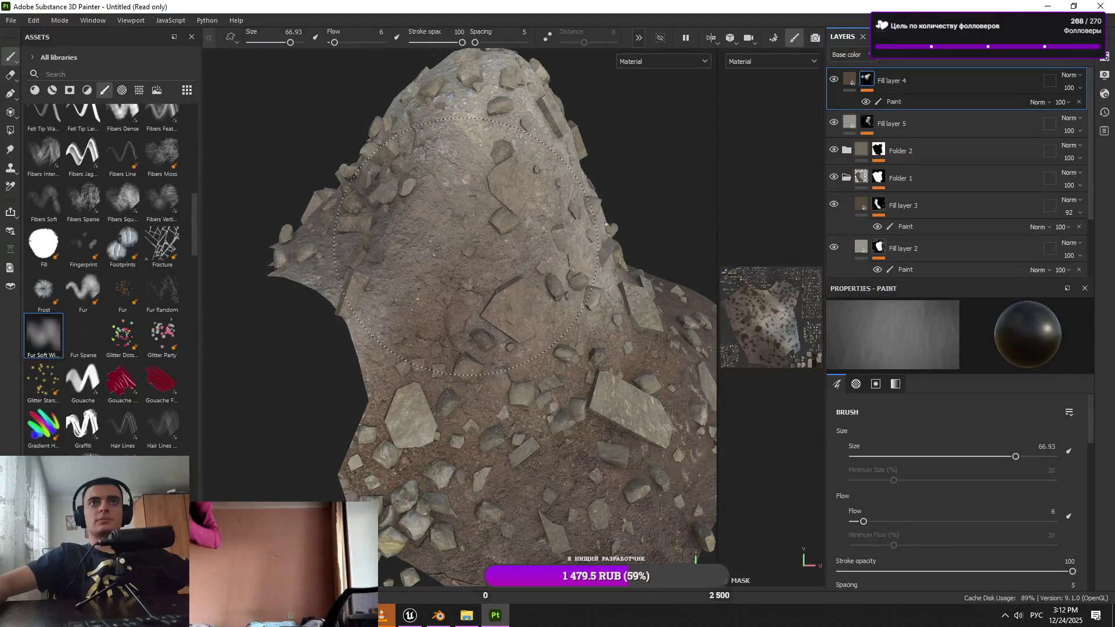
Paint soft fibrous strokes onto the rock pile in Fill layer 4's paint sublayer, then save
{"action": "left_click", "coordinate": [926, 100]}
{"action": "mouse_move", "coordinate": [450, 224]}
{"action": "left_mouse_down"}
{"action": "mouse_move", "coordinate": [465, 221]}
{"action": "mouse_move", "coordinate": [394, 256]}
{"action": "mouse_move", "coordinate": [349, 326]}
{"action": "left_mouse_up"}
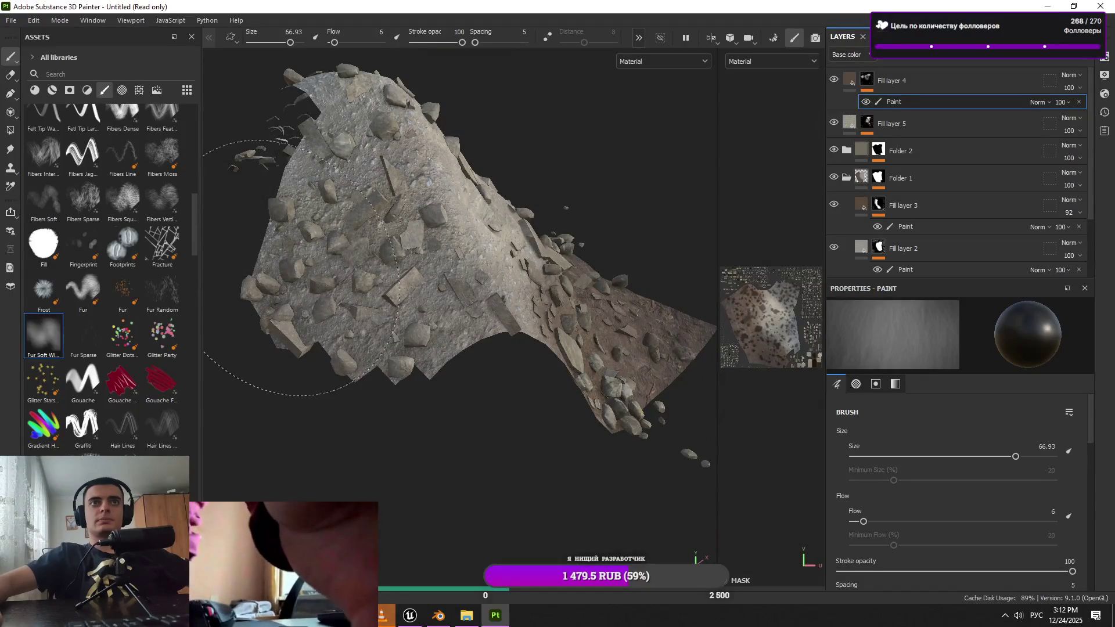
{"action": "mouse_move", "coordinate": [389, 329]}
{"action": "left_mouse_down"}
{"action": "mouse_move", "coordinate": [478, 406]}
{"action": "mouse_move", "coordinate": [349, 349]}
{"action": "mouse_move", "coordinate": [383, 338]}
{"action": "left_mouse_up"}
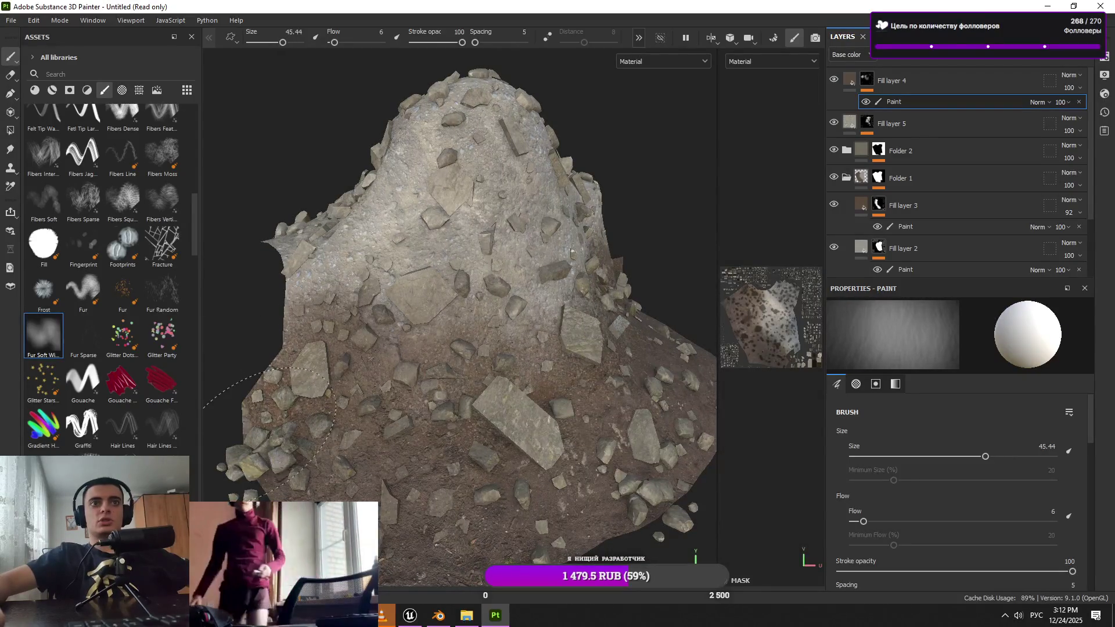
{"action": "key", "text": "ctrl+z"}
{"action": "left_click_drag", "start_coordinate": [362, 453], "coordinate": [382, 452]}
{"action": "mouse_move", "coordinate": [585, 433]}
{"action": "left_mouse_down"}
{"action": "mouse_move", "coordinate": [483, 412]}
{"action": "mouse_move", "coordinate": [522, 419]}
{"action": "left_mouse_up"}
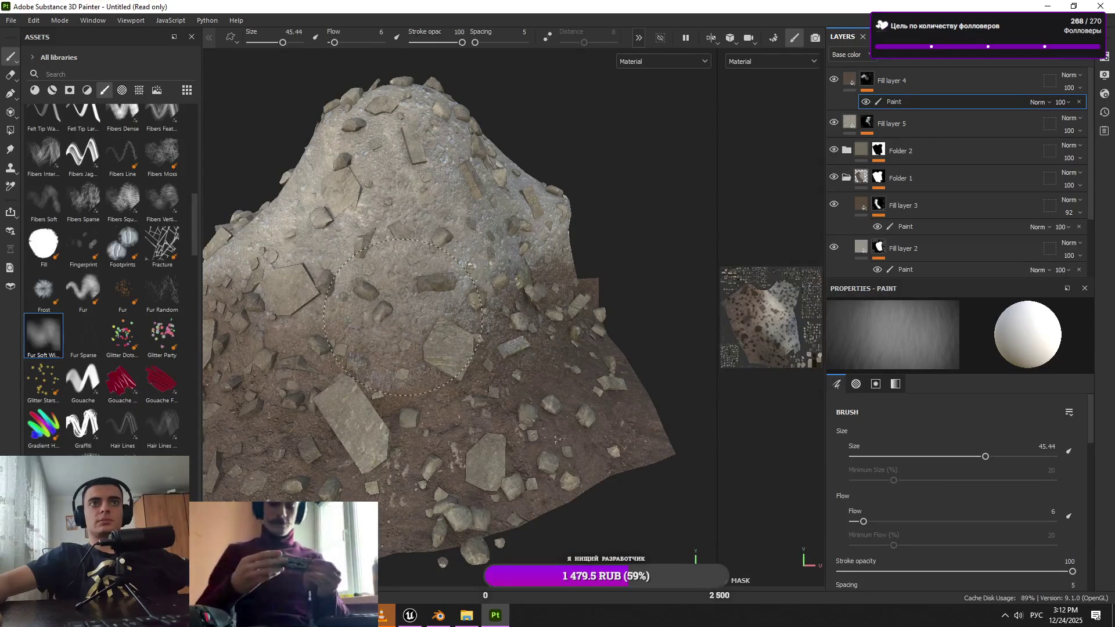
{"action": "left_click_drag", "start_coordinate": [572, 390], "coordinate": [499, 391]}
{"action": "left_click_drag", "start_coordinate": [618, 379], "coordinate": [526, 378]}
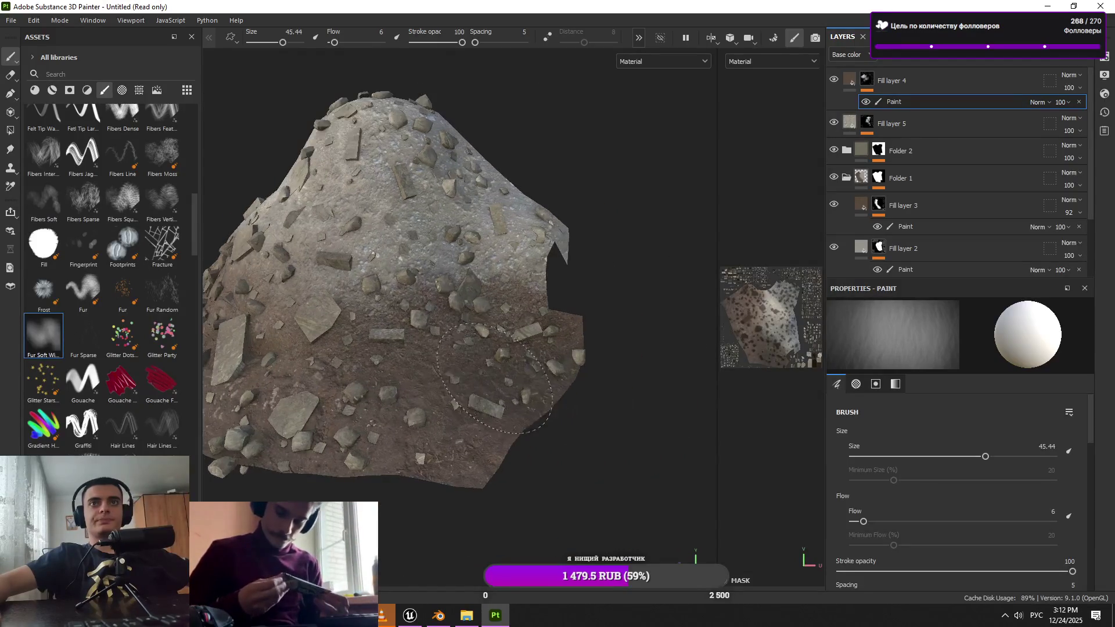
{"action": "left_click_drag", "start_coordinate": [405, 445], "coordinate": [446, 381]}
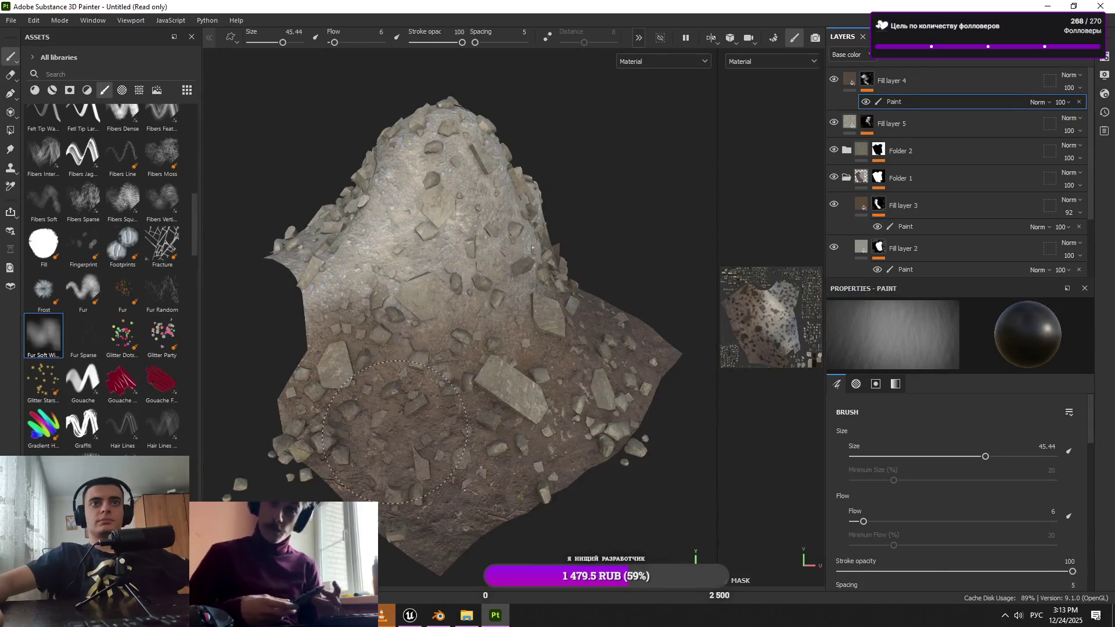
{"action": "left_click_drag", "start_coordinate": [407, 459], "coordinate": [430, 437]}
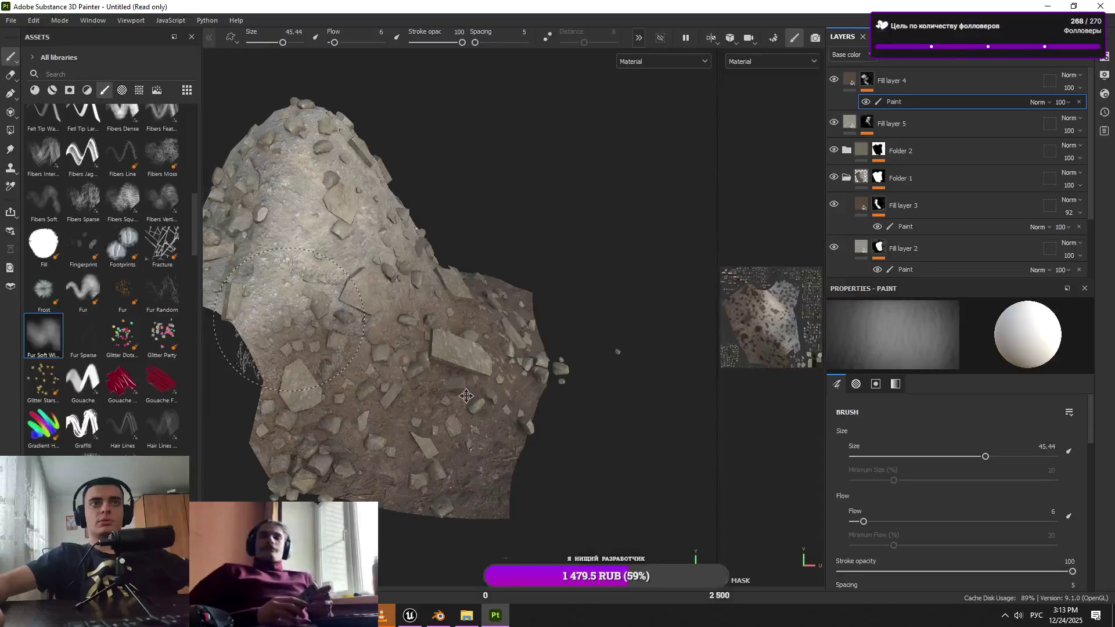
{"action": "left_click_drag", "start_coordinate": [466, 396], "coordinate": [618, 454]}
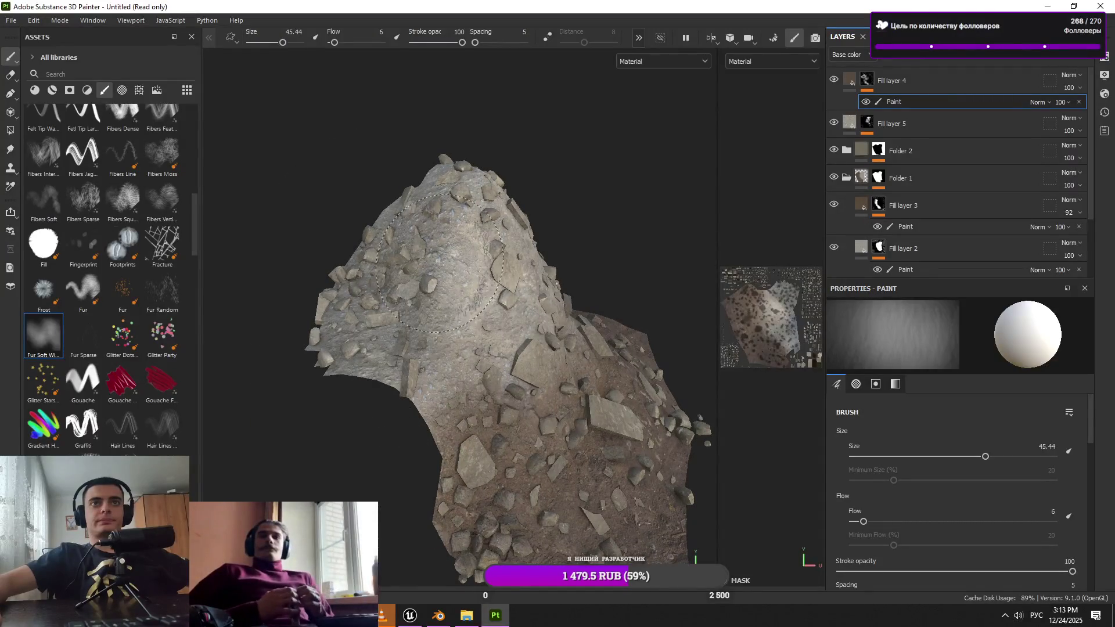
{"action": "left_click_drag", "start_coordinate": [477, 273], "coordinate": [443, 267]}
{"action": "mouse_move", "coordinate": [407, 325]}
{"action": "left_mouse_down"}
{"action": "mouse_move", "coordinate": [380, 279]}
{"action": "mouse_move", "coordinate": [396, 214]}
{"action": "left_mouse_up"}
{"action": "mouse_move", "coordinate": [486, 236]}
{"action": "left_mouse_down"}
{"action": "mouse_move", "coordinate": [496, 262]}
{"action": "mouse_move", "coordinate": [523, 279]}
{"action": "mouse_move", "coordinate": [498, 412]}
{"action": "left_mouse_up"}
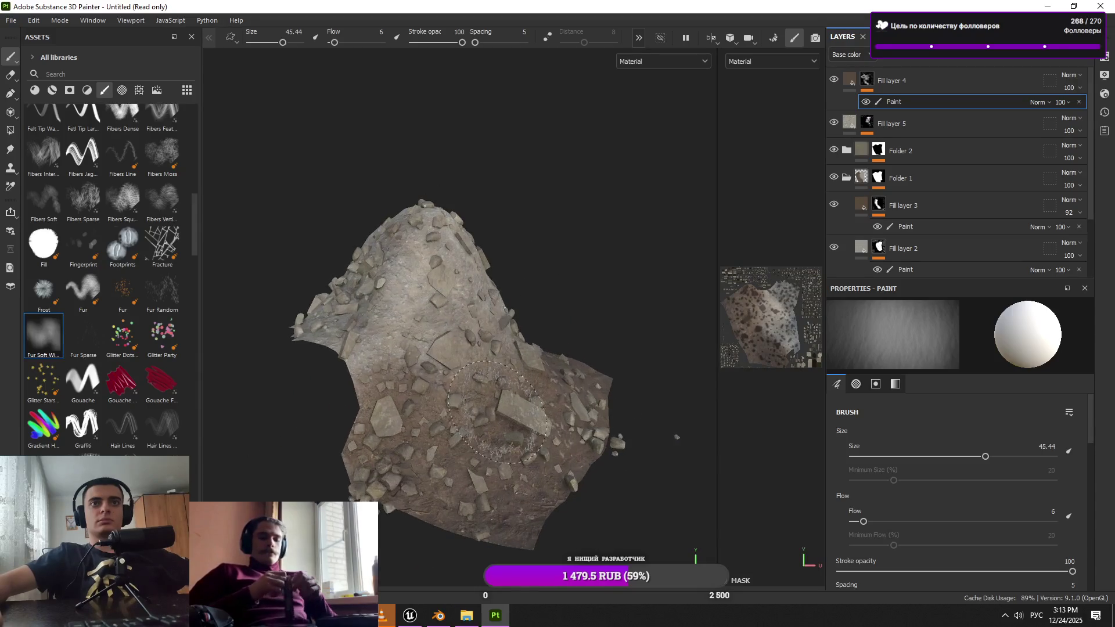
{"action": "key", "text": "ctrl+s"}
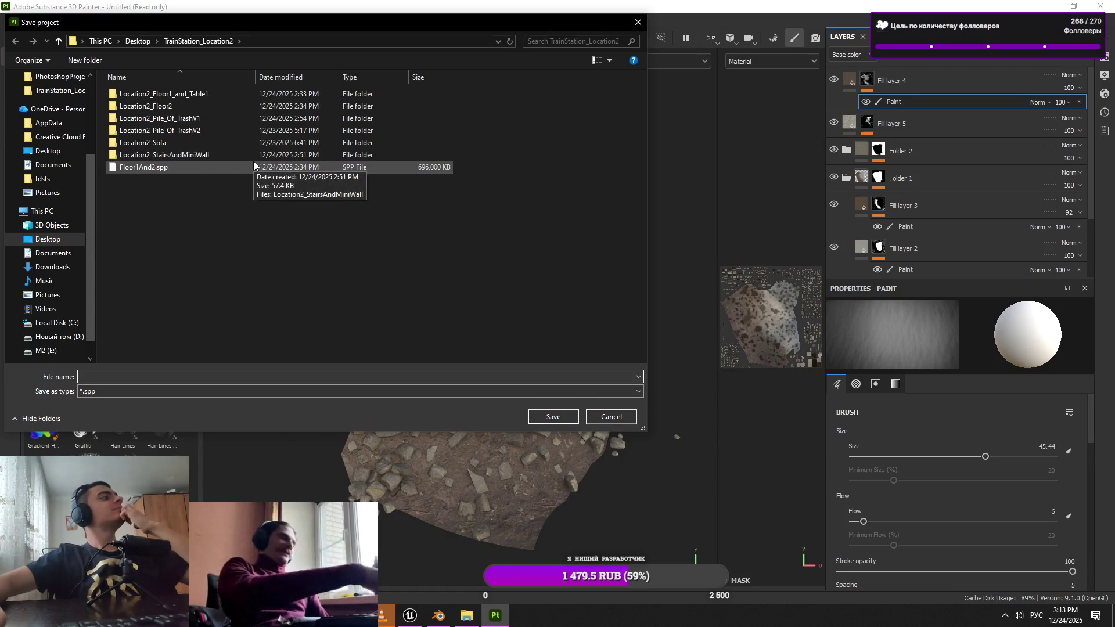
Save the project as Location2_Pile_Of_TrashV1 inside the Location2_Pile_Of_TrashV1 folder
{"action": "left_click", "coordinate": [236, 135]}
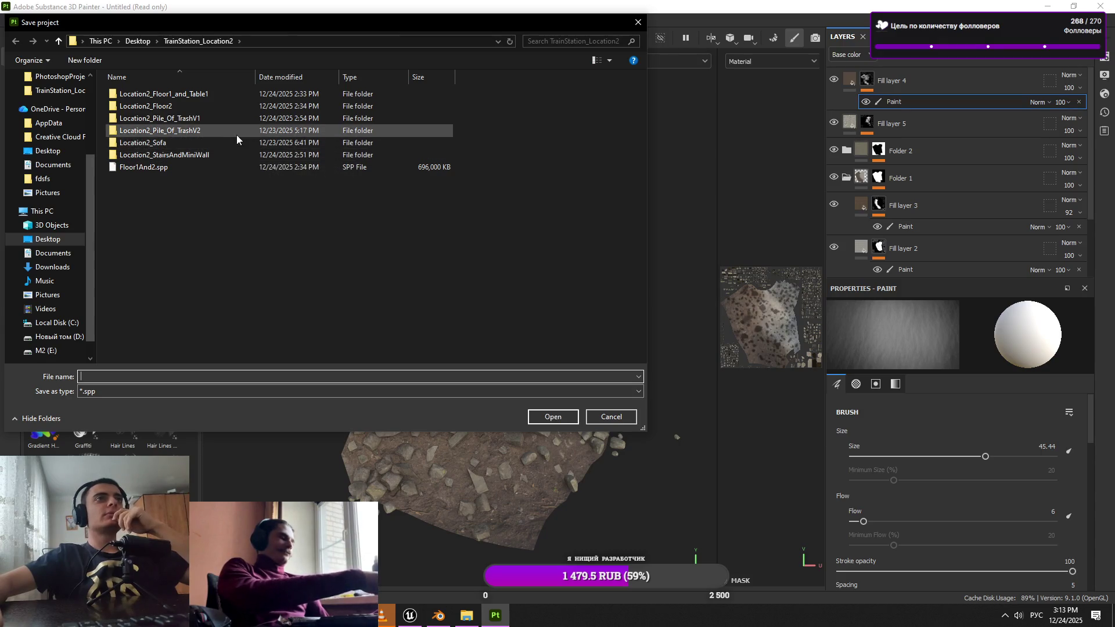
{"action": "double_click", "coordinate": [236, 135]}
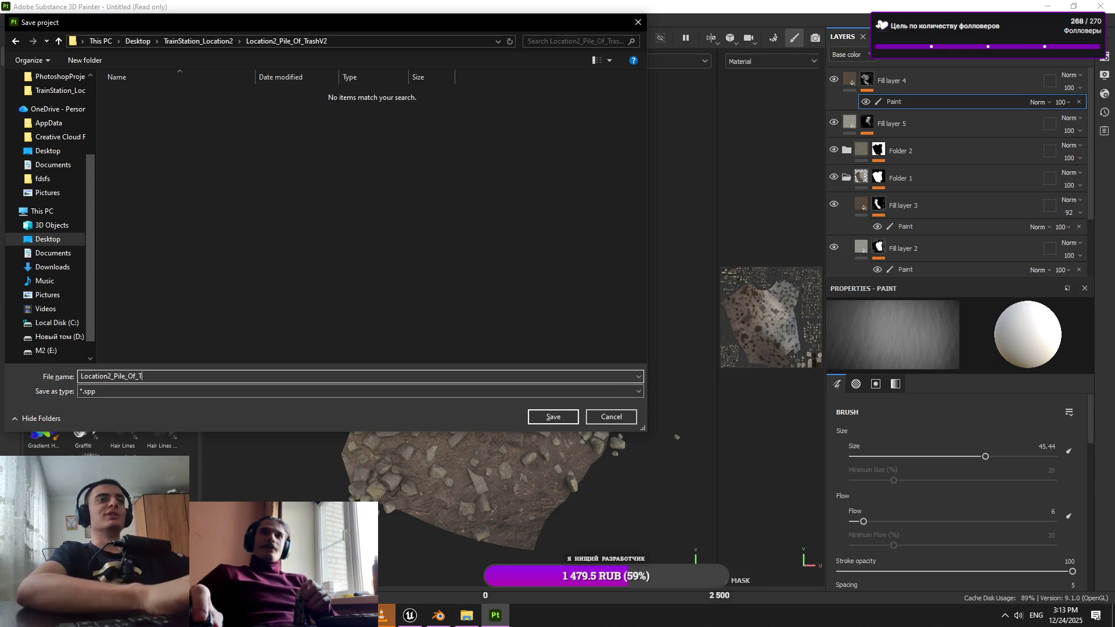
{"action": "type", "text": "Location2_Pile_Of_TrashV"}
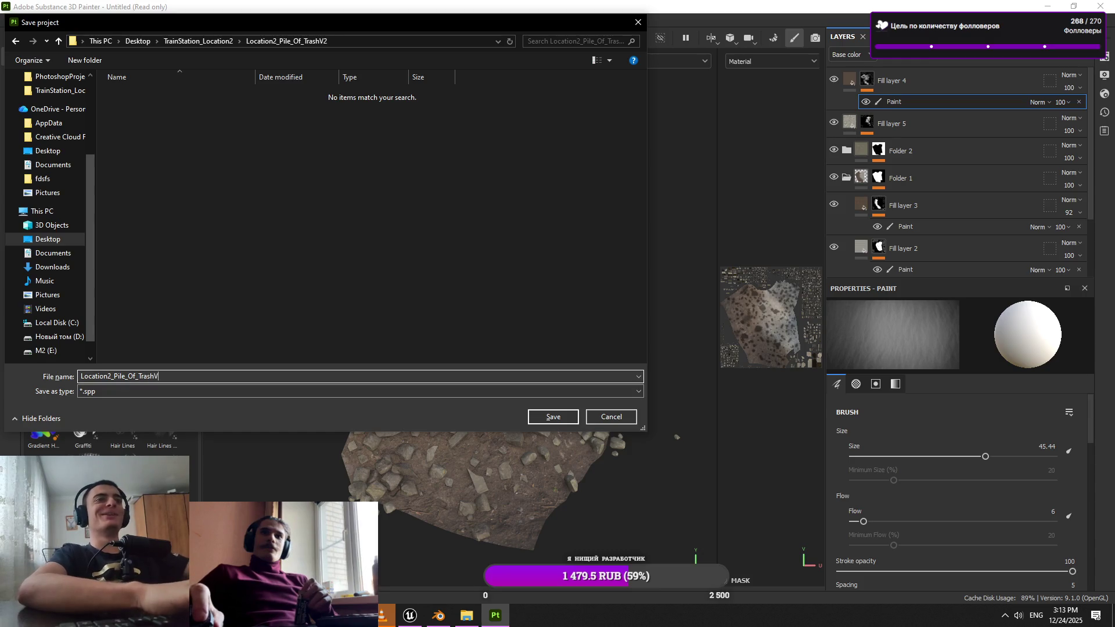
{"action": "type", "text": "1"}
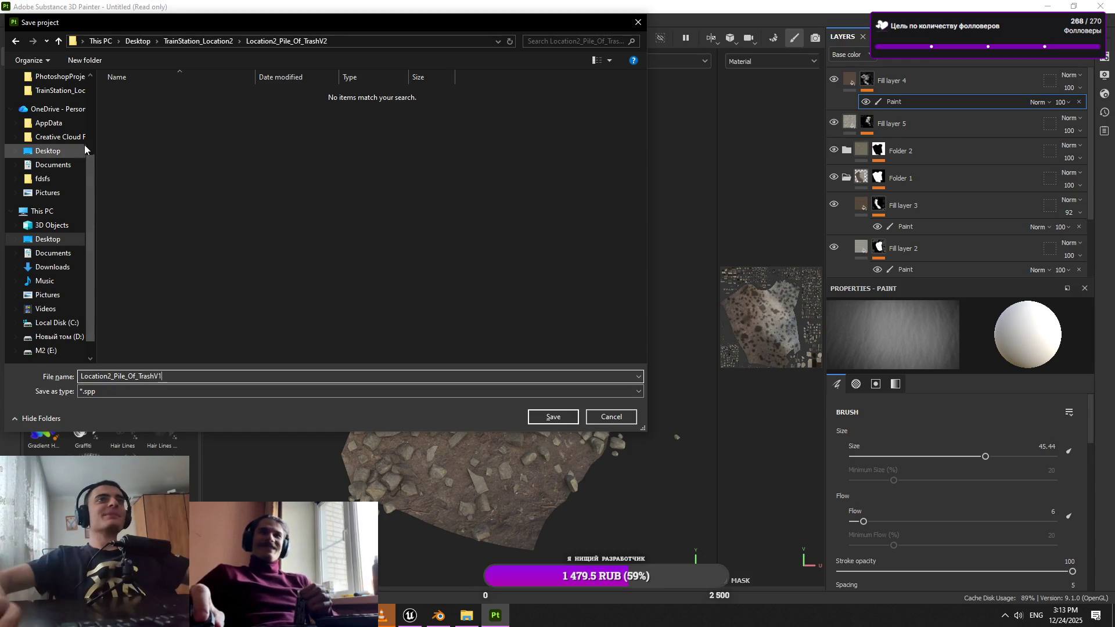
{"action": "left_click", "coordinate": [205, 40]}
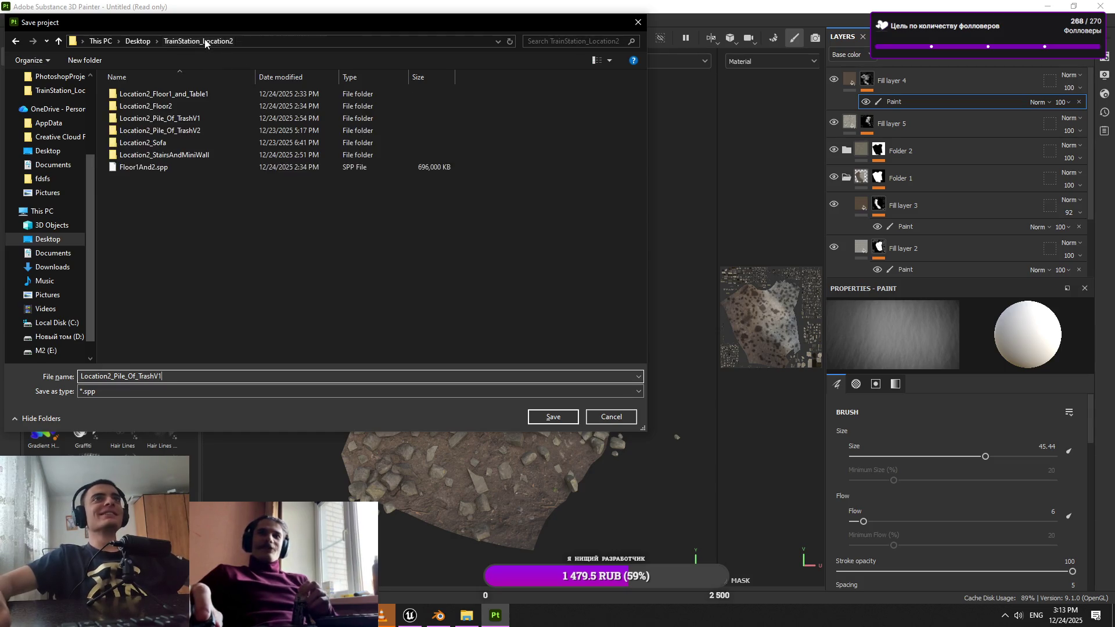
{"action": "double_click", "coordinate": [218, 120]}
{"action": "left_click", "coordinate": [557, 417]}
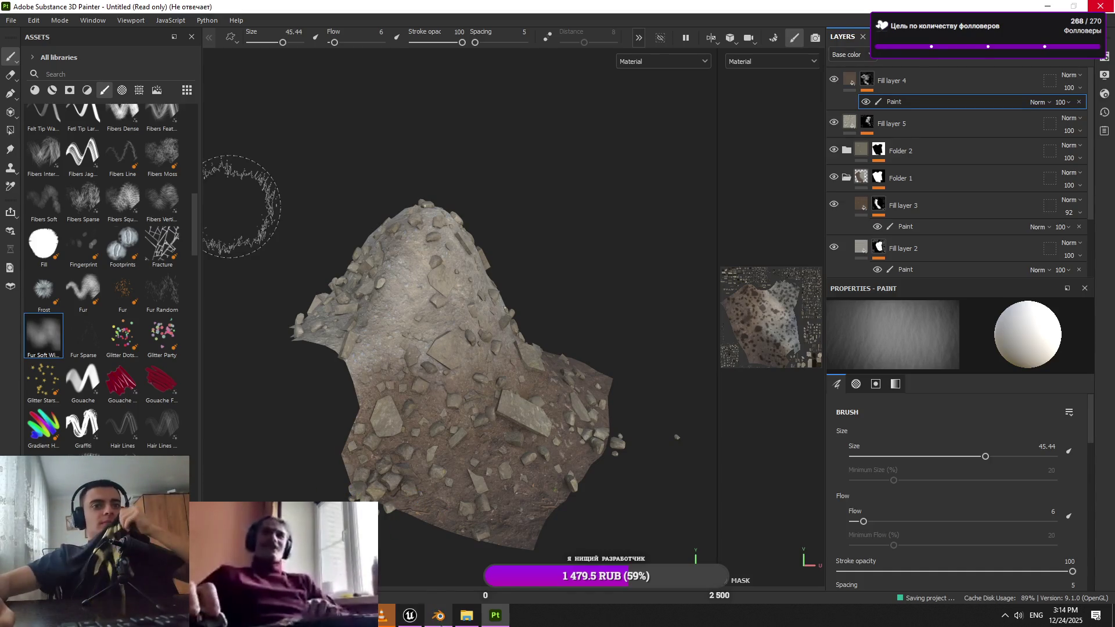
{"action": "left_click", "coordinate": [467, 616]}
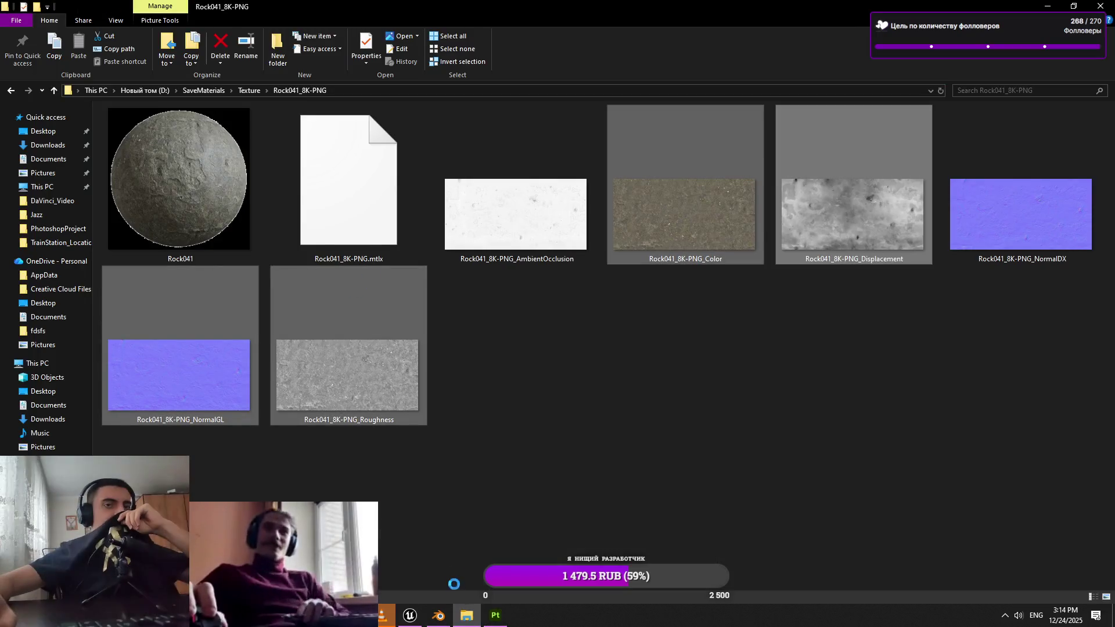
{"action": "left_click", "coordinate": [460, 622]}
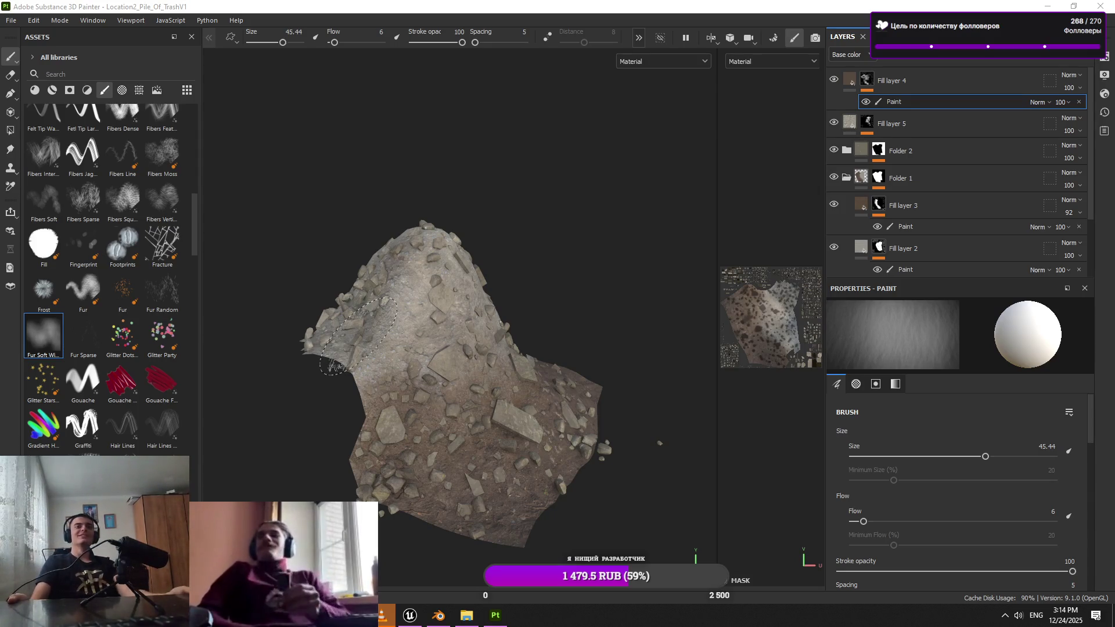
Open Export textures and set the export file type to targa
{"action": "left_click", "coordinate": [3, 21]}
{"action": "left_click", "coordinate": [61, 191]}
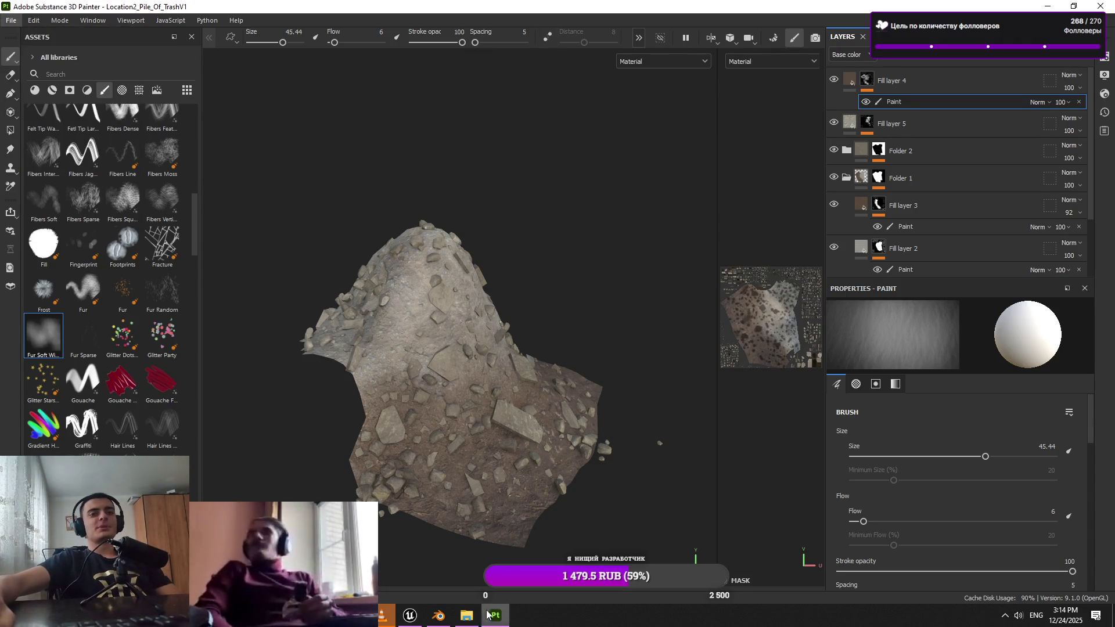
{"action": "left_click", "coordinate": [487, 615]}
{"action": "left_click", "coordinate": [462, 613]}
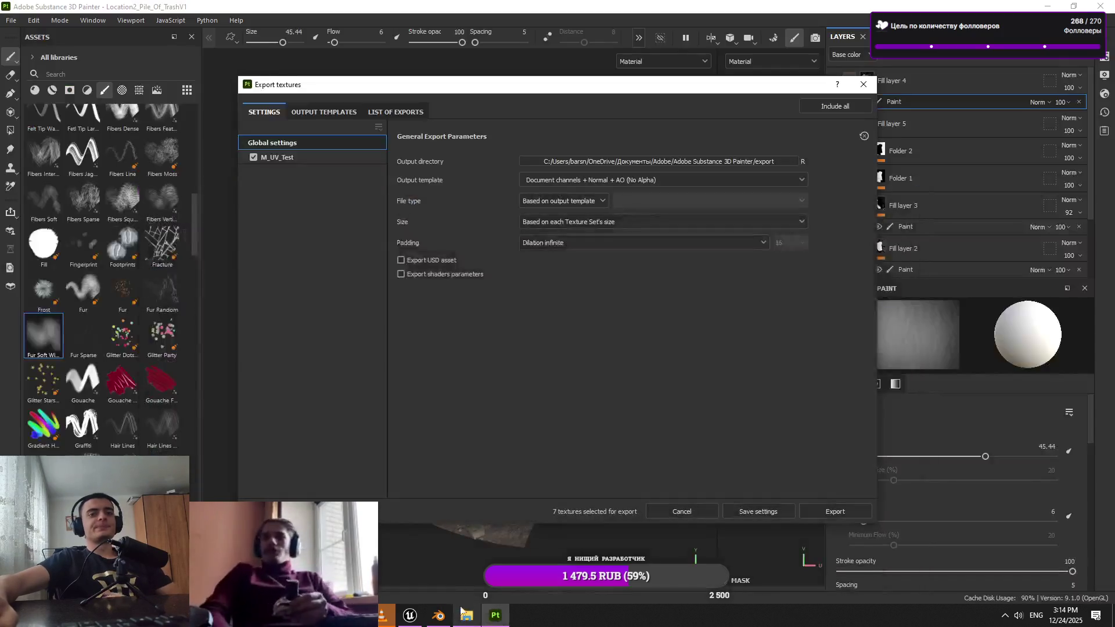
{"action": "left_click", "coordinate": [549, 200]}
{"action": "scroll", "coordinate": [546, 256], "scroll_direction": "down", "scroll_amount": 2}
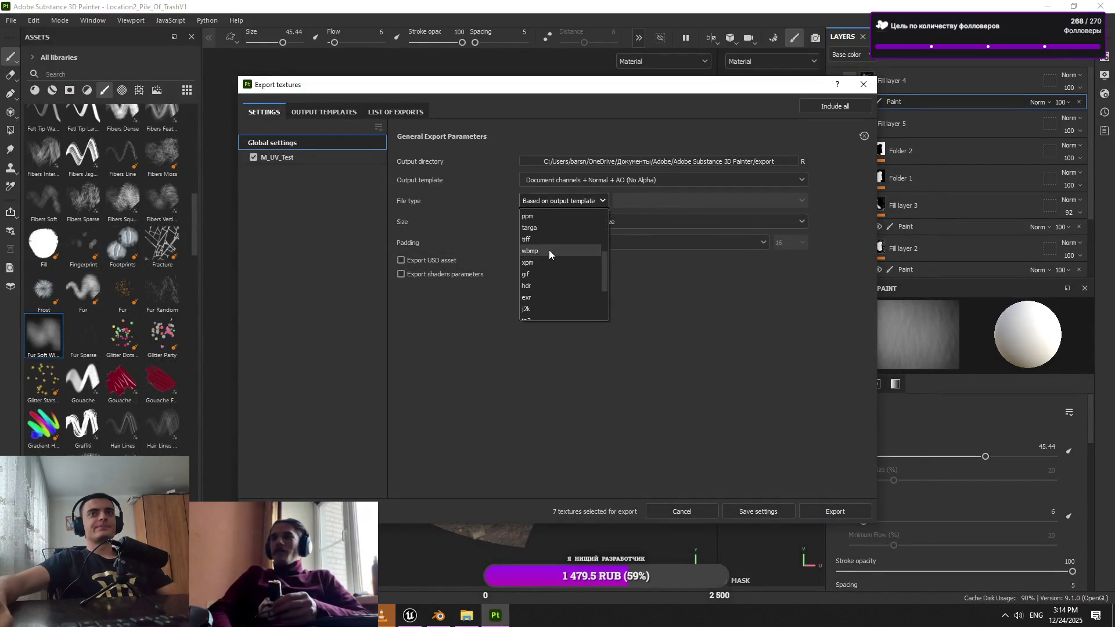
{"action": "left_click", "coordinate": [549, 260]}
Set the output folder to Desktop > TrainStation_Location2 > Location2_Pile_Of_TrashV1
{"action": "left_click", "coordinate": [610, 161]}
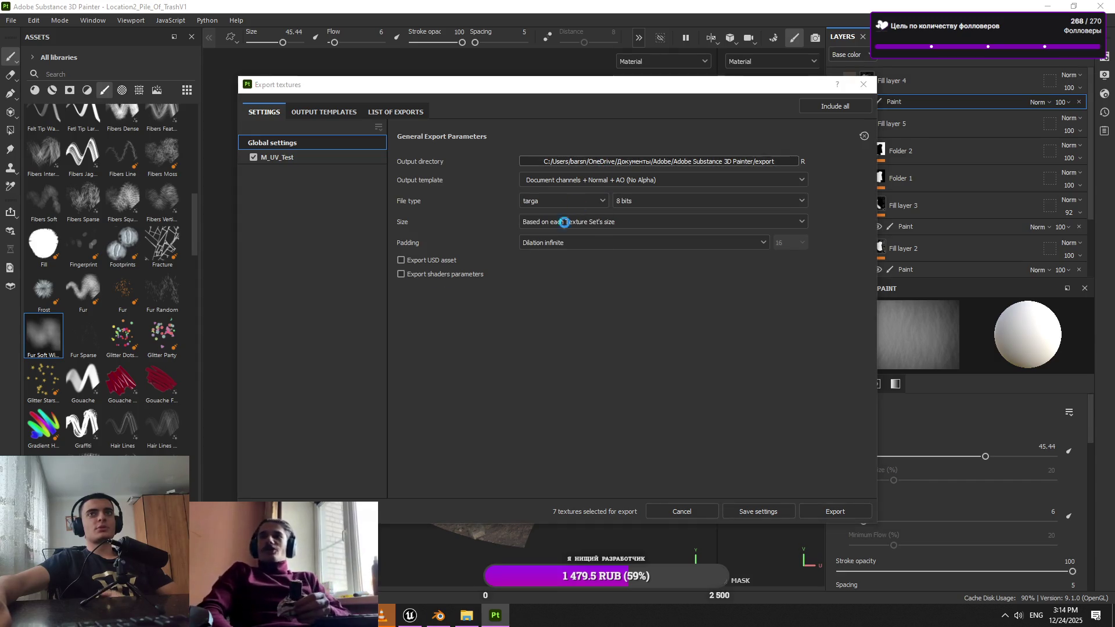
{"action": "scroll", "coordinate": [265, 348], "scroll_direction": "down", "scroll_amount": 3}
{"action": "scroll", "coordinate": [265, 348], "scroll_direction": "up", "scroll_amount": 3}
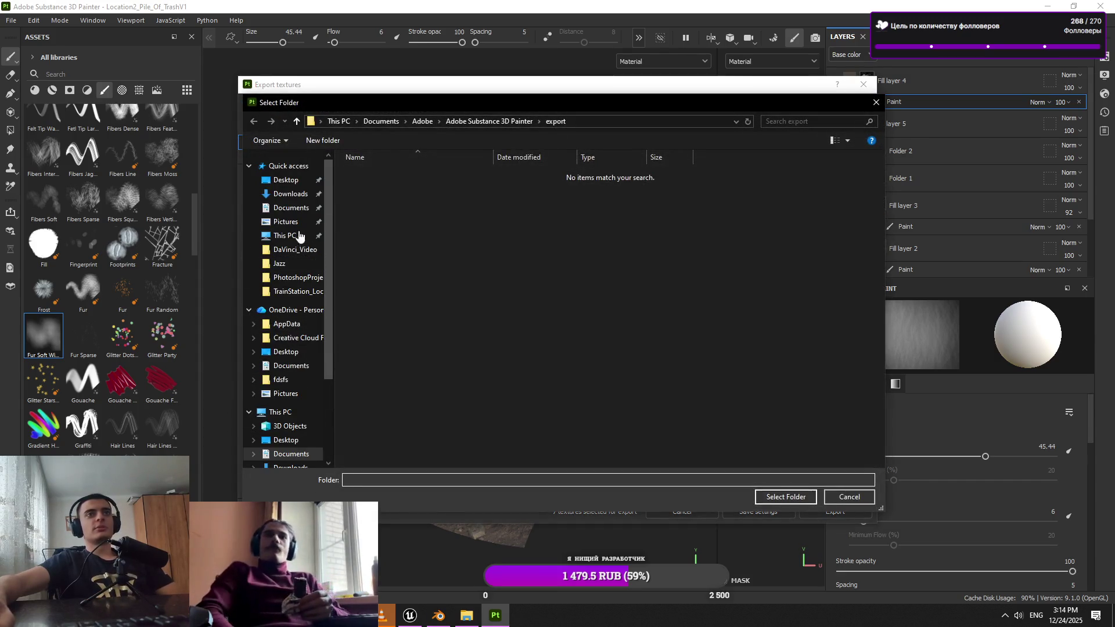
{"action": "left_click", "coordinate": [286, 181]}
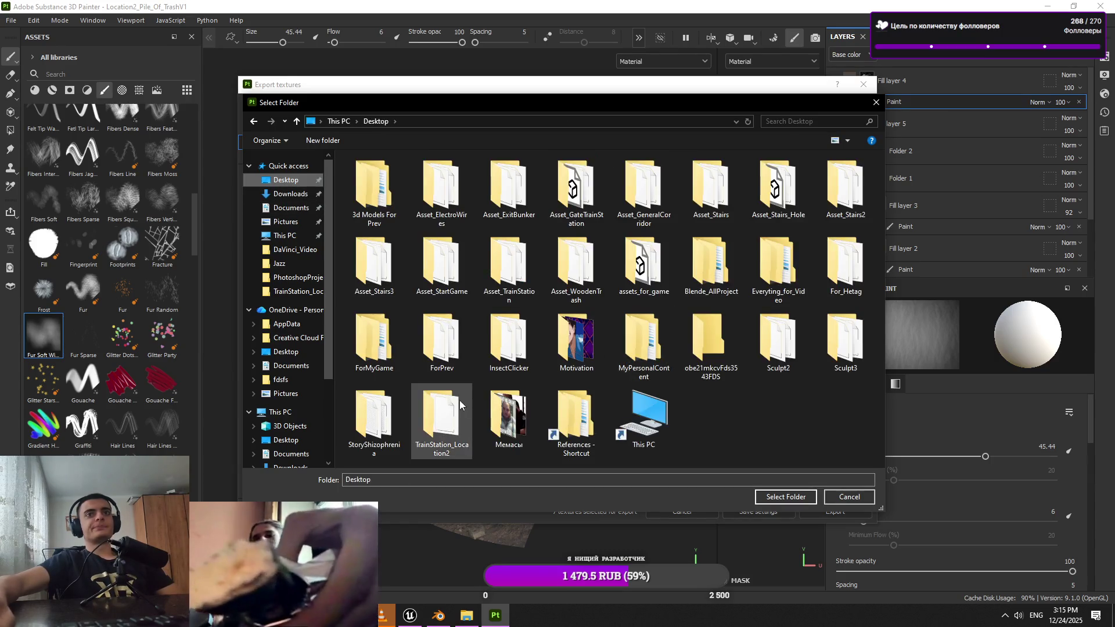
{"action": "double_click", "coordinate": [459, 399]}
{"action": "double_click", "coordinate": [453, 200]}
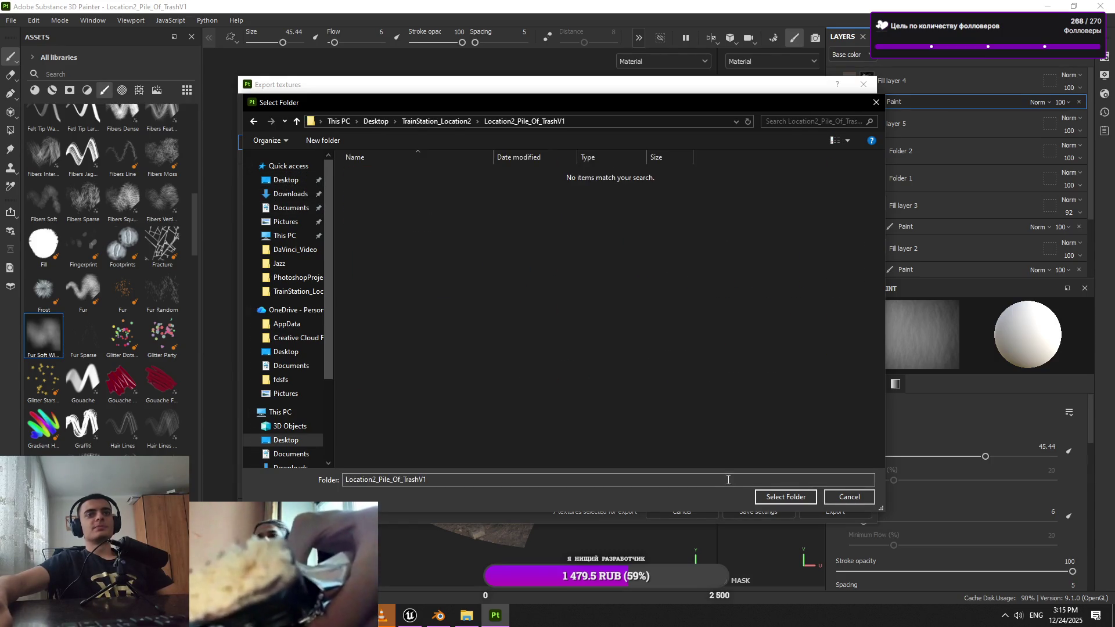
{"action": "left_click", "coordinate": [769, 501]}
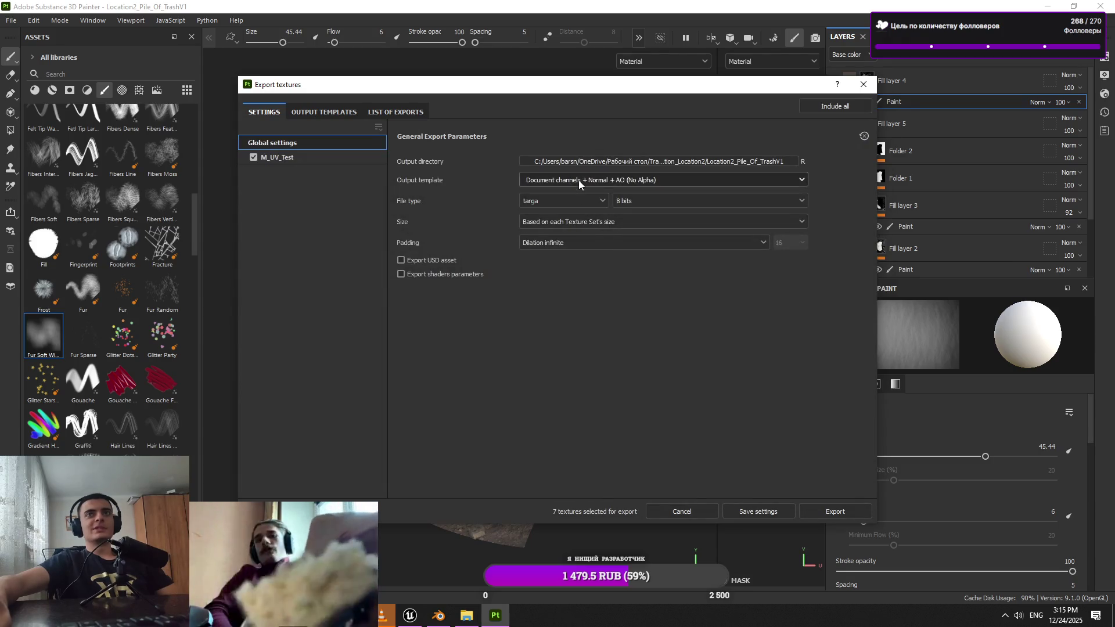
Choose the Unreal Engine 4 (Packed) template at 2048 size, export, and close the window
{"action": "left_click", "coordinate": [579, 180]}
{"action": "scroll", "coordinate": [564, 256], "scroll_direction": "down", "scroll_amount": 5}
{"action": "left_click", "coordinate": [573, 241]}
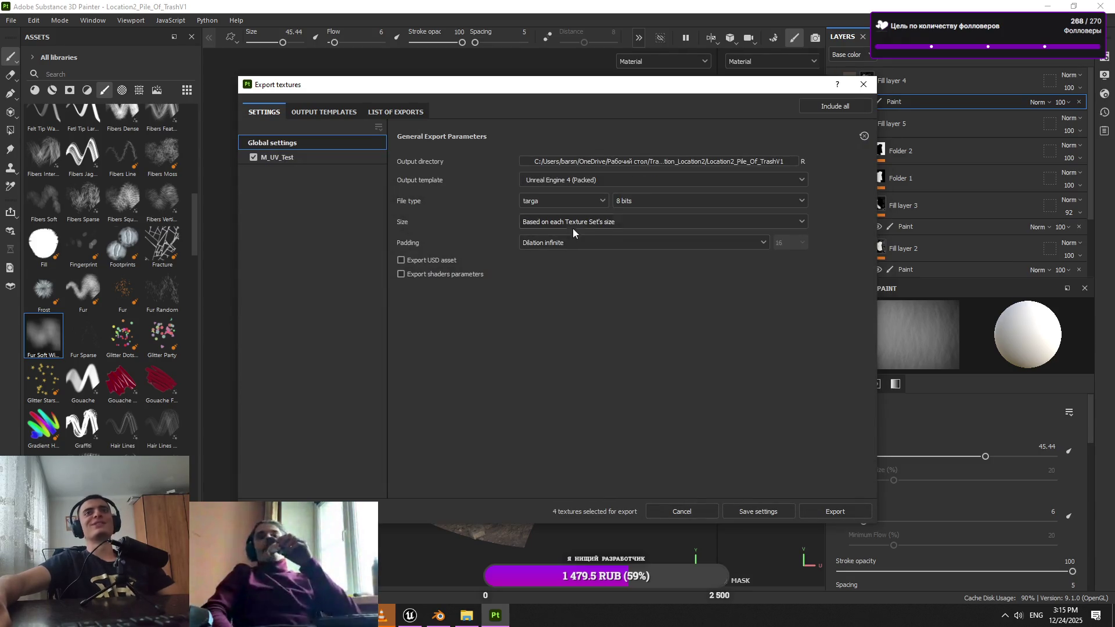
{"action": "left_click", "coordinate": [599, 225]}
{"action": "left_click", "coordinate": [556, 317]}
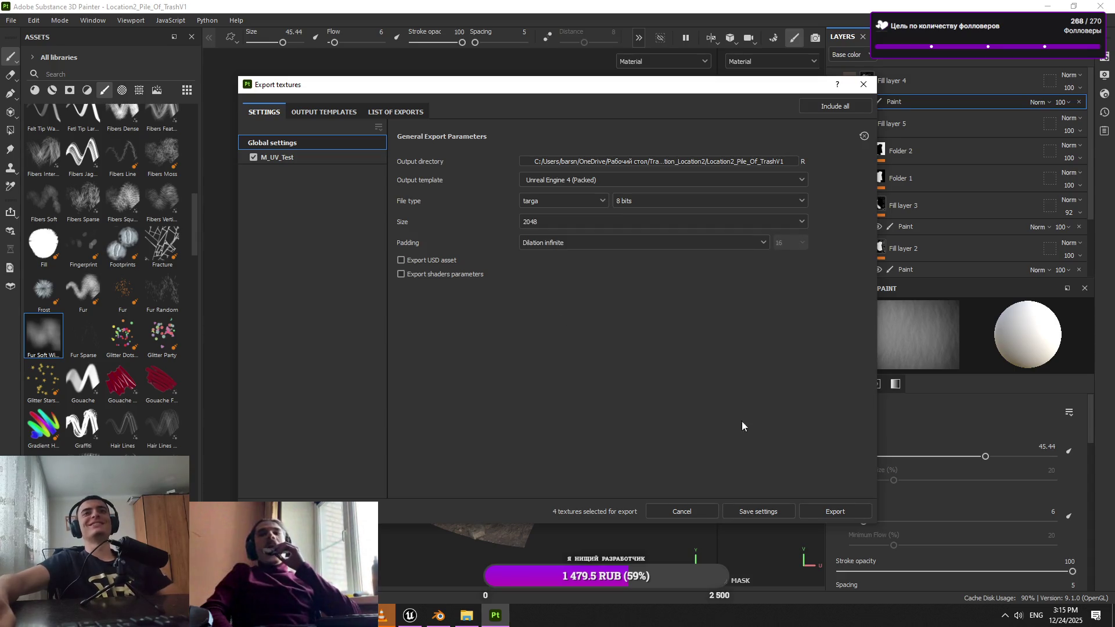
{"action": "left_click", "coordinate": [845, 510]}
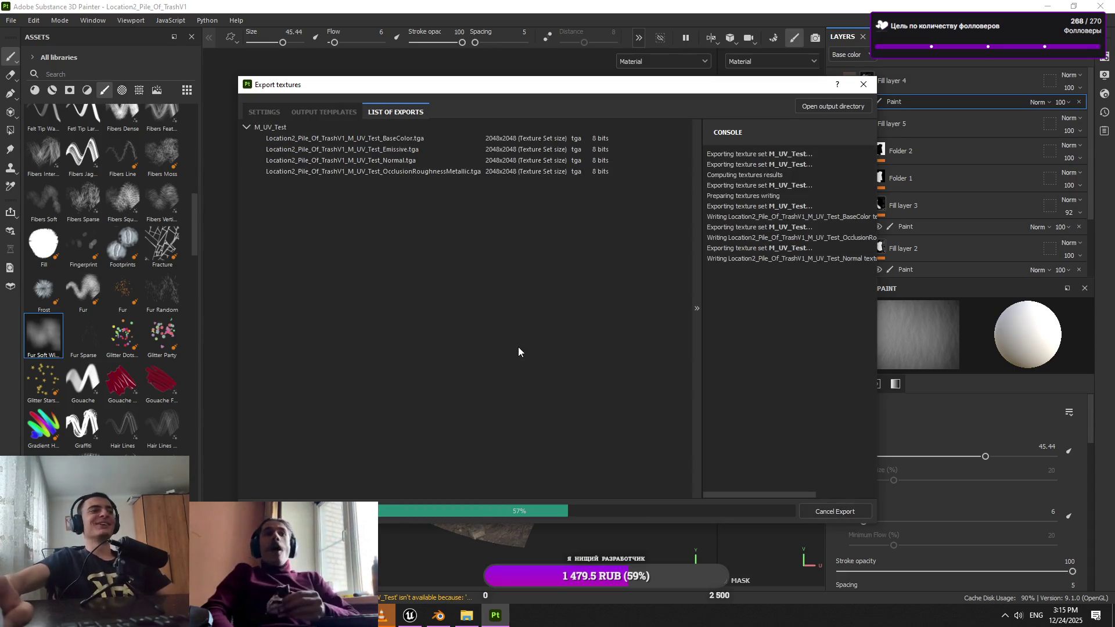
{"action": "left_click", "coordinate": [864, 85]}
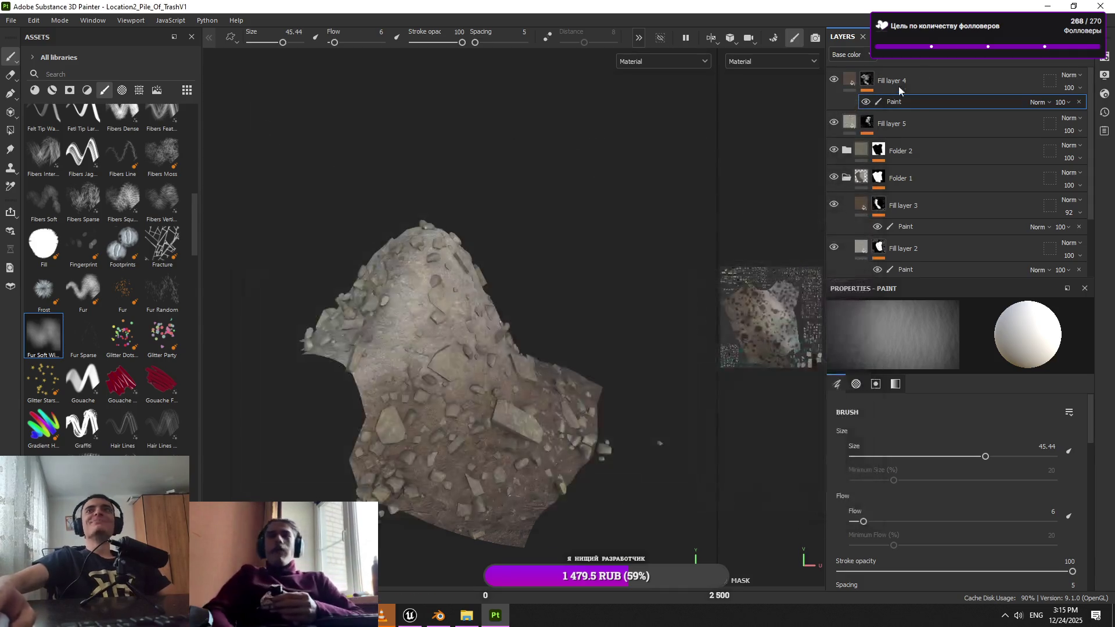
Open TrainStation > Location2_Pile_Of_TrashV1 in Explorer and drag the three TGA textures into Unreal
{"action": "key", "text": "super+d"}
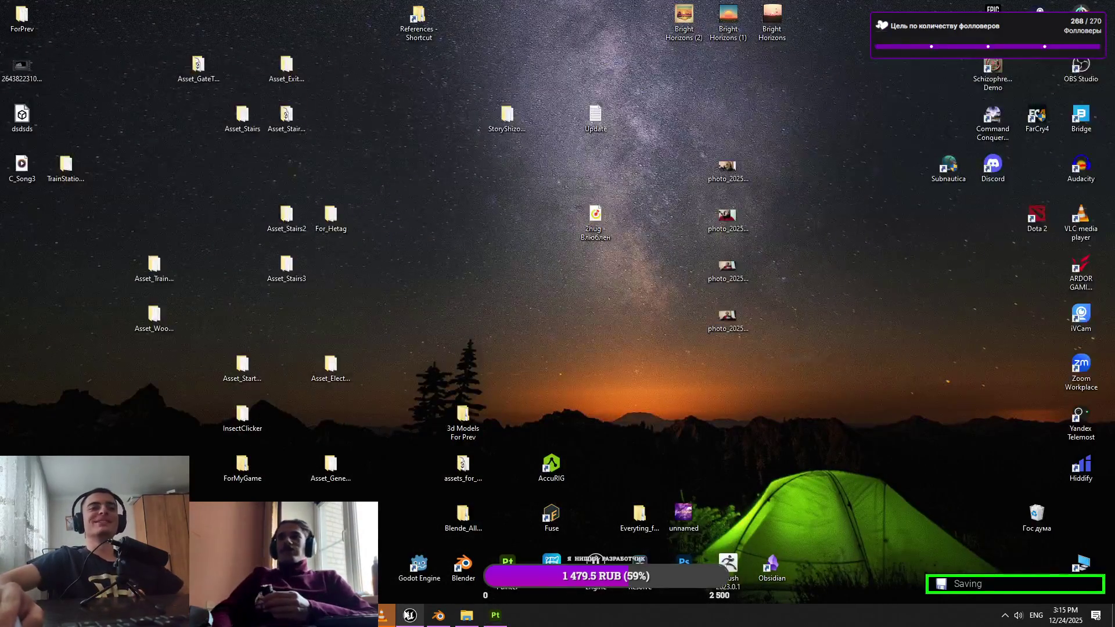
{"action": "left_click", "coordinate": [409, 615]}
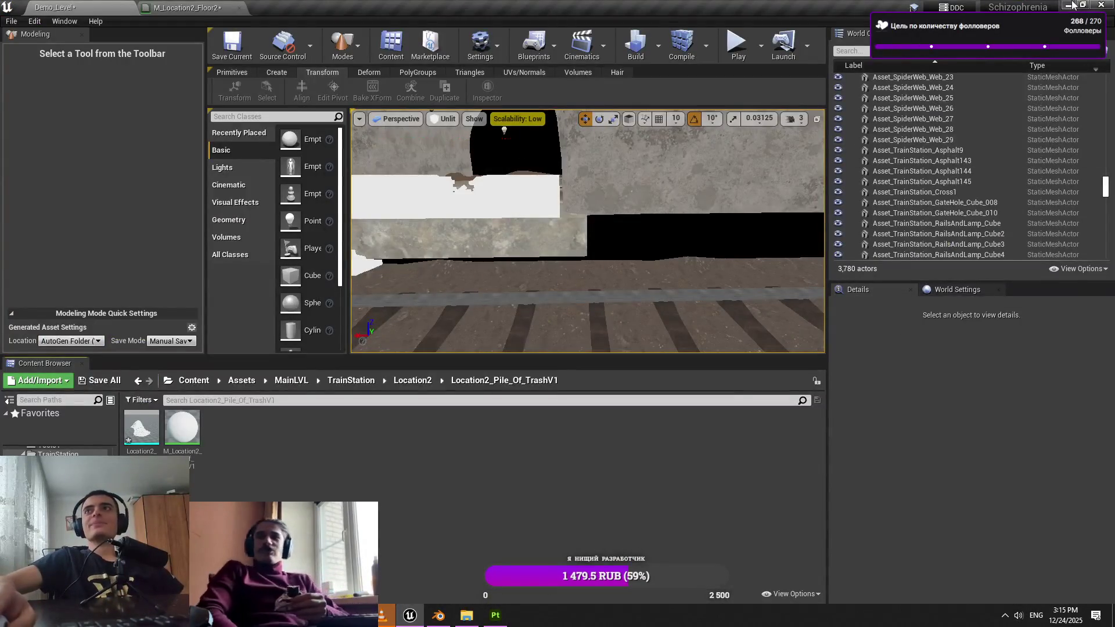
{"action": "left_click", "coordinate": [1068, 5]}
{"action": "double_click", "coordinate": [68, 167]}
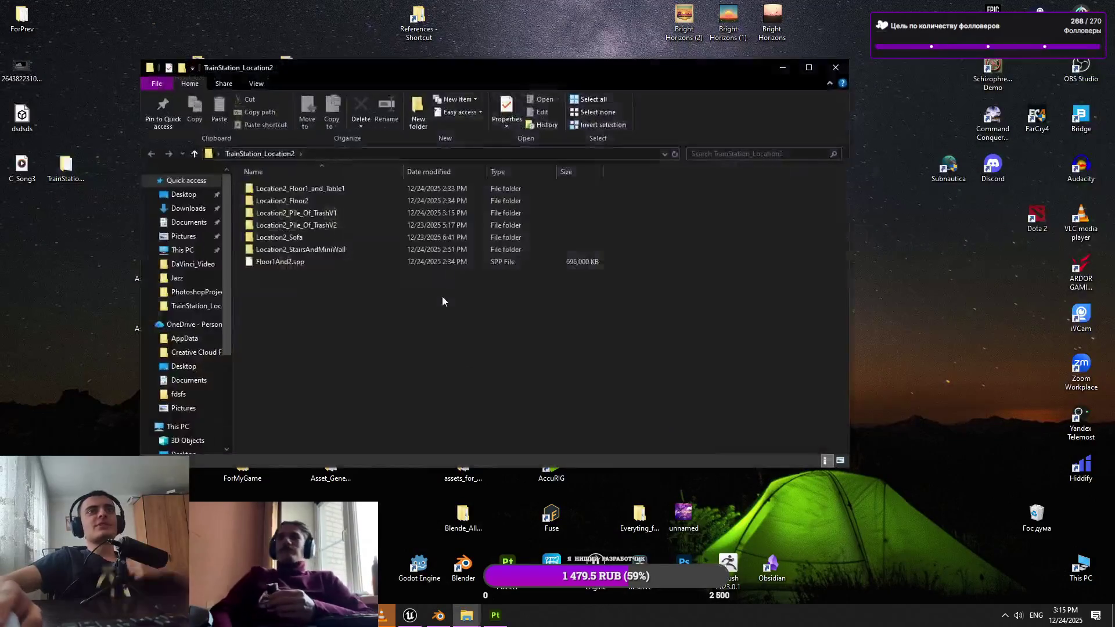
{"action": "left_click", "coordinate": [371, 216]}
{"action": "double_click", "coordinate": [371, 216]}
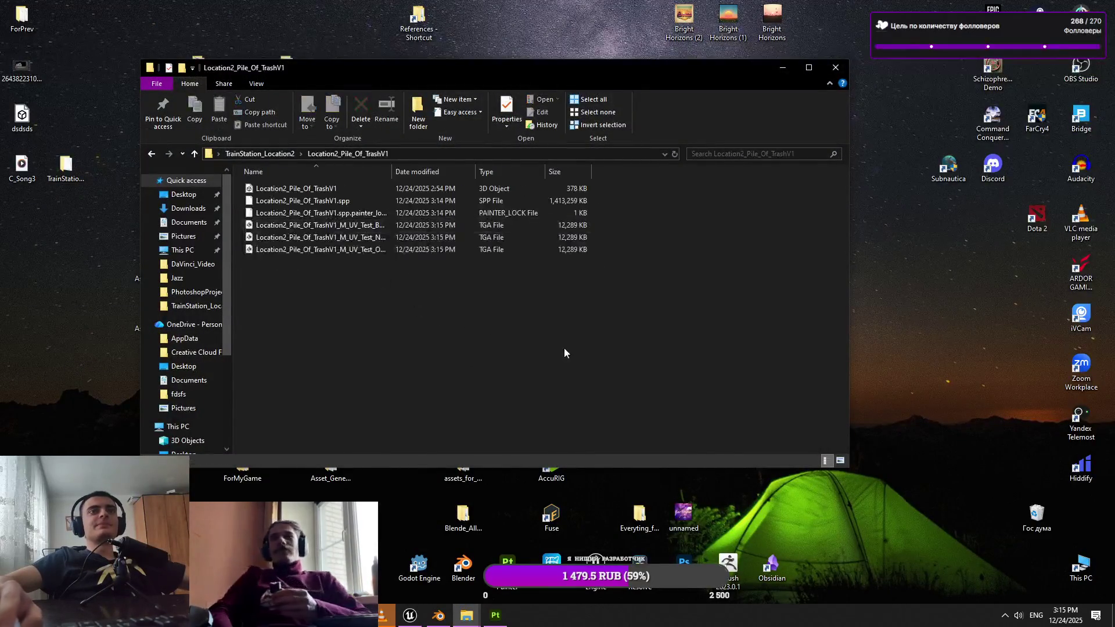
{"action": "left_click", "coordinate": [348, 226]}
{"action": "left_click", "coordinate": [385, 248], "text": "shift"}
{"action": "mouse_move", "coordinate": [385, 248]}
{"action": "left_mouse_down"}
{"action": "mouse_move", "coordinate": [415, 312]}
{"action": "mouse_move", "coordinate": [479, 613]}
{"action": "mouse_move", "coordinate": [497, 616]}
{"action": "mouse_move", "coordinate": [410, 616]}
{"action": "mouse_move", "coordinate": [407, 493]}
{"action": "left_mouse_up"}
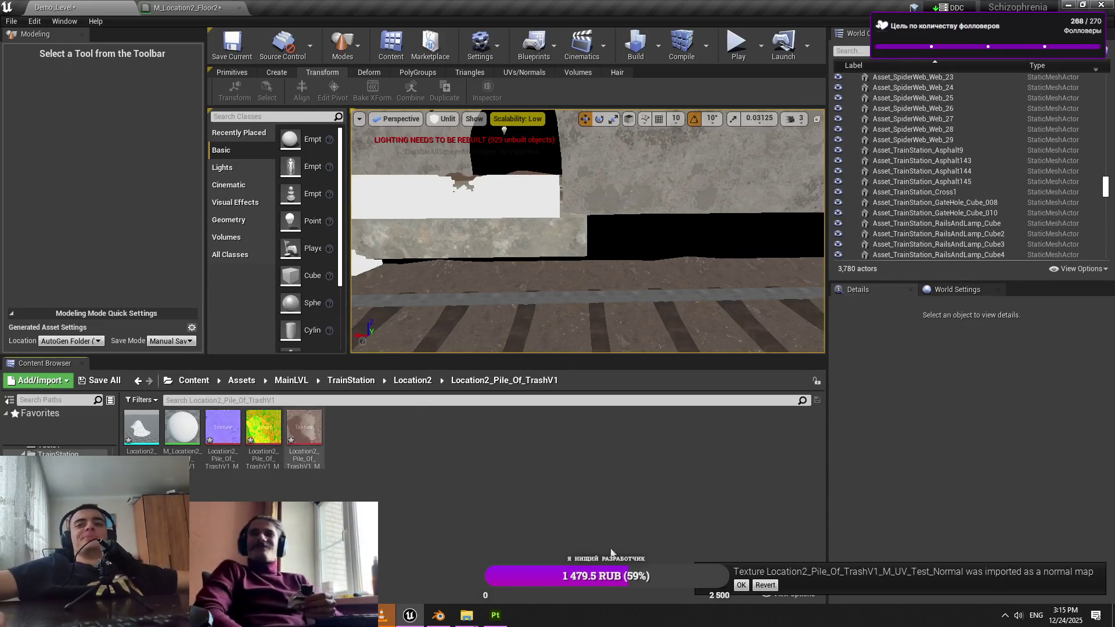
{"action": "left_click", "coordinate": [741, 585]}
{"action": "left_click", "coordinate": [294, 436]}
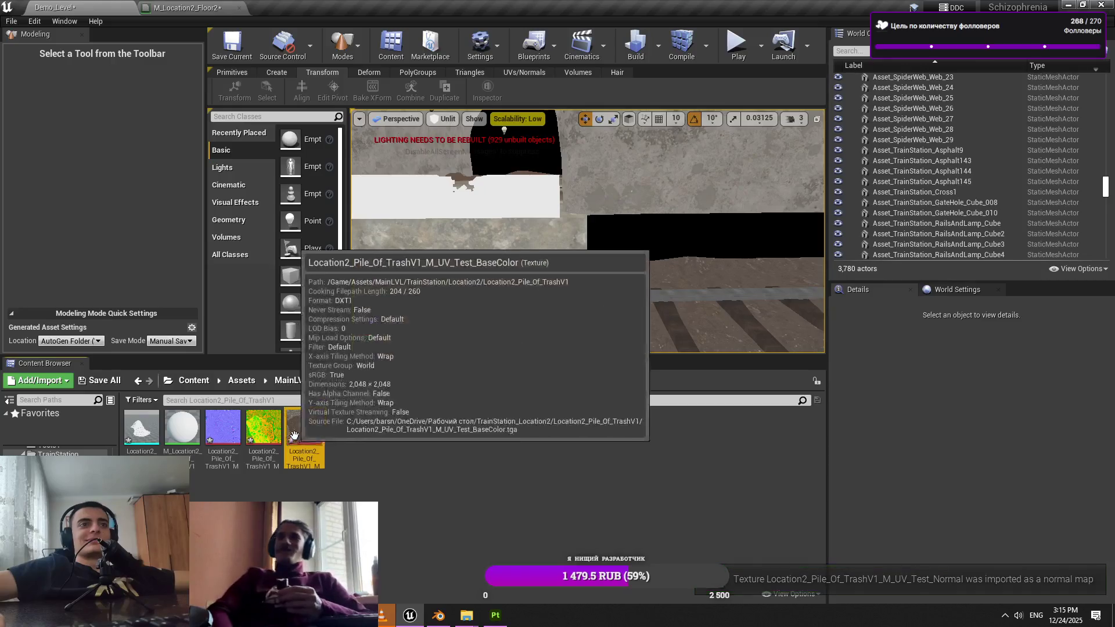
{"action": "double_click", "coordinate": [263, 430]}
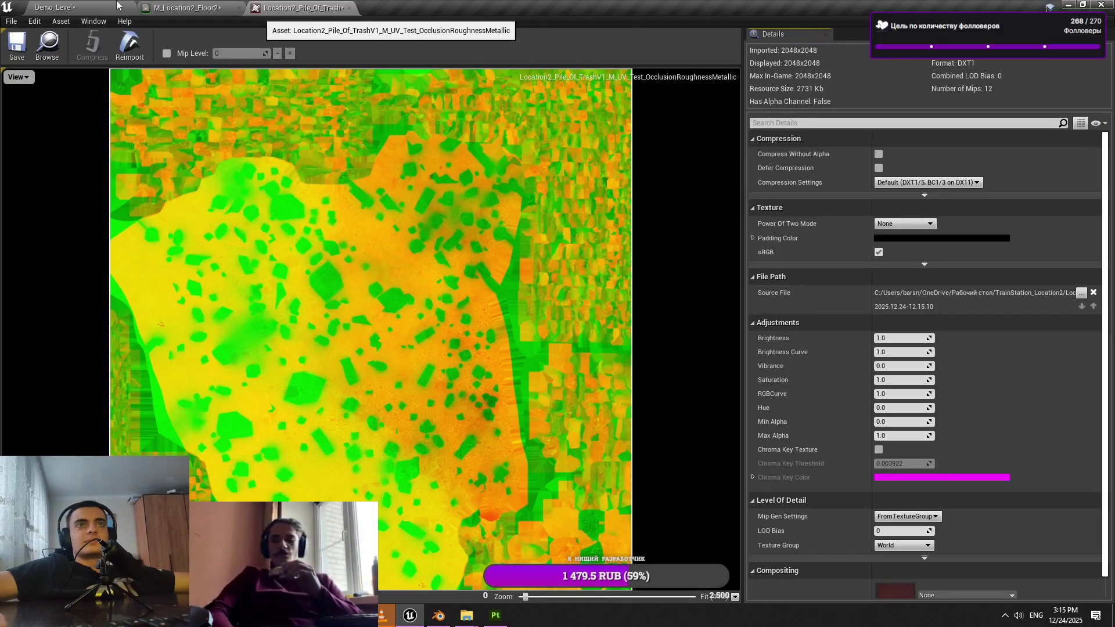
{"action": "left_click", "coordinate": [348, 7]}
{"action": "left_click", "coordinate": [87, 7]}
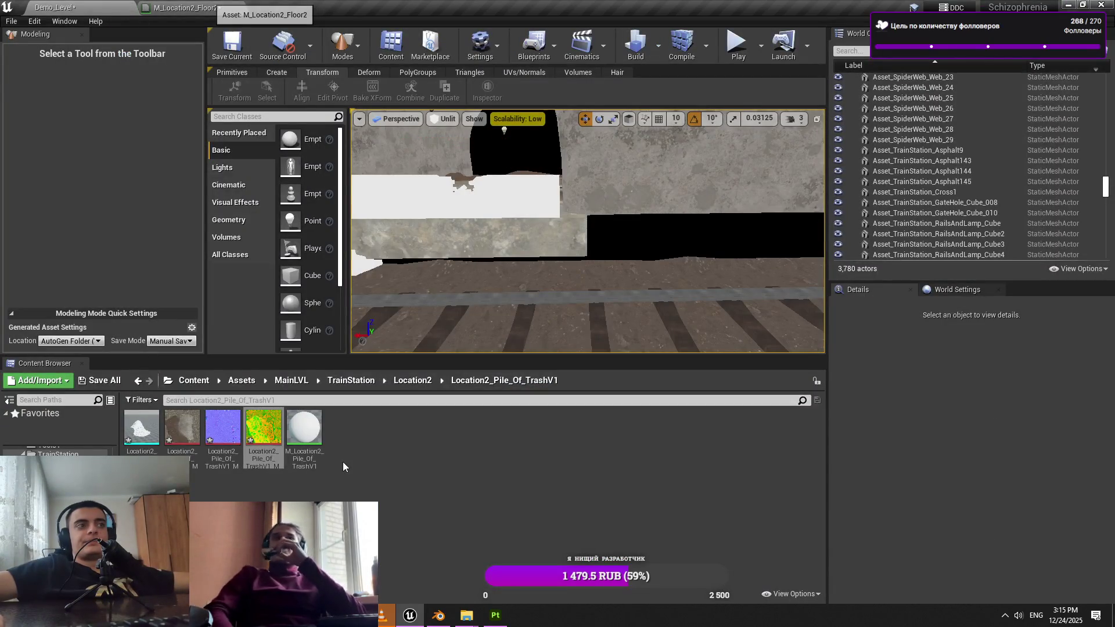
Place the pile mesh on the floor area and accept a pivot edit
{"action": "left_click_drag", "start_coordinate": [587, 287], "coordinate": [543, 247]}
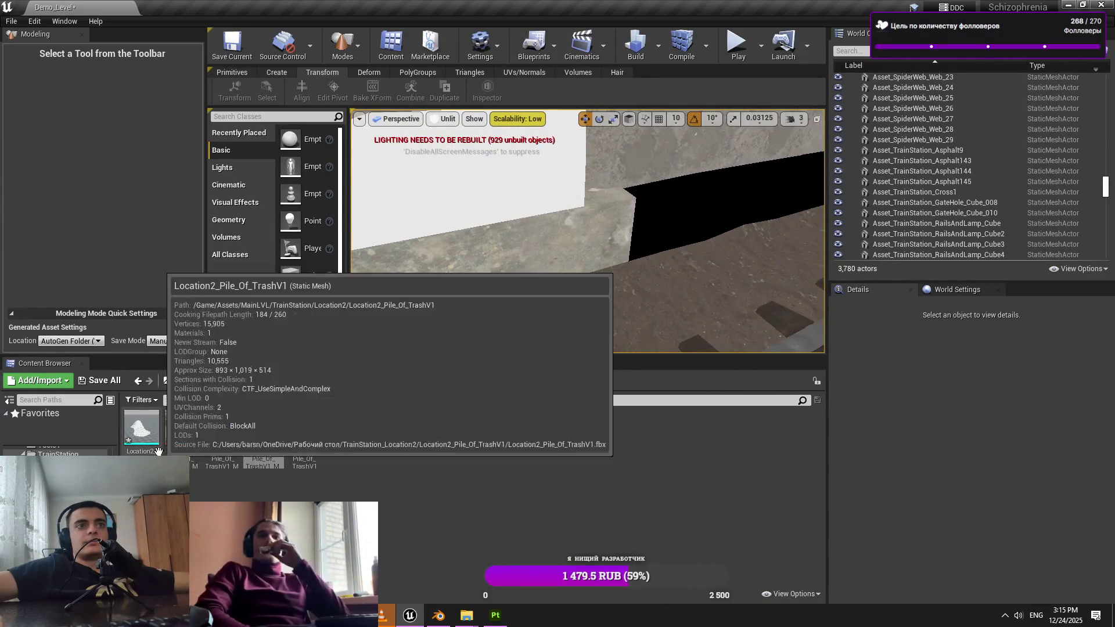
{"action": "left_click", "coordinate": [158, 452]}
{"action": "left_click_drag", "start_coordinate": [573, 336], "coordinate": [587, 294]}
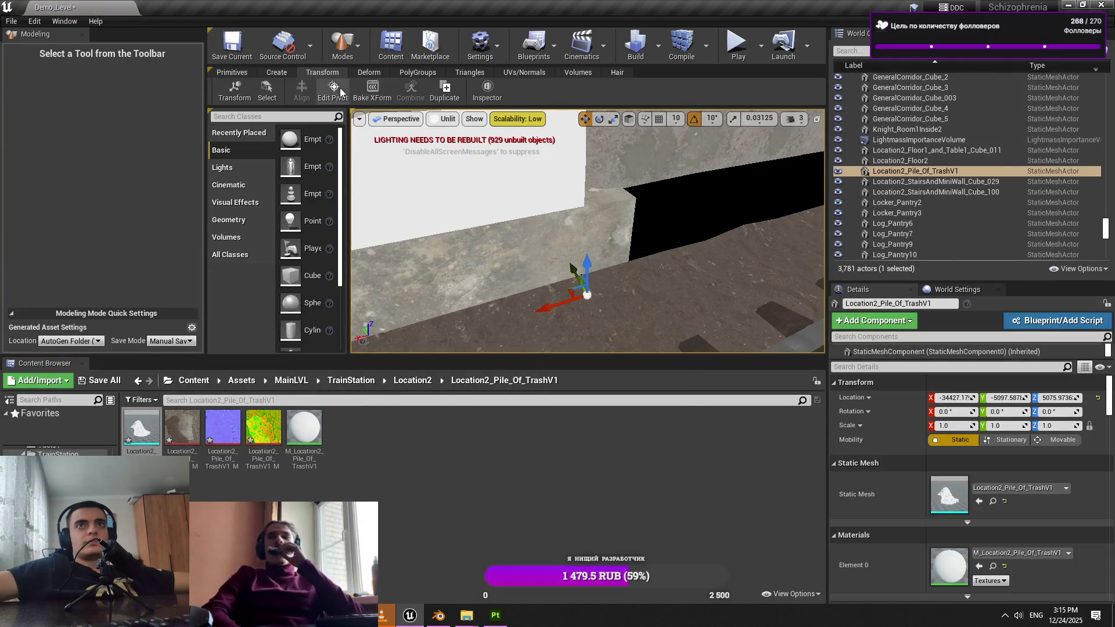
{"action": "left_click", "coordinate": [342, 93]}
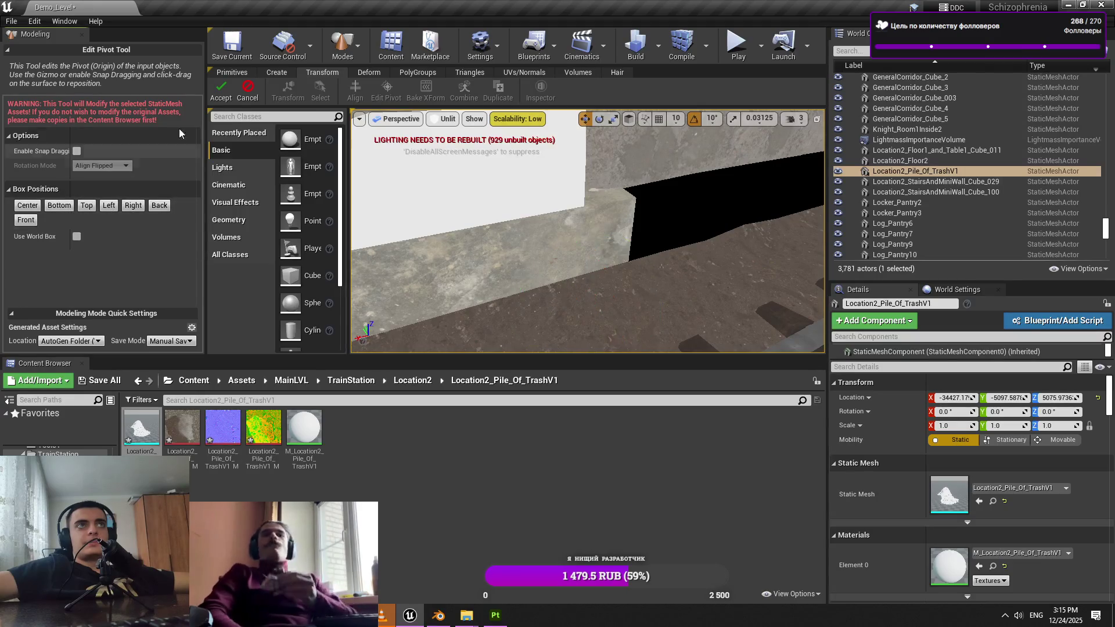
{"action": "key", "text": "Return"}
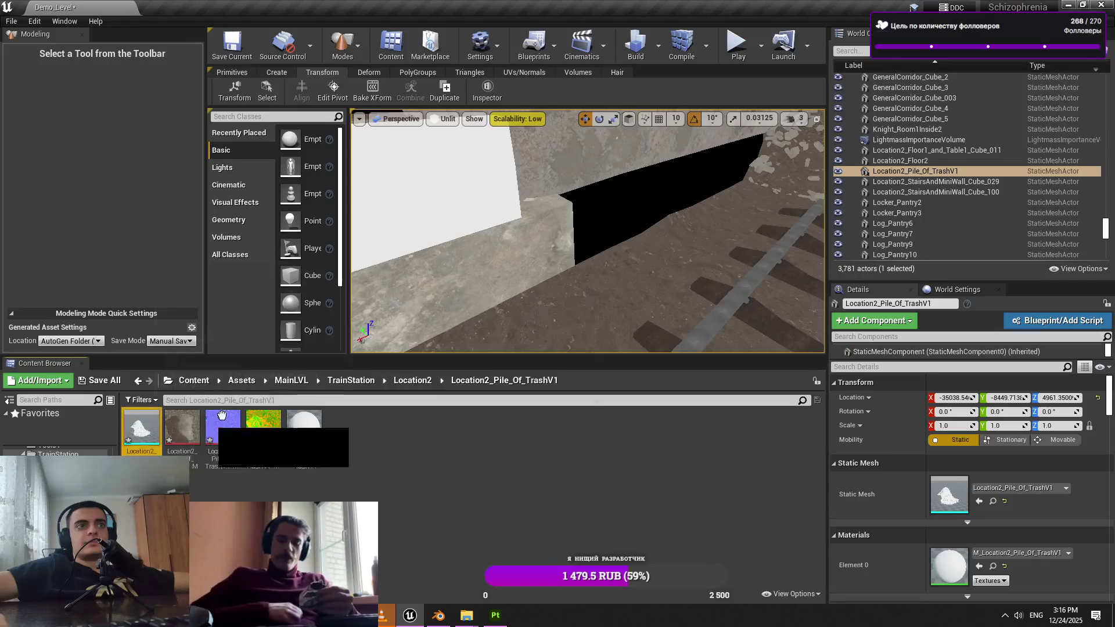
Duplicate the pile, set its X scale to 0.5, and open the pile material
{"action": "key", "text": "ctrl+d"}
{"action": "left_click", "coordinate": [332, 93]}
{"action": "left_click", "coordinate": [944, 426]}
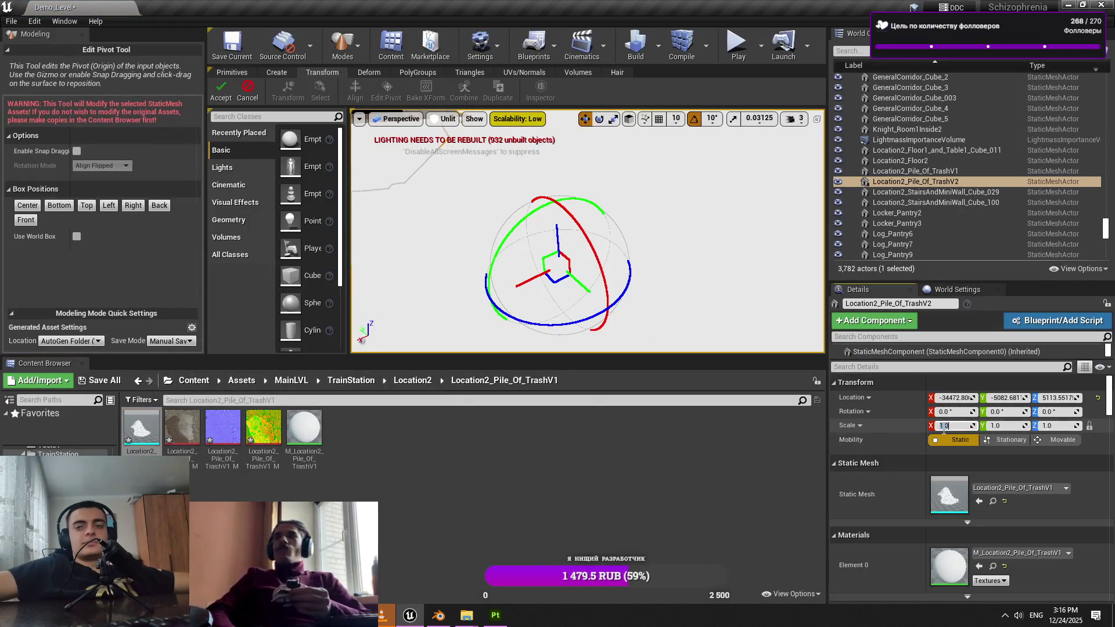
{"action": "type", "text": "0.5"}
{"action": "key", "text": "Return"}
{"action": "left_click", "coordinate": [221, 90]}
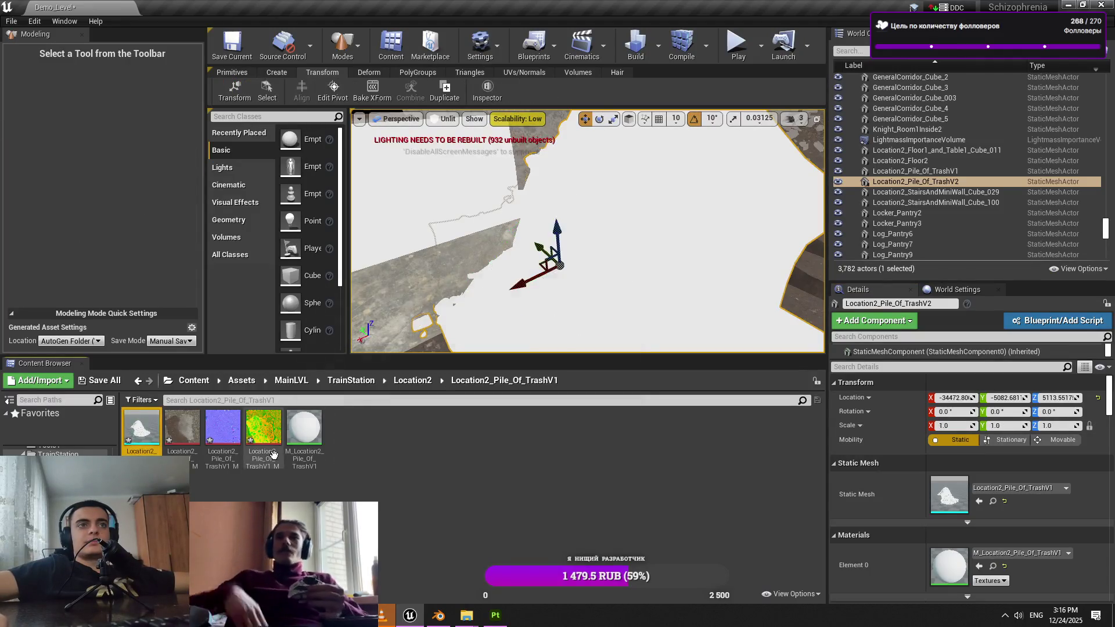
{"action": "double_click", "coordinate": [305, 430]}
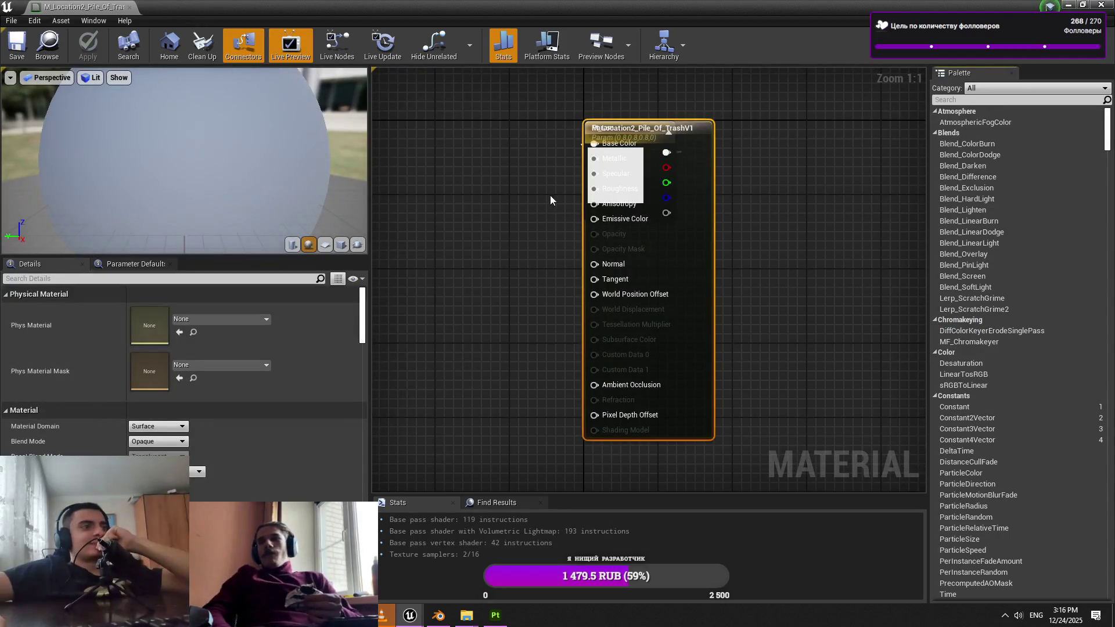
Delete the stray parameter node and drop the three pile textures into the material graph
{"action": "scroll", "coordinate": [540, 204], "scroll_direction": "down", "scroll_amount": 1}
{"action": "scroll", "coordinate": [671, 183], "scroll_direction": "down", "scroll_amount": 1}
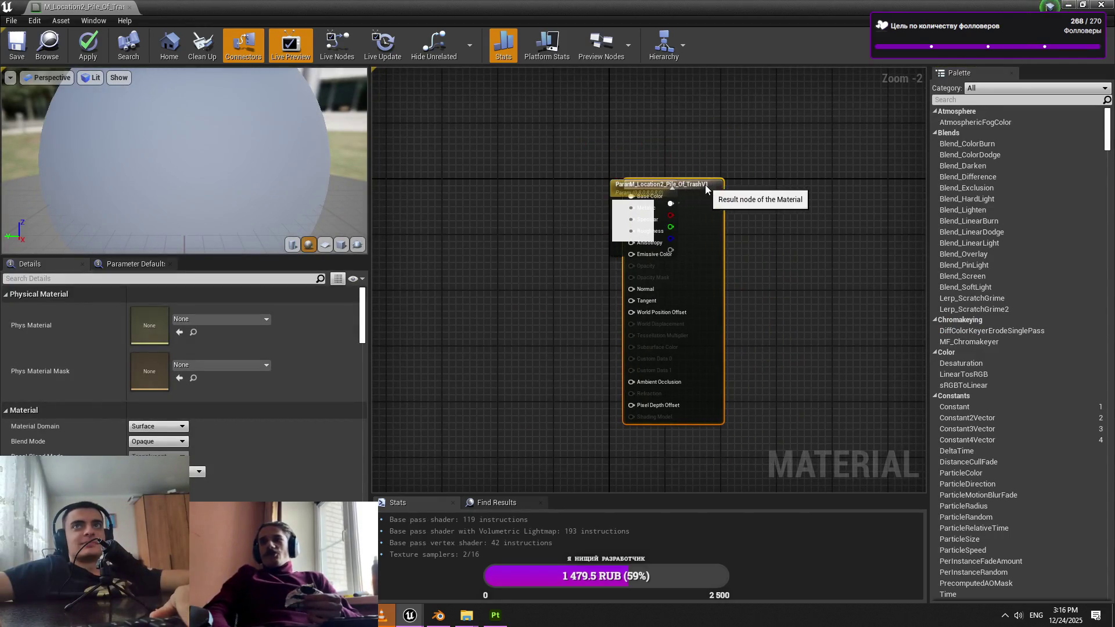
{"action": "left_click", "coordinate": [642, 186]}
{"action": "key", "text": "Delete"}
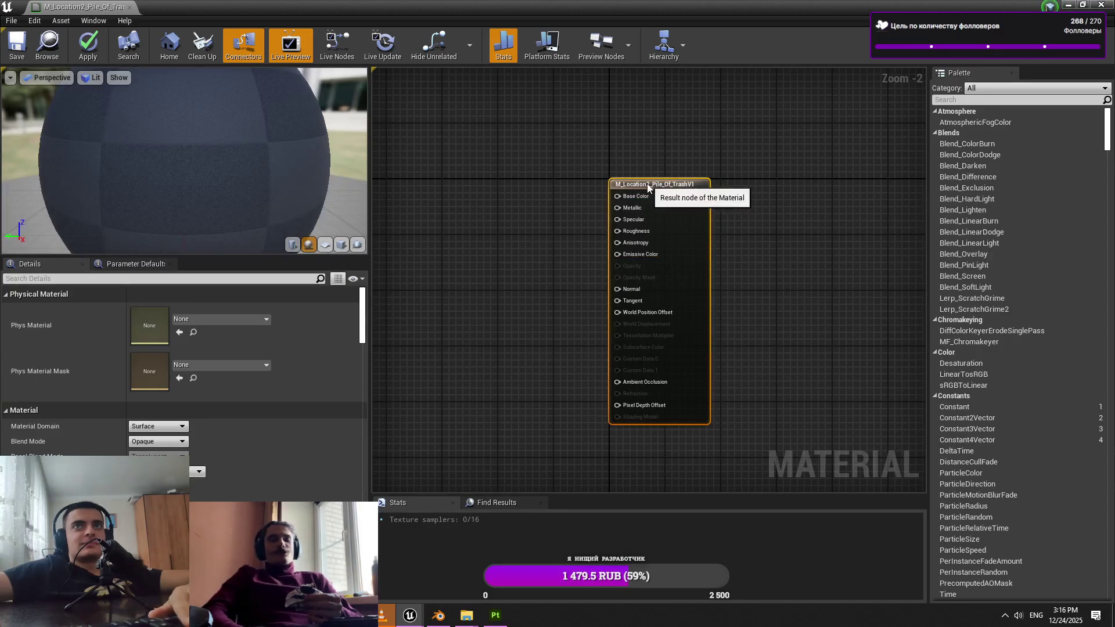
{"action": "key", "text": "alt+Tab"}
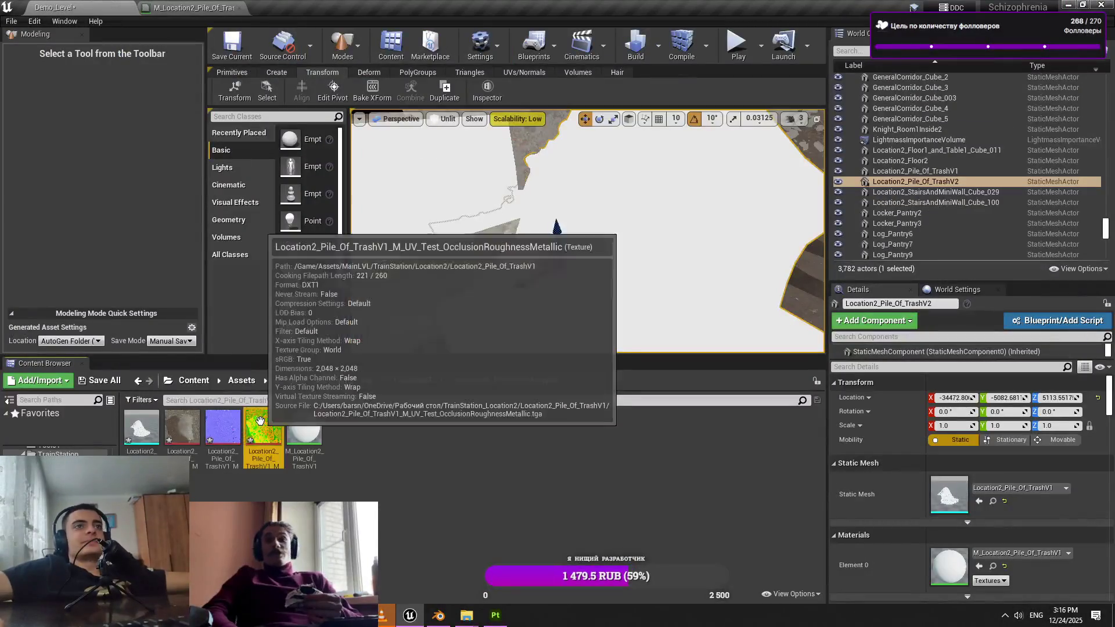
{"action": "left_click", "coordinate": [182, 430], "text": "shift"}
{"action": "left_click_drag", "start_coordinate": [182, 430], "coordinate": [206, 2]}
{"action": "mouse_move", "coordinate": [200, 3]}
{"action": "left_mouse_down"}
{"action": "mouse_move", "coordinate": [475, 165]}
{"action": "mouse_move", "coordinate": [465, 177]}
{"action": "left_mouse_up"}
Arrange the texture samplers and wire the normal texture to Normal and the base colour to Base Color
{"action": "left_click_drag", "start_coordinate": [521, 356], "coordinate": [511, 366]}
{"action": "mouse_move", "coordinate": [494, 301]}
{"action": "left_mouse_down"}
{"action": "mouse_move", "coordinate": [533, 243]}
{"action": "mouse_move", "coordinate": [522, 241]}
{"action": "mouse_move", "coordinate": [532, 465]}
{"action": "mouse_move", "coordinate": [523, 483]}
{"action": "mouse_move", "coordinate": [522, 414]}
{"action": "left_mouse_up"}
{"action": "left_click_drag", "start_coordinate": [607, 212], "coordinate": [651, 229]}
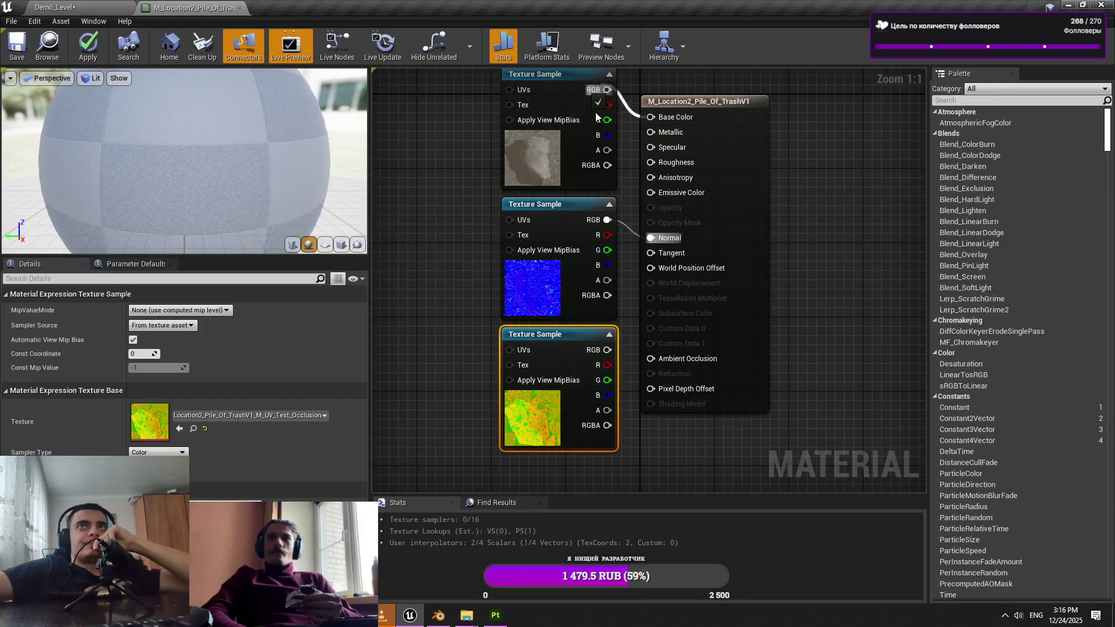
{"action": "left_click_drag", "start_coordinate": [605, 98], "coordinate": [522, 93]}
{"action": "key", "text": "Escape"}
{"action": "key", "text": "ctrl+a"}
{"action": "left_click_drag", "start_coordinate": [546, 359], "coordinate": [519, 395]}
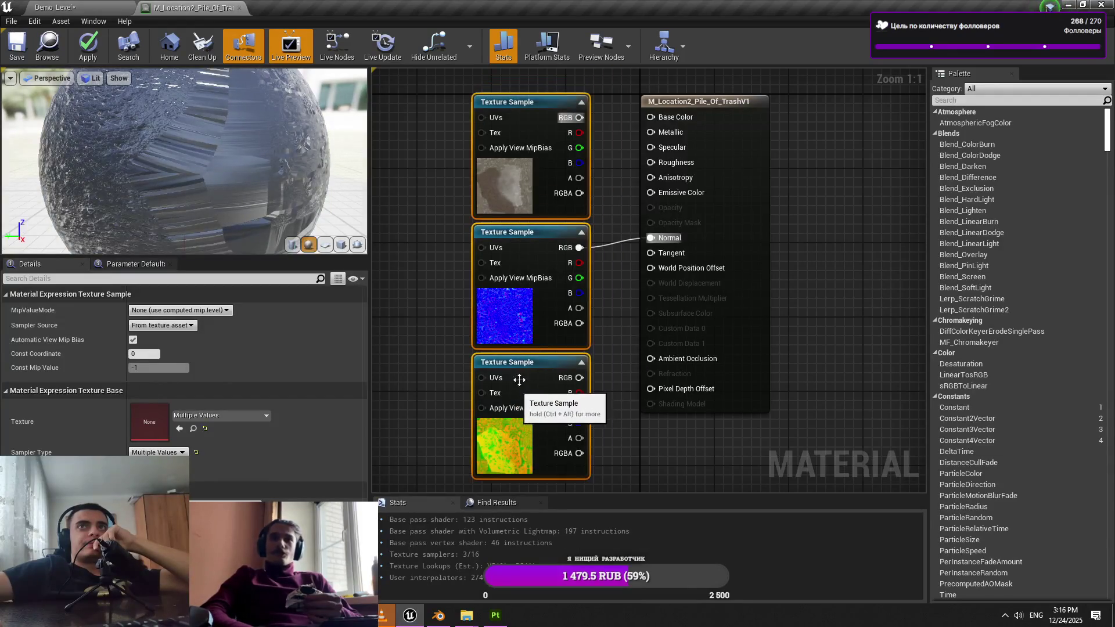
{"action": "left_click_drag", "start_coordinate": [664, 122], "coordinate": [664, 122]}
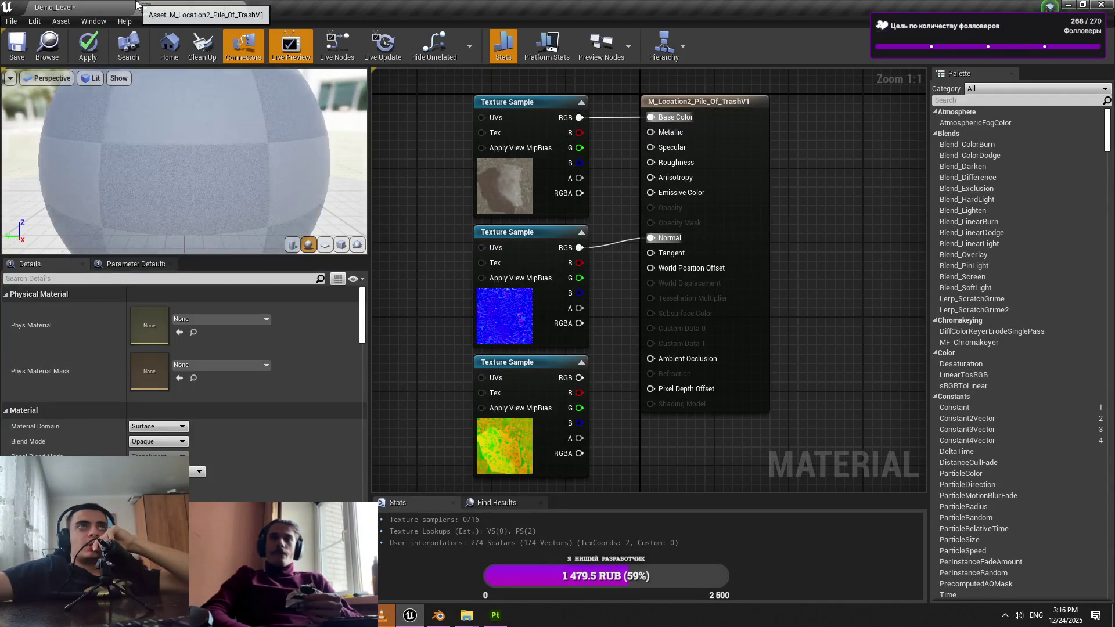
Check the OcclusionRoughnessMetallic texture and add it to the graph as a new sampler
{"action": "left_click", "coordinate": [58, 7]}
{"action": "double_click", "coordinate": [251, 419]}
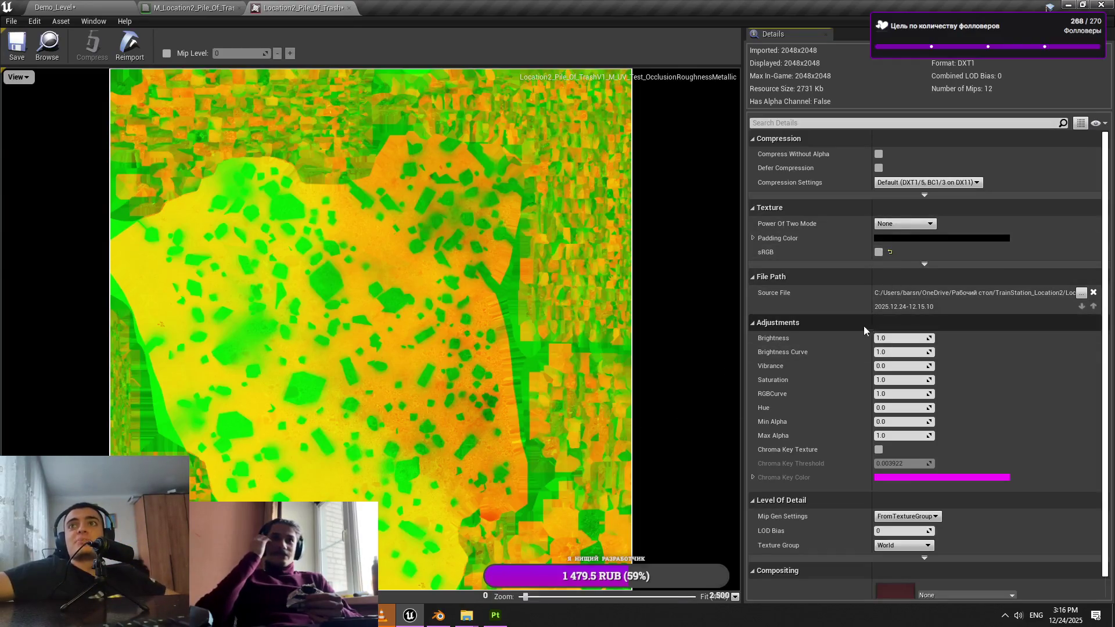
{"action": "left_click", "coordinate": [69, 7]}
{"action": "middle_click", "coordinate": [296, 4]}
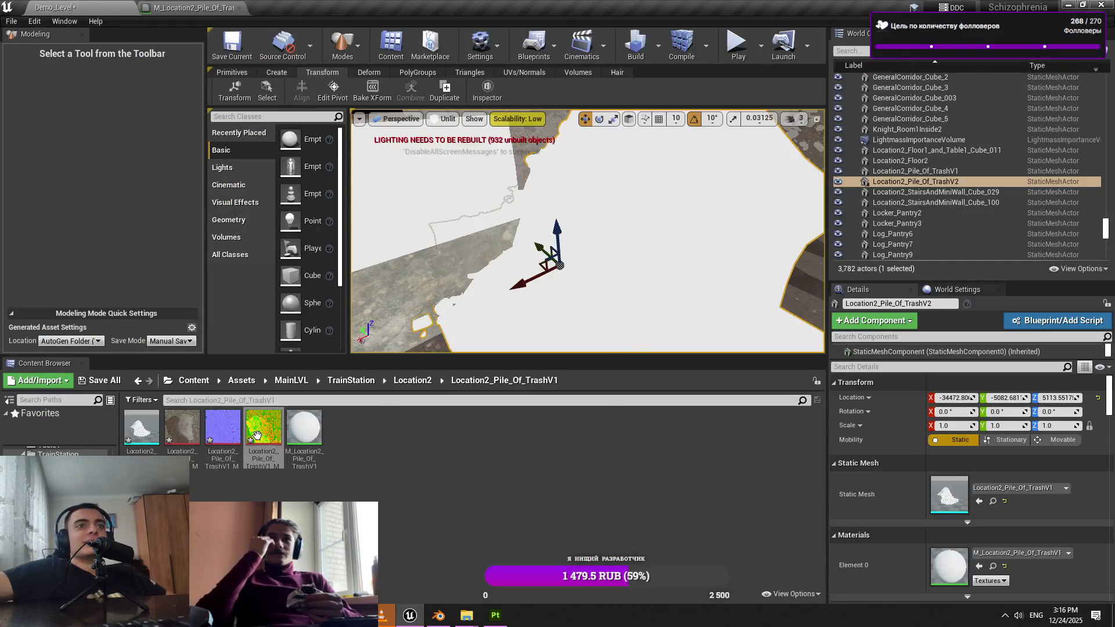
{"action": "double_click", "coordinate": [257, 436]}
{"action": "middle_click", "coordinate": [288, 5]}
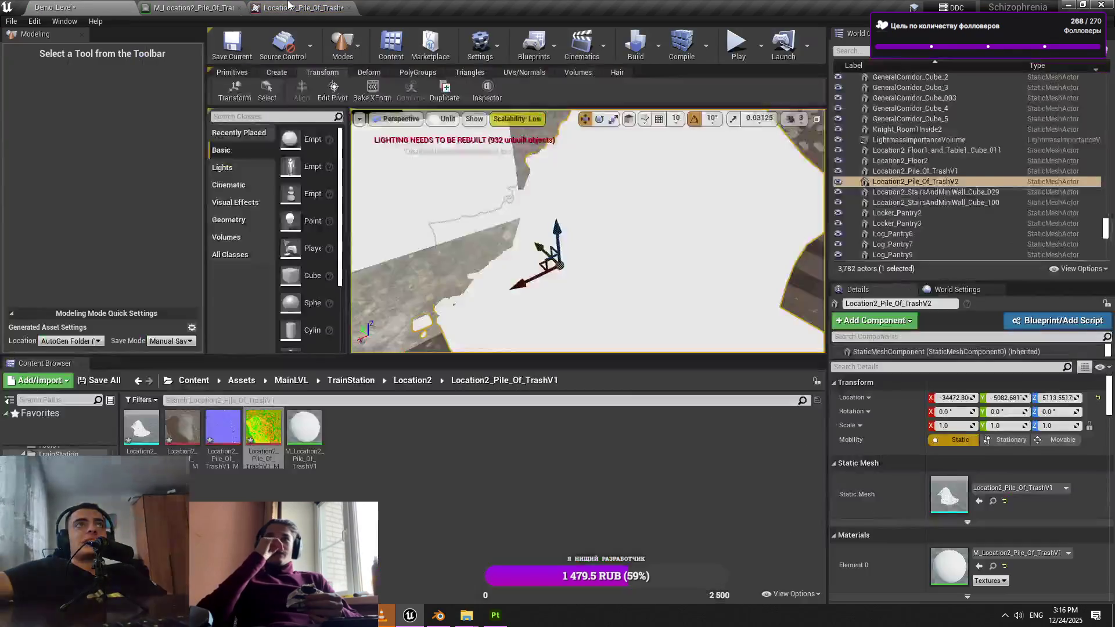
{"action": "left_click", "coordinate": [230, 6]}
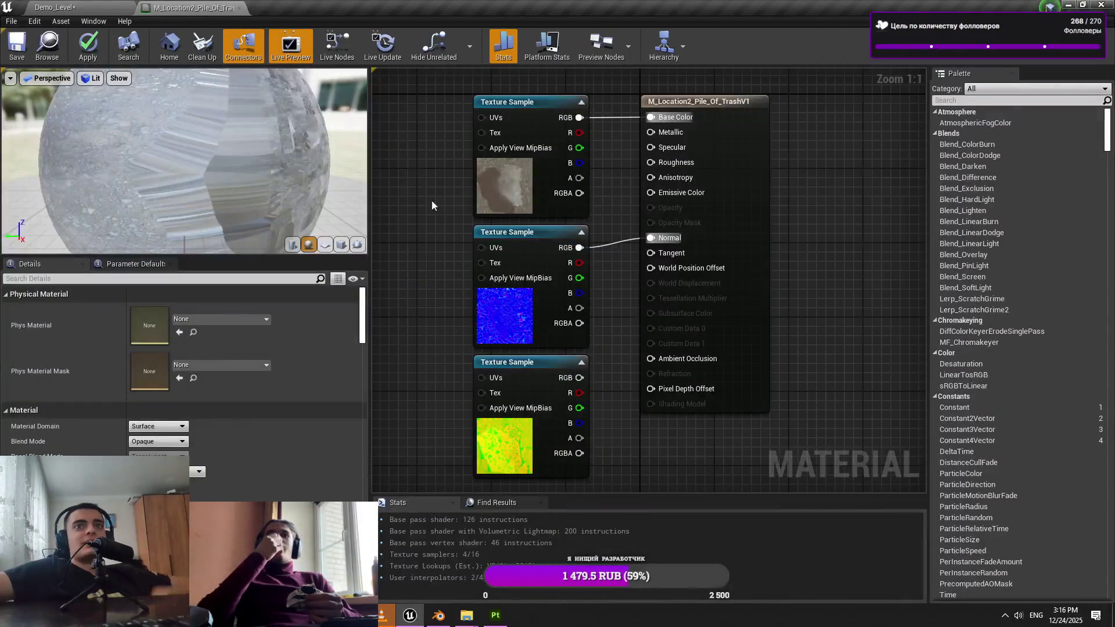
{"action": "left_click", "coordinate": [55, 7]}
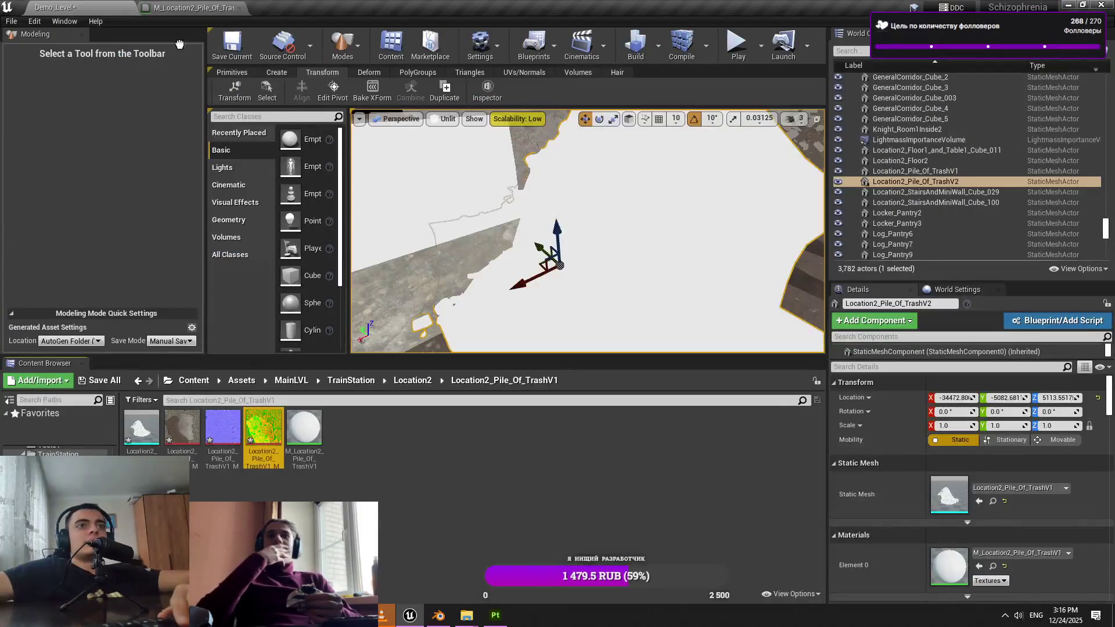
{"action": "left_click", "coordinate": [191, 7]}
{"action": "left_click_drag", "start_coordinate": [507, 347], "coordinate": [478, 358]}
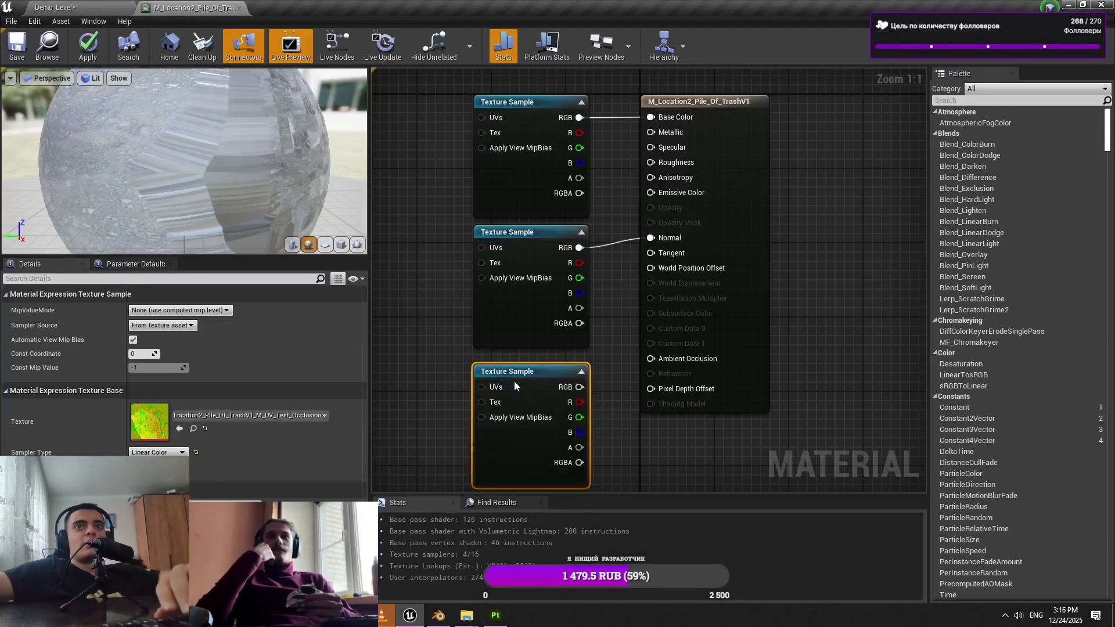
Connect the ORM red, green and blue channels to Ambient Occlusion, Roughness and Metallic, then apply
{"action": "left_click_drag", "start_coordinate": [668, 377], "coordinate": [668, 378]}
{"action": "key", "text": "Escape"}
{"action": "mouse_move", "coordinate": [580, 393]}
{"action": "left_mouse_down"}
{"action": "mouse_move", "coordinate": [651, 359]}
{"action": "mouse_move", "coordinate": [671, 169]}
{"action": "mouse_move", "coordinate": [652, 162]}
{"action": "left_mouse_up"}
{"action": "left_click_drag", "start_coordinate": [580, 423], "coordinate": [651, 132]}
{"action": "left_click", "coordinate": [442, 122]}
{"action": "left_click", "coordinate": [96, 54]}
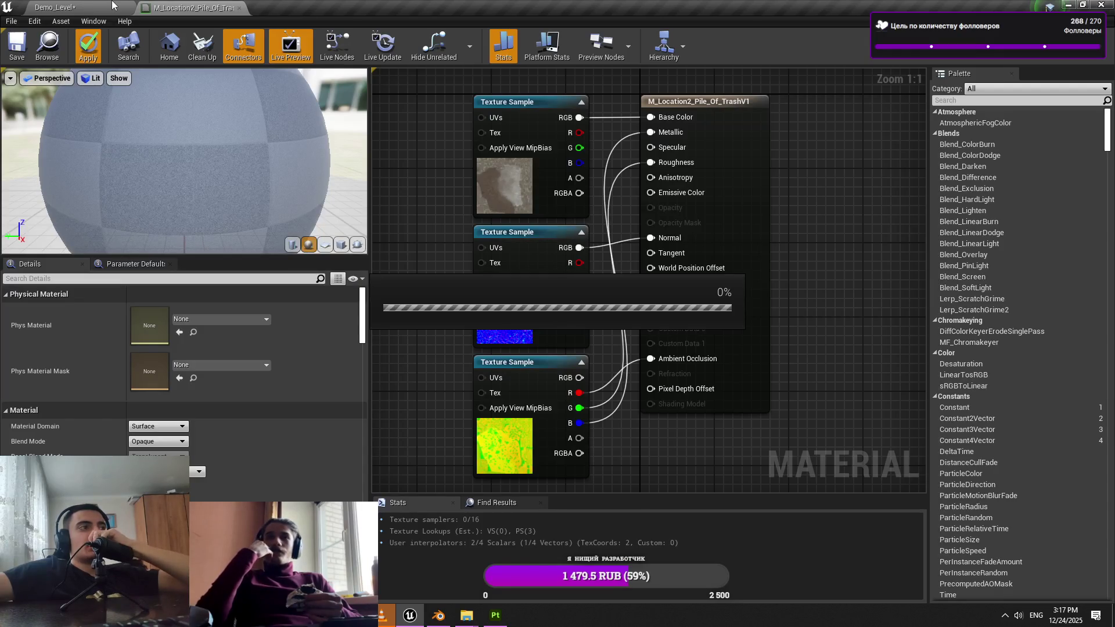
{"action": "left_click", "coordinate": [113, 5]}
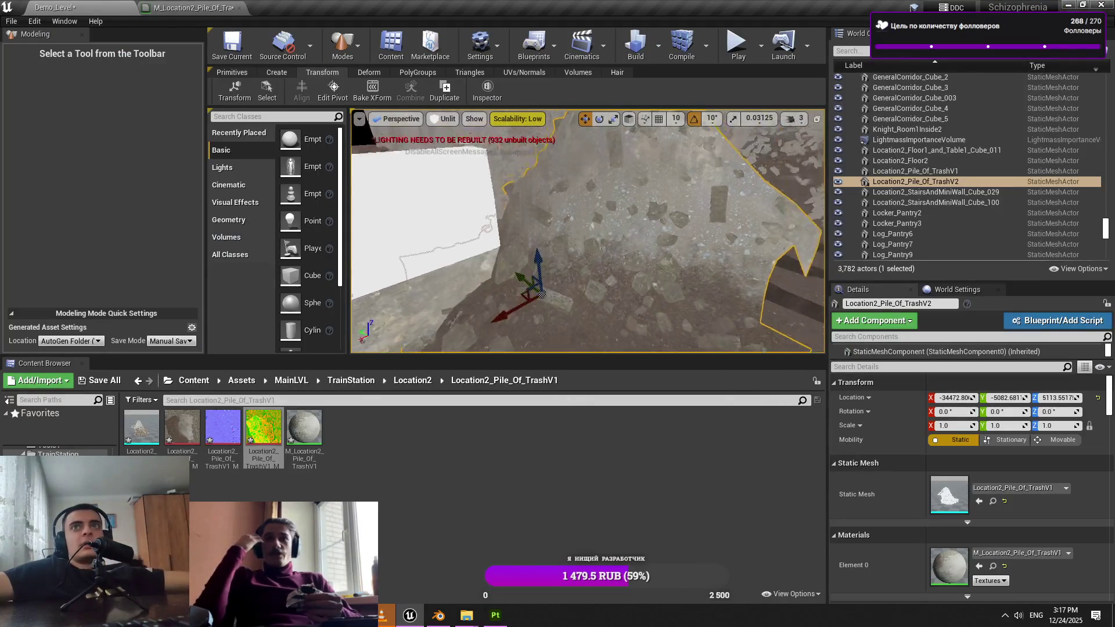
Rotate Location2_Pile_Of_TrashV2 by -90° and shift it beside the tracks
{"action": "key", "text": "f"}
{"action": "left_click_drag", "start_coordinate": [568, 212], "coordinate": [578, 226]}
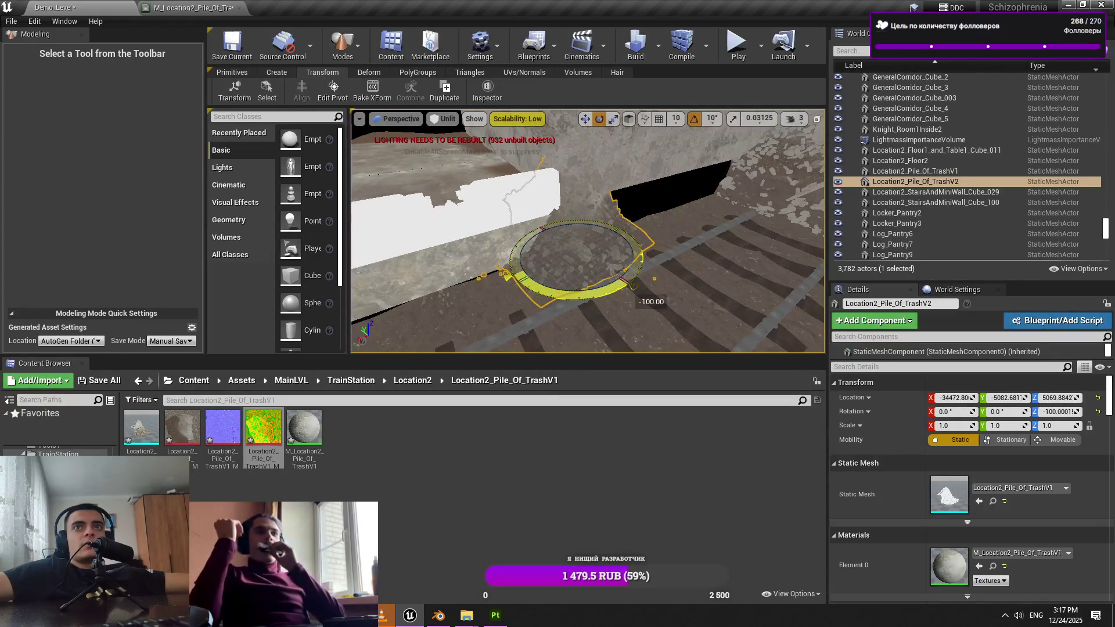
{"action": "left_click_drag", "start_coordinate": [579, 245], "coordinate": [578, 246]}
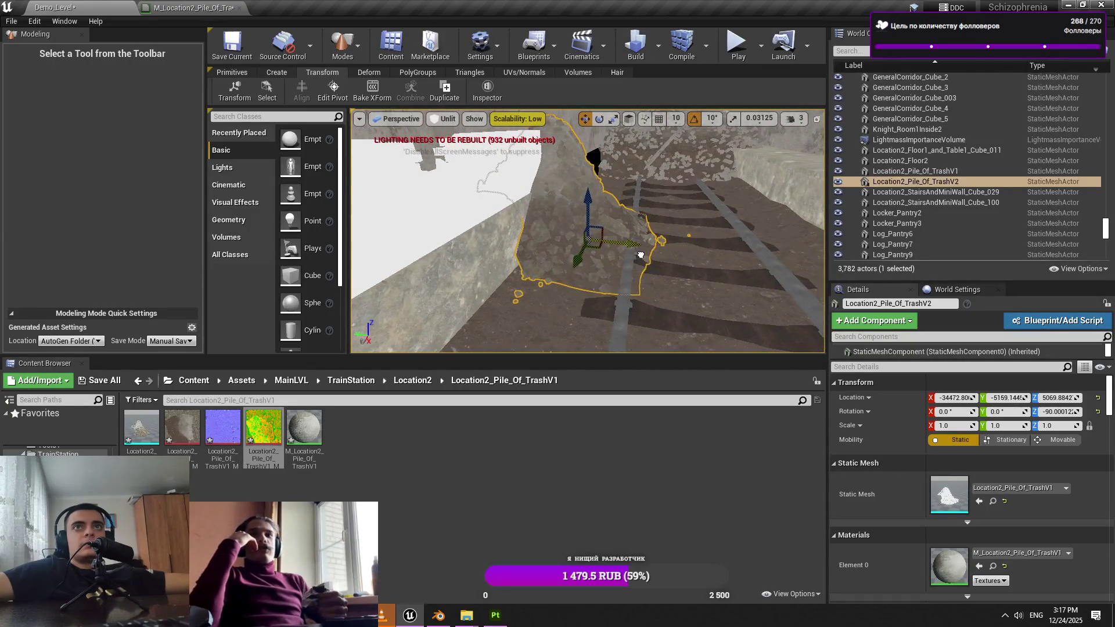
{"action": "left_click_drag", "start_coordinate": [579, 246], "coordinate": [579, 246]}
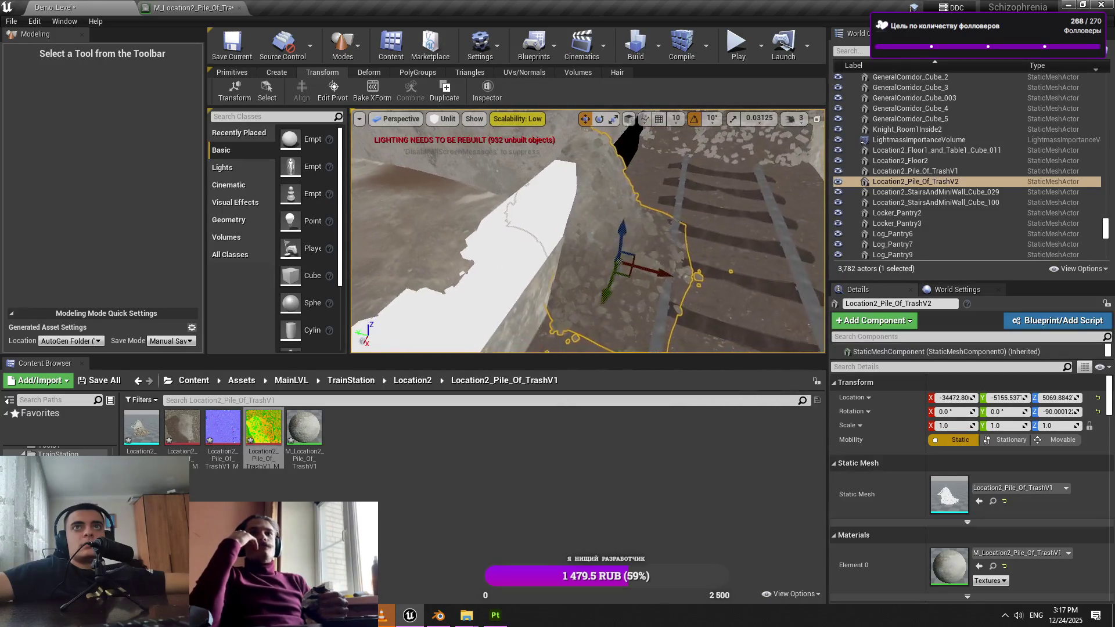
{"action": "left_click_drag", "start_coordinate": [604, 294], "coordinate": [604, 295]}
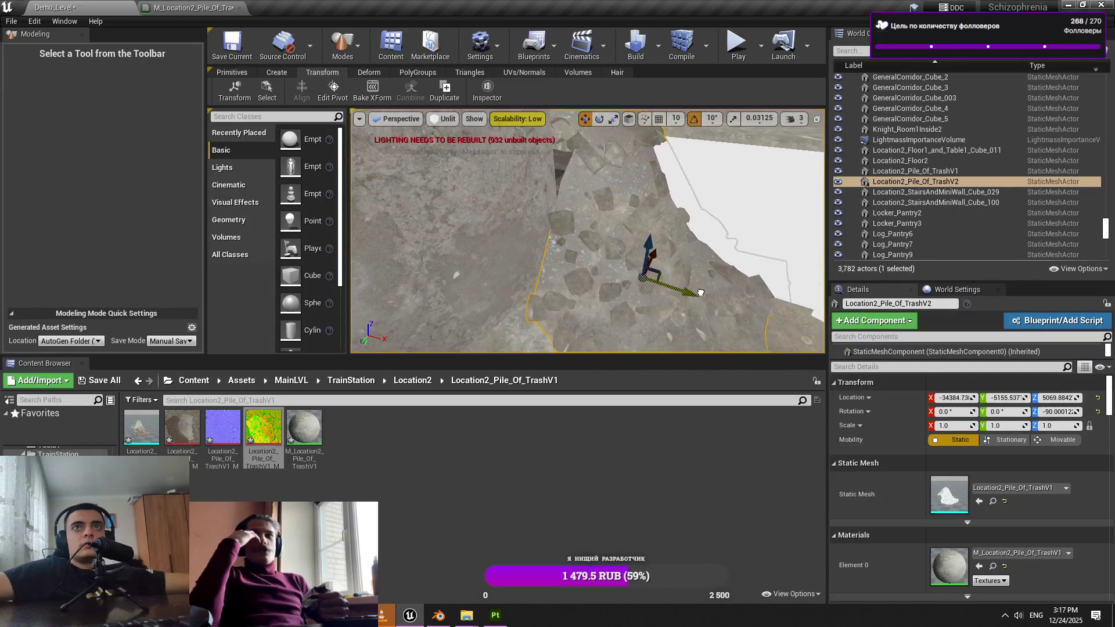
{"action": "left_click_drag", "start_coordinate": [680, 296], "coordinate": [562, 112]}
Focus on the white wall slab, open the StairsAndMiniWall asset folder, and switch to Substance Painter
{"action": "left_click", "coordinate": [441, 256]}
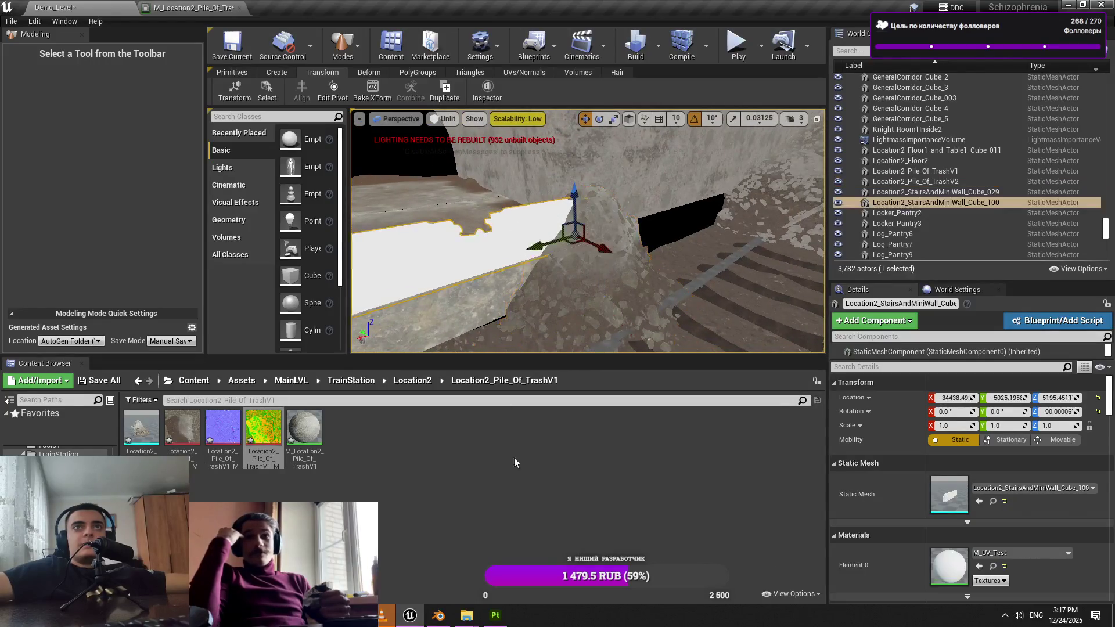
{"action": "key", "text": "f"}
{"action": "left_click", "coordinate": [413, 380]}
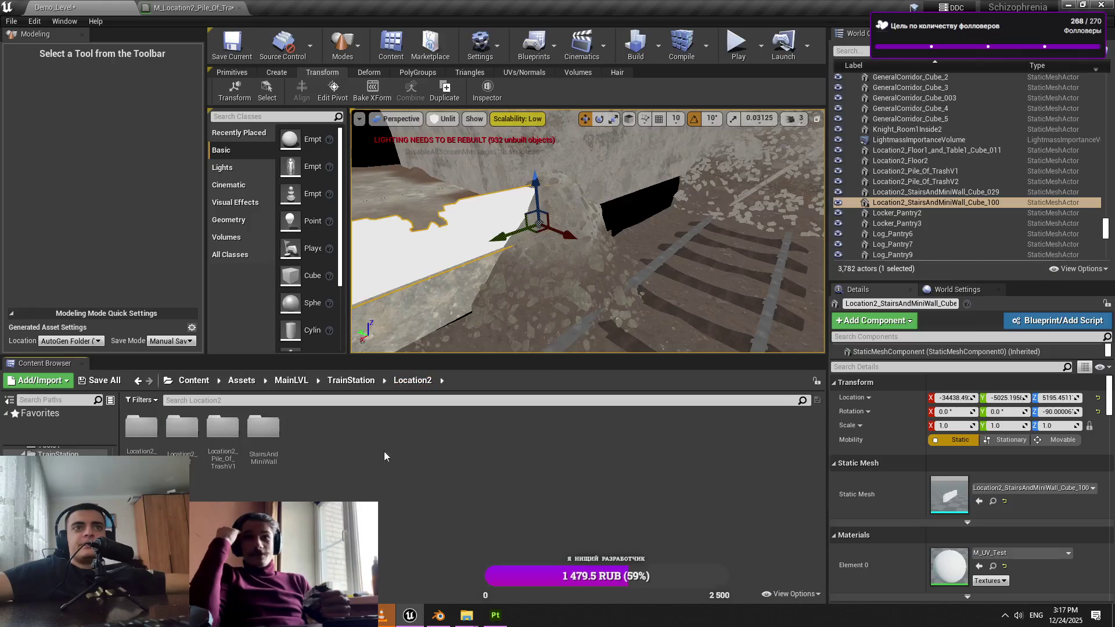
{"action": "double_click", "coordinate": [264, 445]}
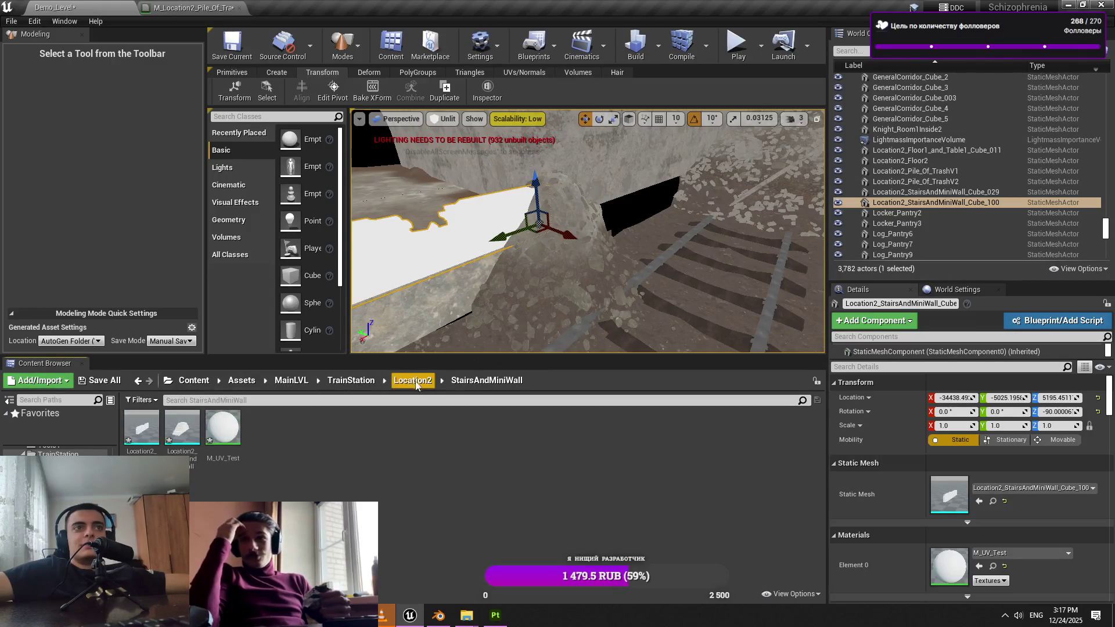
{"action": "key", "text": "alt+Tab"}
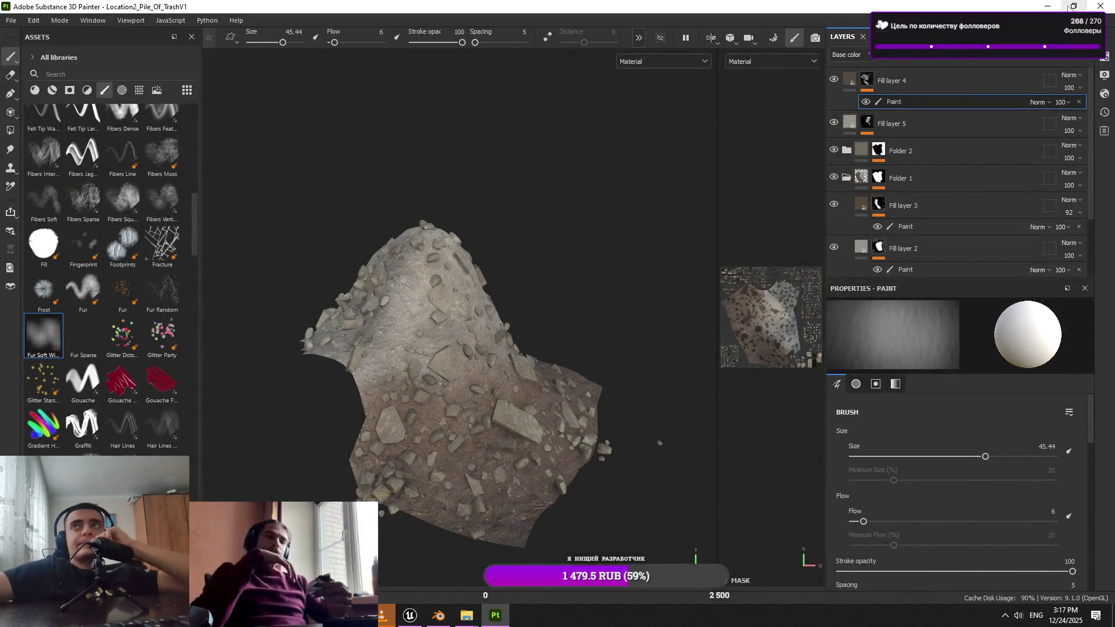
Save and close the trash-pile project, close its Explorer folder, and bring Unreal Engine back
{"action": "left_click", "coordinate": [1101, 6]}
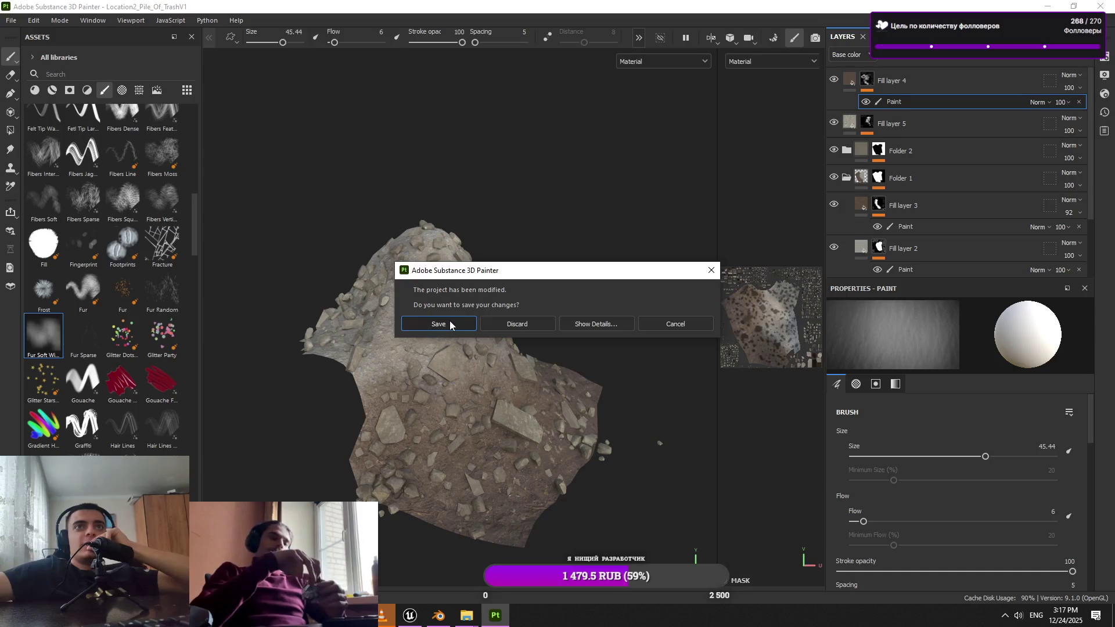
{"action": "left_click", "coordinate": [449, 324]}
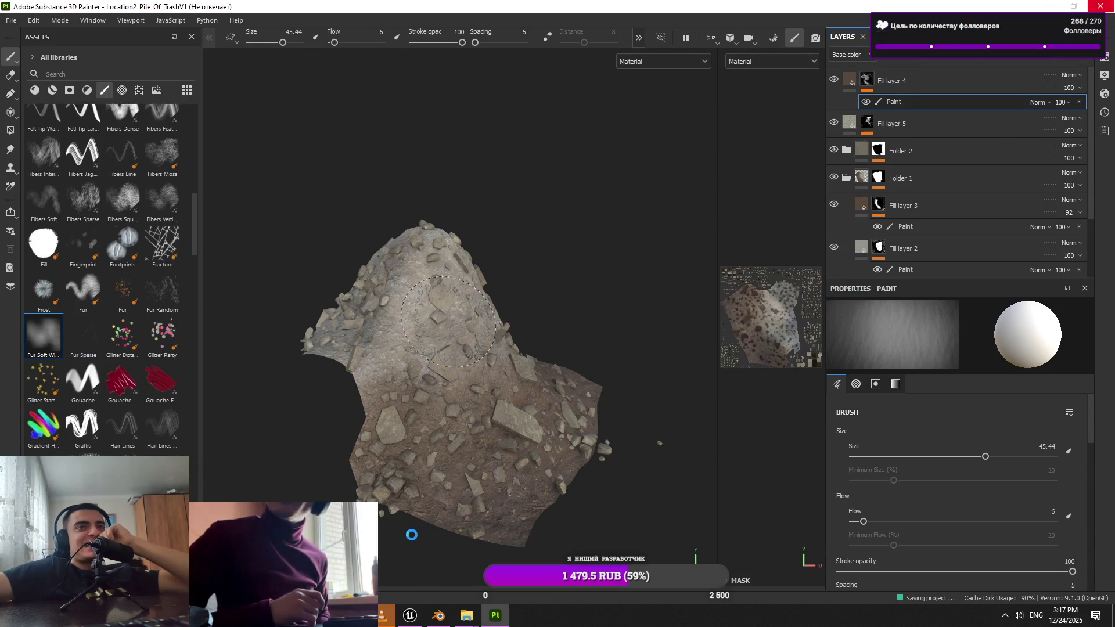
{"action": "mouse_move", "coordinate": [395, 623]}
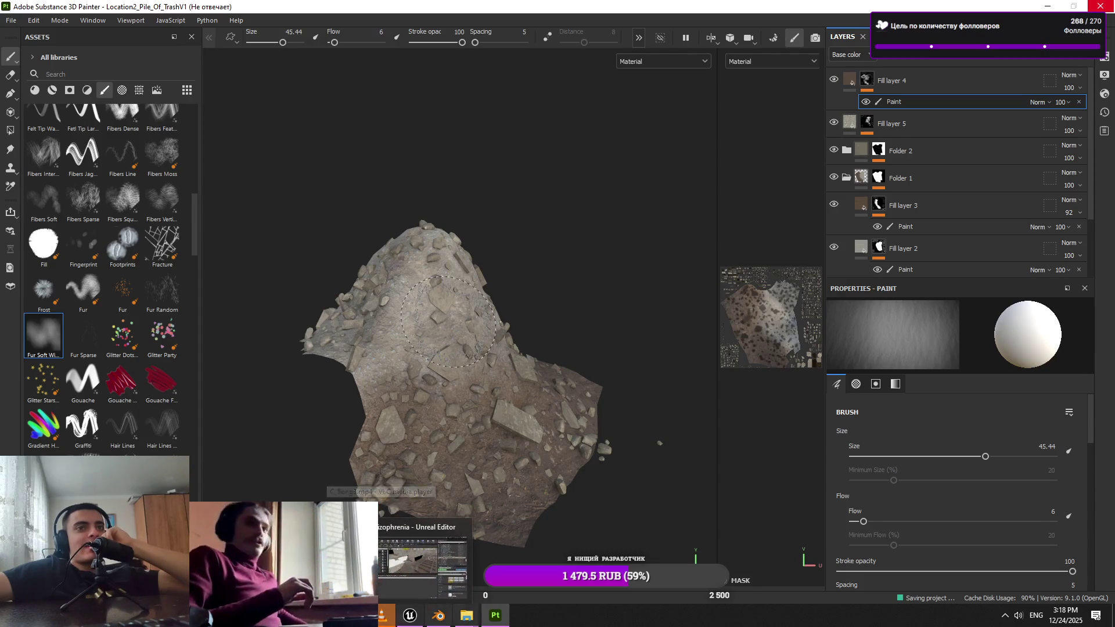
{"action": "mouse_move", "coordinate": [468, 619]}
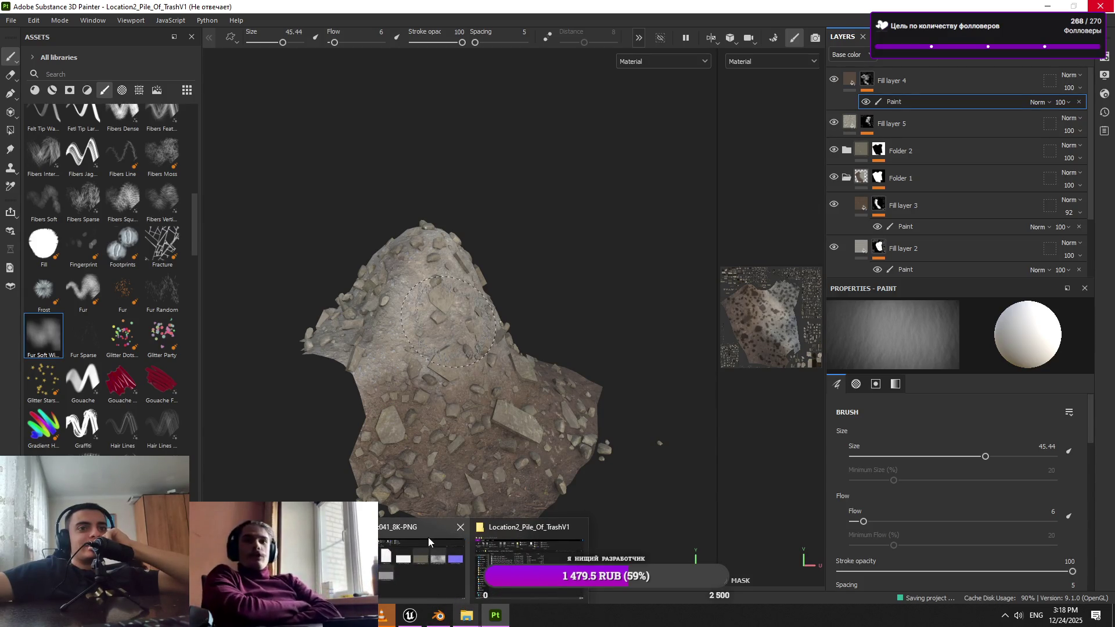
{"action": "left_click", "coordinate": [497, 621]}
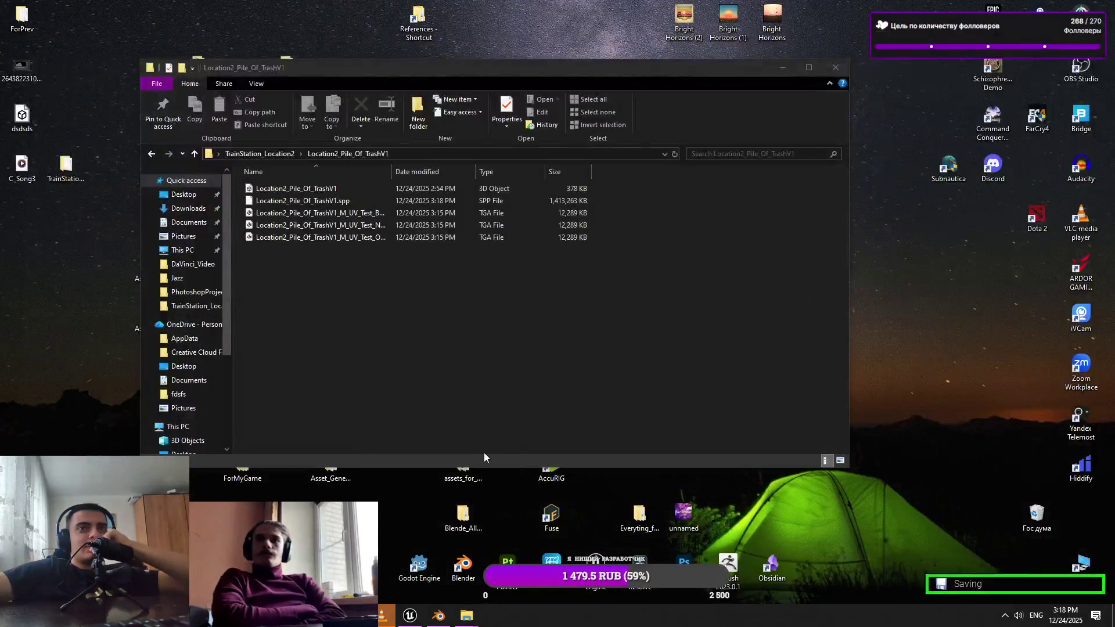
{"action": "left_click", "coordinate": [836, 69]}
{"action": "left_click", "coordinate": [409, 615]}
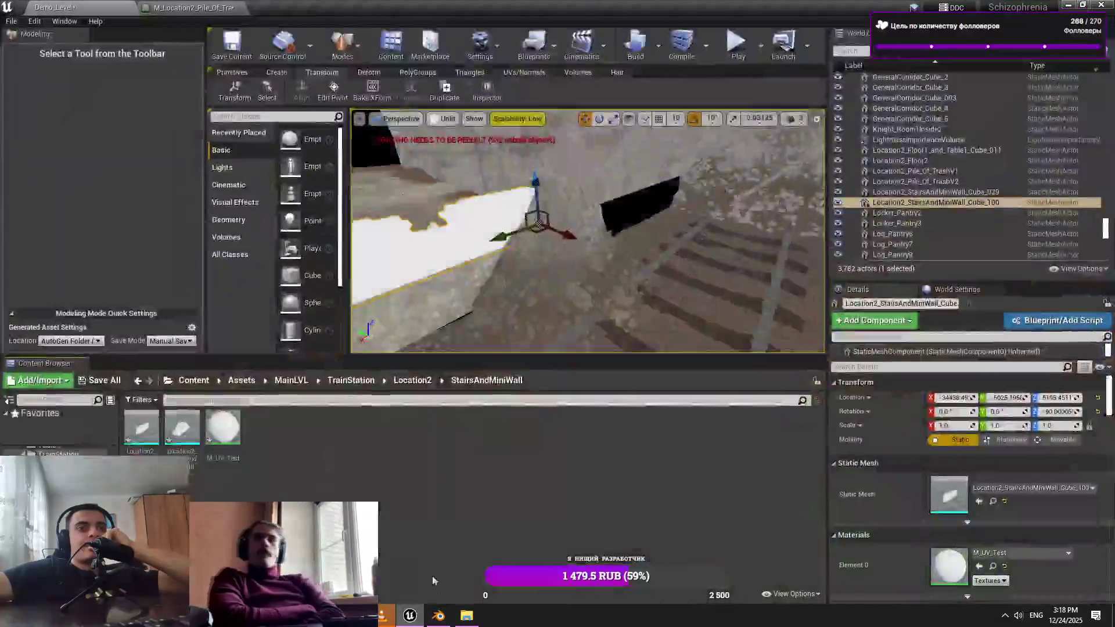
In the Location2_Pile_Of_TrashV1 folder, set the BaseColor texture's LOD Bias to 1
{"action": "left_click", "coordinate": [222, 429]}
{"action": "double_click", "coordinate": [223, 430]}
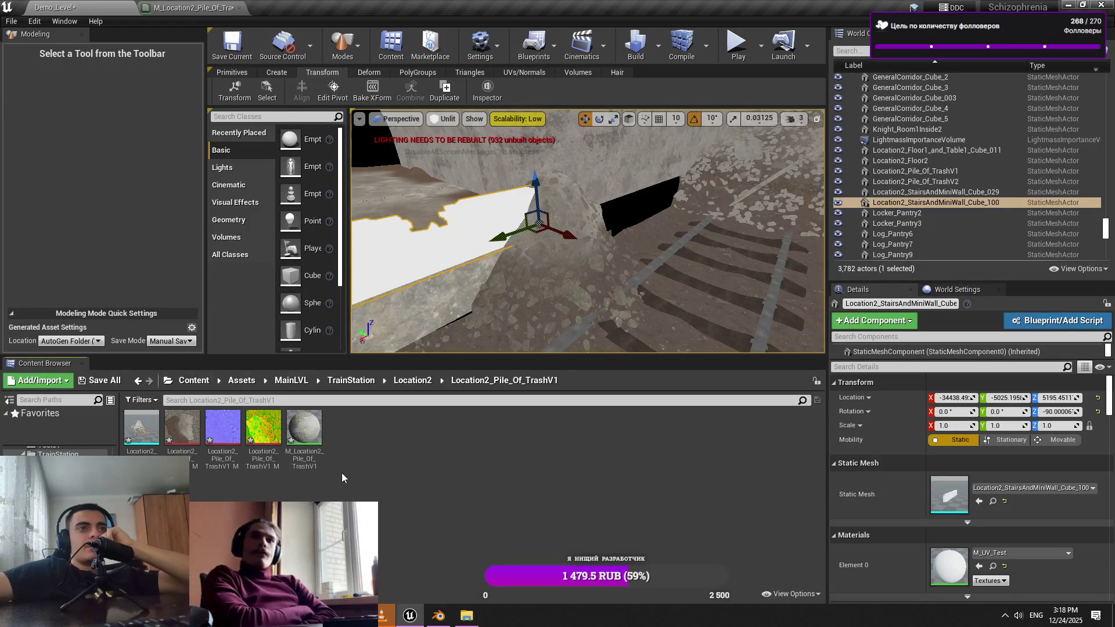
{"action": "double_click", "coordinate": [178, 453]}
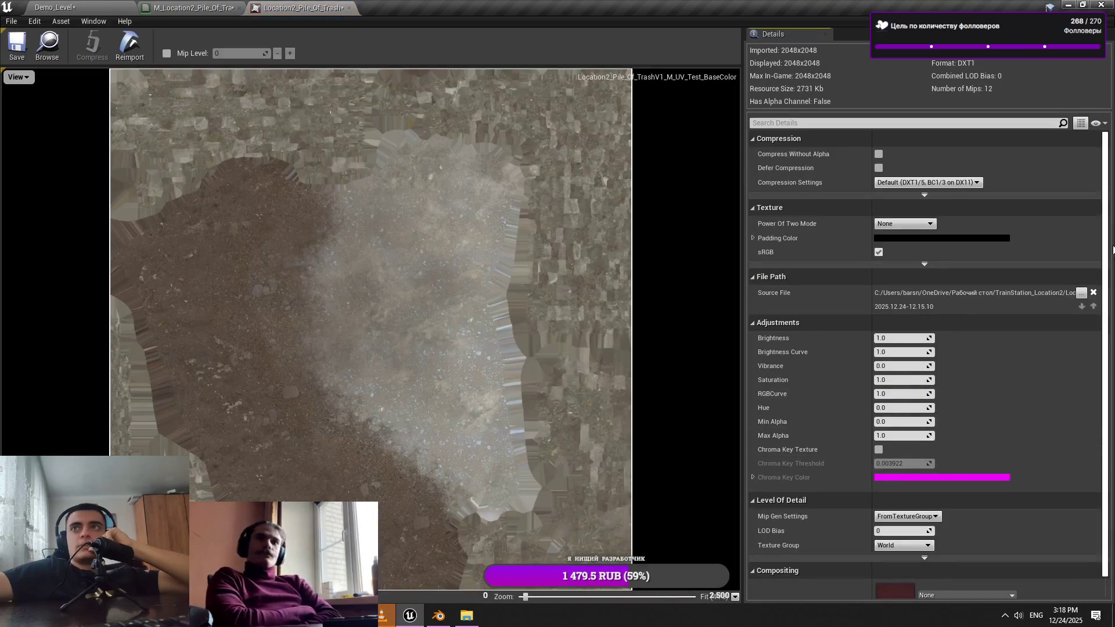
{"action": "scroll", "coordinate": [1101, 328], "scroll_direction": "down", "scroll_amount": 2}
{"action": "scroll", "coordinate": [964, 329], "scroll_direction": "up", "scroll_amount": 2}
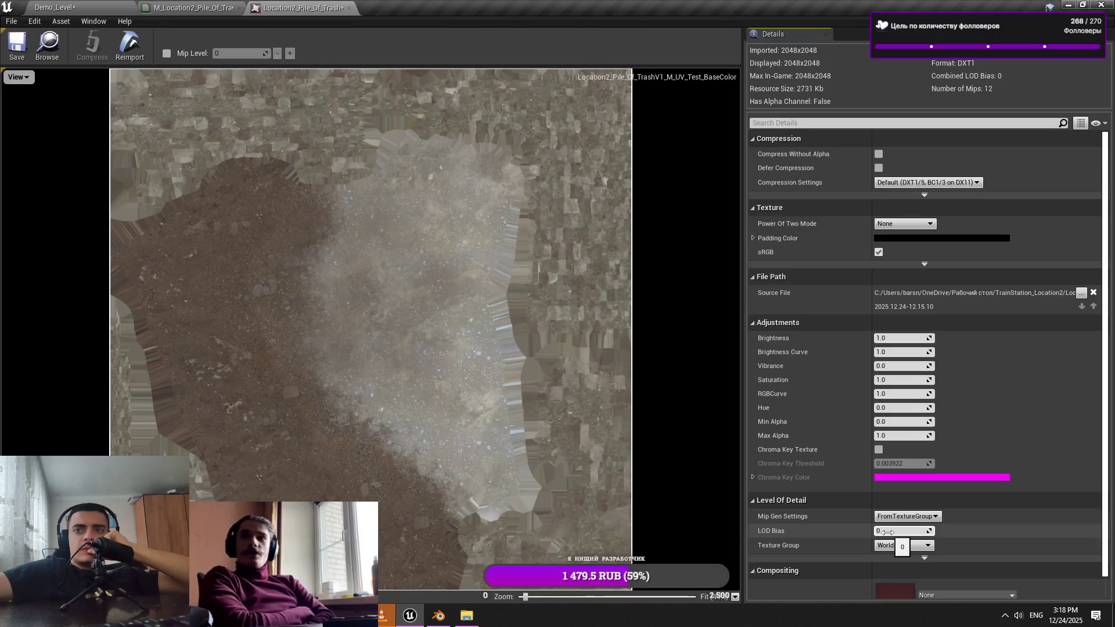
{"action": "left_click", "coordinate": [887, 532]}
{"action": "type", "text": "1"}
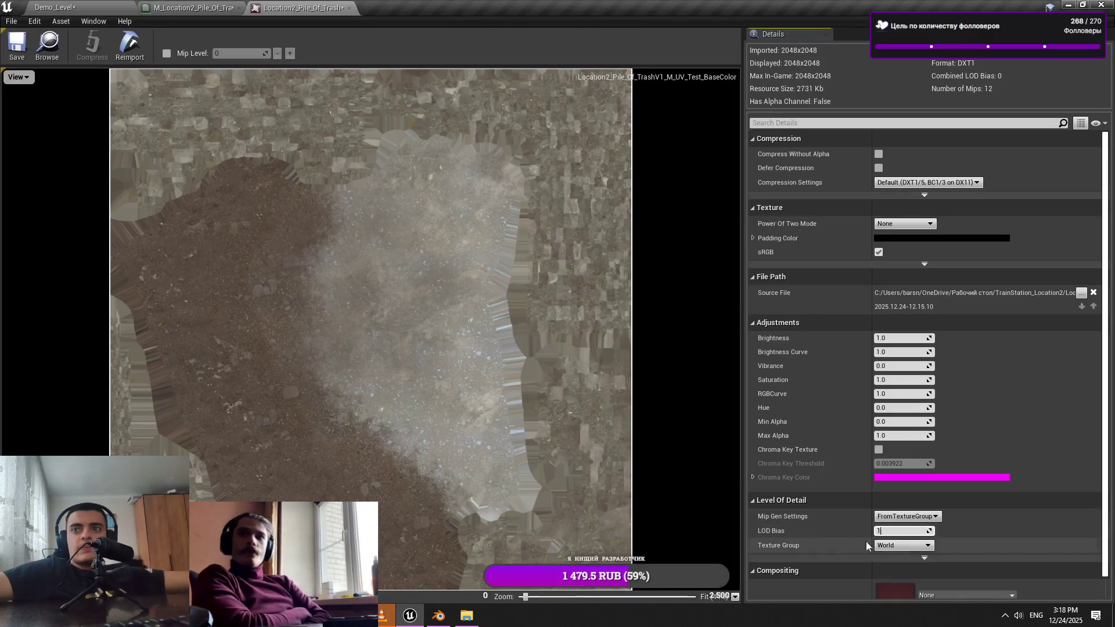
{"action": "left_click", "coordinate": [103, 5]}
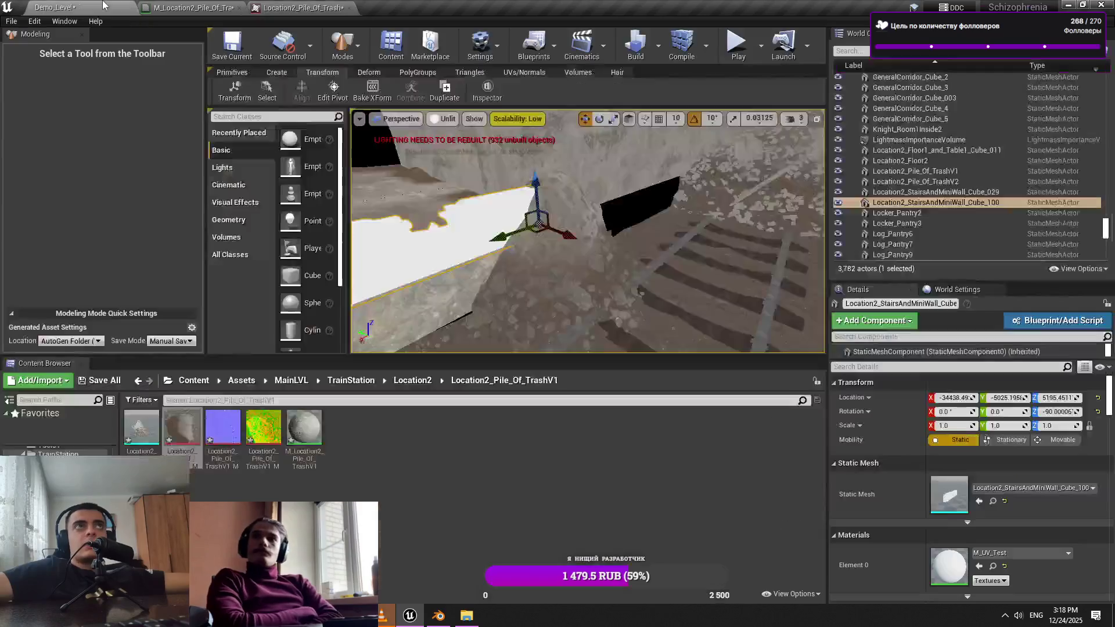
Open the normal map and OcclusionRoughnessMetallic textures in their own tabs
{"action": "double_click", "coordinate": [227, 427]}
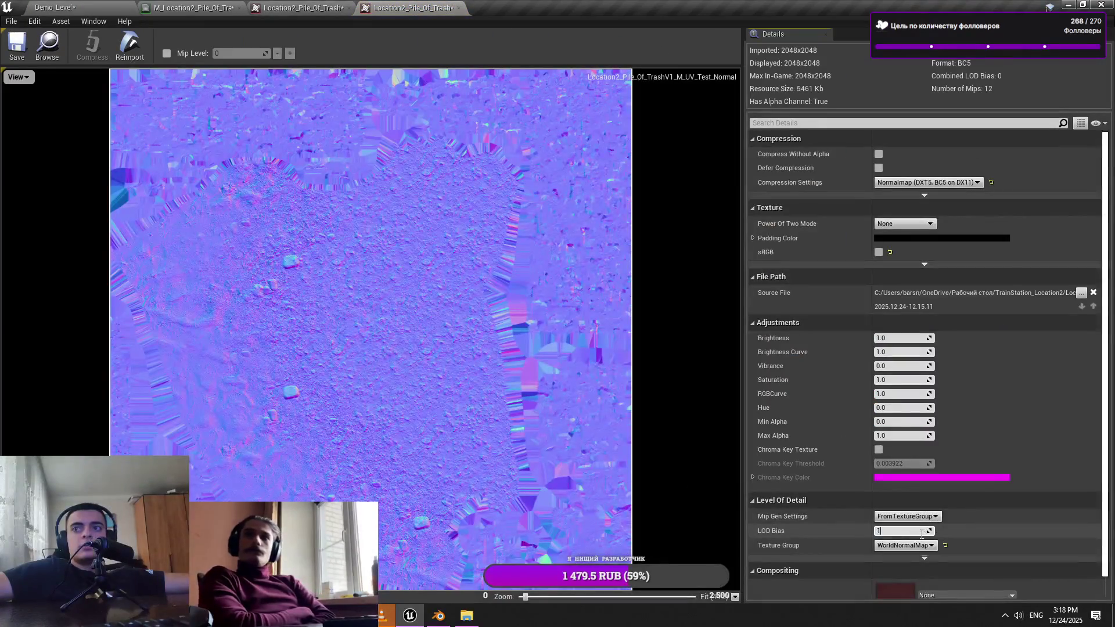
{"action": "left_click", "coordinate": [49, 6]}
{"action": "double_click", "coordinate": [262, 430]}
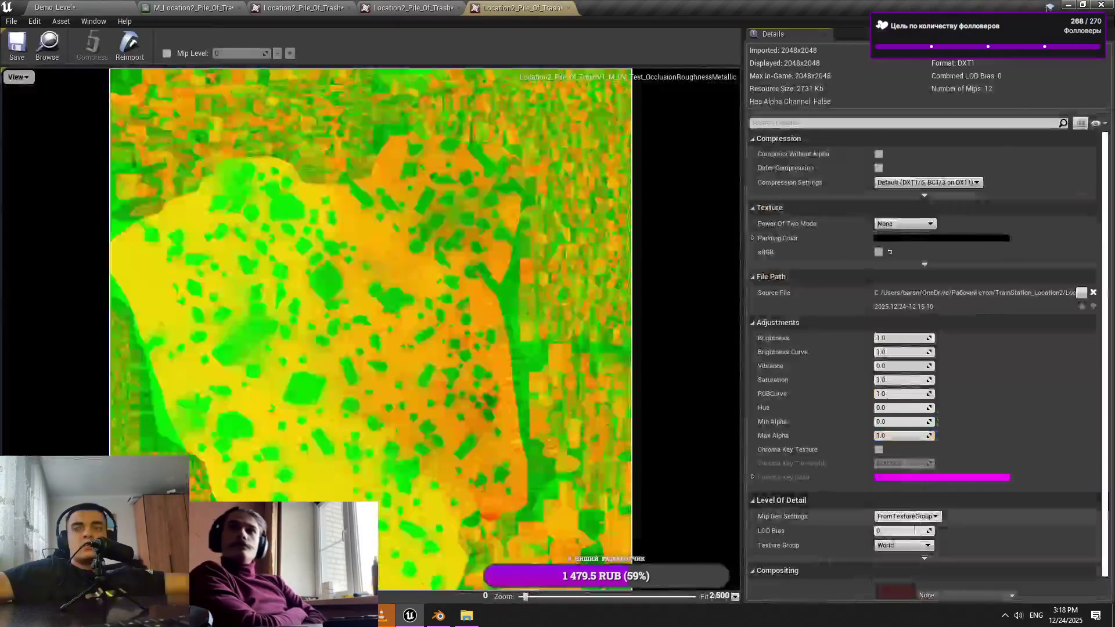
{"action": "left_click", "coordinate": [56, 7]}
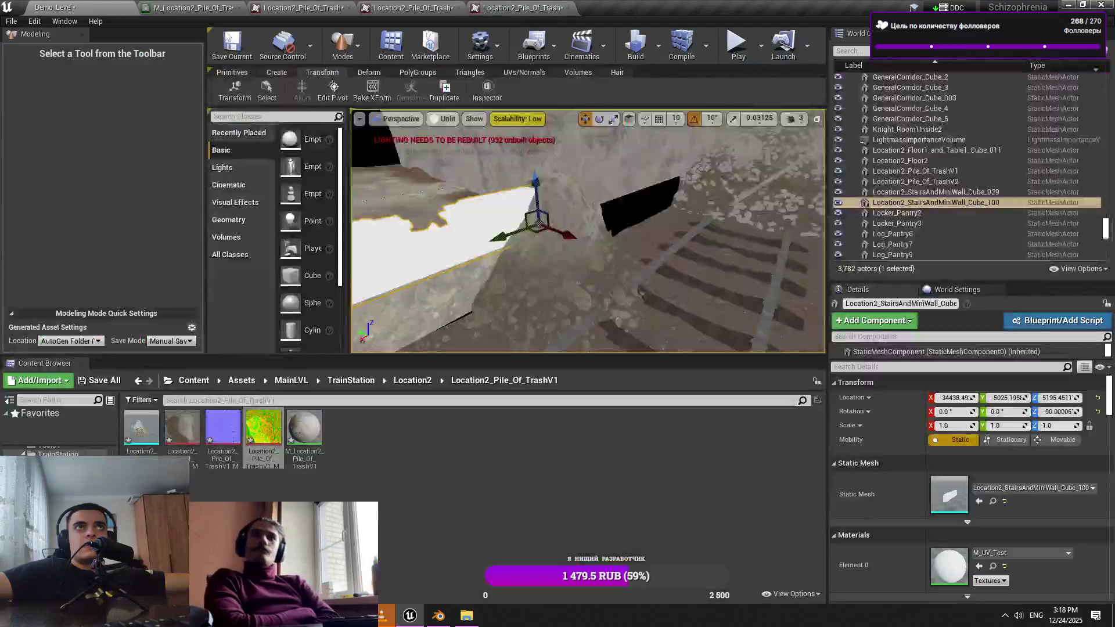
Switch the viewport to Lit shading and leave Modeling mode for the Place Actors panel
{"action": "key", "text": "alt+4"}
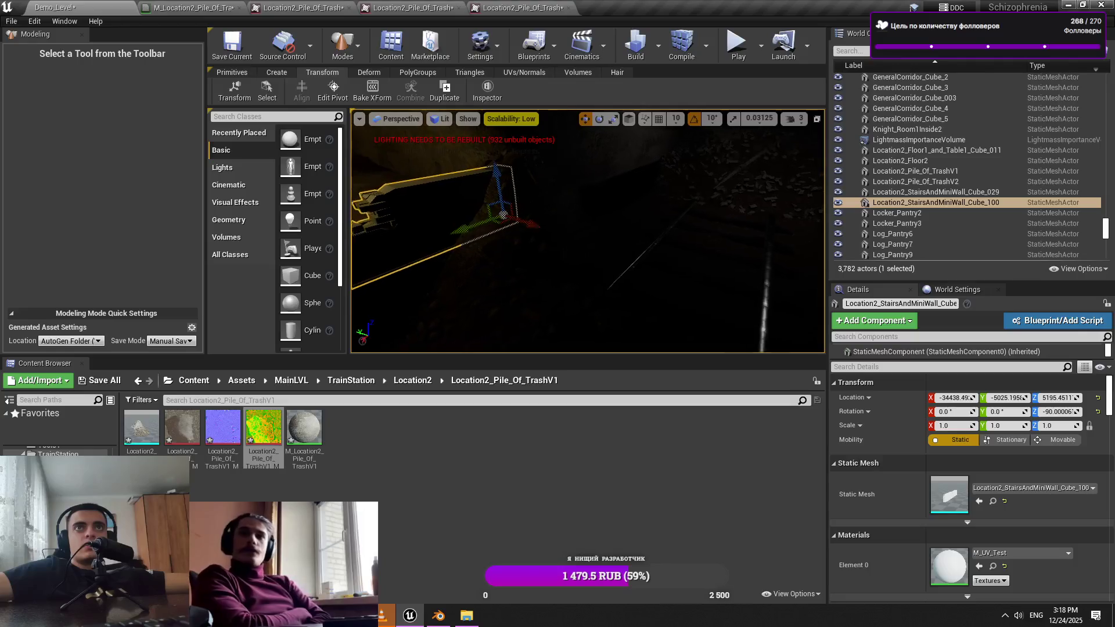
{"action": "left_click", "coordinate": [602, 207]}
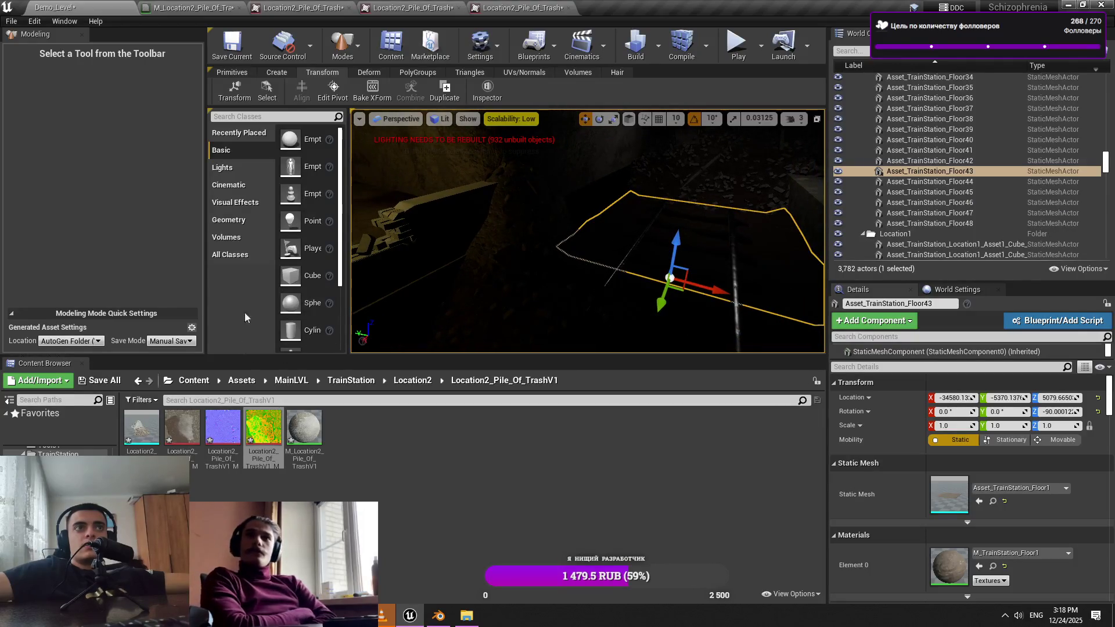
{"action": "left_click", "coordinate": [283, 75]}
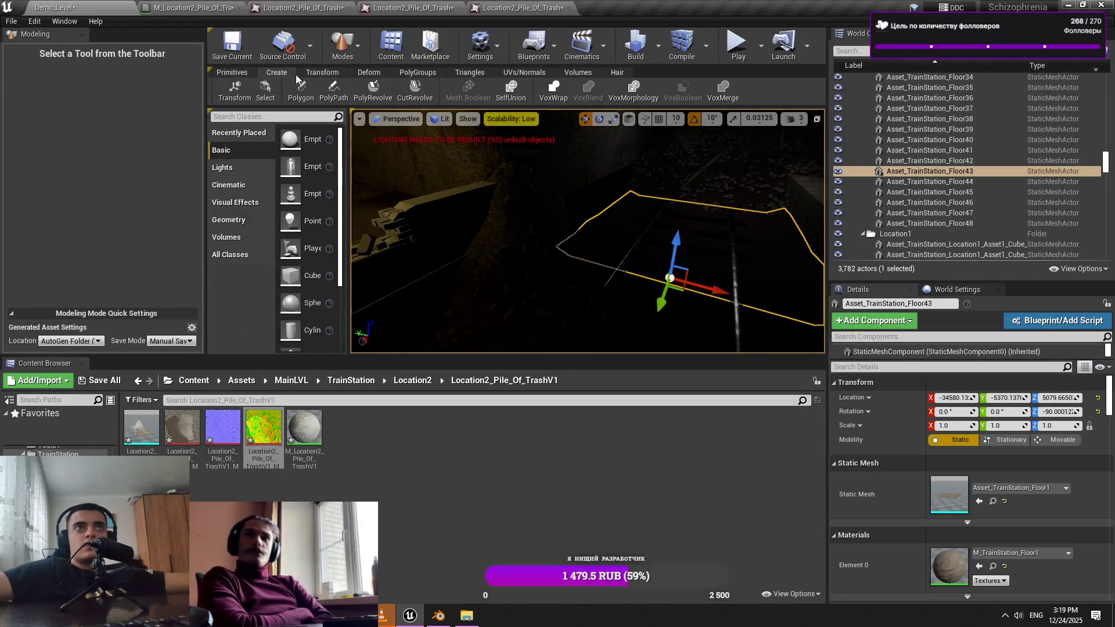
{"action": "left_click", "coordinate": [324, 74]}
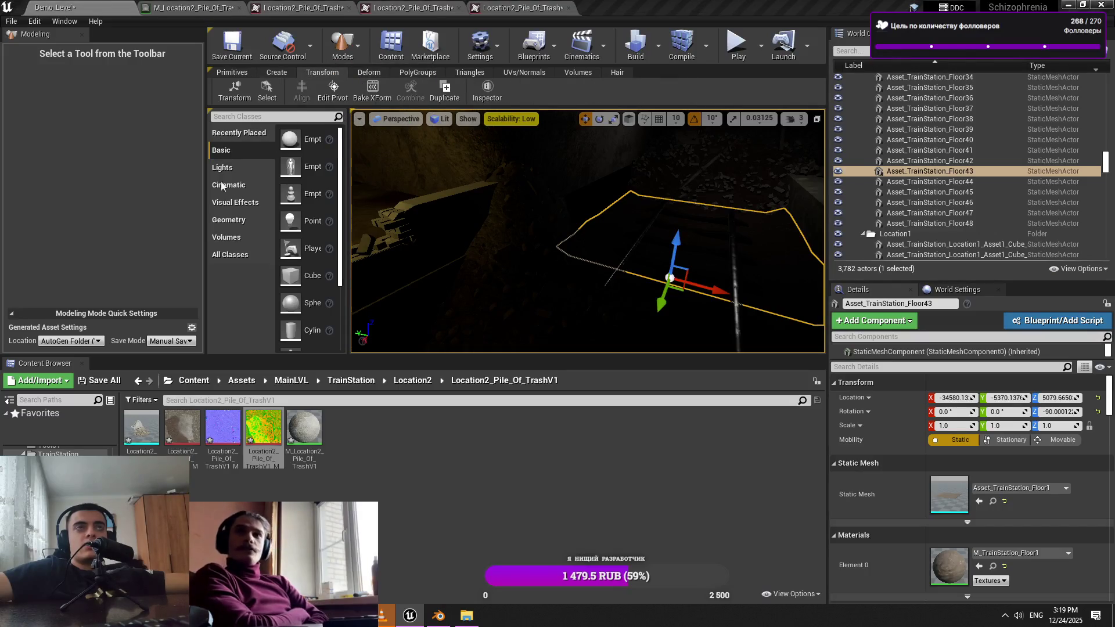
{"action": "key", "text": "shift+1"}
{"action": "left_click", "coordinate": [334, 52]}
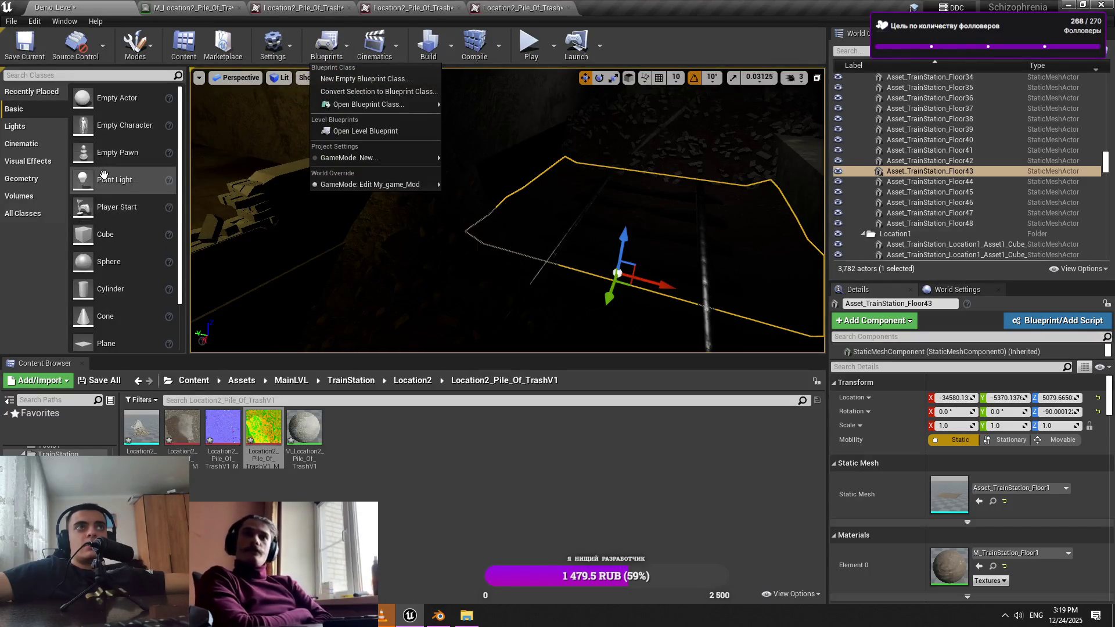
Place a point light on the trash pile and raise it above the rubble
{"action": "mouse_move", "coordinate": [115, 180]}
{"action": "left_mouse_down"}
{"action": "mouse_move", "coordinate": [346, 254]}
{"action": "mouse_move", "coordinate": [461, 239]}
{"action": "left_mouse_up"}
{"action": "mouse_move", "coordinate": [462, 200]}
{"action": "left_mouse_down"}
{"action": "mouse_move", "coordinate": [477, 128]}
{"action": "mouse_move", "coordinate": [448, 154]}
{"action": "left_mouse_up"}
{"action": "left_click_drag", "start_coordinate": [522, 233], "coordinate": [491, 150]}
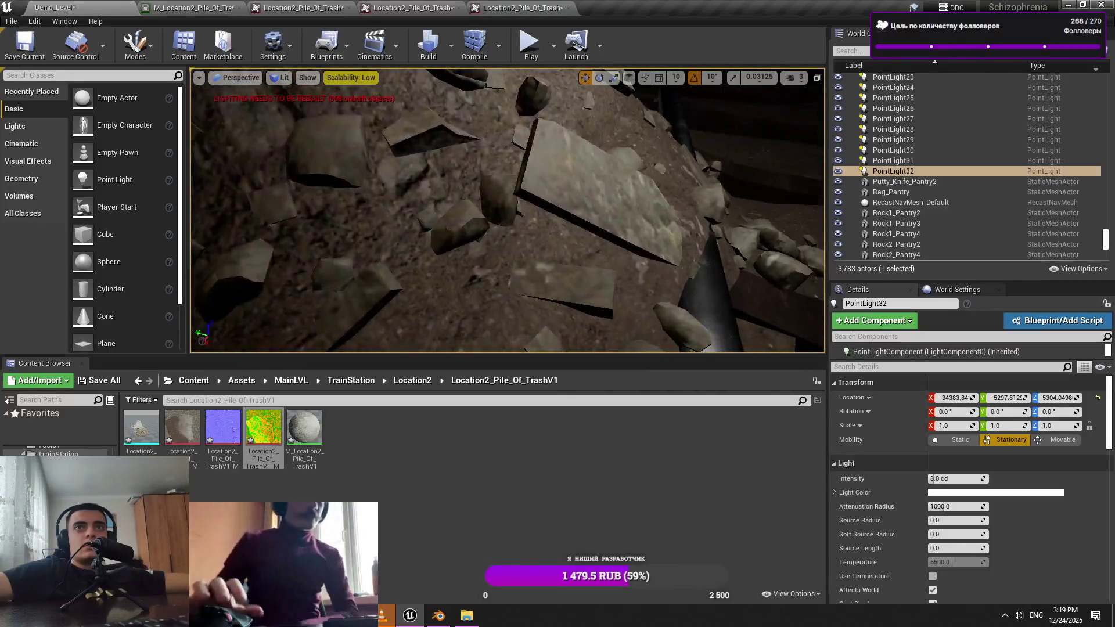
{"action": "left_click_drag", "start_coordinate": [300, 68], "coordinate": [493, 263]}
Review the BaseColor, normal and OcclusionRoughnessMetallic texture tabs
{"action": "double_click", "coordinate": [182, 429]}
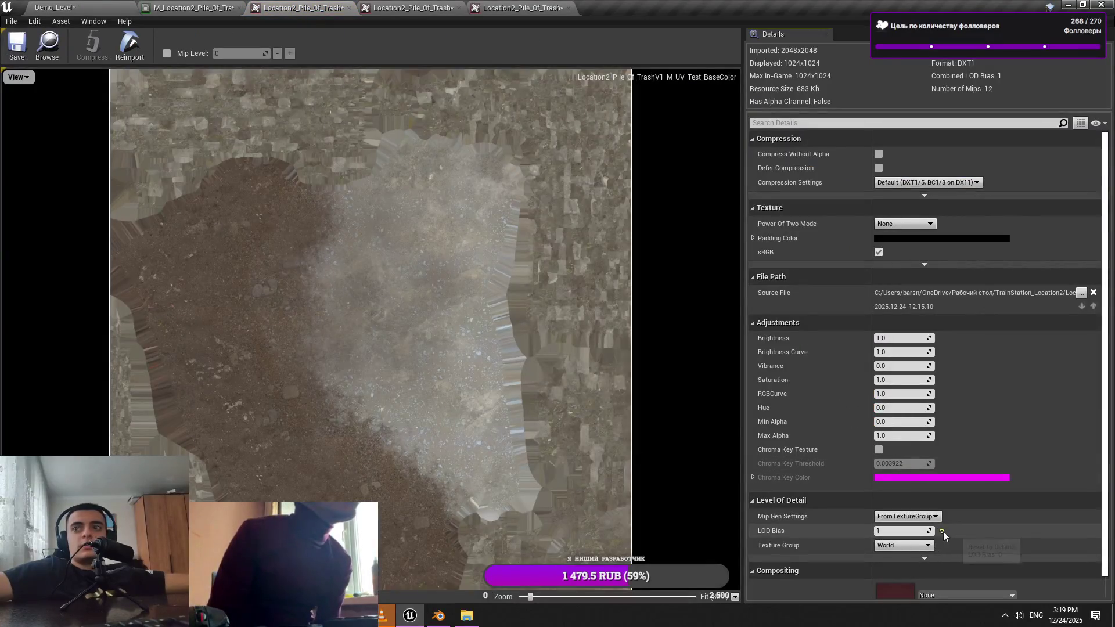
{"action": "key", "text": "ctrl+Tab"}
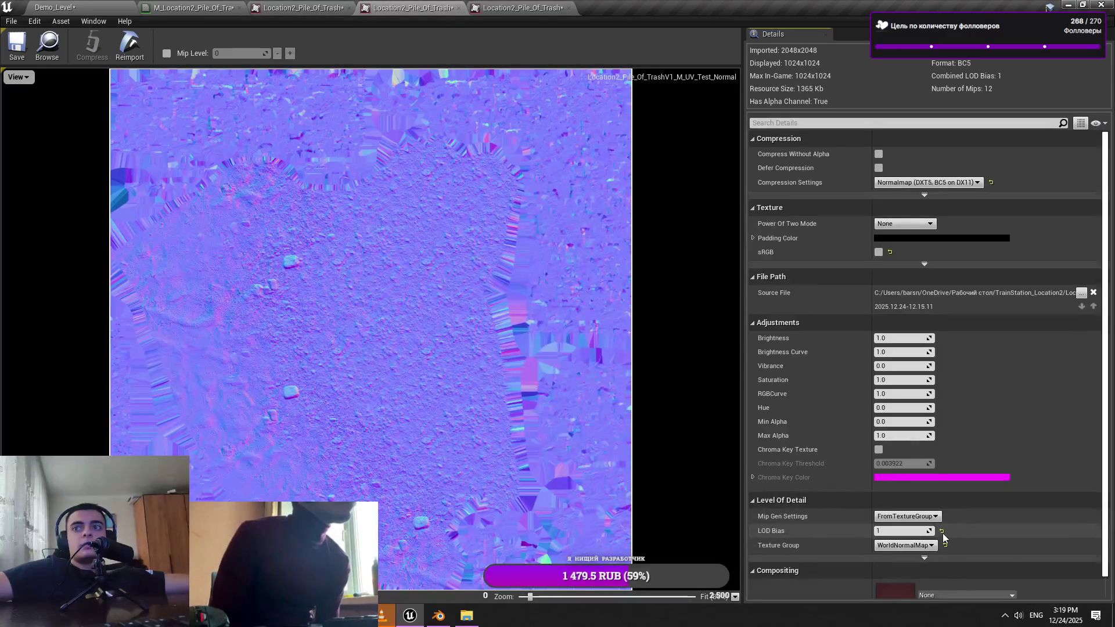
{"action": "key", "text": "ctrl+Tab"}
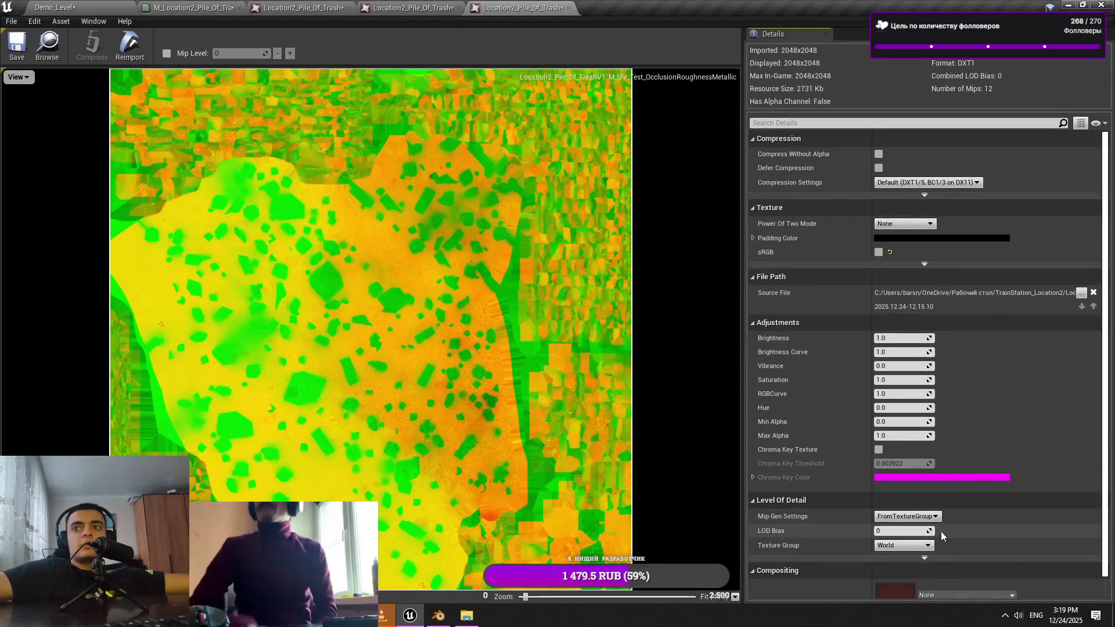
{"action": "left_click", "coordinate": [118, 5]}
Lower Location2_Pile_Of_TrashV2 so its Z location is about 5045
{"action": "mouse_move", "coordinate": [422, 250]}
{"action": "left_mouse_down"}
{"action": "mouse_move", "coordinate": [422, 285]}
{"action": "mouse_move", "coordinate": [442, 259]}
{"action": "mouse_move", "coordinate": [445, 285]}
{"action": "mouse_move", "coordinate": [449, 273]}
{"action": "left_mouse_up"}
{"action": "left_click", "coordinate": [446, 285]}
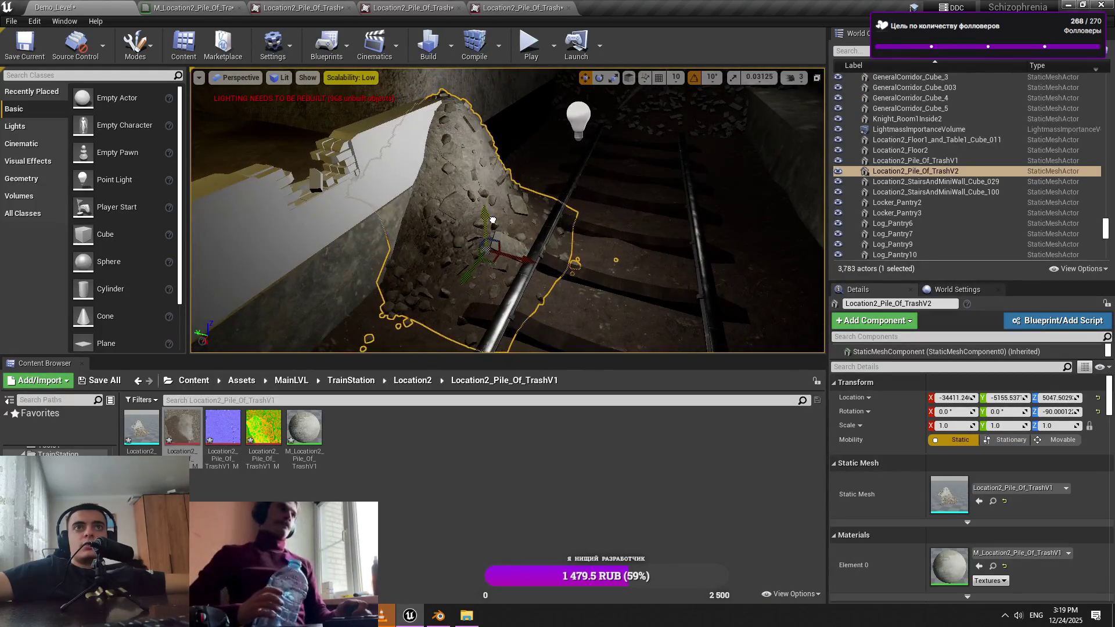
{"action": "mouse_move", "coordinate": [492, 221]}
{"action": "left_mouse_down"}
{"action": "mouse_move", "coordinate": [444, 277]}
{"action": "mouse_move", "coordinate": [414, 281]}
{"action": "left_mouse_up"}
{"action": "left_click", "coordinate": [444, 276]}
Switch the viewport to Unlit, undo the floor tile's accidental move, and minimize Unreal Engine
{"action": "left_click", "coordinate": [280, 77]}
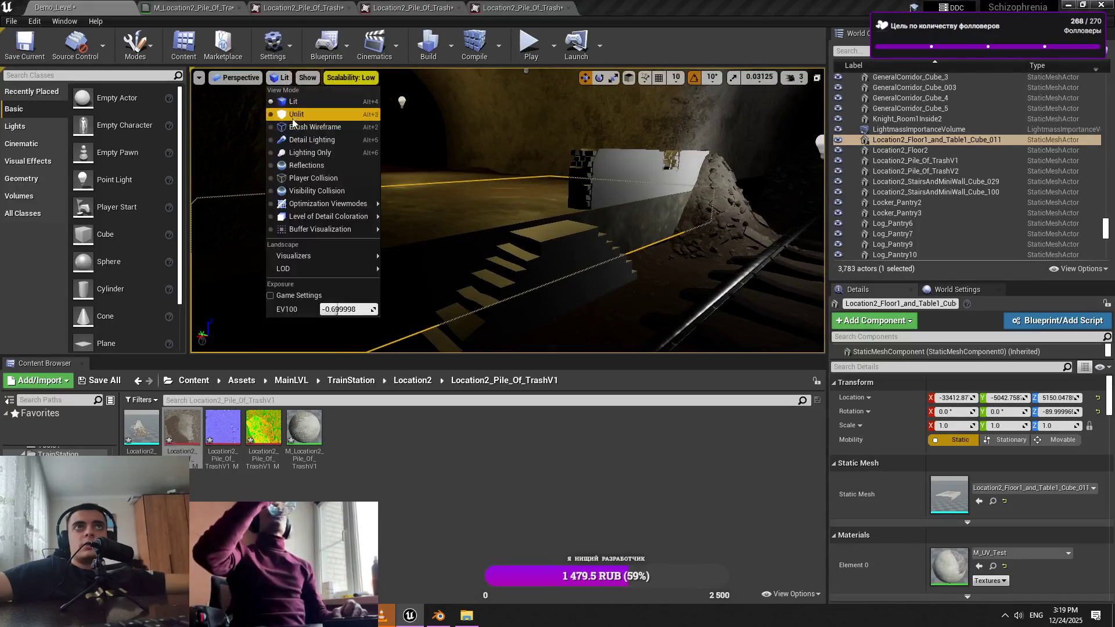
{"action": "left_click", "coordinate": [285, 108]}
{"action": "left_click_drag", "start_coordinate": [314, 261], "coordinate": [314, 222]}
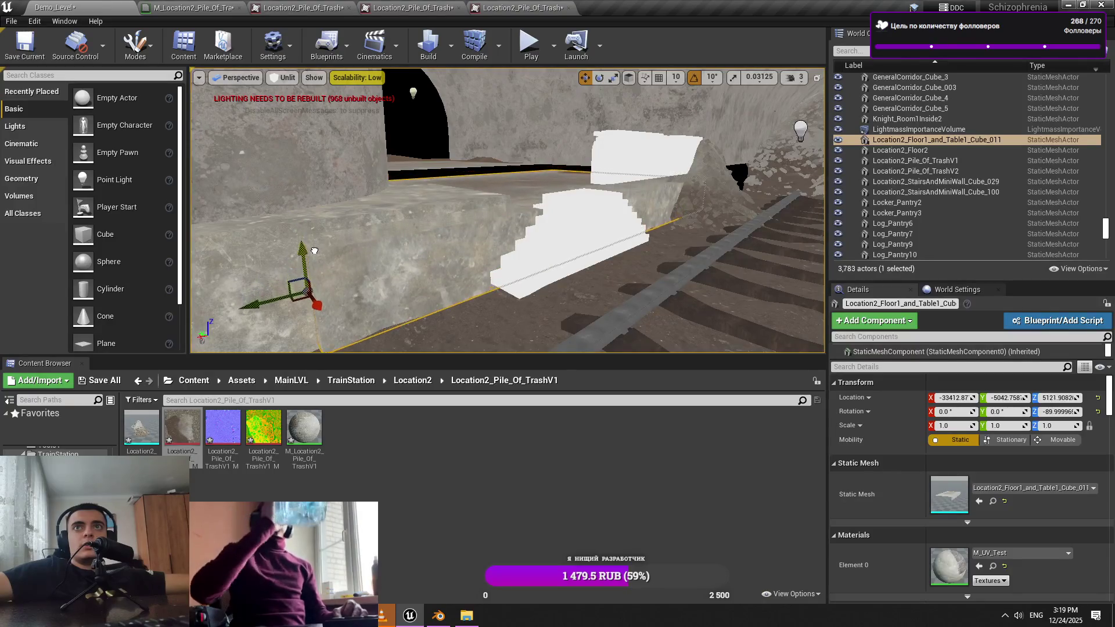
{"action": "left_click_drag", "start_coordinate": [315, 253], "coordinate": [302, 256]}
{"action": "key", "text": "ctrl+z"}
{"action": "left_click", "coordinate": [1069, 5]}
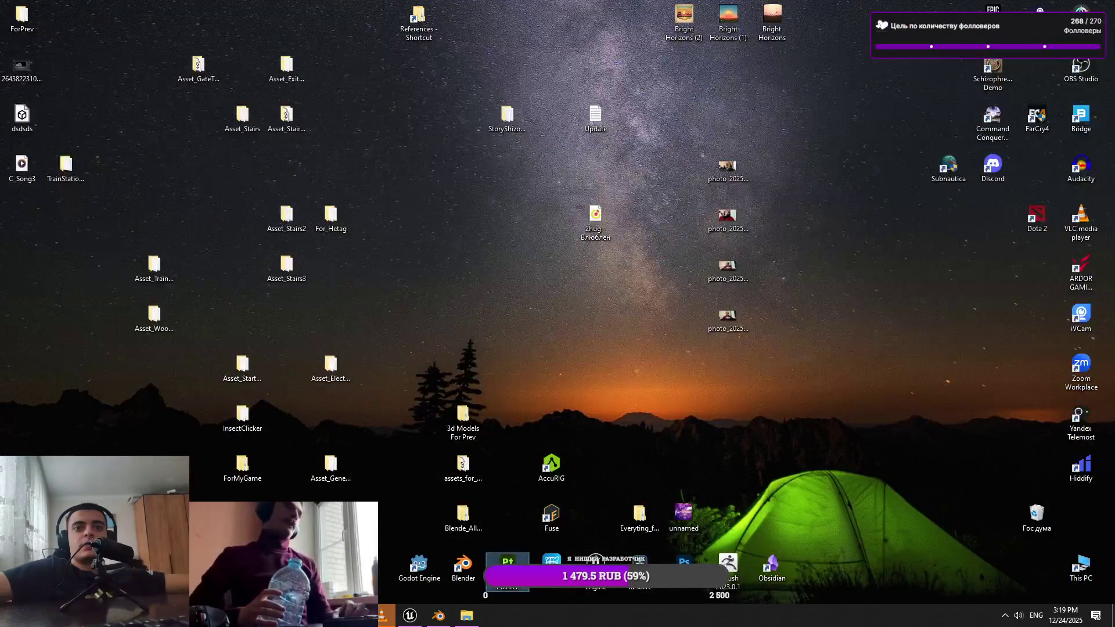
Open the TrainStation_Location2 folder maximized, browse into Location2_StairsAndMiniWall, then bring Blender forward
{"action": "double_click", "coordinate": [67, 169]}
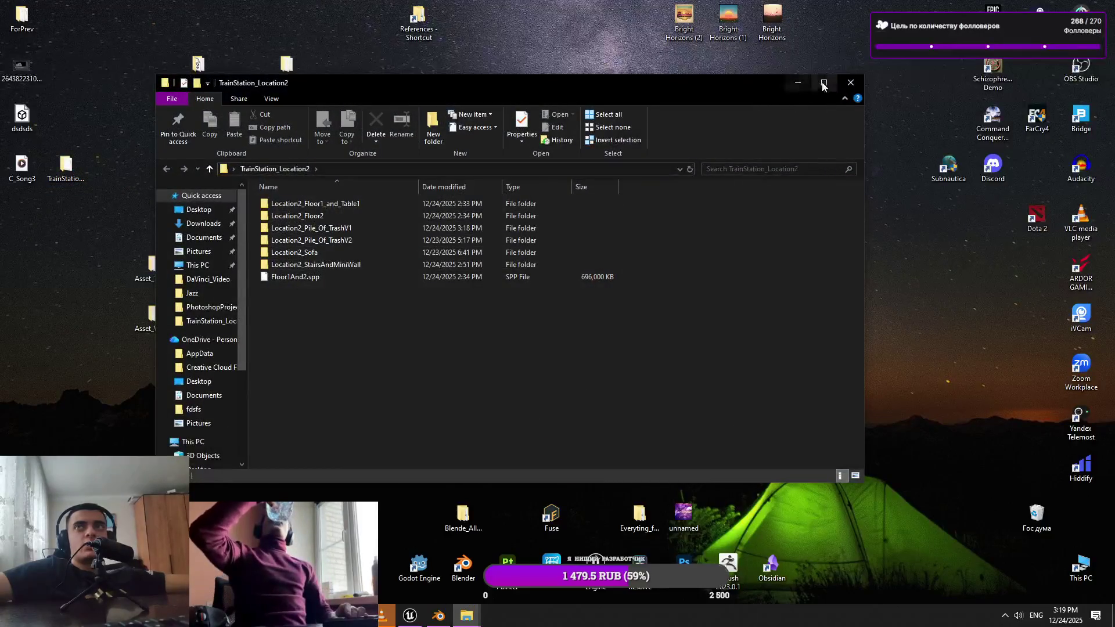
{"action": "left_click", "coordinate": [824, 83]}
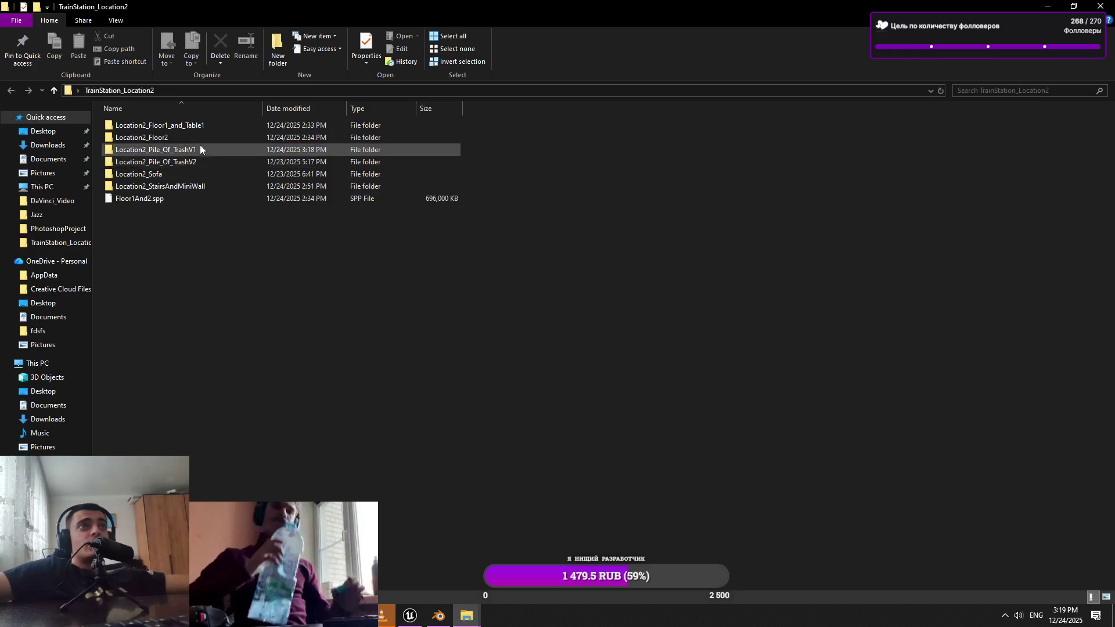
{"action": "left_click", "coordinate": [200, 125]}
{"action": "left_click", "coordinate": [226, 198]}
{"action": "left_click", "coordinate": [239, 177]}
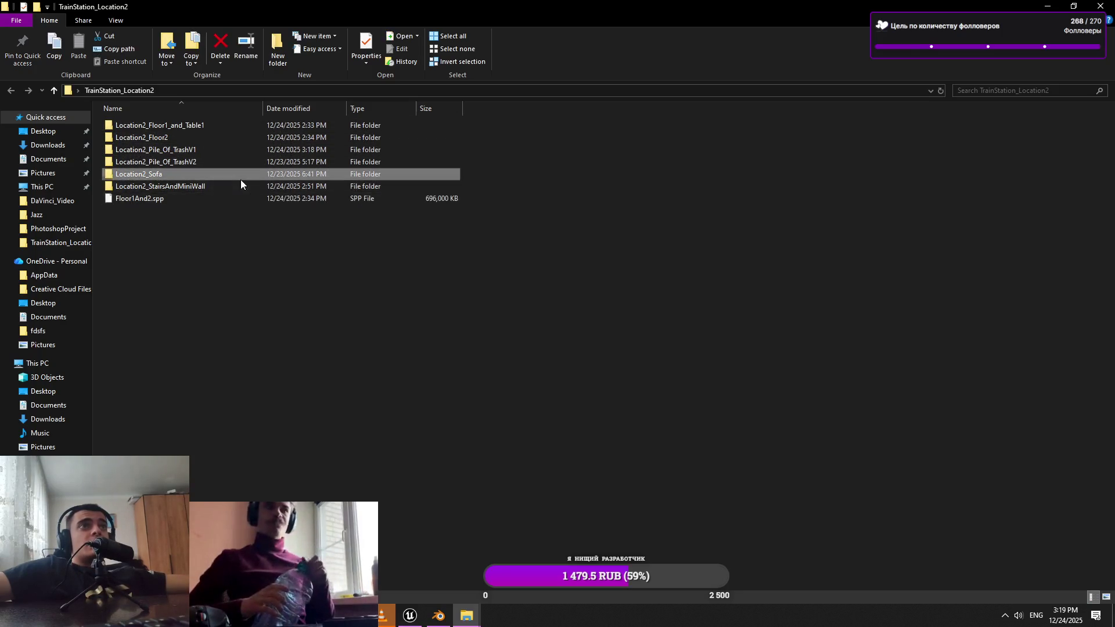
{"action": "left_click", "coordinate": [239, 221]}
{"action": "double_click", "coordinate": [225, 186]}
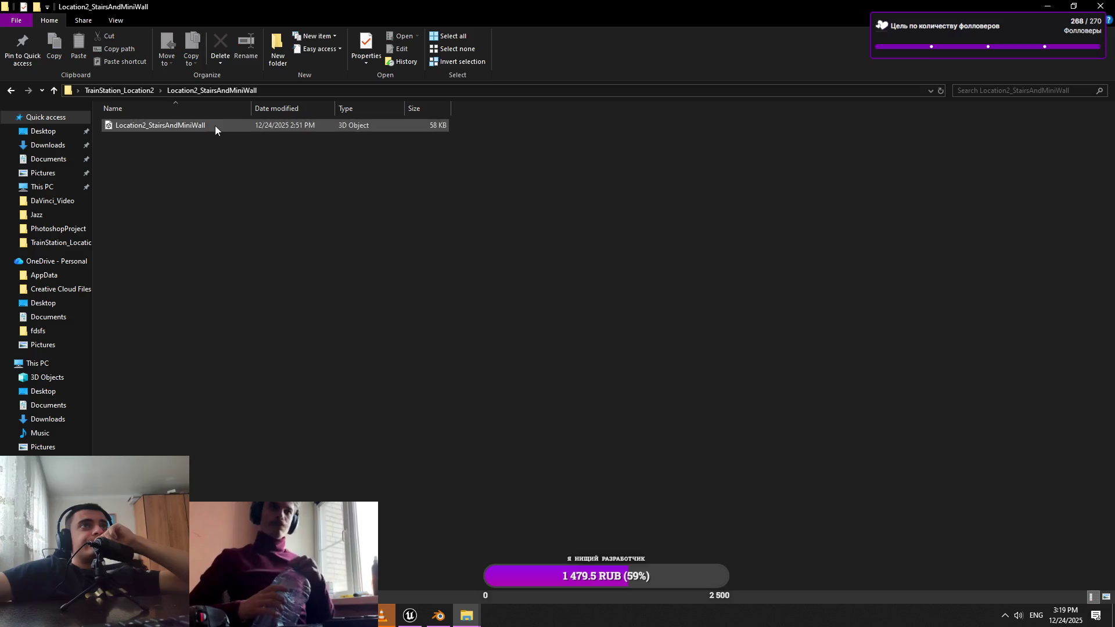
{"action": "left_click", "coordinate": [437, 623]}
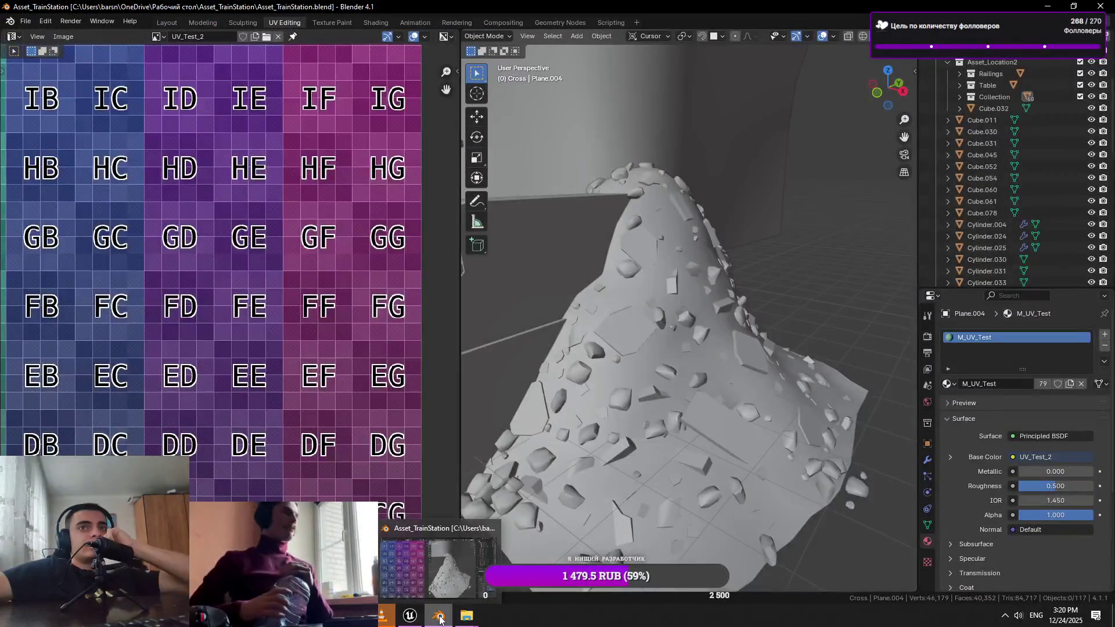
Expand the IcantStop collection in the Outliner and unhide the Station collection
{"action": "scroll", "coordinate": [596, 469], "scroll_direction": "down", "scroll_amount": 5}
{"action": "scroll", "coordinate": [690, 365], "scroll_direction": "up", "scroll_amount": 3}
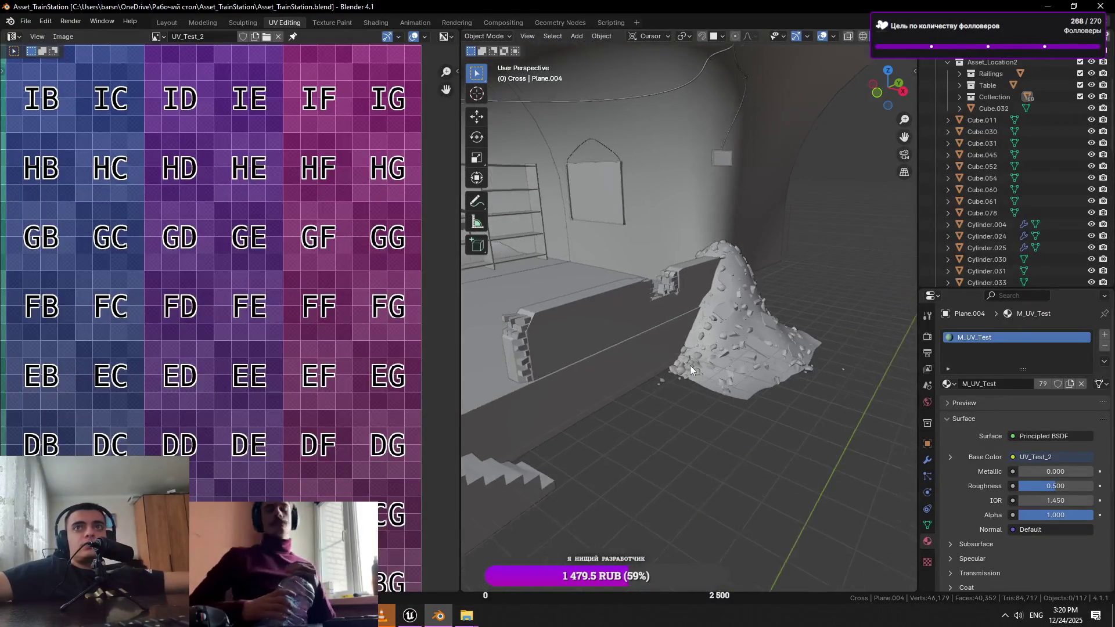
{"action": "mouse_move", "coordinate": [790, 337]}
{"action": "left_mouse_down"}
{"action": "mouse_move", "coordinate": [720, 385]}
{"action": "mouse_move", "coordinate": [585, 360]}
{"action": "mouse_move", "coordinate": [679, 355]}
{"action": "left_mouse_up"}
{"action": "scroll", "coordinate": [713, 389], "scroll_direction": "up", "scroll_amount": 3}
{"action": "scroll", "coordinate": [692, 372], "scroll_direction": "down", "scroll_amount": 5}
{"action": "left_click", "coordinate": [1092, 62]}
{"action": "left_click", "coordinate": [1092, 62]}
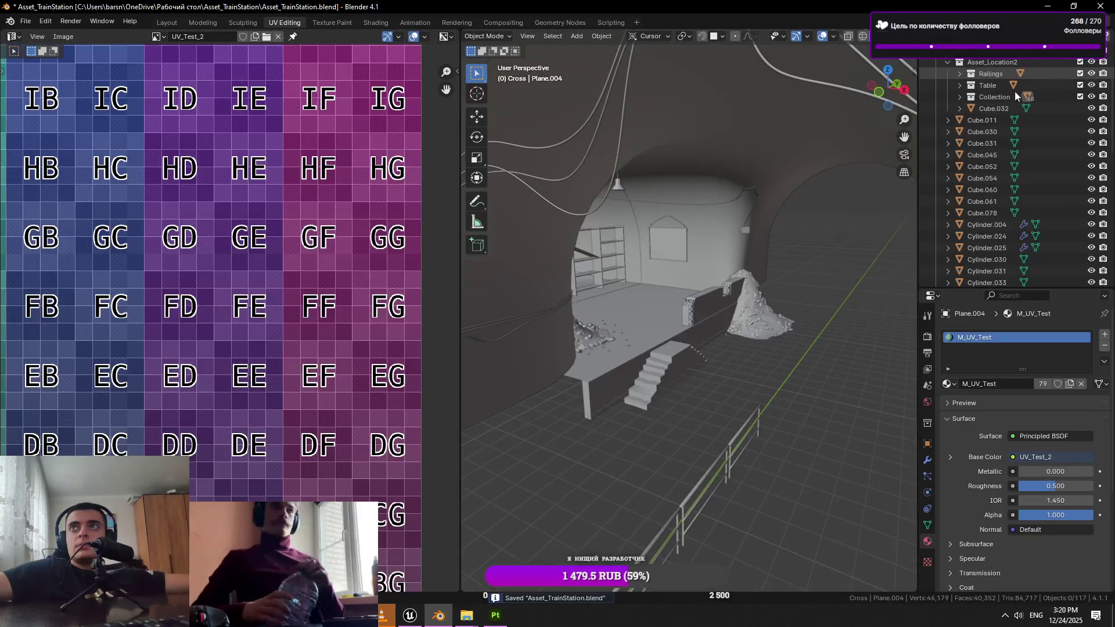
{"action": "scroll", "coordinate": [1014, 92], "scroll_direction": "up", "scroll_amount": 4}
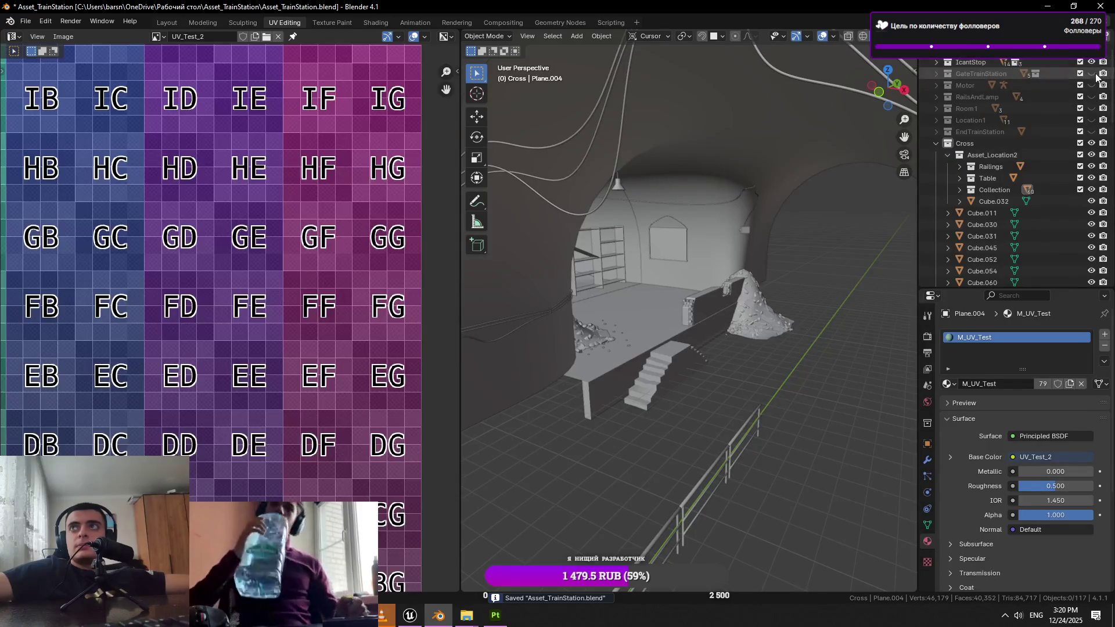
{"action": "left_click", "coordinate": [935, 62]}
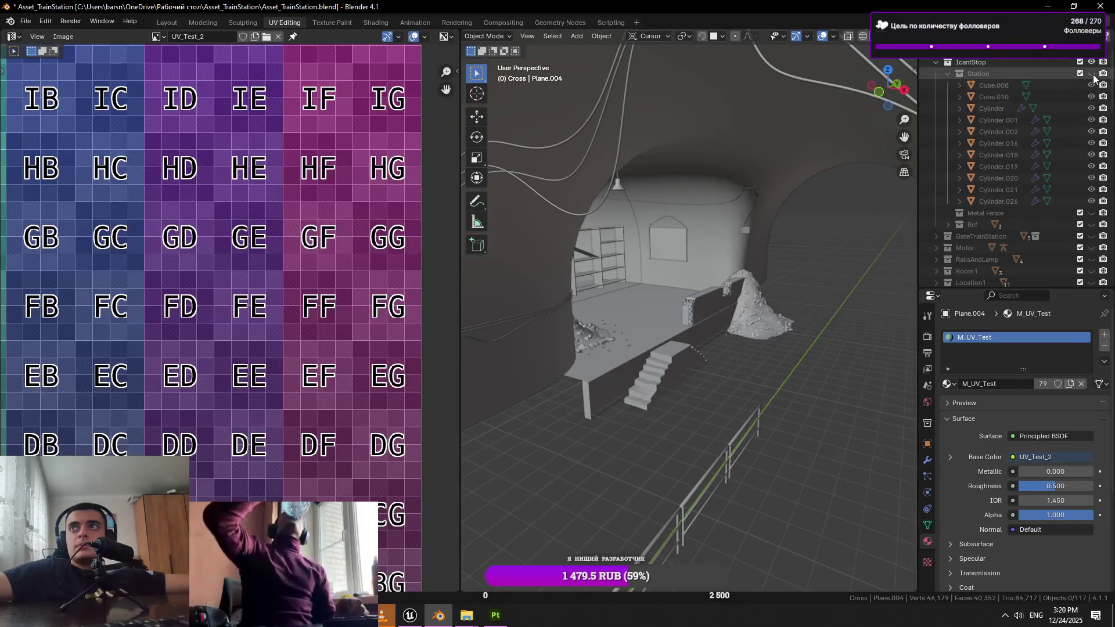
{"action": "left_click", "coordinate": [1092, 74]}
{"action": "scroll", "coordinate": [851, 215], "scroll_direction": "up", "scroll_amount": 5}
Orbit around the rubble pile, wall and table to inspect the restored Station objects
{"action": "left_click", "coordinate": [667, 418]}
{"action": "mouse_move", "coordinate": [667, 417]}
{"action": "left_mouse_down"}
{"action": "mouse_move", "coordinate": [730, 408]}
{"action": "mouse_move", "coordinate": [599, 422]}
{"action": "left_mouse_up"}
{"action": "scroll", "coordinate": [730, 406], "scroll_direction": "up", "scroll_amount": 3}
{"action": "scroll", "coordinate": [599, 422], "scroll_direction": "down", "scroll_amount": 4}
{"action": "left_click", "coordinate": [718, 335]}
{"action": "scroll", "coordinate": [769, 379], "scroll_direction": "up", "scroll_amount": 6}
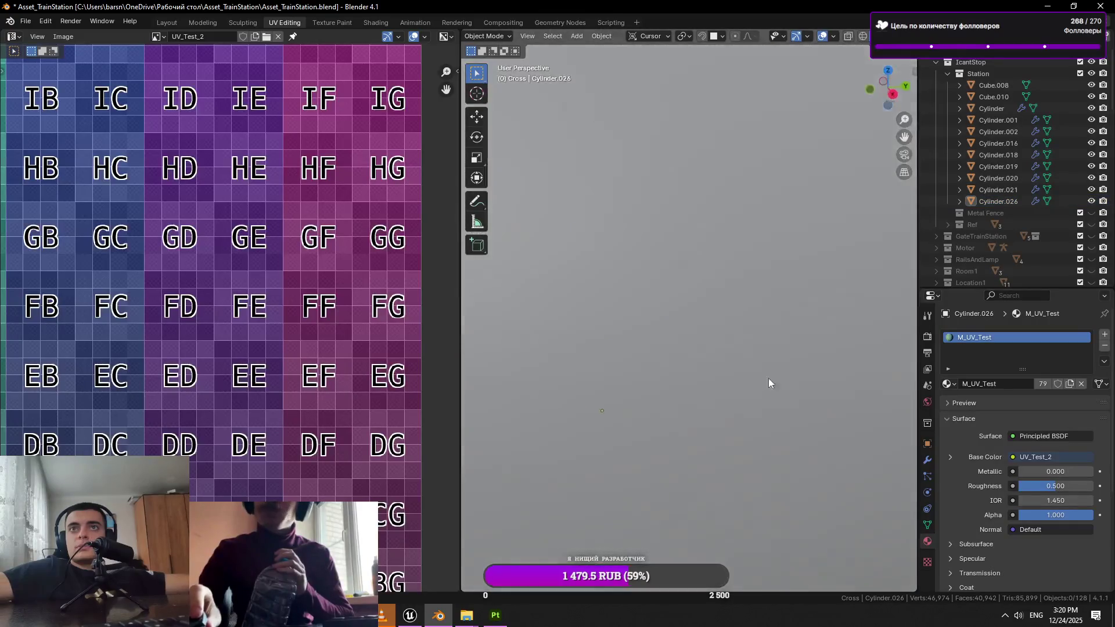
{"action": "scroll", "coordinate": [684, 385], "scroll_direction": "down", "scroll_amount": 5}
{"action": "scroll", "coordinate": [681, 329], "scroll_direction": "up", "scroll_amount": 2}
{"action": "scroll", "coordinate": [645, 352], "scroll_direction": "up", "scroll_amount": 2}
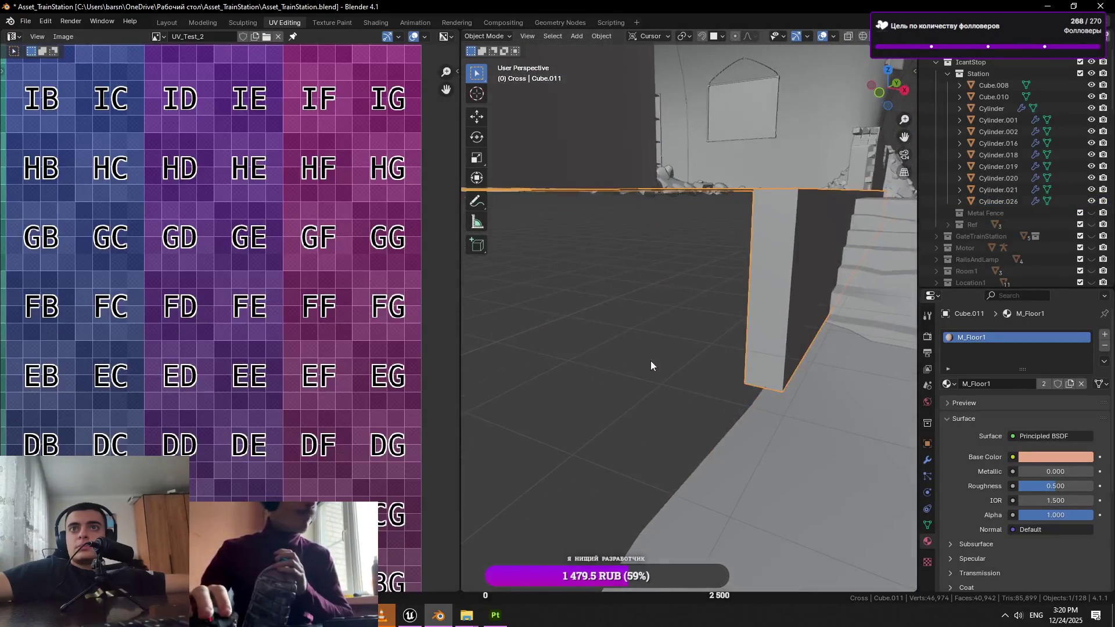
{"action": "scroll", "coordinate": [662, 375], "scroll_direction": "down", "scroll_amount": 2}
{"action": "left_click", "coordinate": [649, 336]}
{"action": "scroll", "coordinate": [648, 340], "scroll_direction": "up", "scroll_amount": 2}
{"action": "mouse_move", "coordinate": [647, 334]}
{"action": "left_mouse_down"}
{"action": "mouse_move", "coordinate": [580, 356]}
{"action": "mouse_move", "coordinate": [518, 359]}
{"action": "mouse_move", "coordinate": [592, 375]}
{"action": "left_mouse_up"}
{"action": "left_click", "coordinate": [496, 616]}
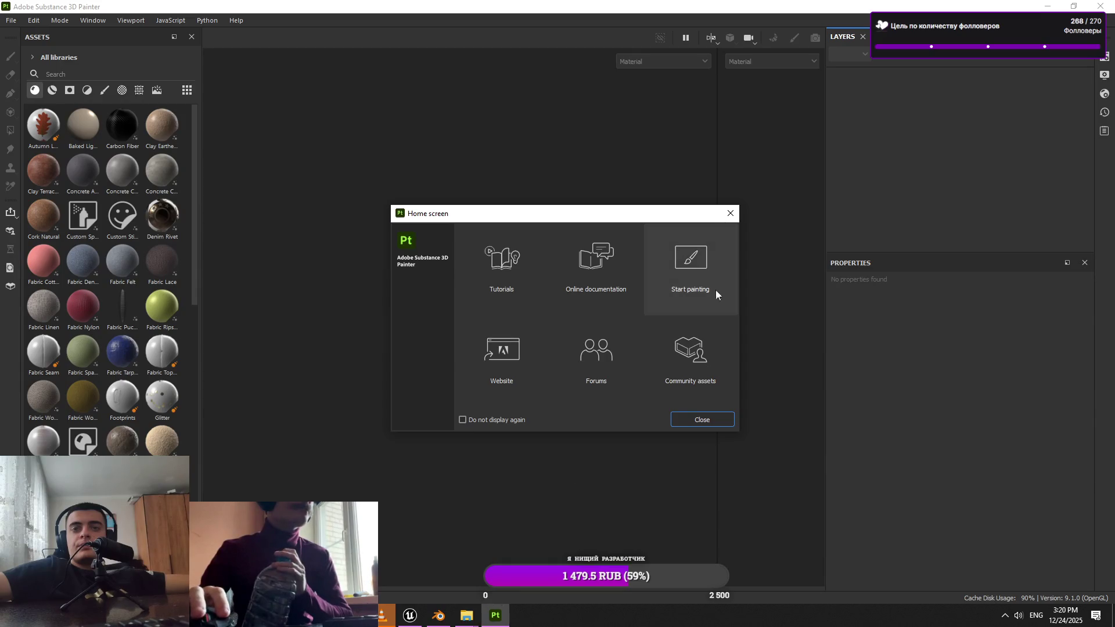
Close Painter's Home screen, briefly open and close the Rock041_8K-PNG folder, and return to Unreal
{"action": "left_click", "coordinate": [731, 215]}
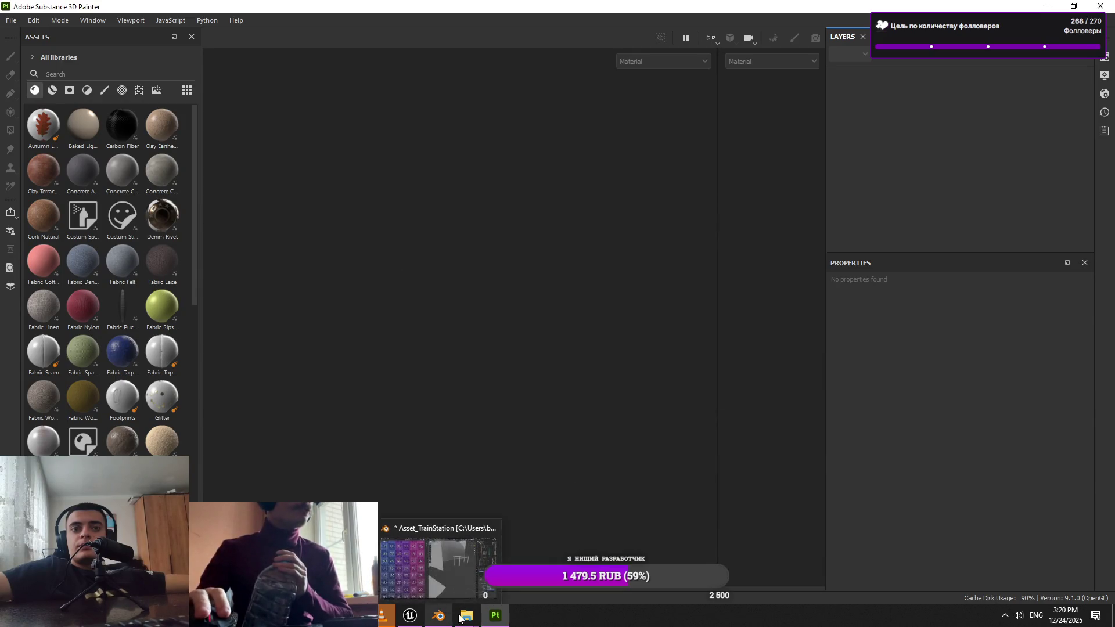
{"action": "mouse_move", "coordinate": [462, 617]}
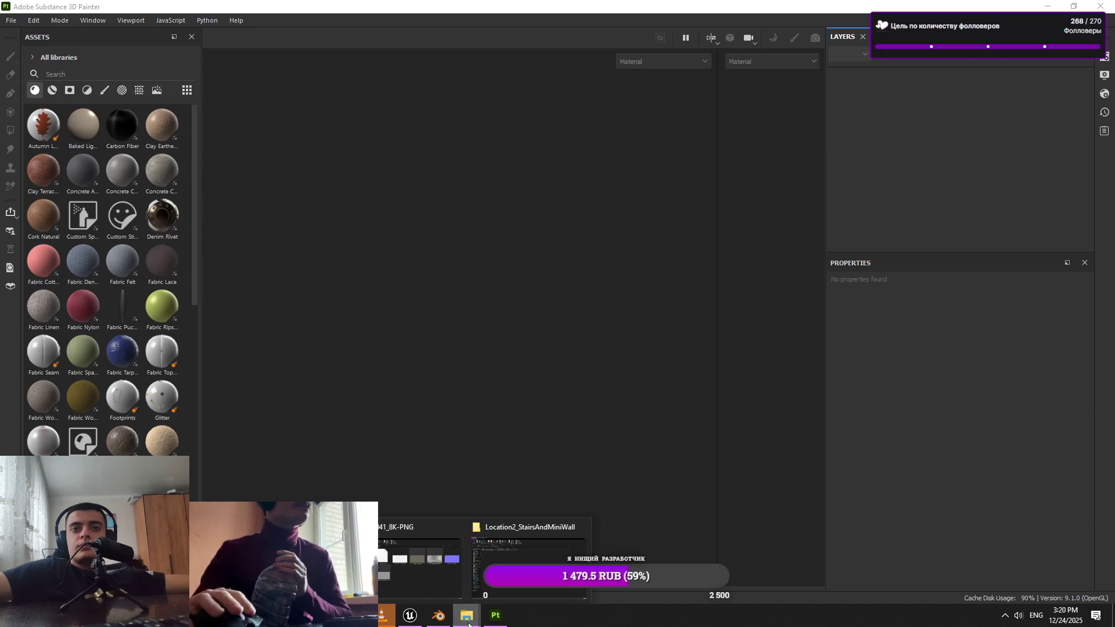
{"action": "left_click", "coordinate": [427, 577]}
{"action": "left_click", "coordinate": [1103, 6]}
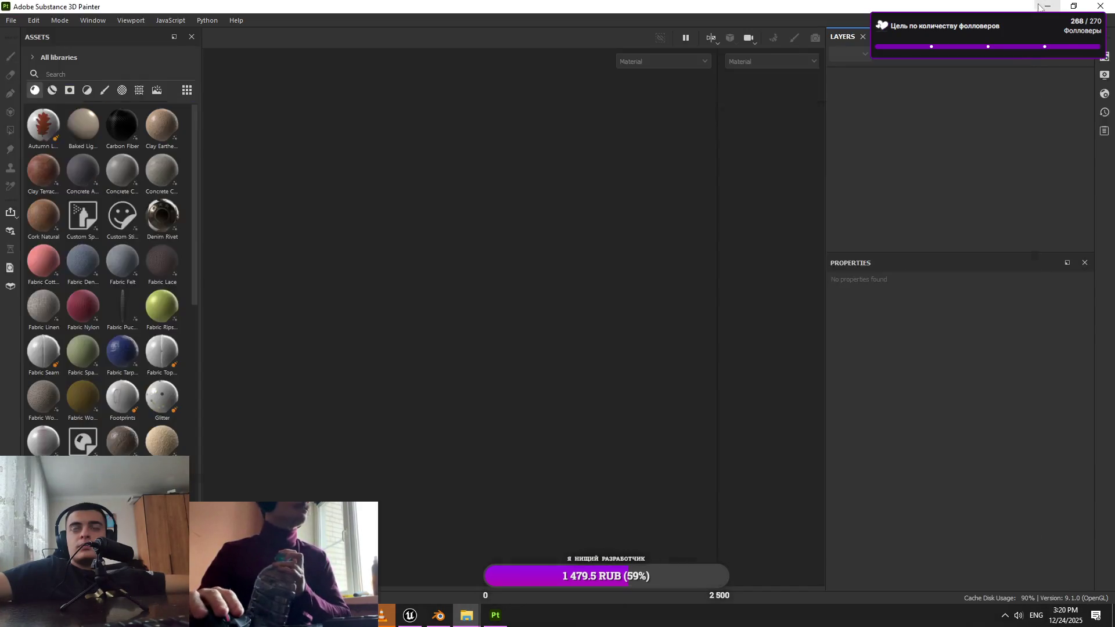
{"action": "left_click", "coordinate": [421, 621]}
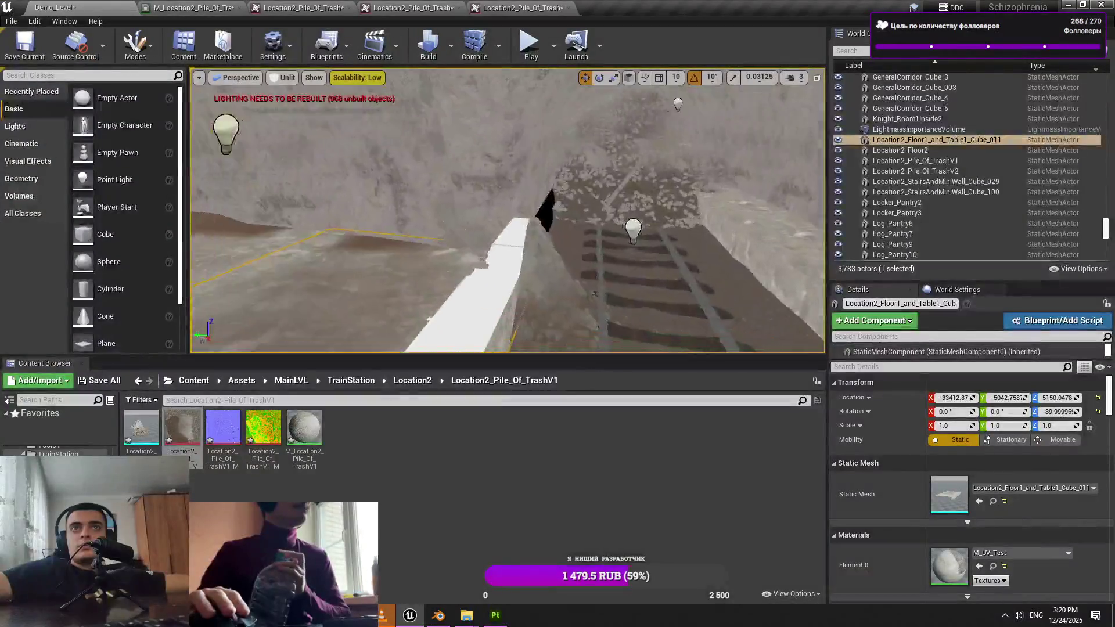
Raise the viewport camera speed to 4 and inspect the Asphalt145 and Floor1_and_Table1 tiles
{"action": "left_click", "coordinate": [796, 77]}
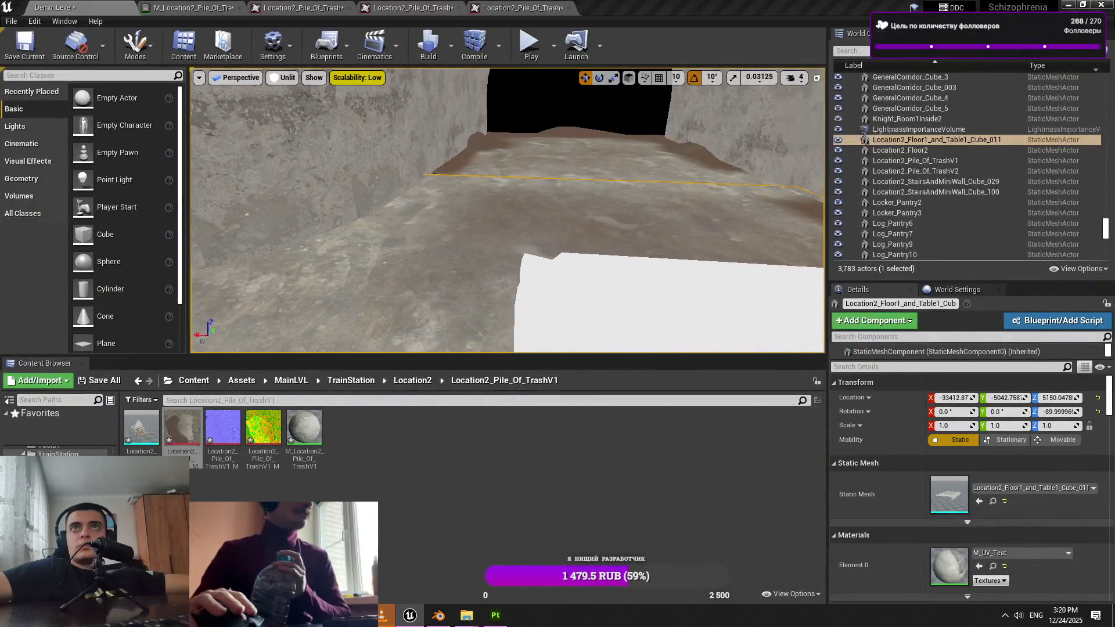
{"action": "left_click", "coordinate": [406, 302]}
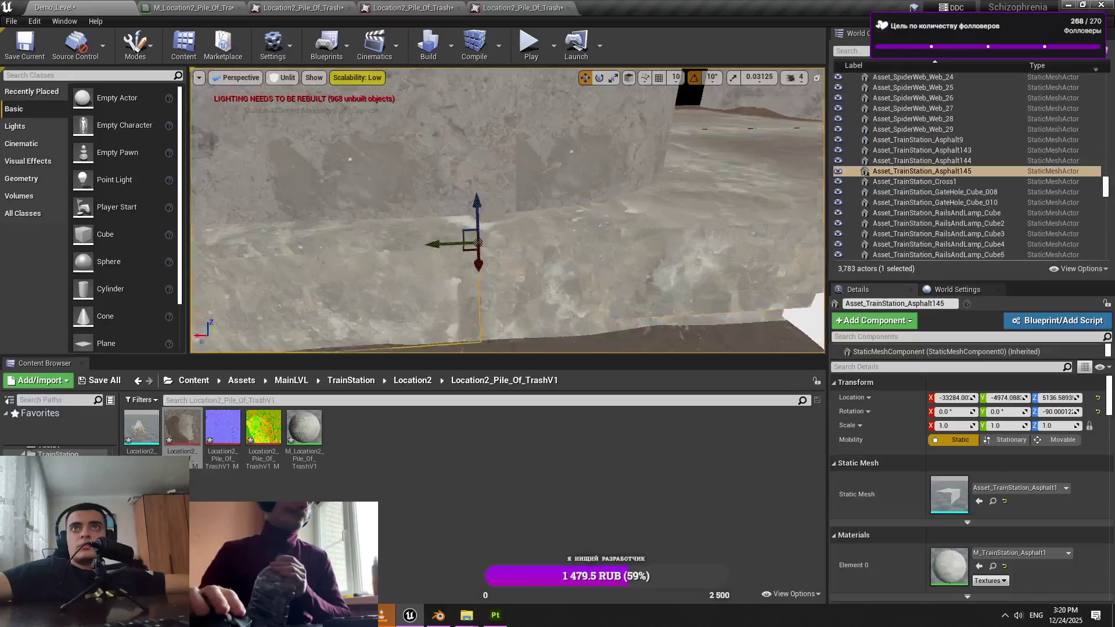
{"action": "left_click_drag", "start_coordinate": [420, 199], "coordinate": [465, 192]}
{"action": "mouse_move", "coordinate": [389, 190]}
{"action": "left_mouse_down"}
{"action": "mouse_move", "coordinate": [406, 191]}
{"action": "mouse_move", "coordinate": [395, 204]}
{"action": "mouse_move", "coordinate": [407, 198]}
{"action": "left_mouse_up"}
{"action": "left_click", "coordinate": [636, 225]}
{"action": "mouse_move", "coordinate": [636, 225]}
{"action": "left_mouse_down"}
{"action": "mouse_move", "coordinate": [668, 279]}
{"action": "mouse_move", "coordinate": [706, 286]}
{"action": "mouse_move", "coordinate": [662, 273]}
{"action": "mouse_move", "coordinate": [632, 294]}
{"action": "mouse_move", "coordinate": [666, 268]}
{"action": "mouse_move", "coordinate": [640, 287]}
{"action": "left_mouse_up"}
Check the Pile_Of_TrashV2 mound and the Asphalt144 and Asset_TrainStation_Floor40 tiles
{"action": "left_click", "coordinate": [678, 292]}
{"action": "key", "text": "Escape"}
{"action": "left_click", "coordinate": [648, 271]}
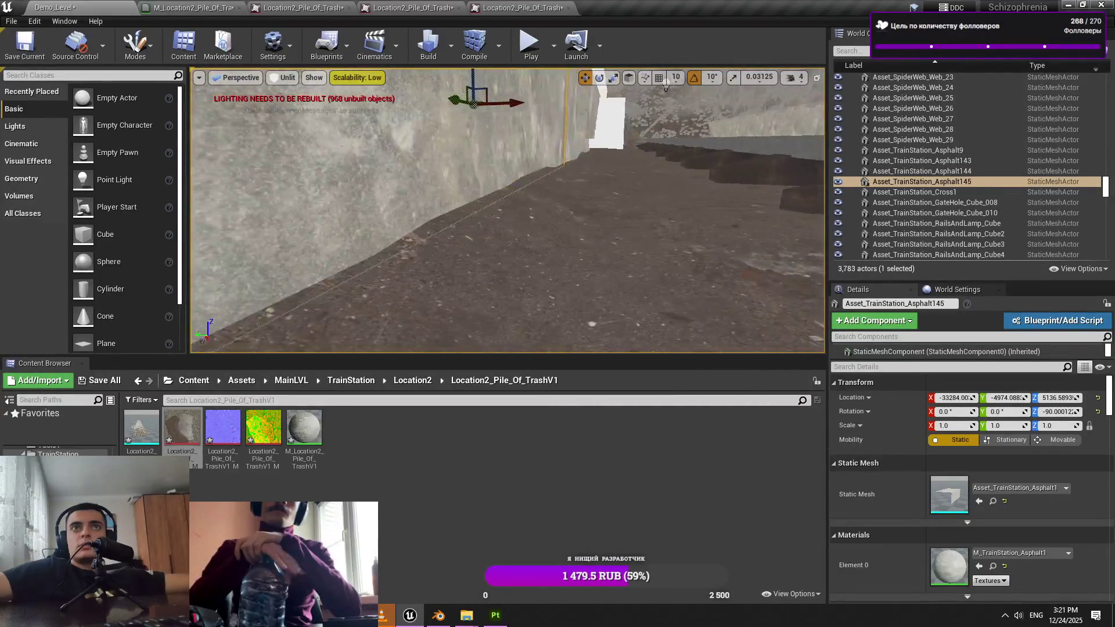
{"action": "left_click", "coordinate": [571, 291]}
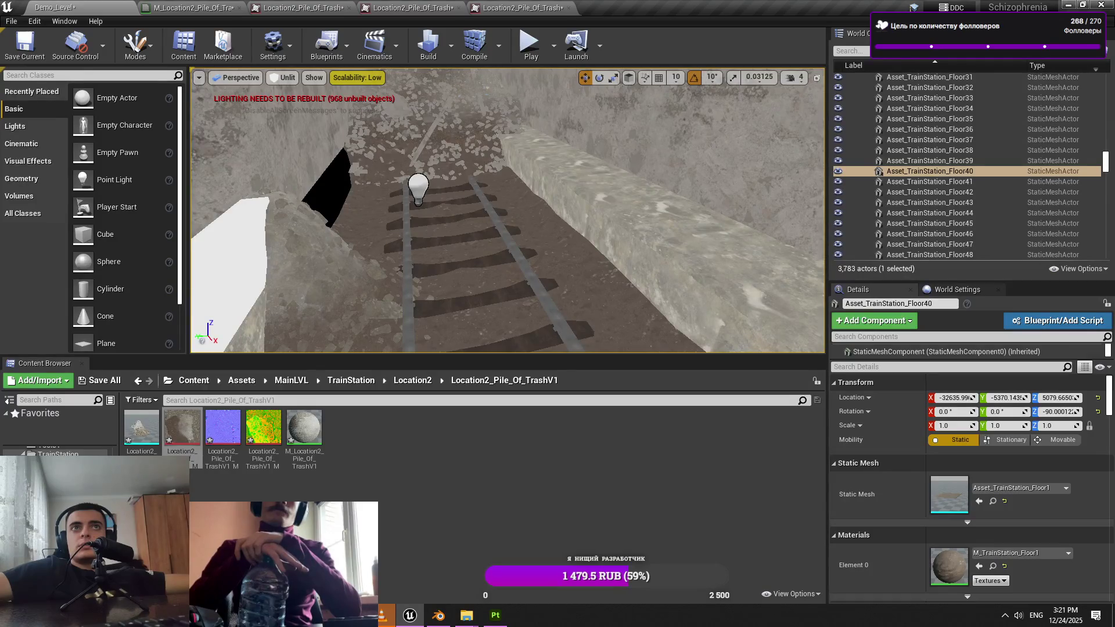
Fly along the rails into the tunnel and select the white stairs-and-wall mesh
{"action": "key", "text": "w"}
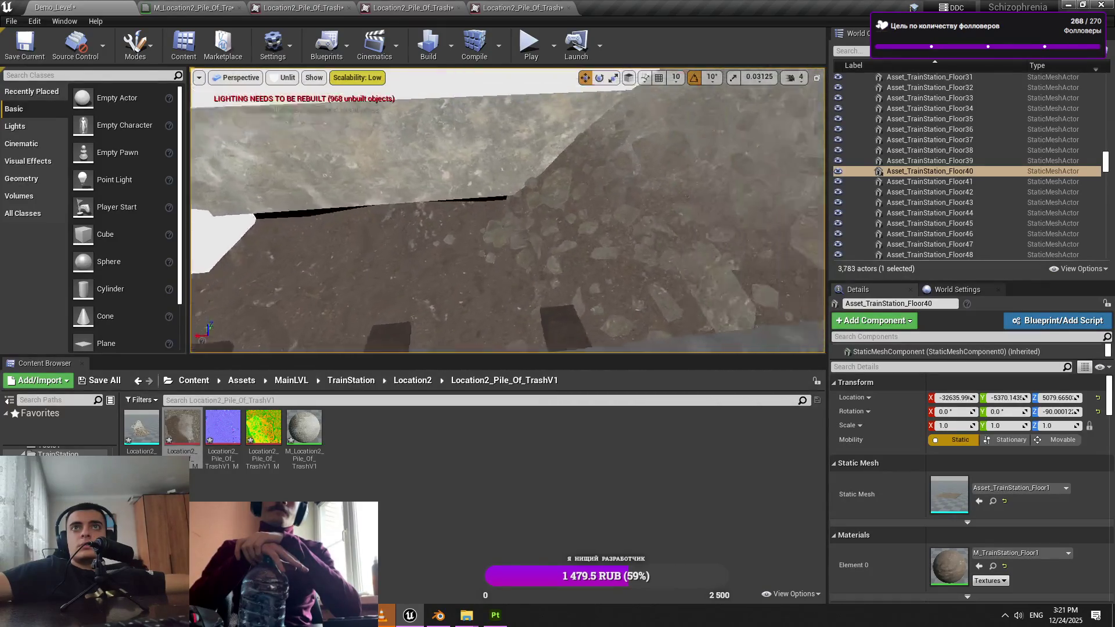
{"action": "key", "text": "s"}
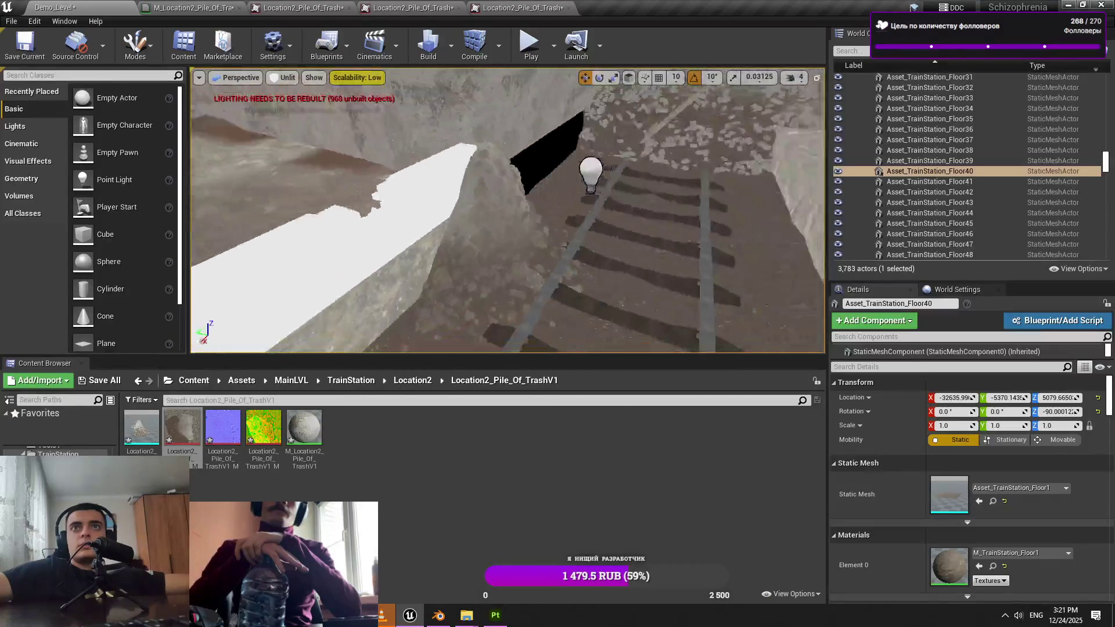
{"action": "key", "text": "w"}
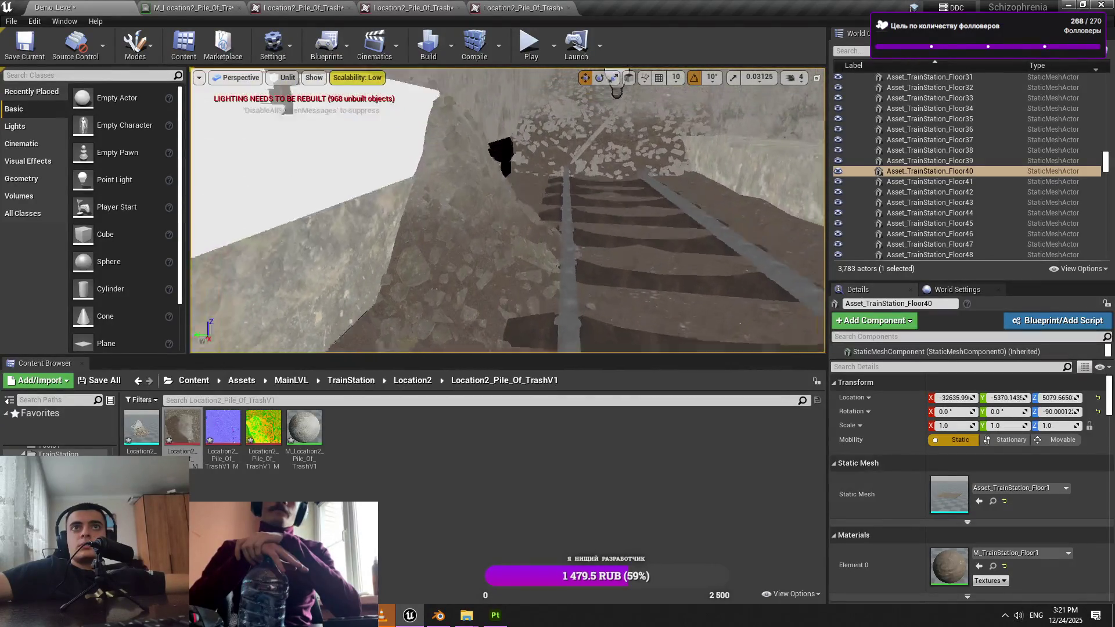
{"action": "key", "text": "s"}
{"action": "key", "text": "w"}
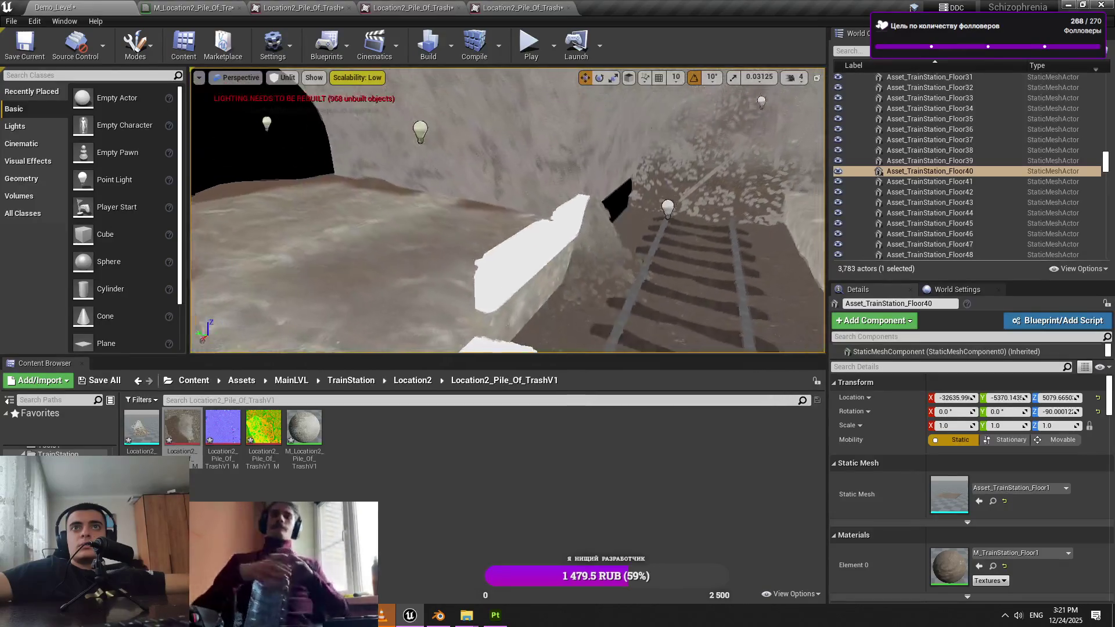
{"action": "key", "text": "a"}
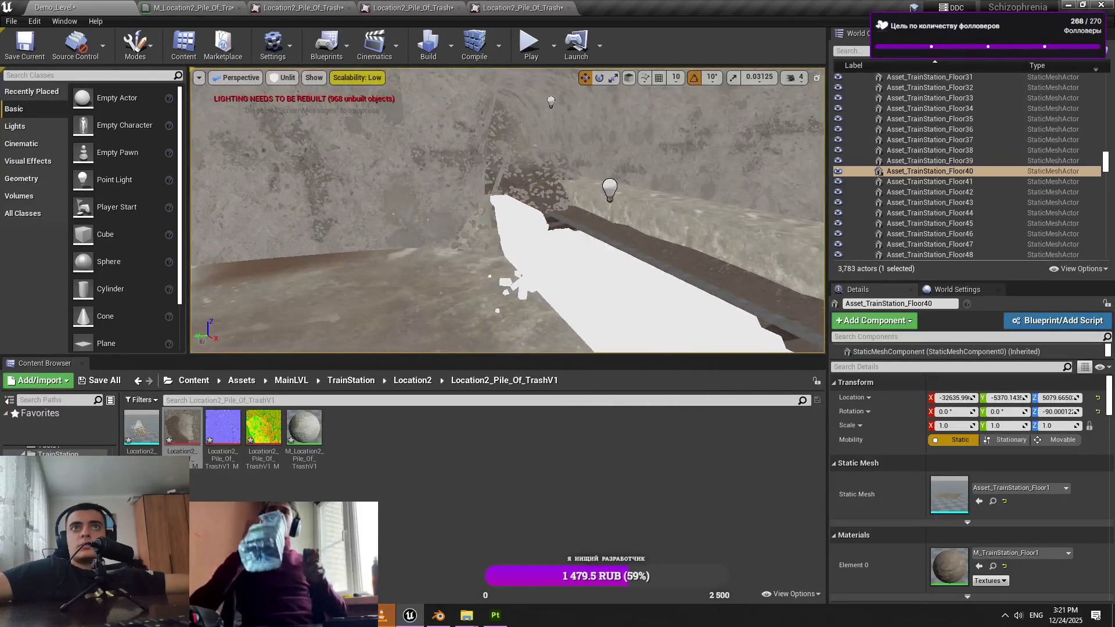
{"action": "left_click", "coordinate": [568, 297]}
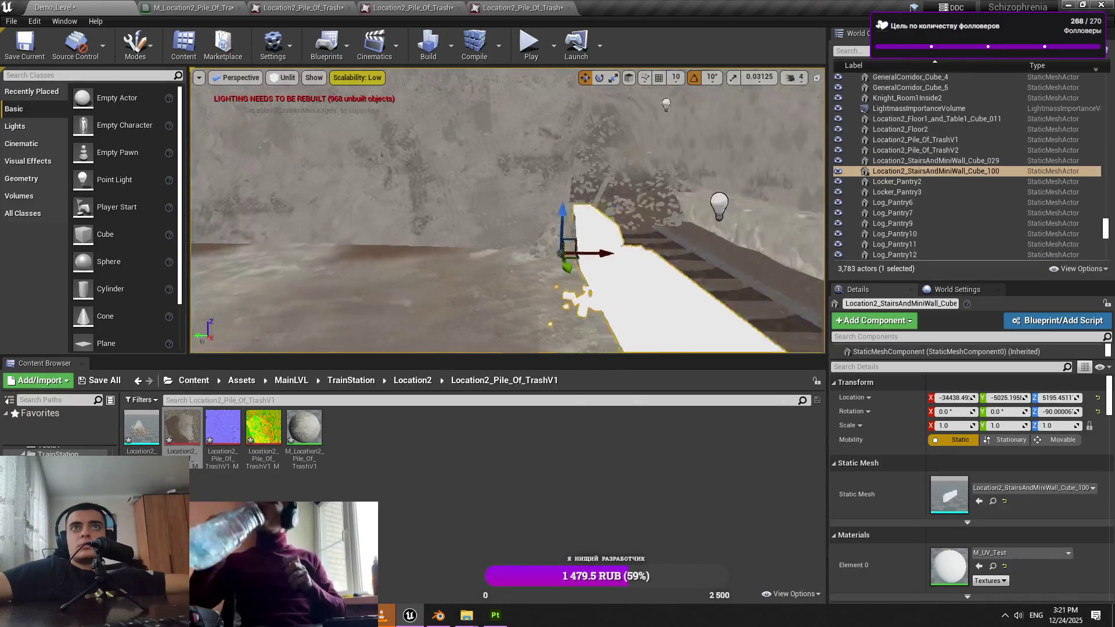
Glance at Blender, then come back to Unreal and select the Pile_Of_TrashV2 mound
{"action": "key", "text": "alt+Tab"}
{"action": "left_click", "coordinate": [773, 262]}
{"action": "scroll", "coordinate": [628, 294], "scroll_direction": "up", "scroll_amount": 3}
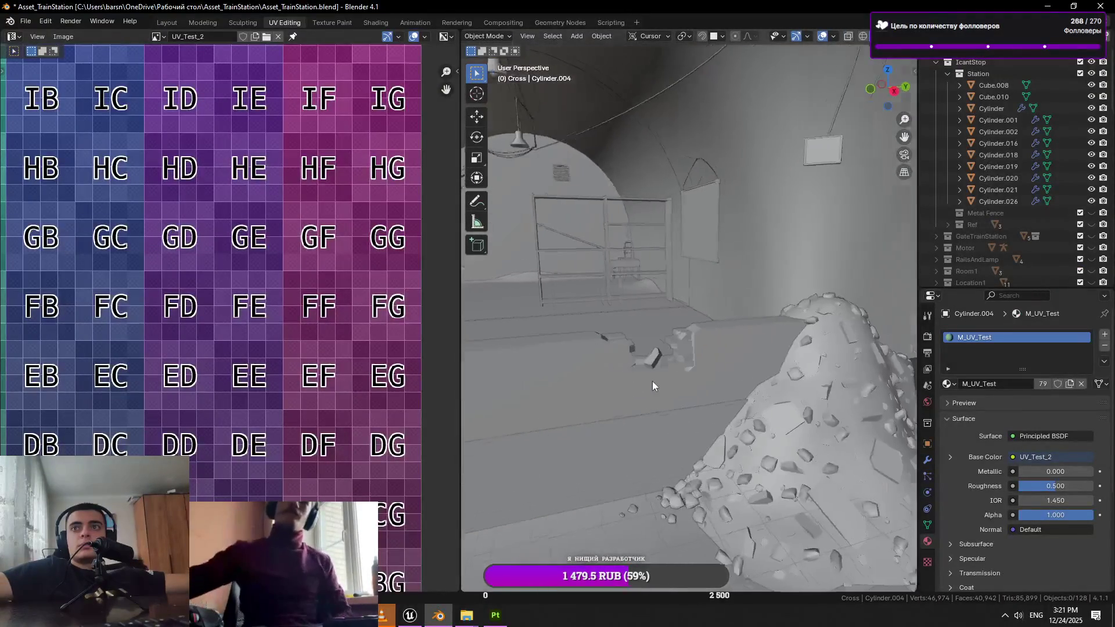
{"action": "key", "text": "alt+Tab"}
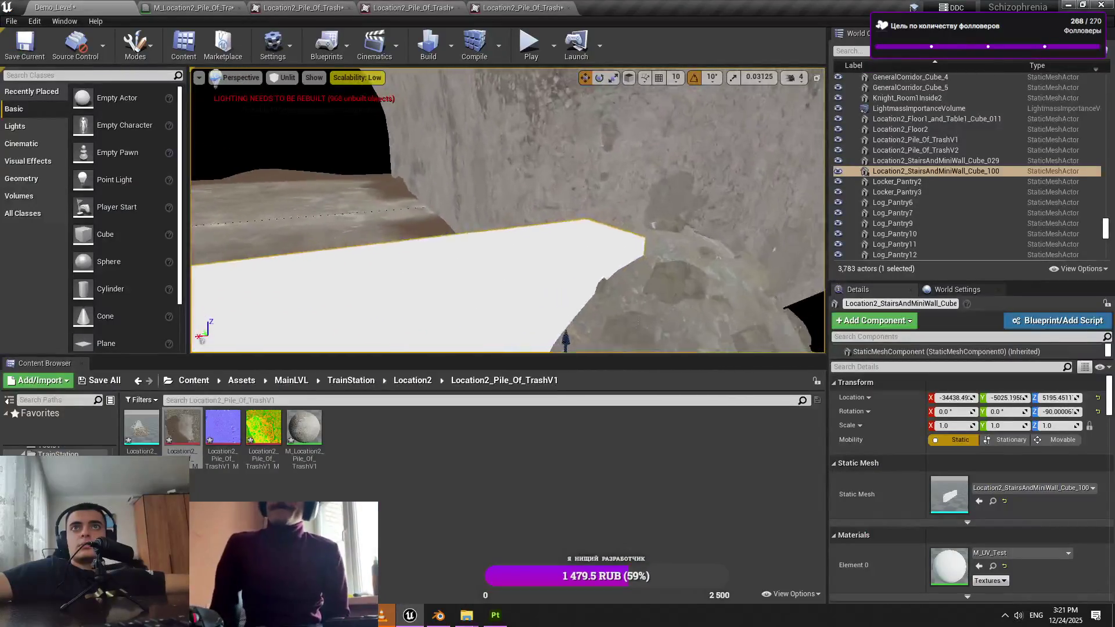
{"action": "left_click", "coordinate": [448, 311]}
{"action": "scroll", "coordinate": [559, 310], "scroll_direction": "down", "scroll_amount": 5}
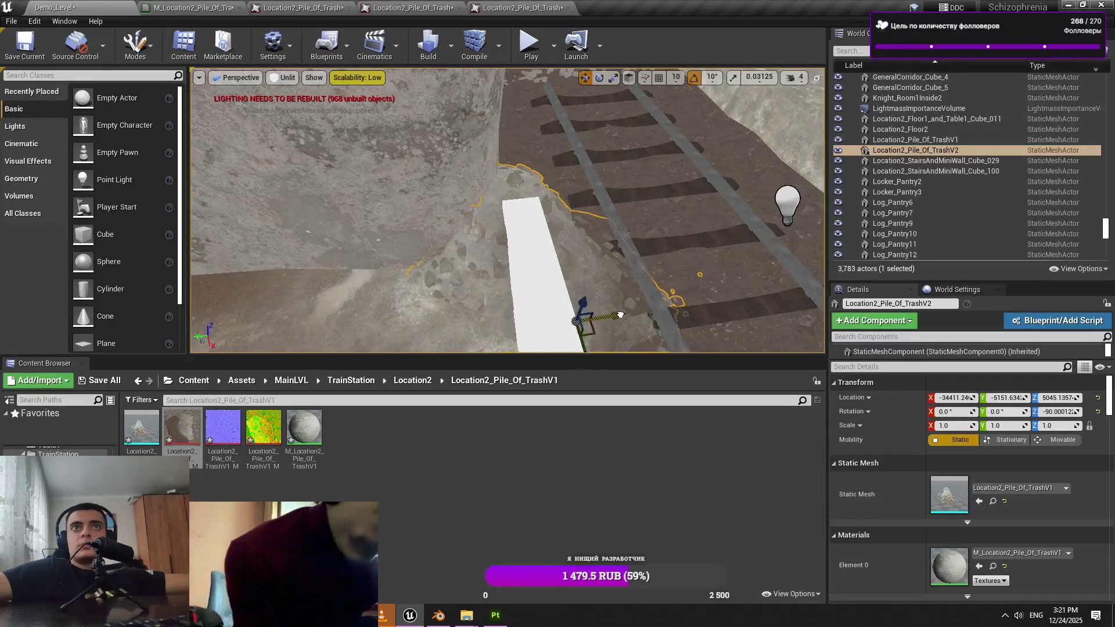
{"action": "left_click_drag", "start_coordinate": [588, 338], "coordinate": [578, 324]}
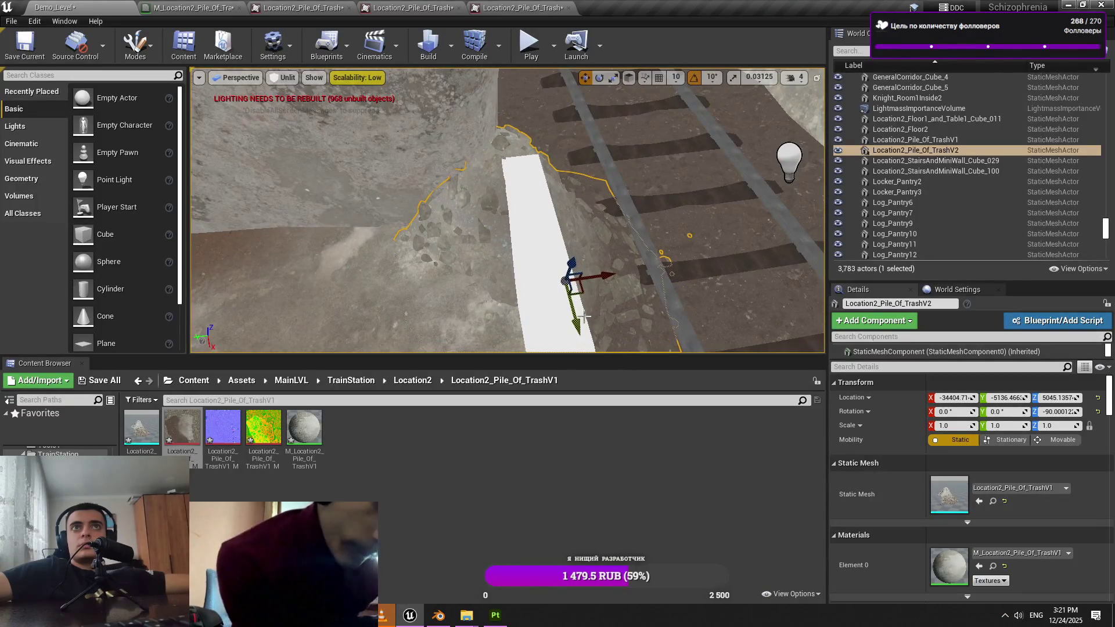
{"action": "scroll", "coordinate": [584, 316], "scroll_direction": "up", "scroll_amount": 8}
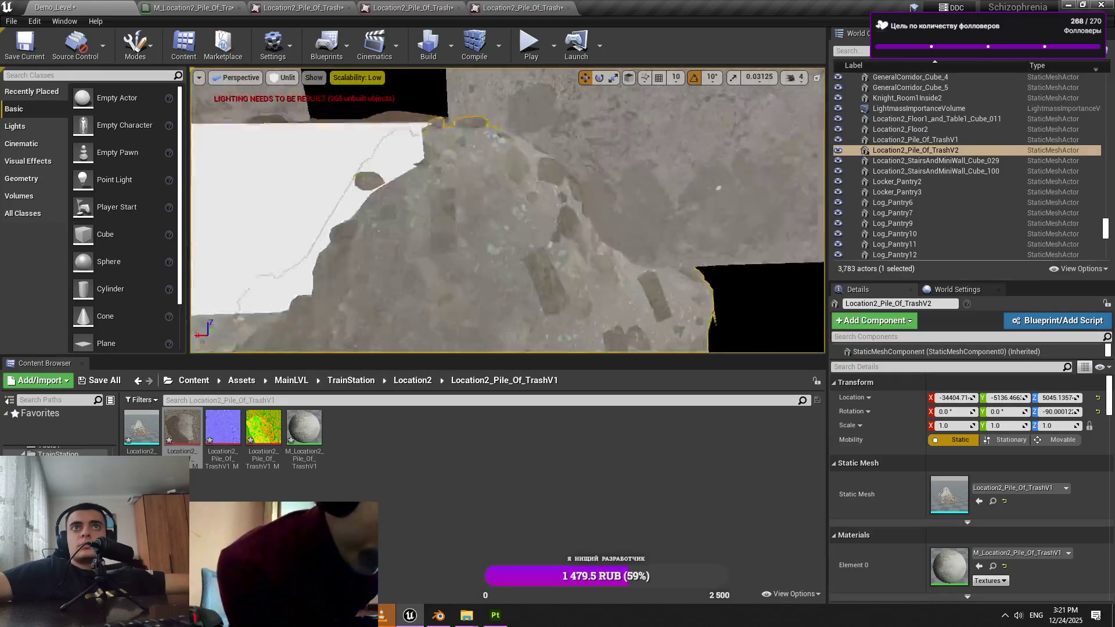
Frame the white wall block and add Floor1_and_Table1_Cube_011 to the selection
{"action": "left_click", "coordinate": [488, 174]}
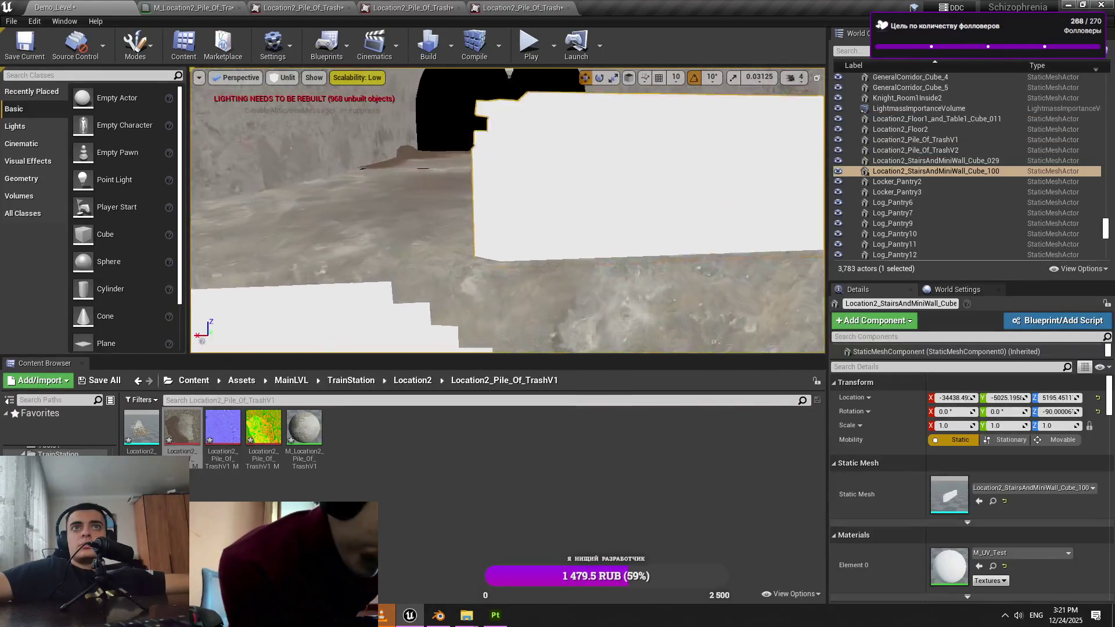
{"action": "key", "text": "f"}
{"action": "scroll", "coordinate": [507, 211], "scroll_direction": "down", "scroll_amount": 4}
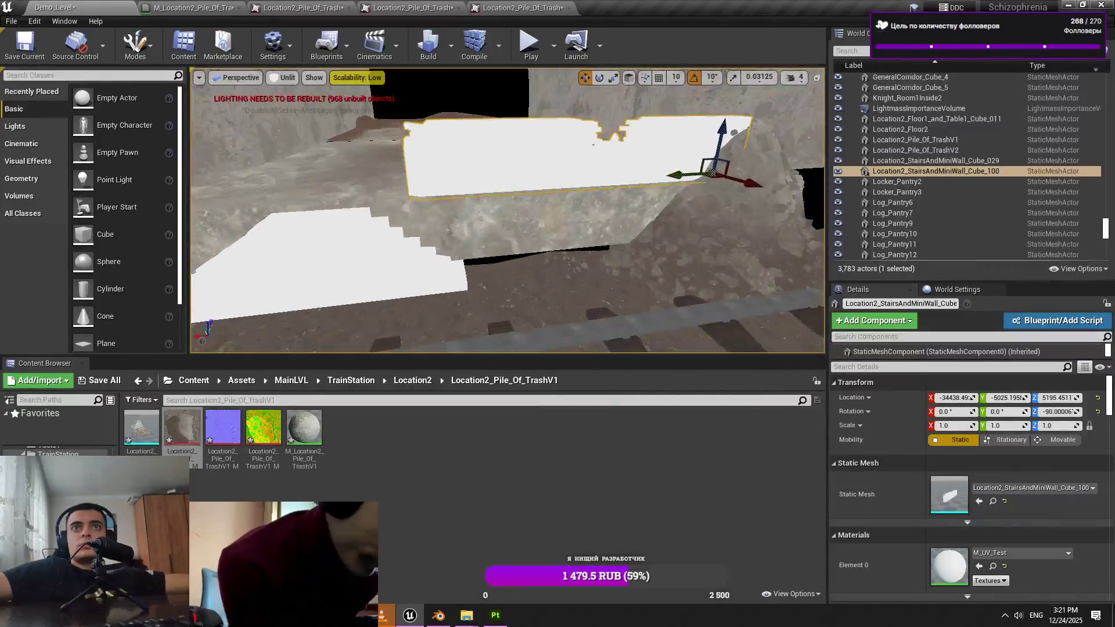
{"action": "left_click", "coordinate": [615, 175], "text": "ctrl"}
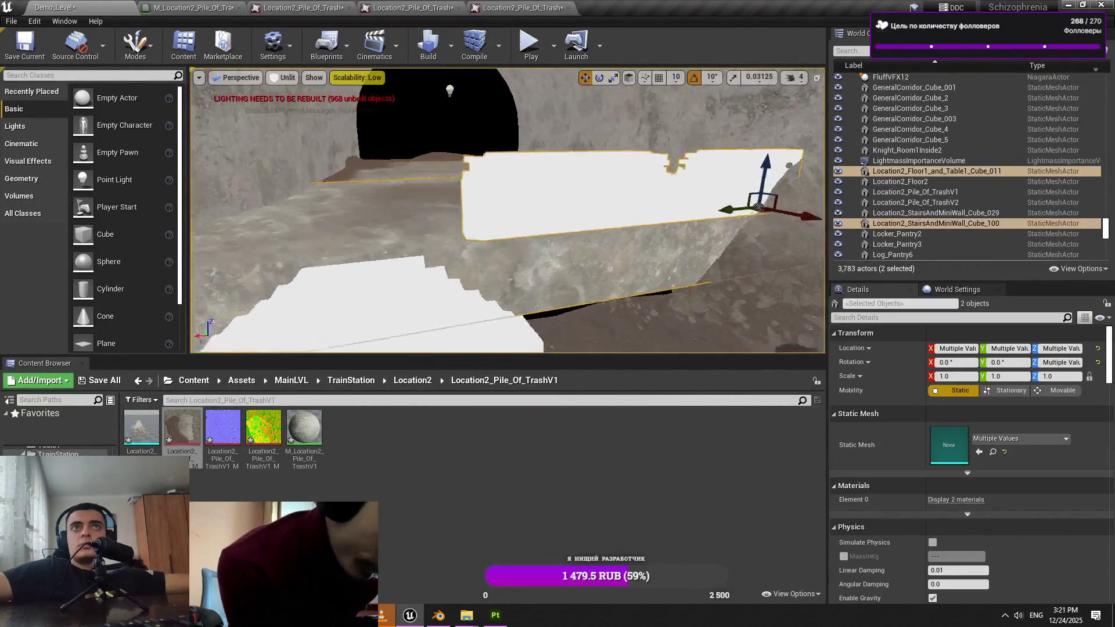
{"action": "key", "text": "w"}
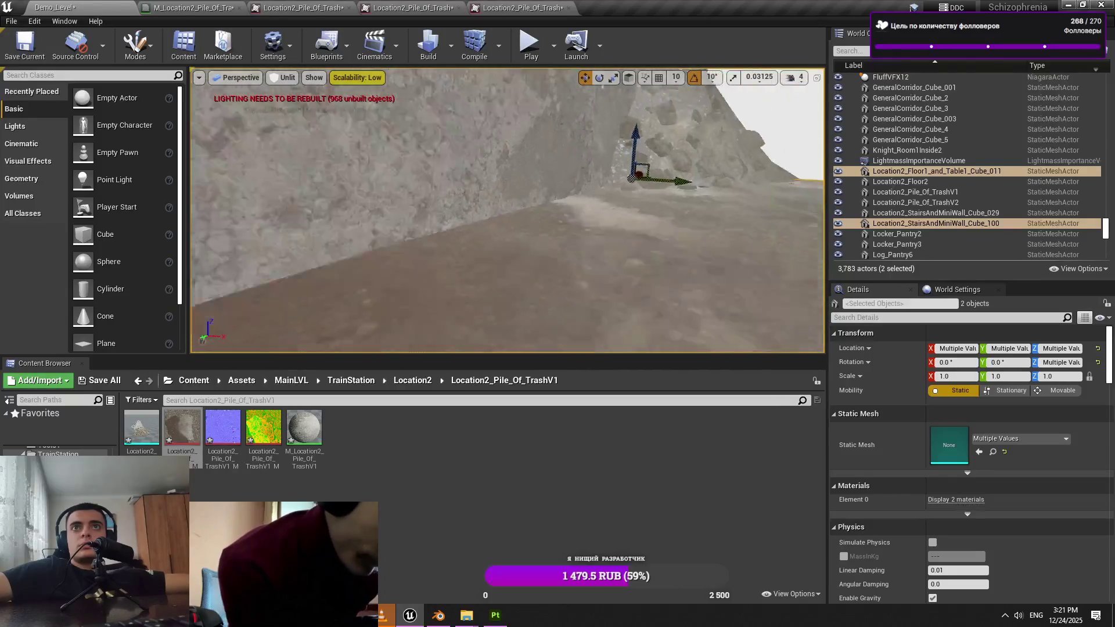
{"action": "key", "text": "s"}
{"action": "key", "text": "q"}
{"action": "key", "text": "w"}
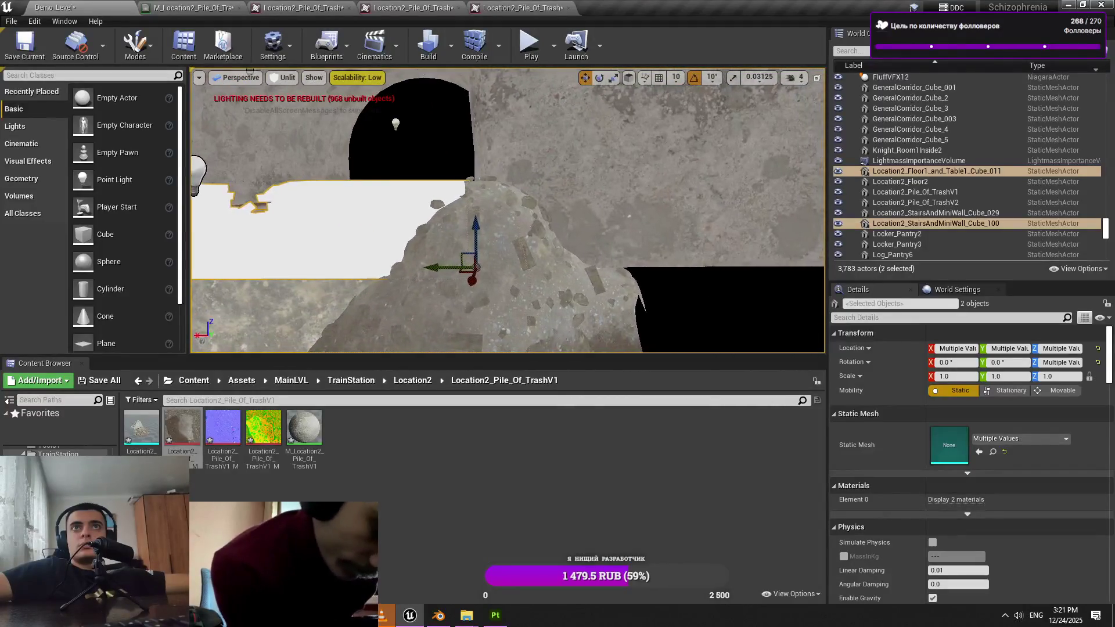
Select only the stairs-and-wall block and undo its trial move
{"action": "left_click", "coordinate": [425, 199]}
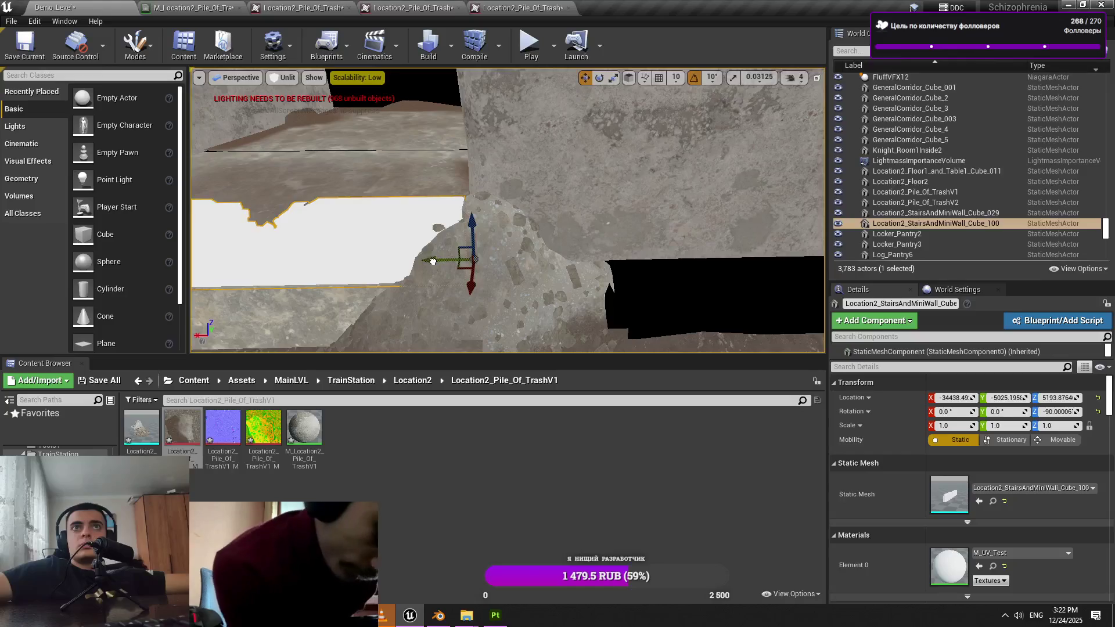
{"action": "key", "text": "ctrl+z"}
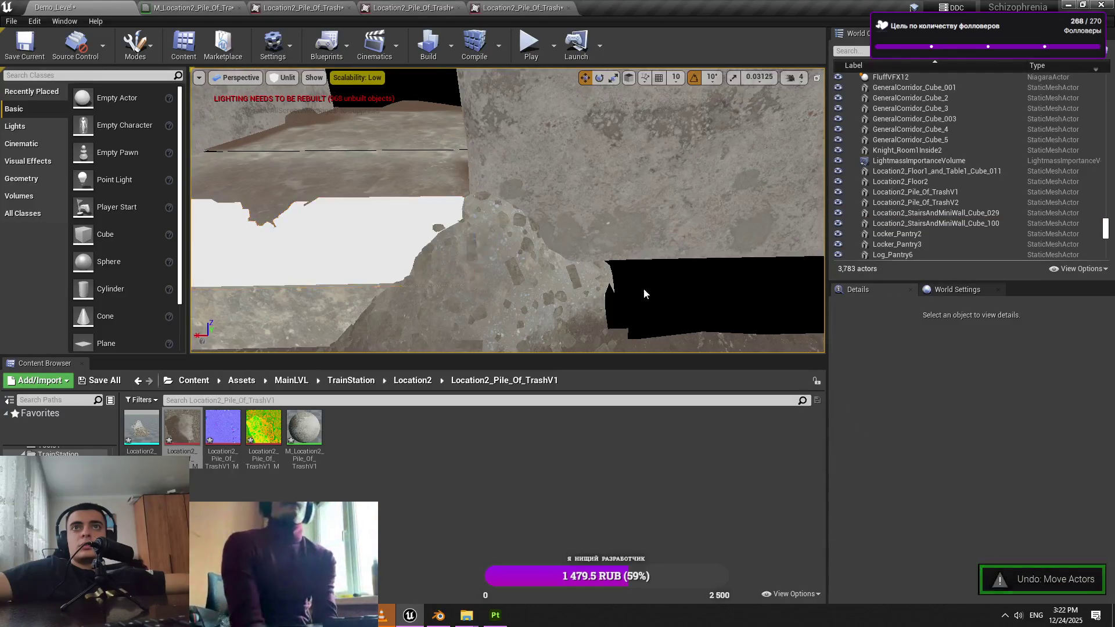
{"action": "key", "text": "w"}
{"action": "key", "text": "w"}
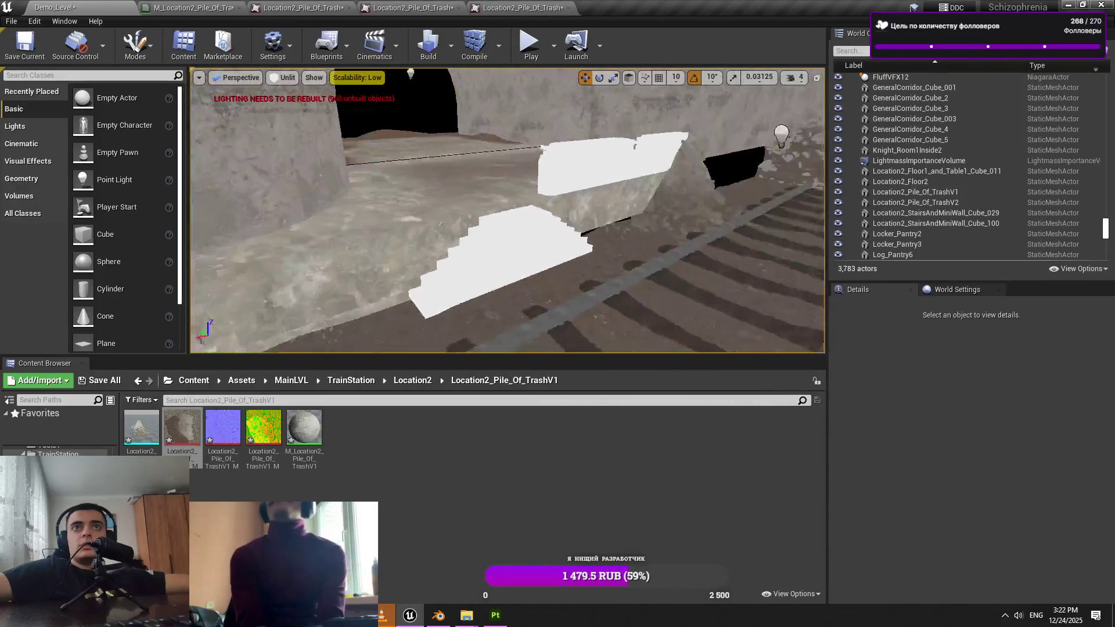
{"action": "key", "text": "alt+Tab"}
{"action": "scroll", "coordinate": [677, 282], "scroll_direction": "down", "scroll_amount": 5}
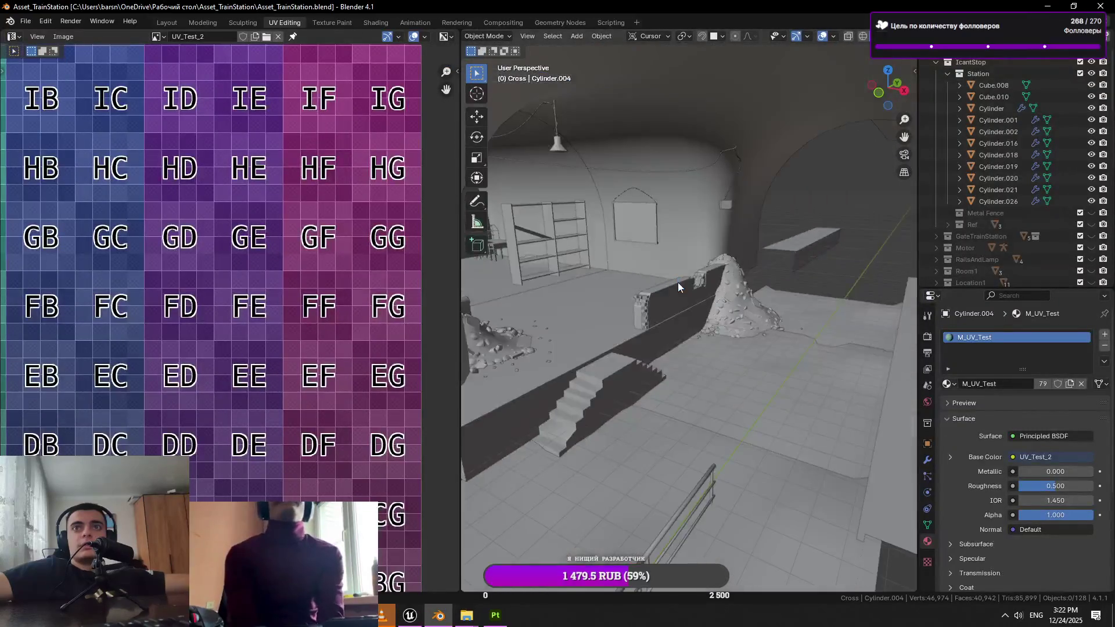
{"action": "key", "text": "alt+Tab"}
Inspect the tunnel mesh Asset_TrainStation_Cross1 and floor tile Floor40, then go to Blender
{"action": "key", "text": "s"}
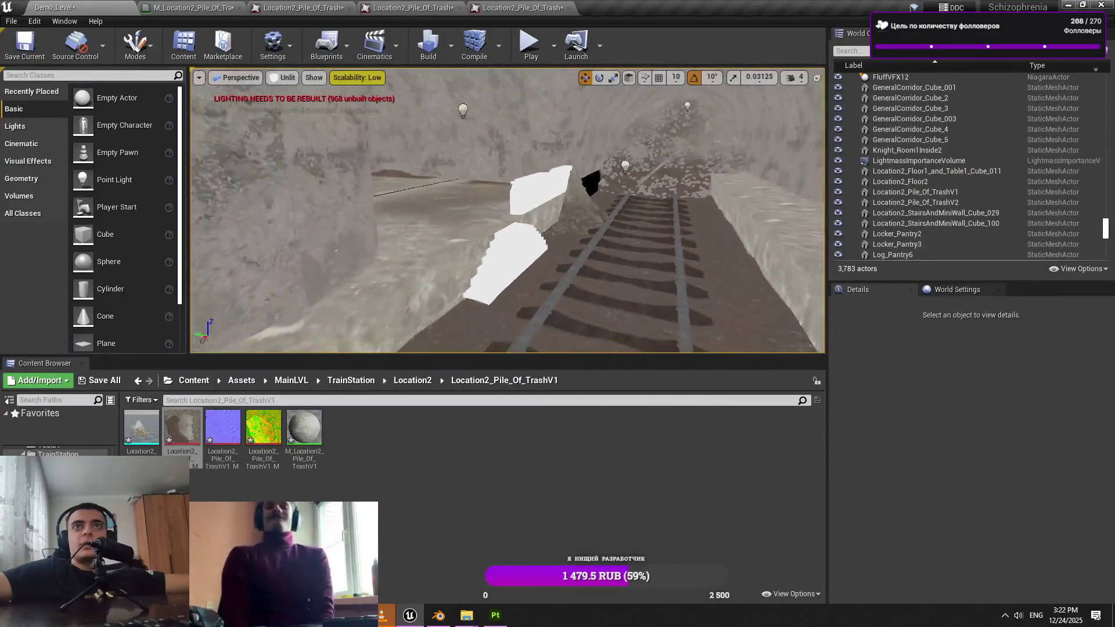
{"action": "key", "text": "s"}
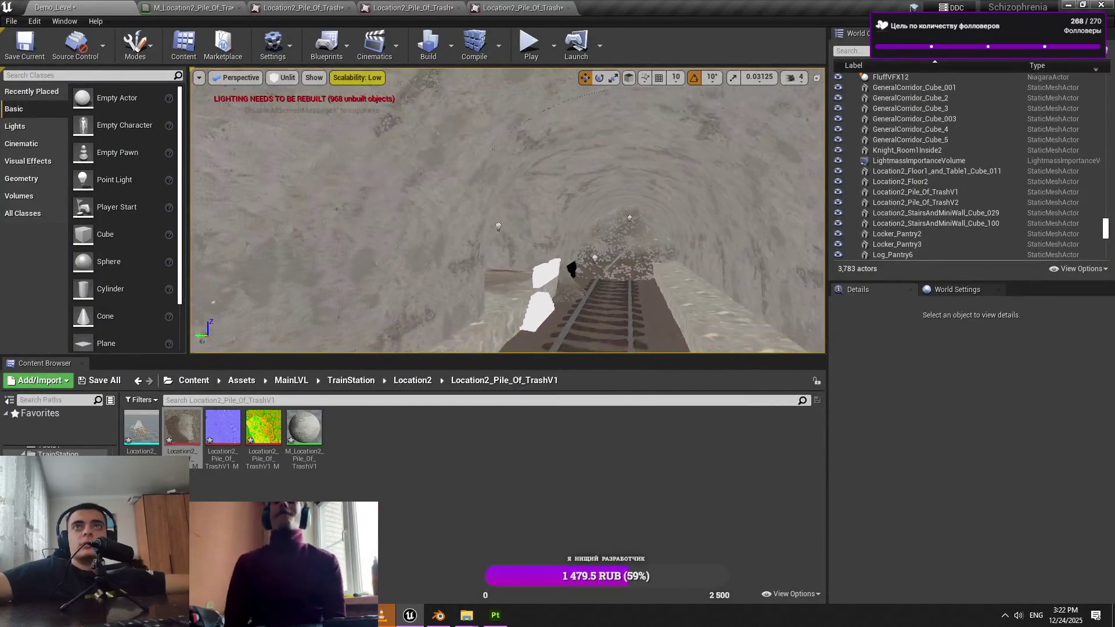
{"action": "left_click", "coordinate": [571, 279]}
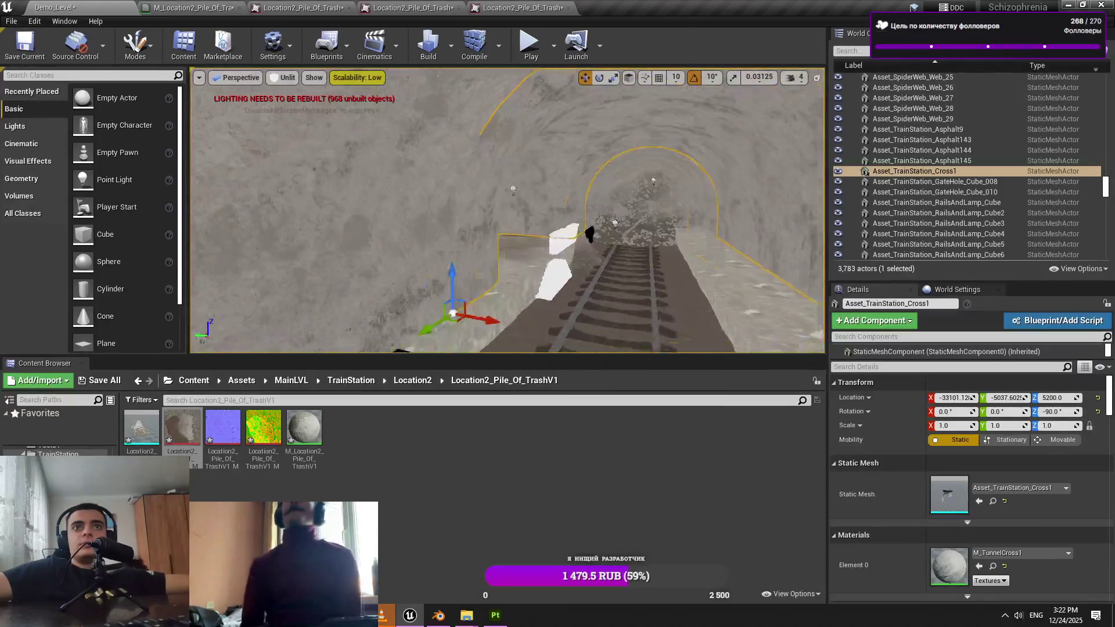
{"action": "left_click", "coordinate": [571, 279]}
{"action": "key", "text": "w"}
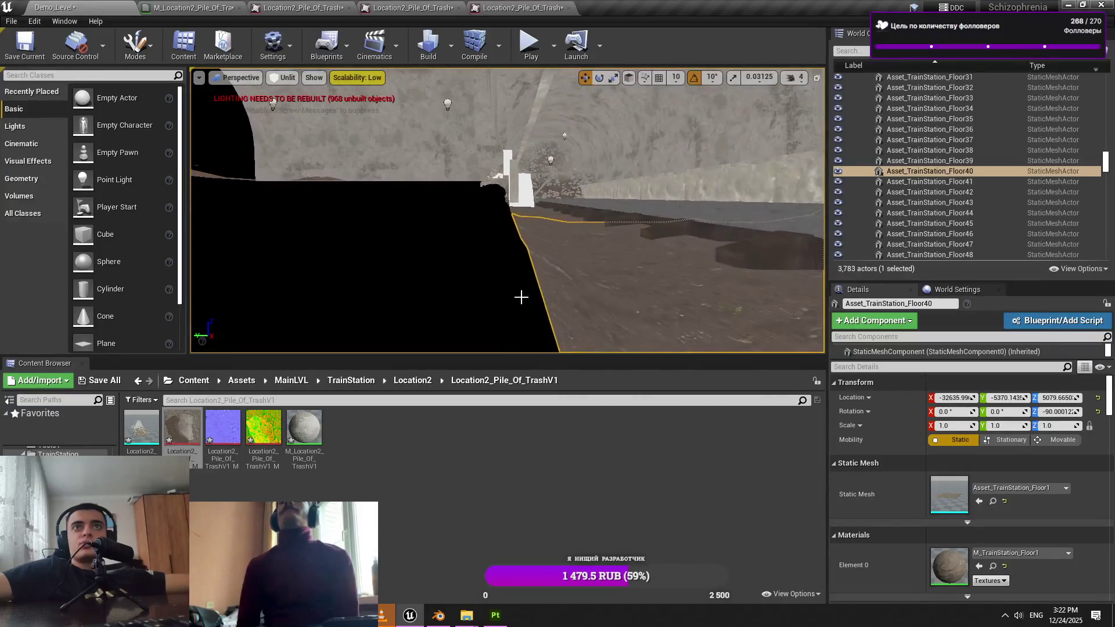
{"action": "left_click", "coordinate": [523, 296]}
{"action": "key", "text": "alt+Tab"}
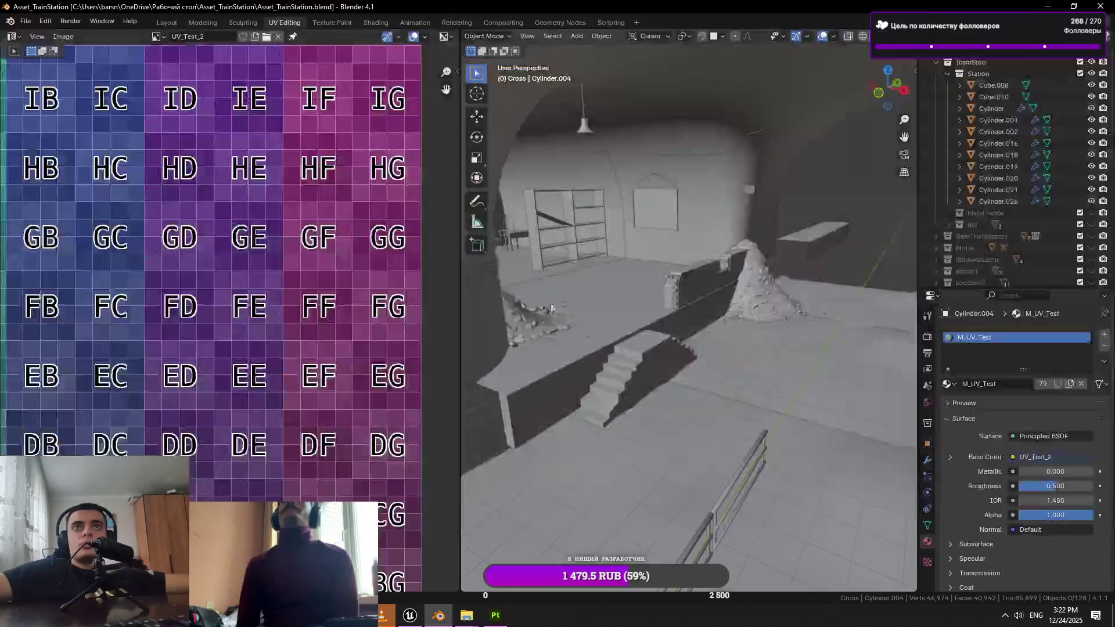
Duplicate the platform wall piece Cylinder.002 along the X axis
{"action": "mouse_move", "coordinate": [559, 377]}
{"action": "left_mouse_down"}
{"action": "mouse_move", "coordinate": [655, 326]}
{"action": "mouse_move", "coordinate": [622, 337]}
{"action": "mouse_move", "coordinate": [510, 309]}
{"action": "mouse_move", "coordinate": [569, 291]}
{"action": "left_mouse_up"}
{"action": "left_click", "coordinate": [621, 318]}
{"action": "key", "text": "g"}
{"action": "key", "text": "x"}
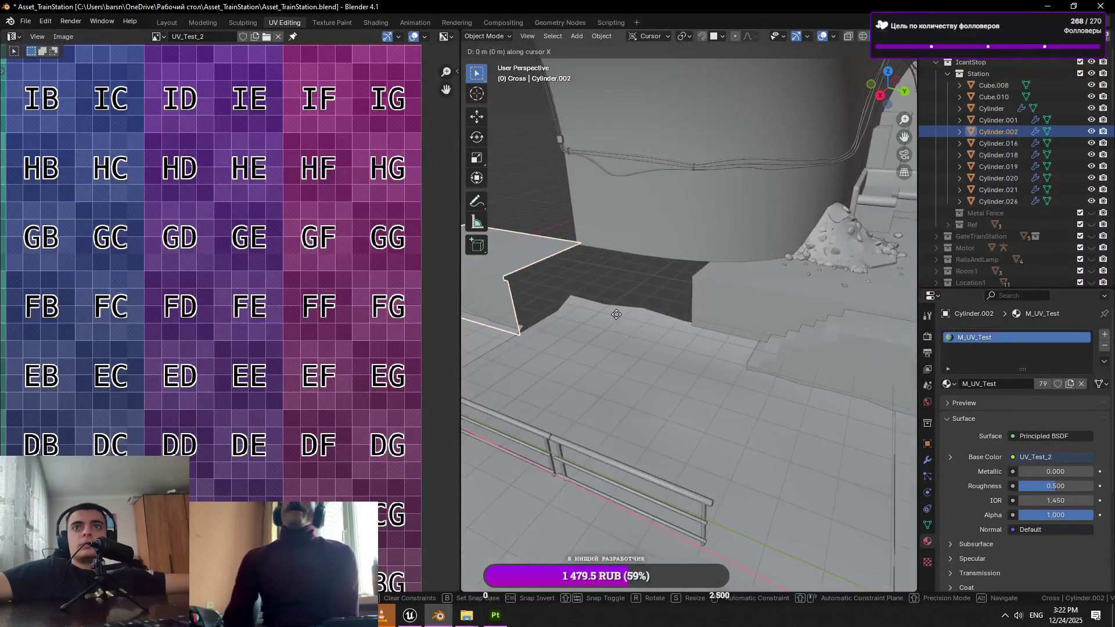
{"action": "key", "text": "x"}
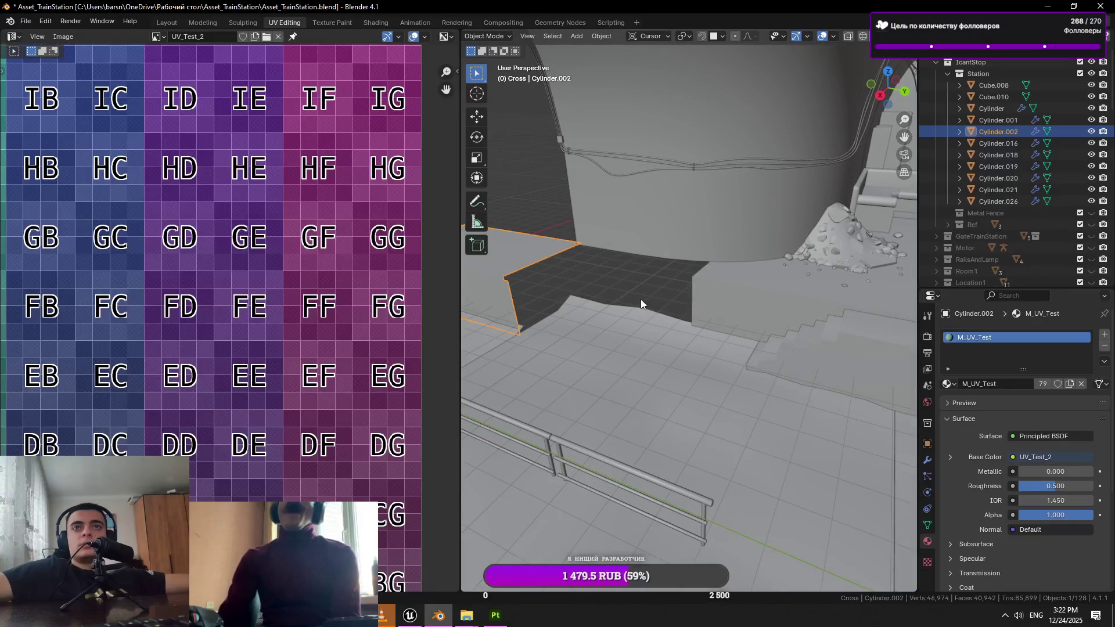
{"action": "left_click", "coordinate": [640, 299]}
Move the copy 2.898 m along X, then delete it and return to Unreal Engine
{"action": "key", "text": "g"}
{"action": "key", "text": "y"}
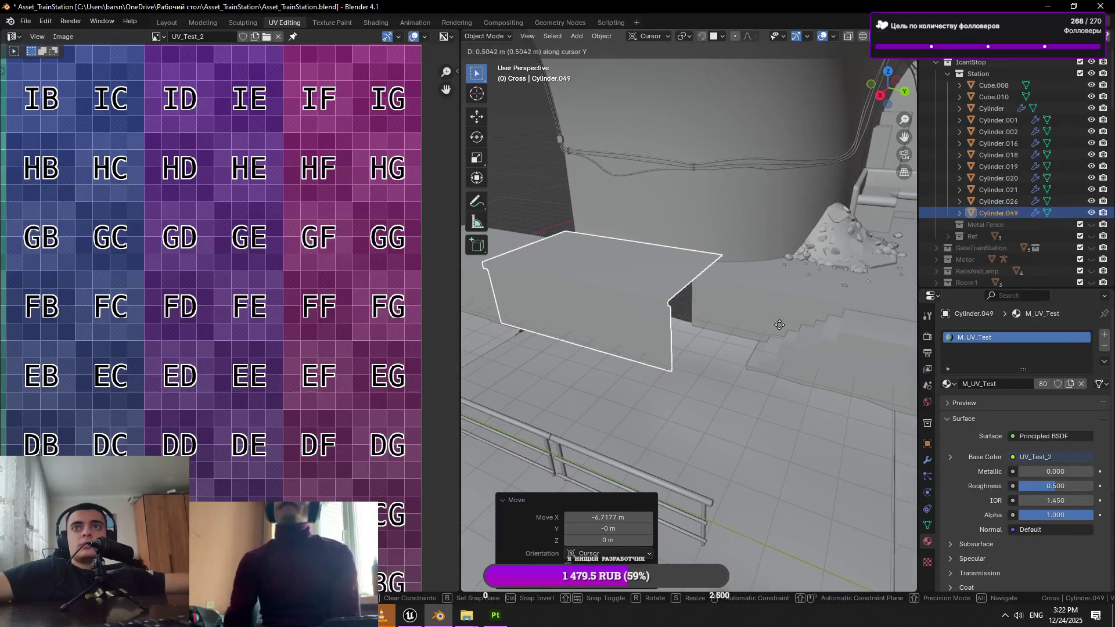
{"action": "left_click", "coordinate": [820, 264]}
{"action": "scroll", "coordinate": [820, 264], "scroll_direction": "up", "scroll_amount": 5}
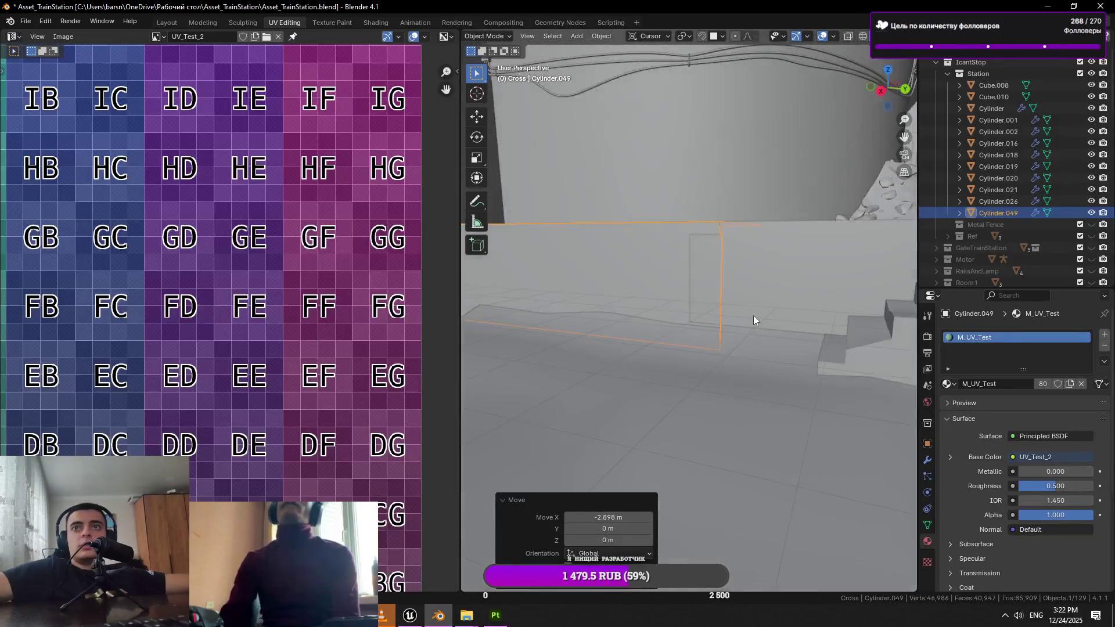
{"action": "scroll", "coordinate": [754, 321], "scroll_direction": "down", "scroll_amount": 3}
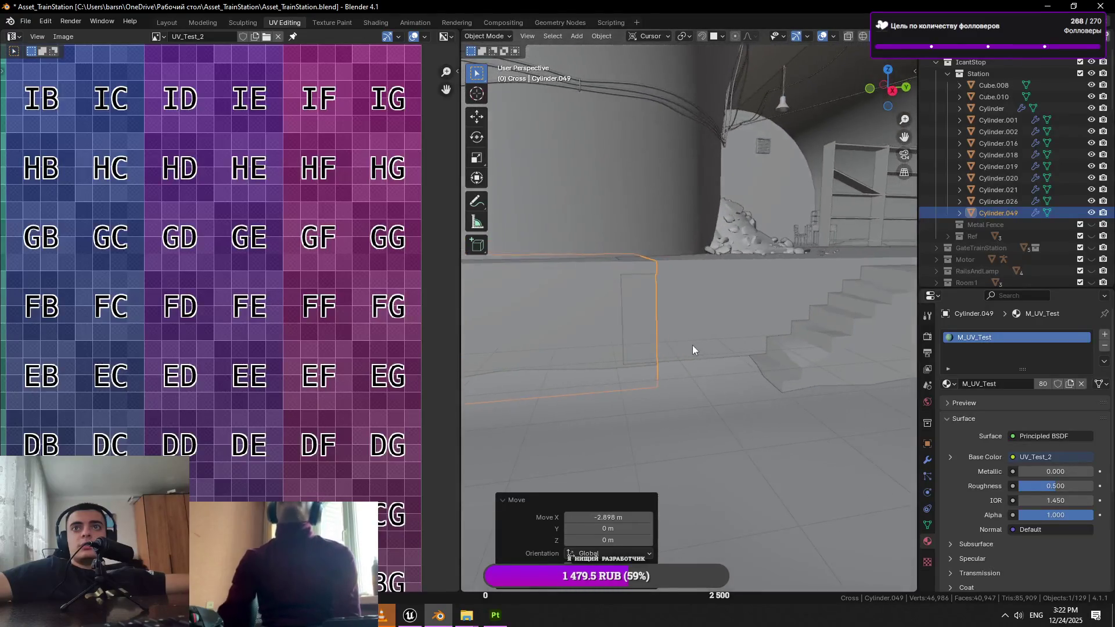
{"action": "scroll", "coordinate": [735, 337], "scroll_direction": "up", "scroll_amount": 3}
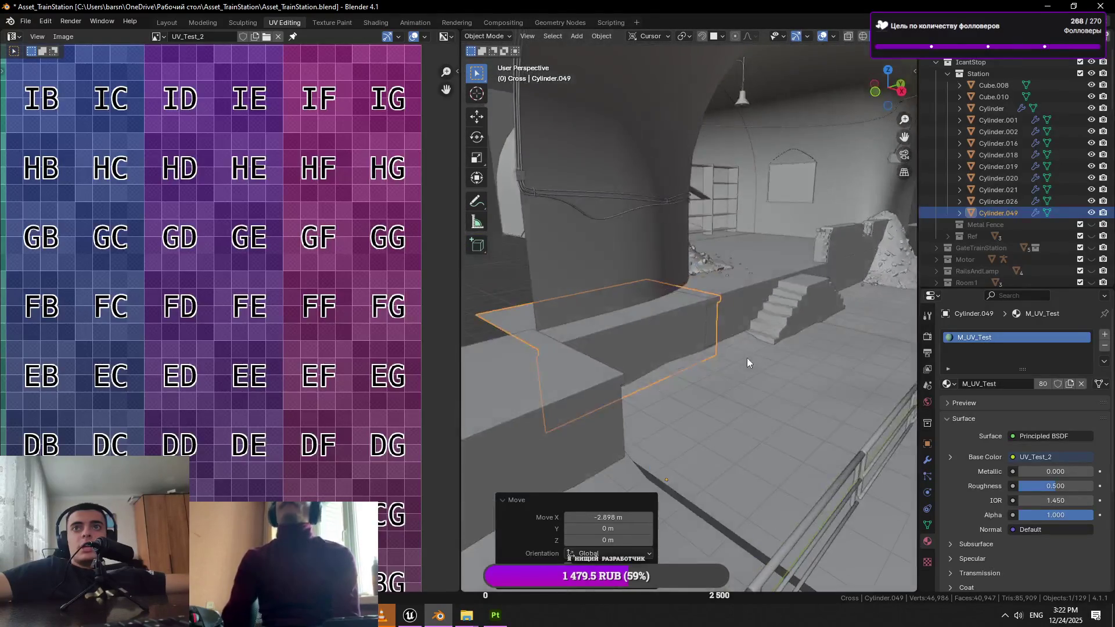
{"action": "scroll", "coordinate": [747, 358], "scroll_direction": "up", "scroll_amount": 4}
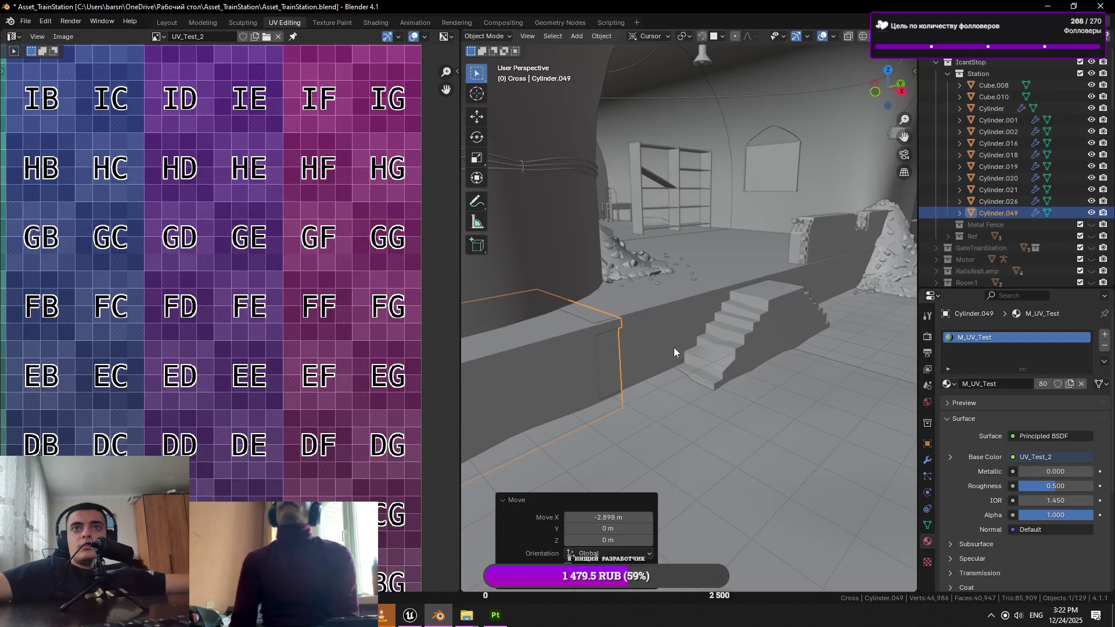
{"action": "key", "text": "Delete"}
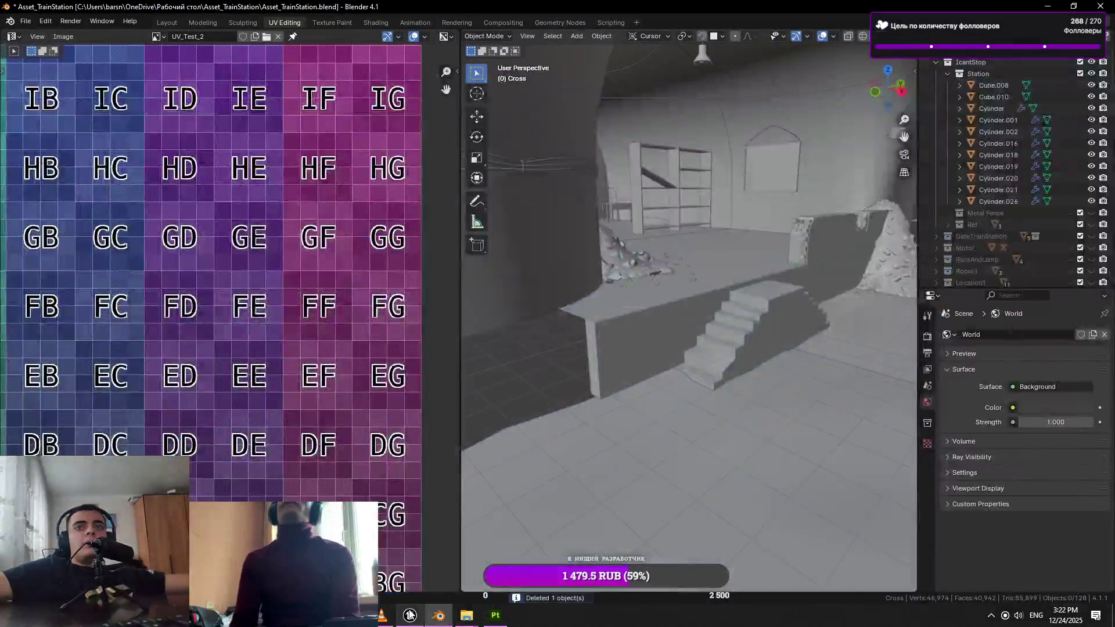
{"action": "left_click", "coordinate": [410, 615]}
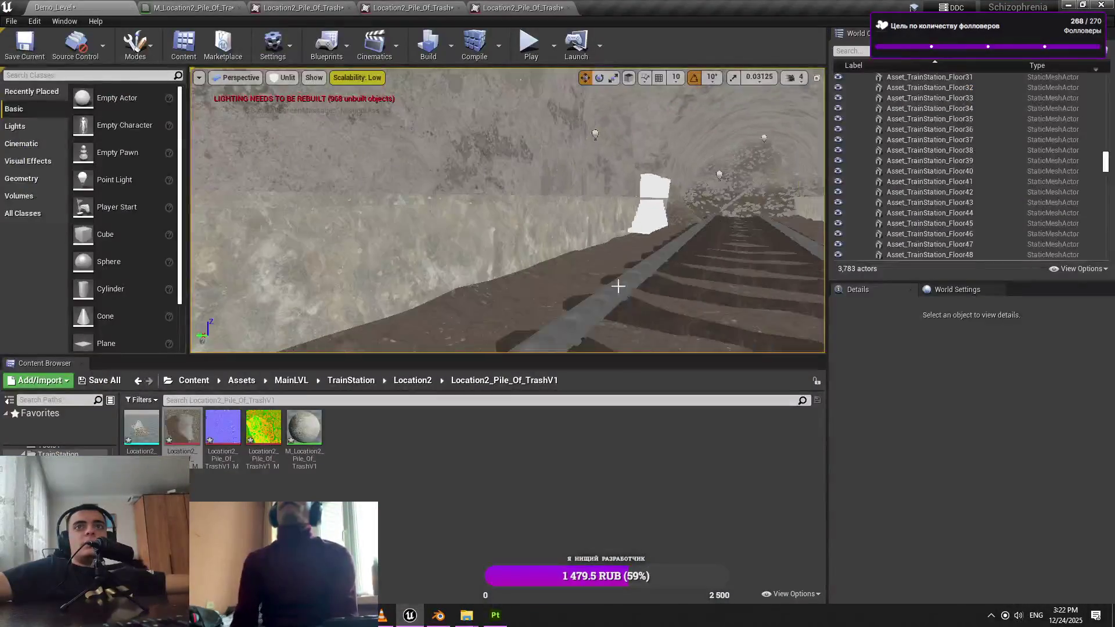
Inspect the Pile_Of_TrashV2 pile and floor tile Floor41 beside the platform, then clear the selection
{"action": "key", "text": "Left"}
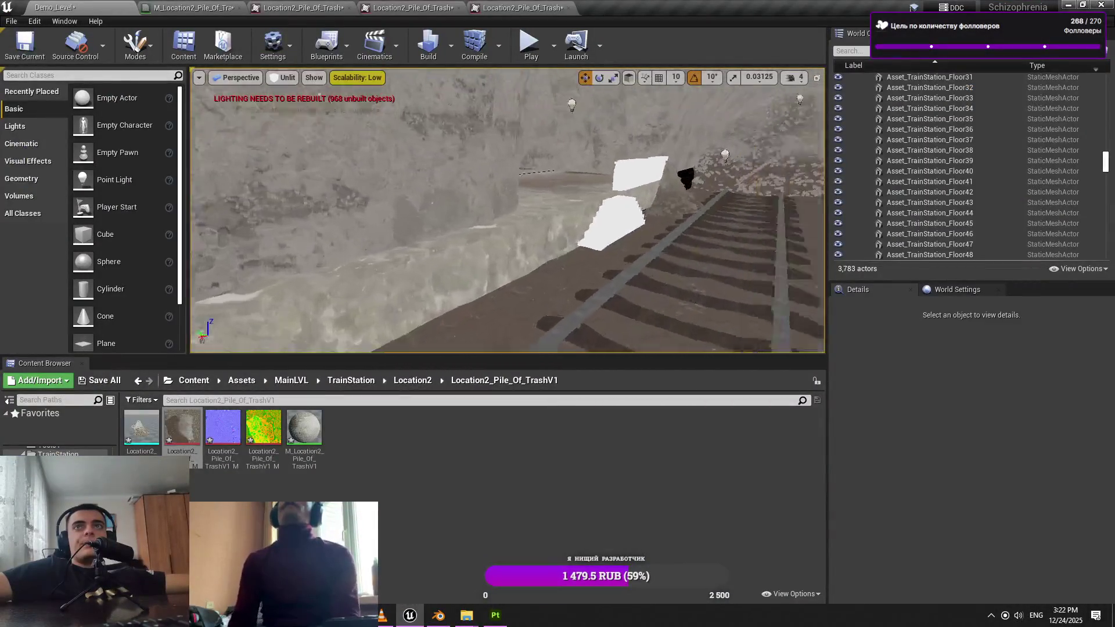
{"action": "key", "text": "Right"}
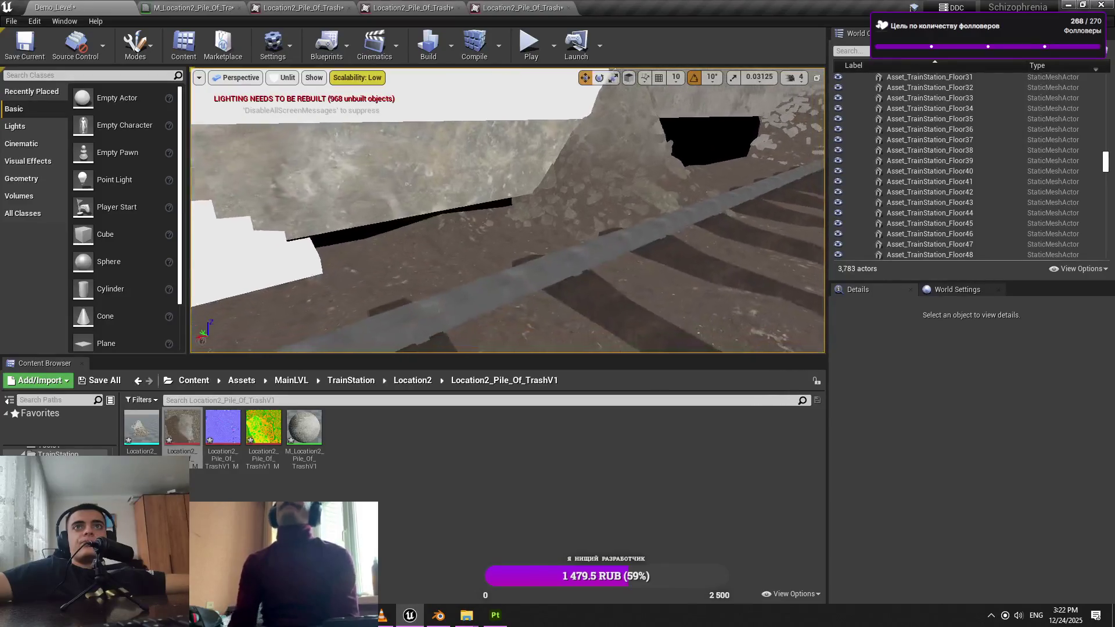
{"action": "left_click", "coordinate": [589, 245]}
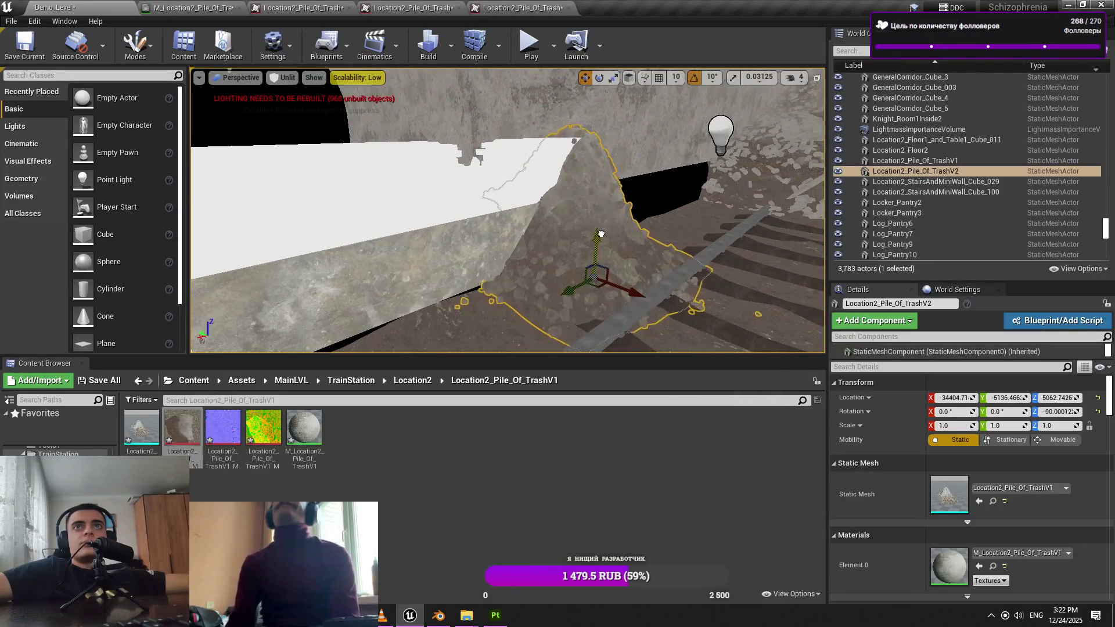
{"action": "key", "text": "Right"}
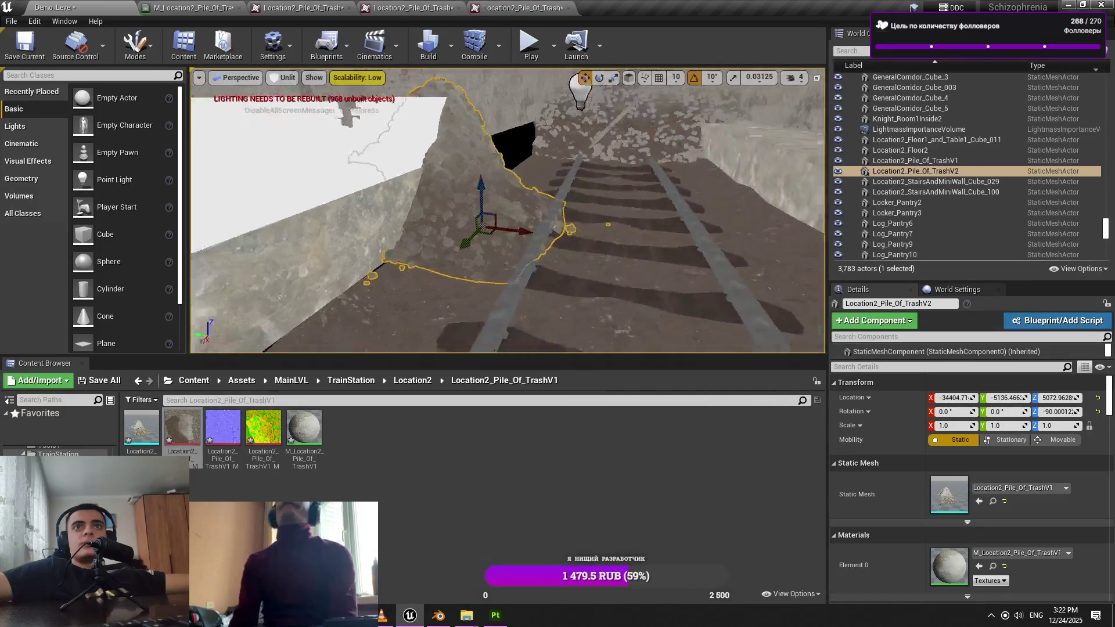
{"action": "left_click", "coordinate": [629, 225]}
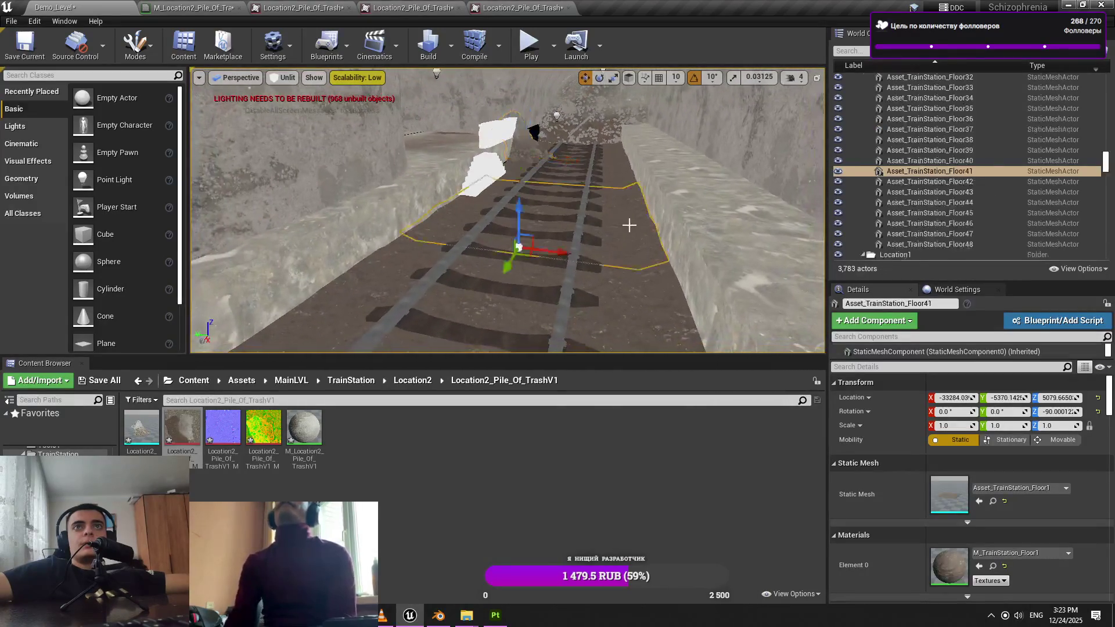
{"action": "key", "text": "Right"}
{"action": "key", "text": "Escape"}
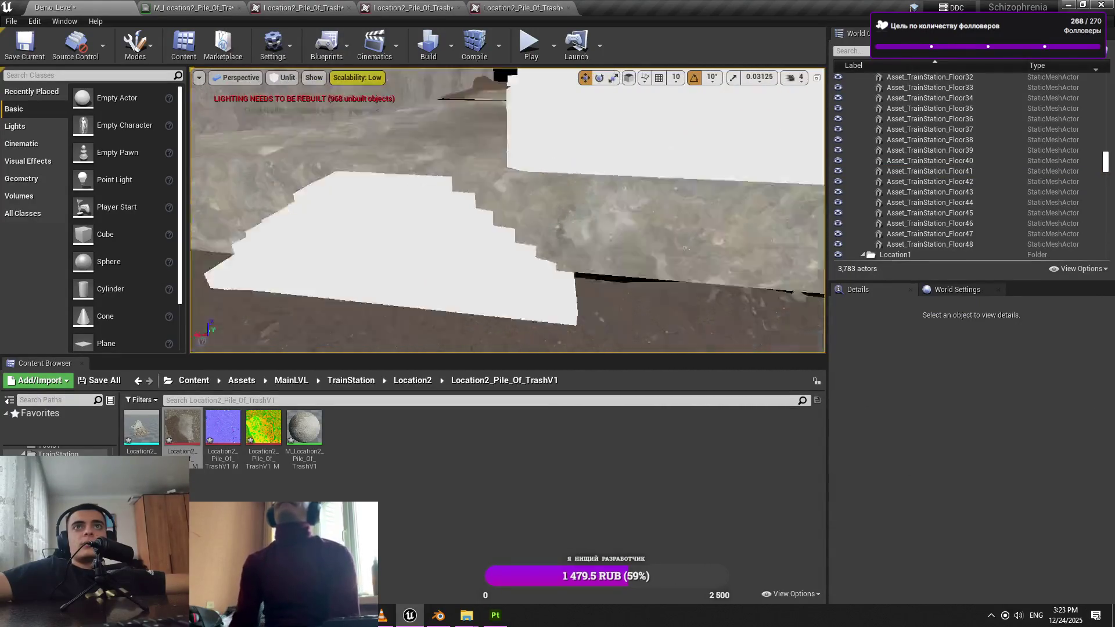
Fly along the tracks selecting floor tiles Floor42 and Floor41, then go to Blender
{"action": "mouse_move", "coordinate": [508, 210]}
{"action": "left_mouse_down"}
{"action": "mouse_move", "coordinate": [482, 244]}
{"action": "mouse_move", "coordinate": [511, 221]}
{"action": "mouse_move", "coordinate": [494, 209]}
{"action": "left_mouse_up"}
{"action": "left_click_drag", "start_coordinate": [614, 217], "coordinate": [615, 217]}
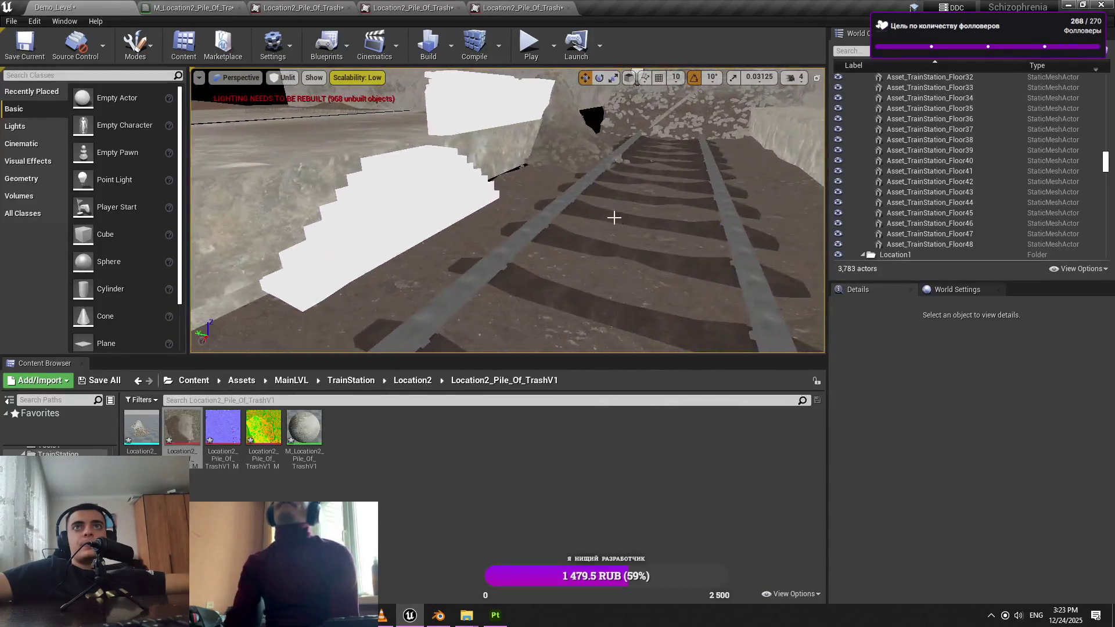
{"action": "left_click", "coordinate": [547, 187]}
{"action": "left_click", "coordinate": [494, 221], "text": "ctrl"}
{"action": "left_click_drag", "start_coordinate": [494, 221], "coordinate": [447, 222]}
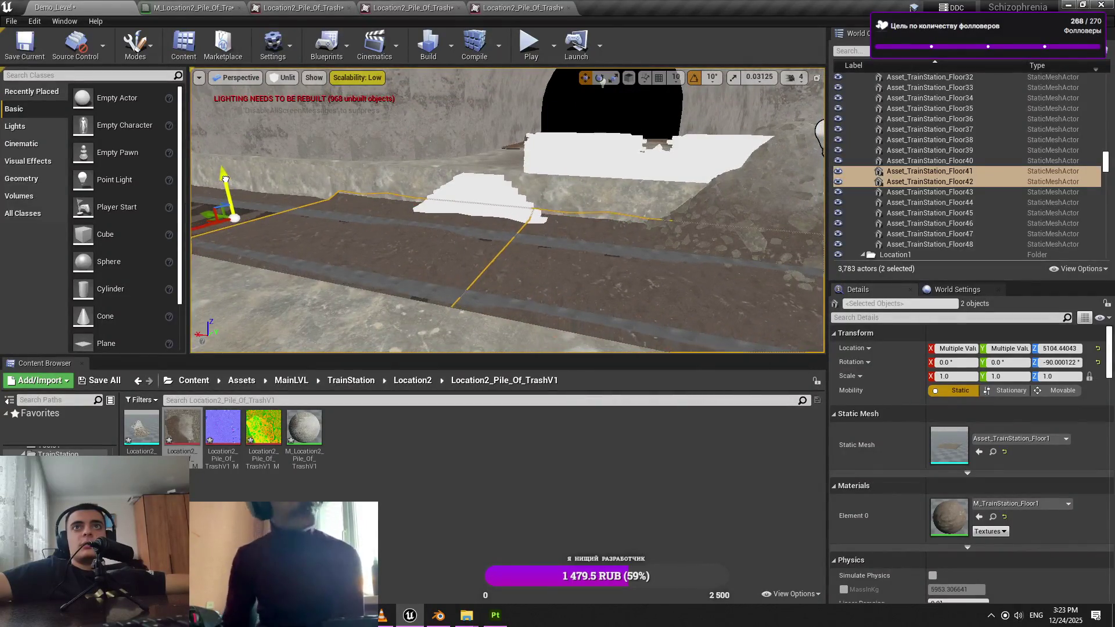
{"action": "key", "text": "alt+Tab"}
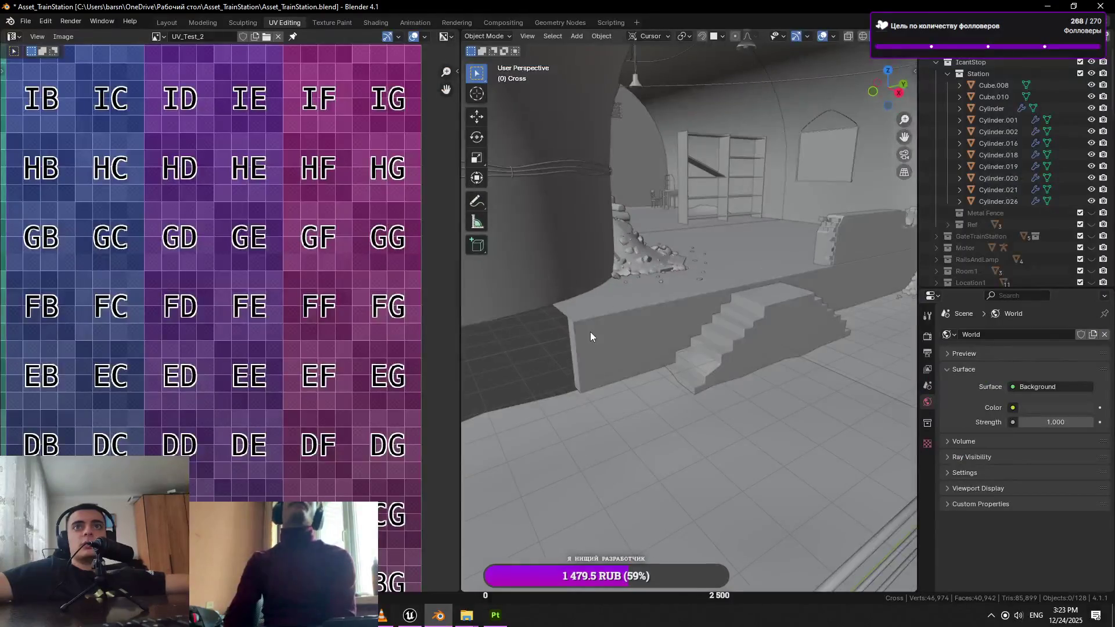
Select Cylinder.002, orbit closer and check it in Edit Mode before returning to Unreal
{"action": "left_click", "coordinate": [606, 314]}
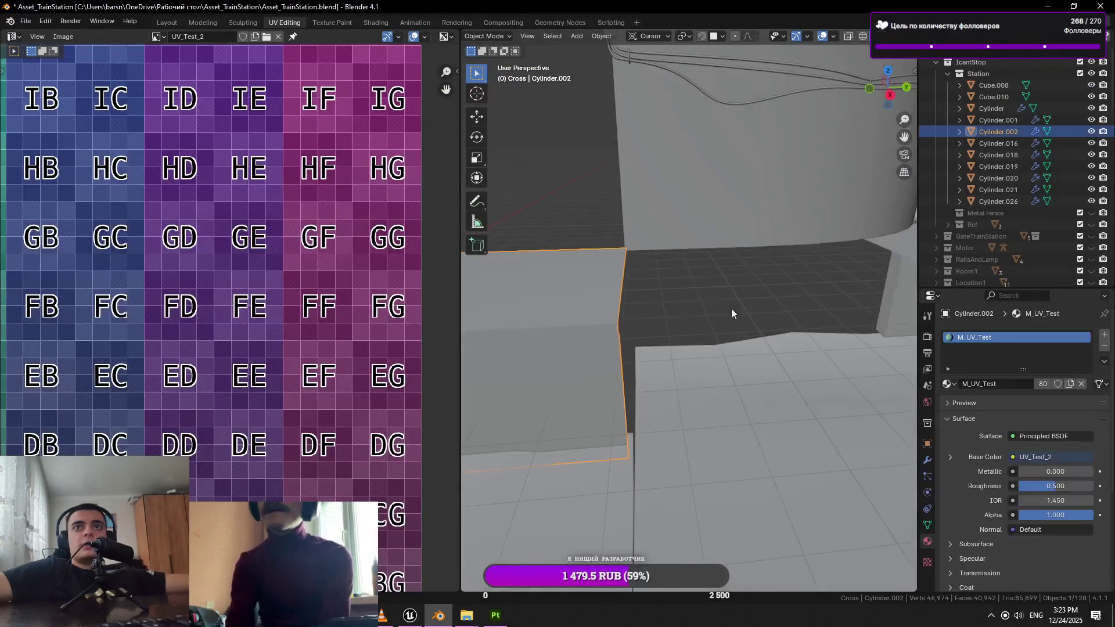
{"action": "mouse_move", "coordinate": [744, 297]}
{"action": "left_mouse_down"}
{"action": "mouse_move", "coordinate": [721, 290]}
{"action": "mouse_move", "coordinate": [797, 343]}
{"action": "mouse_move", "coordinate": [747, 324]}
{"action": "mouse_move", "coordinate": [772, 323]}
{"action": "mouse_move", "coordinate": [762, 349]}
{"action": "mouse_move", "coordinate": [733, 361]}
{"action": "mouse_move", "coordinate": [642, 361]}
{"action": "mouse_move", "coordinate": [675, 374]}
{"action": "mouse_move", "coordinate": [647, 302]}
{"action": "mouse_move", "coordinate": [622, 287]}
{"action": "left_mouse_up"}
{"action": "key", "text": "Tab"}
{"action": "key", "text": "alt+Tab"}
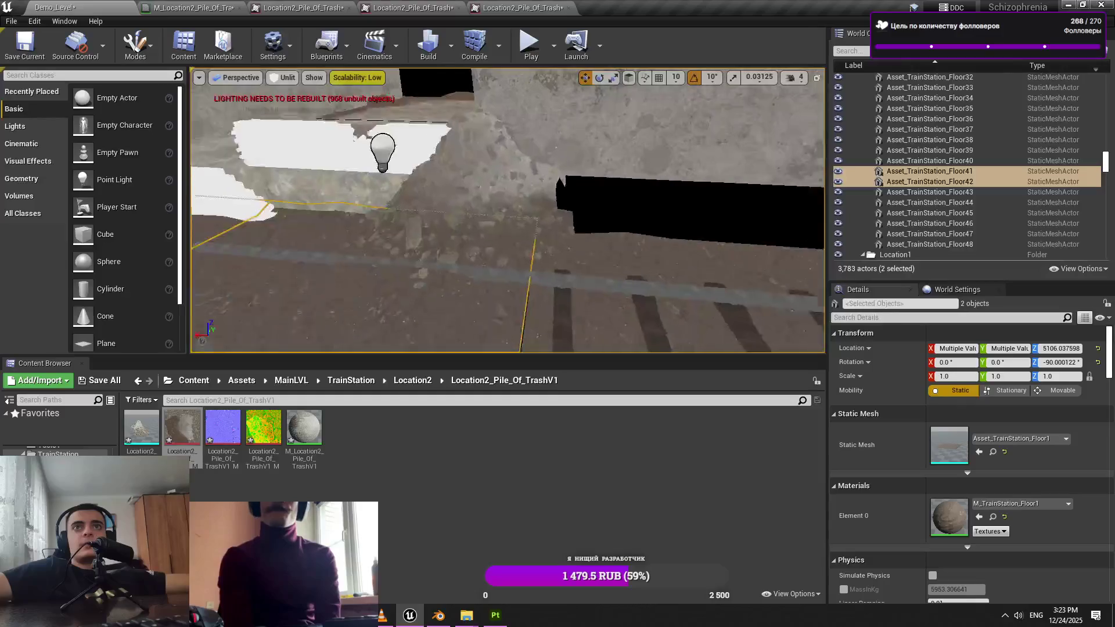
Inspect the rails and white wall Cube_029, then bring up Save All's list of unsaved content
{"action": "left_click_drag", "start_coordinate": [558, 249], "coordinate": [557, 249]}
{"action": "left_click", "coordinate": [453, 273]}
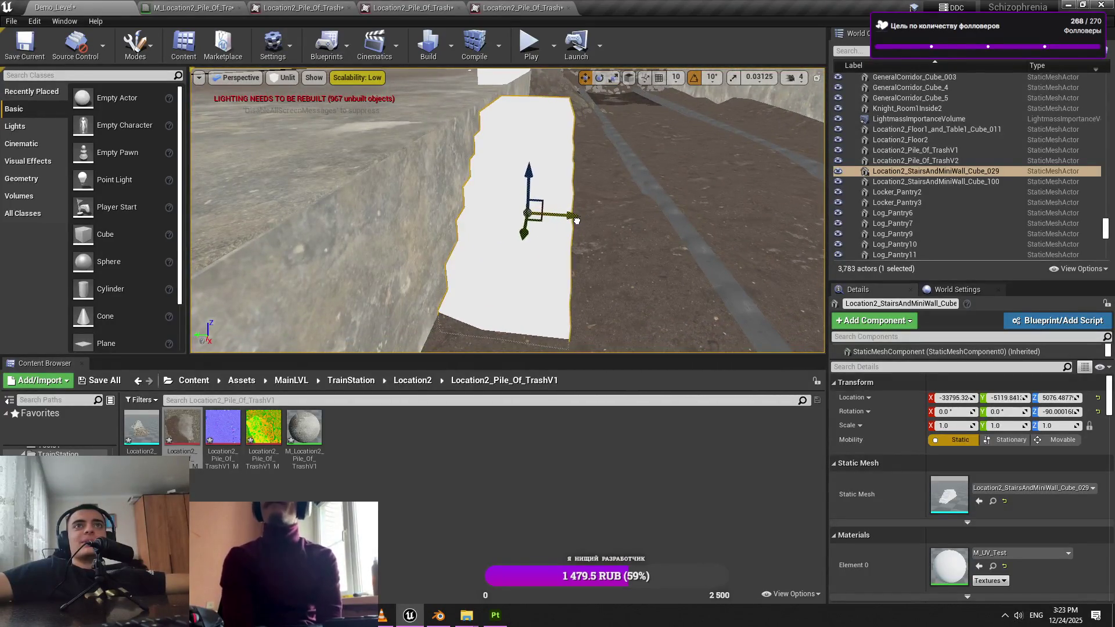
{"action": "left_click_drag", "start_coordinate": [558, 248], "coordinate": [558, 248]}
{"action": "key", "text": "Escape"}
{"action": "left_click_drag", "start_coordinate": [629, 170], "coordinate": [629, 170]}
{"action": "left_click_drag", "start_coordinate": [236, 227], "coordinate": [235, 226]}
{"action": "left_click", "coordinate": [112, 385]}
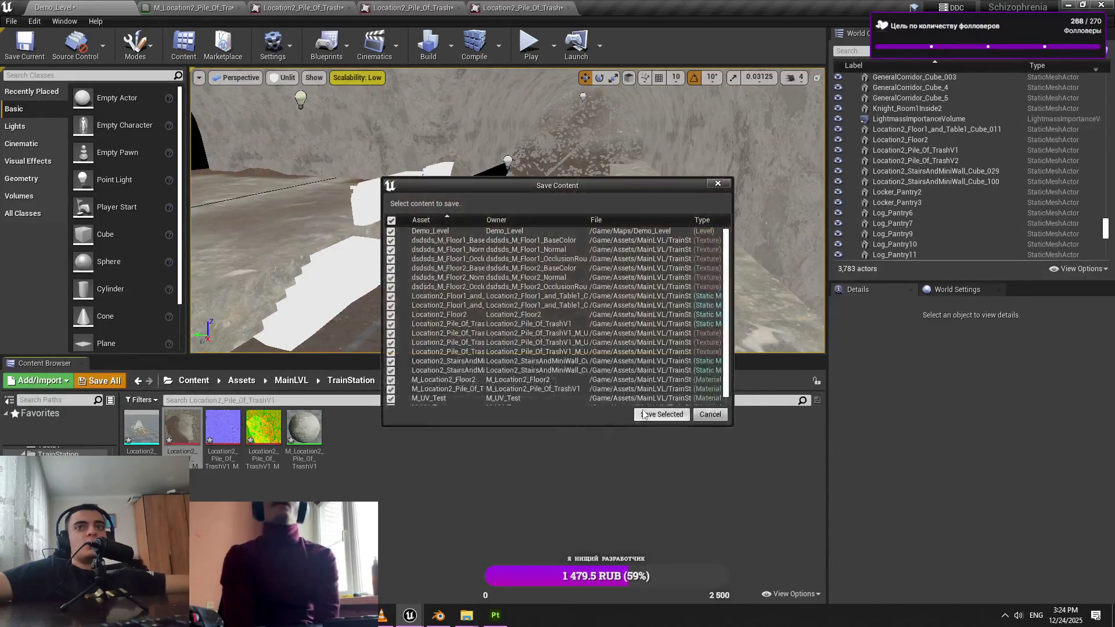
Save the selected Demo_Level and Location2 meshes, textures and materials
{"action": "left_click", "coordinate": [663, 416]}
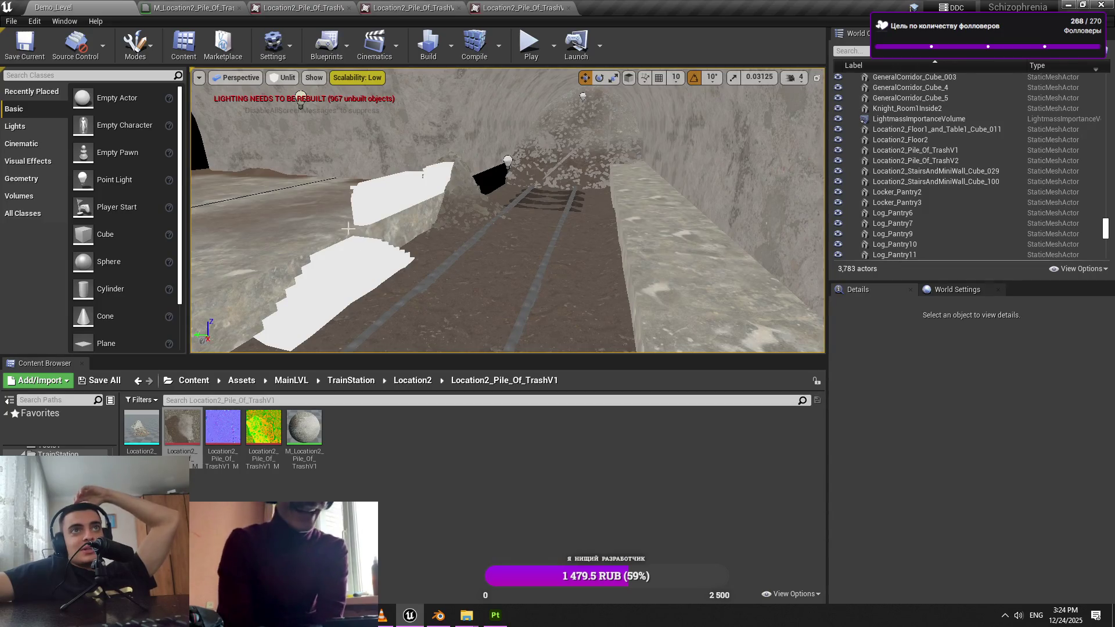
Duplicate Asphalt145 as Asphalt146 and slide the copy further along into the rubble slope
{"action": "left_click_drag", "start_coordinate": [469, 256], "coordinate": [453, 250]}
{"action": "mouse_move", "coordinate": [402, 220]}
{"action": "left_mouse_down"}
{"action": "mouse_move", "coordinate": [378, 206]}
{"action": "mouse_move", "coordinate": [448, 263]}
{"action": "mouse_move", "coordinate": [401, 235]}
{"action": "left_mouse_up"}
{"action": "left_click", "coordinate": [355, 211]}
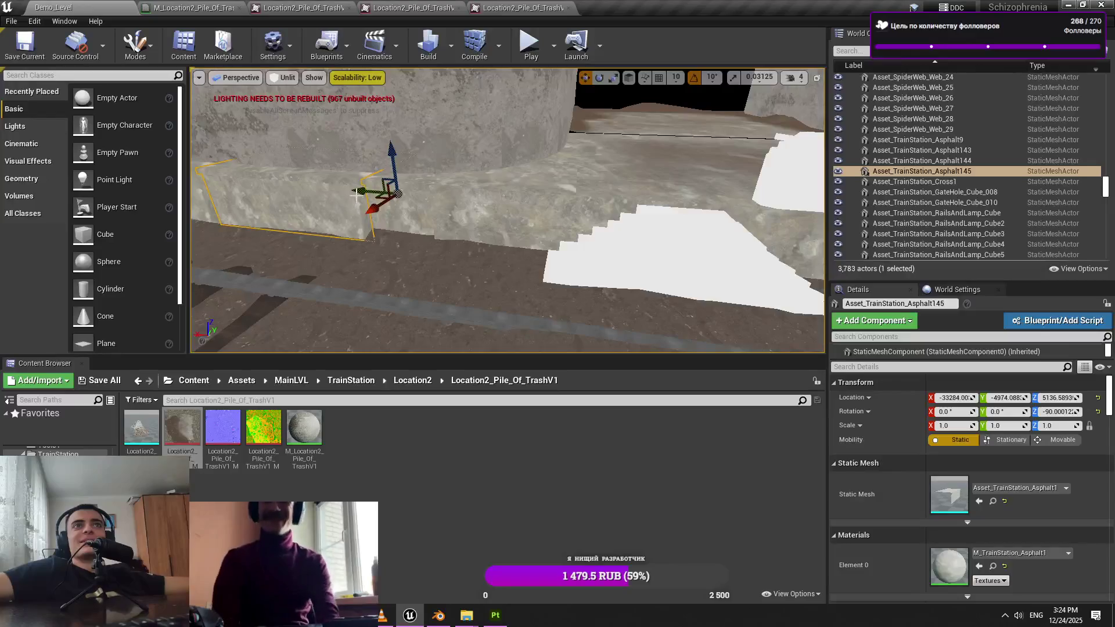
{"action": "left_click_drag", "start_coordinate": [313, 187], "coordinate": [276, 178]}
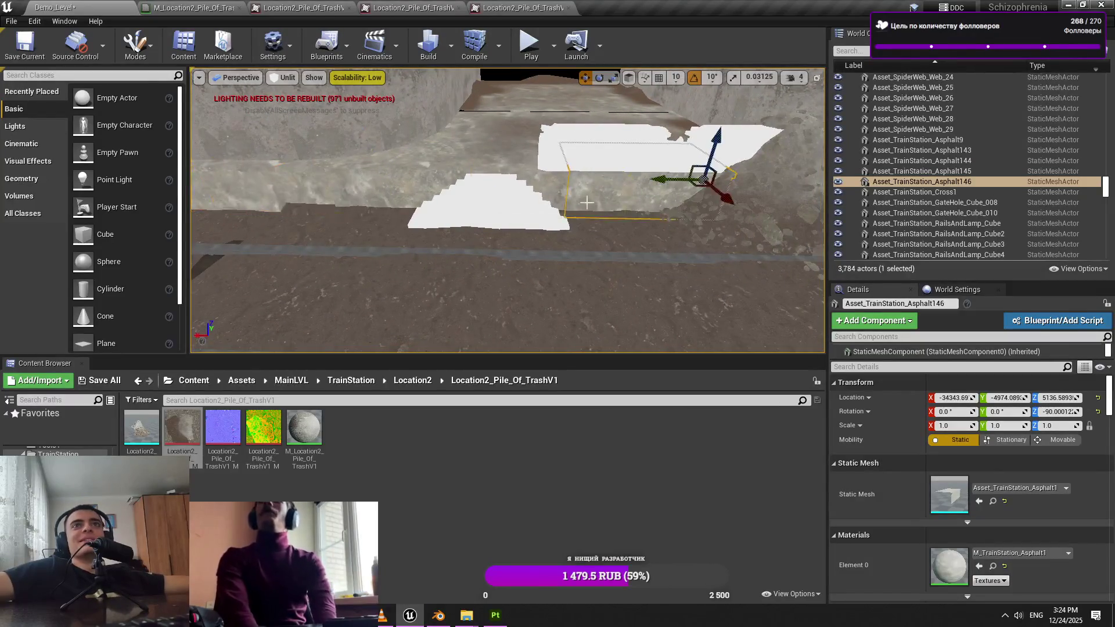
{"action": "left_click_drag", "start_coordinate": [587, 202], "coordinate": [557, 203]}
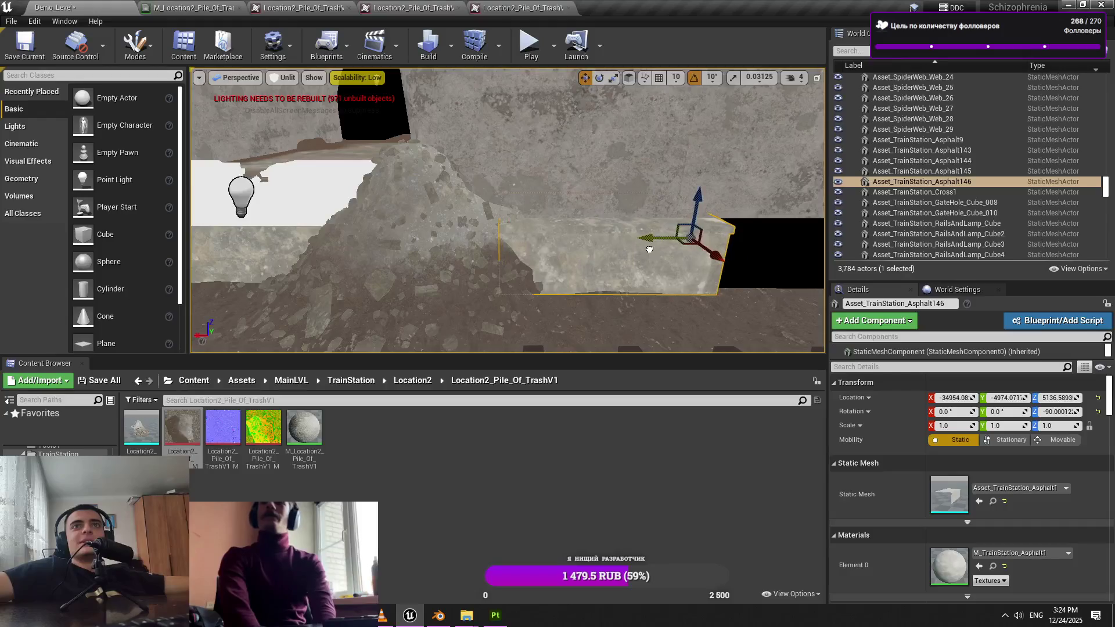
{"action": "mouse_move", "coordinate": [621, 256]}
{"action": "left_mouse_down"}
{"action": "mouse_move", "coordinate": [590, 253]}
{"action": "mouse_move", "coordinate": [617, 228]}
{"action": "mouse_move", "coordinate": [610, 198]}
{"action": "left_mouse_up"}
{"action": "mouse_move", "coordinate": [605, 256]}
{"action": "left_mouse_down"}
{"action": "mouse_move", "coordinate": [607, 244]}
{"action": "mouse_move", "coordinate": [605, 256]}
{"action": "left_mouse_up"}
{"action": "left_click", "coordinate": [692, 189]}
{"action": "mouse_move", "coordinate": [692, 189]}
{"action": "left_mouse_down"}
{"action": "mouse_move", "coordinate": [689, 203]}
{"action": "mouse_move", "coordinate": [586, 245]}
{"action": "left_mouse_up"}
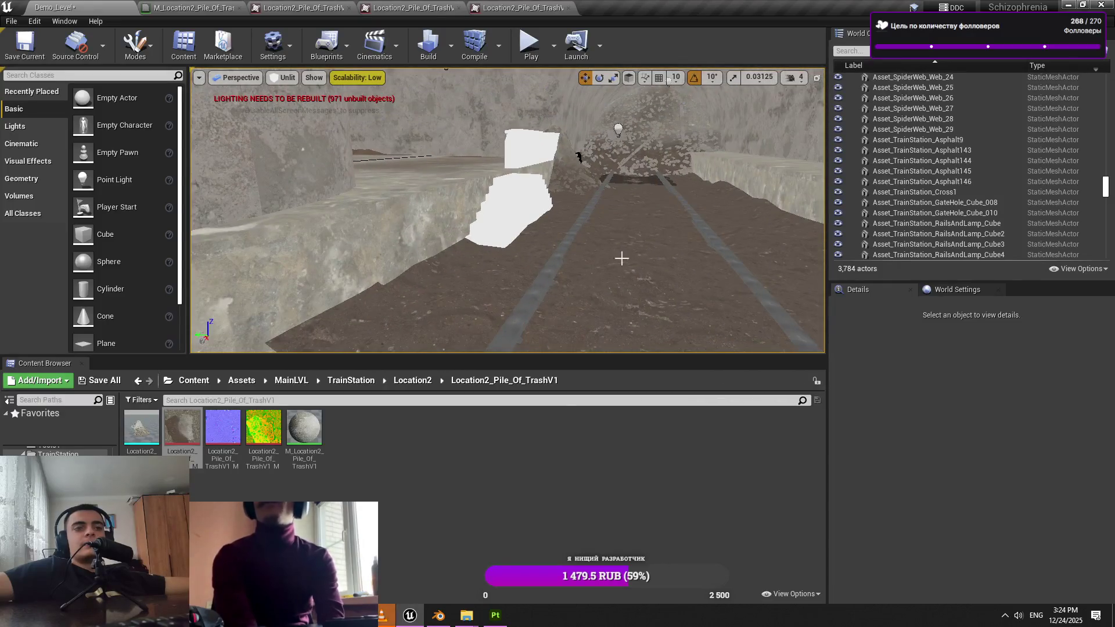
In Blender, frame the rubble pile Plane.004, then return to the Unreal level
{"action": "left_click", "coordinate": [440, 616]}
{"action": "mouse_move", "coordinate": [677, 318]}
{"action": "left_mouse_down"}
{"action": "mouse_move", "coordinate": [649, 253]}
{"action": "mouse_move", "coordinate": [739, 296]}
{"action": "mouse_move", "coordinate": [623, 347]}
{"action": "mouse_move", "coordinate": [650, 392]}
{"action": "mouse_move", "coordinate": [633, 397]}
{"action": "mouse_move", "coordinate": [690, 353]}
{"action": "mouse_move", "coordinate": [792, 315]}
{"action": "mouse_move", "coordinate": [735, 371]}
{"action": "left_mouse_up"}
{"action": "left_click", "coordinate": [690, 354]}
{"action": "key", "text": "KP_Decimal"}
{"action": "key", "text": "alt+Tab"}
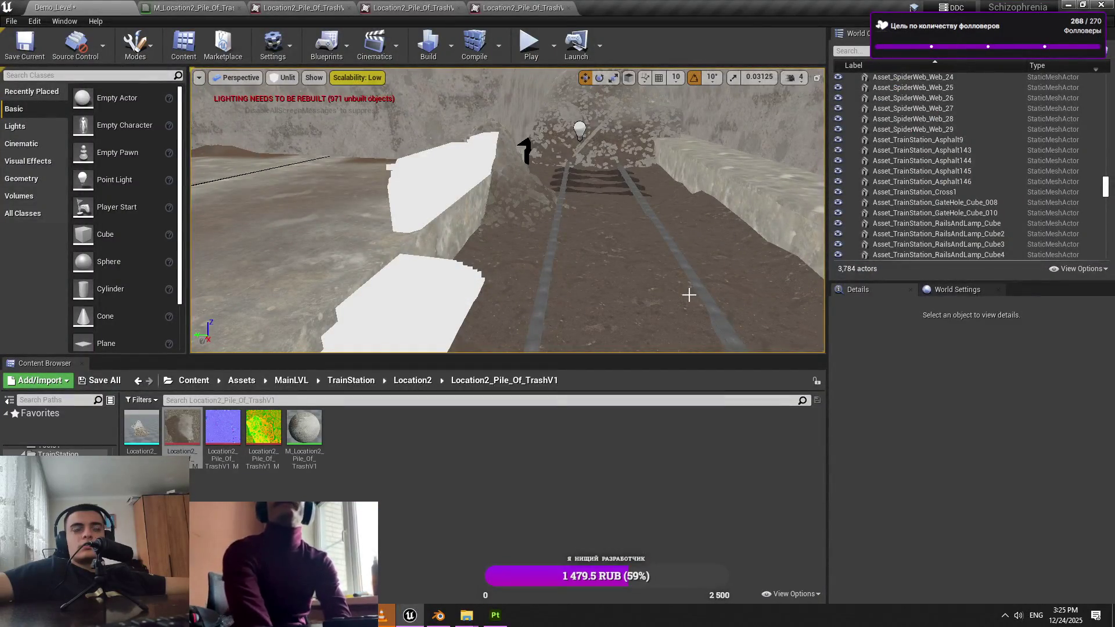
{"action": "left_click_drag", "start_coordinate": [606, 286], "coordinate": [596, 285]}
{"action": "key", "text": "alt+Tab"}
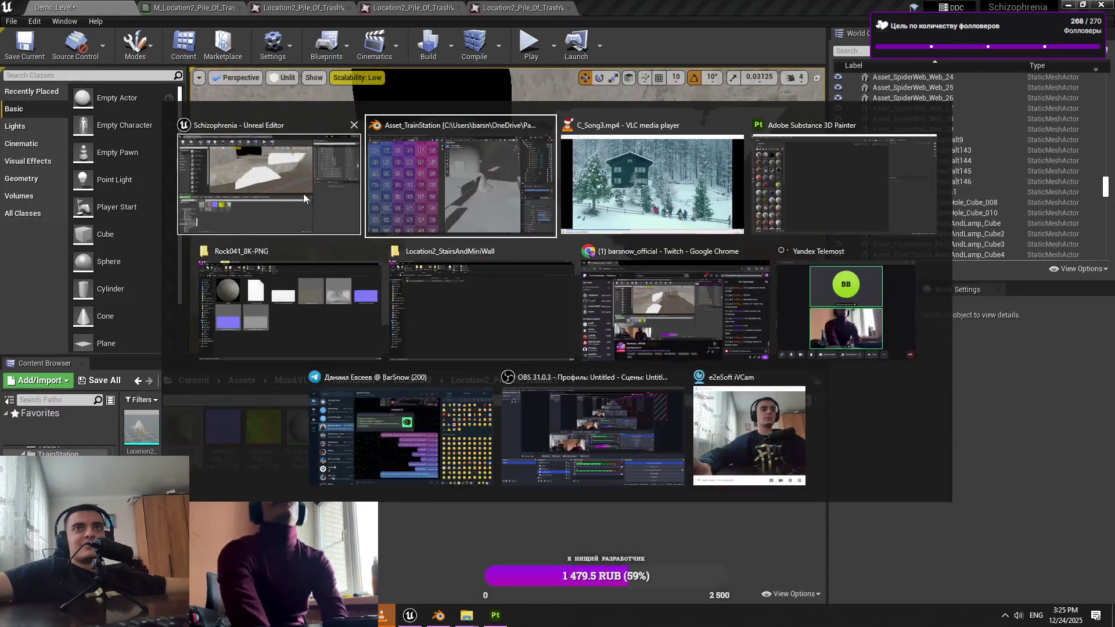
Recompile and apply the M_UV_Test material used by wall slab Cube_100
{"action": "left_click", "coordinate": [303, 194]}
{"action": "left_click", "coordinate": [668, 145]}
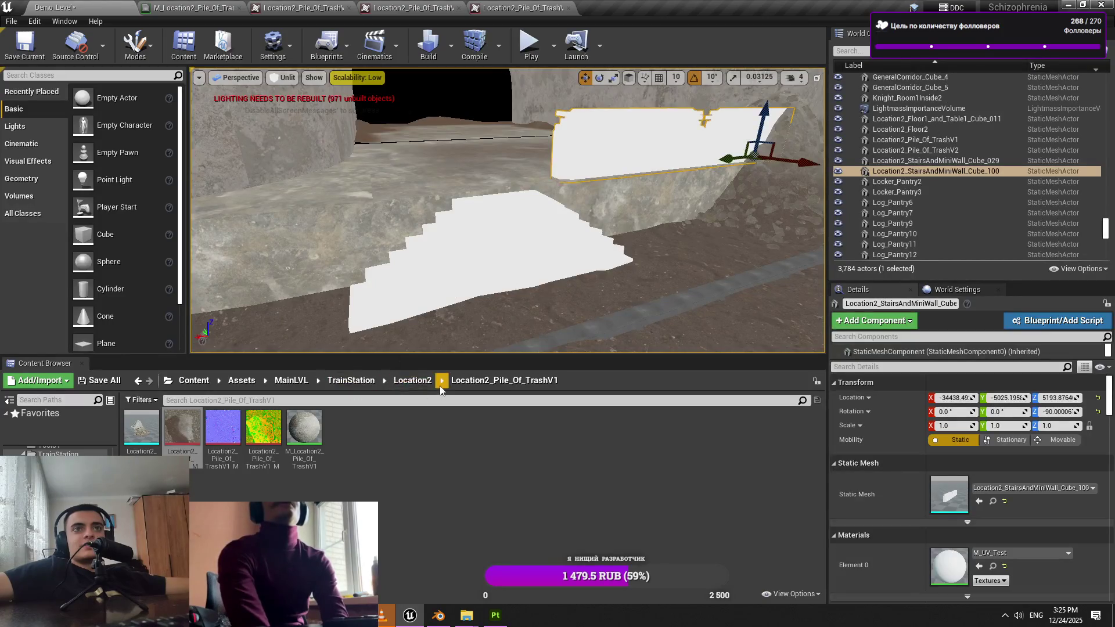
{"action": "left_click", "coordinate": [413, 380]}
{"action": "double_click", "coordinate": [226, 439]}
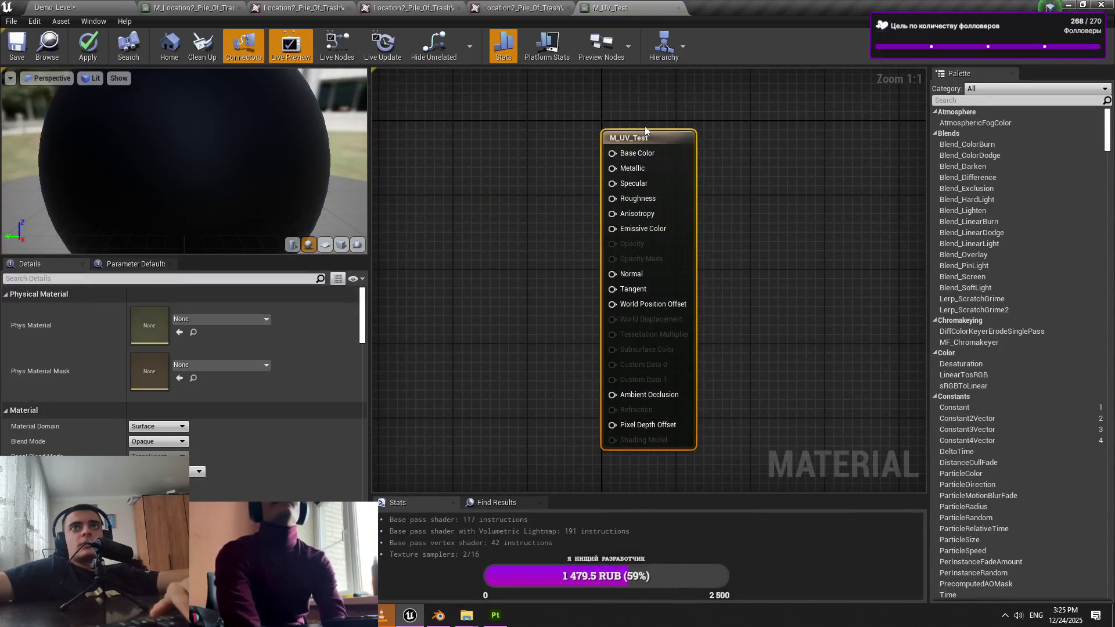
{"action": "left_click", "coordinate": [86, 40]}
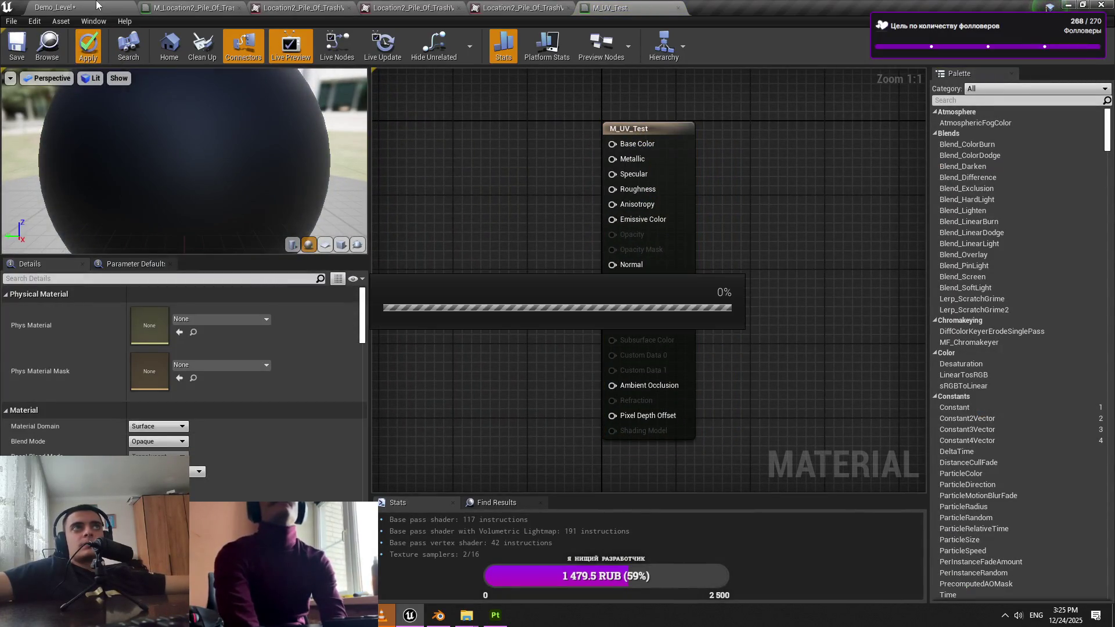
{"action": "left_click", "coordinate": [96, 5]}
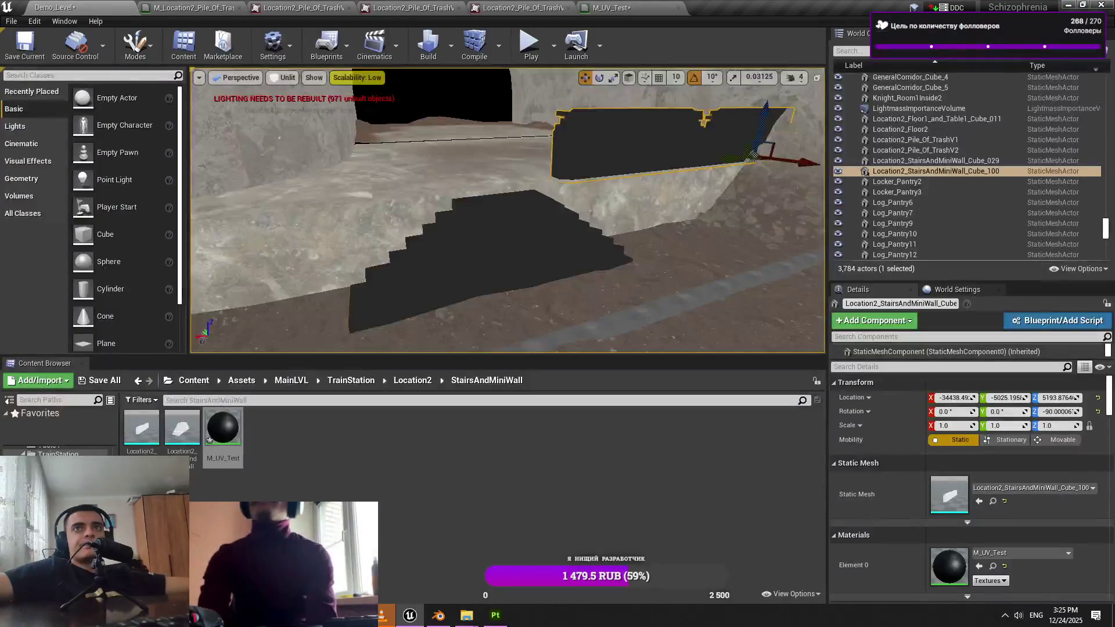
Fly down the rail track to inspect the darkened slabs and floor tile Floor41
{"action": "key", "text": "Escape"}
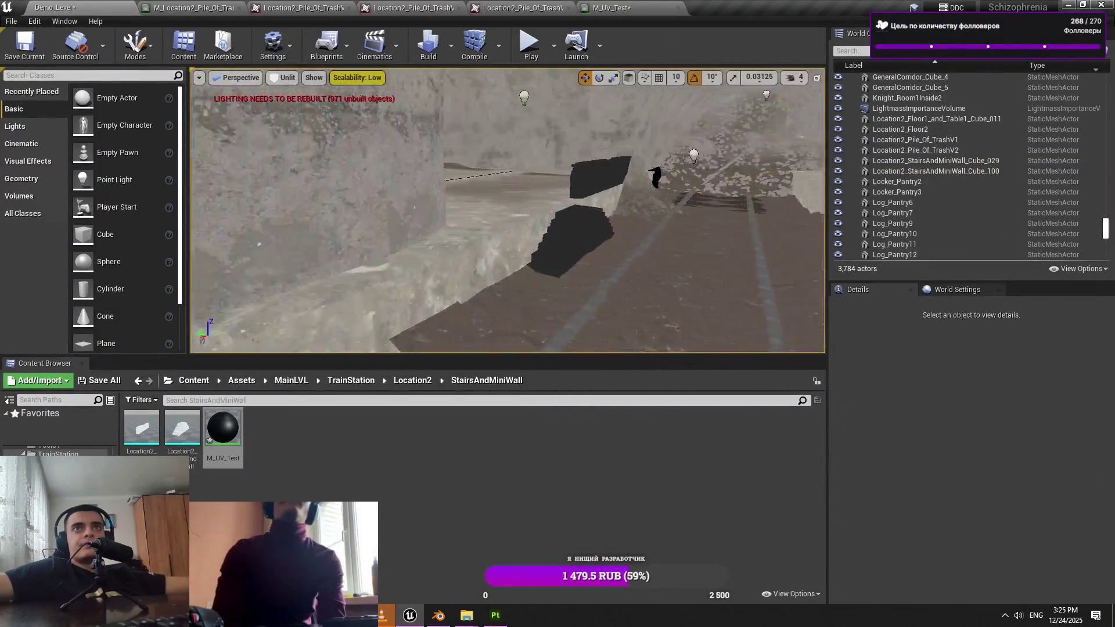
{"action": "key", "text": "w"}
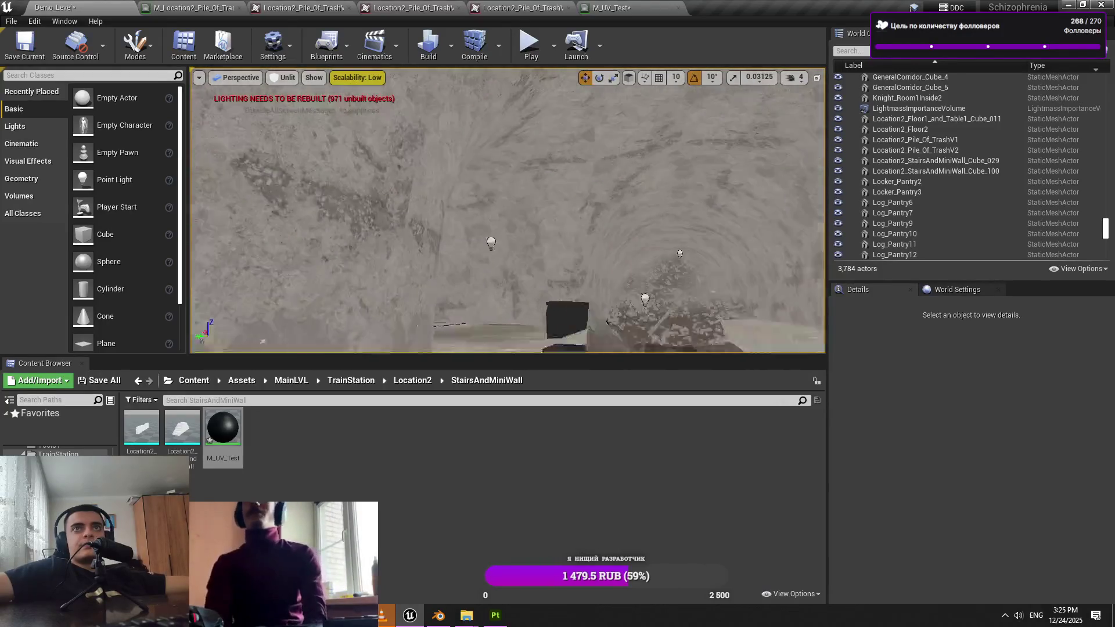
{"action": "key", "text": "w"}
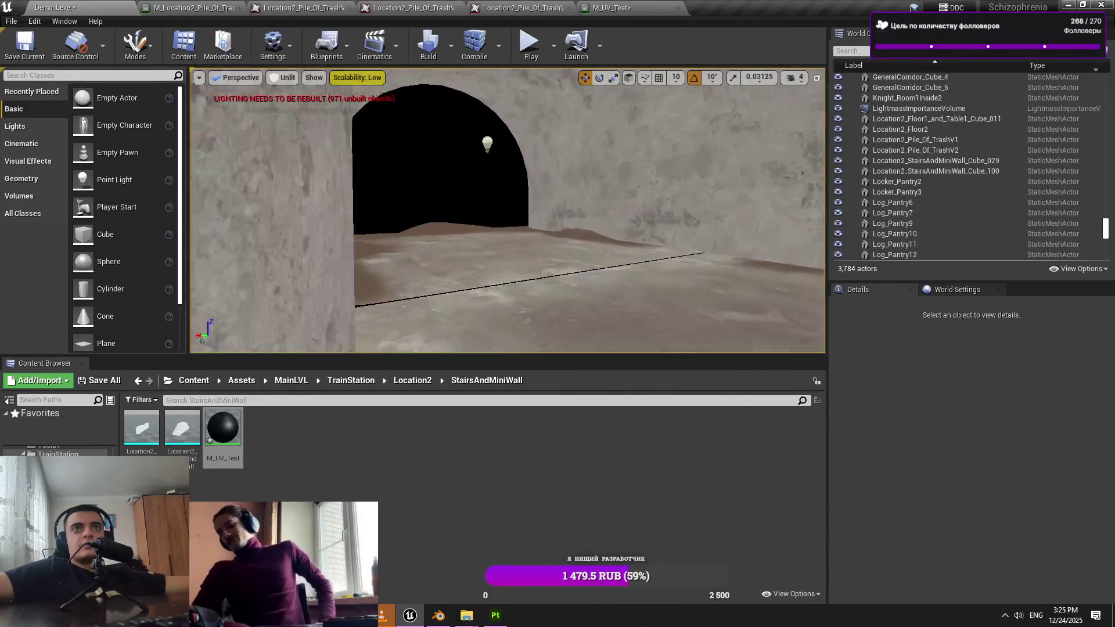
{"action": "key", "text": "w"}
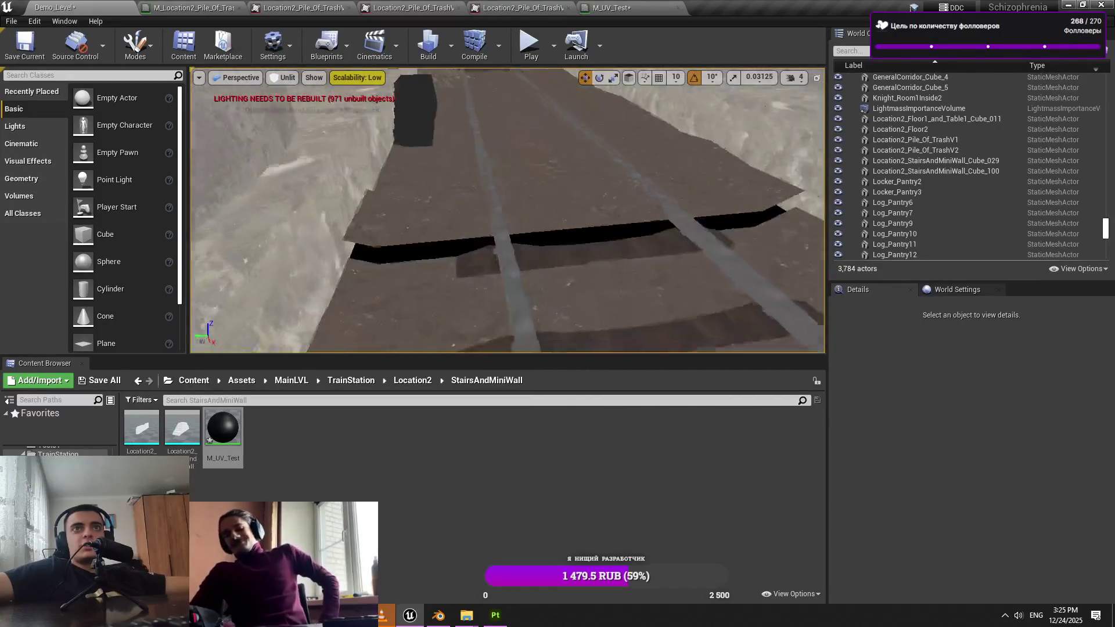
{"action": "left_click", "coordinate": [578, 200]}
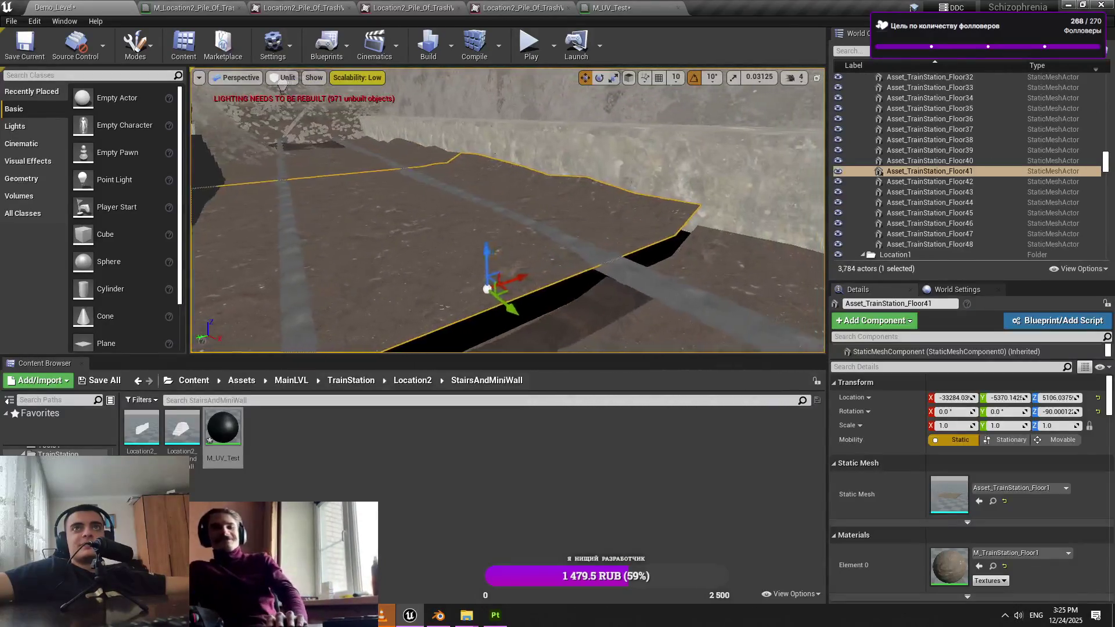
{"action": "key", "text": "Escape"}
{"action": "key", "text": "w"}
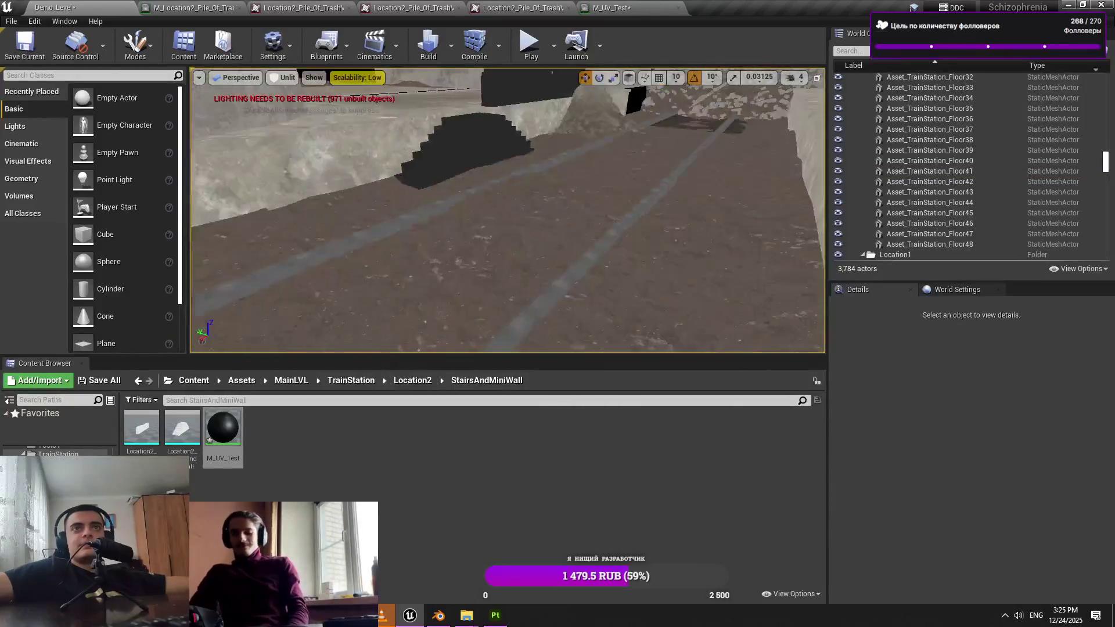
{"action": "left_click", "coordinate": [572, 208]}
{"action": "left_click", "coordinate": [618, 162], "text": "ctrl"}
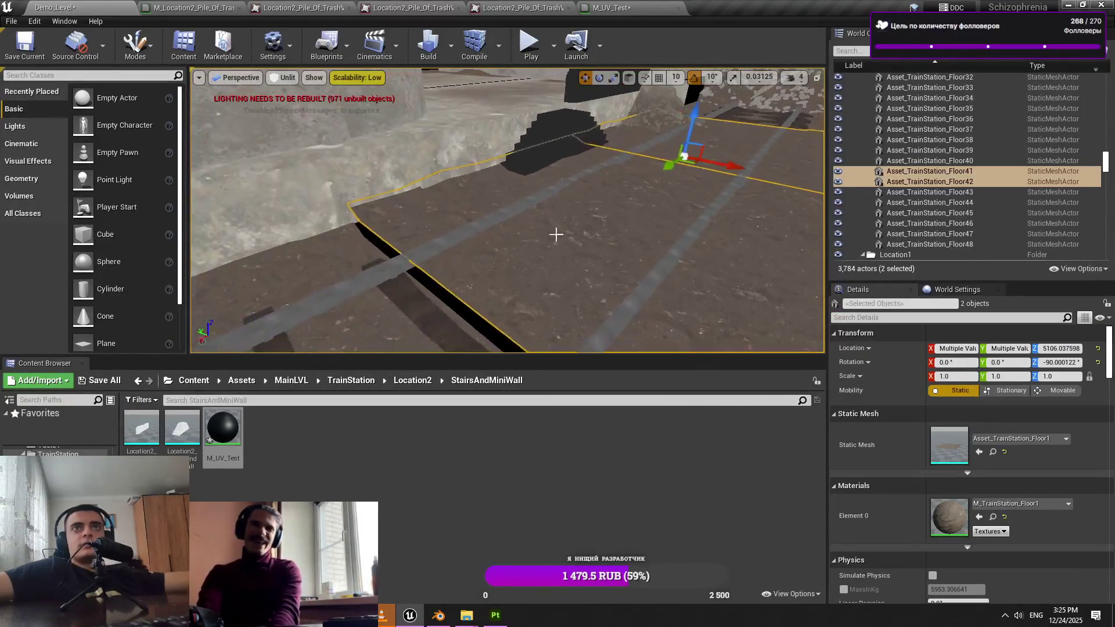
{"action": "key", "text": "Delete"}
{"action": "left_click", "coordinate": [471, 317]}
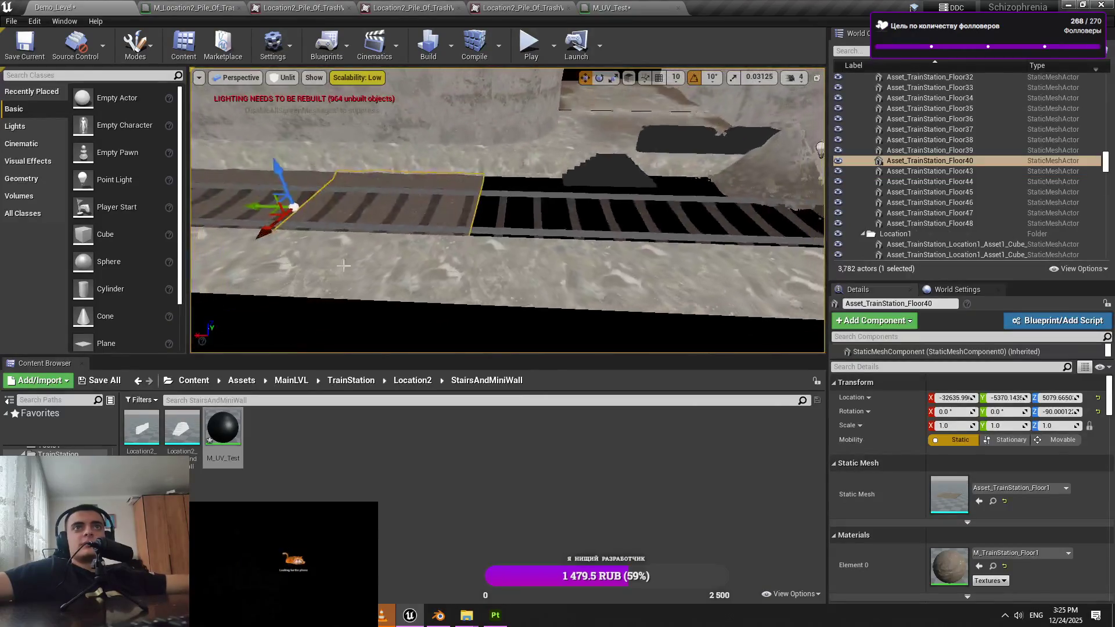
{"action": "mouse_move", "coordinate": [258, 207]}
{"action": "left_mouse_down"}
{"action": "mouse_move", "coordinate": [458, 227]}
{"action": "mouse_move", "coordinate": [258, 203]}
{"action": "mouse_move", "coordinate": [454, 218]}
{"action": "left_mouse_up"}
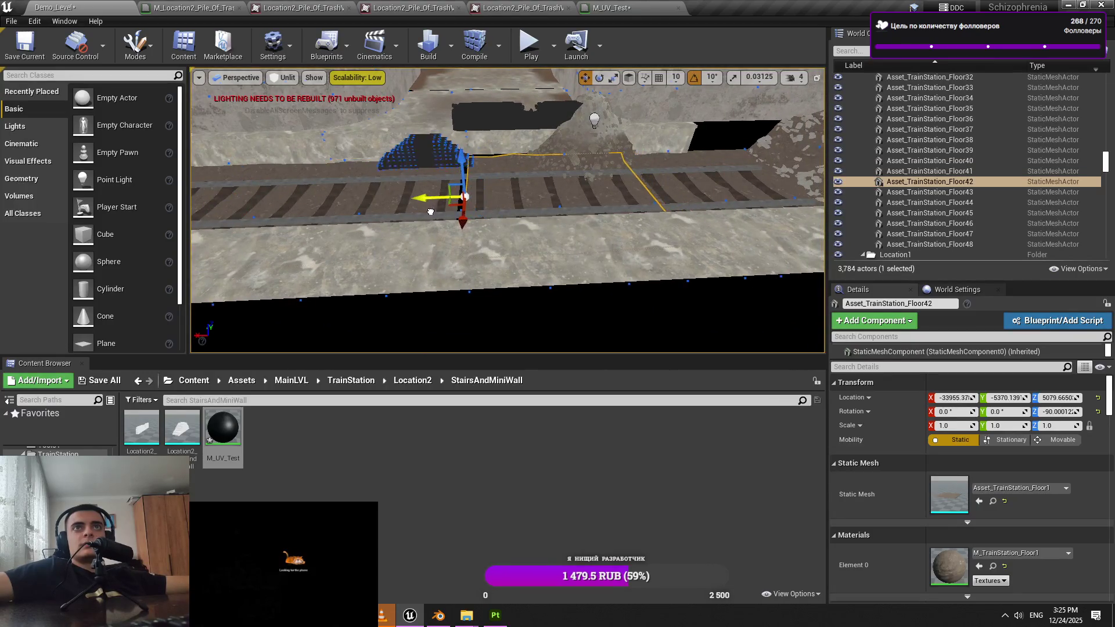
{"action": "left_click_drag", "start_coordinate": [597, 298], "coordinate": [589, 291]}
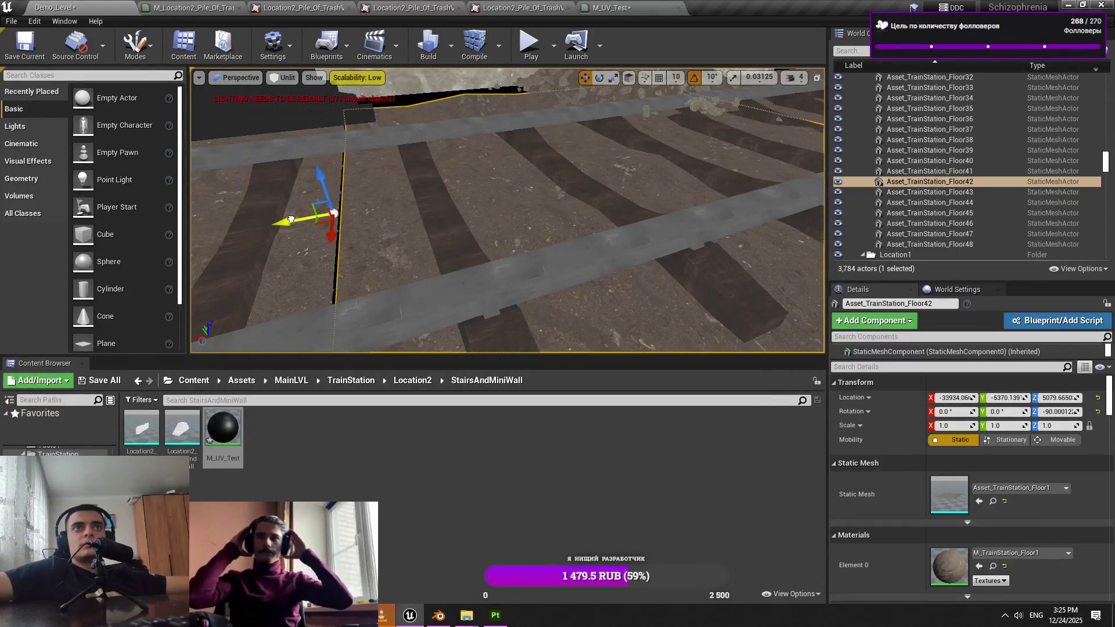
{"action": "key", "text": "Escape"}
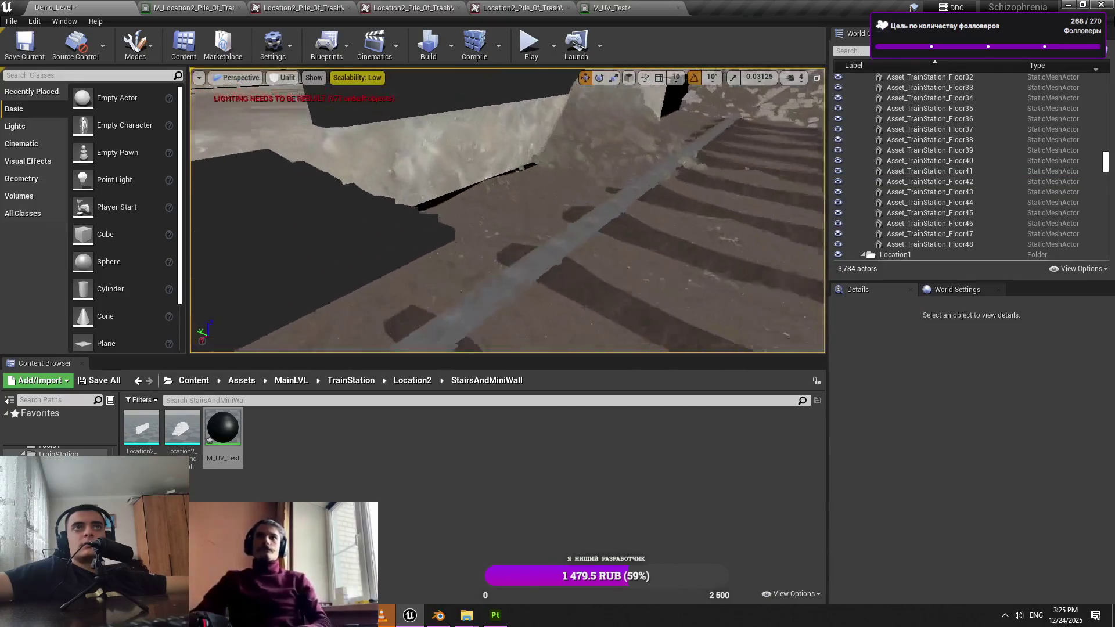
{"action": "mouse_move", "coordinate": [641, 114]}
{"action": "left_mouse_down"}
{"action": "mouse_move", "coordinate": [620, 135]}
{"action": "mouse_move", "coordinate": [391, 121]}
{"action": "mouse_move", "coordinate": [391, 111]}
{"action": "left_mouse_up"}
{"action": "left_click", "coordinate": [391, 121]}
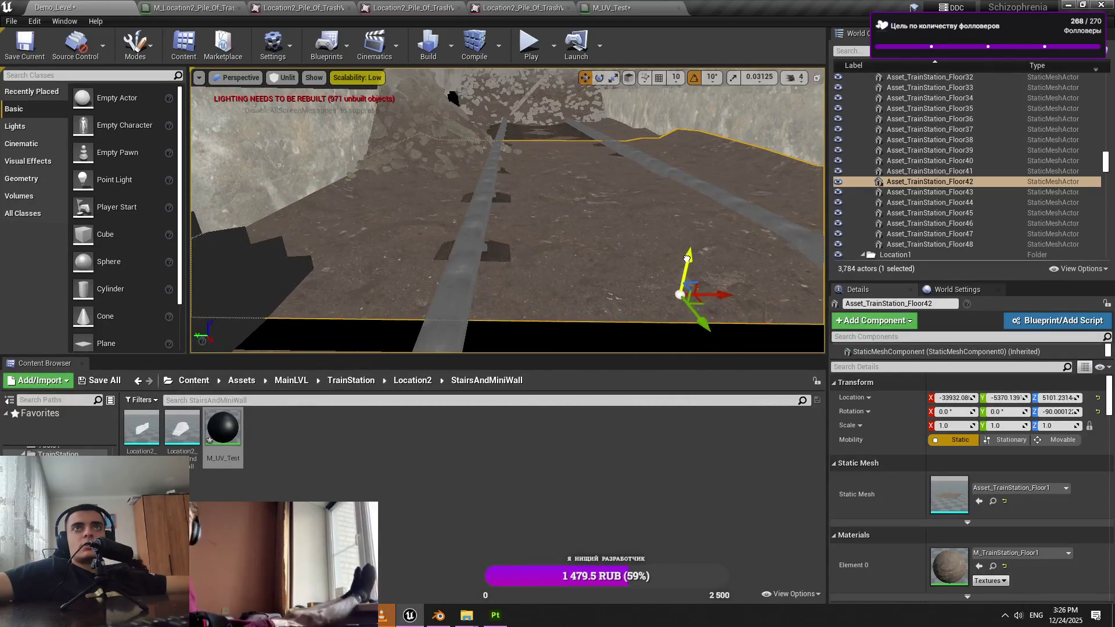
{"action": "left_click", "coordinate": [687, 256]}
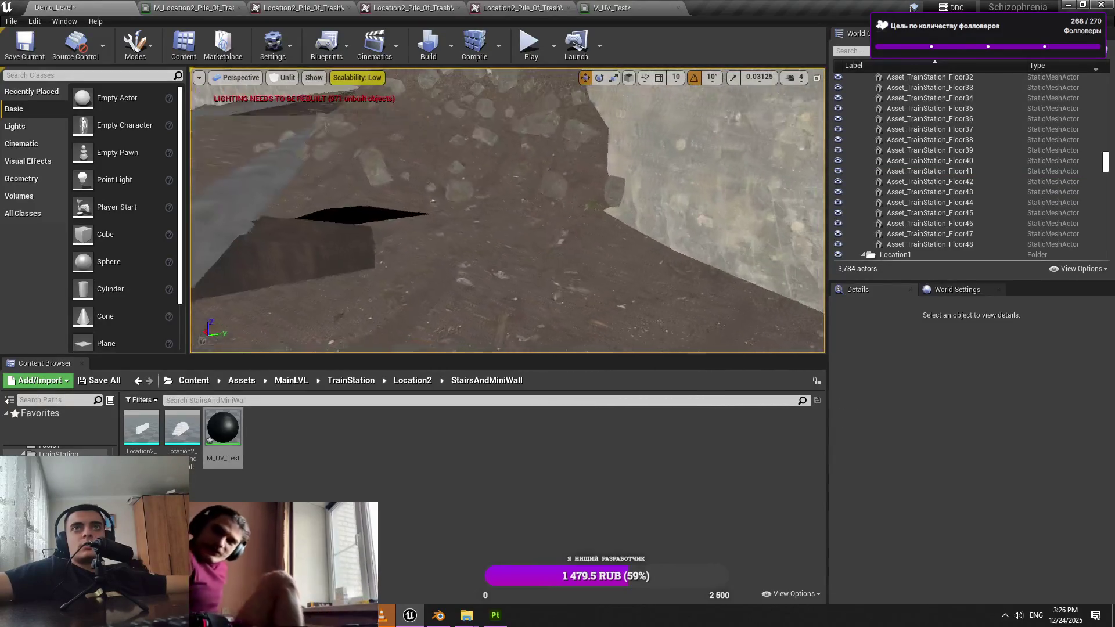
{"action": "left_click", "coordinate": [687, 255]}
{"action": "left_click", "coordinate": [657, 227]}
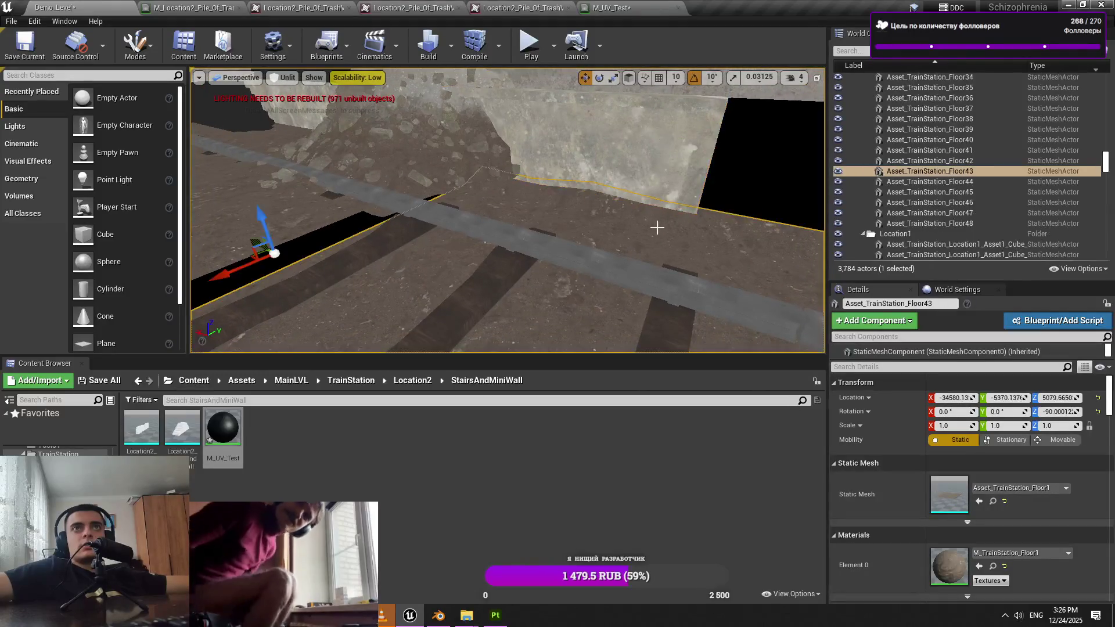
{"action": "left_click", "coordinate": [723, 208]}
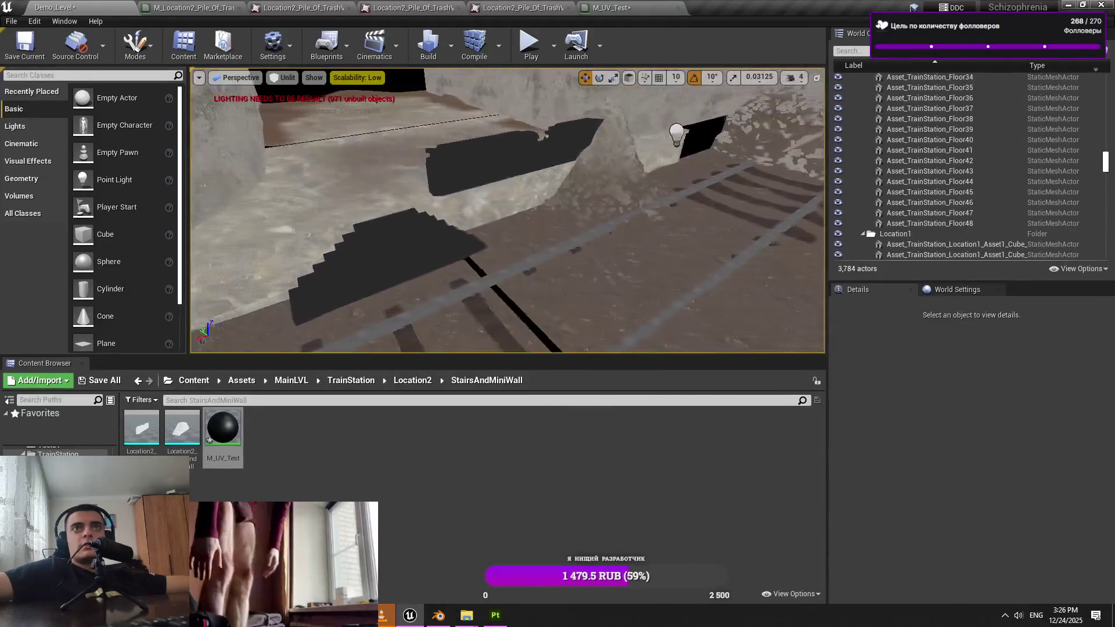
{"action": "key", "text": "w"}
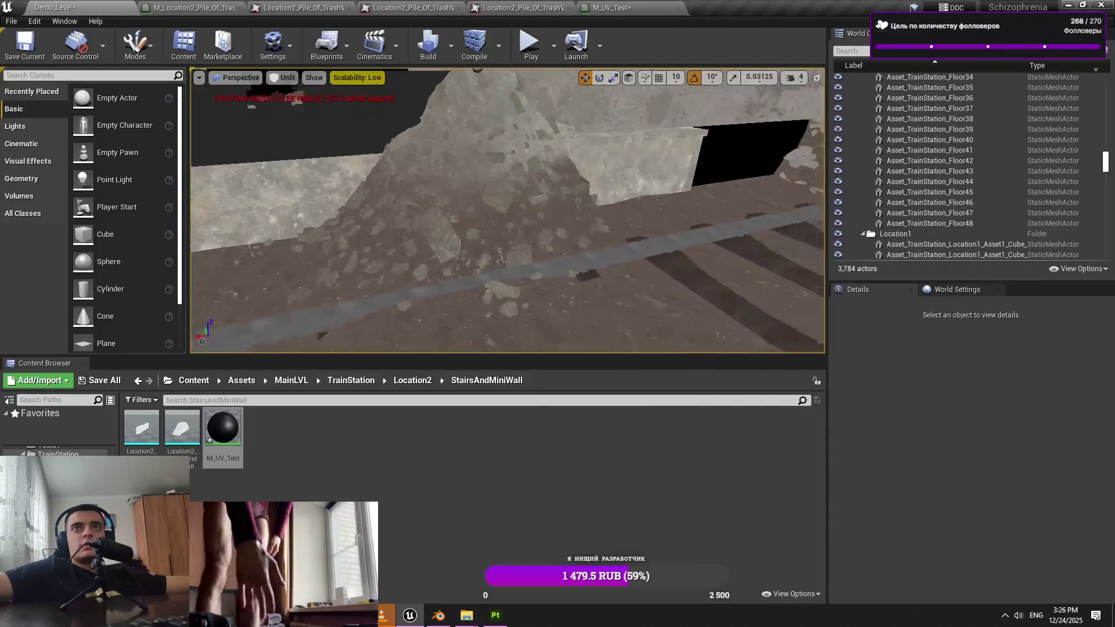
{"action": "key", "text": "w"}
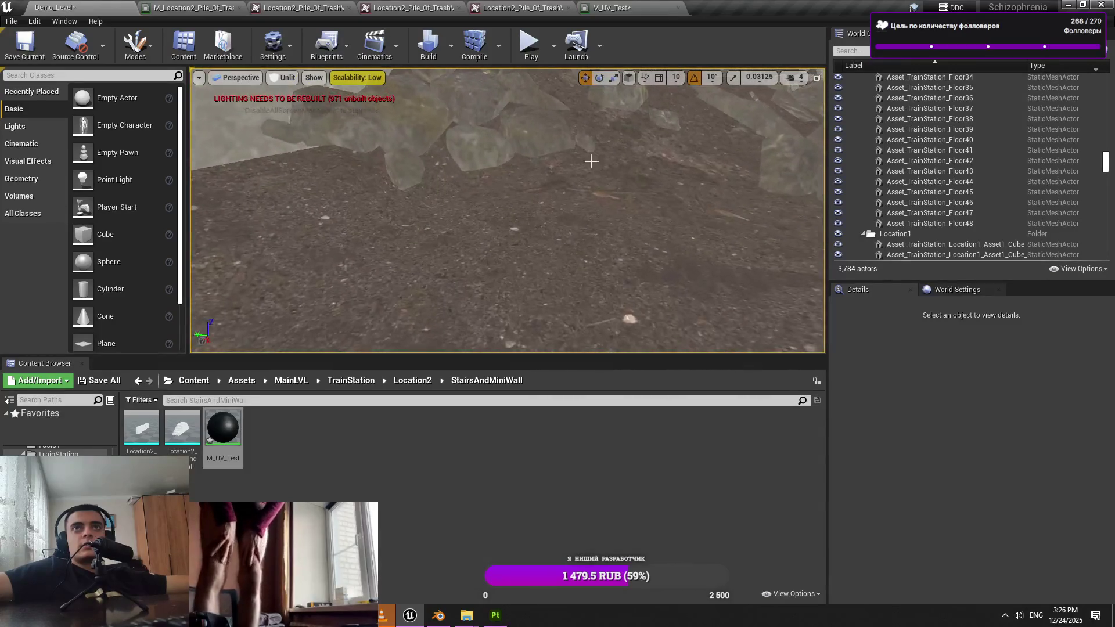
{"action": "left_click", "coordinate": [593, 159]}
{"action": "left_click", "coordinate": [598, 225]}
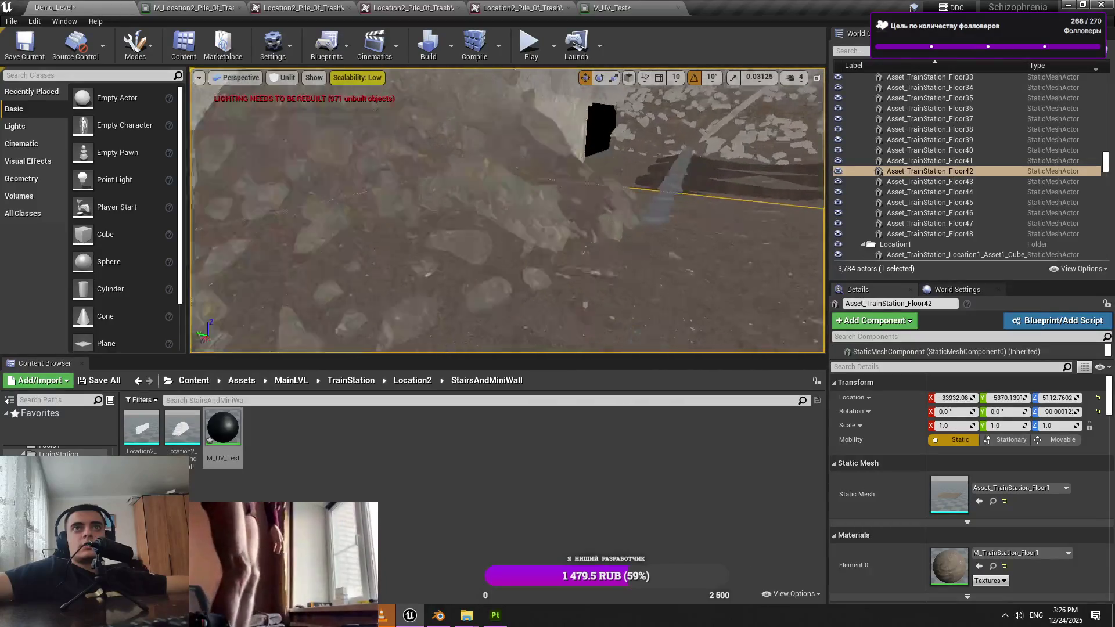
{"action": "left_click", "coordinate": [510, 197]}
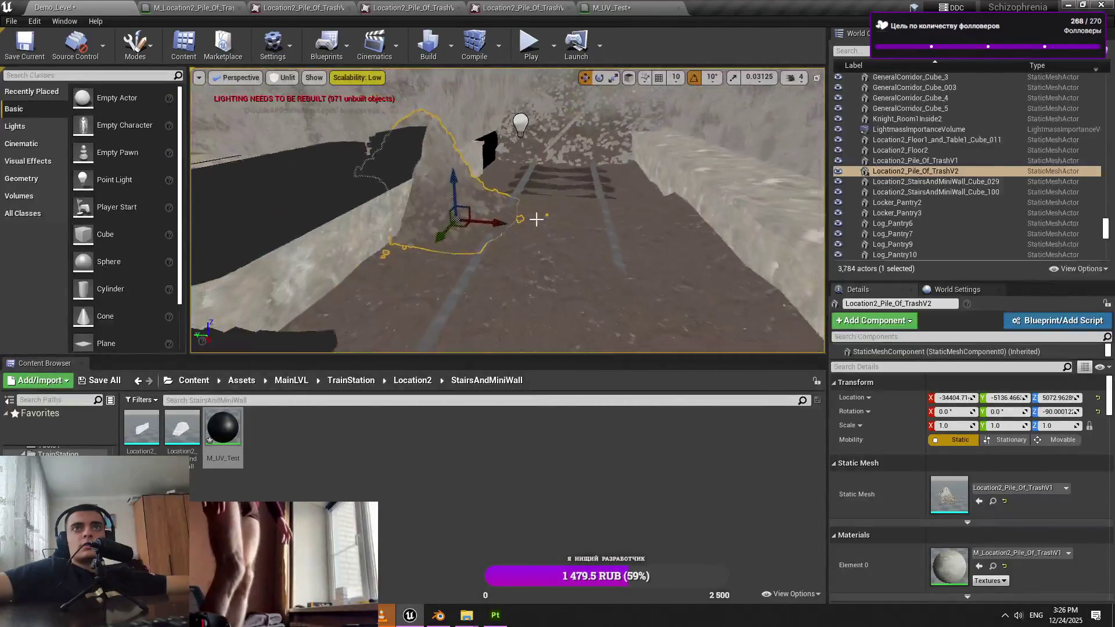
{"action": "left_click", "coordinate": [537, 226]}
{"action": "key", "text": "ctrl+z"}
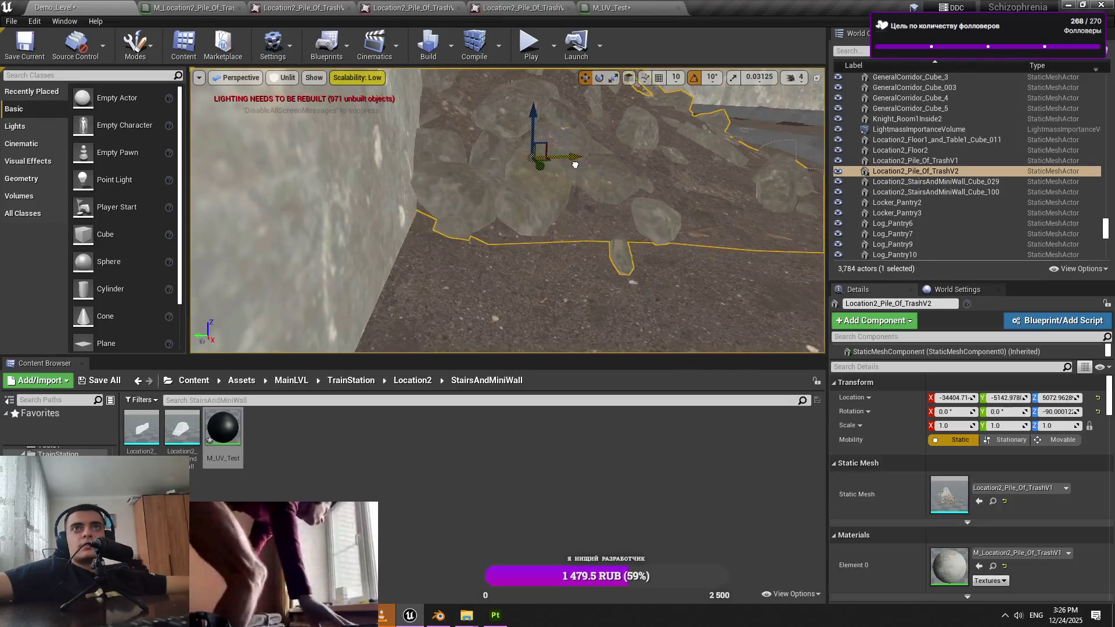
{"action": "mouse_move", "coordinate": [536, 142]}
{"action": "left_mouse_down"}
{"action": "mouse_move", "coordinate": [494, 162]}
{"action": "mouse_move", "coordinate": [598, 153]}
{"action": "left_mouse_up"}
{"action": "key", "text": "ctrl+z"}
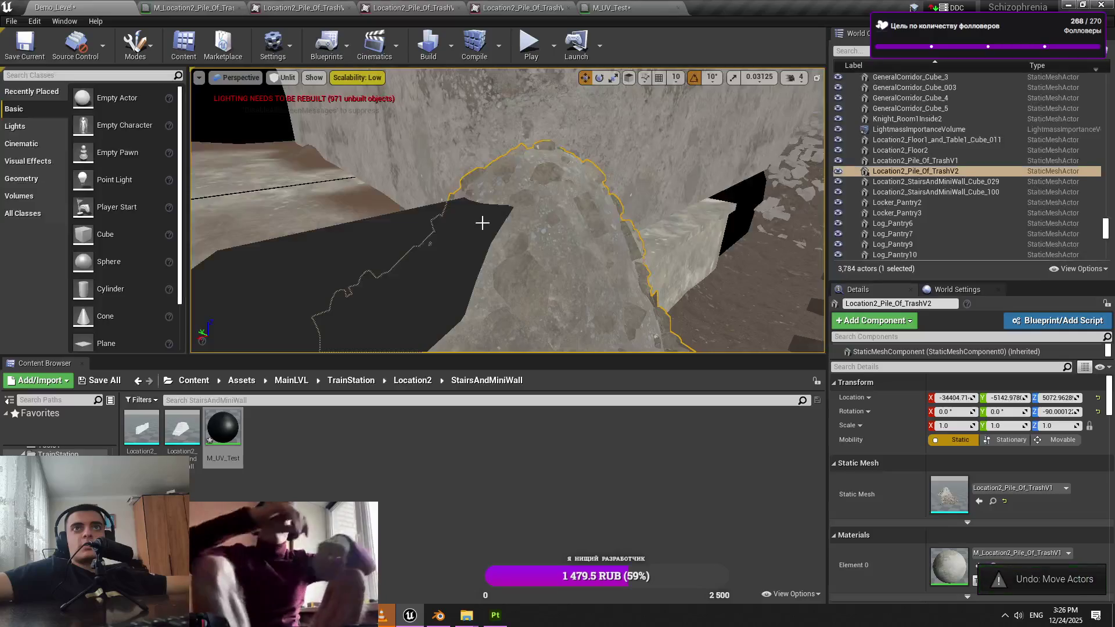
{"action": "left_click", "coordinate": [486, 222]}
{"action": "key", "text": "f"}
{"action": "mouse_move", "coordinate": [567, 210]}
{"action": "left_mouse_down"}
{"action": "mouse_move", "coordinate": [552, 222]}
{"action": "mouse_move", "coordinate": [529, 198]}
{"action": "left_mouse_up"}
{"action": "left_click", "coordinate": [500, 157]}
{"action": "key", "text": "Escape"}
{"action": "right_click", "coordinate": [820, 195]}
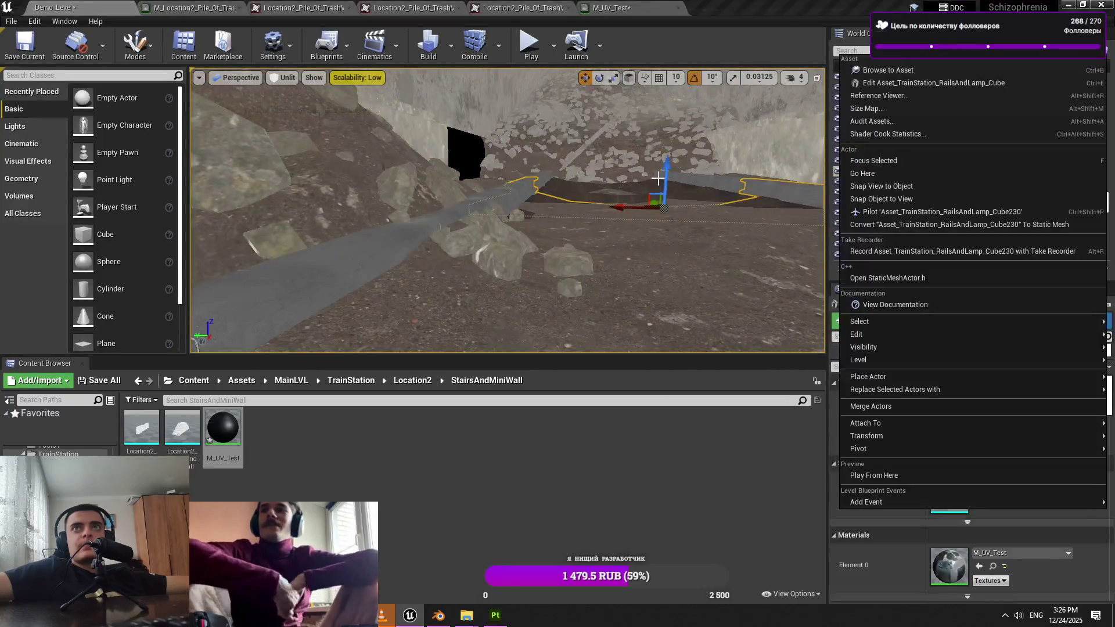
Lower the viewport camera speed from 4 to 3 and fly along the rails beside the wall
{"action": "left_click", "coordinate": [793, 77]}
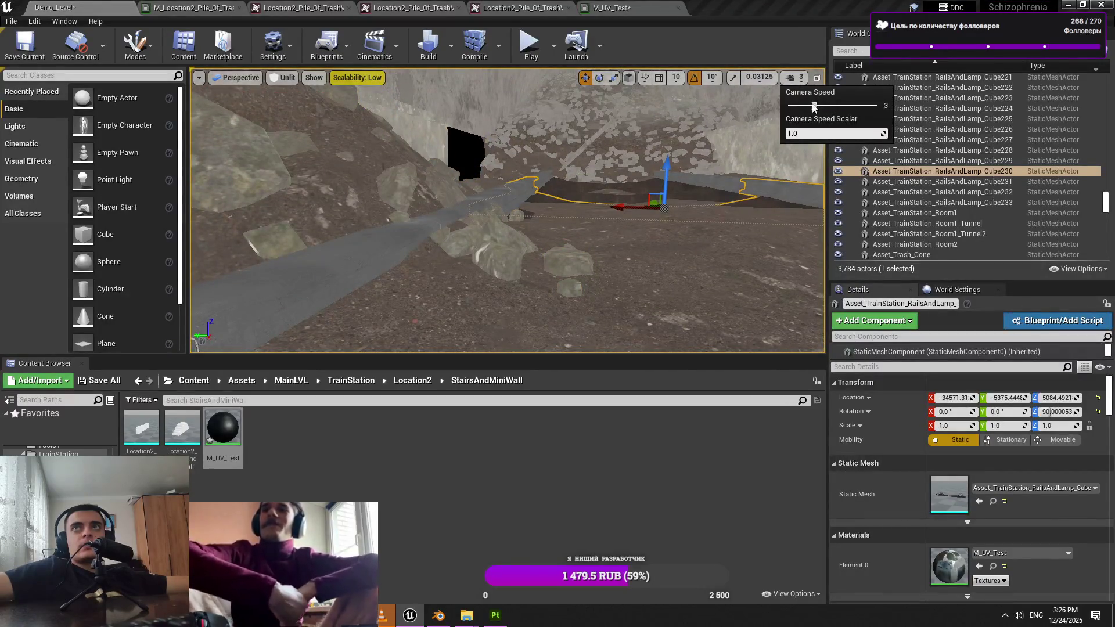
{"action": "left_click_drag", "start_coordinate": [461, 144], "coordinate": [461, 144]}
{"action": "key", "text": "Escape"}
{"action": "left_click_drag", "start_coordinate": [521, 172], "coordinate": [521, 172]}
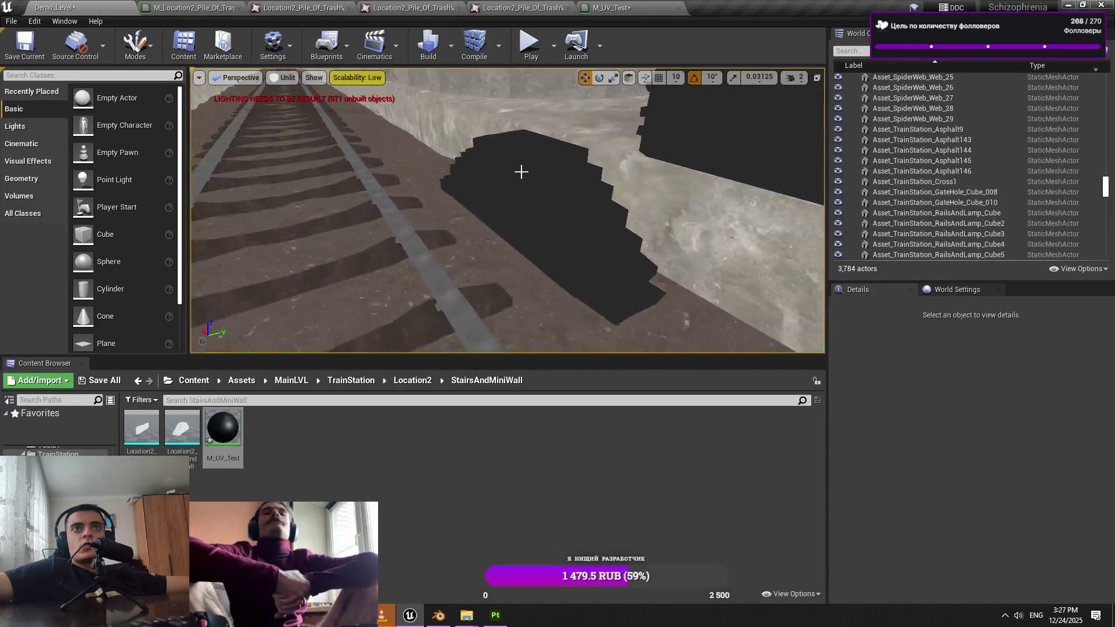
{"action": "left_click", "coordinate": [790, 78]}
{"action": "left_click_drag", "start_coordinate": [755, 146], "coordinate": [755, 145]}
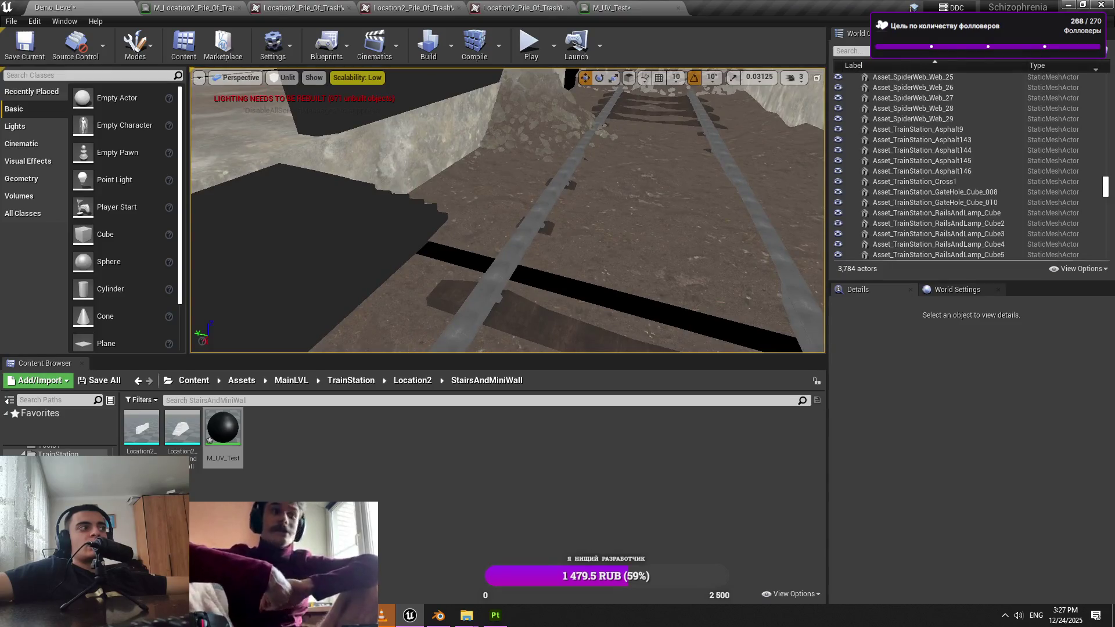
{"action": "left_click_drag", "start_coordinate": [756, 145], "coordinate": [755, 145]}
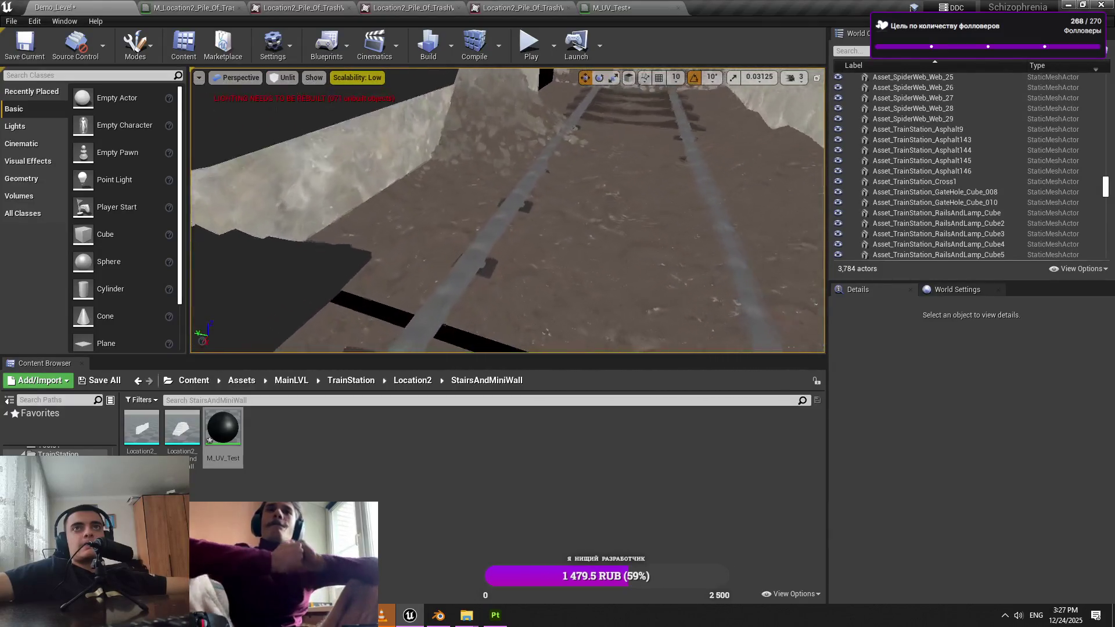
{"action": "left_click_drag", "start_coordinate": [786, 95], "coordinate": [786, 95]}
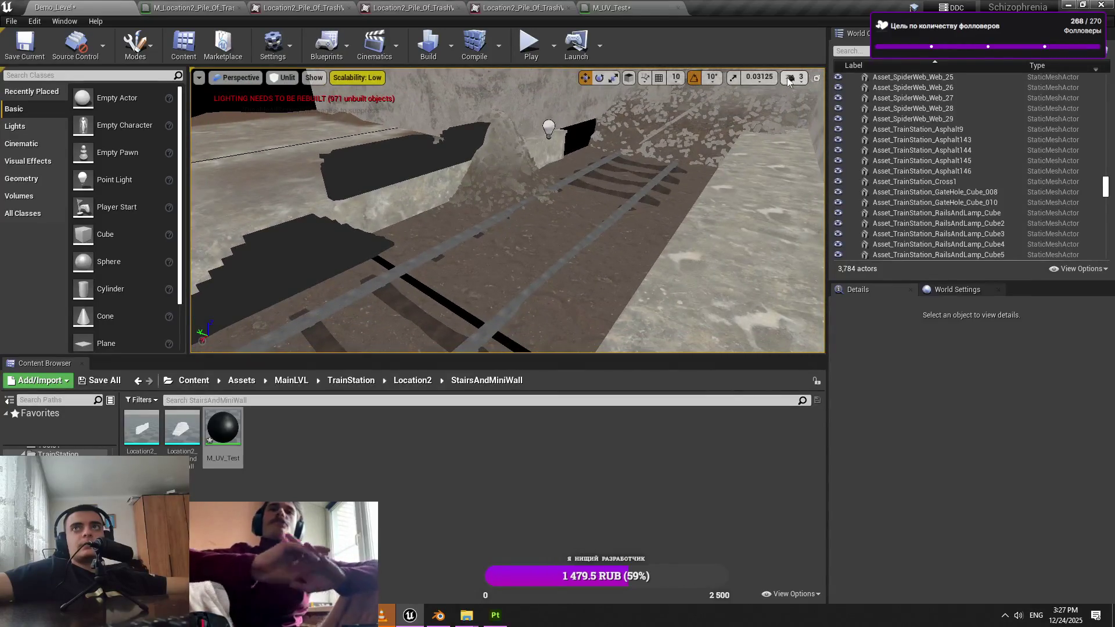
{"action": "left_click", "coordinate": [797, 81]}
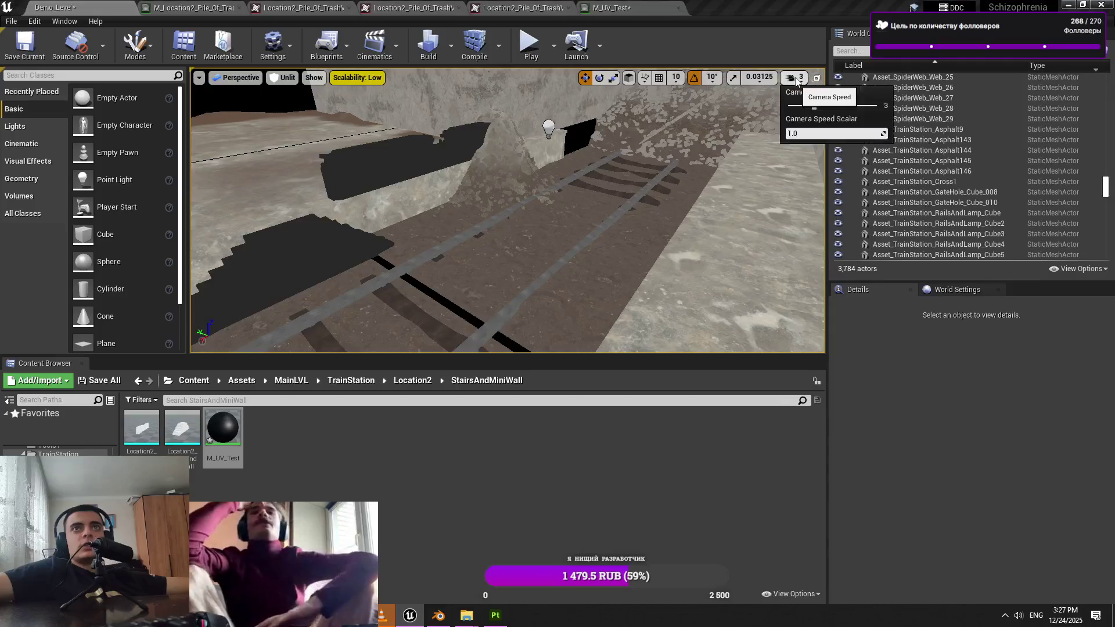
Select and frame the rubble pile, attempt a height stretch, then undo back through recent changes
{"action": "left_click", "coordinate": [488, 171]}
{"action": "key", "text": "f"}
{"action": "key", "text": "r"}
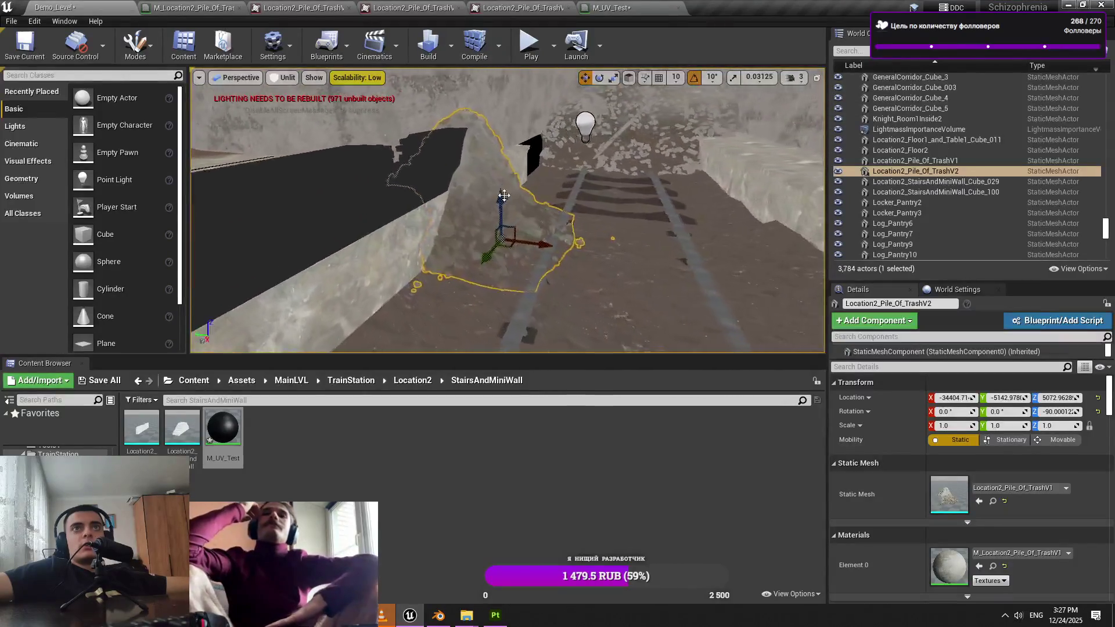
{"action": "left_click_drag", "start_coordinate": [506, 206], "coordinate": [505, 201]}
{"action": "scroll", "coordinate": [508, 210], "scroll_direction": "up", "scroll_amount": 6}
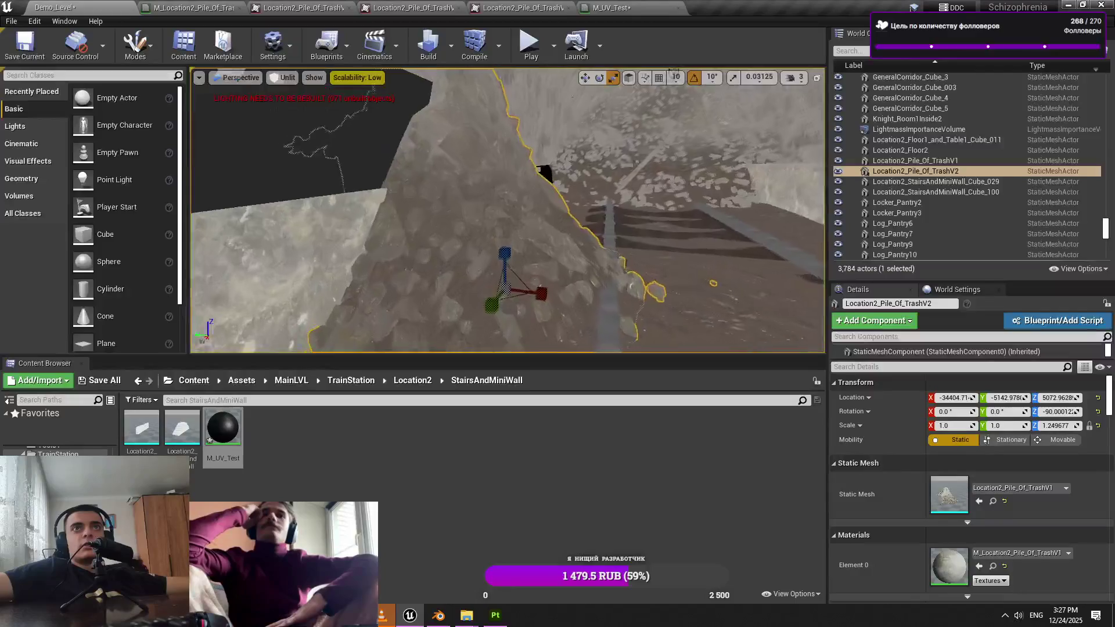
{"action": "scroll", "coordinate": [558, 245], "scroll_direction": "down", "scroll_amount": 6}
{"action": "key", "text": "ctrl+z"}
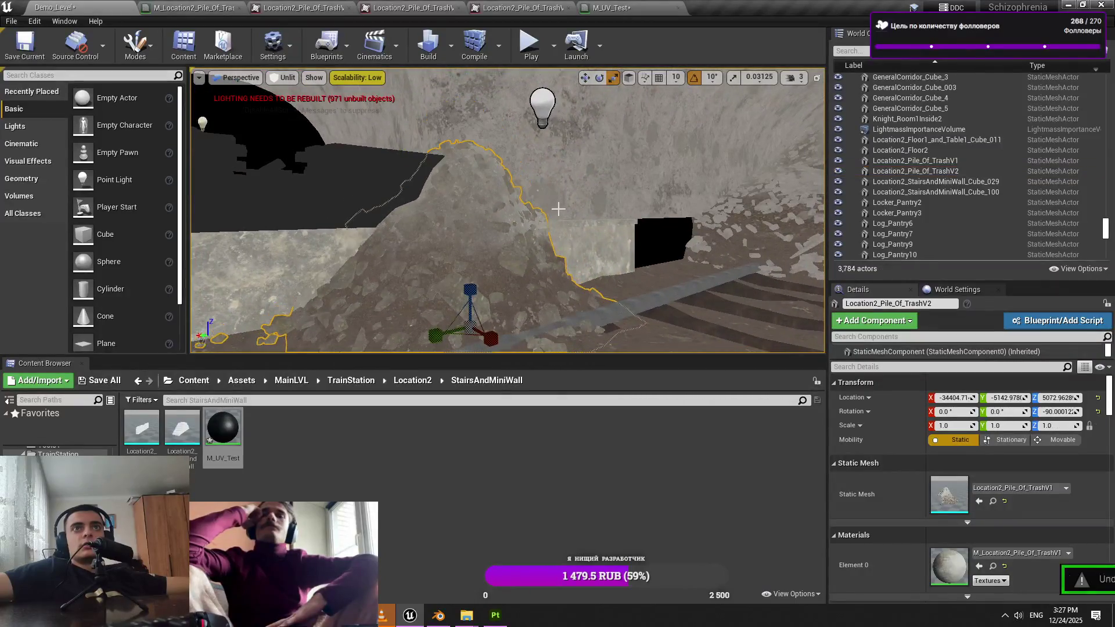
{"action": "key", "text": "ctrl+z"}
{"action": "key", "text": "ctrl+z"}
{"action": "key", "text": "ctrl+z"}
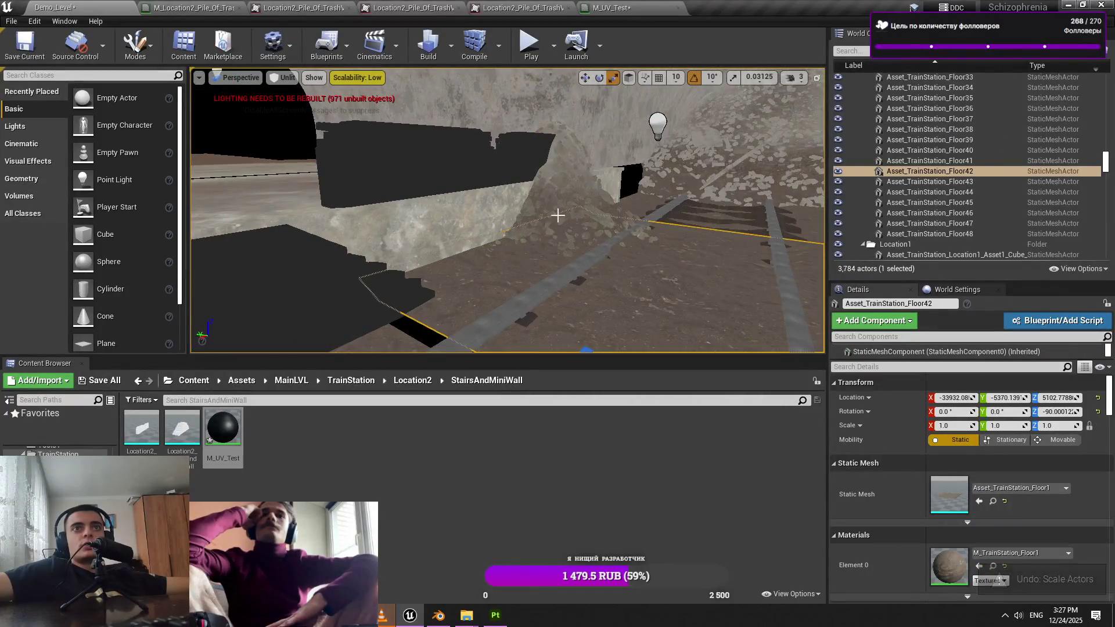
{"action": "key", "text": "ctrl+z"}
{"action": "key", "text": "ctrl+z"}
{"action": "key", "text": "ctrl+z"}
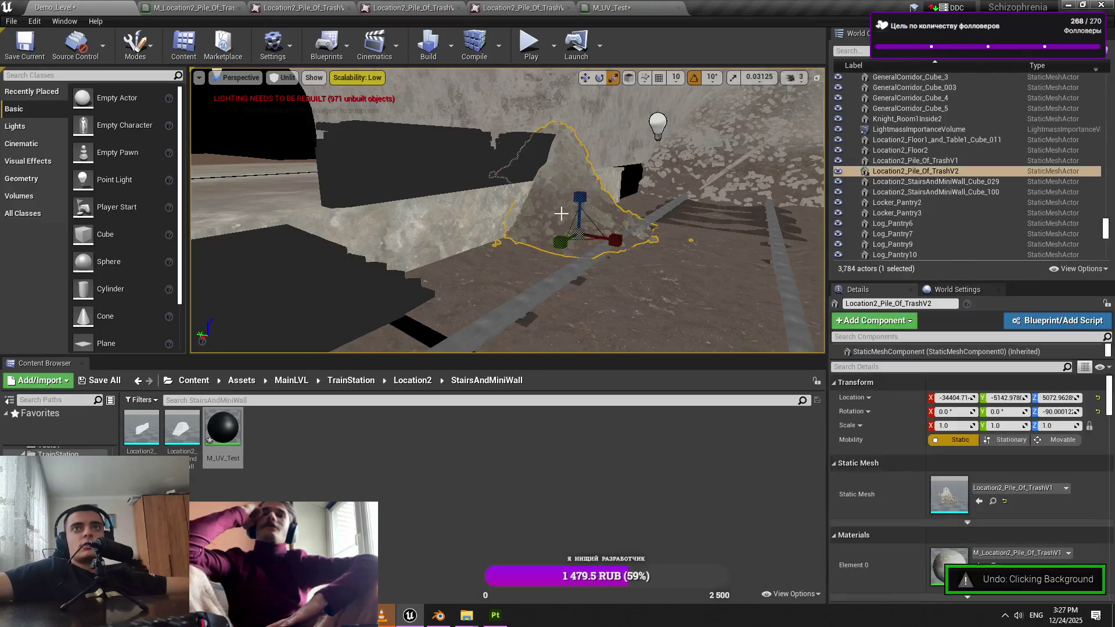
{"action": "key", "text": "ctrl+z"}
{"action": "key", "text": "ctrl+z"}
{"action": "key", "text": "ctrl+z"}
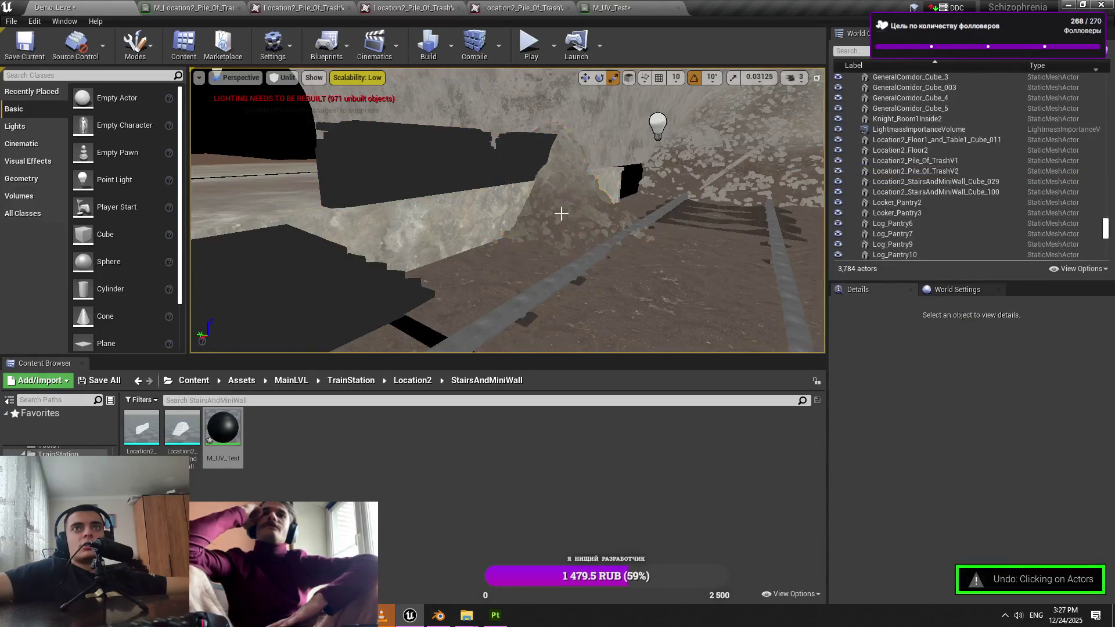
{"action": "key", "text": "ctrl+z"}
{"action": "key", "text": "ctrl+z"}
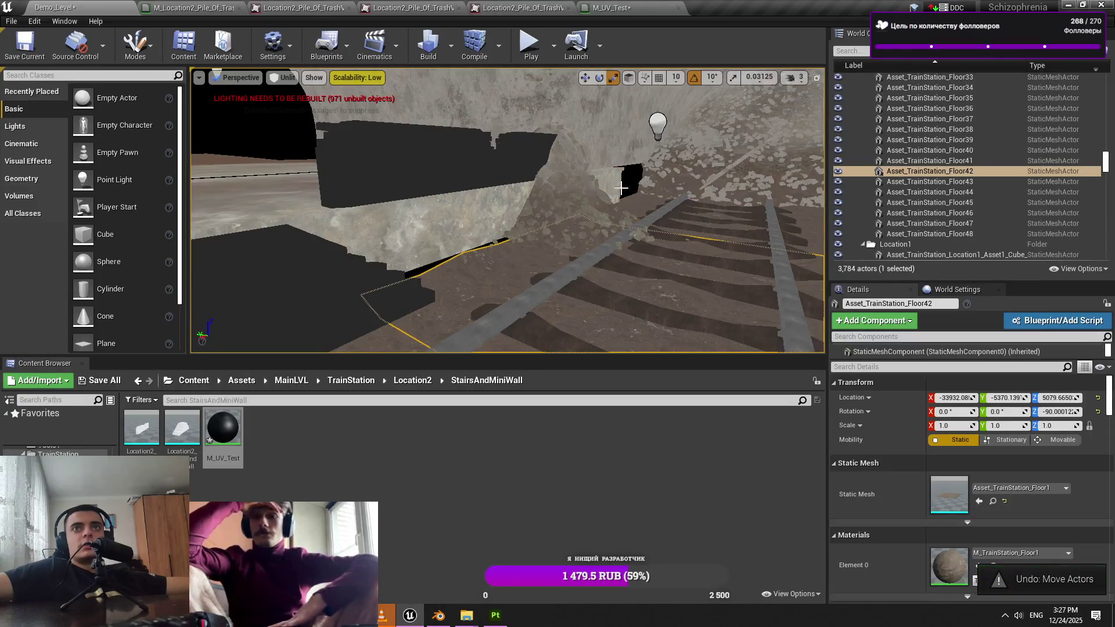
{"action": "key", "text": "ctrl+z"}
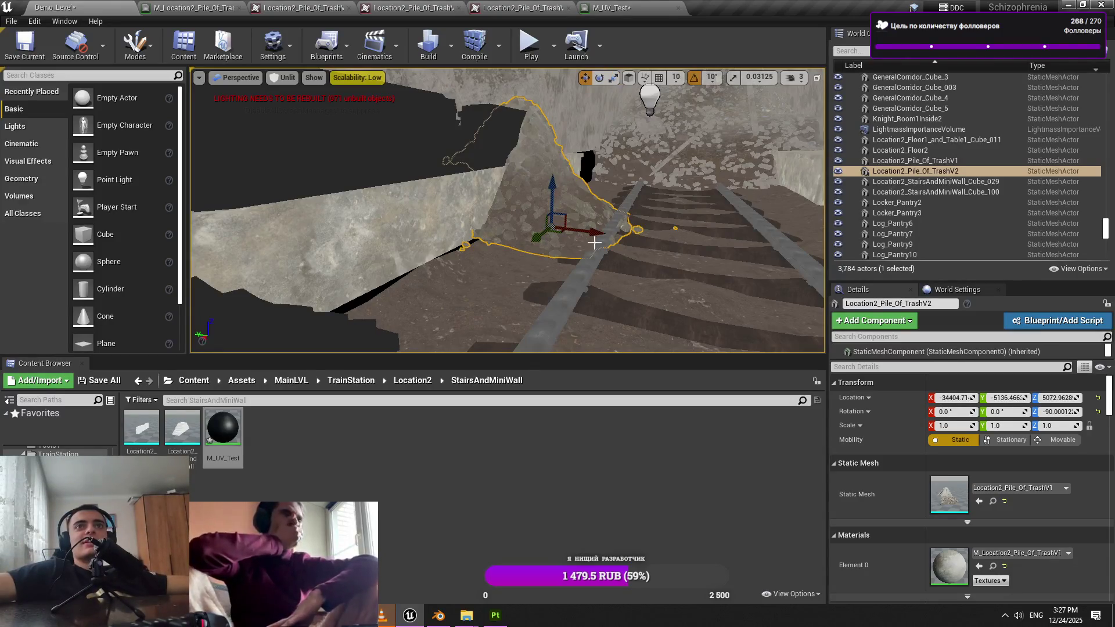
Lower the rubble pile beside the rails and stretch its Z scale to about 1.146
{"action": "scroll", "coordinate": [641, 275], "scroll_direction": "up", "scroll_amount": 5}
{"action": "mouse_move", "coordinate": [523, 174]}
{"action": "left_mouse_down"}
{"action": "mouse_move", "coordinate": [524, 193]}
{"action": "mouse_move", "coordinate": [493, 206]}
{"action": "mouse_move", "coordinate": [491, 221]}
{"action": "mouse_move", "coordinate": [542, 187]}
{"action": "mouse_move", "coordinate": [523, 197]}
{"action": "mouse_move", "coordinate": [582, 236]}
{"action": "left_mouse_up"}
{"action": "key", "text": "r"}
{"action": "key", "text": "w"}
{"action": "key", "text": "ctrl+z"}
{"action": "key", "text": "r"}
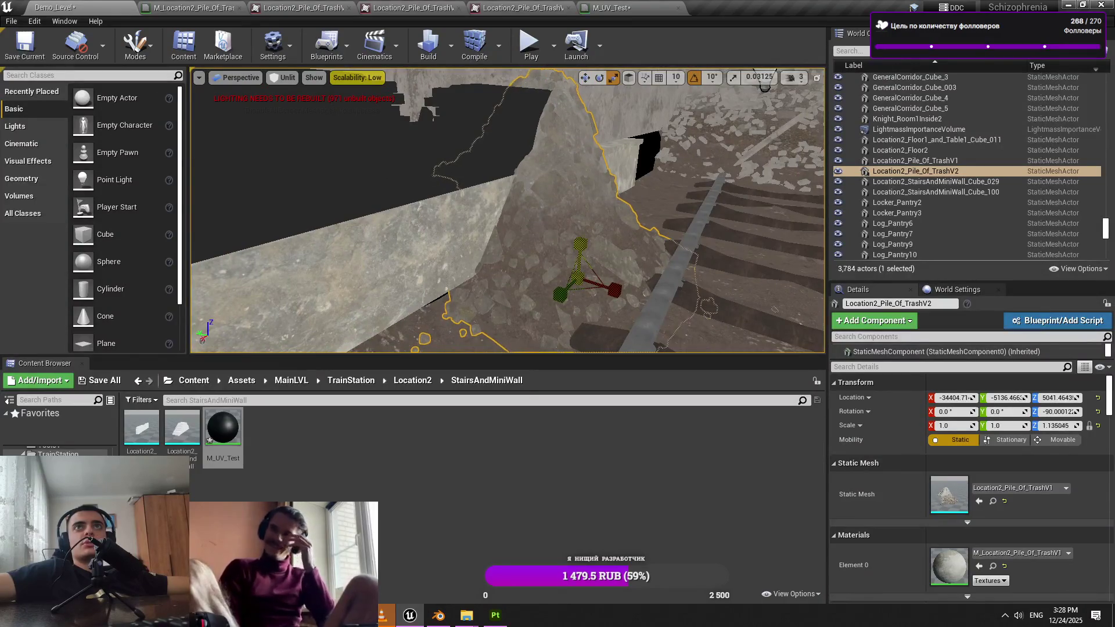
{"action": "left_click_drag", "start_coordinate": [619, 187], "coordinate": [615, 212]}
{"action": "key", "text": "w"}
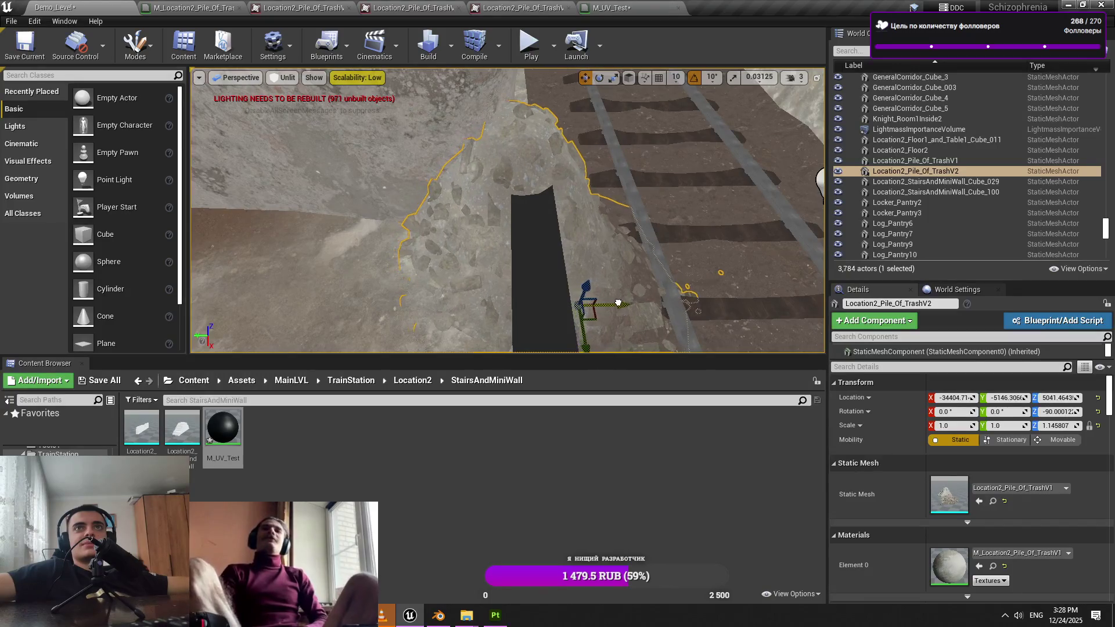
Look over the repositioned pile and rails, then reselect and frame the pile up close
{"action": "left_click_drag", "start_coordinate": [618, 302], "coordinate": [618, 302]}
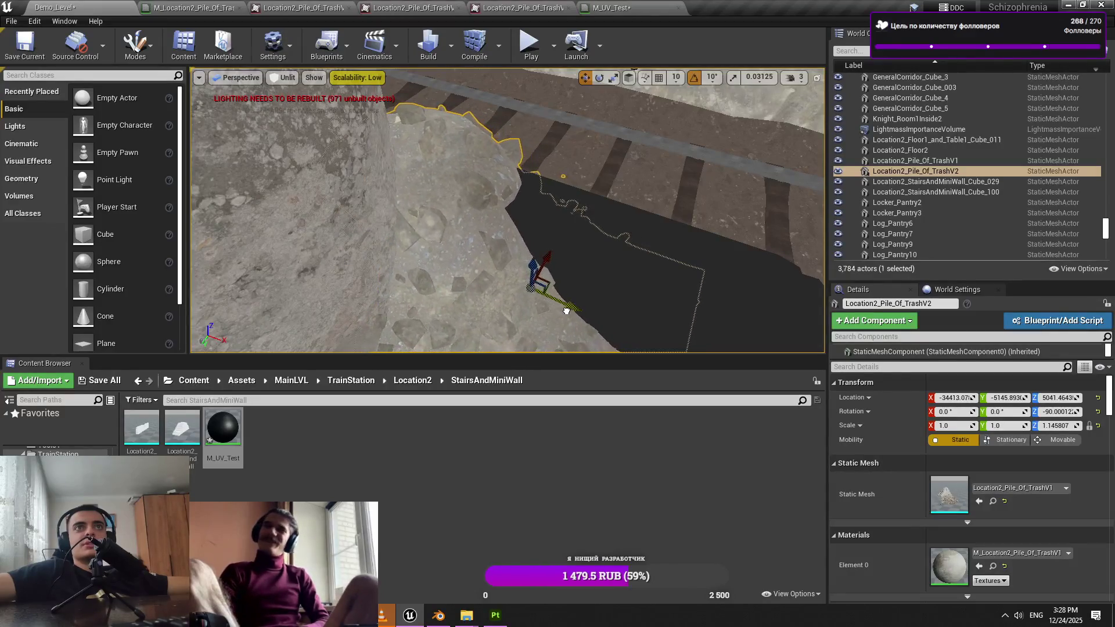
{"action": "left_click_drag", "start_coordinate": [567, 311], "coordinate": [567, 310]}
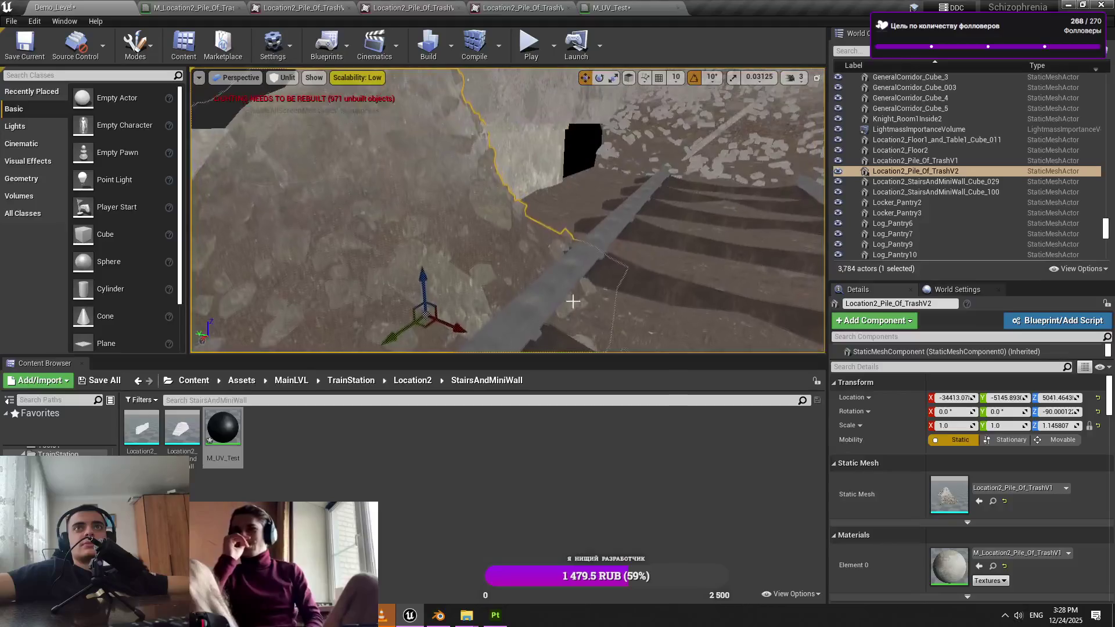
{"action": "left_click_drag", "start_coordinate": [566, 310], "coordinate": [566, 311]}
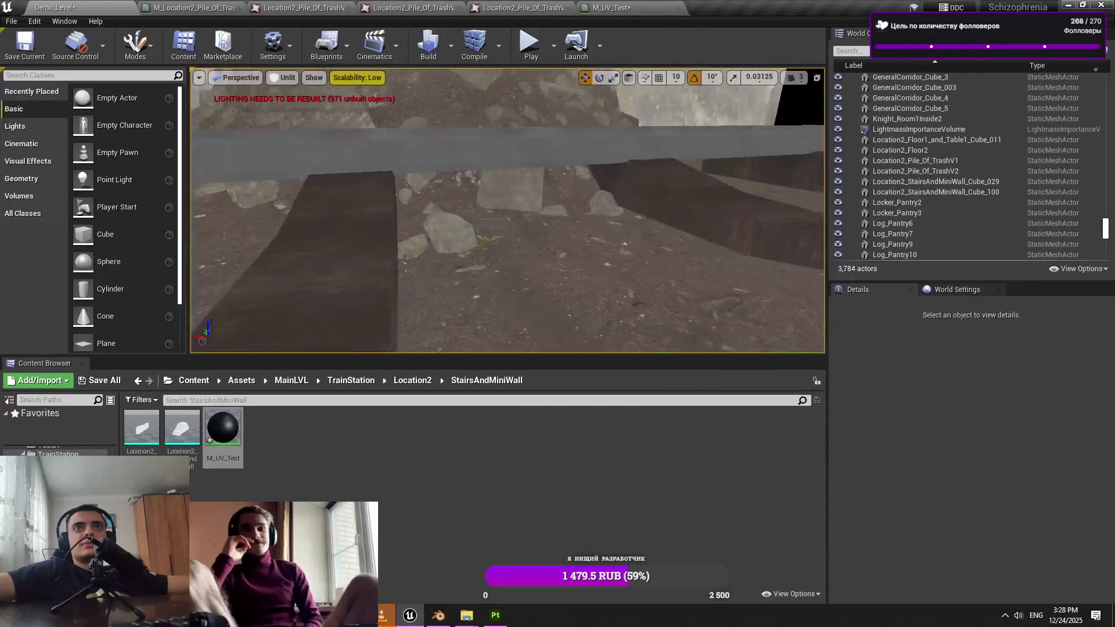
{"action": "left_click", "coordinate": [580, 208]}
{"action": "key", "text": "f"}
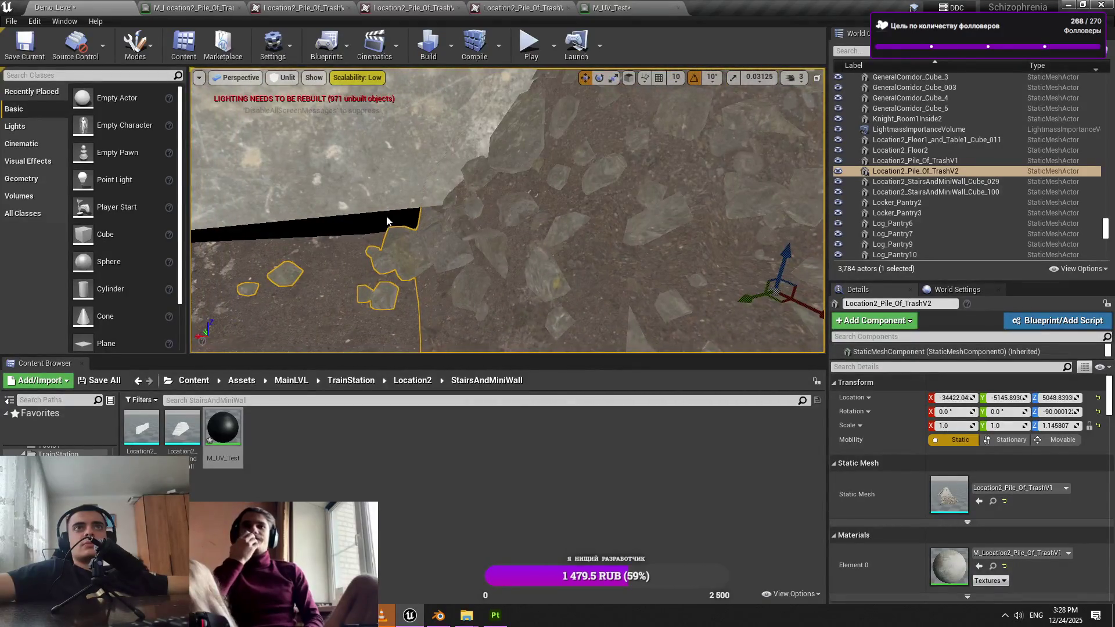
{"action": "left_click_drag", "start_coordinate": [387, 220], "coordinate": [387, 203]}
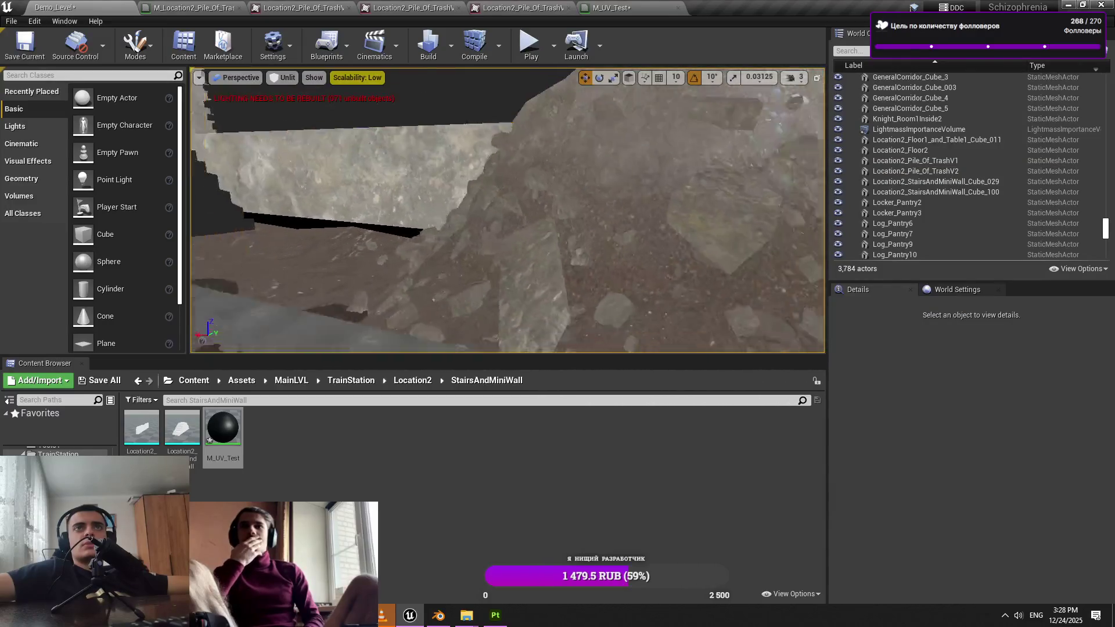
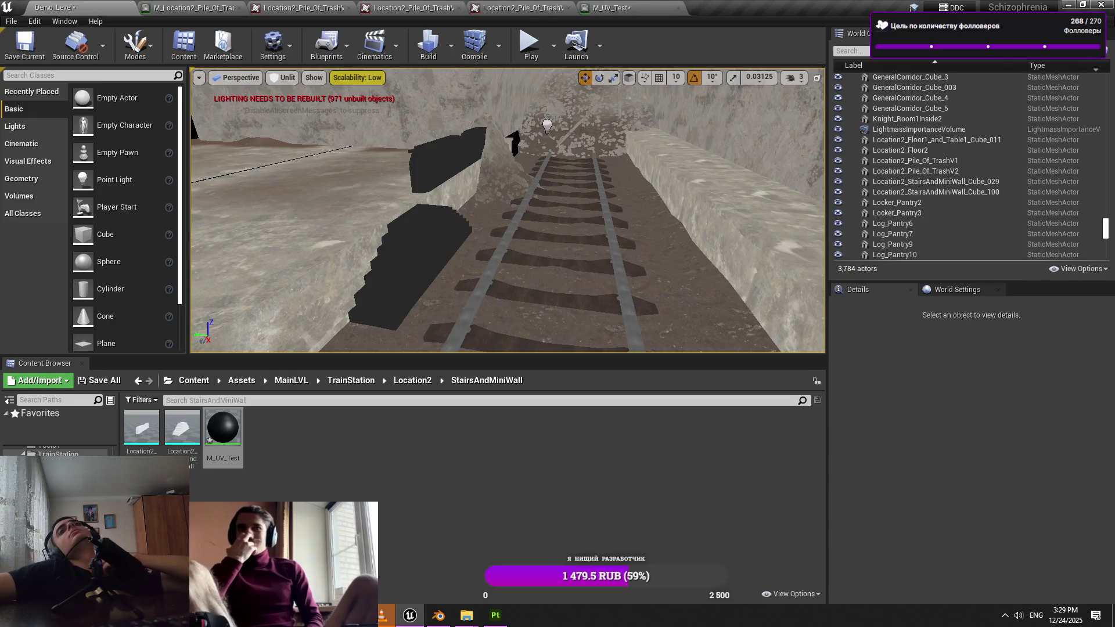
Inspect a rail tie, floor section Floor42 and rail piece RailsAndLamp_Cube229 along the tracks
{"action": "mouse_move", "coordinate": [508, 233]}
{"action": "left_mouse_down"}
{"action": "mouse_move", "coordinate": [493, 197]}
{"action": "mouse_move", "coordinate": [436, 200]}
{"action": "left_mouse_up"}
{"action": "left_click", "coordinate": [558, 186]}
{"action": "key", "text": "f"}
{"action": "mouse_move", "coordinate": [565, 209]}
{"action": "left_mouse_down"}
{"action": "mouse_move", "coordinate": [565, 227]}
{"action": "mouse_move", "coordinate": [566, 210]}
{"action": "mouse_move", "coordinate": [543, 222]}
{"action": "mouse_move", "coordinate": [553, 244]}
{"action": "mouse_move", "coordinate": [569, 217]}
{"action": "mouse_move", "coordinate": [560, 174]}
{"action": "mouse_move", "coordinate": [565, 199]}
{"action": "left_mouse_up"}
{"action": "left_click", "coordinate": [539, 211]}
{"action": "left_click", "coordinate": [577, 192]}
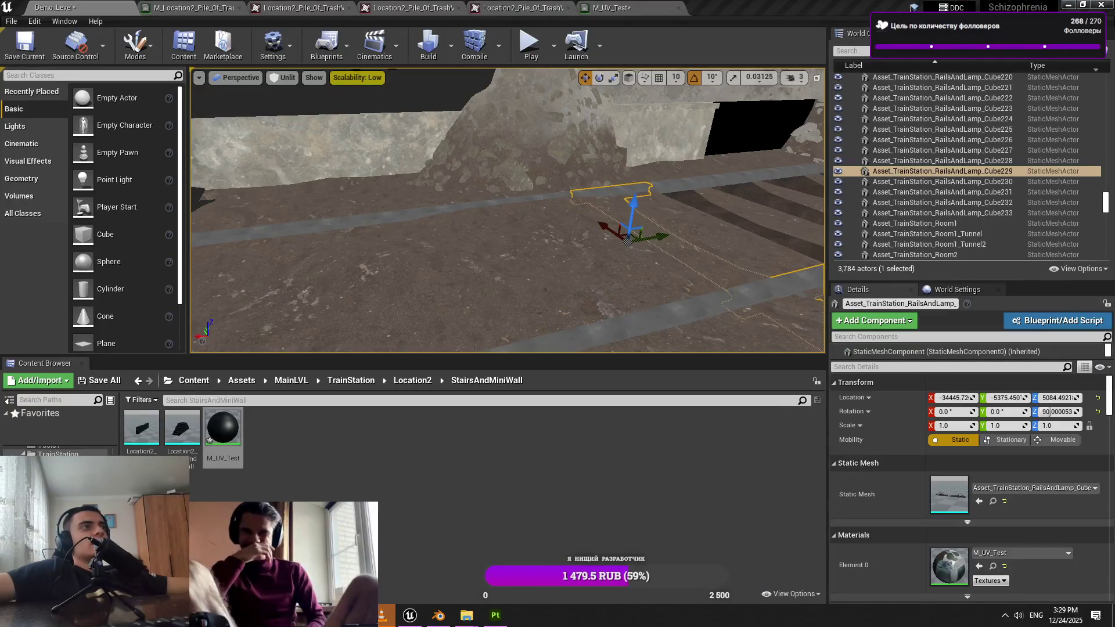
Set the trash pile Location2_Pile_Of_TrashV2's scale to 1, then undo that change
{"action": "mouse_move", "coordinate": [509, 244]}
{"action": "left_mouse_down"}
{"action": "mouse_move", "coordinate": [458, 224]}
{"action": "mouse_move", "coordinate": [481, 224]}
{"action": "left_mouse_up"}
{"action": "left_click", "coordinate": [458, 225]}
{"action": "left_click", "coordinate": [1057, 426]}
{"action": "type", "text": "145807"}
{"action": "key", "text": "Return"}
{"action": "left_click_drag", "start_coordinate": [597, 201], "coordinate": [596, 173]}
{"action": "key", "text": "ctrl+z"}
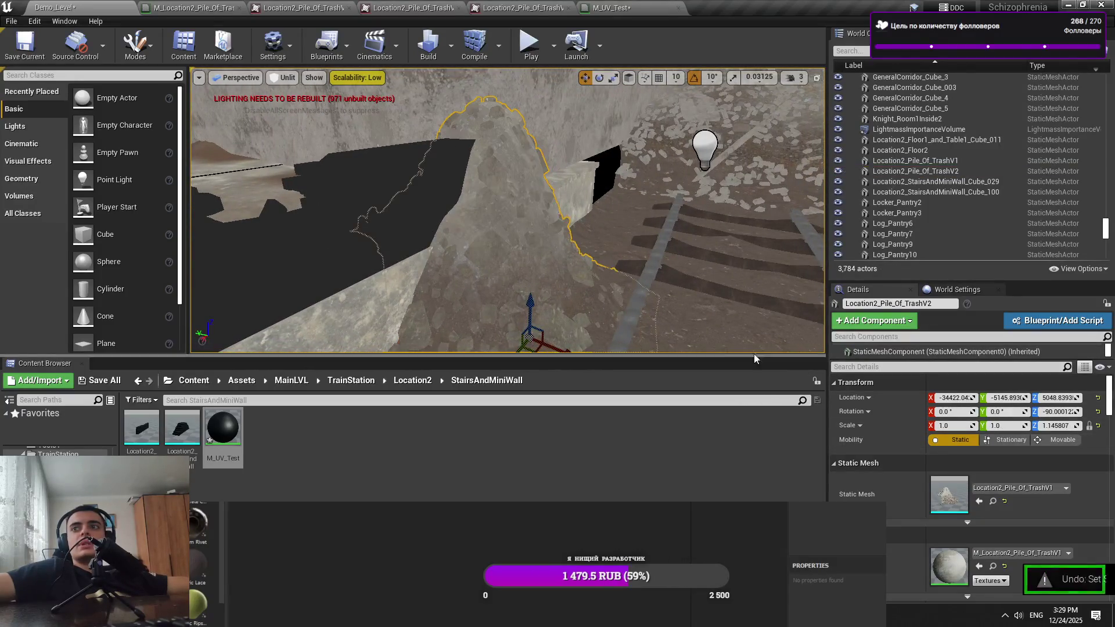
Raise the trash pile higher above the tracks with the Z arrow
{"action": "key", "text": "f"}
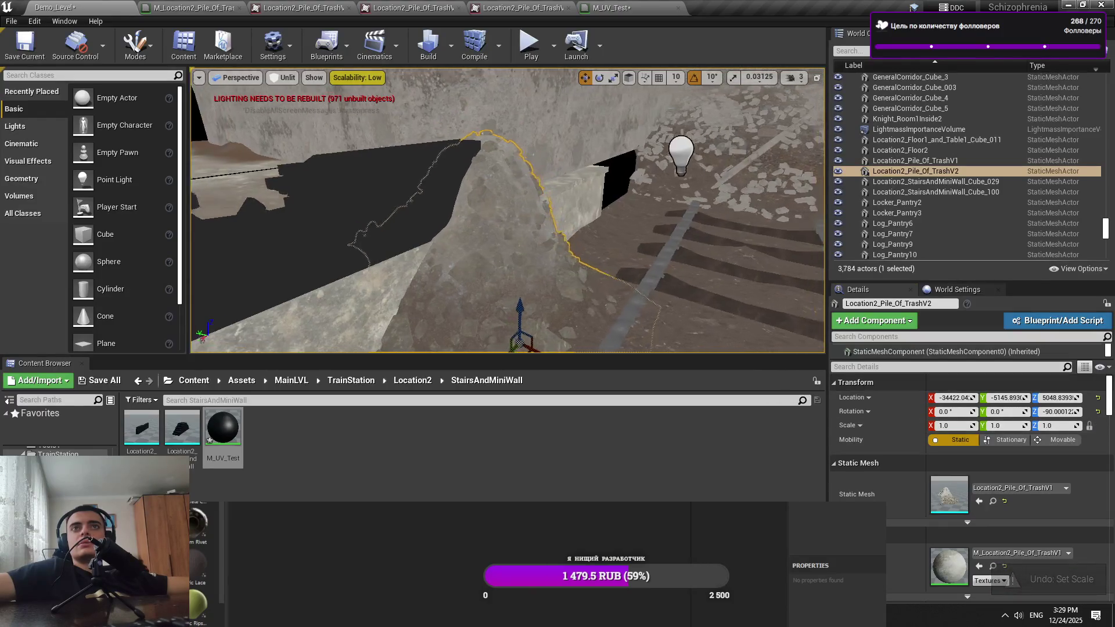
{"action": "left_click_drag", "start_coordinate": [493, 303], "coordinate": [520, 300]}
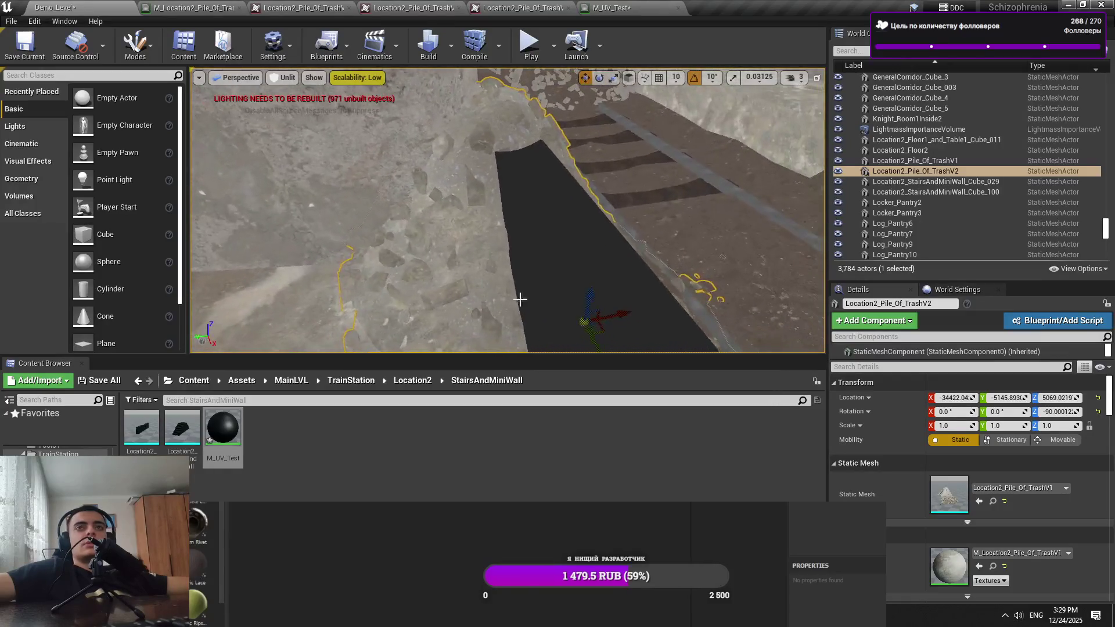
{"action": "mouse_move", "coordinate": [593, 297]}
{"action": "left_mouse_down"}
{"action": "mouse_move", "coordinate": [612, 281]}
{"action": "mouse_move", "coordinate": [582, 270]}
{"action": "left_mouse_up"}
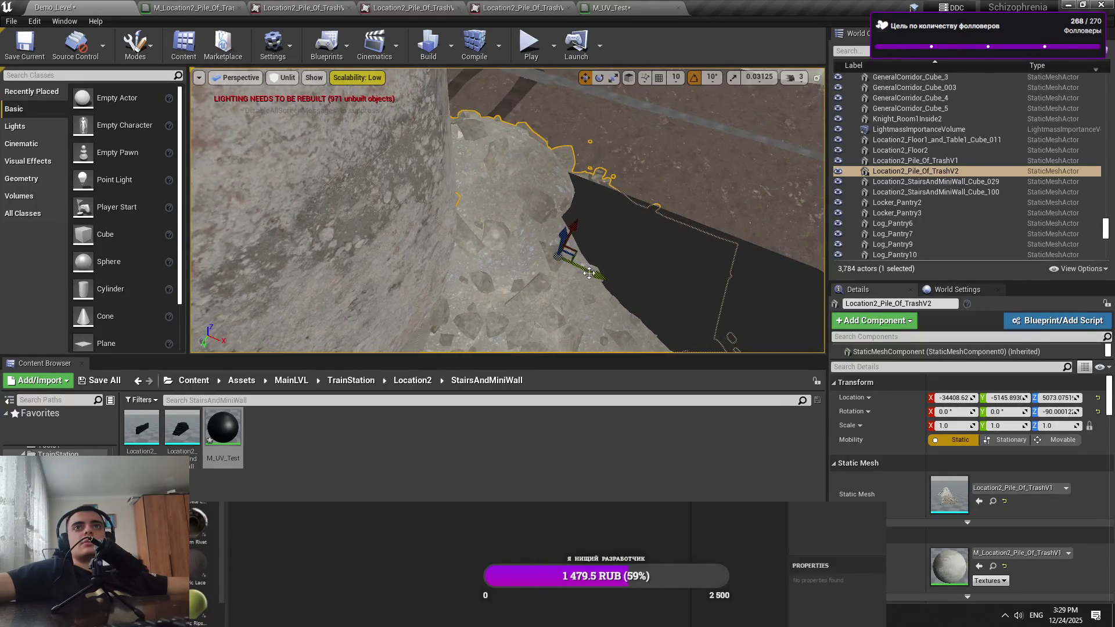
Check floor section Floor42, clear the selection and switch over to Blender
{"action": "left_click_drag", "start_coordinate": [571, 228], "coordinate": [571, 228]}
{"action": "left_click", "coordinate": [570, 227]}
{"action": "scroll", "coordinate": [538, 194], "scroll_direction": "up", "scroll_amount": 2}
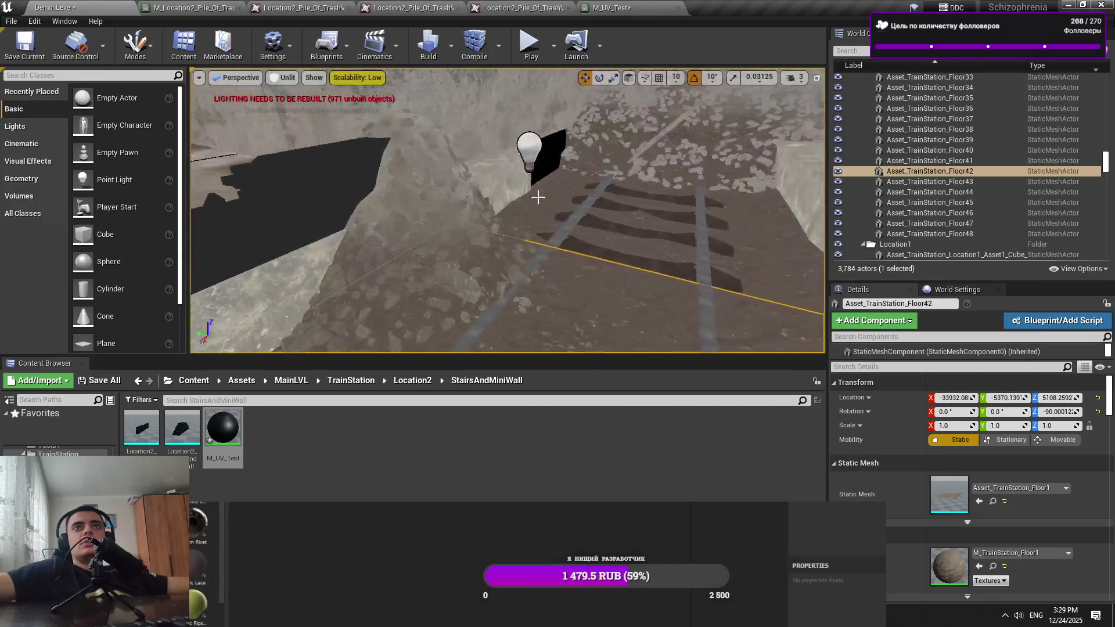
{"action": "key", "text": "Escape"}
{"action": "scroll", "coordinate": [590, 219], "scroll_direction": "up", "scroll_amount": 4}
{"action": "key", "text": "alt+Tab"}
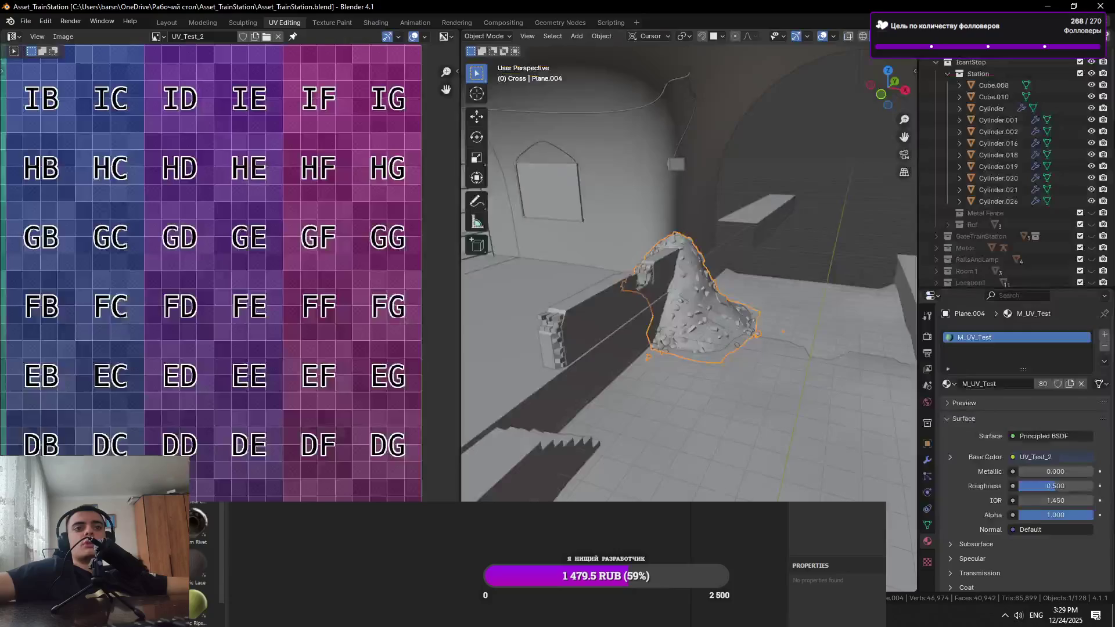
Orbit in close on rock pile Cylinder.026 to inspect it, then return to Unreal
{"action": "mouse_move", "coordinate": [655, 372]}
{"action": "left_mouse_down"}
{"action": "mouse_move", "coordinate": [675, 356]}
{"action": "mouse_move", "coordinate": [689, 385]}
{"action": "mouse_move", "coordinate": [724, 383]}
{"action": "left_mouse_up"}
{"action": "left_click", "coordinate": [724, 383]}
{"action": "scroll", "coordinate": [675, 391], "scroll_direction": "up", "scroll_amount": 5}
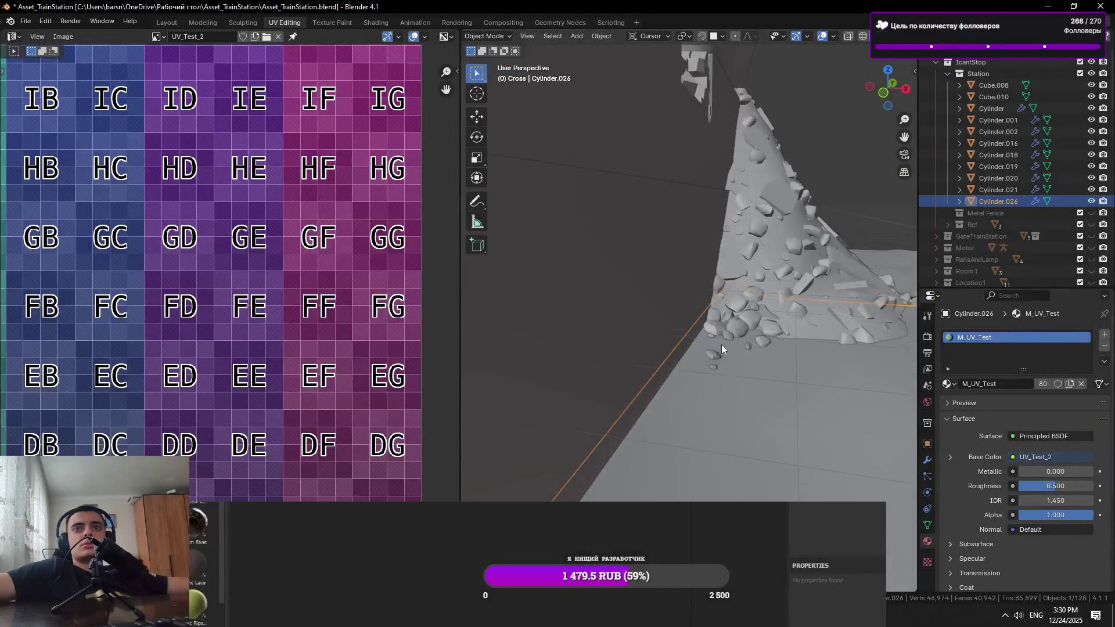
{"action": "left_click_drag", "start_coordinate": [737, 338], "coordinate": [682, 328]}
{"action": "scroll", "coordinate": [682, 327], "scroll_direction": "down", "scroll_amount": 5}
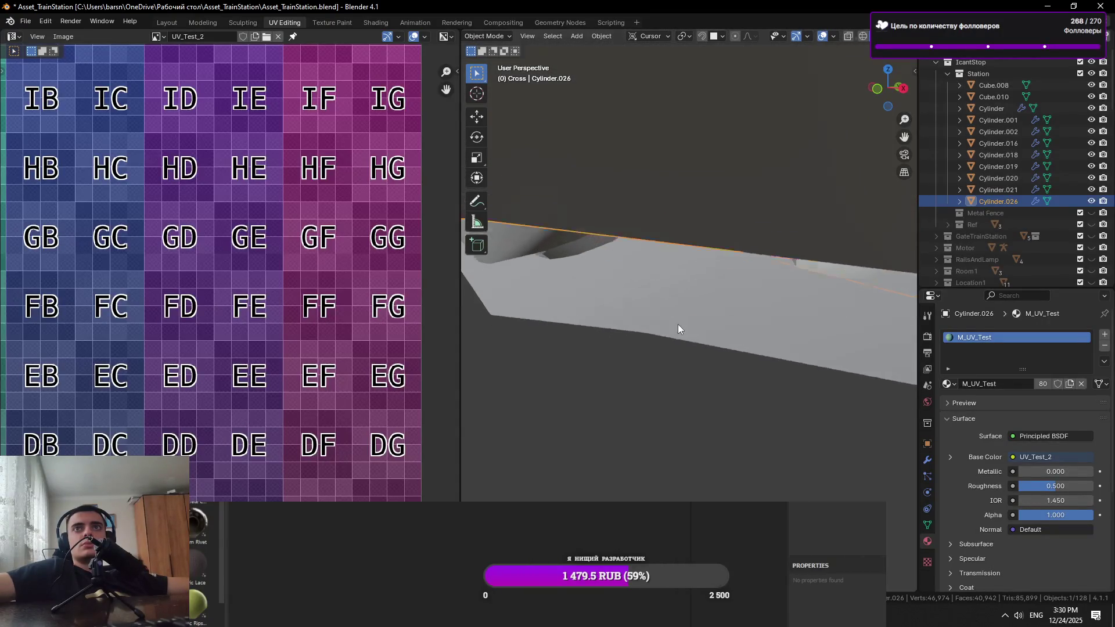
{"action": "scroll", "coordinate": [675, 326], "scroll_direction": "down", "scroll_amount": 5}
{"action": "key", "text": "alt+Tab"}
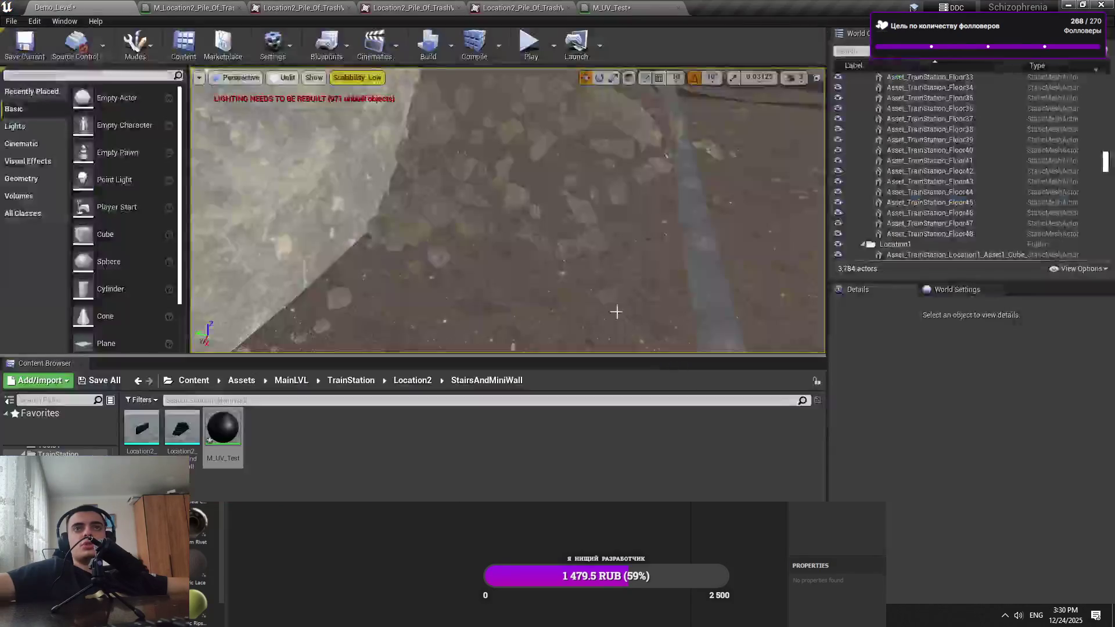
Undo the trash pile's last move and deselect it
{"action": "left_click_drag", "start_coordinate": [578, 205], "coordinate": [578, 192]}
{"action": "left_click", "coordinate": [578, 192]}
{"action": "left_click_drag", "start_coordinate": [521, 215], "coordinate": [522, 214]}
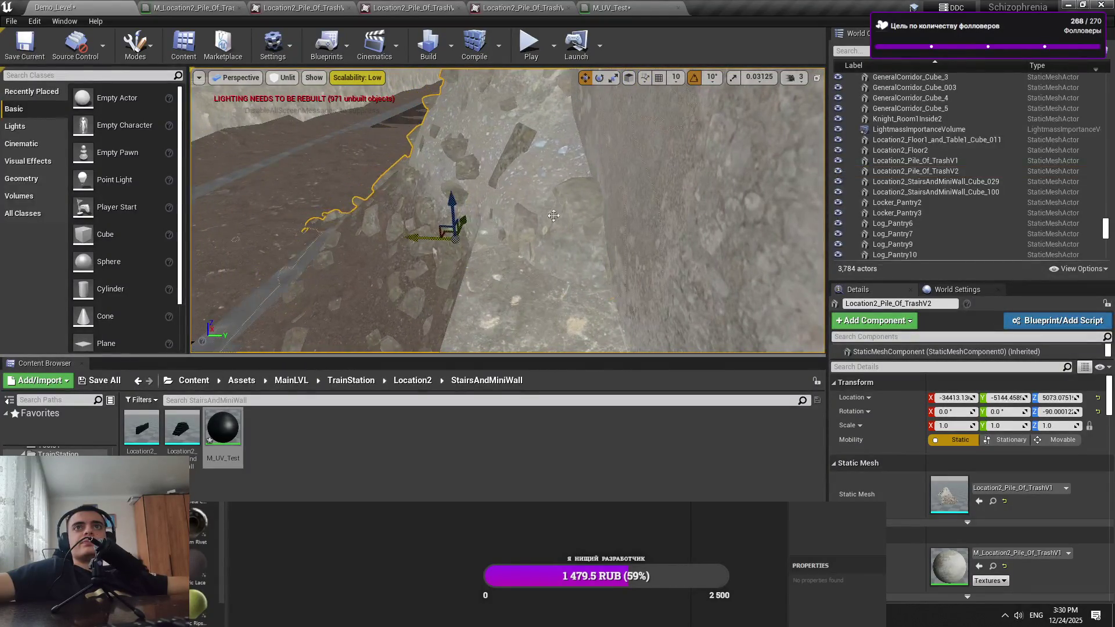
{"action": "key", "text": "ctrl+z"}
{"action": "left_click_drag", "start_coordinate": [408, 238], "coordinate": [600, 200]}
{"action": "key", "text": "Escape"}
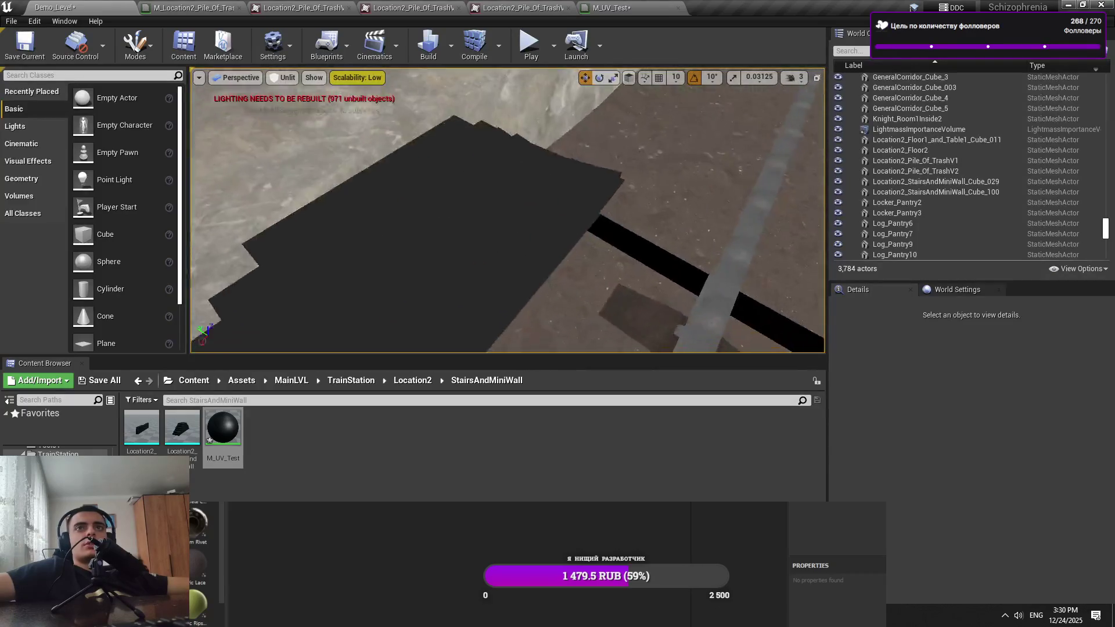
Alt-drag a copy of floor section Floor42 over the gap, then undo the copy
{"action": "left_click", "coordinate": [600, 243]}
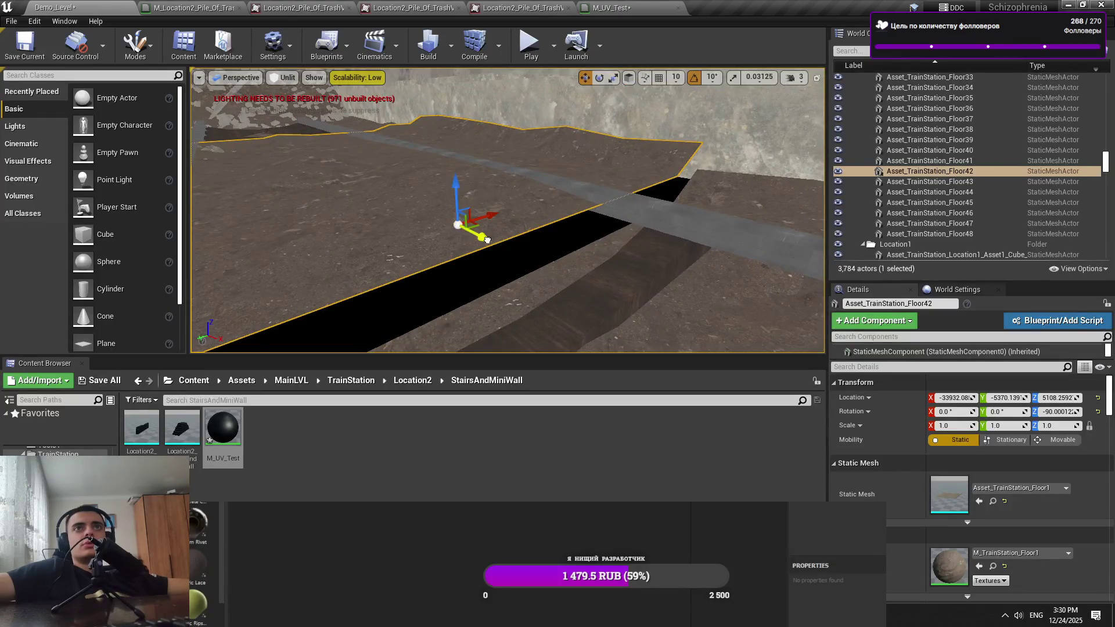
{"action": "left_click_drag", "start_coordinate": [486, 240], "coordinate": [512, 221]}
{"action": "key", "text": "e"}
{"action": "key", "text": "ctrl+z"}
{"action": "key", "text": "ctrl+z"}
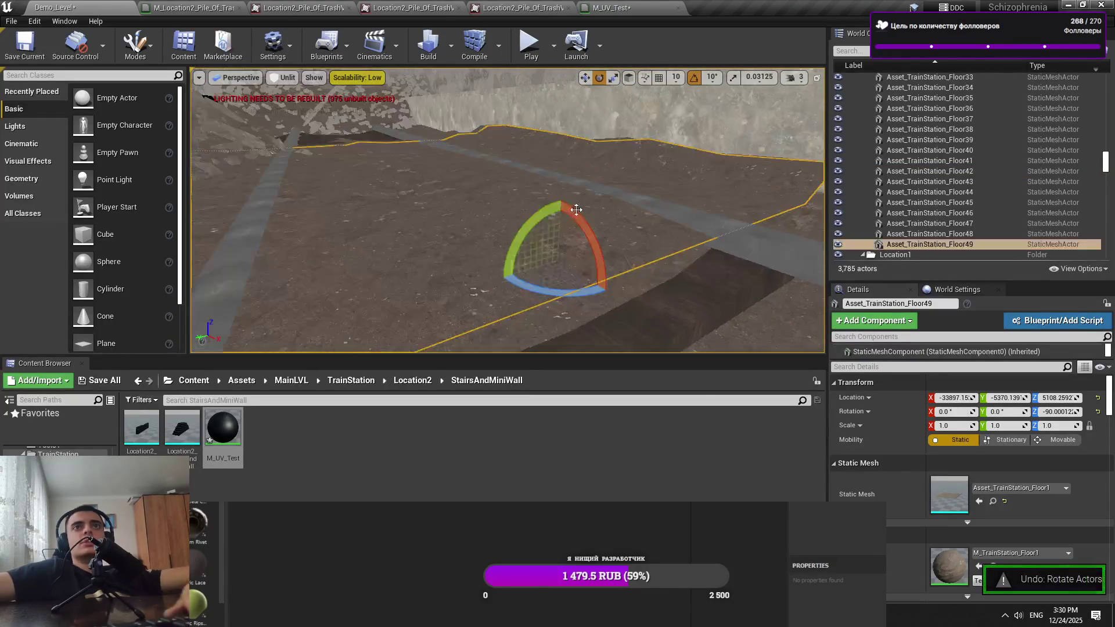
Select rail piece RailsAndLamp_Cube228 with the move tool active
{"action": "left_click", "coordinate": [488, 225]}
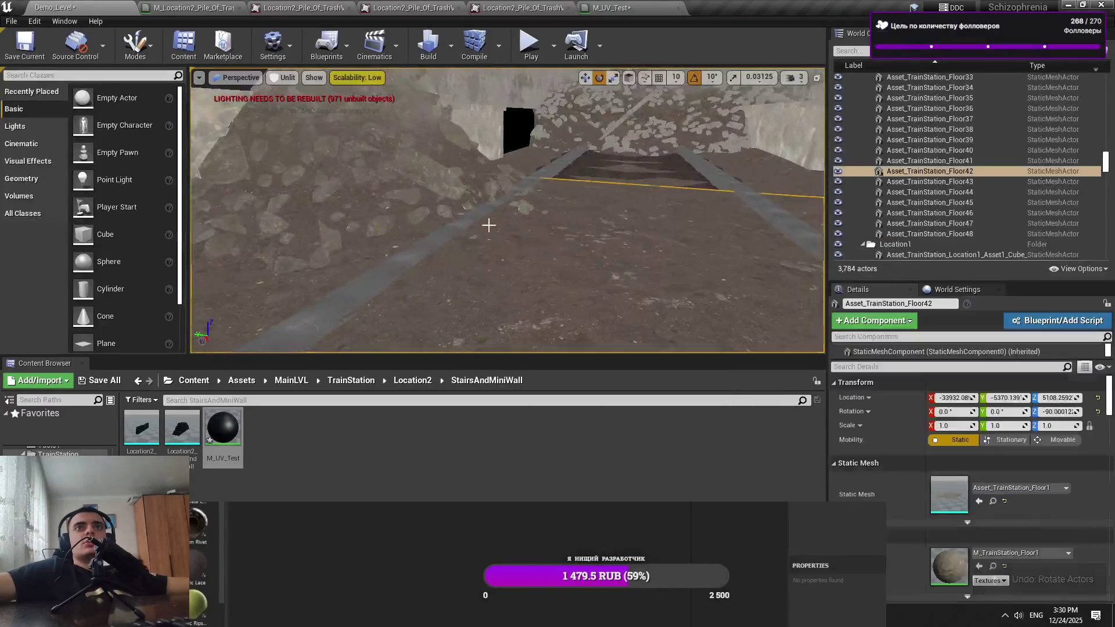
{"action": "left_click", "coordinate": [625, 278]}
{"action": "key", "text": "w"}
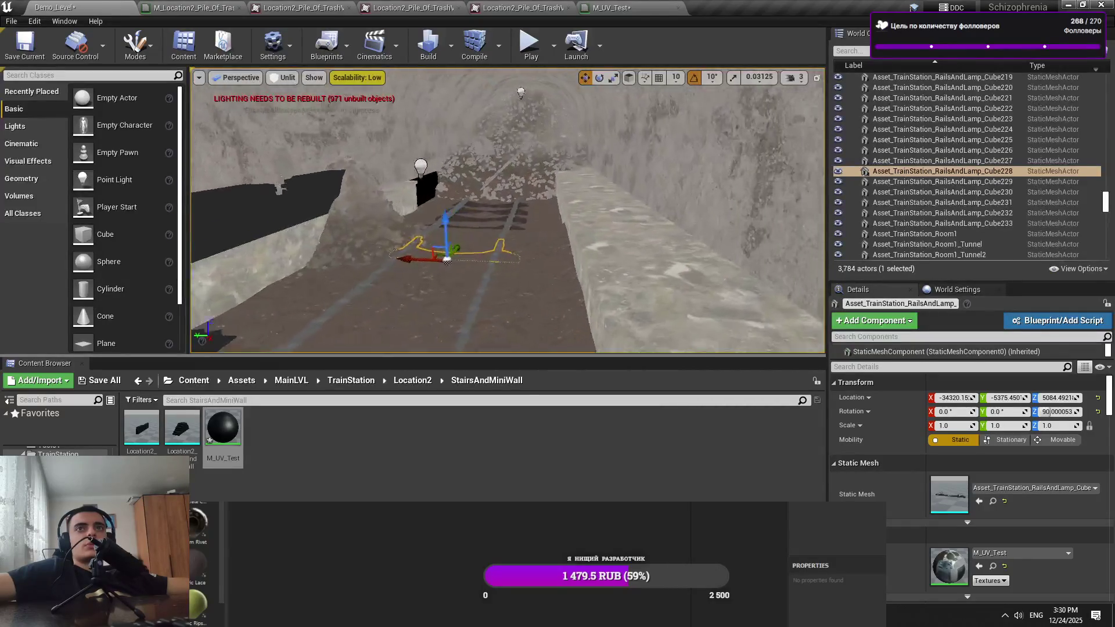
Delete RailsAndLamp_Cube228, duplicate Floor41 further along the rails, and save Demo_Level
{"action": "key", "text": "Delete"}
{"action": "scroll", "coordinate": [523, 313], "scroll_direction": "up", "scroll_amount": 5}
{"action": "left_click", "coordinate": [483, 319]}
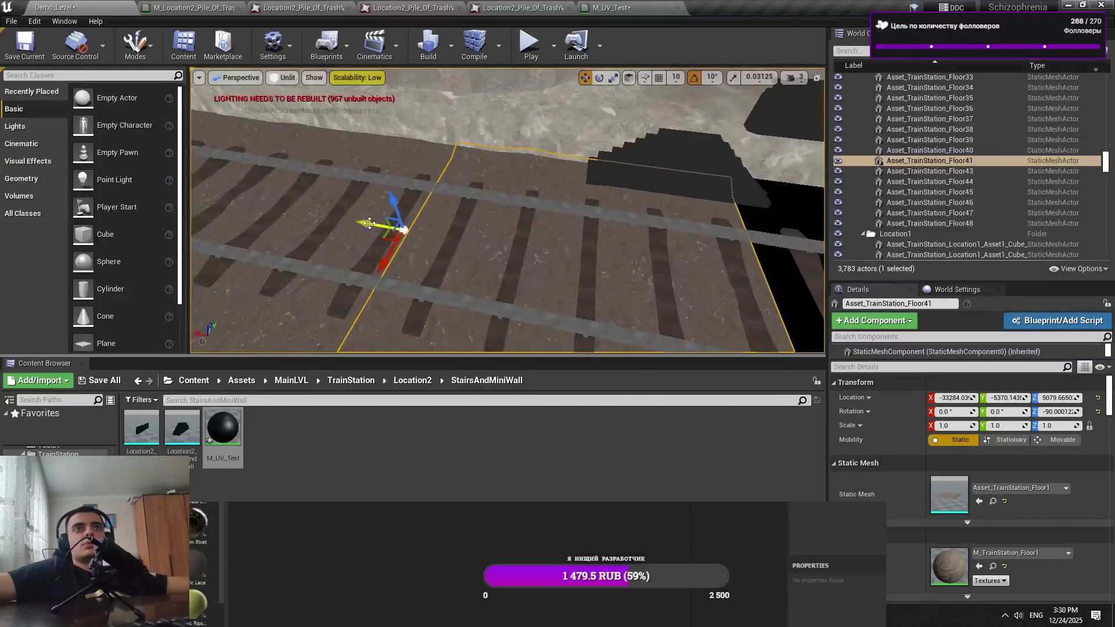
{"action": "left_click_drag", "start_coordinate": [369, 223], "coordinate": [651, 253]}
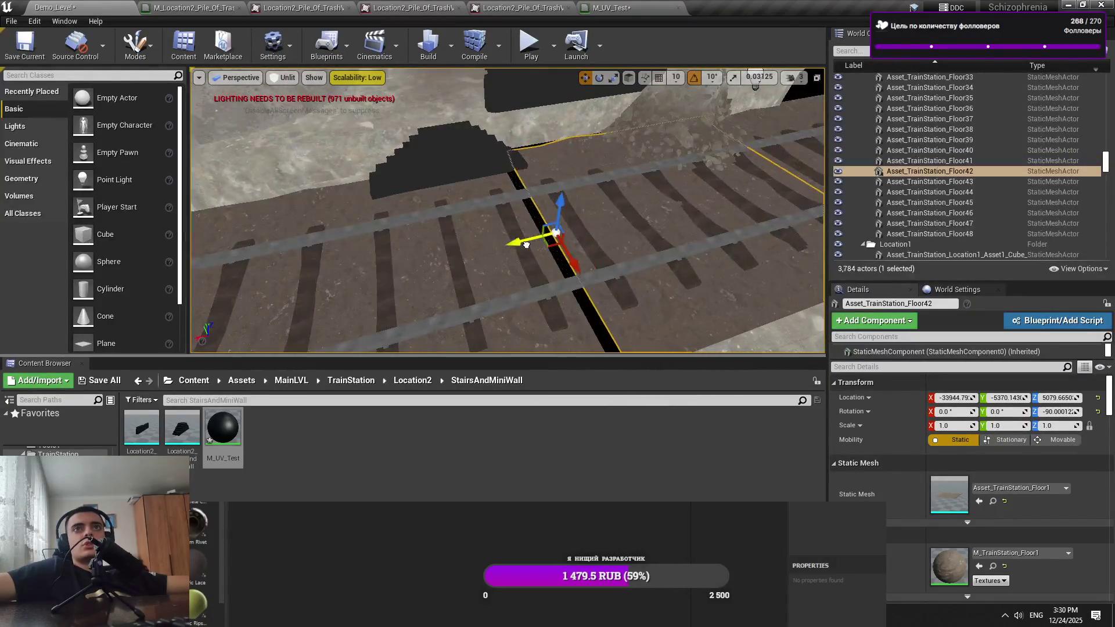
{"action": "scroll", "coordinate": [518, 245], "scroll_direction": "up", "scroll_amount": 10}
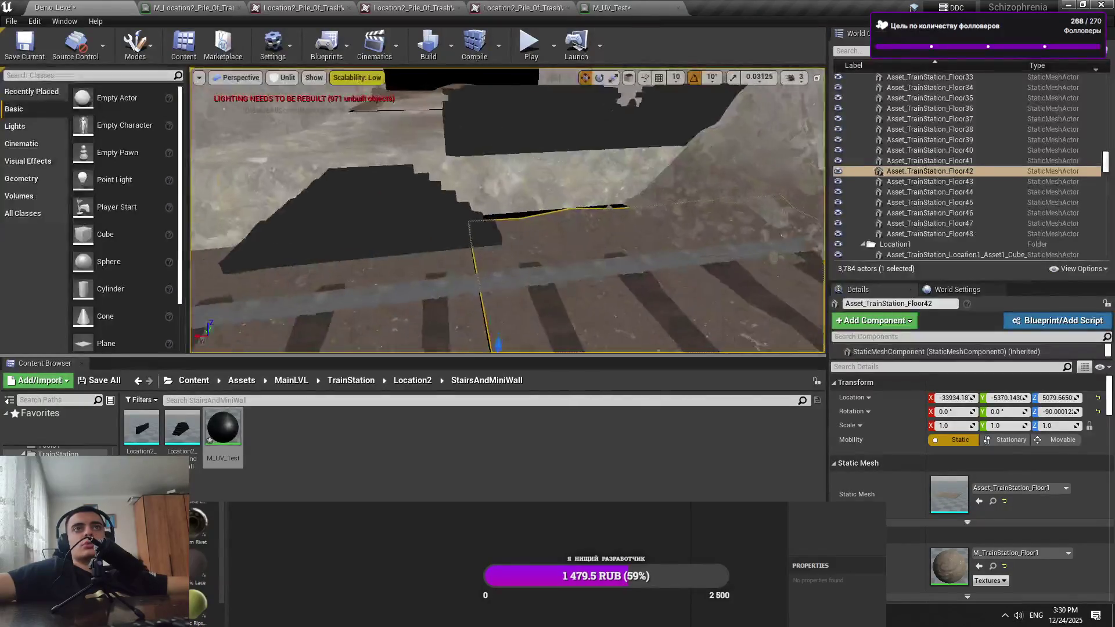
{"action": "mouse_move", "coordinate": [518, 245]}
{"action": "left_mouse_down"}
{"action": "mouse_move", "coordinate": [457, 251]}
{"action": "mouse_move", "coordinate": [529, 231]}
{"action": "mouse_move", "coordinate": [505, 233]}
{"action": "mouse_move", "coordinate": [504, 187]}
{"action": "left_mouse_up"}
{"action": "key", "text": "Escape"}
{"action": "key", "text": "ctrl+s"}
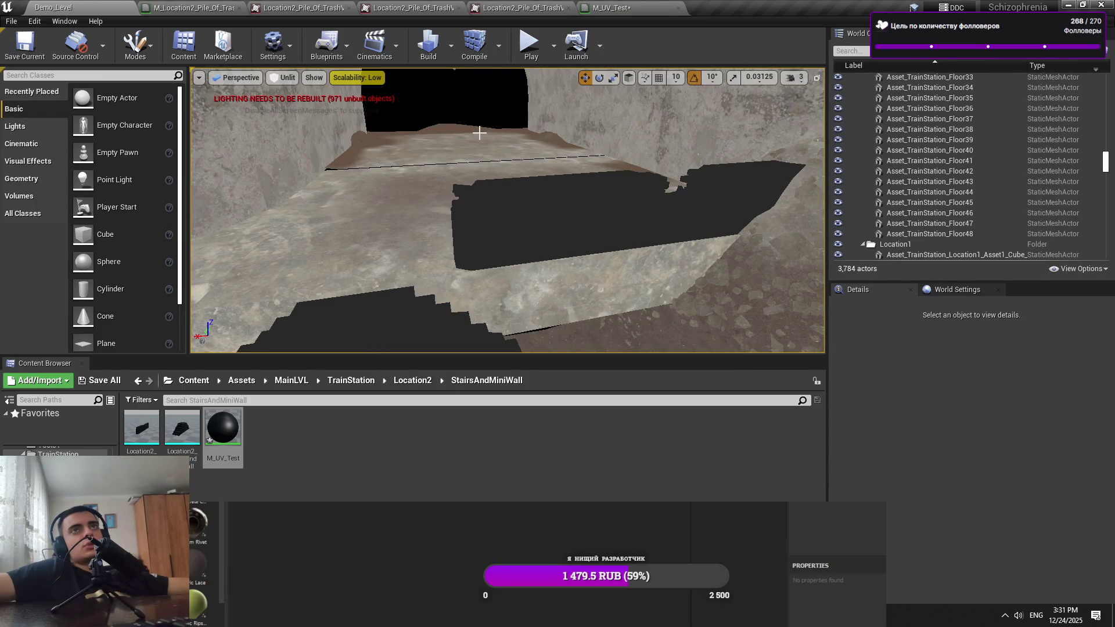
Frame floor Location2_Floor2 and check the rock Texture folder in Explorer
{"action": "key", "text": "w"}
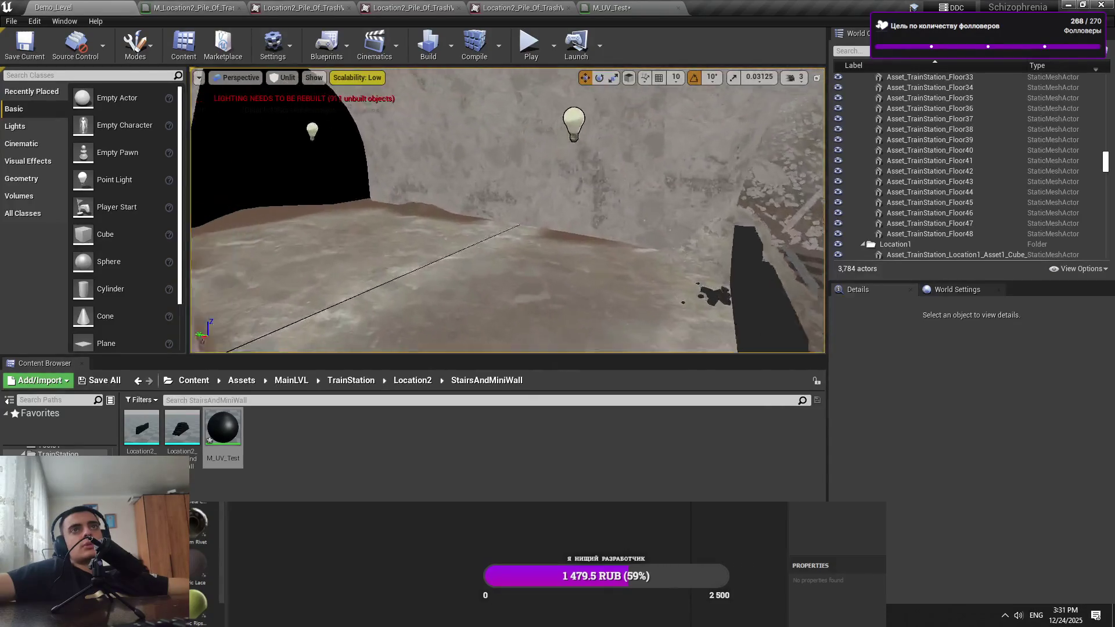
{"action": "left_click", "coordinate": [483, 134]}
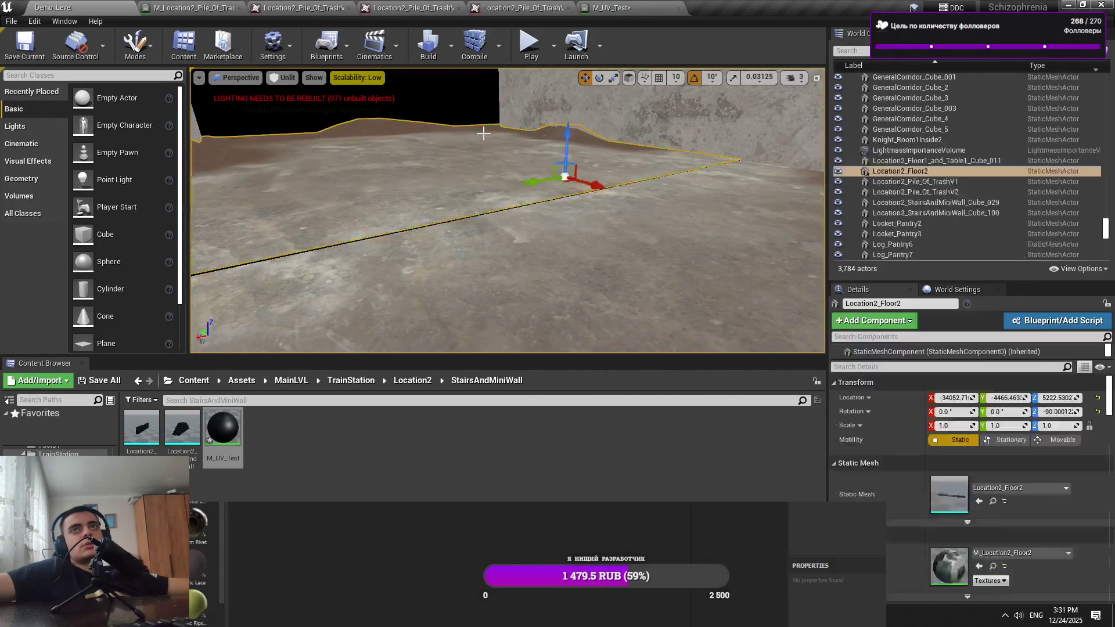
{"action": "key", "text": "f"}
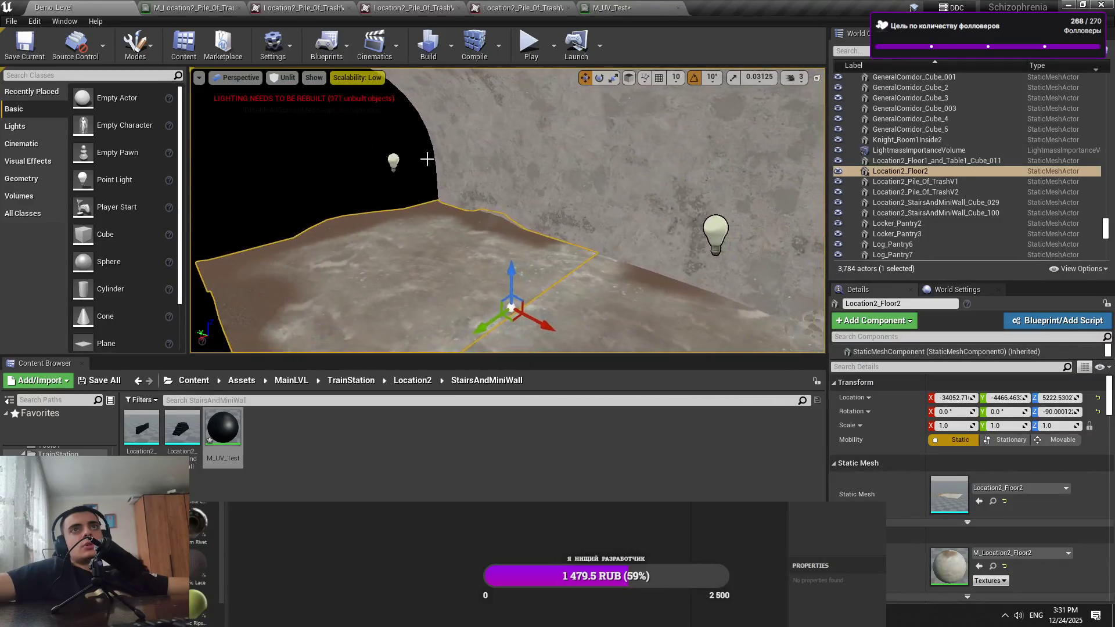
{"action": "key", "text": "w"}
{"action": "key", "text": "alt+Tab"}
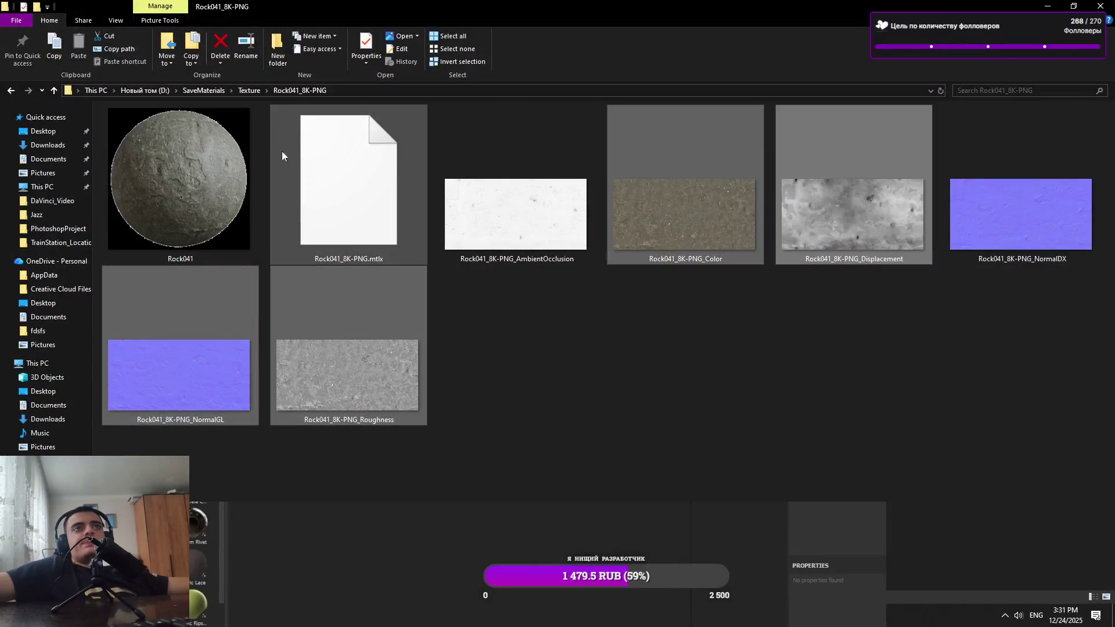
{"action": "left_click", "coordinate": [260, 91]}
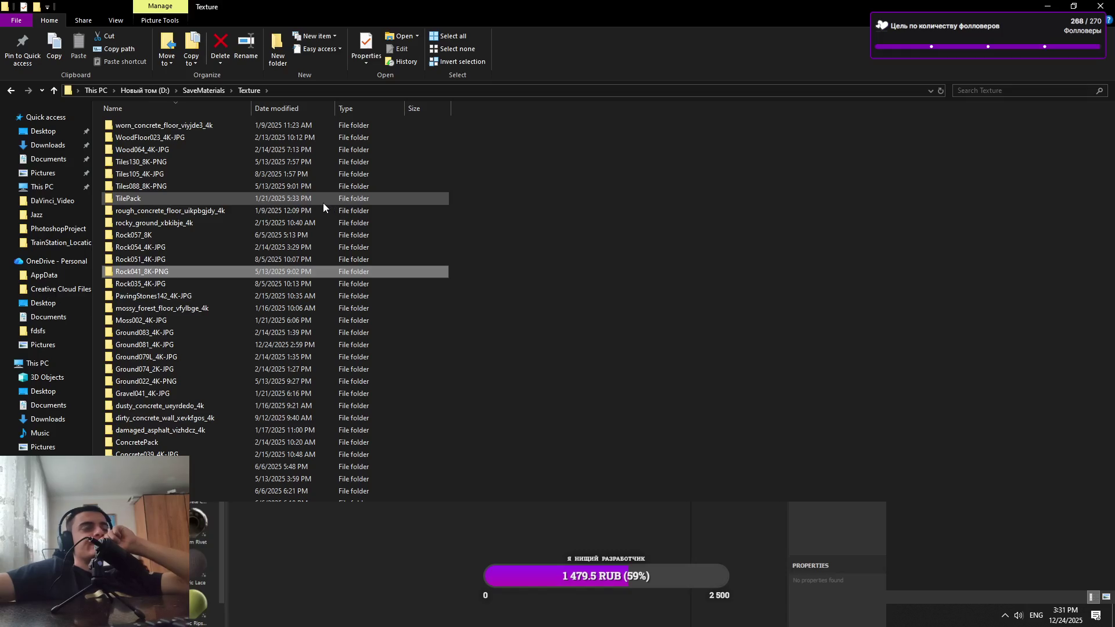
{"action": "key", "text": "alt+Tab"}
{"action": "key", "text": "alt+Tab"}
{"action": "key", "text": "Tab"}
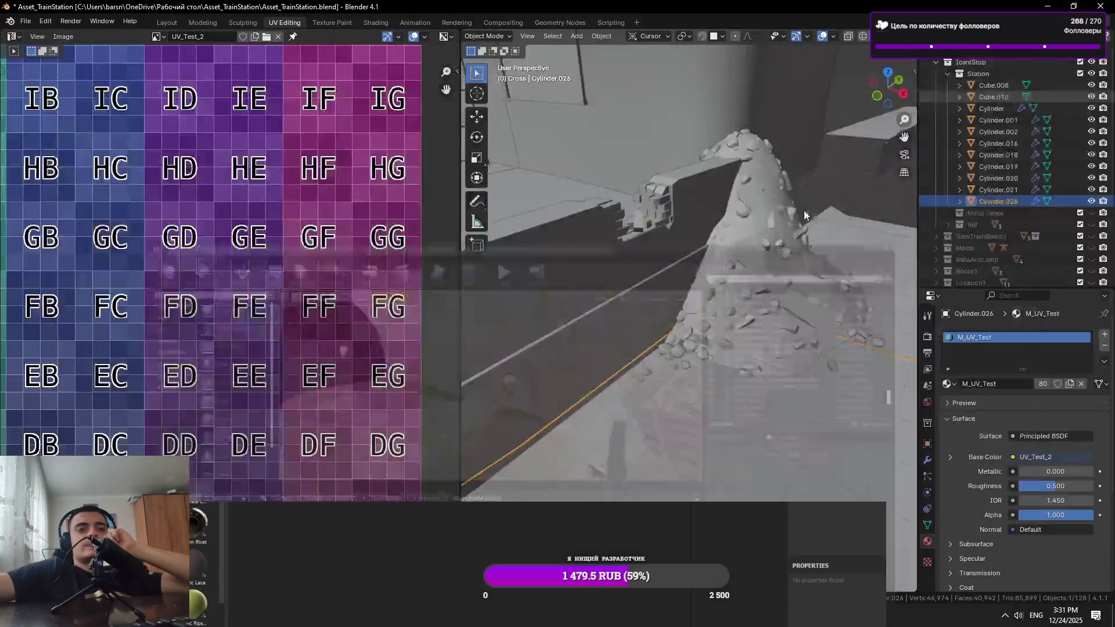
In material preview, select shelf Cylinder.029 and assign it a textured material
{"action": "scroll", "coordinate": [649, 291], "scroll_direction": "down", "scroll_amount": 4}
{"action": "left_click", "coordinate": [748, 232]}
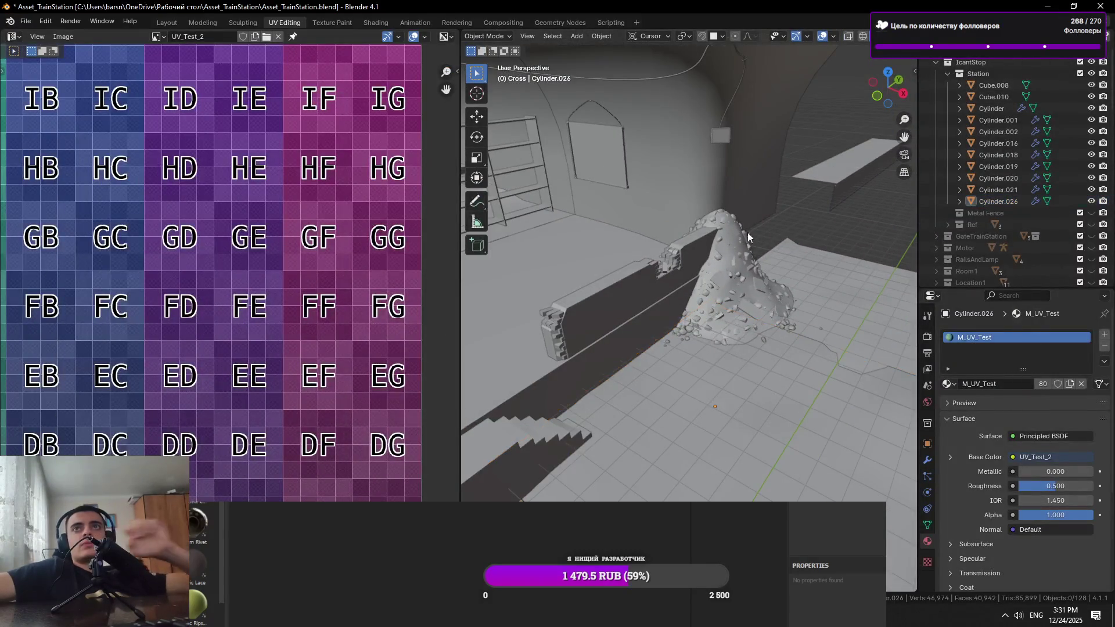
{"action": "left_click", "coordinate": [552, 222]}
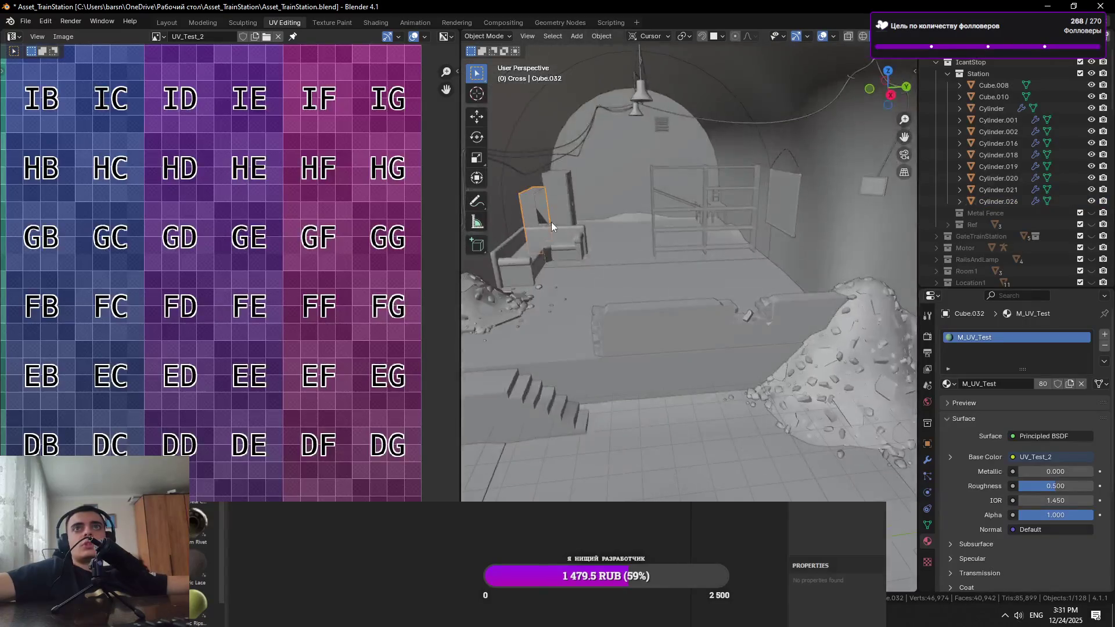
{"action": "scroll", "coordinate": [574, 238], "scroll_direction": "up", "scroll_amount": 5}
{"action": "scroll", "coordinate": [558, 261], "scroll_direction": "down", "scroll_amount": 3}
{"action": "left_click", "coordinate": [528, 294]}
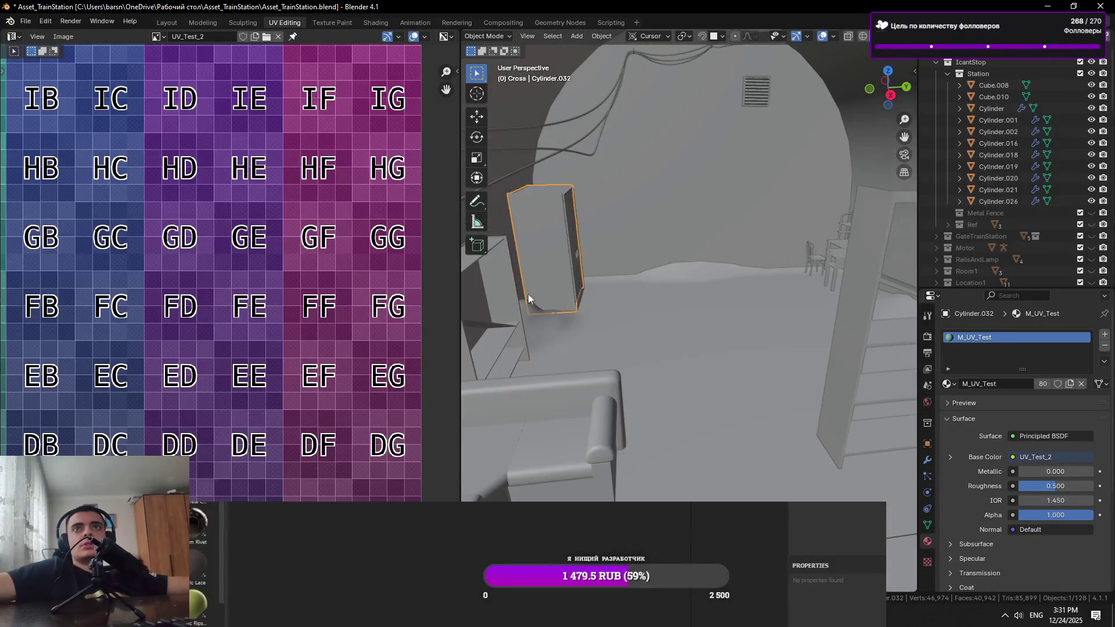
{"action": "scroll", "coordinate": [528, 294], "scroll_direction": "down", "scroll_amount": 3}
{"action": "left_click", "coordinate": [726, 313], "text": "shift"}
{"action": "left_click", "coordinate": [737, 336]}
{"action": "scroll", "coordinate": [311, 318], "scroll_direction": "down", "scroll_amount": 6}
{"action": "scroll", "coordinate": [682, 351], "scroll_direction": "up", "scroll_amount": 2}
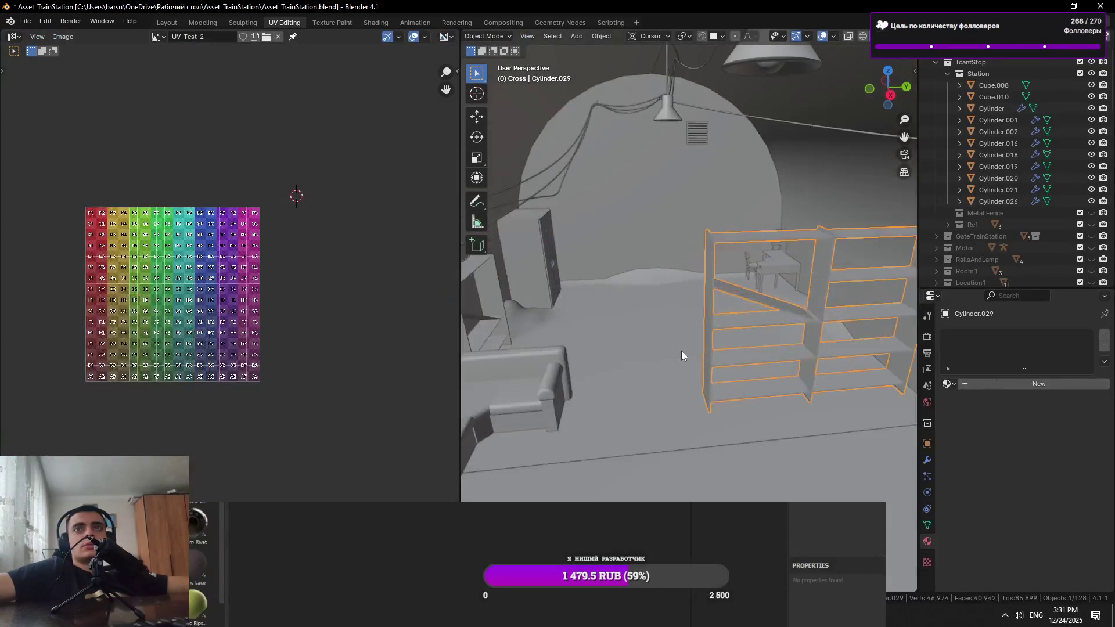
{"action": "key", "text": "z"}
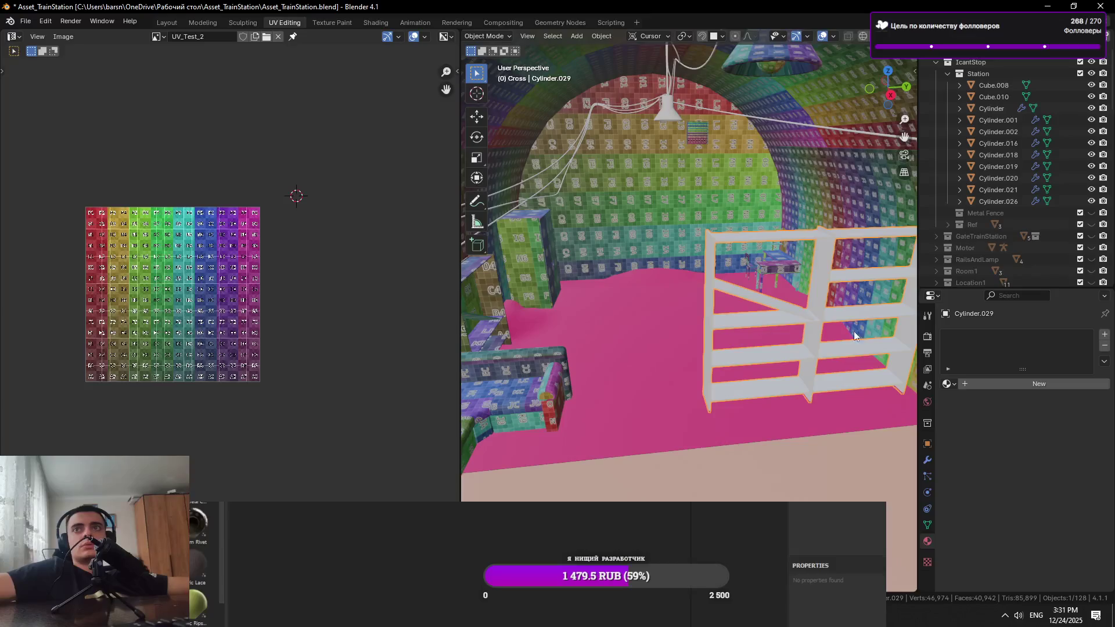
{"action": "left_click", "coordinate": [949, 384]}
{"action": "left_click", "coordinate": [987, 474]}
Swap floor Cube.030's material from M_Floor1 to M_UV_Test
{"action": "left_click", "coordinate": [693, 401]}
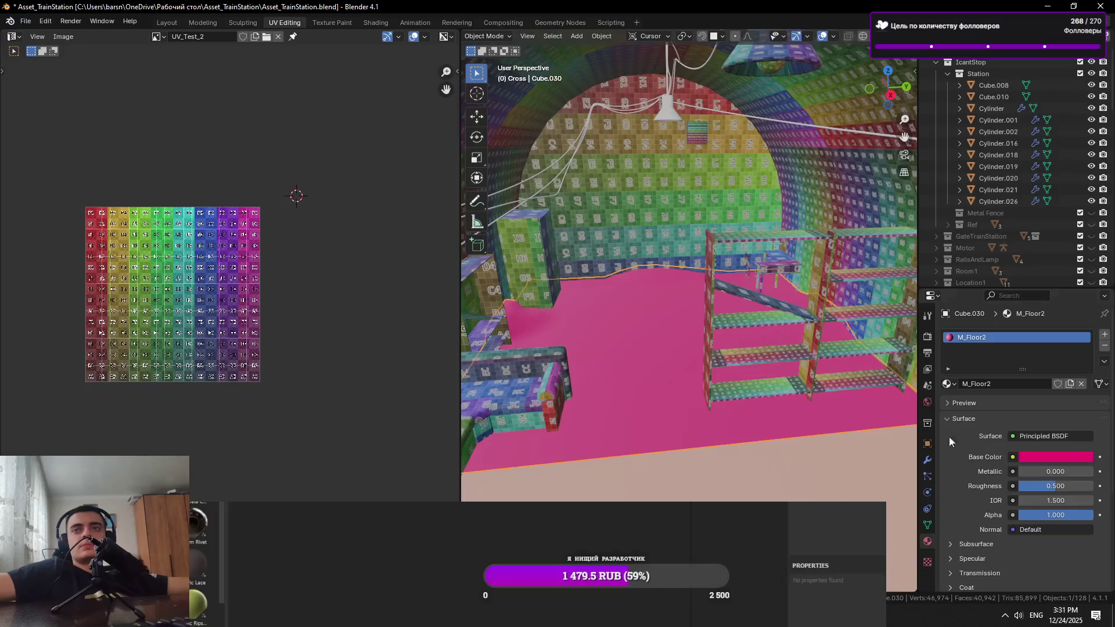
{"action": "left_click", "coordinate": [949, 384]}
{"action": "left_click", "coordinate": [999, 459]}
{"action": "left_click", "coordinate": [824, 464]}
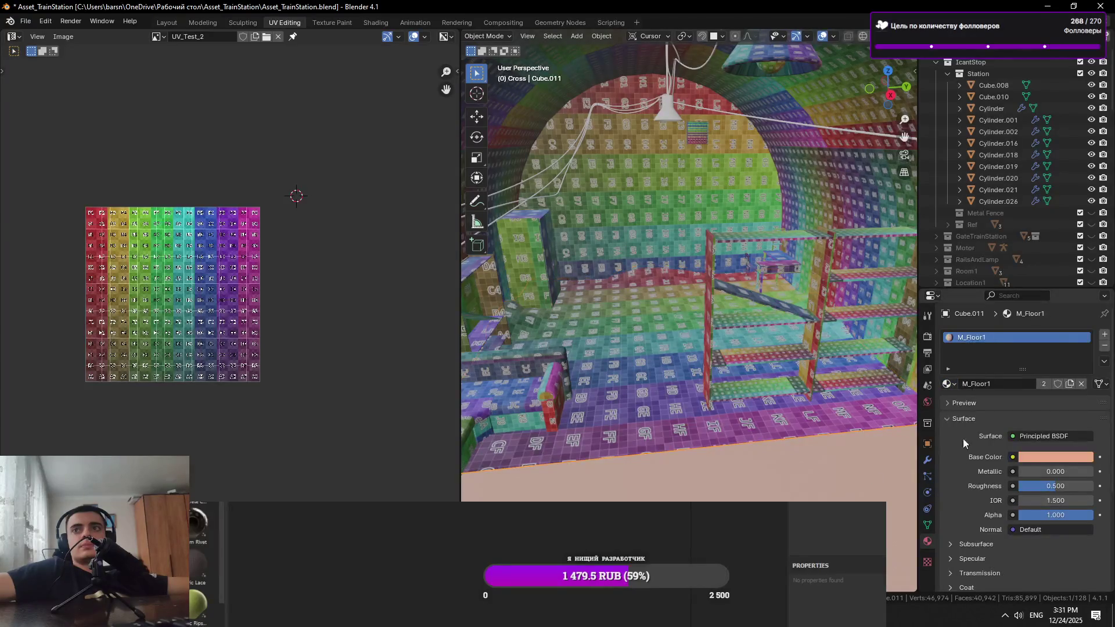
{"action": "left_click", "coordinate": [949, 384]}
{"action": "left_click", "coordinate": [987, 467]}
Give the bench the M_UV_Test material and save the blend file
{"action": "scroll", "coordinate": [776, 399], "scroll_direction": "up", "scroll_amount": 5}
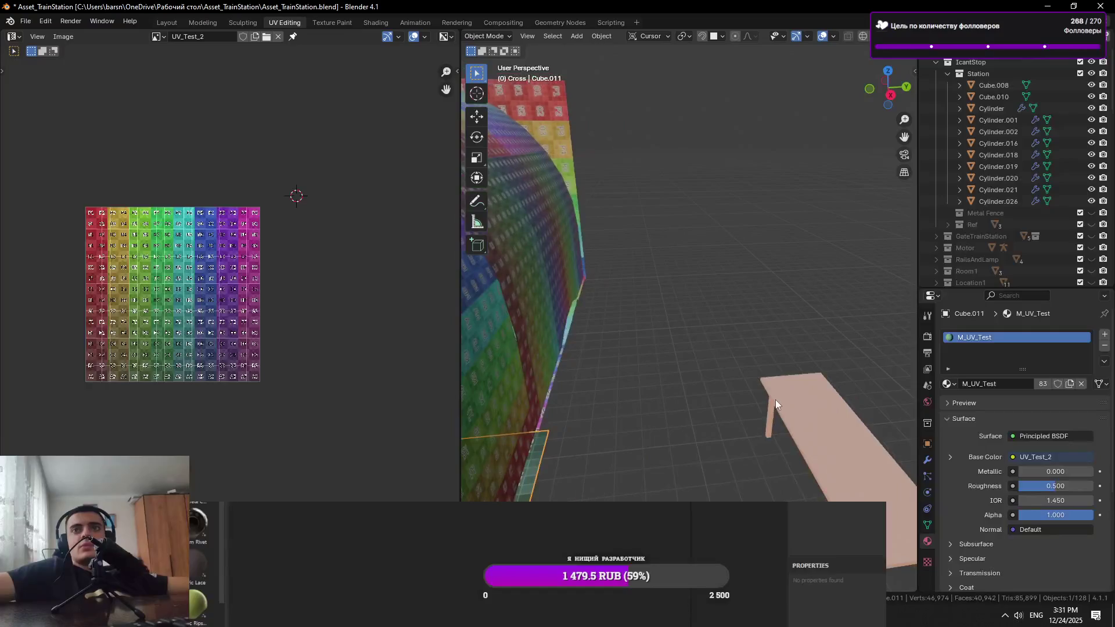
{"action": "left_click", "coordinate": [775, 400]}
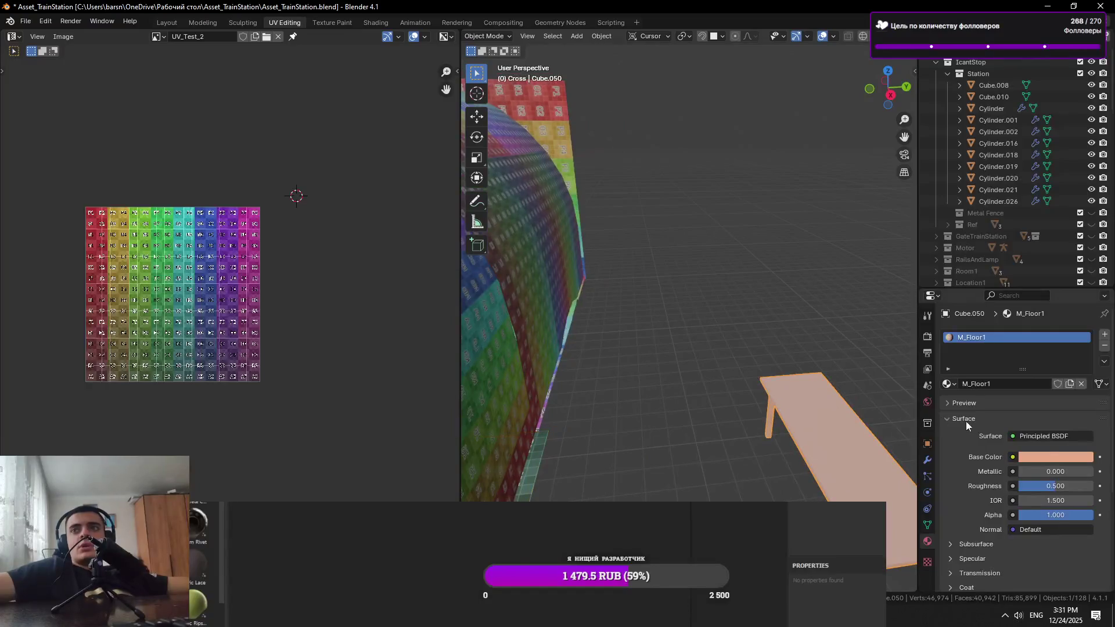
{"action": "left_click", "coordinate": [948, 384]}
{"action": "left_click", "coordinate": [987, 467]}
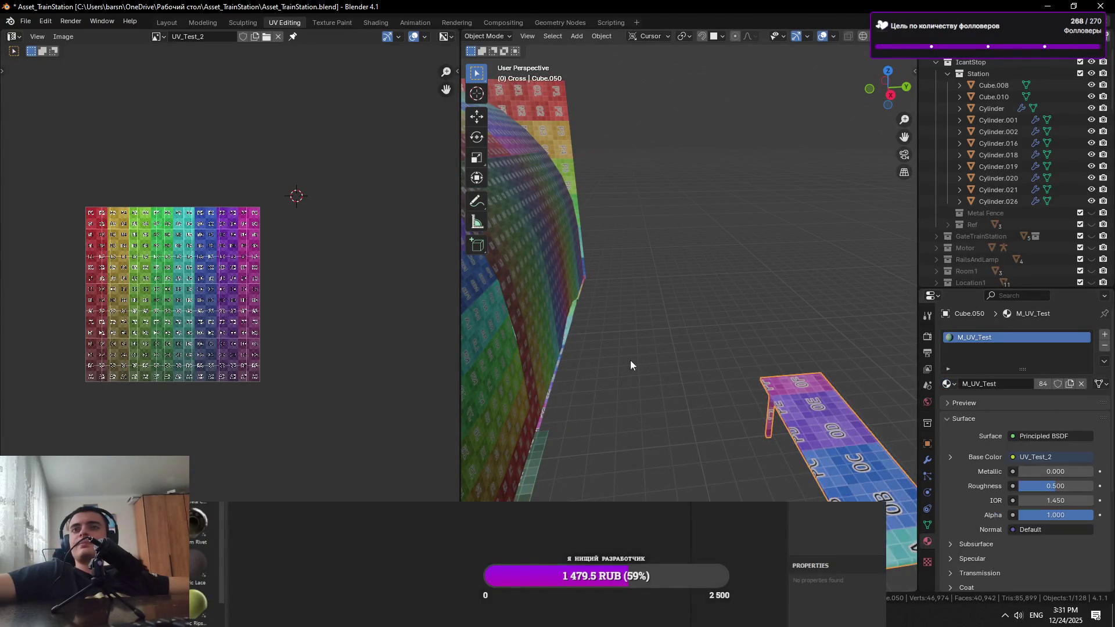
{"action": "key", "text": "ctrl+s"}
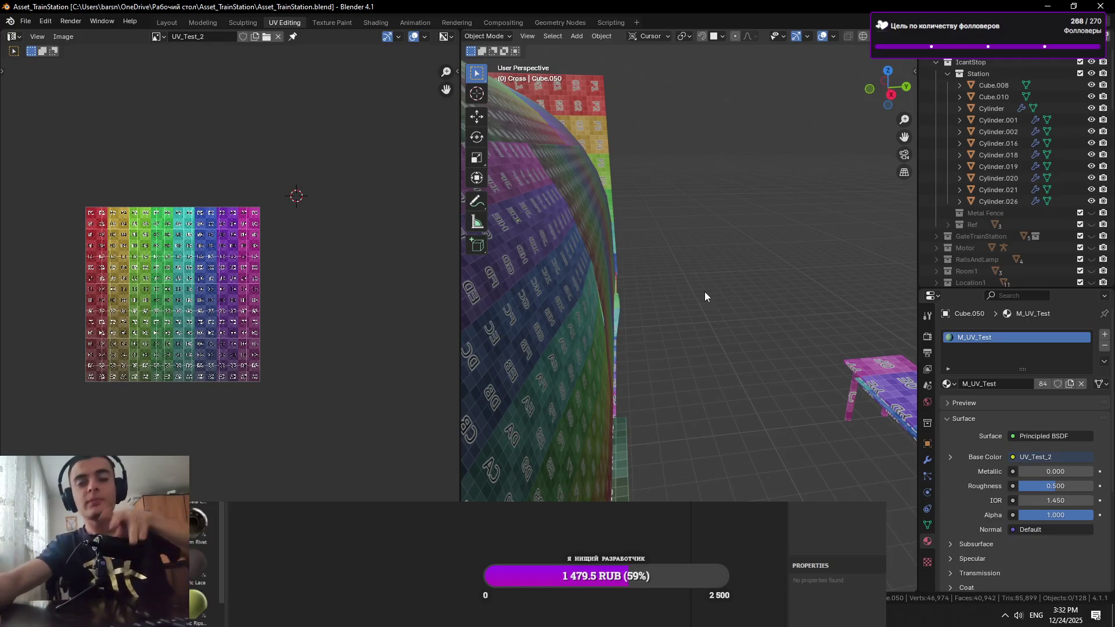
Select floor Cube.030, the hanging lamp, the chair, wall piece Cube.040 and dark box Cube.033
{"action": "scroll", "coordinate": [671, 247], "scroll_direction": "down", "scroll_amount": 5}
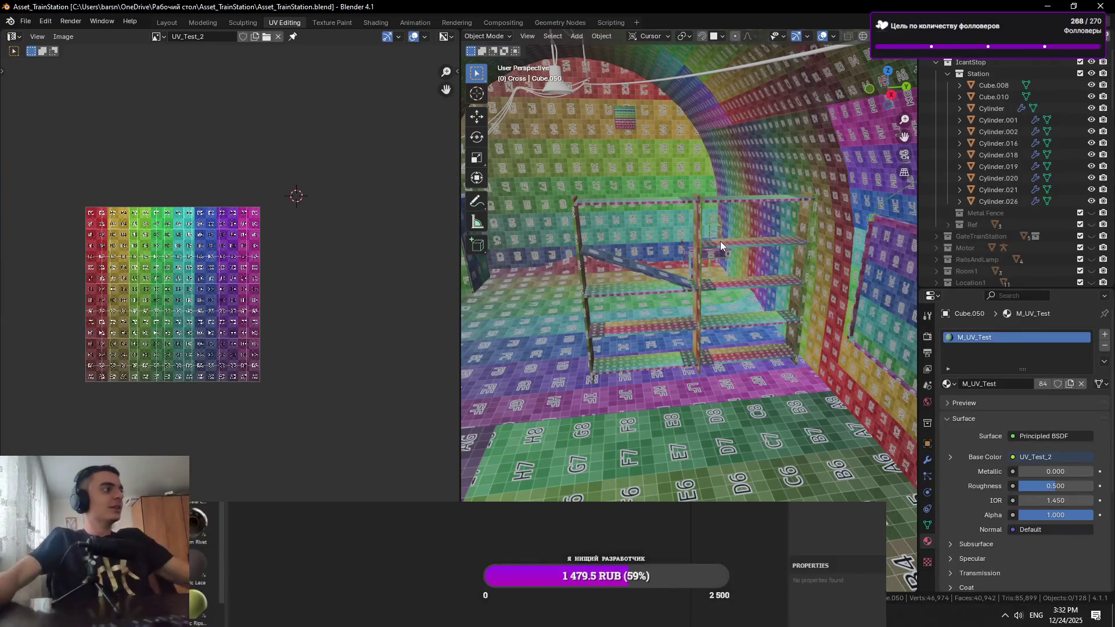
{"action": "scroll", "coordinate": [749, 260], "scroll_direction": "up", "scroll_amount": 5}
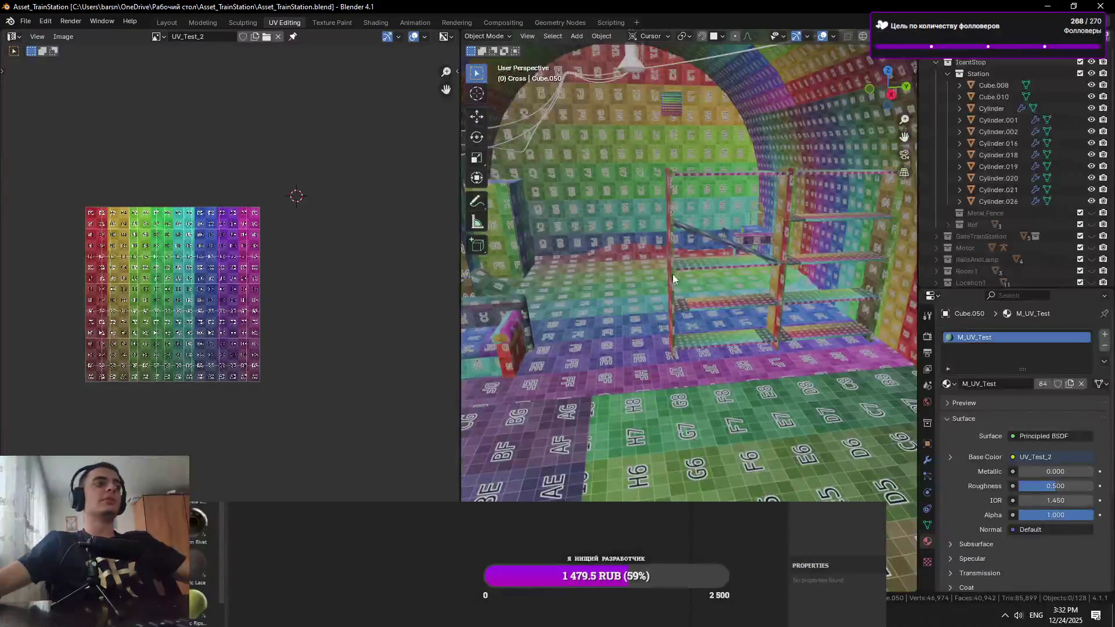
{"action": "left_click", "coordinate": [694, 292]}
{"action": "scroll", "coordinate": [694, 292], "scroll_direction": "down", "scroll_amount": 2}
{"action": "scroll", "coordinate": [716, 341], "scroll_direction": "up", "scroll_amount": 6}
{"action": "scroll", "coordinate": [716, 340], "scroll_direction": "down", "scroll_amount": 6}
{"action": "left_click", "coordinate": [751, 287]}
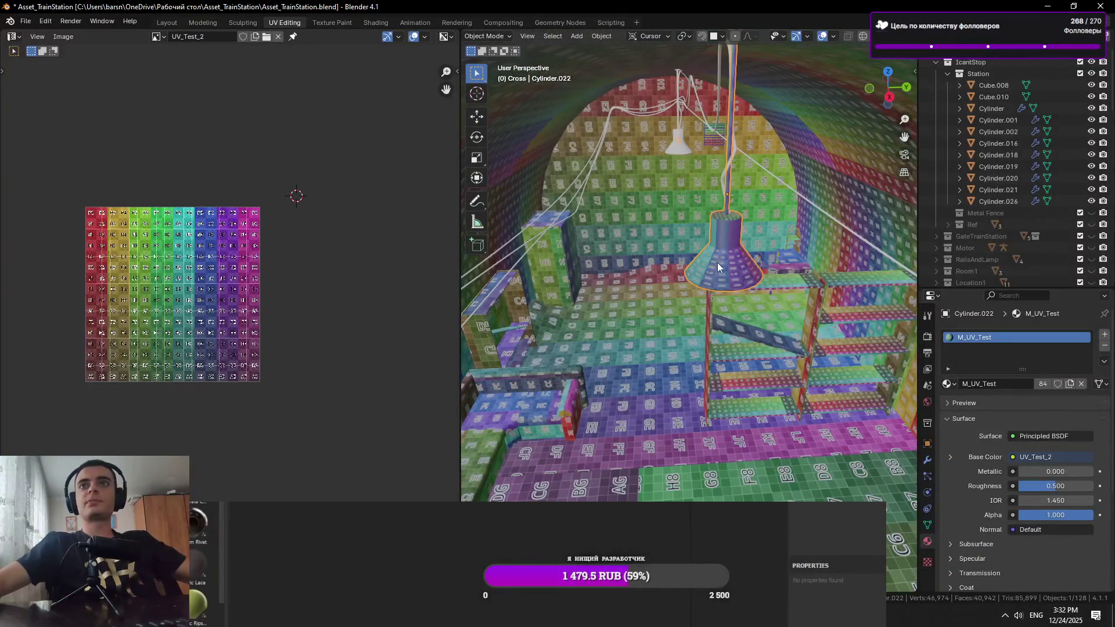
{"action": "scroll", "coordinate": [713, 274], "scroll_direction": "up", "scroll_amount": 6}
{"action": "scroll", "coordinate": [681, 273], "scroll_direction": "down", "scroll_amount": 6}
{"action": "left_click", "coordinate": [790, 266]}
{"action": "scroll", "coordinate": [786, 264], "scroll_direction": "up", "scroll_amount": 3}
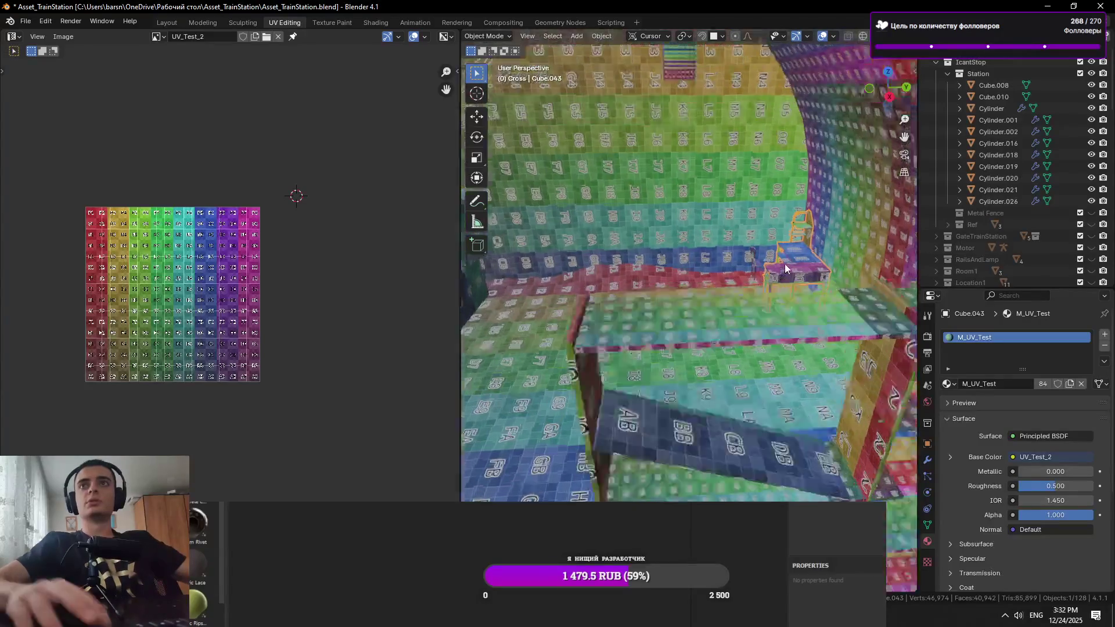
{"action": "scroll", "coordinate": [785, 264], "scroll_direction": "up", "scroll_amount": 3}
{"action": "left_click", "coordinate": [612, 325]}
{"action": "scroll", "coordinate": [612, 325], "scroll_direction": "down", "scroll_amount": 3}
{"action": "scroll", "coordinate": [752, 327], "scroll_direction": "up", "scroll_amount": 3}
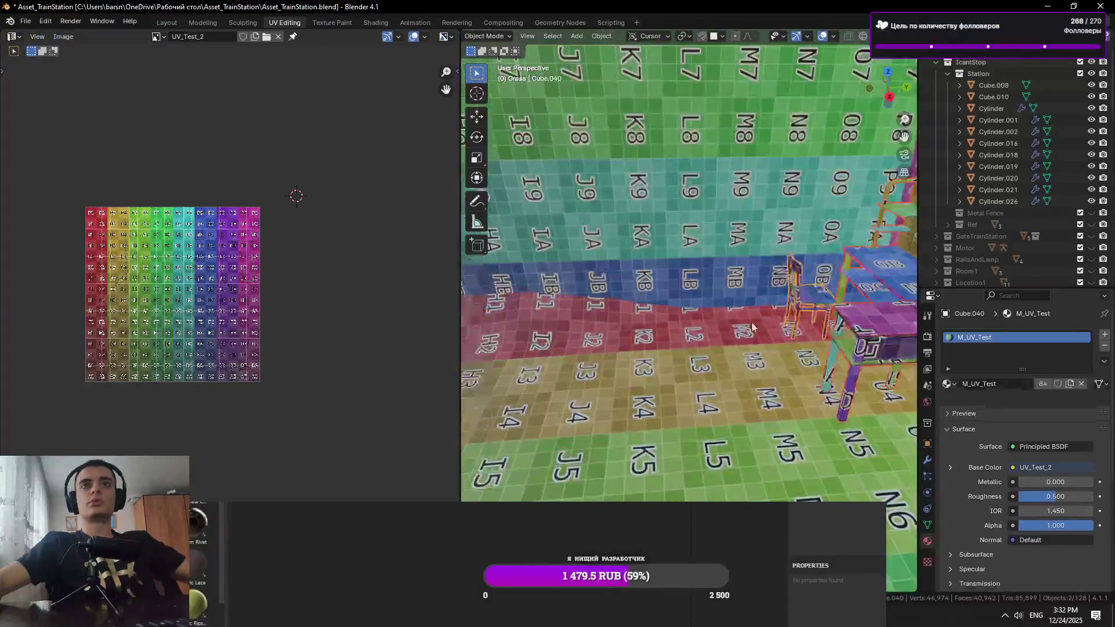
{"action": "scroll", "coordinate": [753, 327], "scroll_direction": "down", "scroll_amount": 3}
{"action": "left_click", "coordinate": [514, 298]}
{"action": "scroll", "coordinate": [476, 280], "scroll_direction": "down", "scroll_amount": 5}
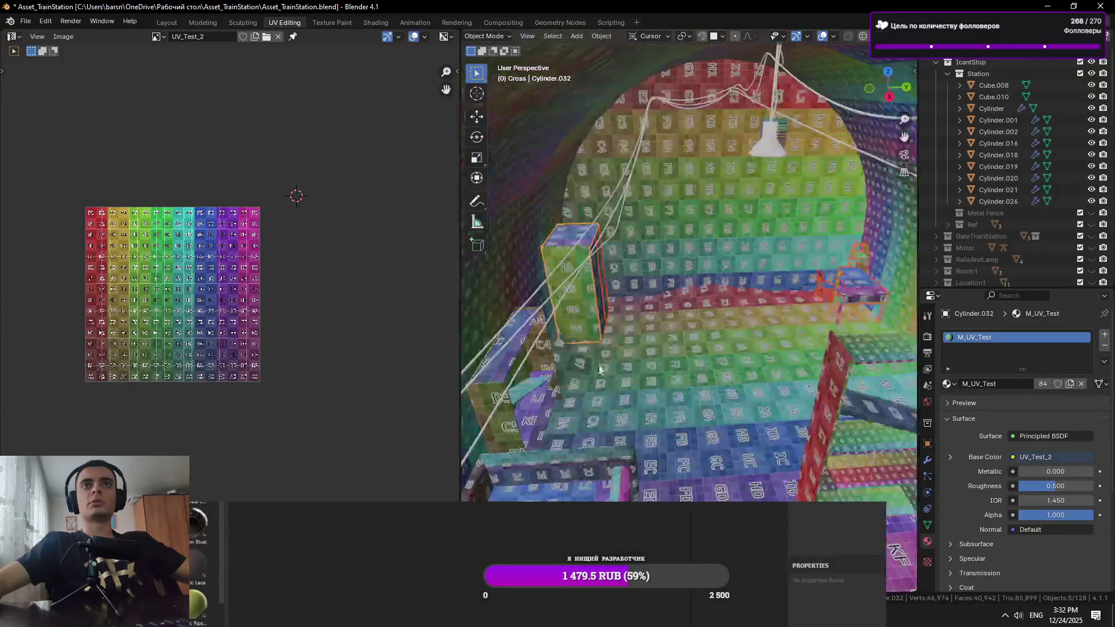
In Edit Mode, box-select the chosen UV islands of these boxes and re-unwrap them
{"action": "key", "text": "Tab"}
{"action": "key", "text": "a"}
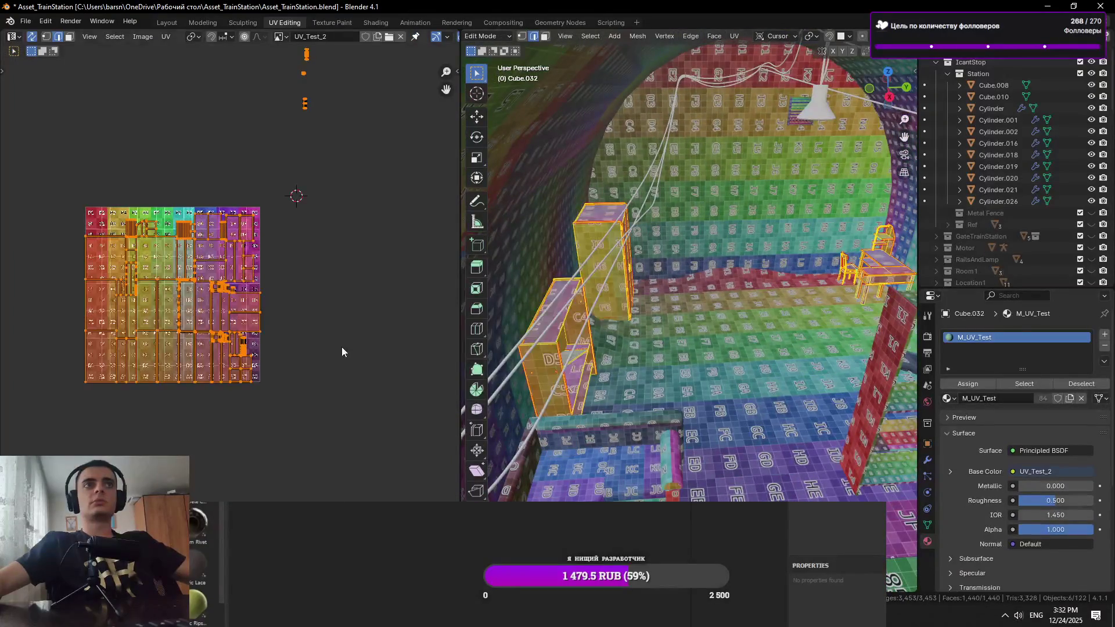
{"action": "left_click_drag", "start_coordinate": [244, 113], "coordinate": [407, 343]}
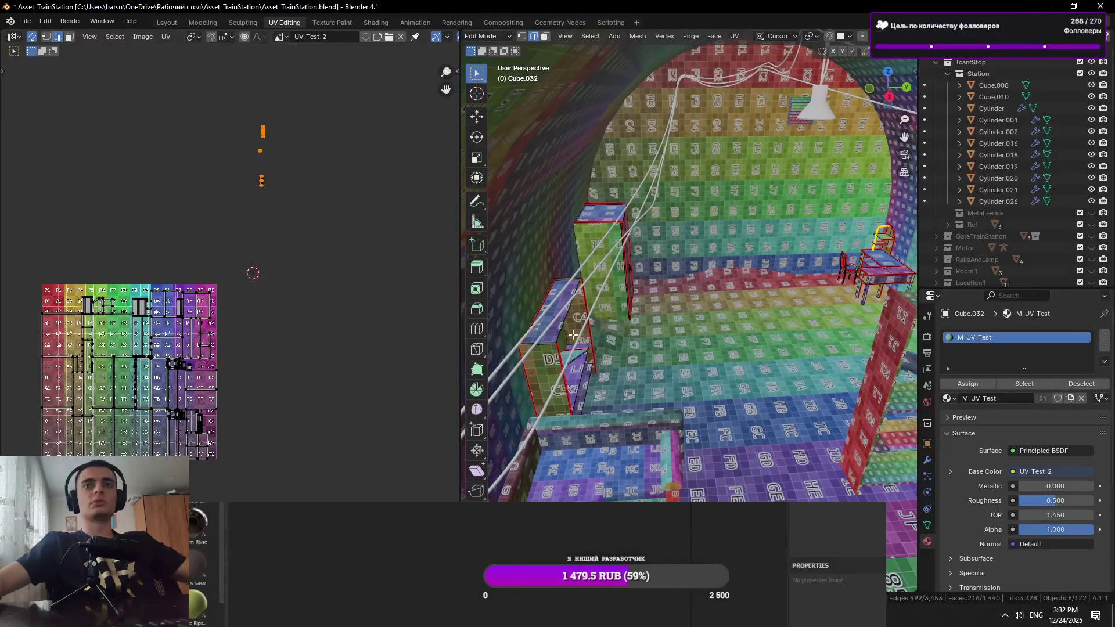
{"action": "scroll", "coordinate": [262, 334], "scroll_direction": "down", "scroll_amount": 3}
{"action": "scroll", "coordinate": [245, 331], "scroll_direction": "up", "scroll_amount": 3}
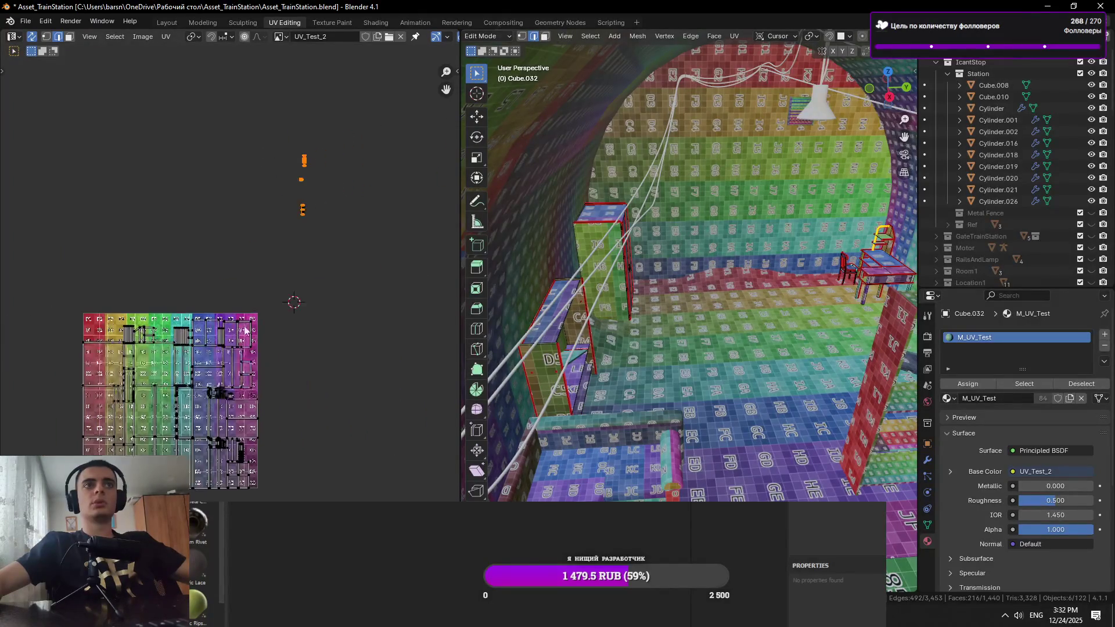
{"action": "left_click_drag", "start_coordinate": [229, 304], "coordinate": [112, 436]}
{"action": "key", "text": "KP_Decimal"}
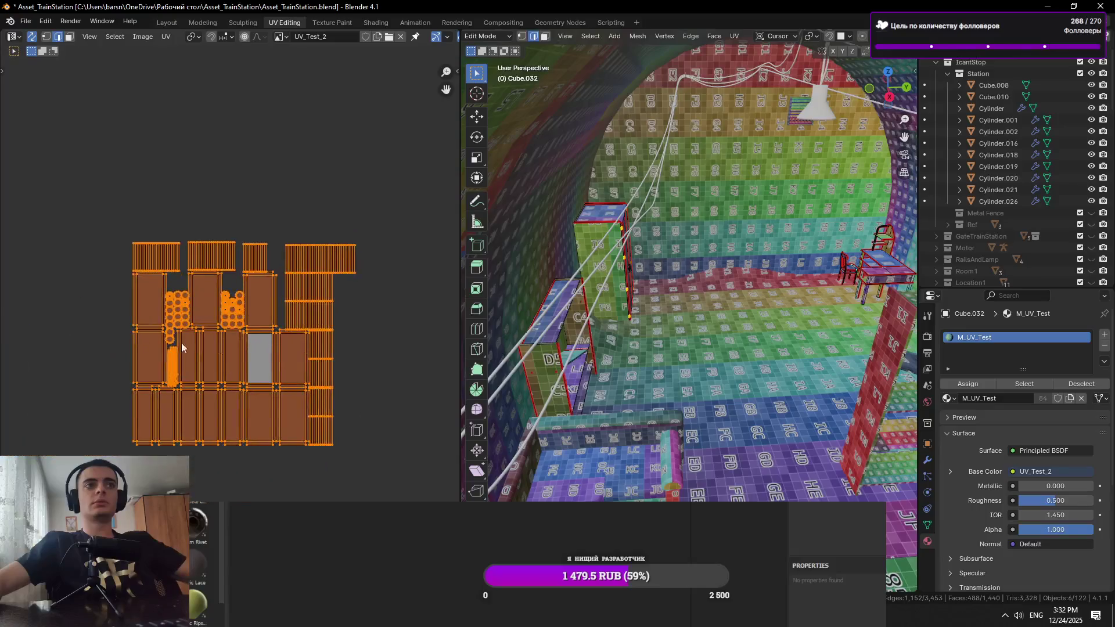
{"action": "scroll", "coordinate": [182, 347], "scroll_direction": "down", "scroll_amount": 3}
{"action": "scroll", "coordinate": [280, 393], "scroll_direction": "down", "scroll_amount": 4}
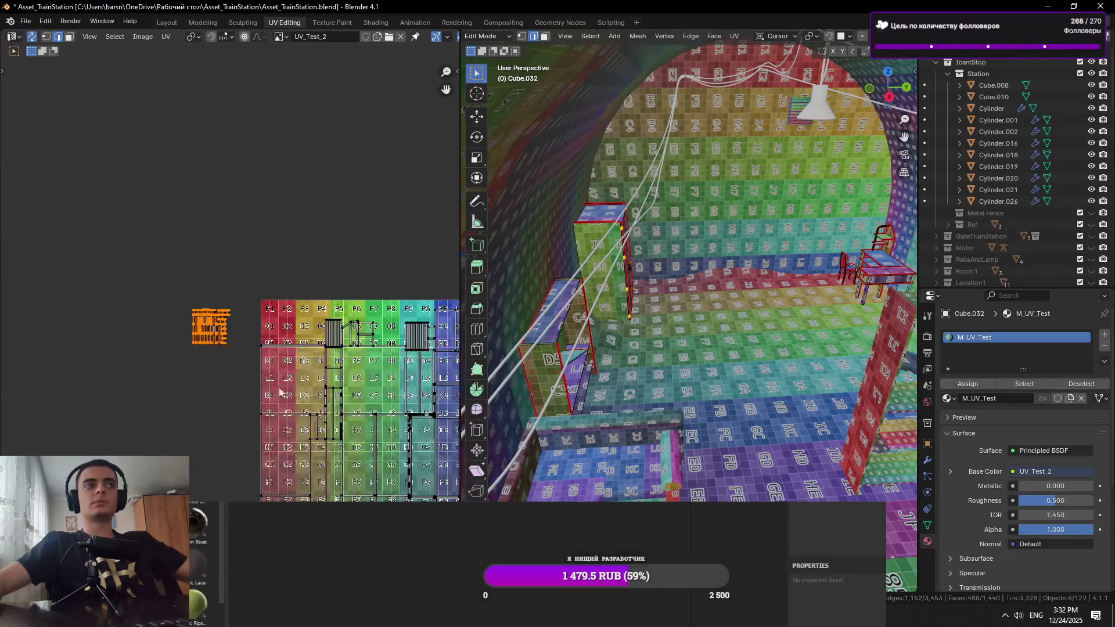
{"action": "left_click_drag", "start_coordinate": [323, 382], "coordinate": [226, 409]}
{"action": "mouse_move", "coordinate": [673, 324]}
{"action": "left_mouse_down"}
{"action": "mouse_move", "coordinate": [655, 347]}
{"action": "mouse_move", "coordinate": [580, 341]}
{"action": "left_mouse_up"}
{"action": "key", "text": "Tab"}
Save the blend file, then select and frame the shelving unit Cylinder.029
{"action": "left_click", "coordinate": [520, 284]}
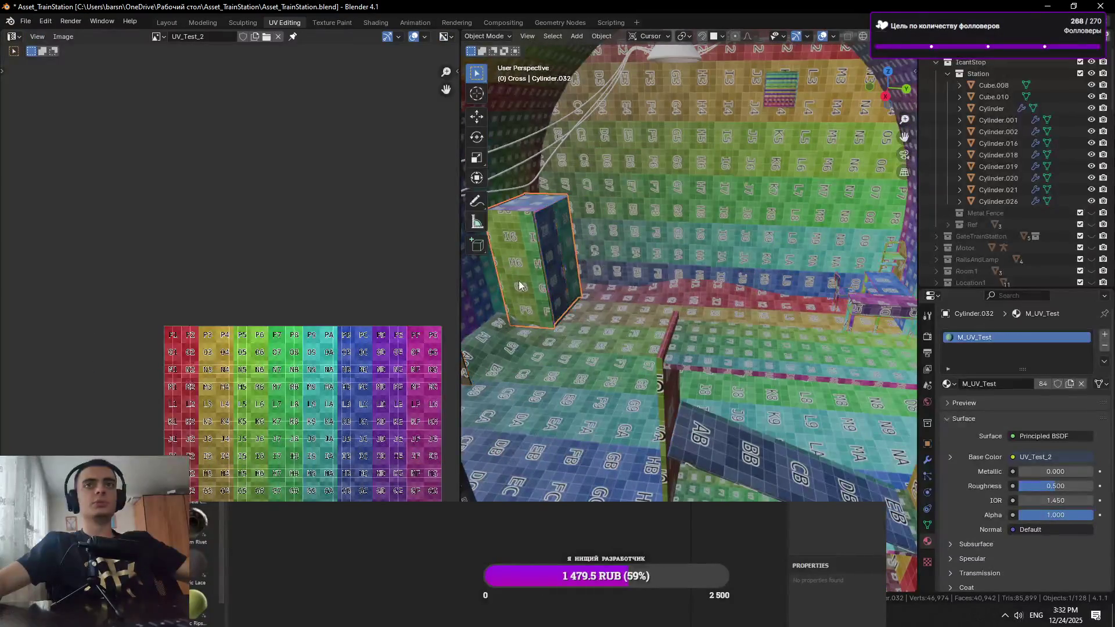
{"action": "scroll", "coordinate": [508, 293], "scroll_direction": "up", "scroll_amount": 5}
{"action": "key", "text": "ctrl+s"}
{"action": "mouse_move", "coordinate": [605, 311]}
{"action": "left_mouse_down"}
{"action": "mouse_move", "coordinate": [758, 366]}
{"action": "mouse_move", "coordinate": [643, 308]}
{"action": "mouse_move", "coordinate": [702, 323]}
{"action": "left_mouse_up"}
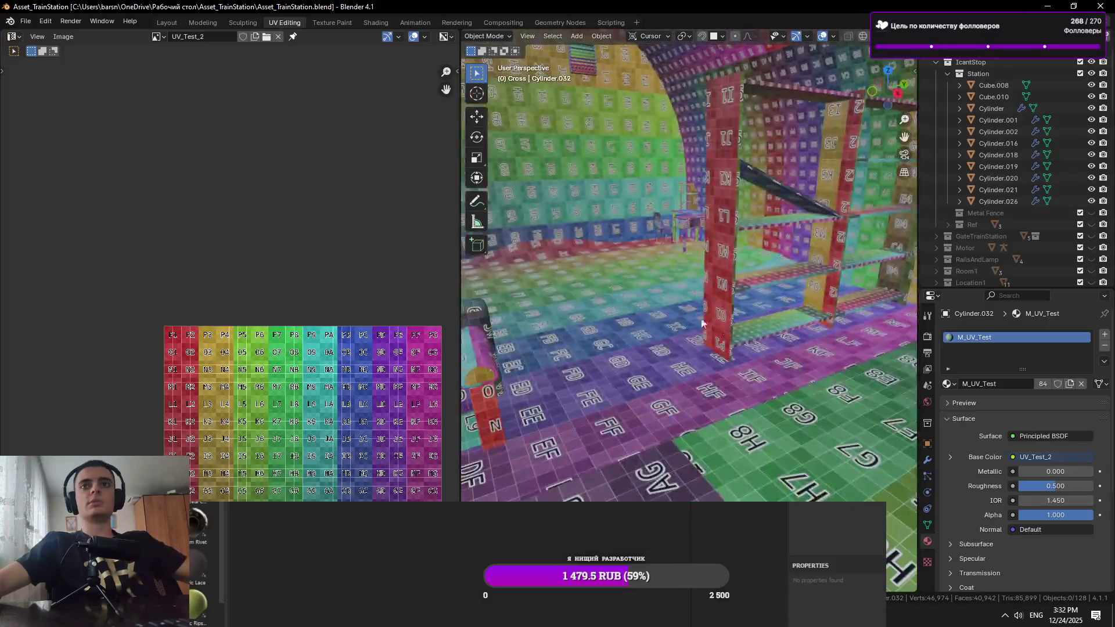
{"action": "left_click", "coordinate": [757, 291]}
{"action": "key", "text": "KP_Decimal"}
In face mode, scale the shelf's upright UV island to 0.7513 and reposition it
{"action": "key", "text": "Tab"}
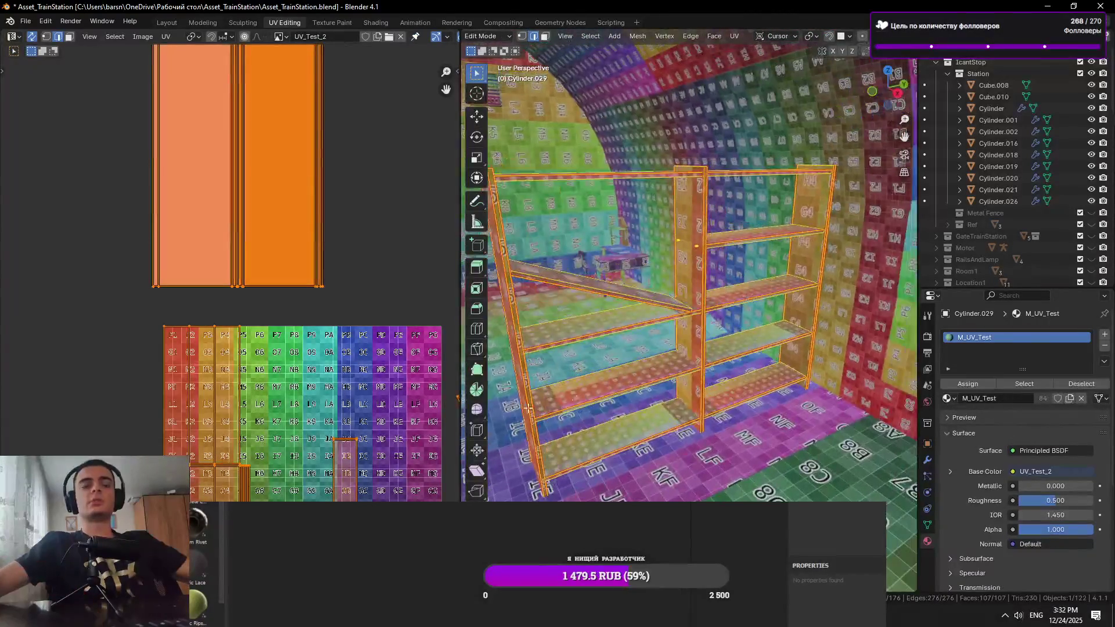
{"action": "scroll", "coordinate": [290, 232], "scroll_direction": "down", "scroll_amount": 3}
{"action": "key", "text": "3"}
{"action": "left_click", "coordinate": [244, 250]}
{"action": "key", "text": "s"}
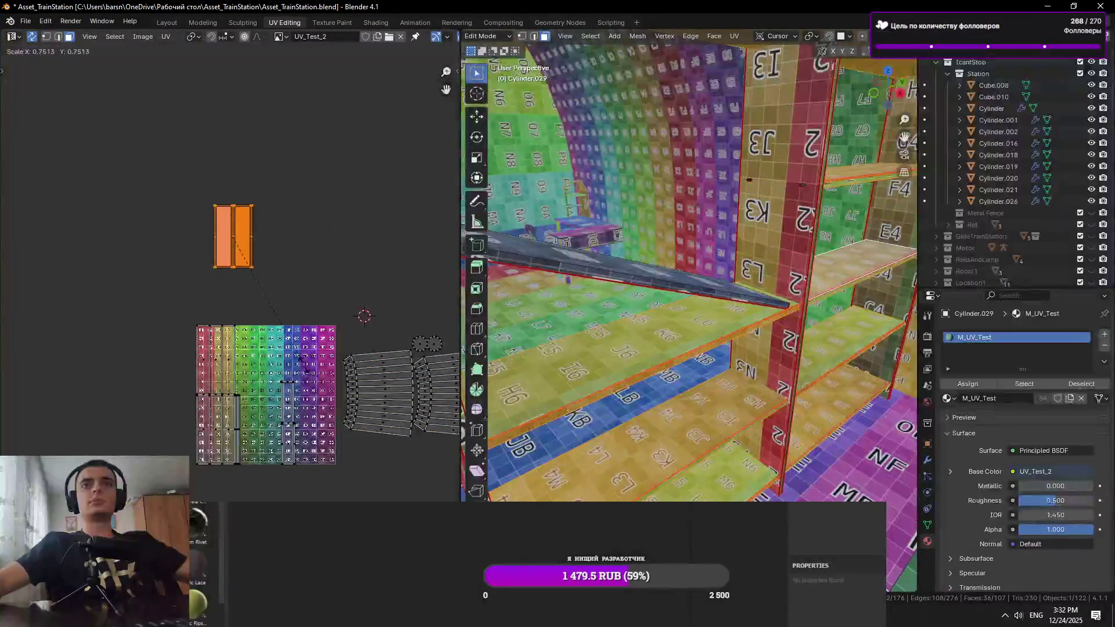
{"action": "key", "text": "Return"}
{"action": "key", "text": "g"}
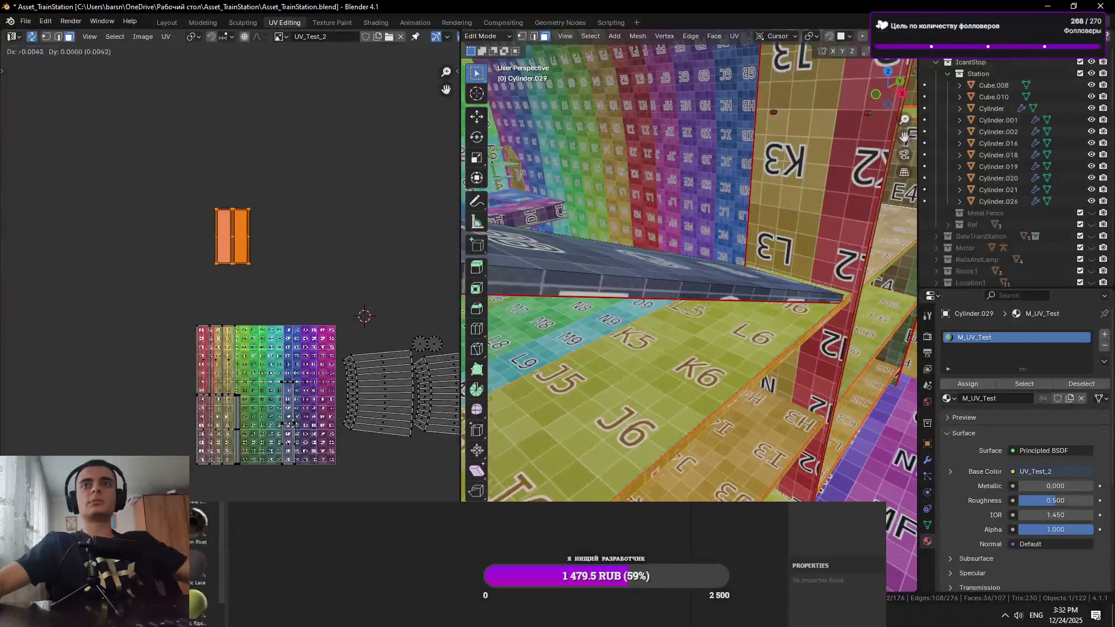
{"action": "key", "text": "Return"}
Scale down and nudge the D6 shelf board's UV island, then select its right edge
{"action": "scroll", "coordinate": [279, 377], "scroll_direction": "up", "scroll_amount": 3}
{"action": "scroll", "coordinate": [279, 378], "scroll_direction": "down", "scroll_amount": 2}
{"action": "scroll", "coordinate": [279, 378], "scroll_direction": "up", "scroll_amount": 1}
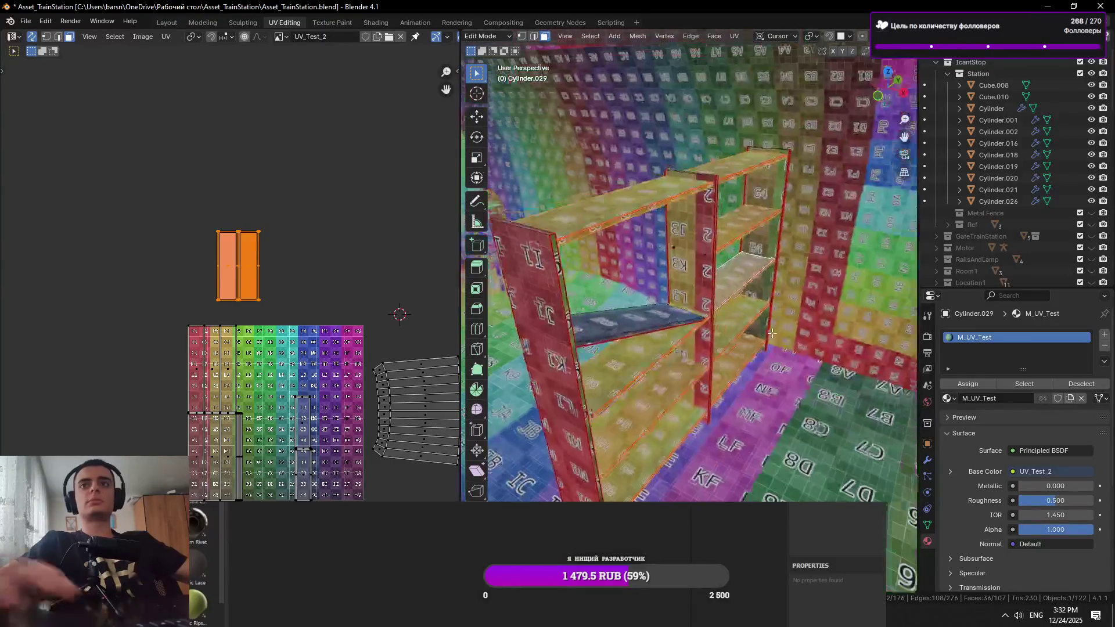
{"action": "scroll", "coordinate": [772, 332], "scroll_direction": "up", "scroll_amount": 5}
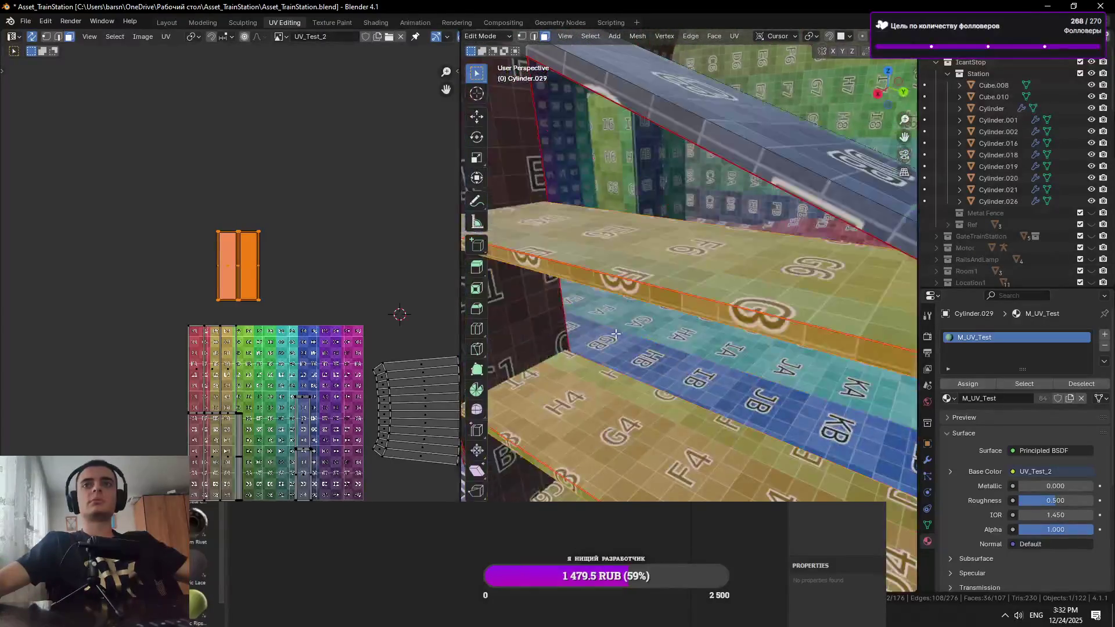
{"action": "left_click", "coordinate": [695, 322]}
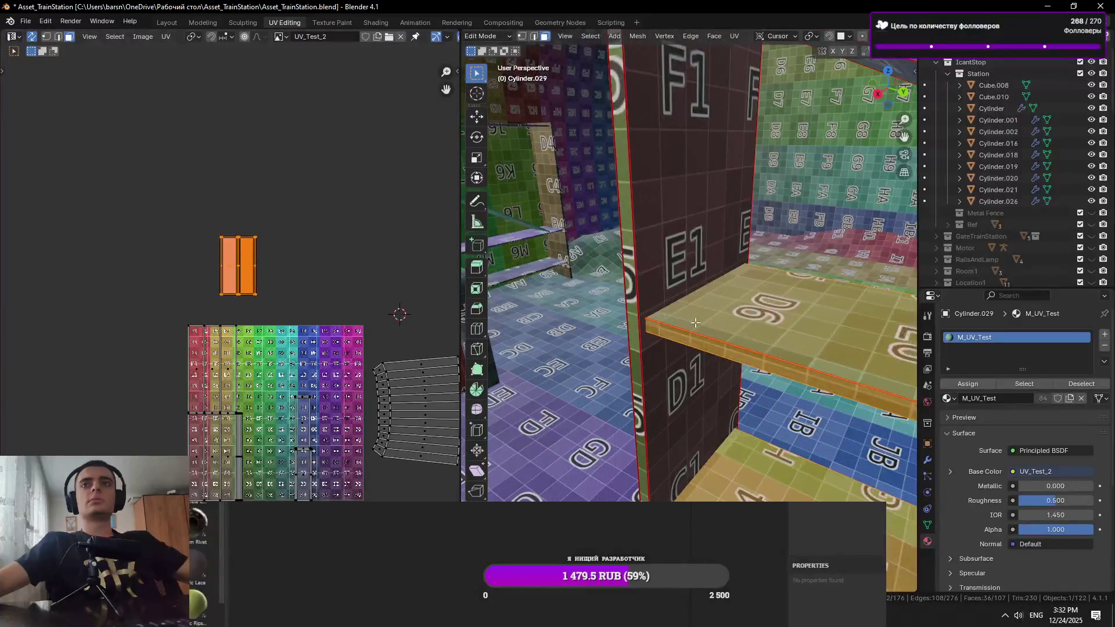
{"action": "scroll", "coordinate": [695, 322], "scroll_direction": "up", "scroll_amount": 4}
{"action": "key", "text": "s"}
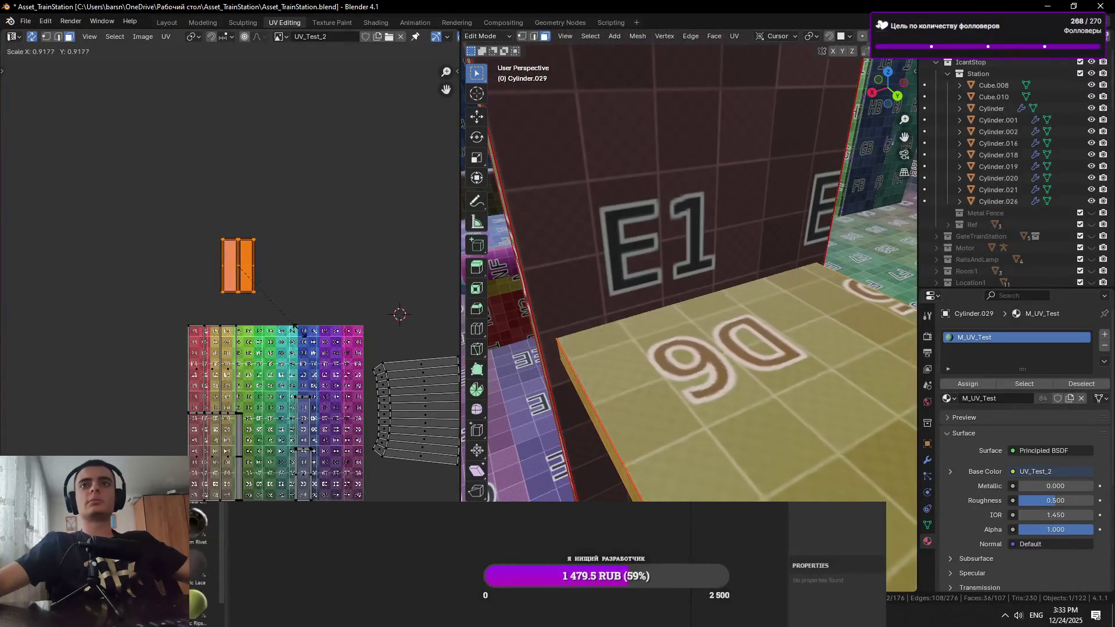
{"action": "left_click", "coordinate": [335, 377]}
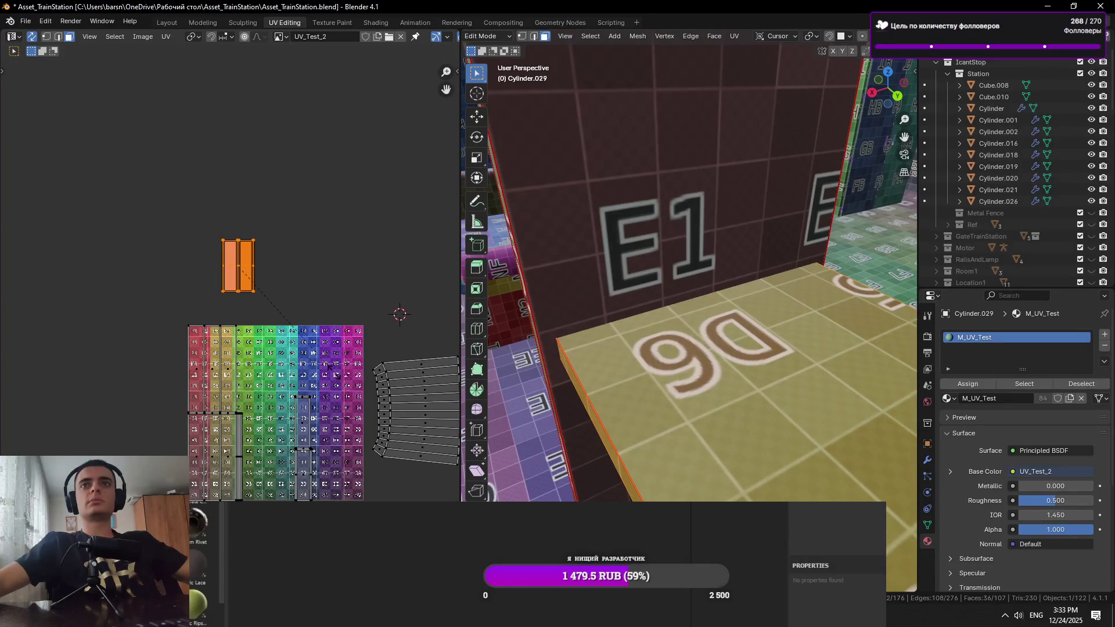
{"action": "key", "text": "g"}
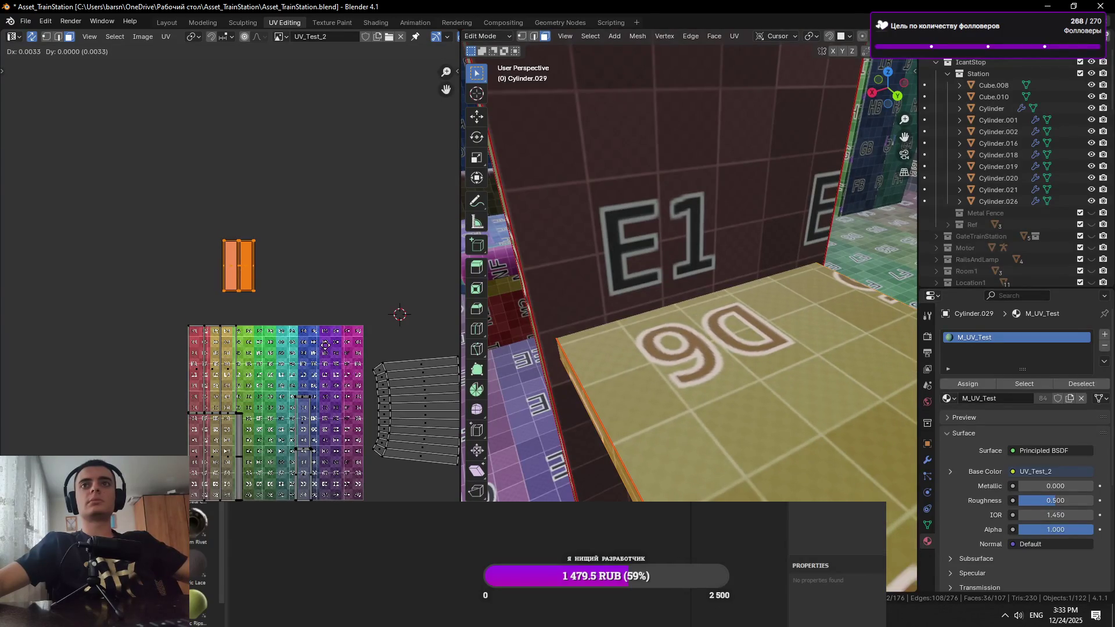
{"action": "scroll", "coordinate": [643, 335], "scroll_direction": "down", "scroll_amount": 6}
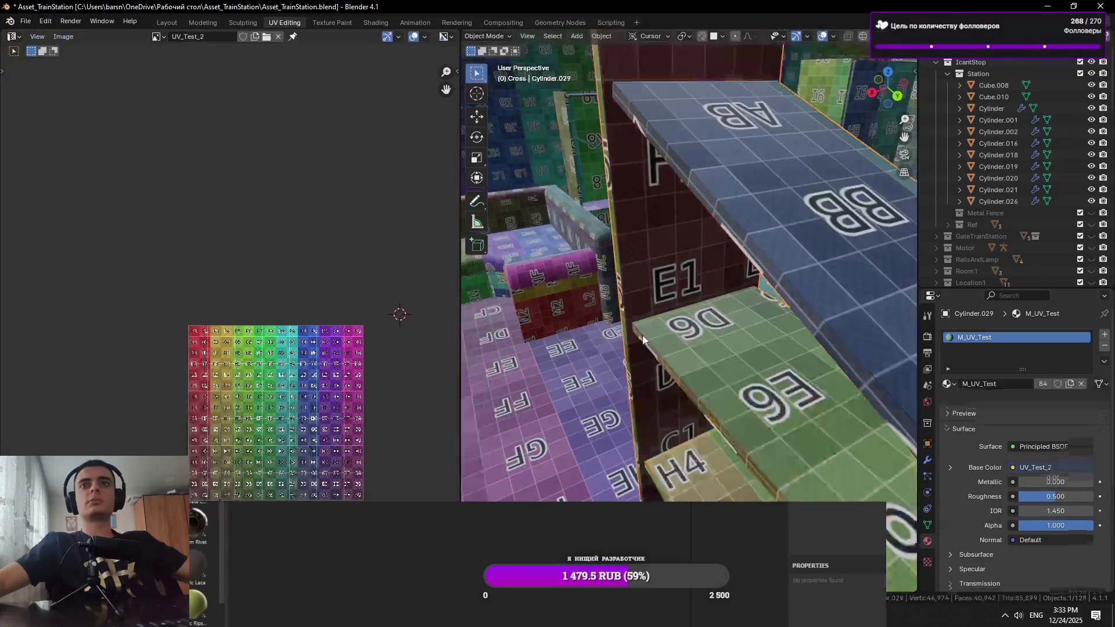
{"action": "left_click_drag", "start_coordinate": [274, 132], "coordinate": [203, 305]}
Save, shrink all UV islands toward their centre, and return to Object Mode
{"action": "key", "text": "ctrl+s"}
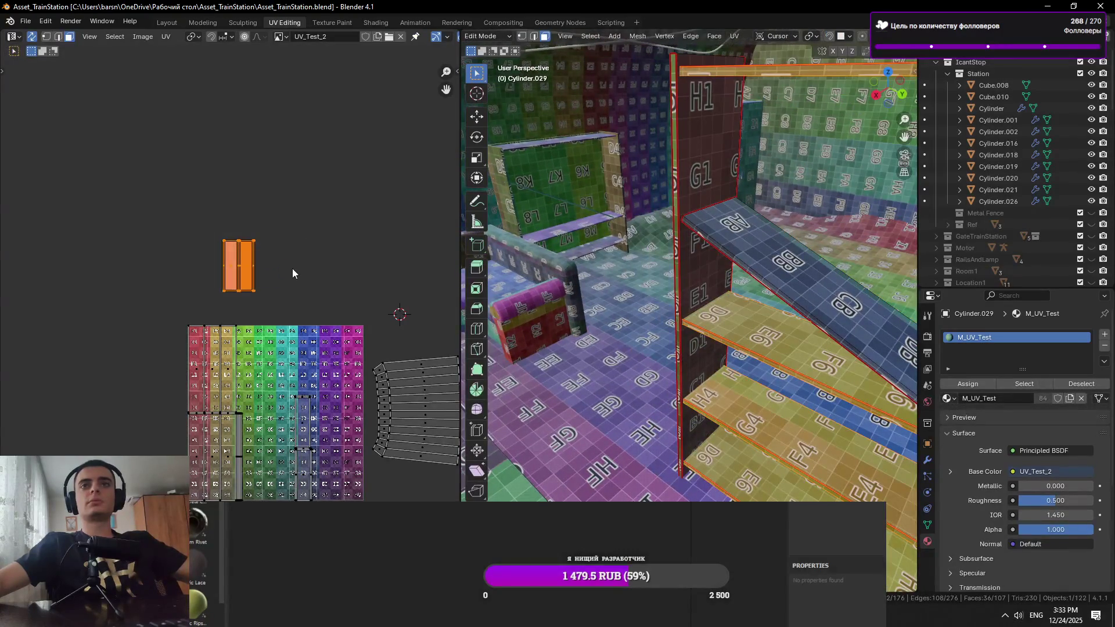
{"action": "scroll", "coordinate": [718, 356], "scroll_direction": "up", "scroll_amount": 2}
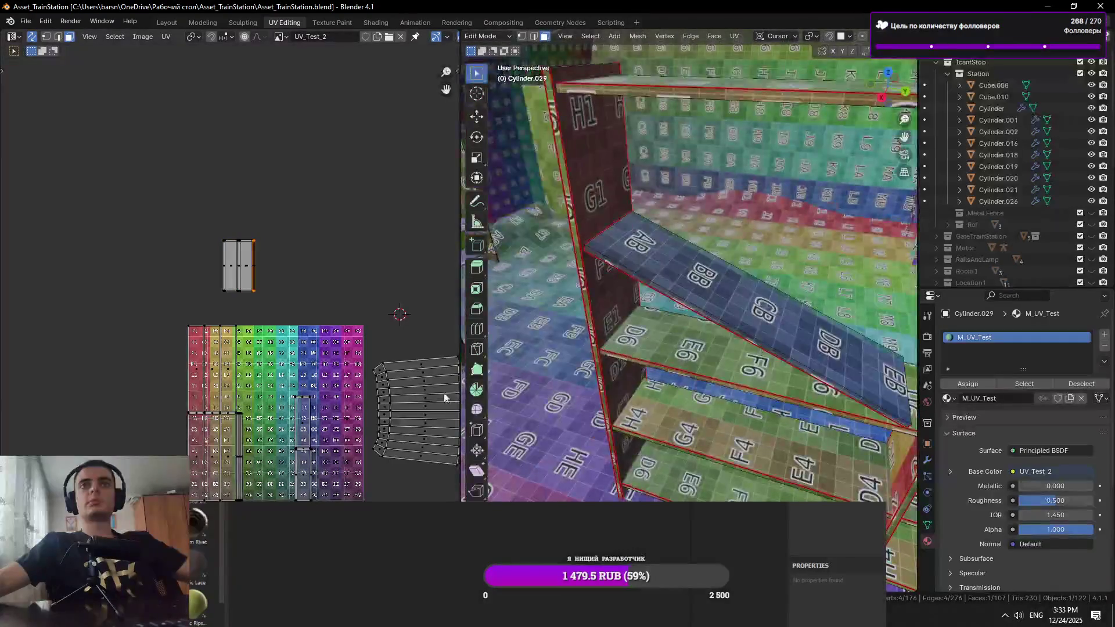
{"action": "left_click", "coordinate": [403, 308]}
{"action": "key", "text": "a"}
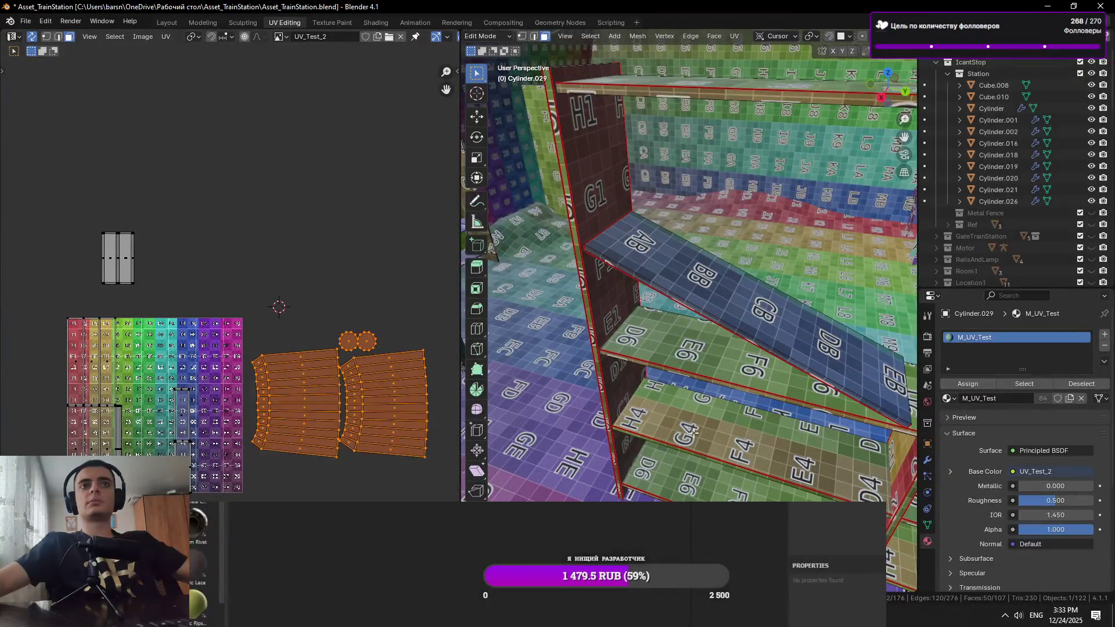
{"action": "scroll", "coordinate": [656, 331], "scroll_direction": "down", "scroll_amount": 3}
{"action": "scroll", "coordinate": [657, 332], "scroll_direction": "up", "scroll_amount": 8}
{"action": "key", "text": "s"}
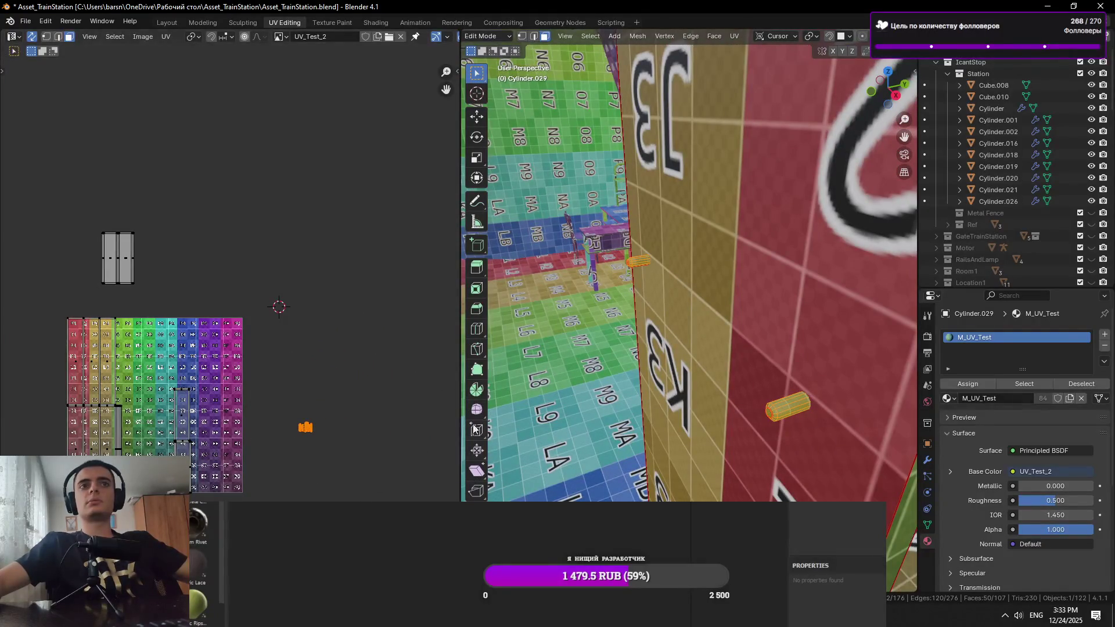
{"action": "key", "text": "Tab"}
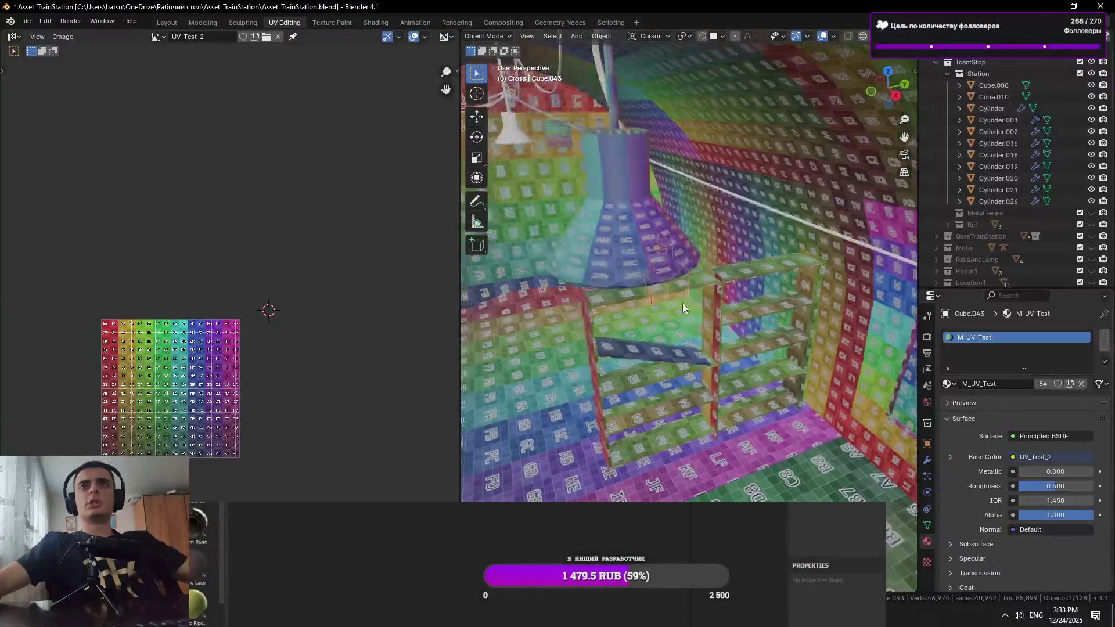
Select and frame the hanging lamp, then enter Edit Mode with edge selection
{"action": "scroll", "coordinate": [686, 305], "scroll_direction": "down", "scroll_amount": 4}
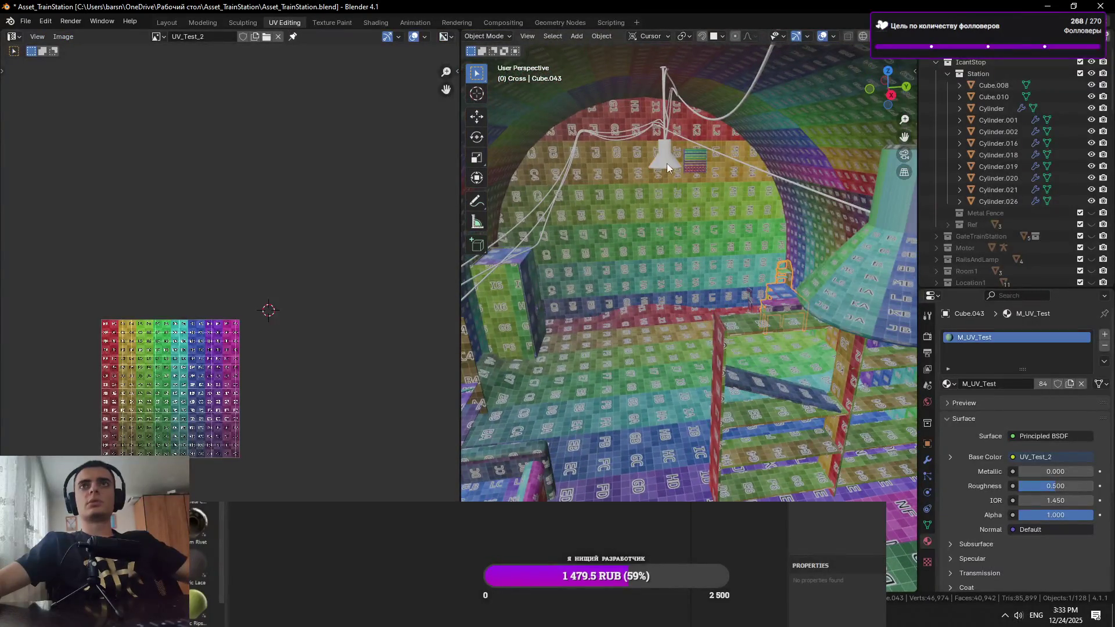
{"action": "left_click", "coordinate": [667, 168]}
{"action": "key", "text": "KP_Decimal"}
{"action": "scroll", "coordinate": [661, 178], "scroll_direction": "down", "scroll_amount": 4}
{"action": "scroll", "coordinate": [638, 209], "scroll_direction": "down", "scroll_amount": 8}
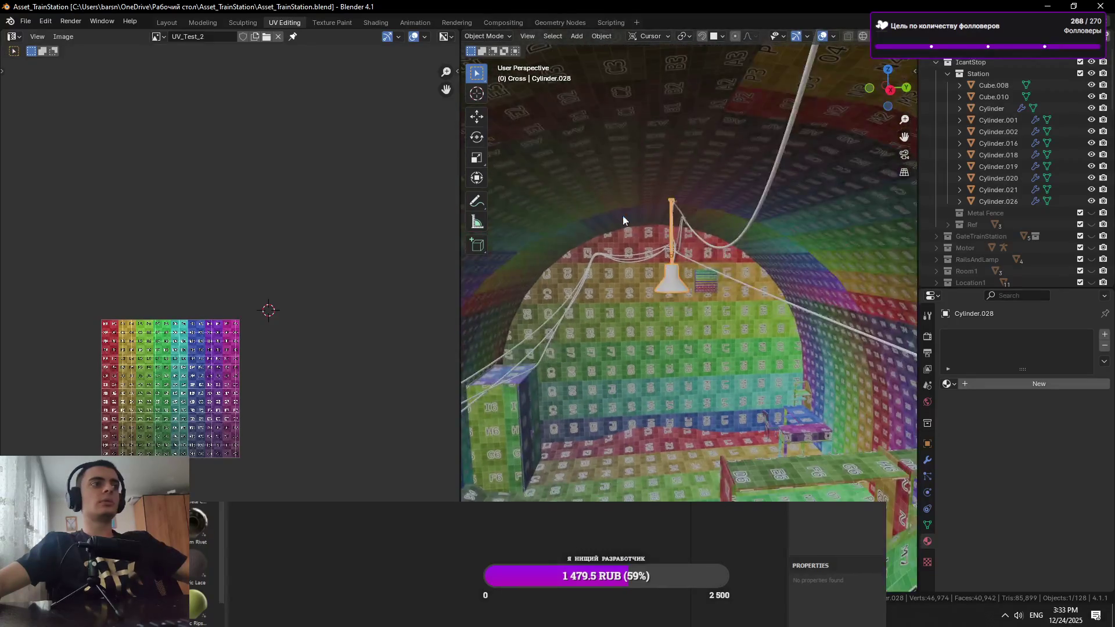
{"action": "scroll", "coordinate": [627, 227], "scroll_direction": "up", "scroll_amount": 5}
{"action": "key", "text": "Tab"}
{"action": "key", "text": "2"}
Mark seams on the lamp's top cap edge loop and a vertical edge loop
{"action": "mouse_move", "coordinate": [712, 229]}
{"action": "left_mouse_down"}
{"action": "mouse_move", "coordinate": [704, 439]}
{"action": "mouse_move", "coordinate": [670, 379]}
{"action": "mouse_move", "coordinate": [821, 343]}
{"action": "left_mouse_up"}
{"action": "left_click", "coordinate": [689, 411], "text": "alt"}
{"action": "scroll", "coordinate": [696, 367], "scroll_direction": "up", "scroll_amount": 3}
{"action": "left_click", "coordinate": [717, 365], "text": "alt+shift"}
{"action": "left_click", "coordinate": [694, 364], "text": "alt+shift"}
{"action": "left_click_drag", "start_coordinate": [694, 364], "coordinate": [657, 400]}
{"action": "right_click", "coordinate": [657, 400]}
{"action": "left_click", "coordinate": [633, 440]}
{"action": "mouse_move", "coordinate": [633, 441]}
{"action": "left_mouse_down"}
{"action": "mouse_move", "coordinate": [694, 332]}
{"action": "mouse_move", "coordinate": [627, 325]}
{"action": "mouse_move", "coordinate": [710, 285]}
{"action": "left_mouse_up"}
{"action": "right_click", "coordinate": [625, 329]}
{"action": "left_click", "coordinate": [616, 336]}
{"action": "key", "text": "alt+q"}
Switch to the lamp shade Cylinder.028 and enter Edit Mode on it
{"action": "key", "text": "Tab"}
{"action": "left_click", "coordinate": [764, 293], "text": "shift"}
{"action": "key", "text": "Tab"}
{"action": "left_click_drag", "start_coordinate": [747, 291], "coordinate": [738, 395]}
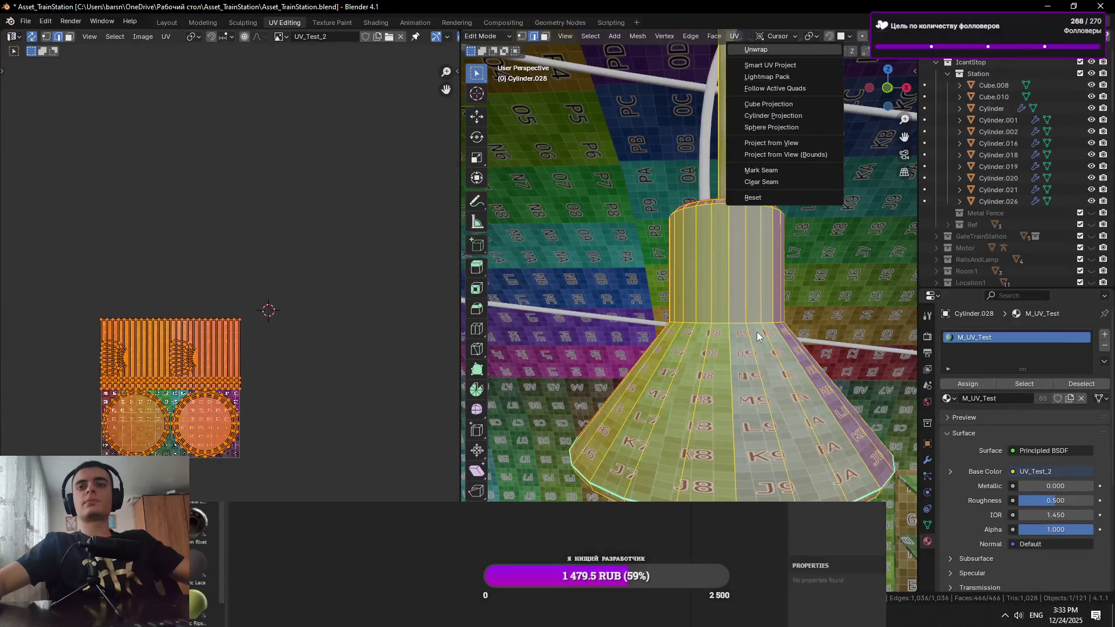
Switch the viewport to opaque Solid shading with edge selection under the lamp shade
{"action": "scroll", "coordinate": [727, 314], "scroll_direction": "down", "scroll_amount": 2}
{"action": "key", "text": "alt+a"}
{"action": "key", "text": "a"}
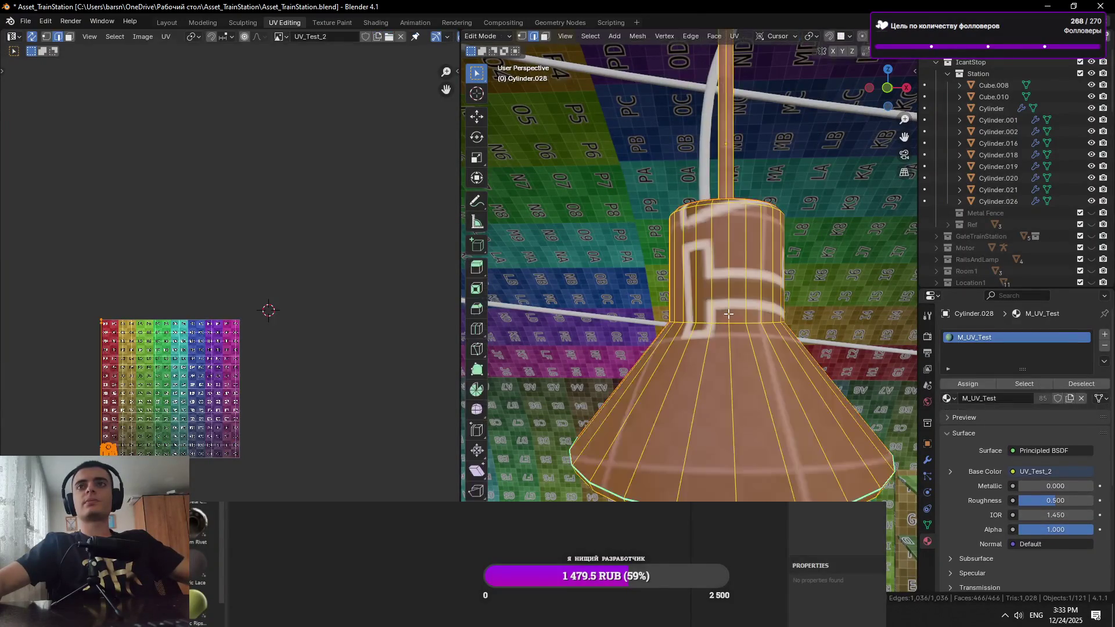
{"action": "left_click", "coordinate": [721, 312]}
{"action": "mouse_move", "coordinate": [709, 233]}
{"action": "left_mouse_down"}
{"action": "mouse_move", "coordinate": [677, 354]}
{"action": "mouse_move", "coordinate": [925, 100]}
{"action": "left_mouse_up"}
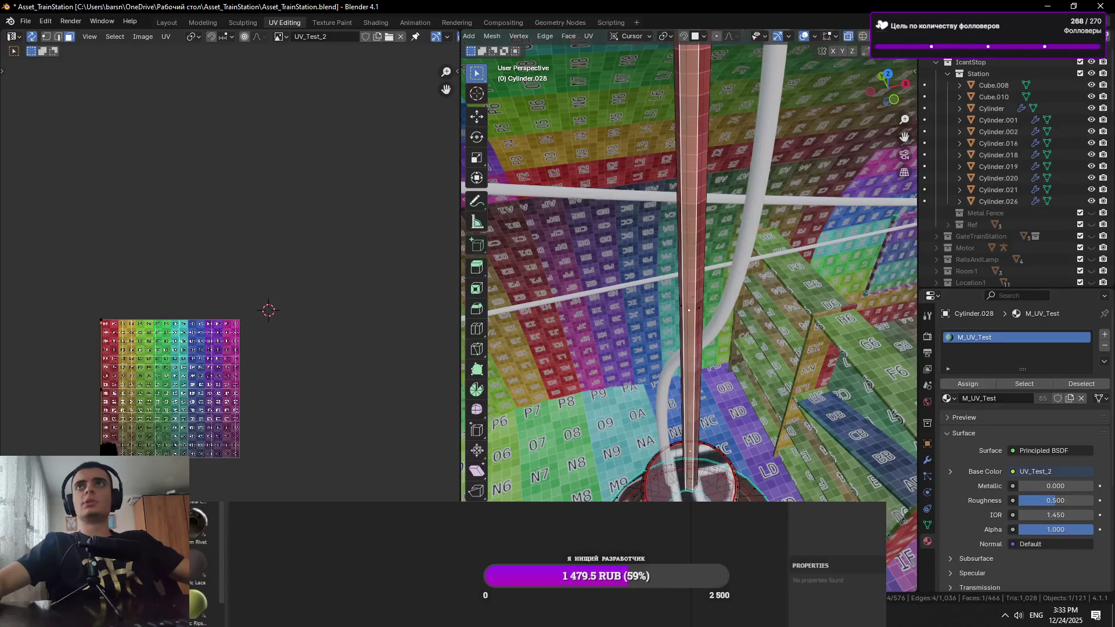
{"action": "key", "text": "z"}
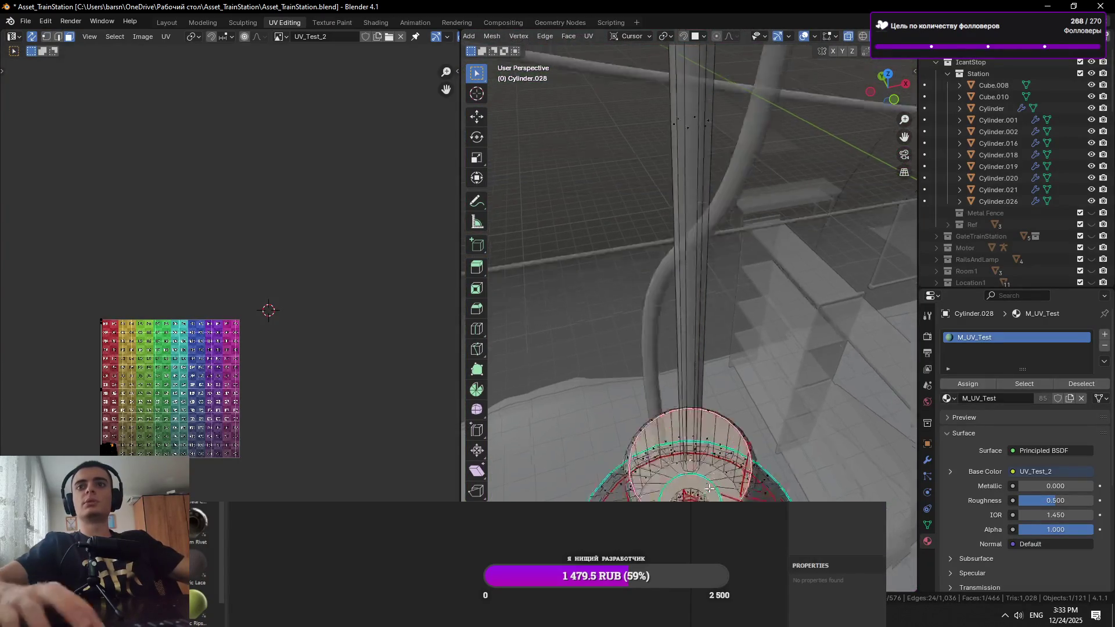
{"action": "scroll", "coordinate": [693, 486], "scroll_direction": "up", "scroll_amount": 8}
{"action": "key", "text": "2"}
{"action": "key", "text": "alt+z"}
Clear the seam from the cylinder's hexagonal edge loop
{"action": "left_click", "coordinate": [693, 370], "text": "alt"}
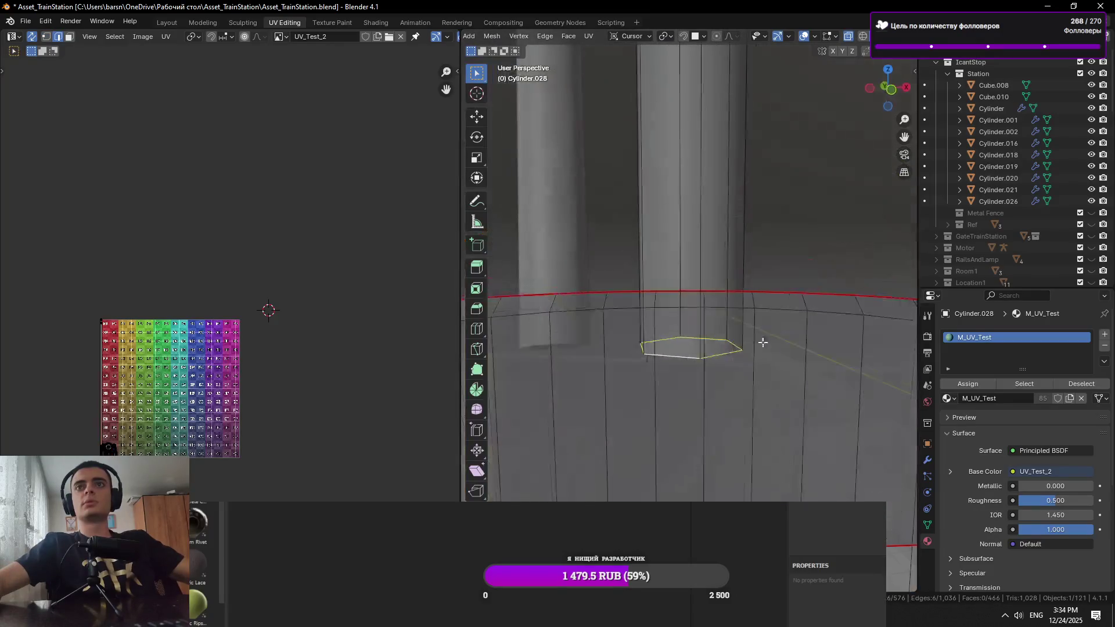
{"action": "mouse_move", "coordinate": [710, 349]}
{"action": "left_mouse_down"}
{"action": "mouse_move", "coordinate": [734, 349]}
{"action": "mouse_move", "coordinate": [757, 374]}
{"action": "mouse_move", "coordinate": [714, 378]}
{"action": "mouse_move", "coordinate": [696, 394]}
{"action": "mouse_move", "coordinate": [682, 465]}
{"action": "mouse_move", "coordinate": [757, 404]}
{"action": "mouse_move", "coordinate": [704, 408]}
{"action": "mouse_move", "coordinate": [723, 387]}
{"action": "left_mouse_up"}
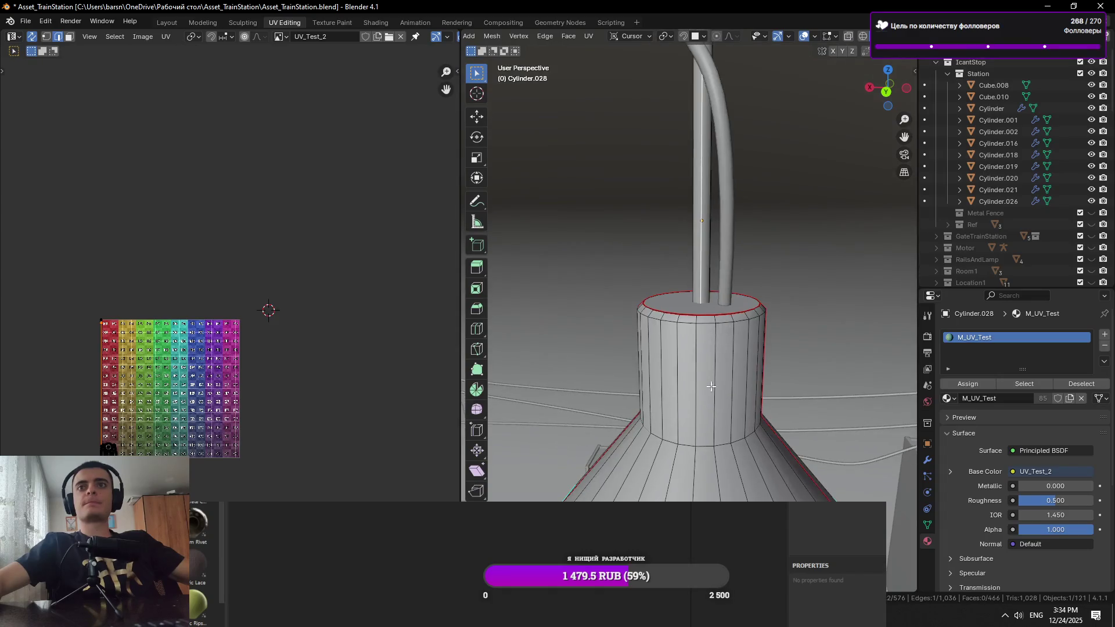
{"action": "key", "text": "ctrl+e"}
{"action": "left_click", "coordinate": [707, 464]}
{"action": "mouse_move", "coordinate": [707, 463]}
{"action": "left_mouse_down"}
{"action": "mouse_move", "coordinate": [641, 414]}
{"action": "mouse_move", "coordinate": [571, 413]}
{"action": "left_mouse_up"}
{"action": "key", "text": "ctrl+e"}
{"action": "left_click", "coordinate": [642, 425]}
Mark seams on the cylinder's top ring and the pole base edges, then save
{"action": "key", "text": "ctrl+e"}
{"action": "left_click", "coordinate": [684, 359]}
{"action": "mouse_move", "coordinate": [684, 359]}
{"action": "left_mouse_down"}
{"action": "mouse_move", "coordinate": [761, 353]}
{"action": "mouse_move", "coordinate": [663, 397]}
{"action": "left_mouse_up"}
{"action": "key", "text": "ctrl+e"}
{"action": "left_click", "coordinate": [765, 351]}
{"action": "left_click", "coordinate": [719, 424]}
{"action": "mouse_move", "coordinate": [719, 424]}
{"action": "left_mouse_down"}
{"action": "mouse_move", "coordinate": [697, 442]}
{"action": "mouse_move", "coordinate": [680, 418]}
{"action": "mouse_move", "coordinate": [668, 450]}
{"action": "mouse_move", "coordinate": [686, 453]}
{"action": "mouse_move", "coordinate": [674, 453]}
{"action": "mouse_move", "coordinate": [743, 370]}
{"action": "mouse_move", "coordinate": [755, 327]}
{"action": "mouse_move", "coordinate": [706, 301]}
{"action": "mouse_move", "coordinate": [702, 337]}
{"action": "mouse_move", "coordinate": [762, 211]}
{"action": "left_mouse_up"}
{"action": "key", "text": "ctrl+e"}
{"action": "left_click", "coordinate": [668, 448]}
{"action": "key", "text": "ctrl+s"}
Unwrap the whole lamp mesh along its seams, choosing Unwrap over Smart UV Project
{"action": "scroll", "coordinate": [743, 369], "scroll_direction": "down", "scroll_amount": 5}
{"action": "scroll", "coordinate": [688, 331], "scroll_direction": "up", "scroll_amount": 4}
{"action": "key", "text": "a"}
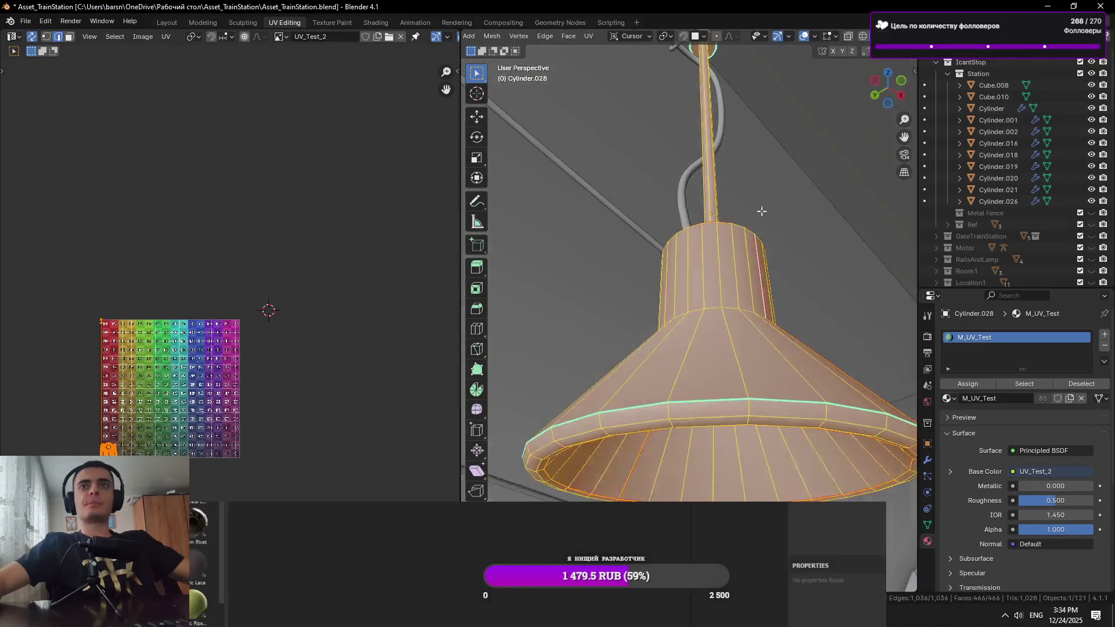
{"action": "left_click", "coordinate": [590, 36]}
{"action": "left_click", "coordinate": [607, 55]}
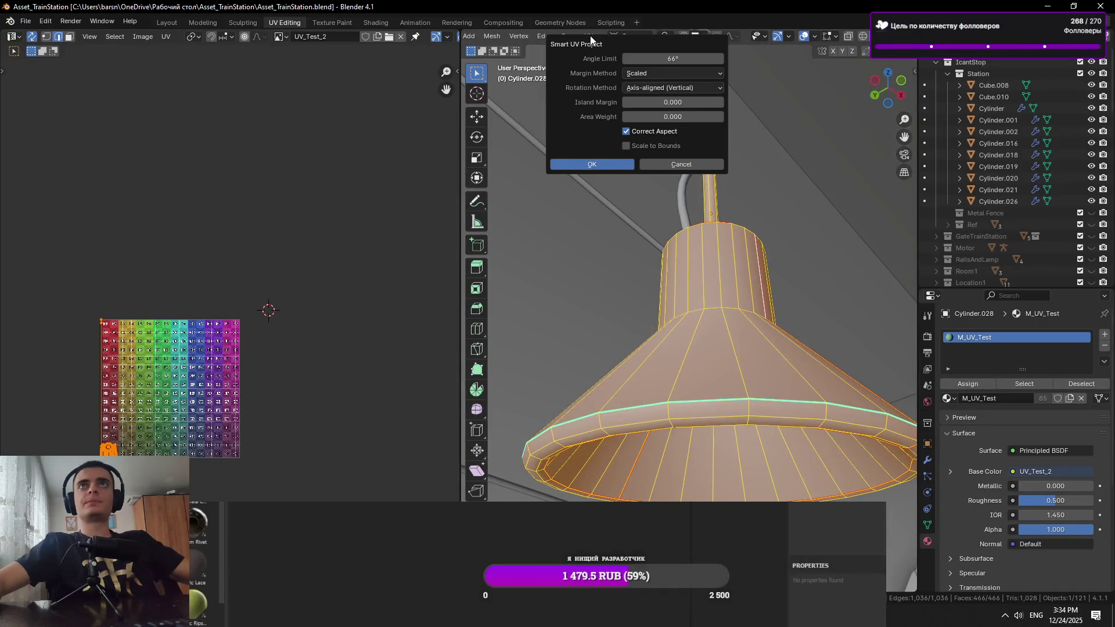
{"action": "left_click", "coordinate": [590, 34]}
{"action": "left_click", "coordinate": [601, 68]}
Adjust a face inside the shade, then re-unwrap the entire lamp along its seams
{"action": "left_click_drag", "start_coordinate": [601, 68], "coordinate": [738, 273]}
{"action": "left_click", "coordinate": [740, 273]}
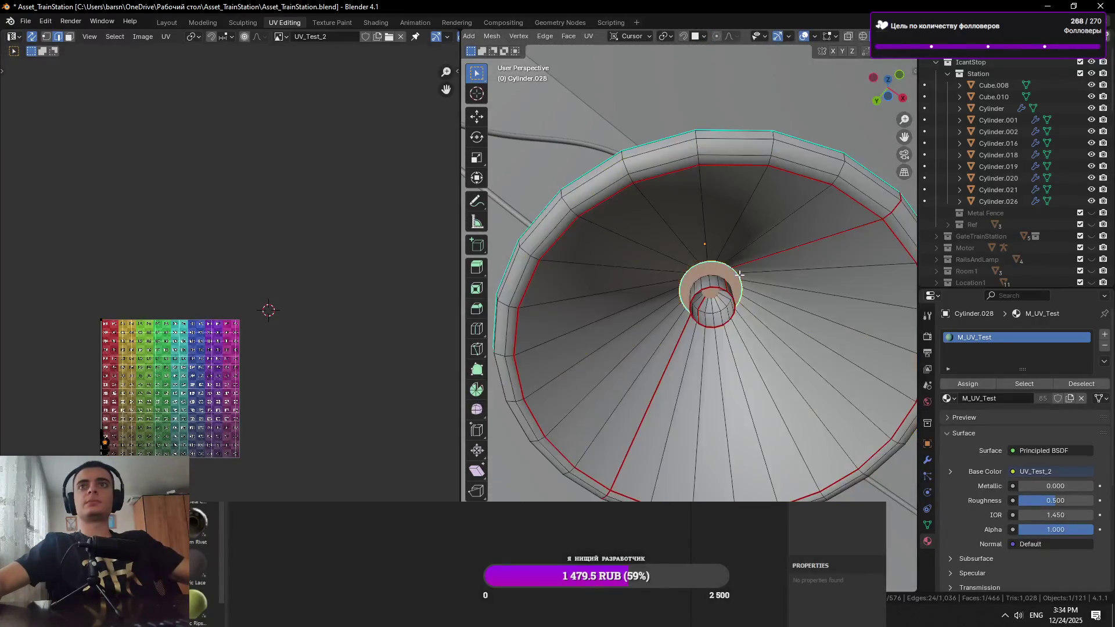
{"action": "right_click", "coordinate": [726, 271]}
{"action": "left_click", "coordinate": [697, 437]}
{"action": "key", "text": "a"}
{"action": "scroll", "coordinate": [715, 204], "scroll_direction": "up", "scroll_amount": 3}
{"action": "left_click", "coordinate": [588, 36]}
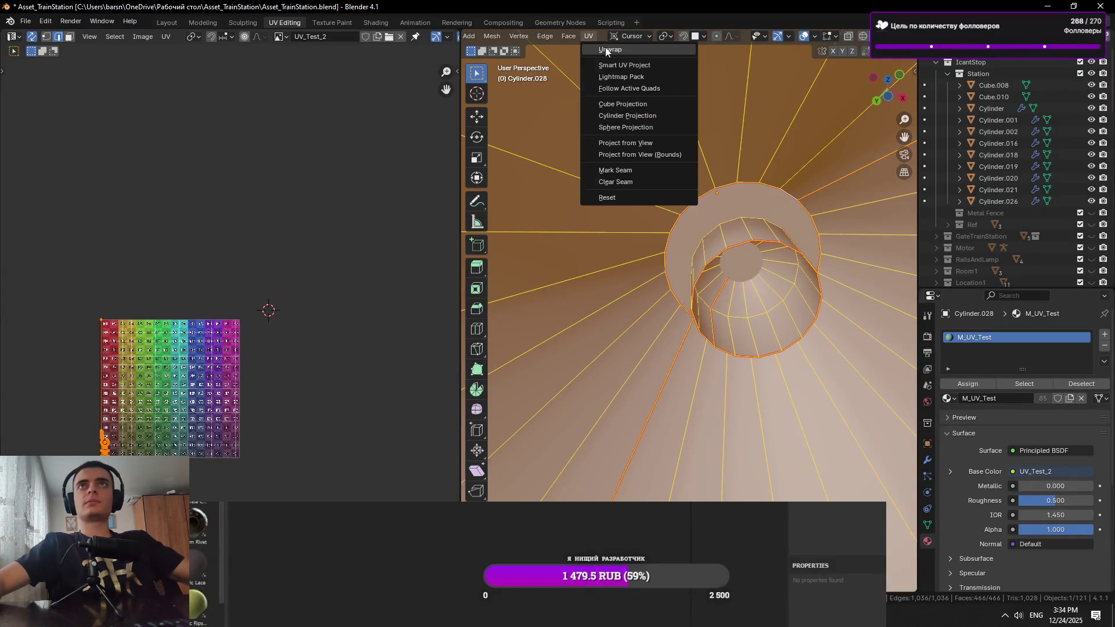
{"action": "left_click", "coordinate": [601, 65]}
Select the lamp's rod and return to Object Mode
{"action": "key", "text": "alt+a"}
{"action": "scroll", "coordinate": [581, 294], "scroll_direction": "down", "scroll_amount": 8}
{"action": "key", "text": "l"}
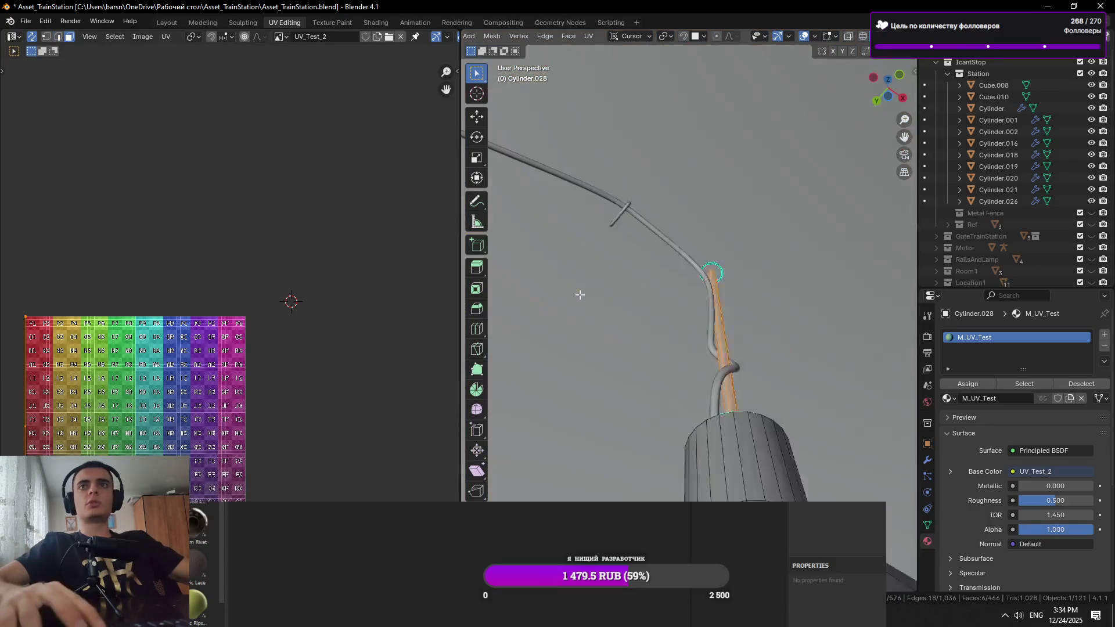
{"action": "scroll", "coordinate": [667, 358], "scroll_direction": "up", "scroll_amount": 3}
{"action": "key", "text": "Tab"}
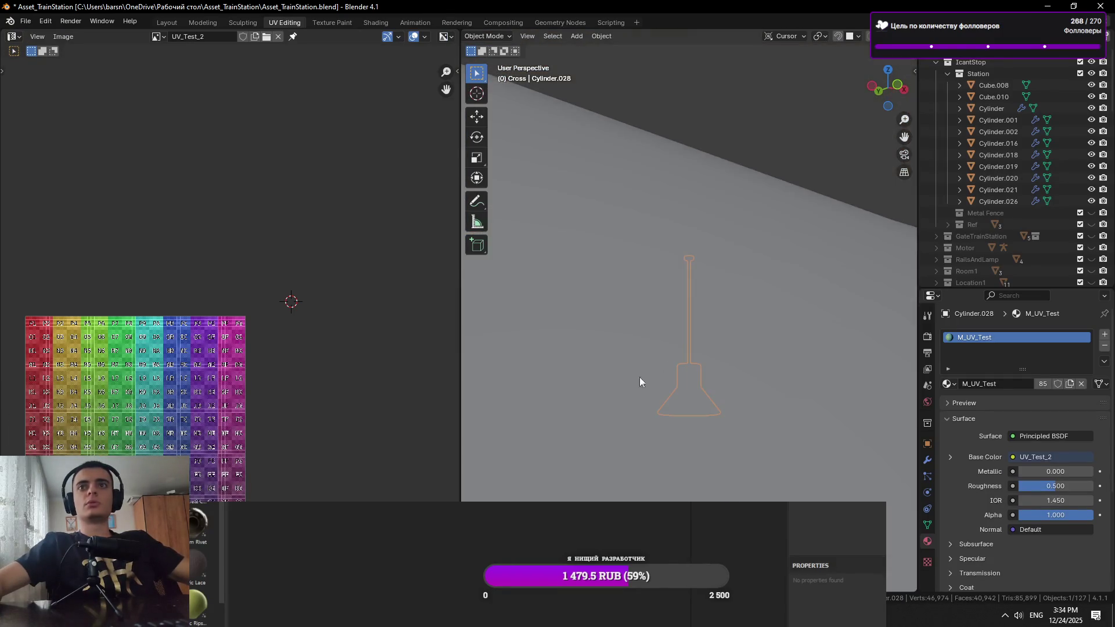
Check the lamp's modifier settings while briefly in Edit Mode
{"action": "scroll", "coordinate": [654, 363], "scroll_direction": "down", "scroll_amount": 3}
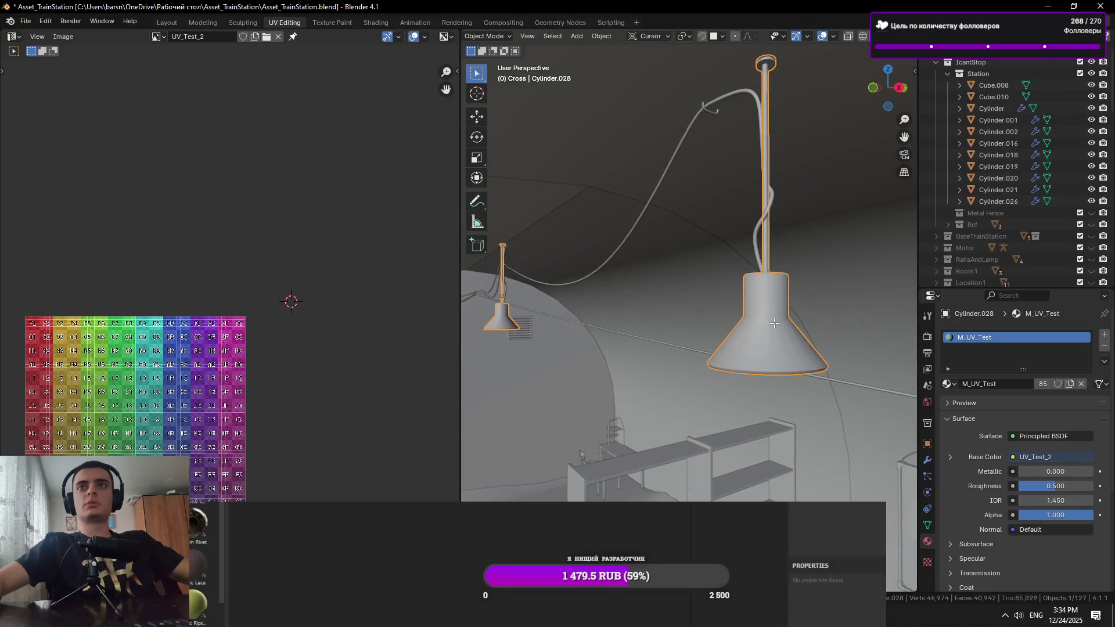
{"action": "key", "text": "Tab"}
{"action": "left_click", "coordinate": [928, 460]}
{"action": "key", "text": "Tab"}
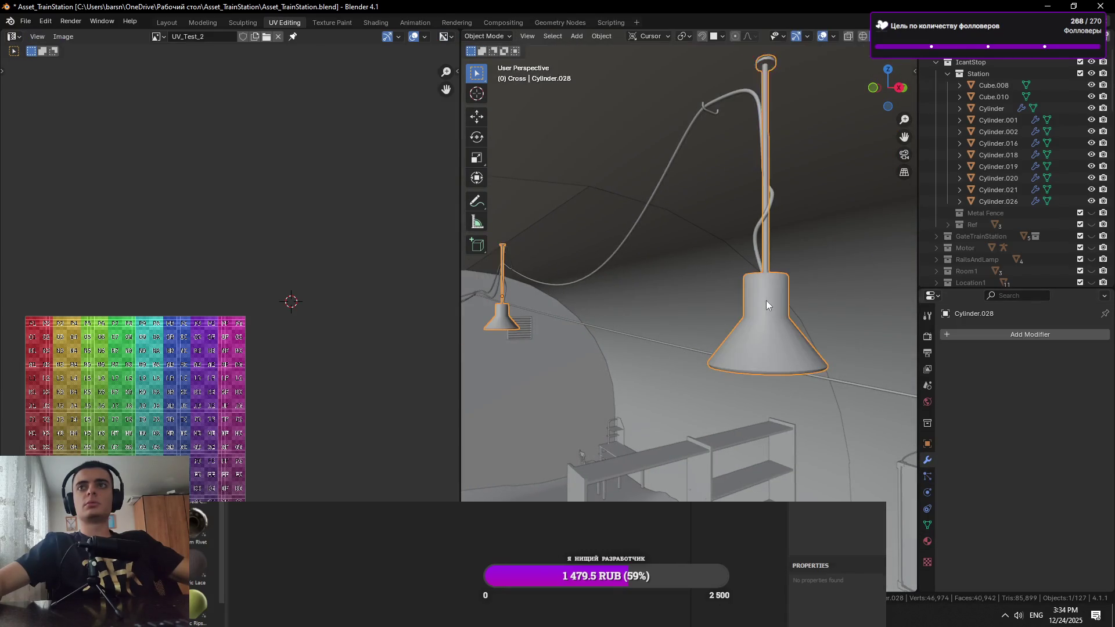
In Edit Mode, select the shade's rim loop, frame it, and select the linked shade and stem
{"action": "key", "text": "Tab"}
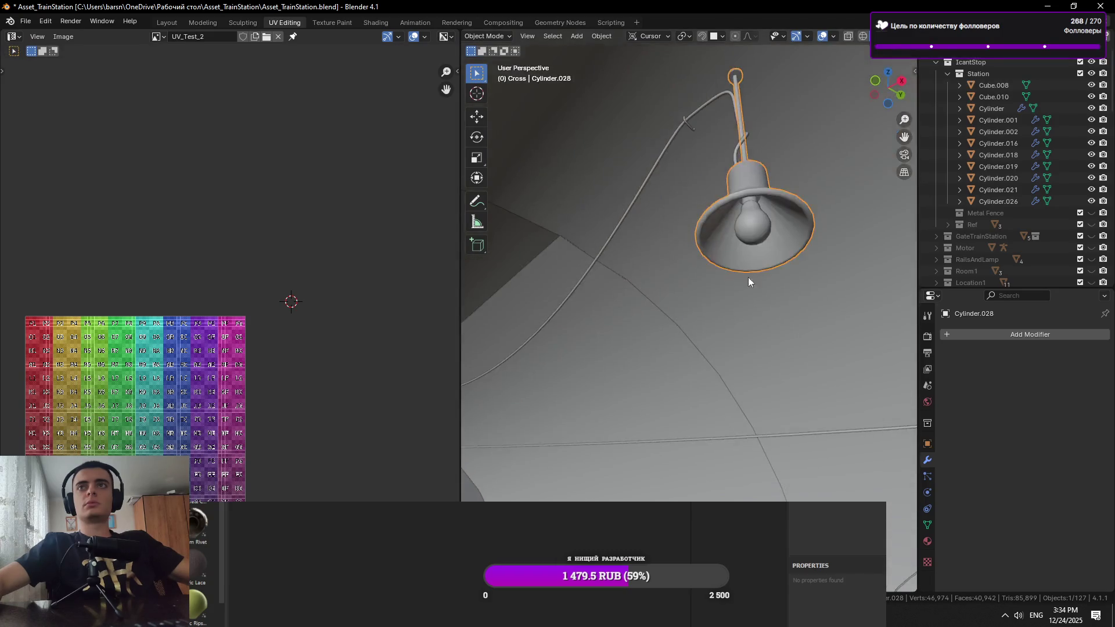
{"action": "left_click", "coordinate": [763, 200], "text": "alt"}
{"action": "key", "text": "KP_Decimal"}
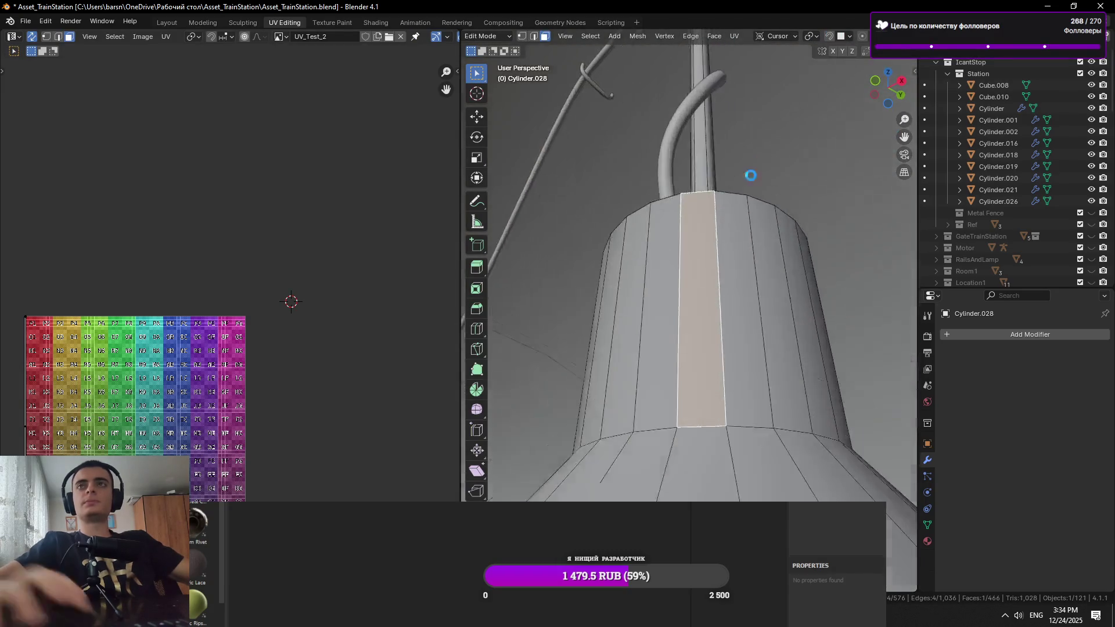
{"action": "scroll", "coordinate": [779, 204], "scroll_direction": "down", "scroll_amount": 8}
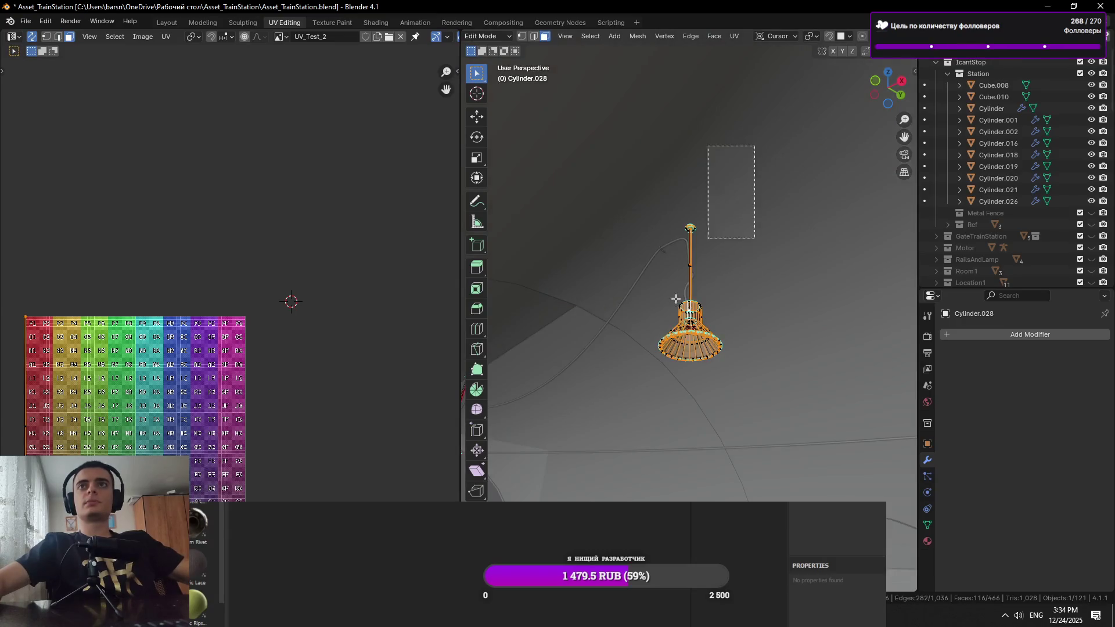
{"action": "key", "text": "ctrl+l"}
{"action": "scroll", "coordinate": [717, 330], "scroll_direction": "up", "scroll_amount": 3}
Box-select all of the lamp's faces
{"action": "mouse_move", "coordinate": [755, 101]}
{"action": "left_mouse_down"}
{"action": "mouse_move", "coordinate": [581, 453]}
{"action": "mouse_move", "coordinate": [633, 441]}
{"action": "mouse_move", "coordinate": [544, 416]}
{"action": "mouse_move", "coordinate": [677, 400]}
{"action": "left_mouse_up"}
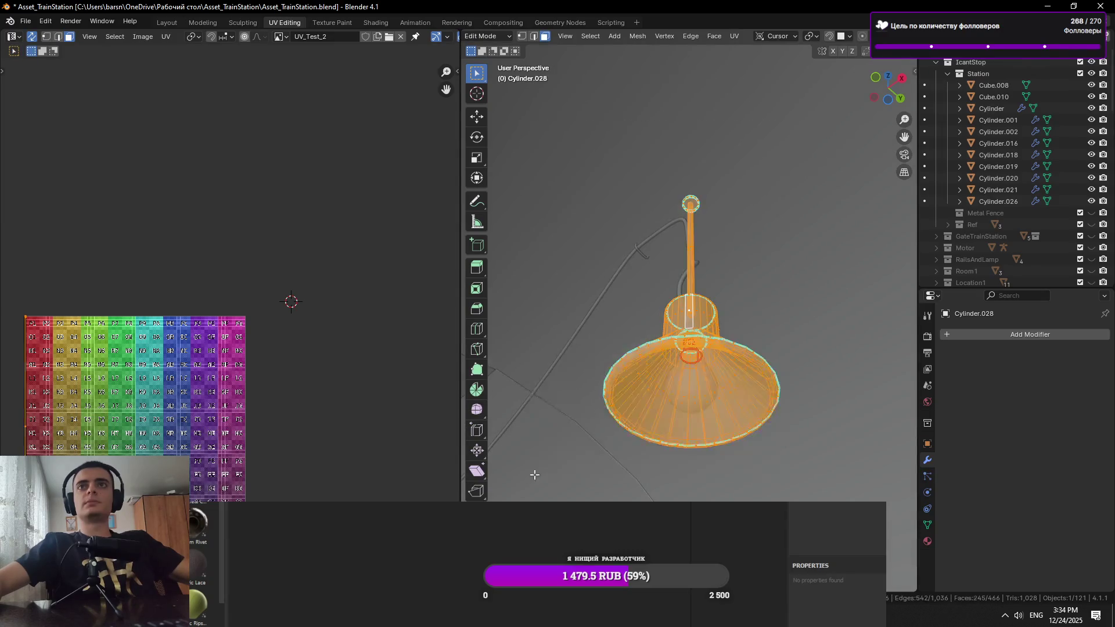
{"action": "scroll", "coordinate": [622, 381], "scroll_direction": "down", "scroll_amount": 5}
{"action": "key", "text": "shift+b"}
{"action": "left_click_drag", "start_coordinate": [797, 143], "coordinate": [633, 406]}
{"action": "mouse_move", "coordinate": [755, 64]}
{"action": "left_mouse_down"}
{"action": "mouse_move", "coordinate": [514, 356]}
{"action": "mouse_move", "coordinate": [514, 397]}
{"action": "left_mouse_up"}
{"action": "left_click_drag", "start_coordinate": [819, 349], "coordinate": [639, 61]}
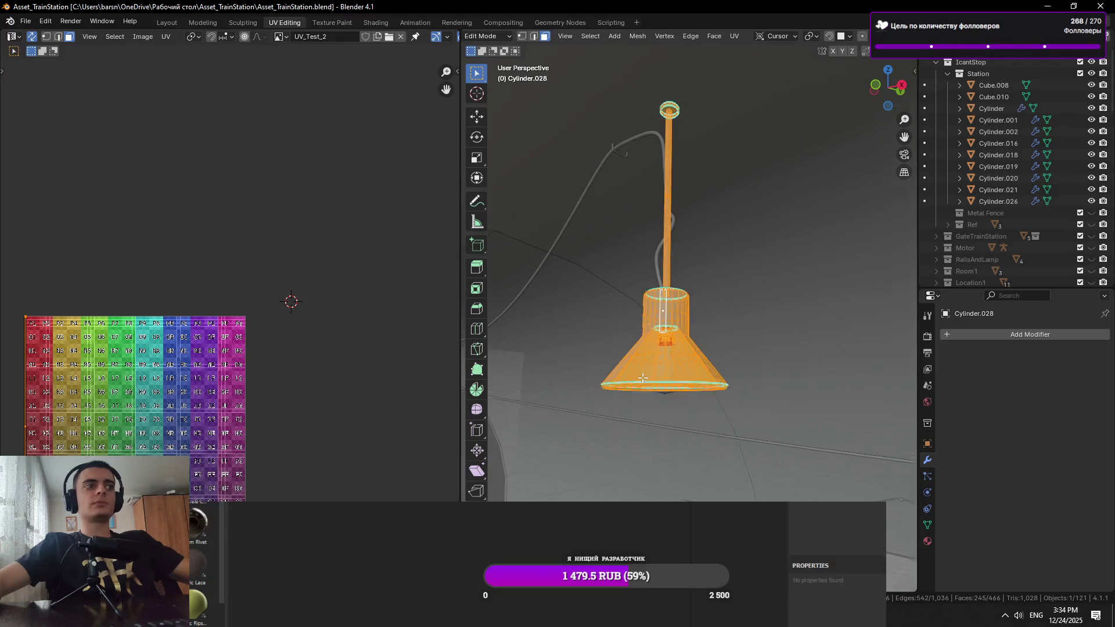
{"action": "left_click_drag", "start_coordinate": [749, 81], "coordinate": [544, 459]}
From below, select the unwanted lamp vertices and delete them
{"action": "left_click_drag", "start_coordinate": [701, 431], "coordinate": [766, 328]}
{"action": "mouse_move", "coordinate": [808, 124]}
{"action": "left_mouse_down"}
{"action": "mouse_move", "coordinate": [697, 438]}
{"action": "mouse_move", "coordinate": [744, 372]}
{"action": "mouse_move", "coordinate": [784, 356]}
{"action": "mouse_move", "coordinate": [778, 171]}
{"action": "left_mouse_up"}
{"action": "key", "text": "ctrl+z"}
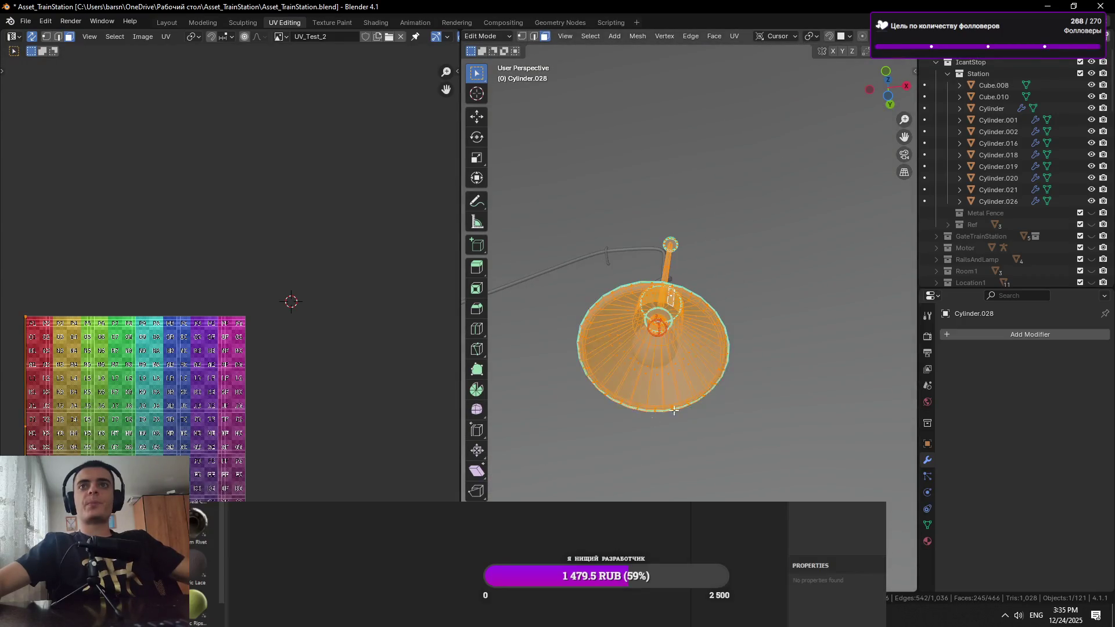
{"action": "left_click", "coordinate": [782, 426]}
{"action": "left_click_drag", "start_coordinate": [611, 215], "coordinate": [611, 216]}
{"action": "key", "text": "x"}
{"action": "left_click", "coordinate": [628, 246]}
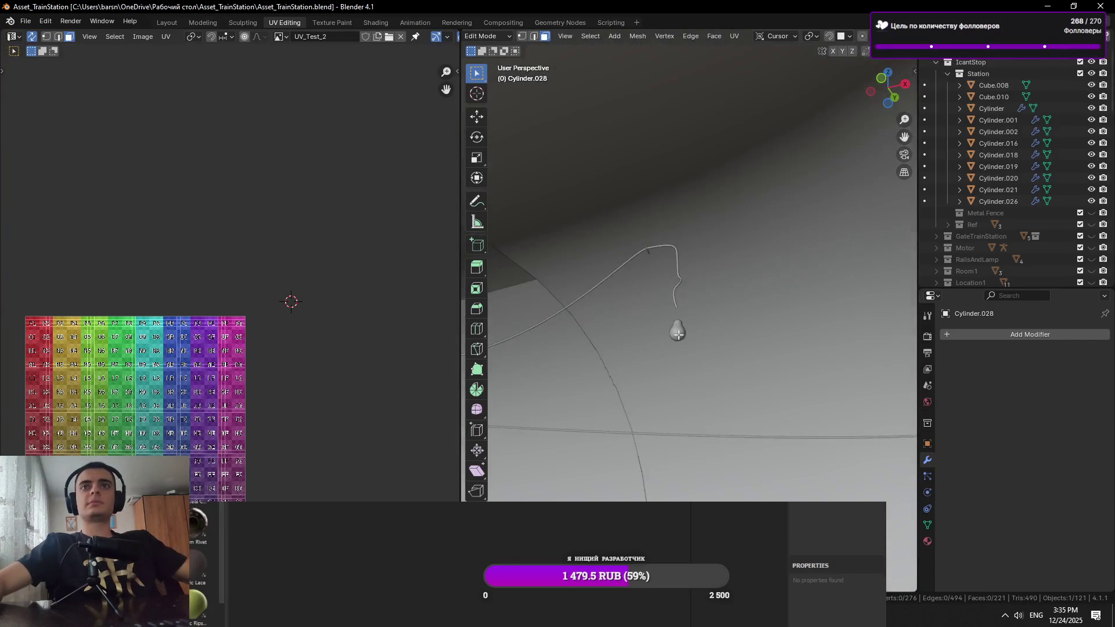
Return to Object Mode, select the pear-shaped bulb, and save the file
{"action": "key", "text": "Tab"}
{"action": "scroll", "coordinate": [703, 392], "scroll_direction": "up", "scroll_amount": 3}
{"action": "left_click", "coordinate": [699, 392]}
{"action": "key", "text": "ctrl+s"}
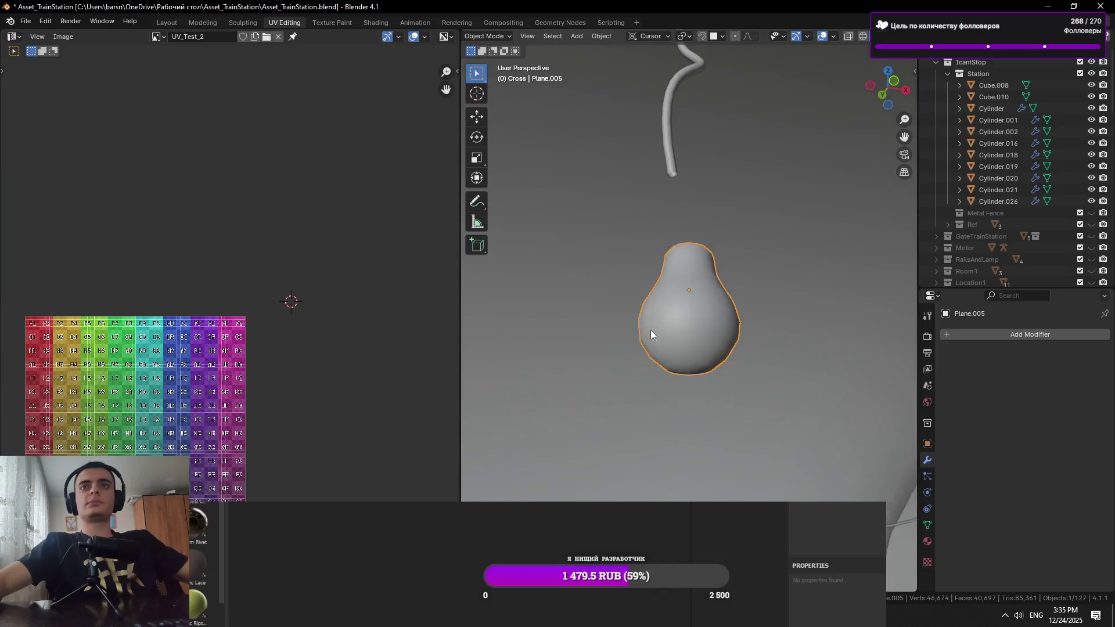
Move the bulb along the X axis
{"action": "scroll", "coordinate": [673, 349], "scroll_direction": "up", "scroll_amount": 5}
{"action": "key", "text": "g"}
{"action": "key", "text": "x"}
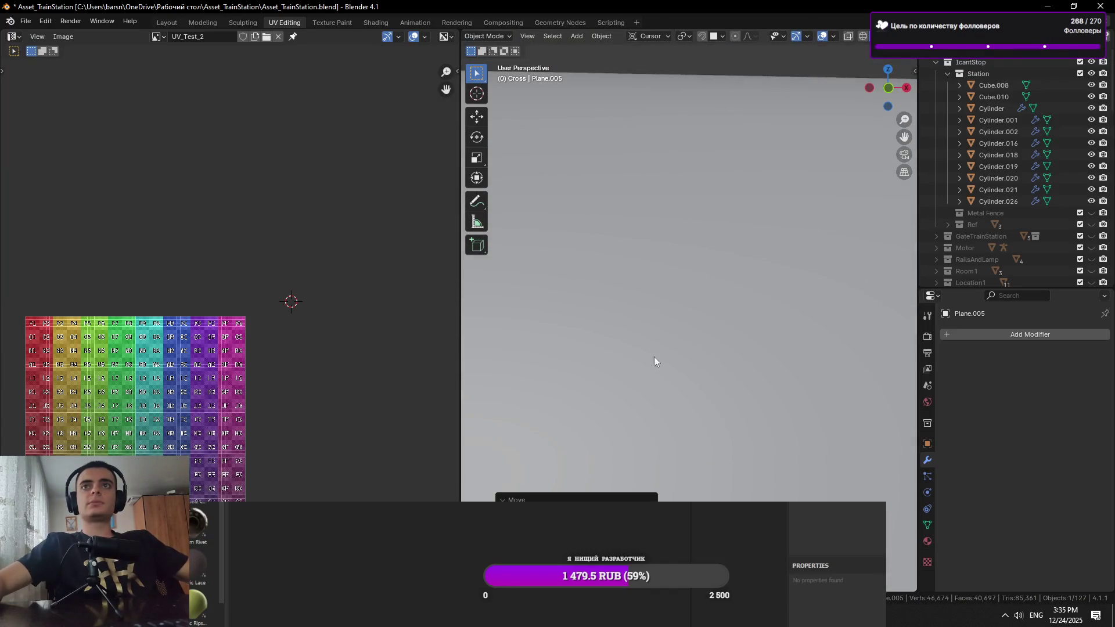
{"action": "scroll", "coordinate": [793, 356], "scroll_direction": "down", "scroll_amount": 8}
{"action": "key", "text": "g"}
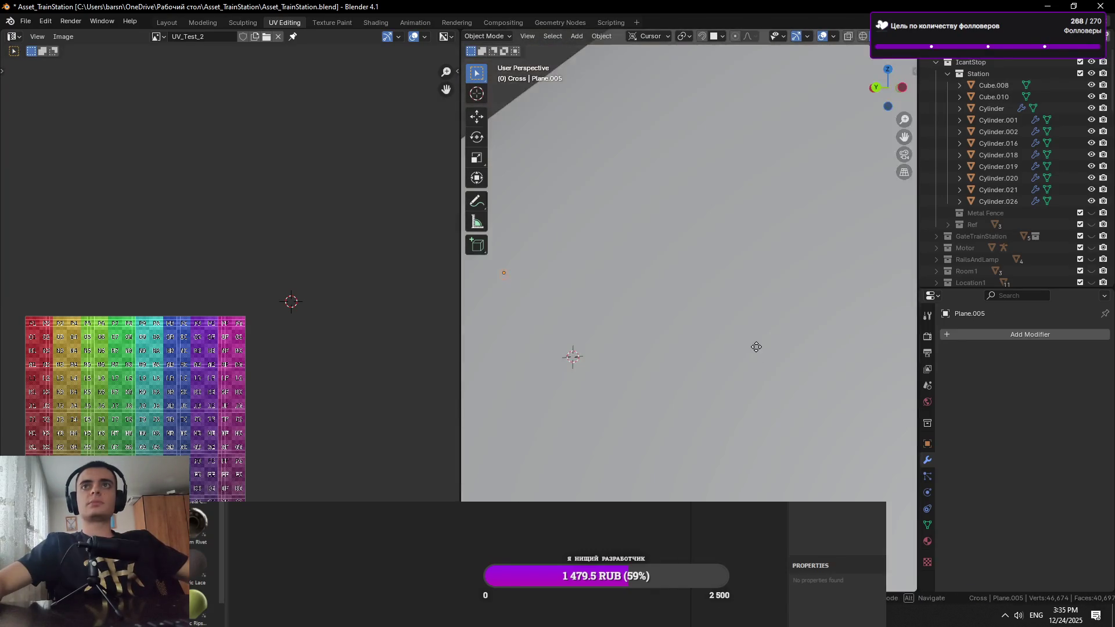
{"action": "scroll", "coordinate": [756, 347], "scroll_direction": "down", "scroll_amount": 8}
{"action": "key", "text": "g"}
{"action": "key", "text": "x"}
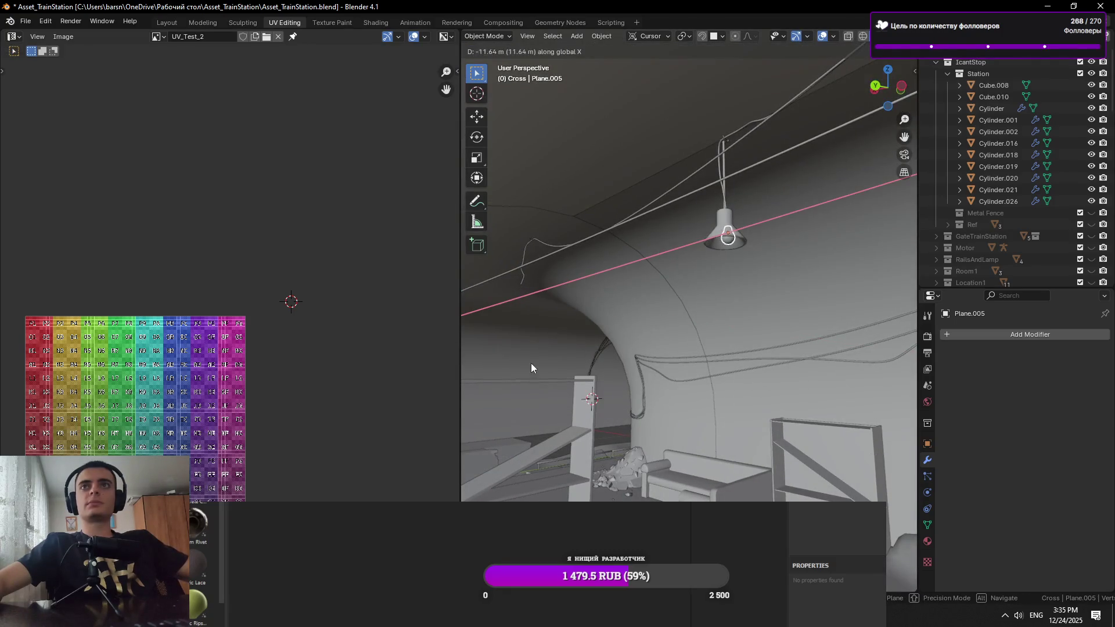
{"action": "left_click", "coordinate": [528, 349]}
Move the bulb again, constrained to the global X axis
{"action": "scroll", "coordinate": [559, 274], "scroll_direction": "up", "scroll_amount": 10}
{"action": "key", "text": "g"}
{"action": "key", "text": "x"}
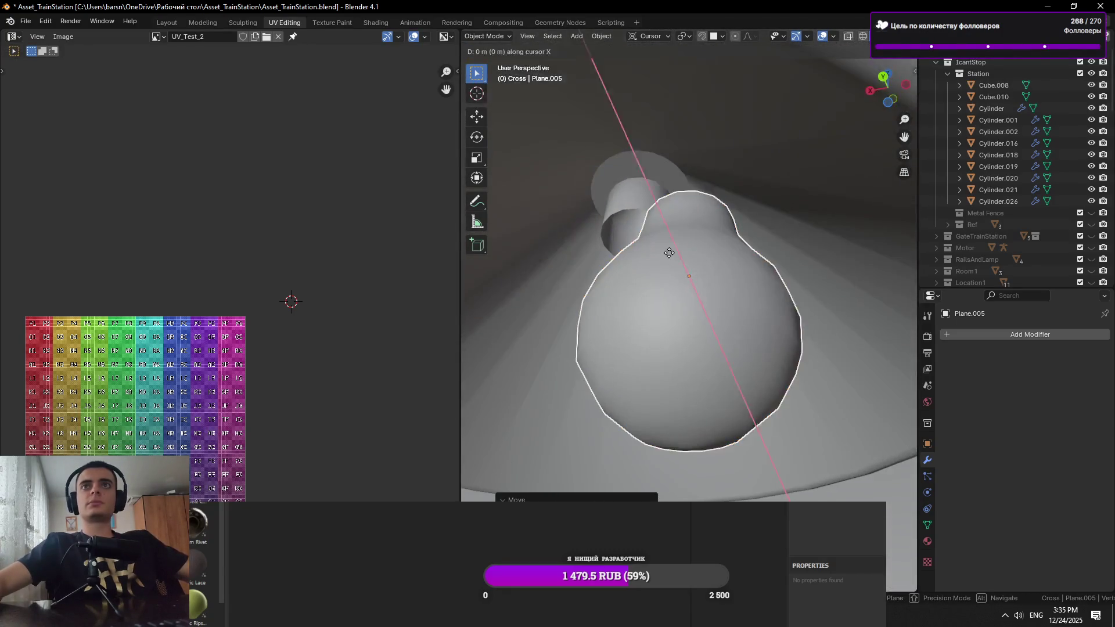
{"action": "key", "text": "x"}
Isolate the bulb in local view, inspect it in Edit Mode, then step back to see the lamp
{"action": "key", "text": "KP_Decimal"}
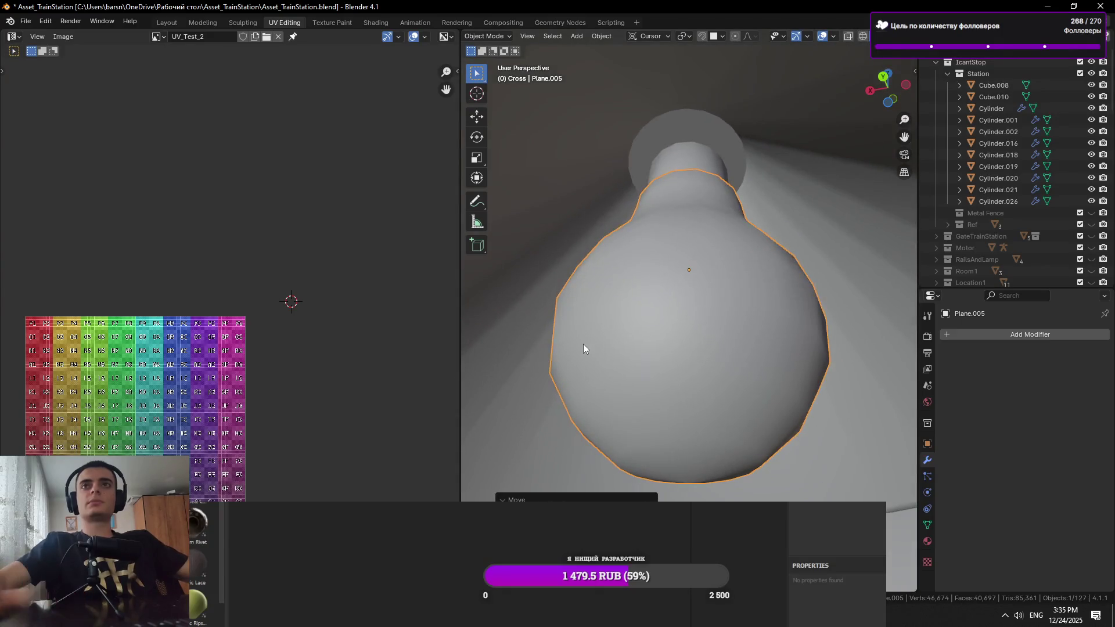
{"action": "key", "text": "KP_Divide"}
{"action": "key", "text": "KP_Divide"}
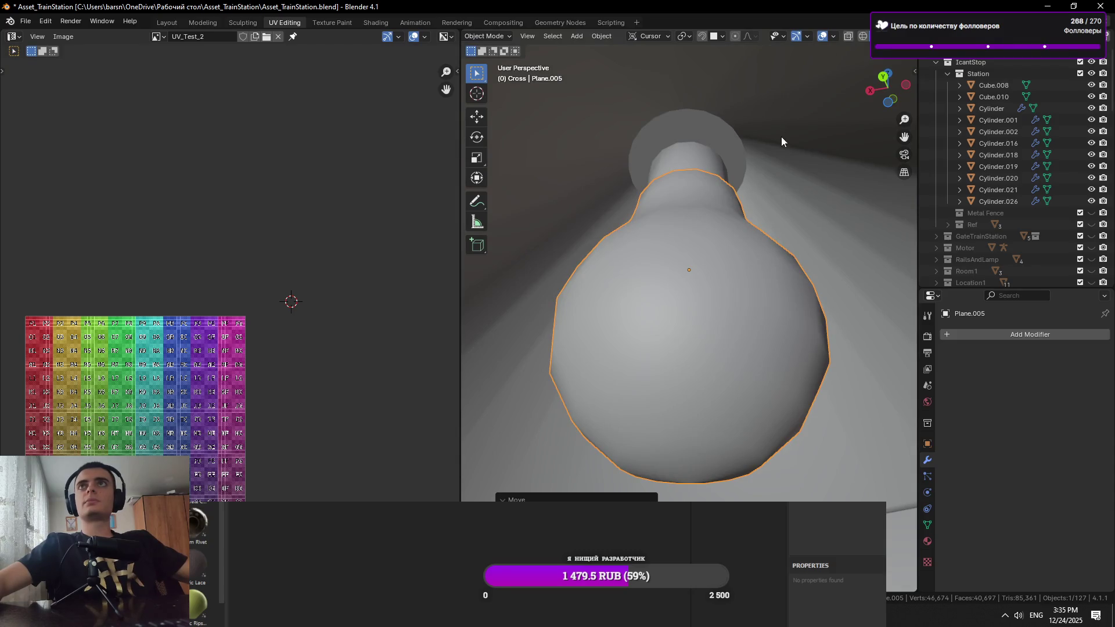
{"action": "key", "text": "Tab"}
{"action": "key", "text": "Tab"}
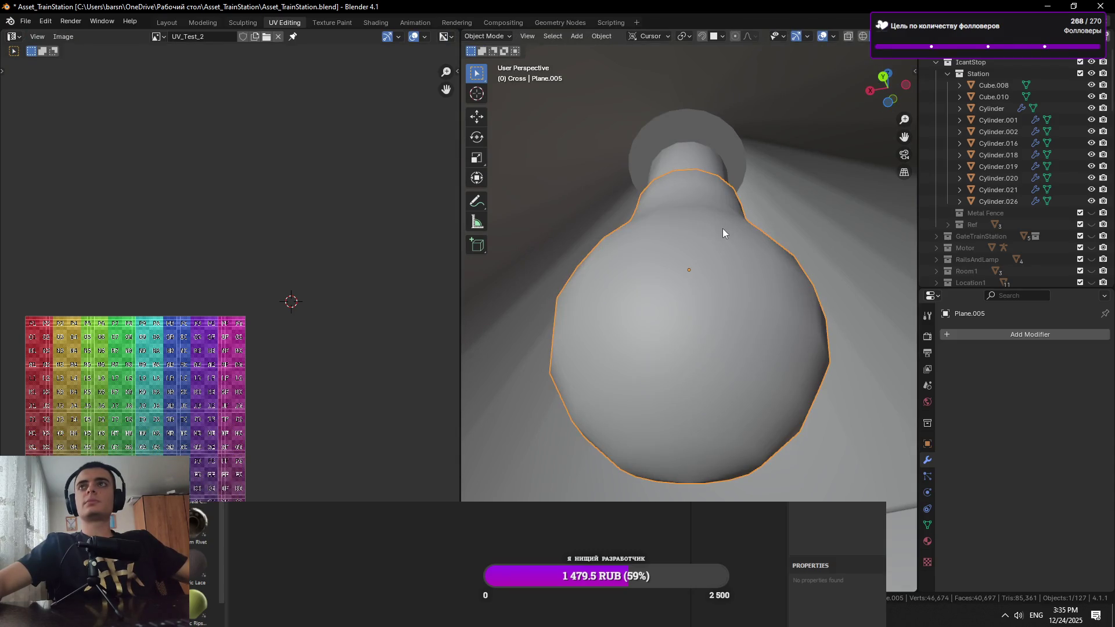
{"action": "key", "text": "shift+grave"}
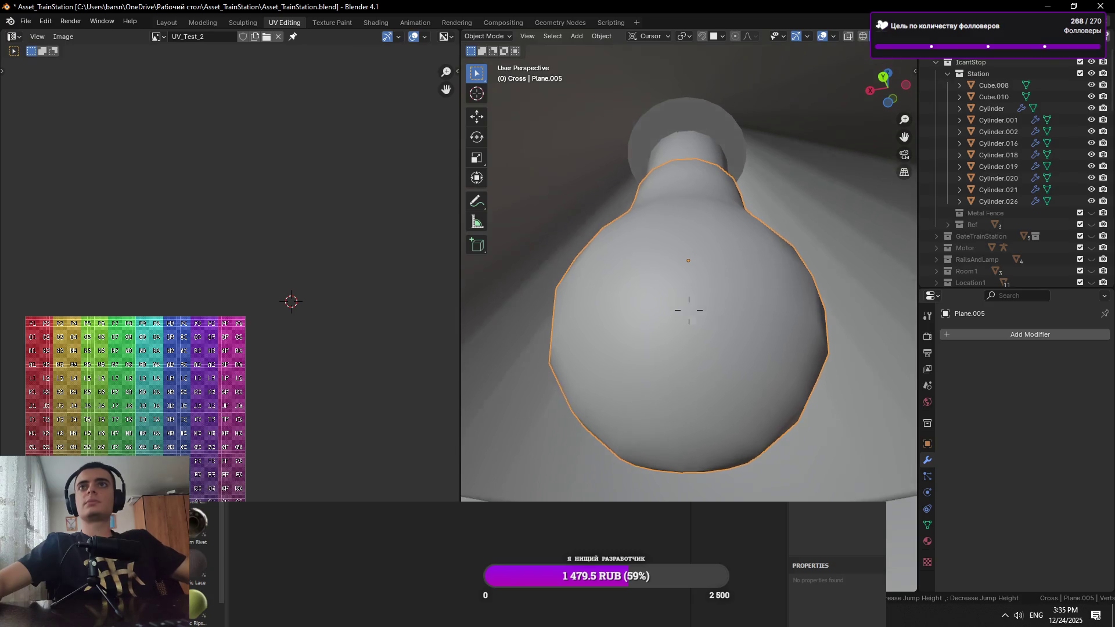
{"action": "key", "text": "s"}
{"action": "left_click", "coordinate": [802, 210]}
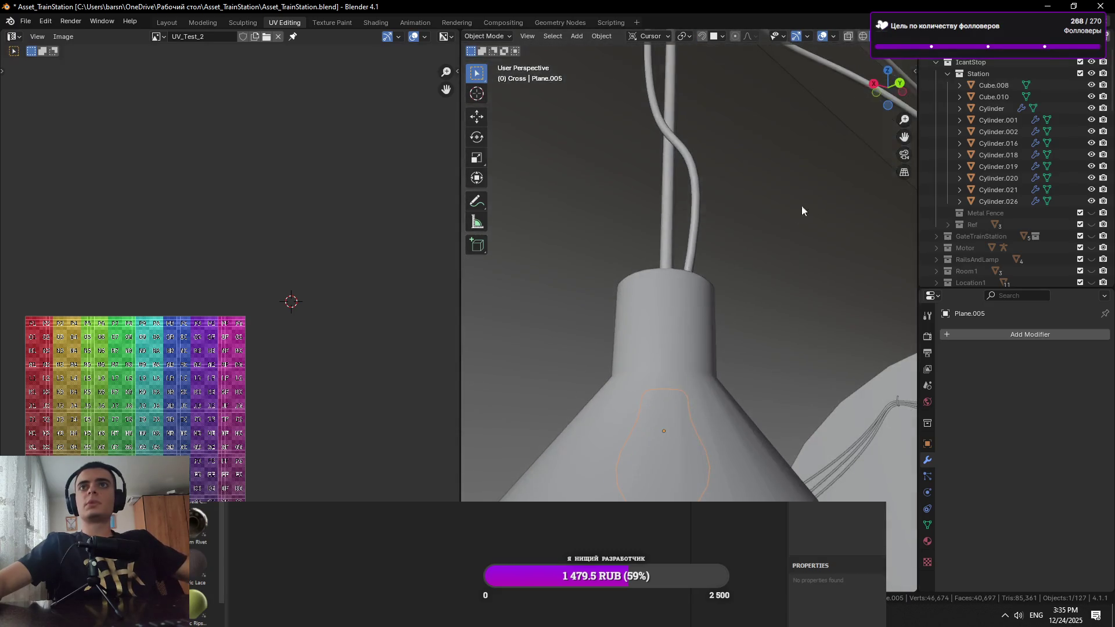
Unwrap all of the lamp's geometry into UVs and save the file
{"action": "key", "text": "Tab"}
{"action": "key", "text": "KP_Decimal"}
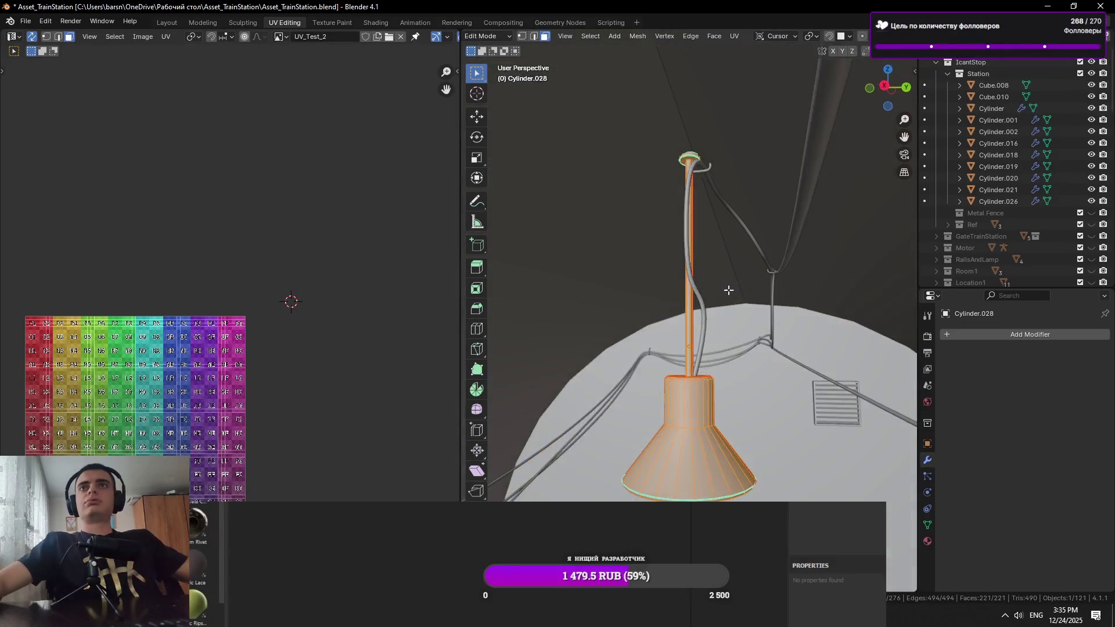
{"action": "scroll", "coordinate": [734, 359], "scroll_direction": "up", "scroll_amount": 4}
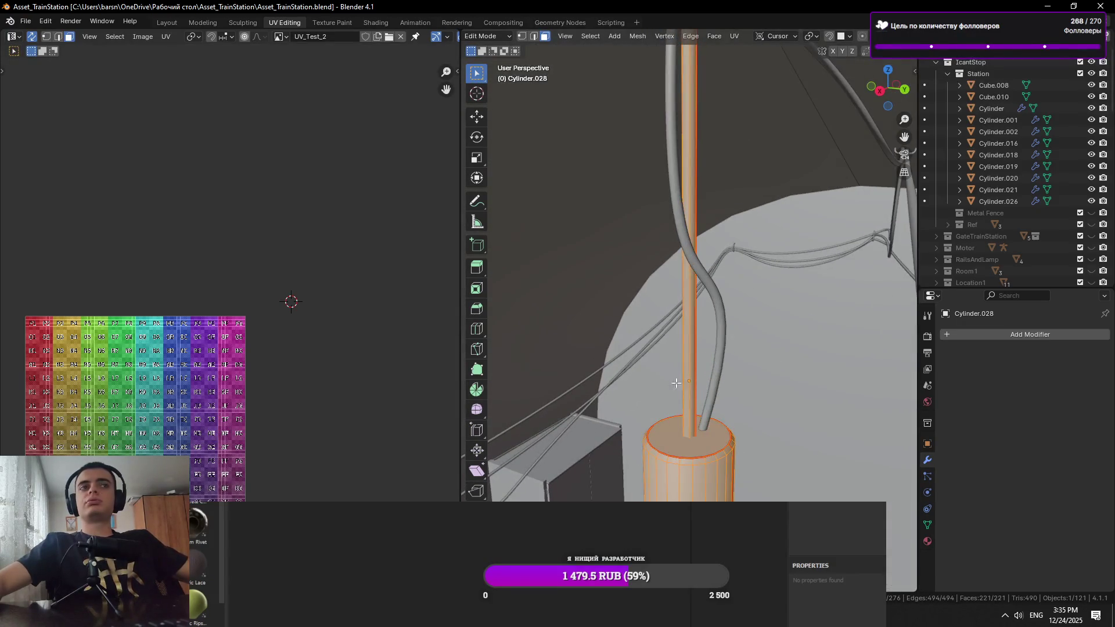
{"action": "left_click", "coordinate": [734, 36]}
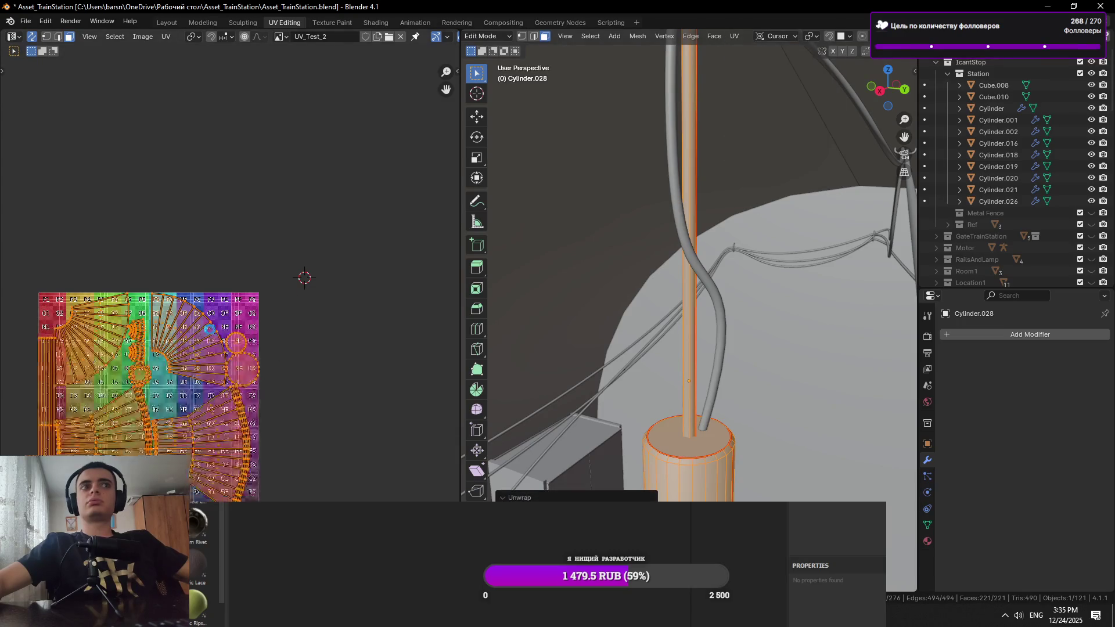
{"action": "scroll", "coordinate": [842, 115], "scroll_direction": "down", "scroll_amount": 3}
{"action": "key", "text": "Tab"}
{"action": "key", "text": "ctrl+s"}
Pick the bulb Plane.005 and enter Edit Mode to check its UVs
{"action": "scroll", "coordinate": [674, 381], "scroll_direction": "up", "scroll_amount": 5}
{"action": "mouse_move", "coordinate": [686, 396]}
{"action": "left_mouse_down"}
{"action": "mouse_move", "coordinate": [701, 428]}
{"action": "mouse_move", "coordinate": [694, 301]}
{"action": "mouse_move", "coordinate": [663, 309]}
{"action": "mouse_move", "coordinate": [751, 431]}
{"action": "mouse_move", "coordinate": [716, 391]}
{"action": "left_mouse_up"}
{"action": "left_click", "coordinate": [702, 366]}
{"action": "key", "text": "Tab"}
{"action": "key", "text": "Tab"}
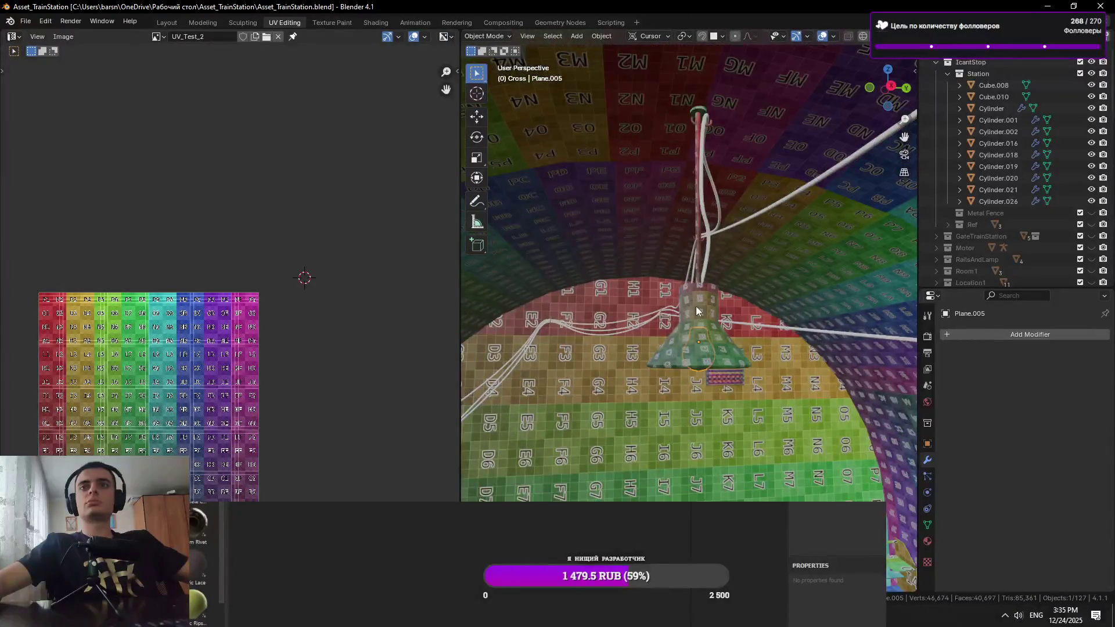
UV-unwrap the lamp pole and save the file
{"action": "left_click", "coordinate": [699, 249]}
{"action": "key", "text": "Tab"}
{"action": "key", "text": "Tab"}
{"action": "key", "text": "ctrl+s"}
{"action": "mouse_move", "coordinate": [746, 243]}
{"action": "left_mouse_down"}
{"action": "mouse_move", "coordinate": [766, 445]}
{"action": "mouse_move", "coordinate": [754, 361]}
{"action": "mouse_move", "coordinate": [712, 337]}
{"action": "mouse_move", "coordinate": [783, 375]}
{"action": "mouse_move", "coordinate": [713, 375]}
{"action": "mouse_move", "coordinate": [643, 350]}
{"action": "mouse_move", "coordinate": [639, 324]}
{"action": "mouse_move", "coordinate": [610, 328]}
{"action": "left_mouse_up"}
{"action": "scroll", "coordinate": [644, 347], "scroll_direction": "down", "scroll_amount": 10}
{"action": "key", "text": "Tab"}
{"action": "key", "text": "Tab"}
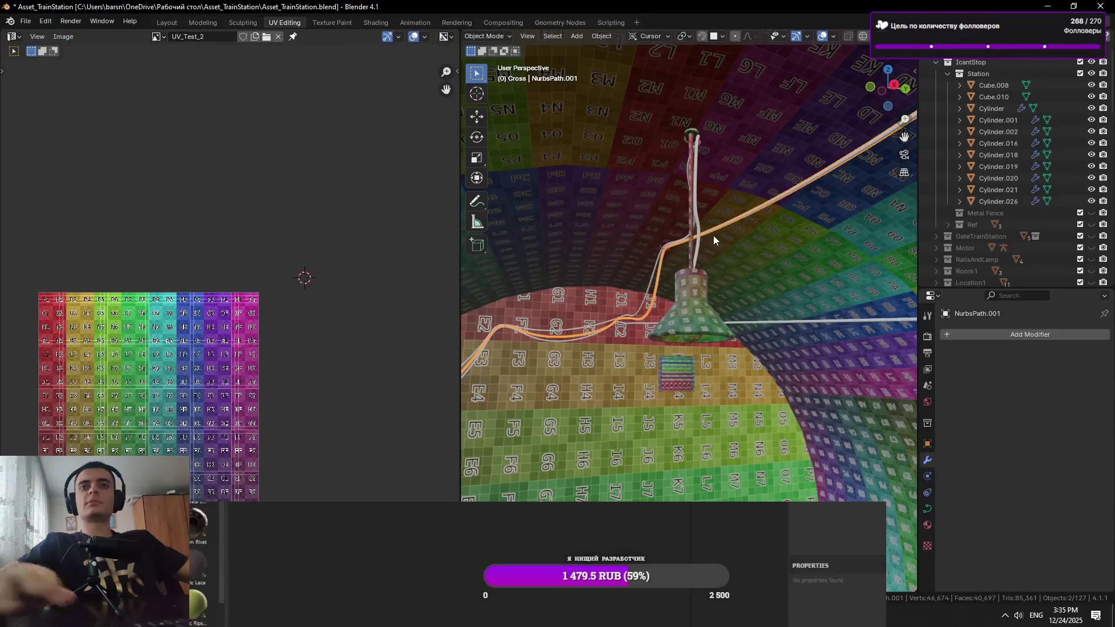
Zoom in on the cable curves along the tiled wall, briefly entering curve editing
{"action": "scroll", "coordinate": [713, 235], "scroll_direction": "up", "scroll_amount": 5}
{"action": "scroll", "coordinate": [708, 337], "scroll_direction": "down", "scroll_amount": 3}
{"action": "scroll", "coordinate": [565, 238], "scroll_direction": "up", "scroll_amount": 6}
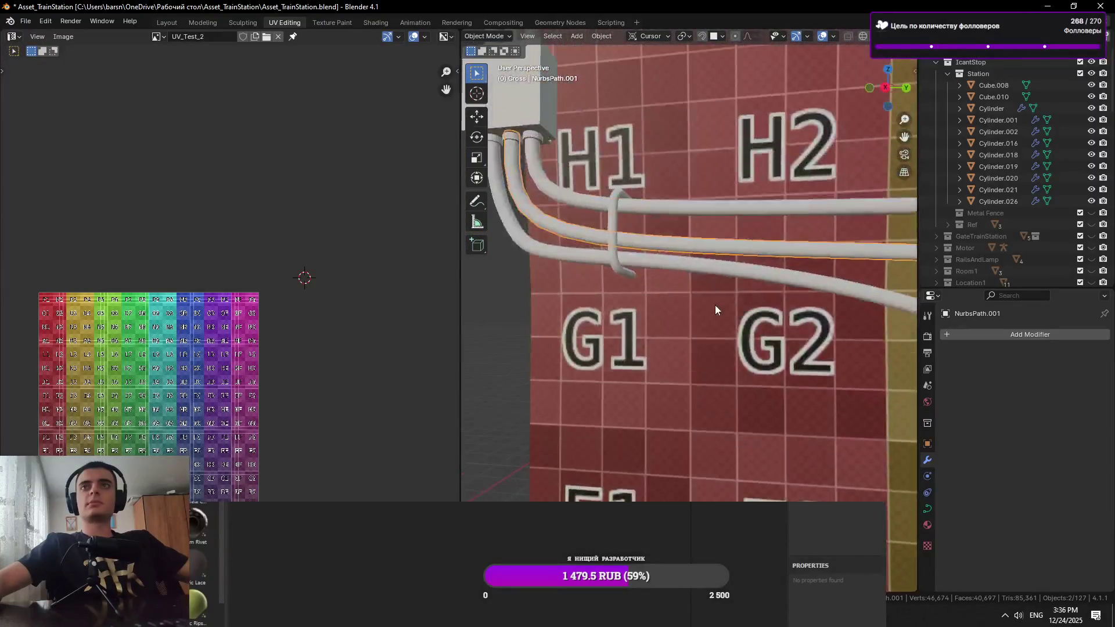
{"action": "key", "text": "Tab"}
{"action": "scroll", "coordinate": [715, 310], "scroll_direction": "down", "scroll_amount": 5}
{"action": "scroll", "coordinate": [621, 324], "scroll_direction": "up", "scroll_amount": 5}
{"action": "scroll", "coordinate": [630, 310], "scroll_direction": "down", "scroll_amount": 4}
{"action": "key", "text": "Tab"}
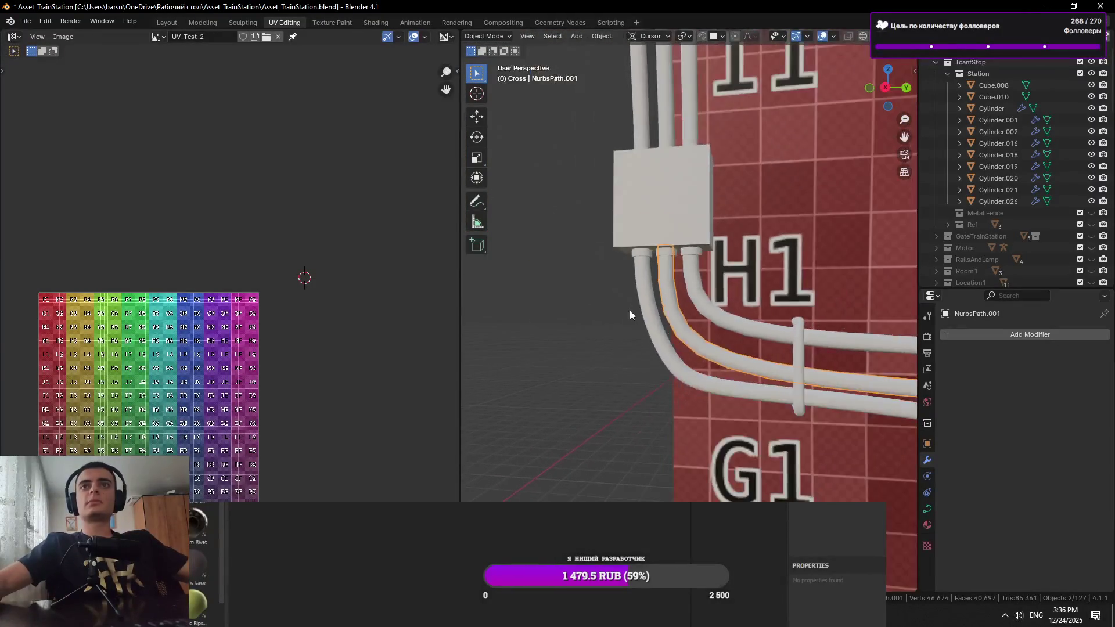
Select cable NurbsPath.002 and show its curve data: 0.02 m bevel depth, resolution 4
{"action": "scroll", "coordinate": [644, 298], "scroll_direction": "up", "scroll_amount": 2}
{"action": "left_click", "coordinate": [874, 370]}
{"action": "scroll", "coordinate": [874, 369], "scroll_direction": "down", "scroll_amount": 3}
{"action": "scroll", "coordinate": [759, 340], "scroll_direction": "up", "scroll_amount": 6}
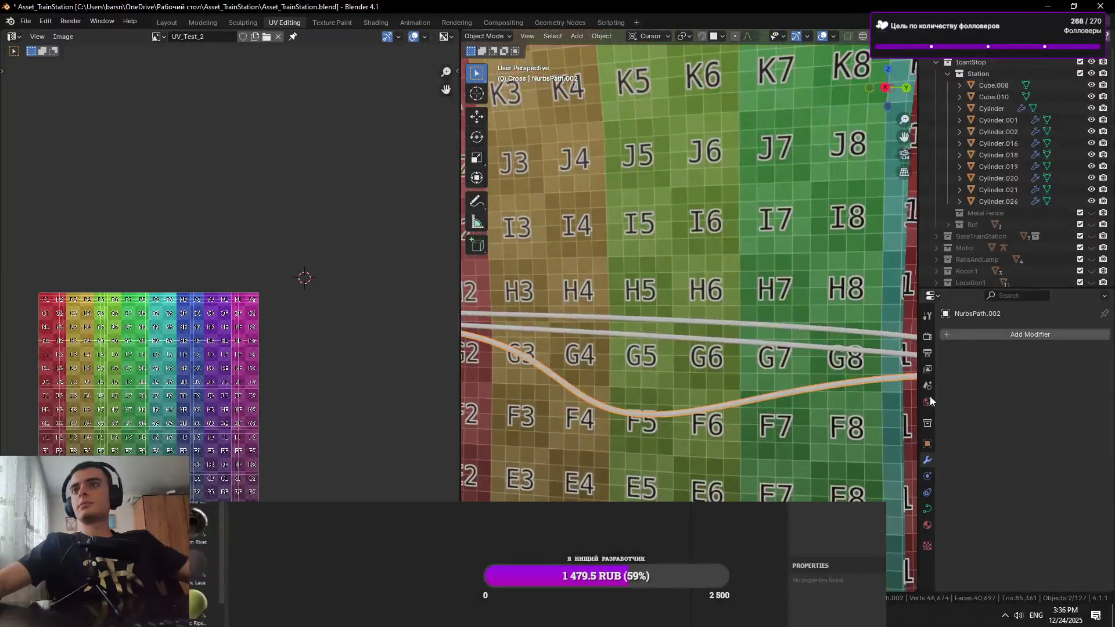
{"action": "left_click", "coordinate": [928, 509]}
Lower the cable's bevel resolution from 4 to 1
{"action": "scroll", "coordinate": [1022, 529], "scroll_direction": "down", "scroll_amount": 5}
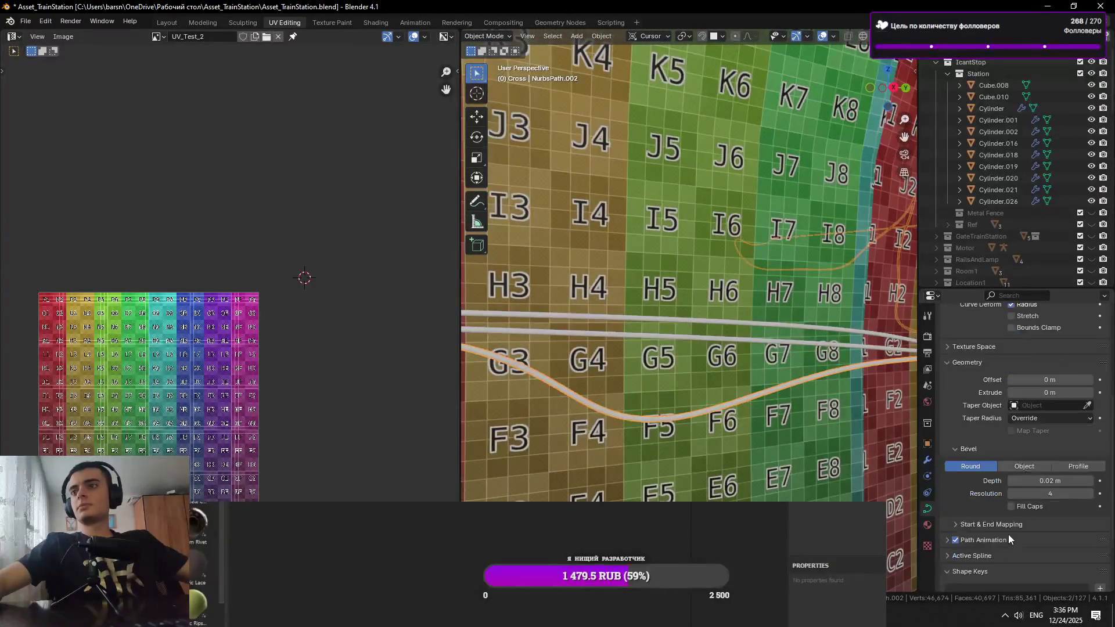
{"action": "scroll", "coordinate": [1039, 520], "scroll_direction": "down", "scroll_amount": 1}
{"action": "mouse_move", "coordinate": [790, 392]}
{"action": "left_mouse_down"}
{"action": "mouse_move", "coordinate": [801, 467]}
{"action": "mouse_move", "coordinate": [846, 412]}
{"action": "mouse_move", "coordinate": [883, 412]}
{"action": "mouse_move", "coordinate": [742, 418]}
{"action": "mouse_move", "coordinate": [740, 390]}
{"action": "mouse_move", "coordinate": [512, 337]}
{"action": "left_mouse_up"}
{"action": "left_click", "coordinate": [1014, 420]}
{"action": "left_click", "coordinate": [1014, 421]}
{"action": "left_click", "coordinate": [1013, 420]}
Fly to the green wall, select its cable curve, and approach the rails near G7
{"action": "left_click", "coordinate": [513, 337]}
{"action": "key", "text": "shift+grave"}
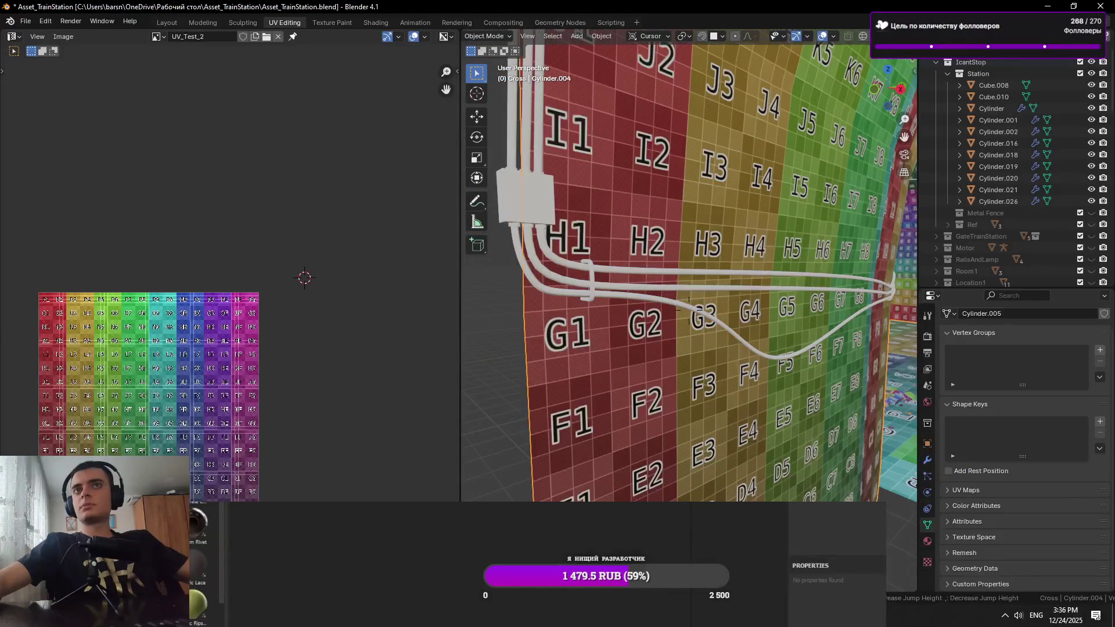
{"action": "key", "text": "w"}
{"action": "key", "text": "w"}
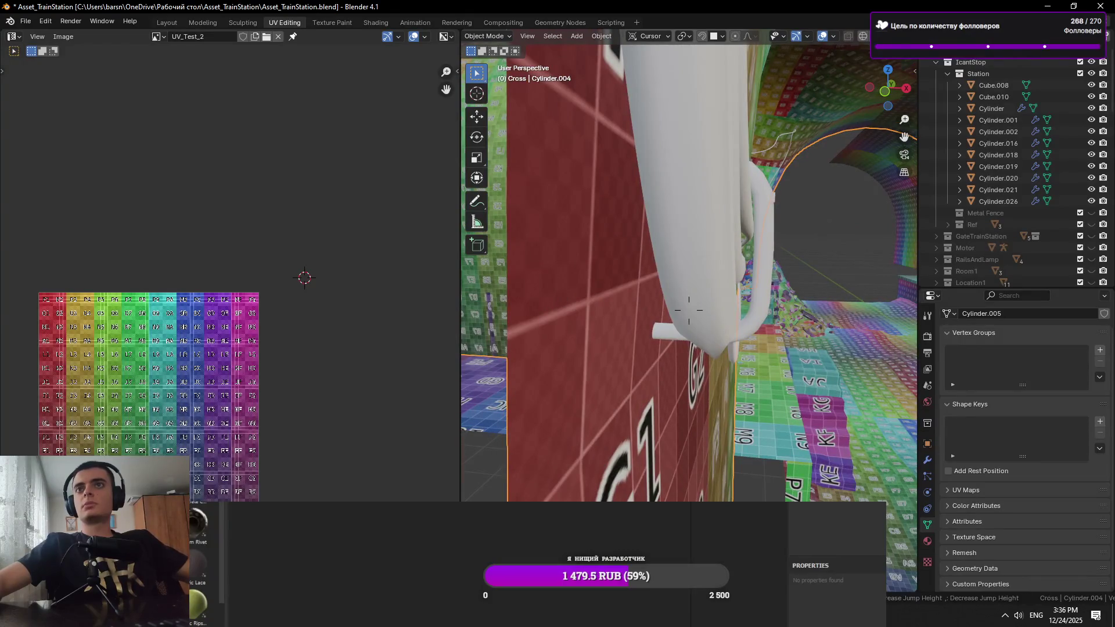
{"action": "left_click", "coordinate": [689, 310]}
{"action": "left_click", "coordinate": [646, 315]}
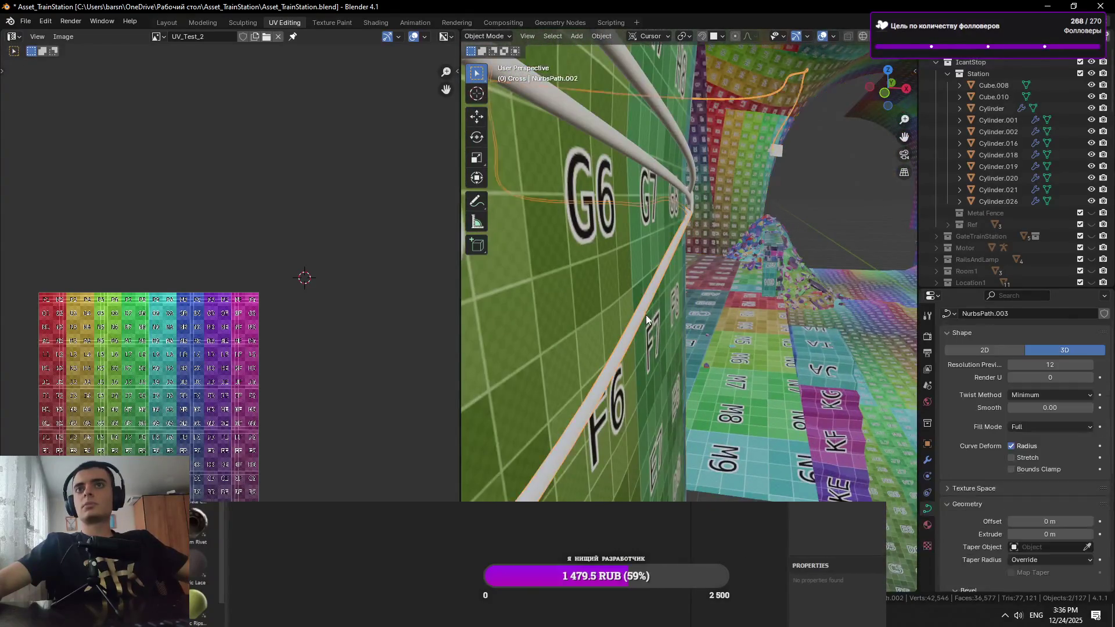
{"action": "scroll", "coordinate": [1022, 505], "scroll_direction": "down", "scroll_amount": 4}
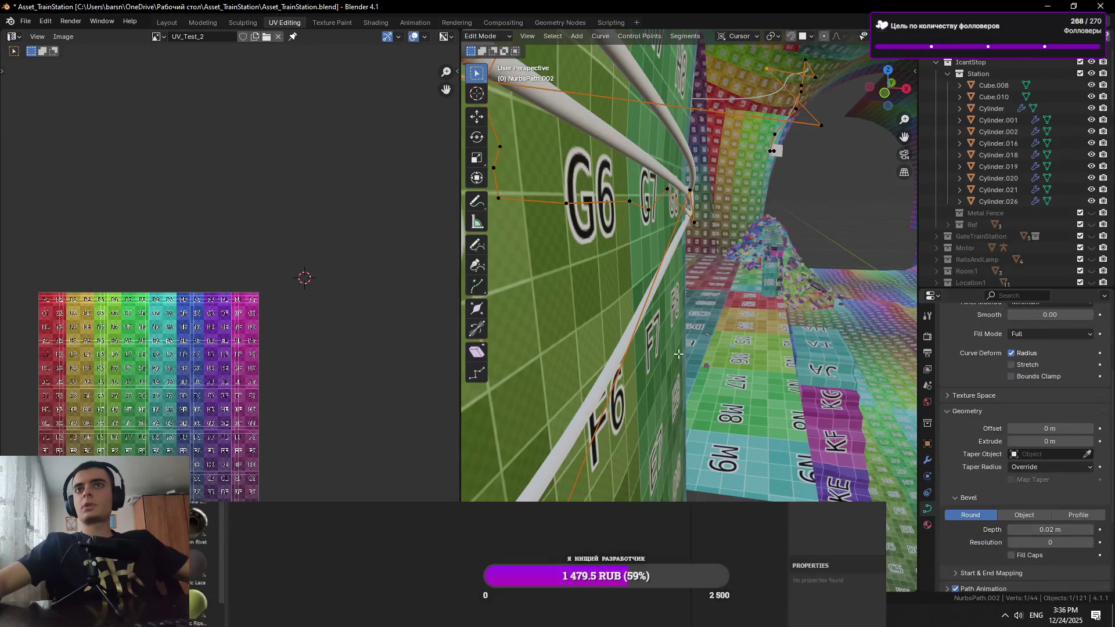
{"action": "key", "text": "shift+grave"}
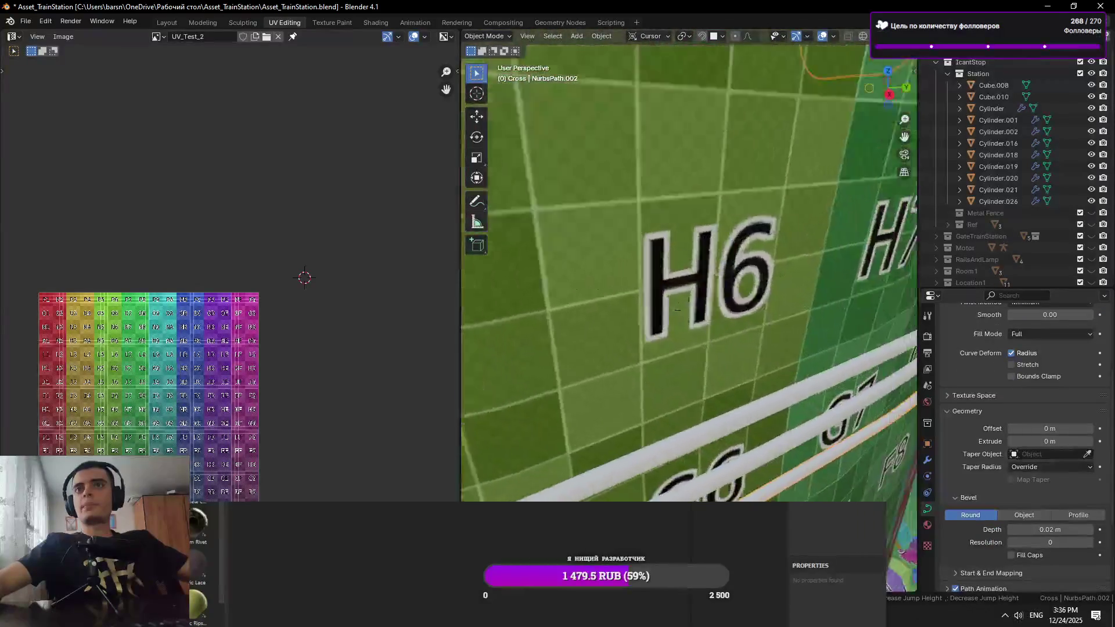
{"action": "left_click", "coordinate": [712, 334]}
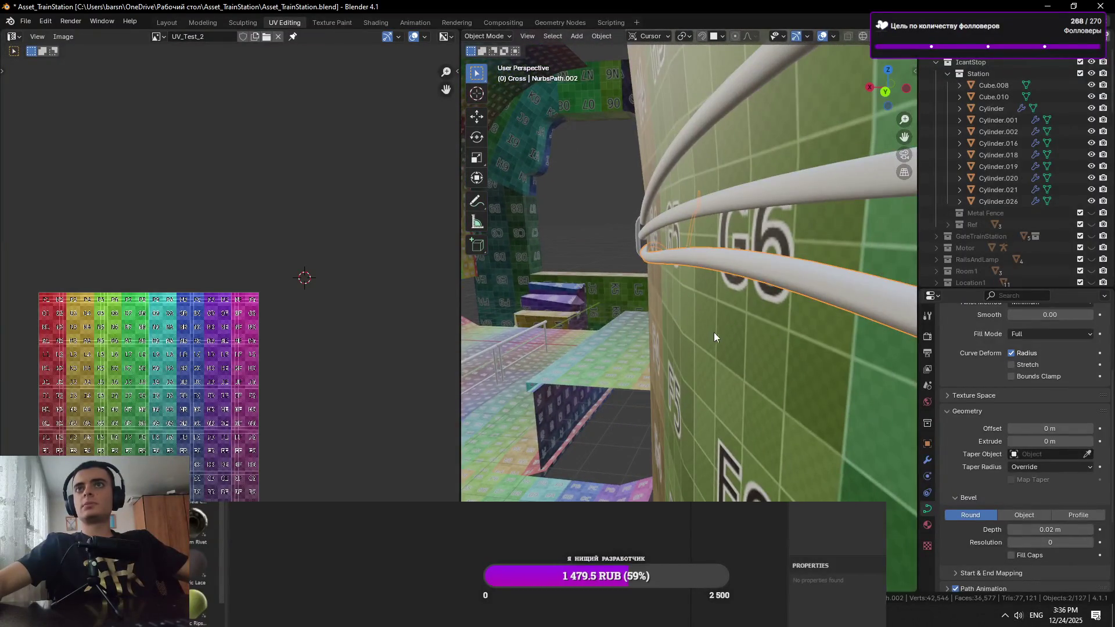
Inspect a control point of NurbsPath.002 in Edit Mode, then return to Object Mode
{"action": "key", "text": "Tab"}
{"action": "left_click", "coordinate": [652, 275]}
{"action": "left_click_drag", "start_coordinate": [658, 274], "coordinate": [645, 245]}
{"action": "scroll", "coordinate": [723, 249], "scroll_direction": "up", "scroll_amount": 6}
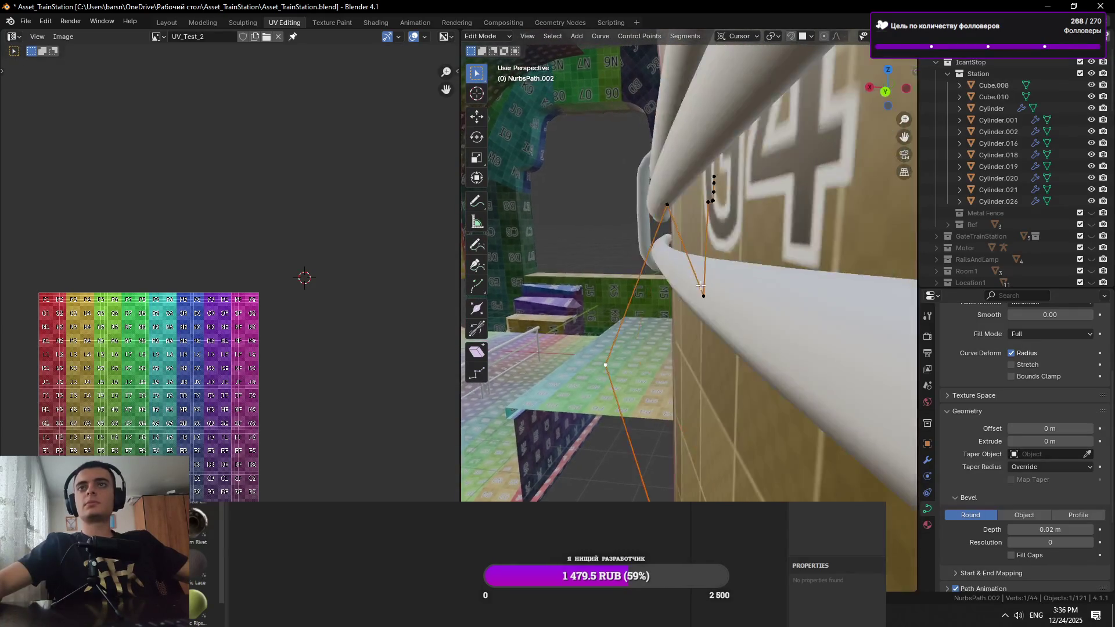
{"action": "key", "text": "Tab"}
{"action": "scroll", "coordinate": [1072, 474], "scroll_direction": "down", "scroll_amount": 3}
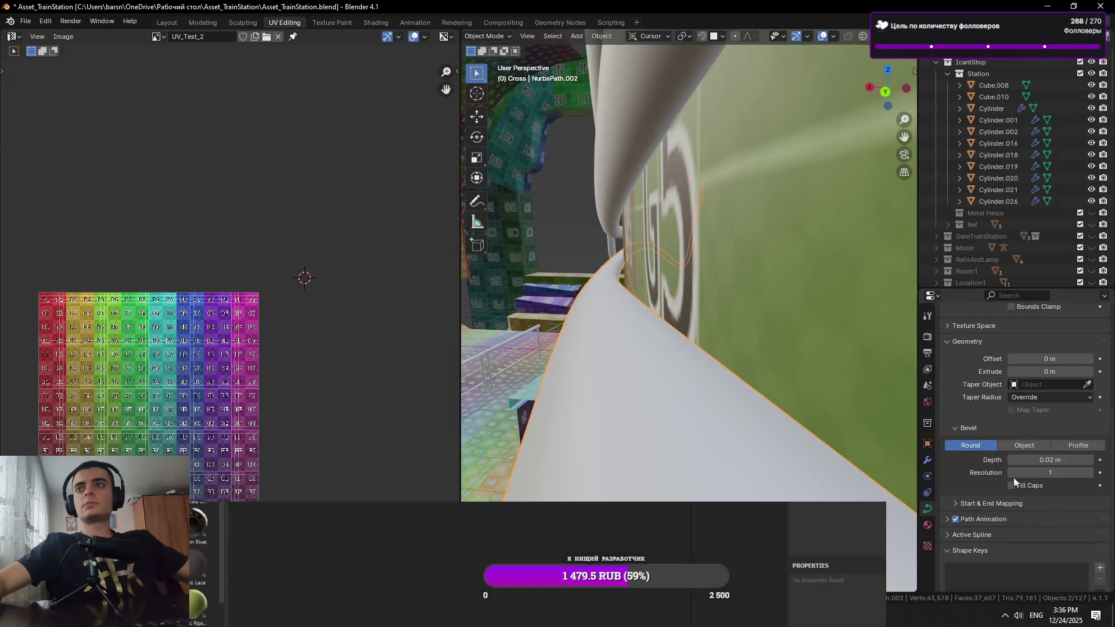
Set the cable's bevel resolution to 0 and fly back to view the whole wall
{"action": "left_click", "coordinate": [1011, 473]}
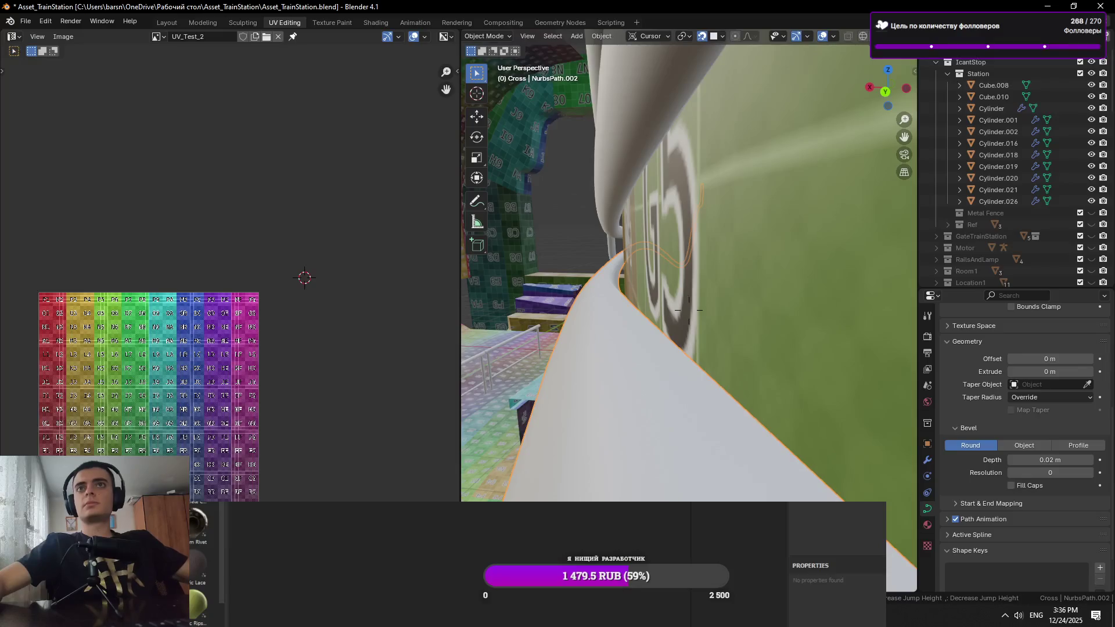
{"action": "key", "text": "s"}
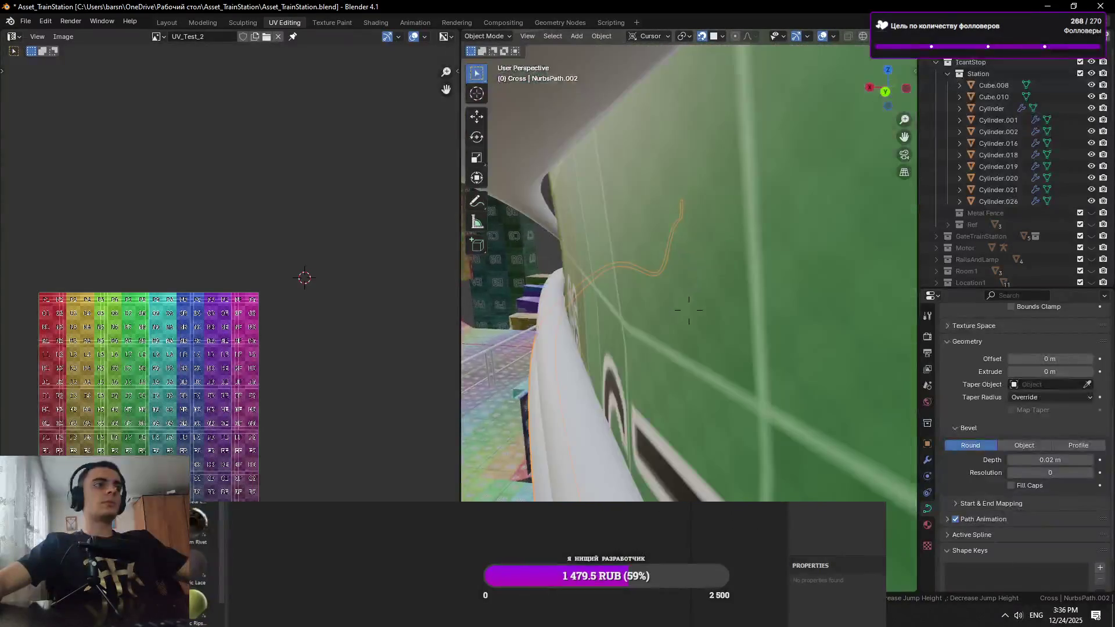
{"action": "key", "text": "w"}
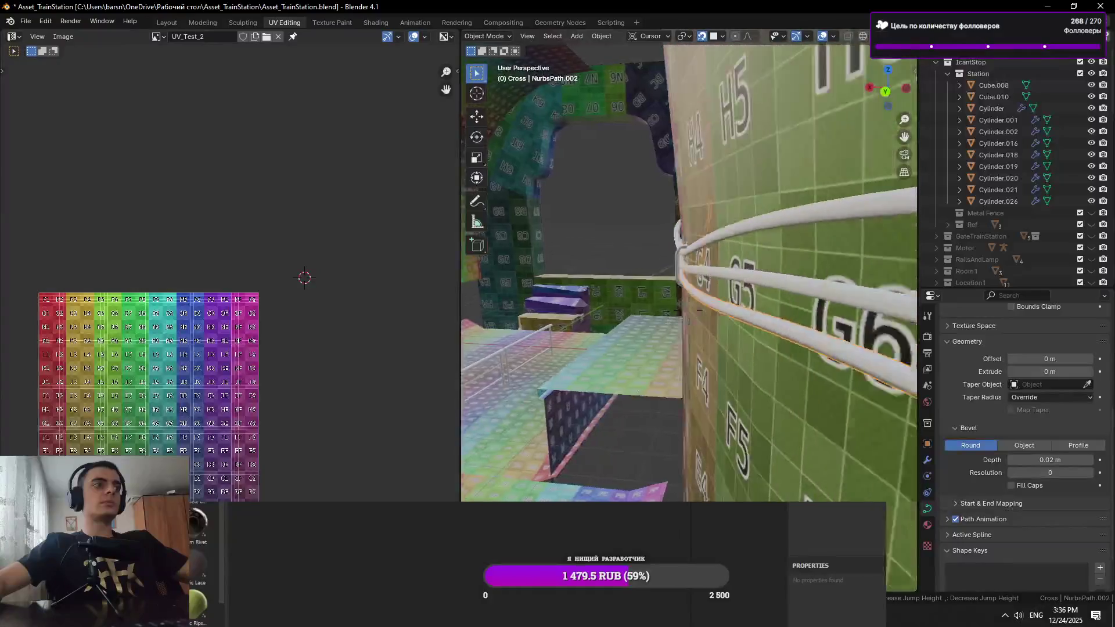
{"action": "key", "text": "s"}
{"action": "key", "text": "w"}
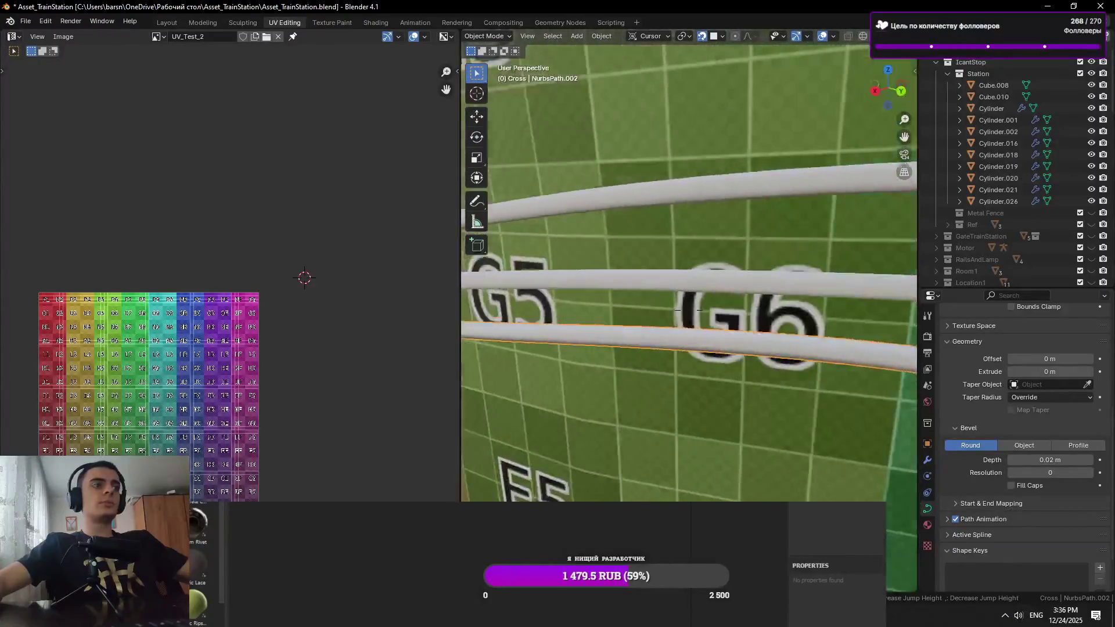
{"action": "key", "text": "s"}
{"action": "left_click", "coordinate": [590, 342]}
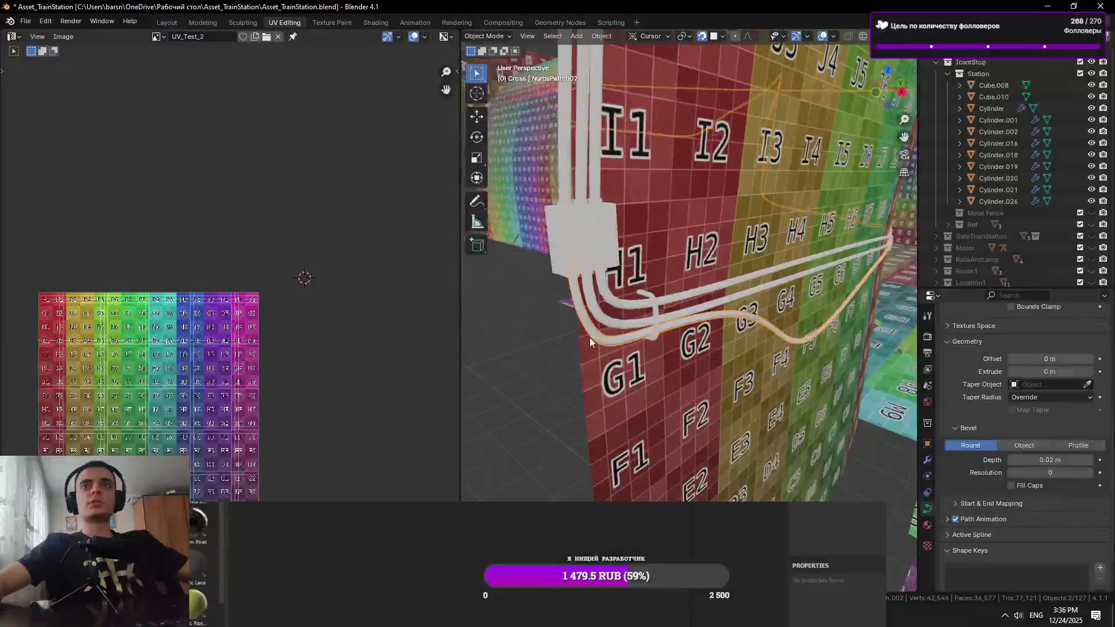
Lower NurbsPath.001's bevel resolution, then walk the view into the tunnel toward the H1 wall
{"action": "left_click", "coordinate": [1012, 469]}
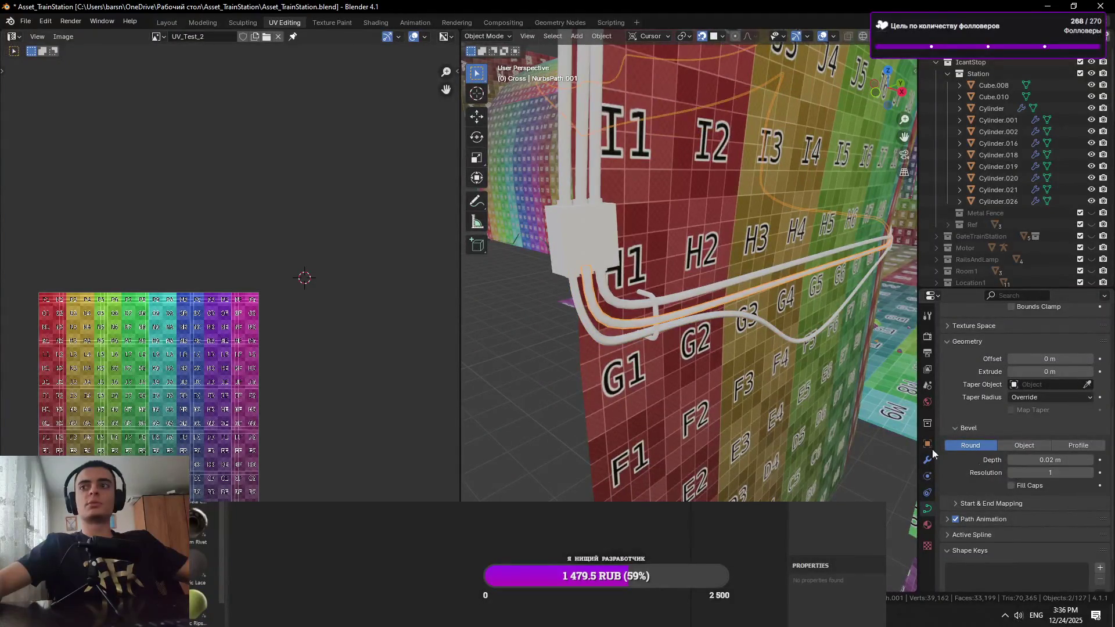
{"action": "key", "text": "shift+grave"}
{"action": "key", "text": "w"}
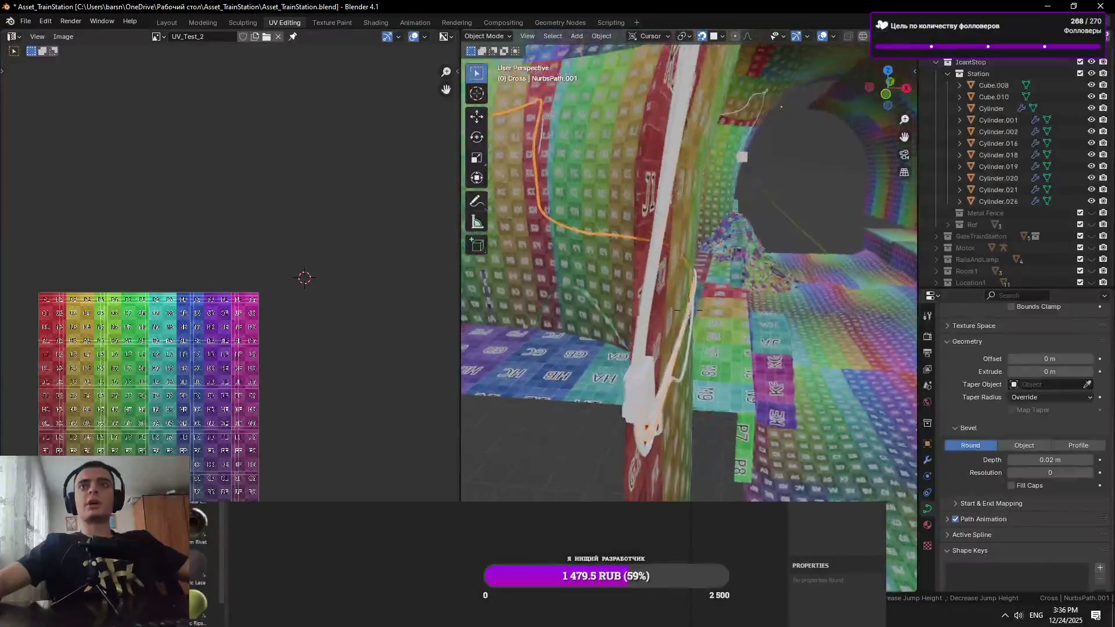
{"action": "left_click", "coordinate": [641, 360]}
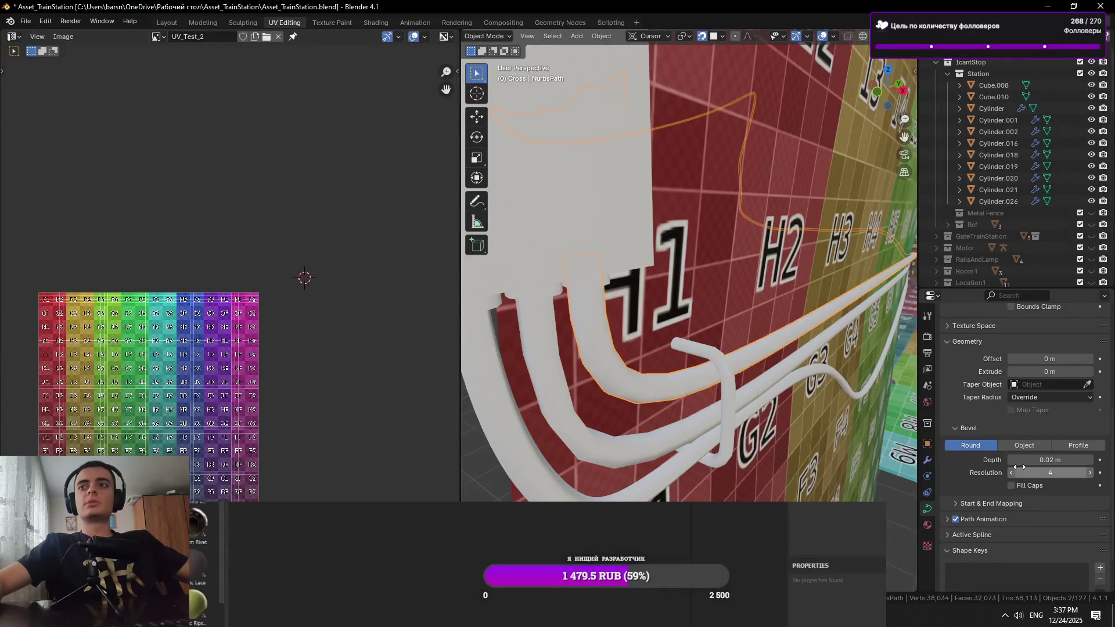
{"action": "key", "text": "shift+grave"}
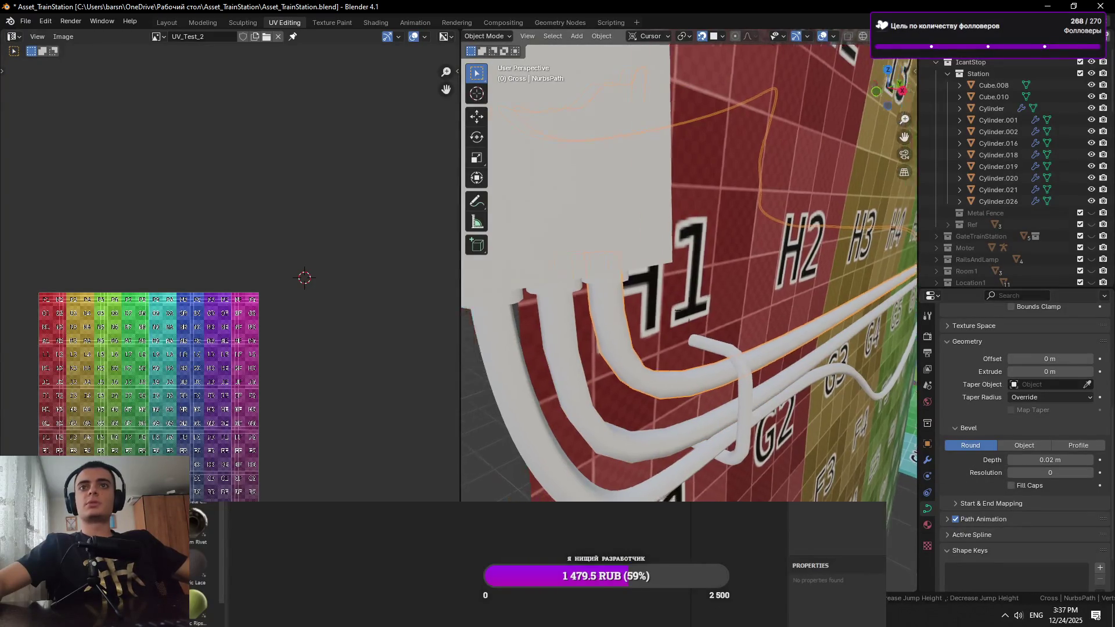
{"action": "key", "text": "w"}
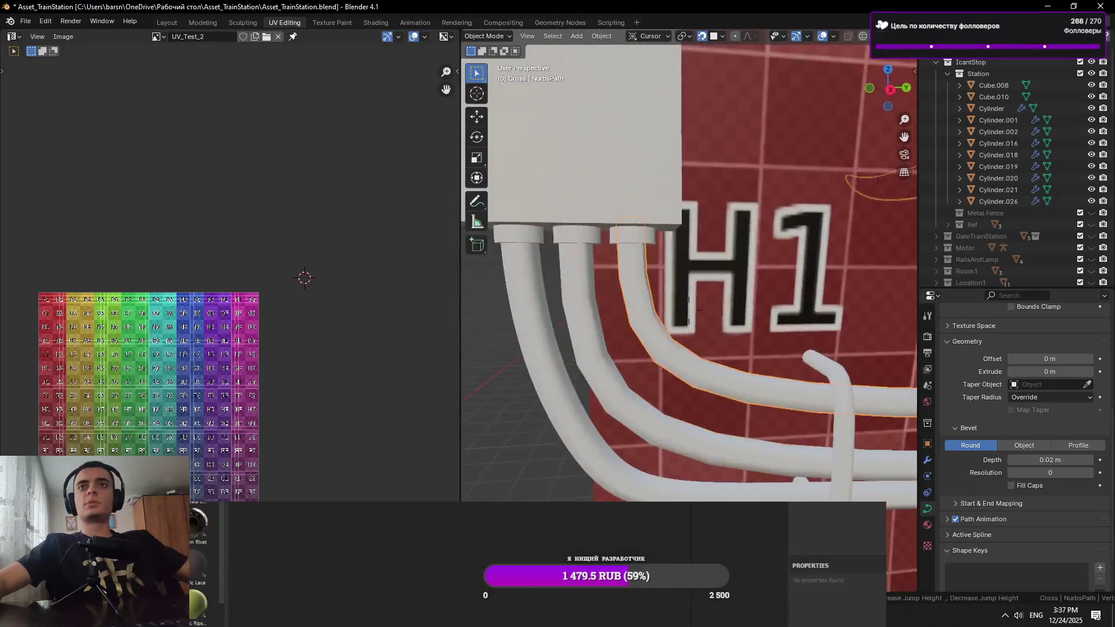
{"action": "left_click", "coordinate": [739, 409]}
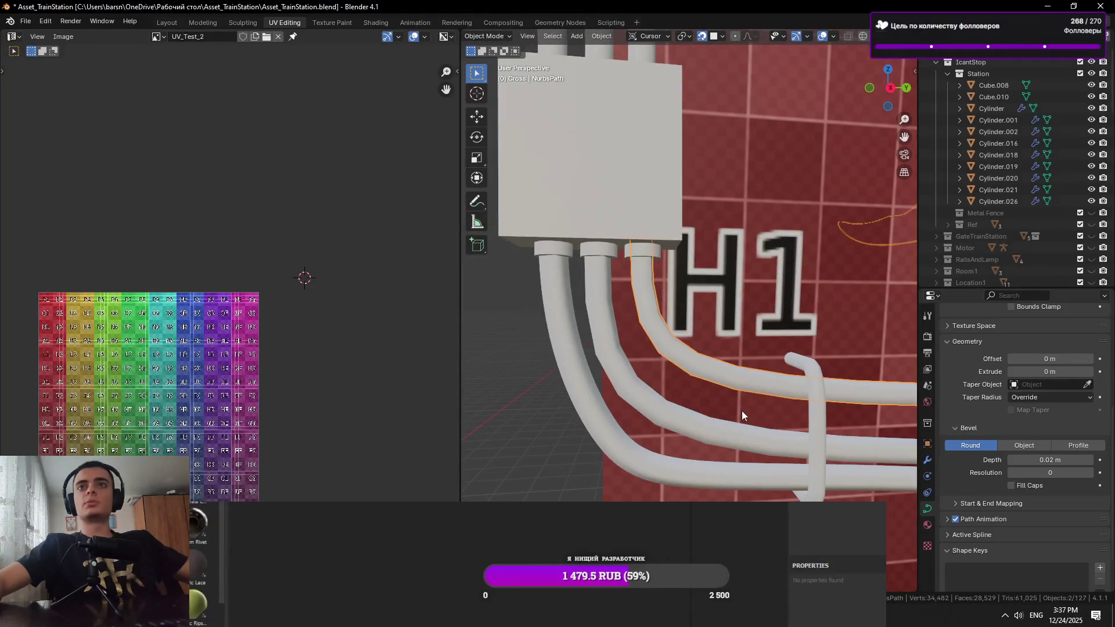
Show a cable curve's control points in Edit Mode and fly back toward the lettered wall
{"action": "key", "text": "shift+grave"}
{"action": "left_click", "coordinate": [688, 364]}
{"action": "key", "text": "Tab"}
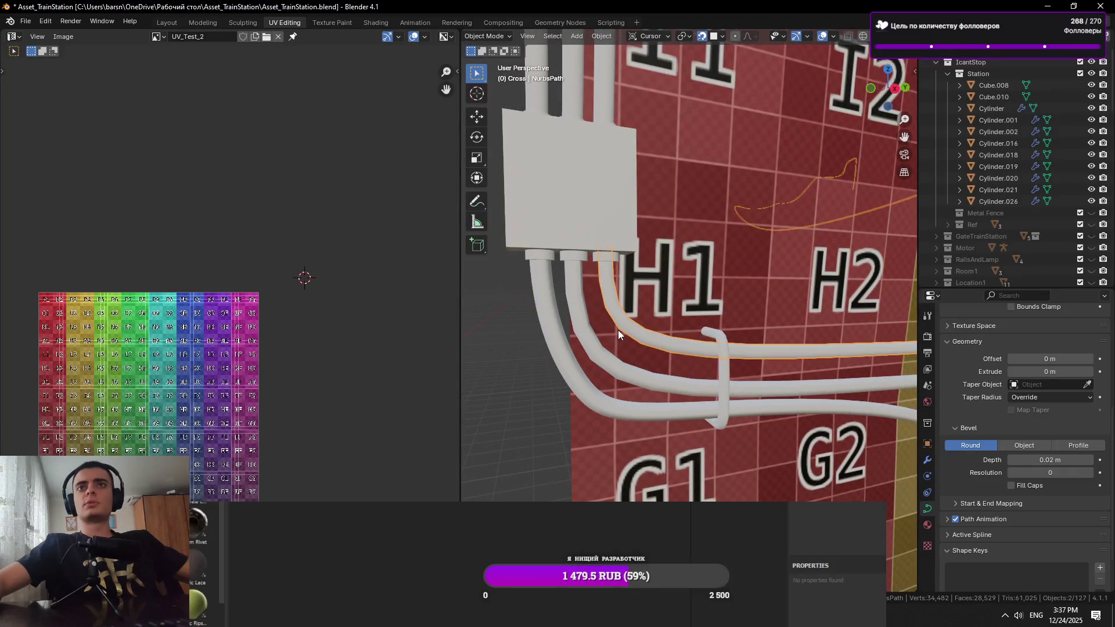
{"action": "key", "text": "s"}
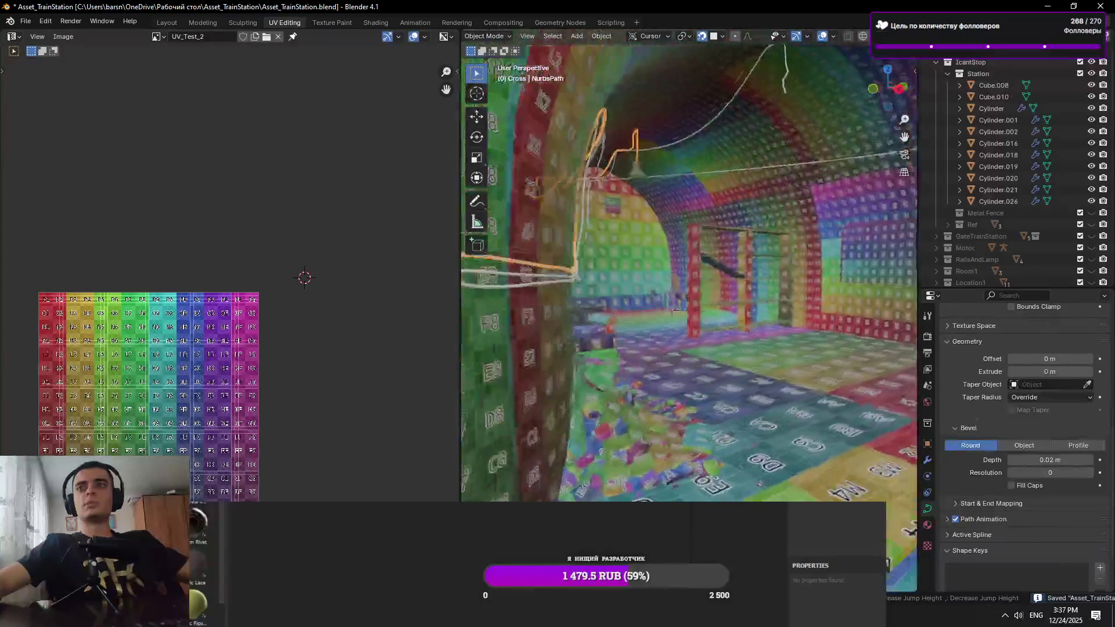
{"action": "key", "text": "w"}
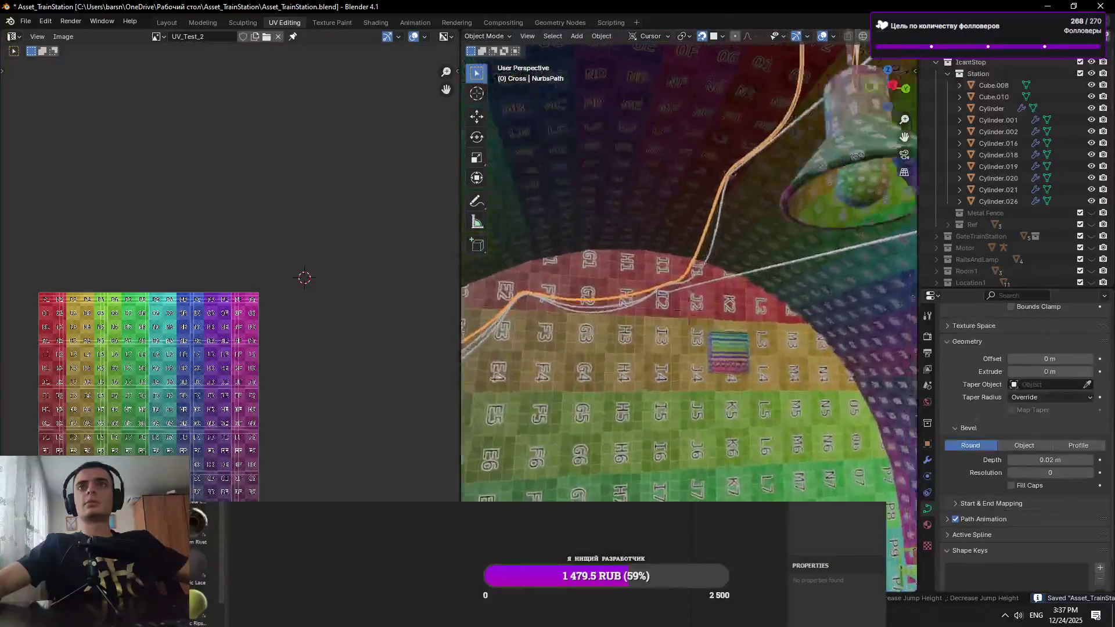
{"action": "left_click", "coordinate": [576, 280]}
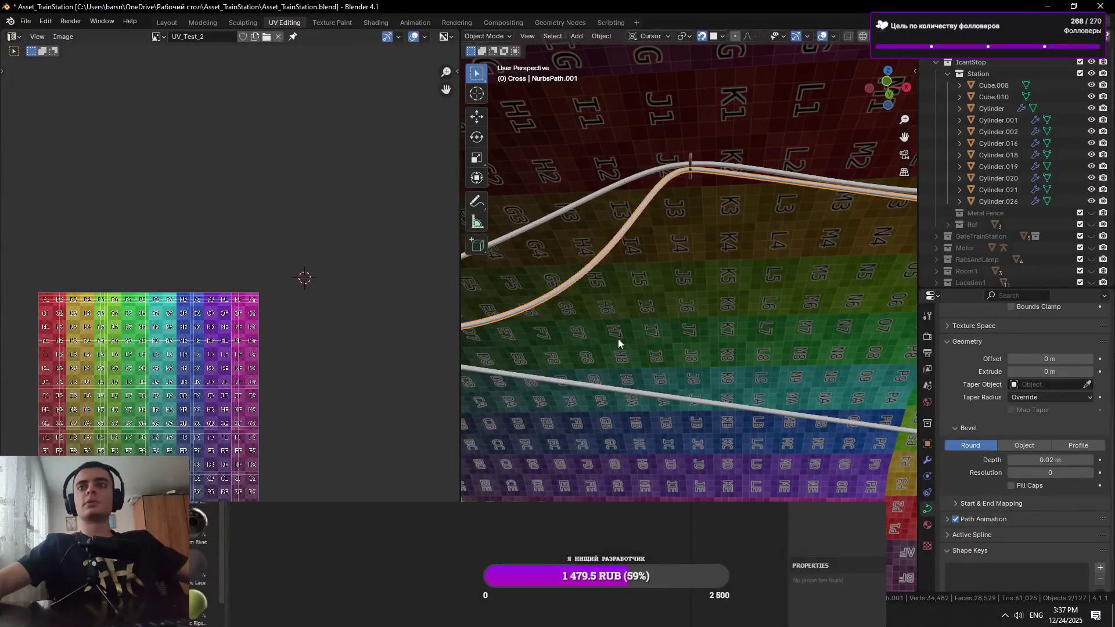
Select the lower cable curve and fly toward the checker-tiled tunnel wall
{"action": "left_click", "coordinate": [609, 386]}
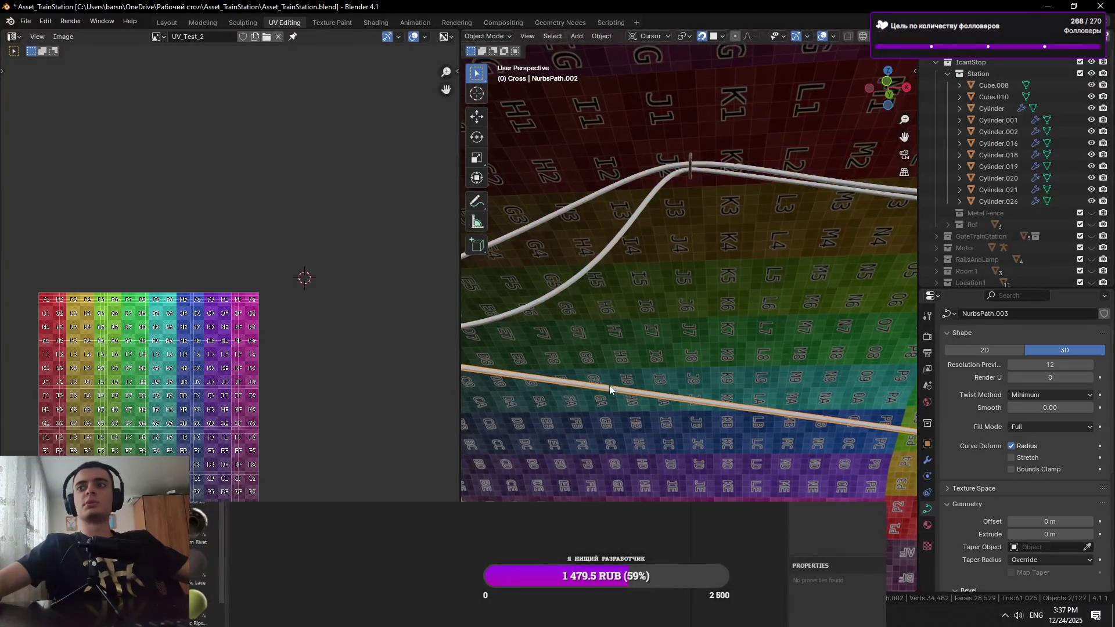
{"action": "scroll", "coordinate": [1023, 441], "scroll_direction": "down", "scroll_amount": 8}
{"action": "key", "text": "shift+grave"}
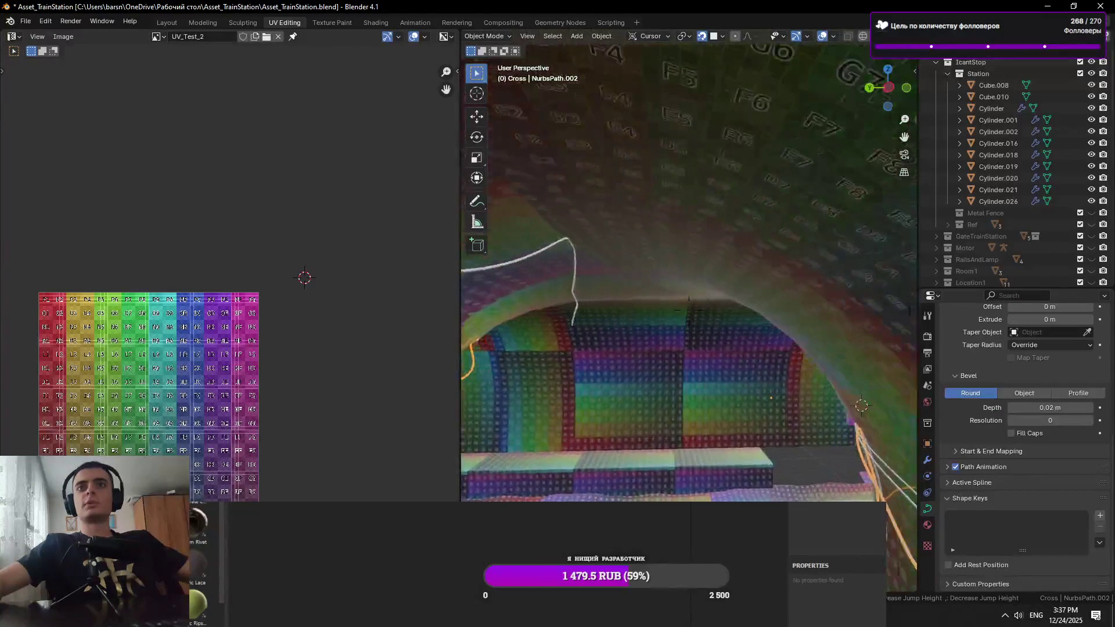
{"action": "key", "text": "s"}
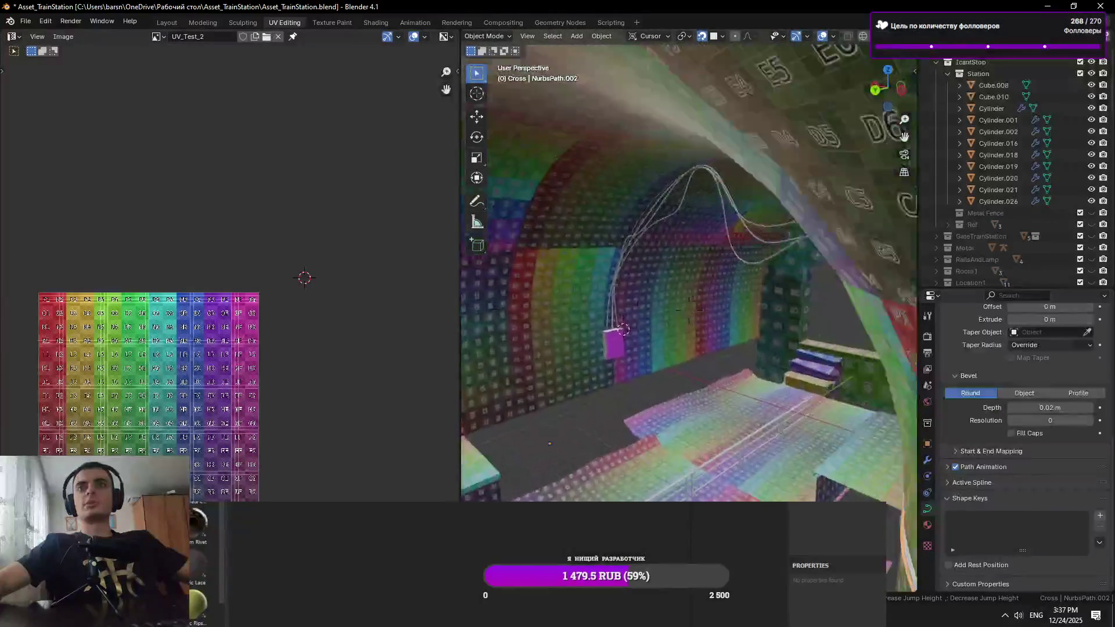
{"action": "key", "text": "w"}
{"action": "left_click", "coordinate": [622, 374]}
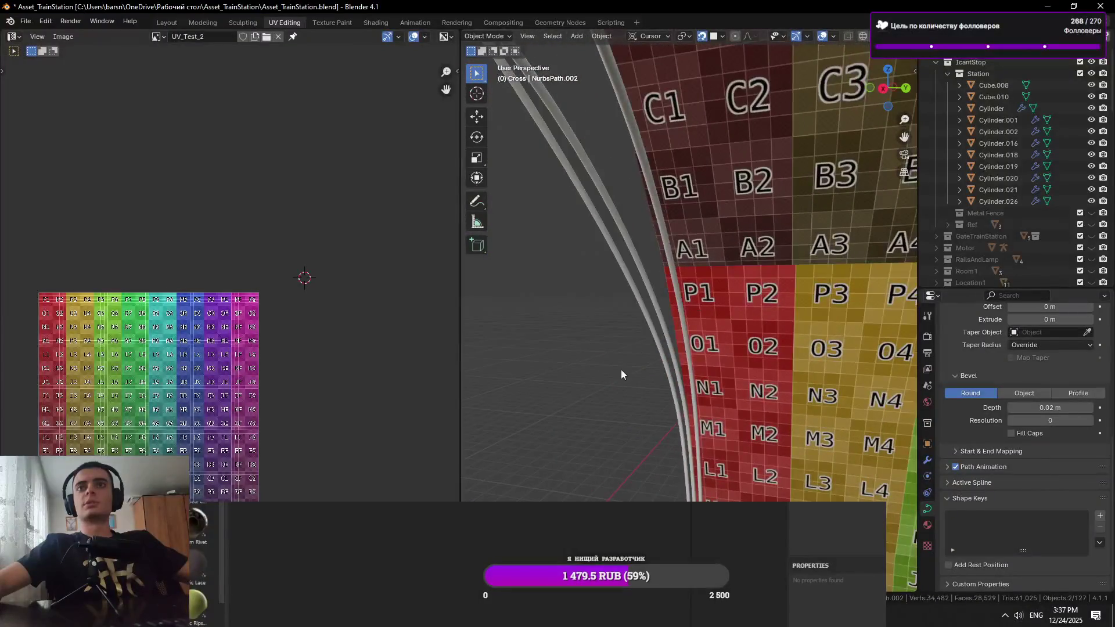
Select another cable curve and drop its bevel resolution from 4 to 0
{"action": "left_click", "coordinate": [655, 350]}
{"action": "key", "text": "shift+grave"}
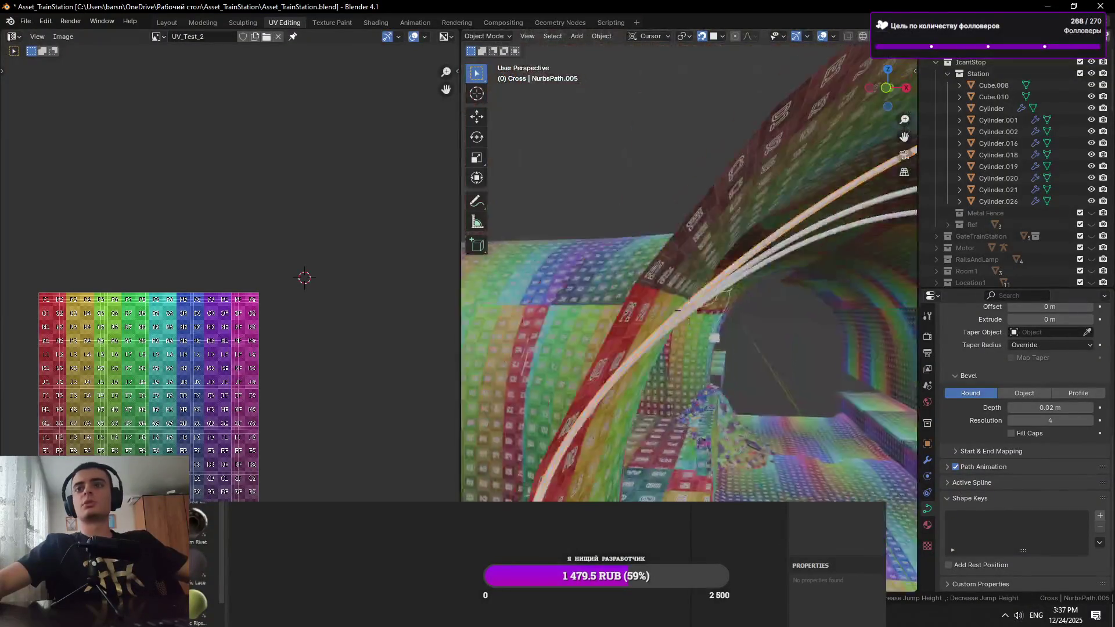
{"action": "key", "text": "w"}
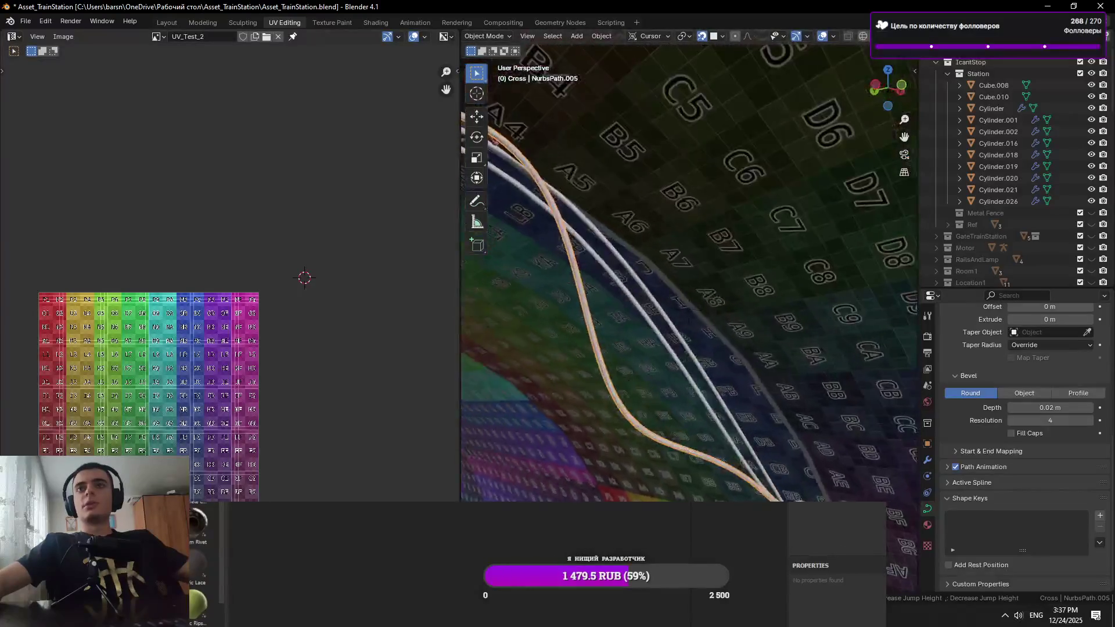
{"action": "key", "text": "s"}
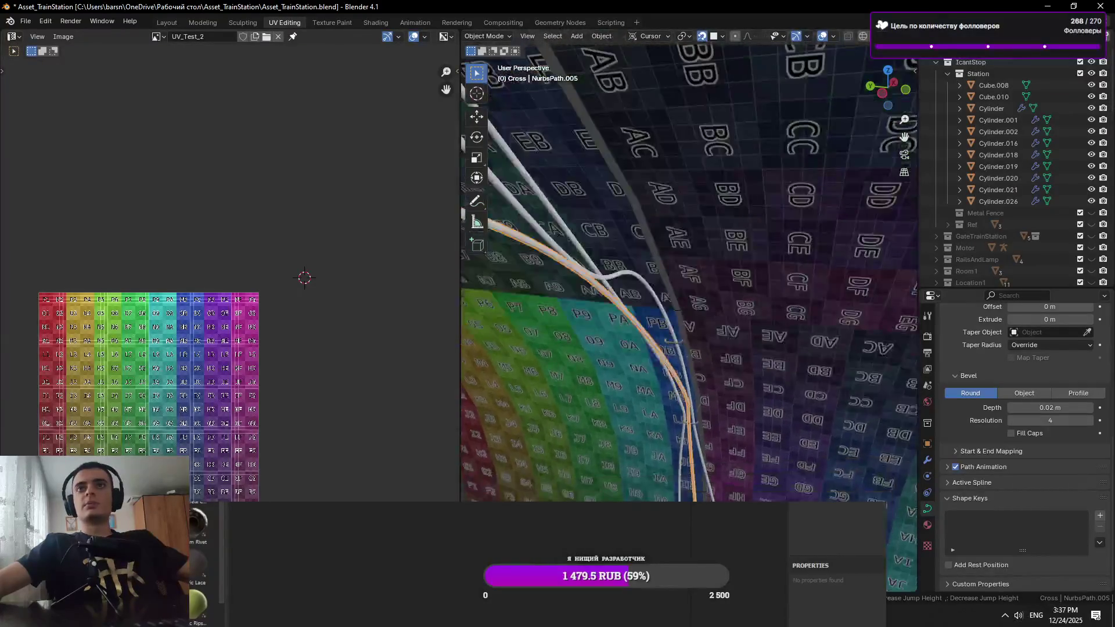
{"action": "key", "text": "Escape"}
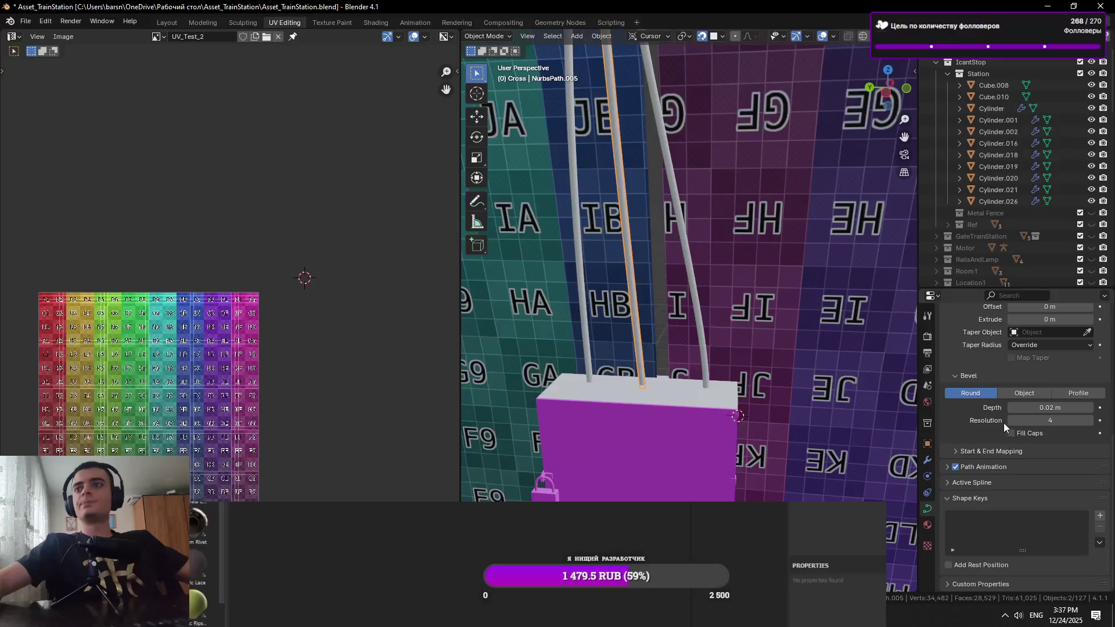
{"action": "left_click_drag", "start_coordinate": [1007, 421], "coordinate": [836, 435]}
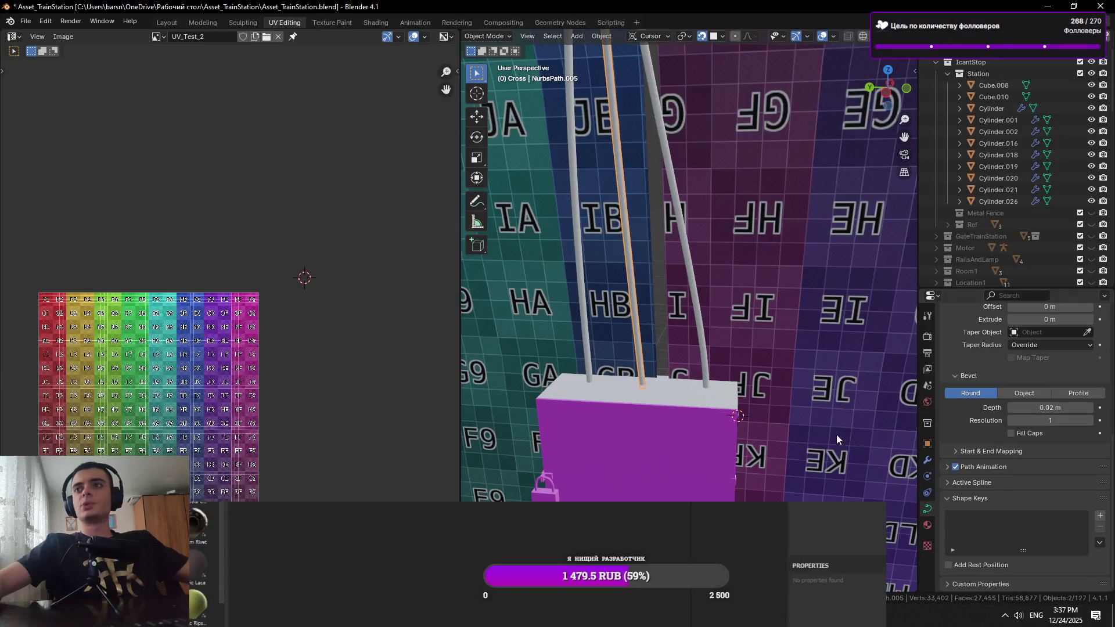
{"action": "left_click", "coordinate": [1012, 421]}
{"action": "scroll", "coordinate": [675, 395], "scroll_direction": "up", "scroll_amount": 1}
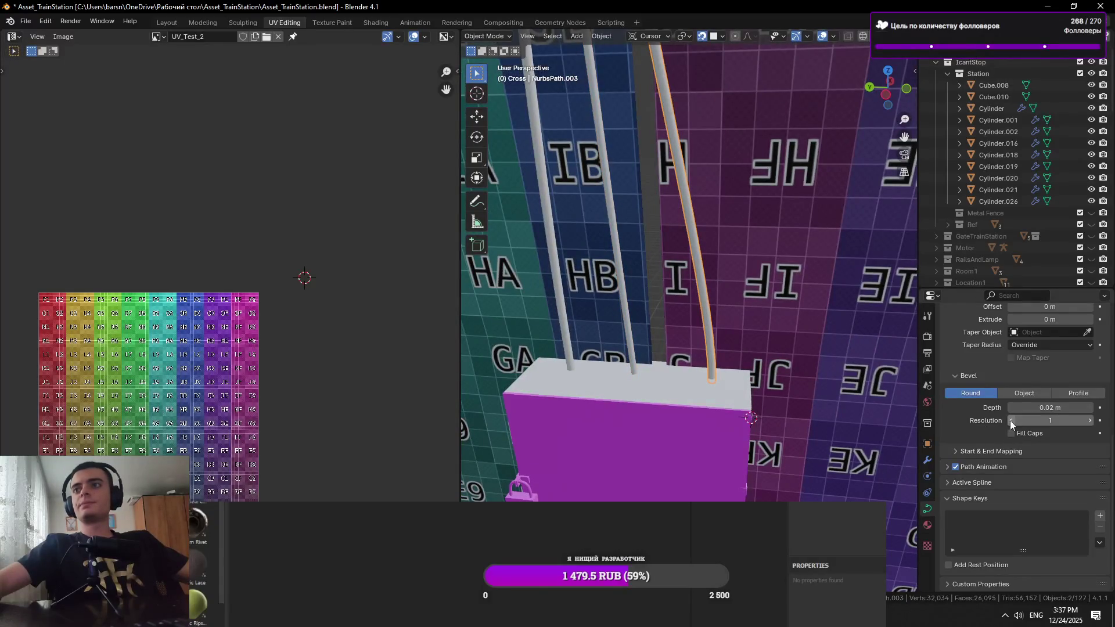
Select the left pole curve above the magenta box and set its bevel resolution to 0
{"action": "key", "text": "shift+grave"}
{"action": "left_click", "coordinate": [675, 312]}
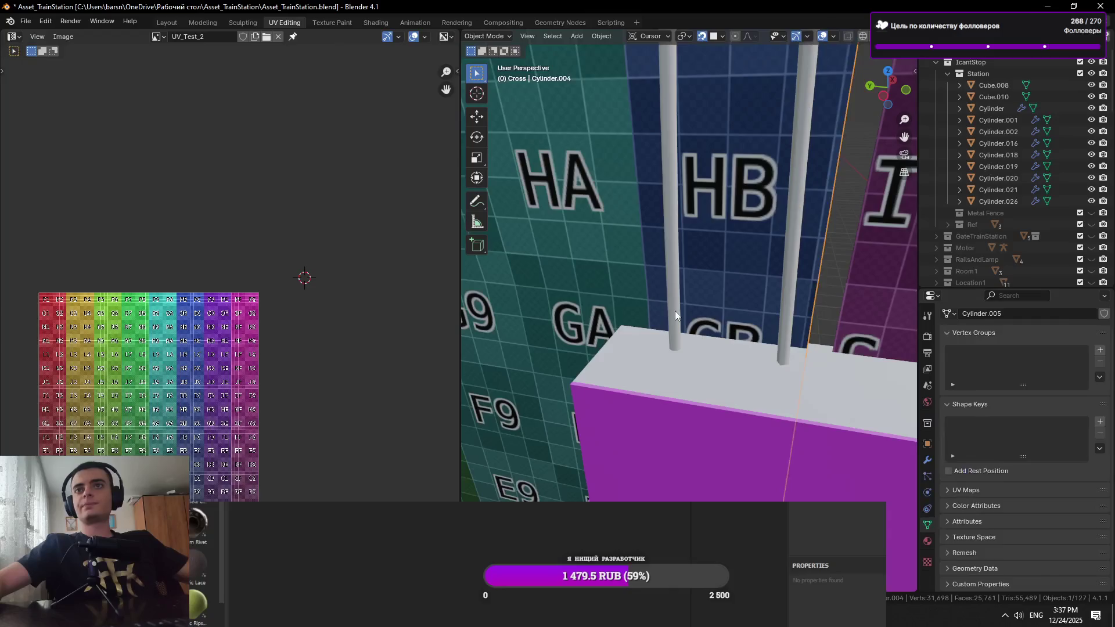
{"action": "left_click", "coordinate": [675, 312]}
{"action": "scroll", "coordinate": [1011, 413], "scroll_direction": "down", "scroll_amount": 3}
{"action": "scroll", "coordinate": [994, 440], "scroll_direction": "up", "scroll_amount": 2}
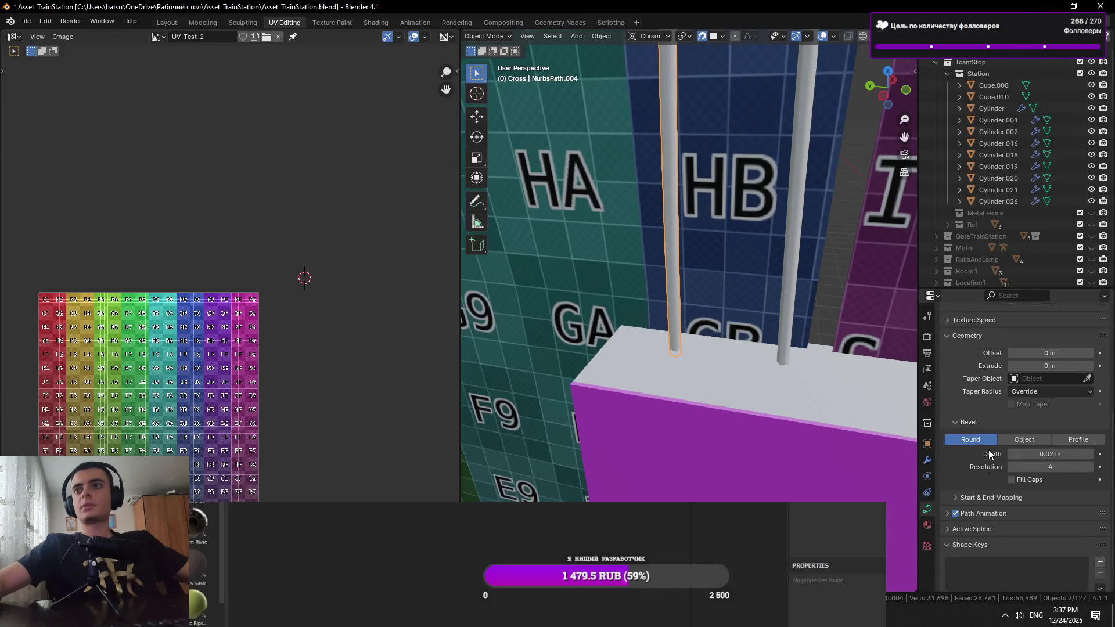
{"action": "scroll", "coordinate": [988, 450], "scroll_direction": "up", "scroll_amount": 3}
{"action": "left_click_drag", "start_coordinate": [1050, 537], "coordinate": [1010, 536]}
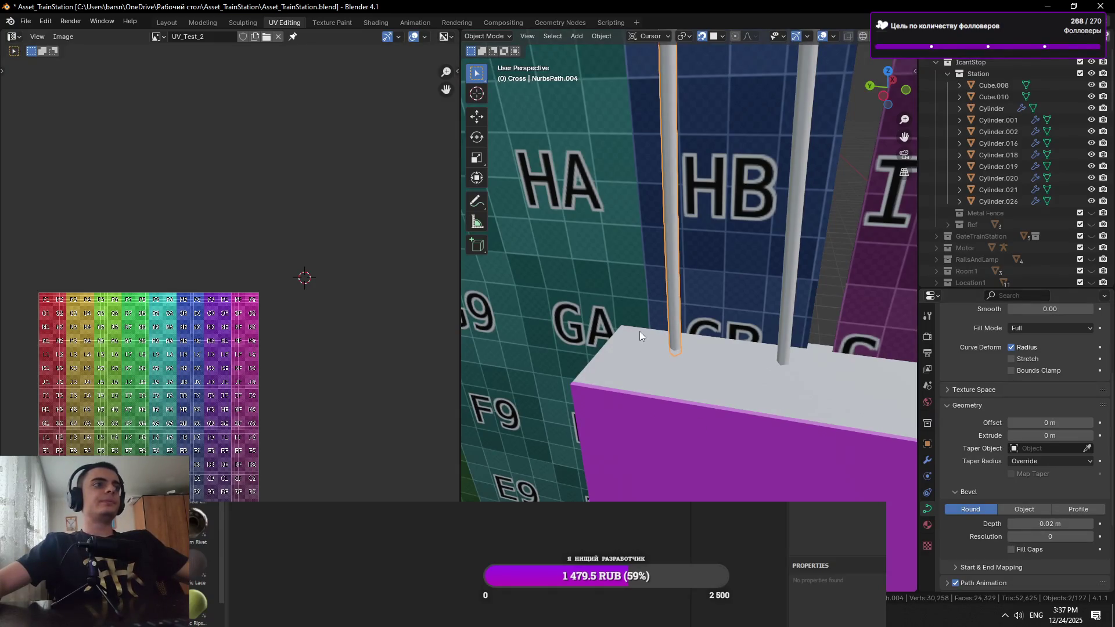
Fly around to inspect the wall and select the magenta box
{"action": "key", "text": "shift+grave"}
{"action": "key", "text": "w"}
{"action": "key", "text": "s"}
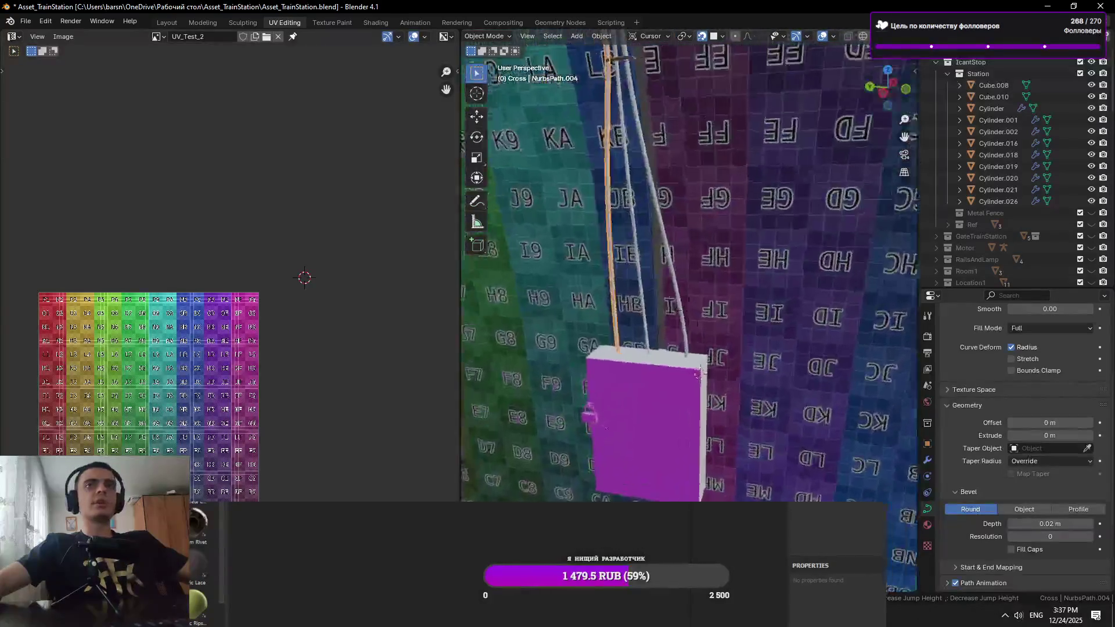
{"action": "left_click", "coordinate": [618, 286]}
{"action": "left_click", "coordinate": [618, 286]}
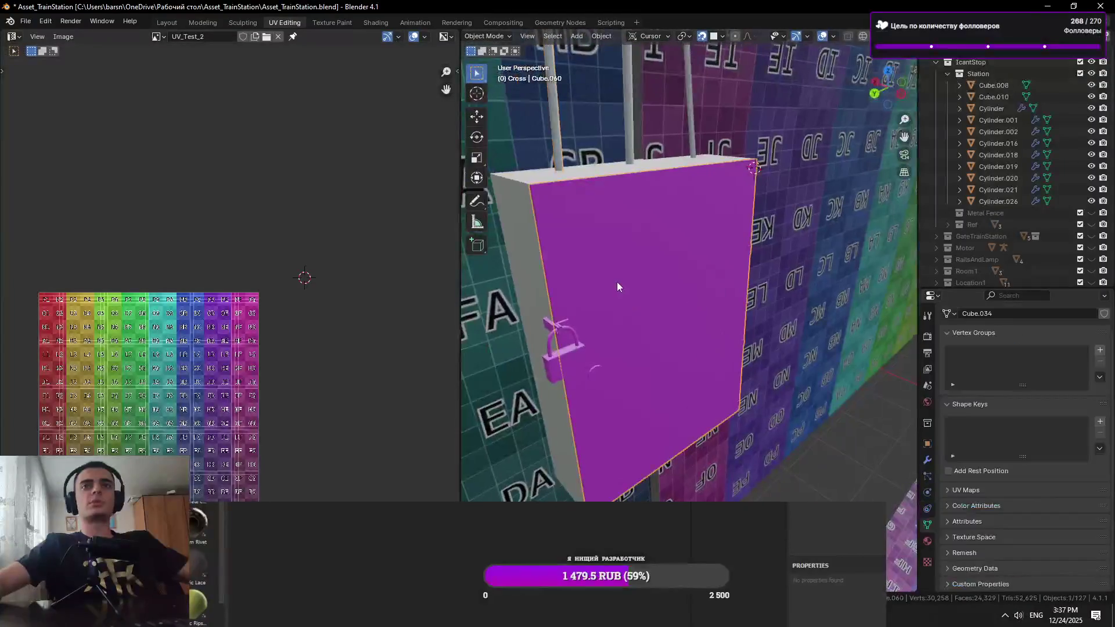
Select cable NurbsPath.005 and fly close to the checker wall near the H2/H3 tiles
{"action": "left_click", "coordinate": [627, 155]}
{"action": "key", "text": "shift+grave"}
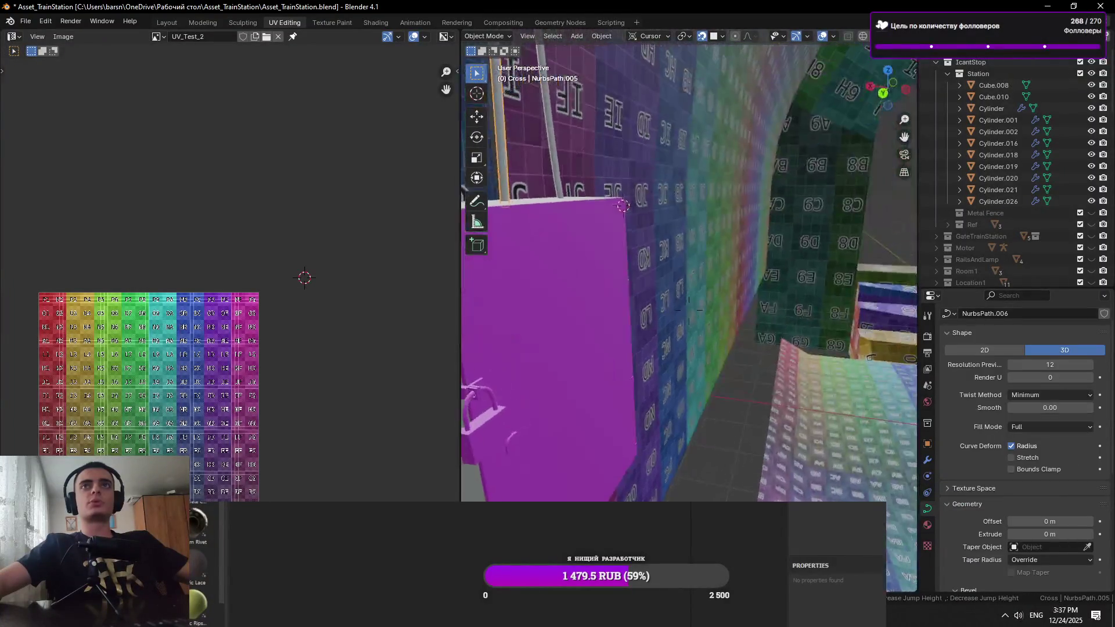
{"action": "key", "text": "w"}
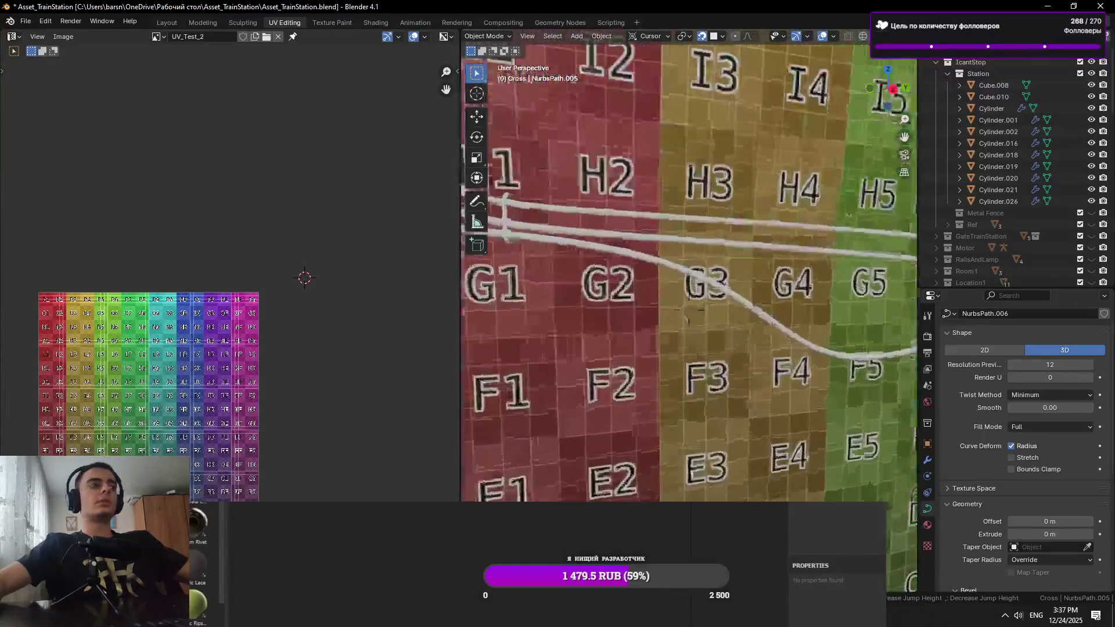
{"action": "key", "text": "s"}
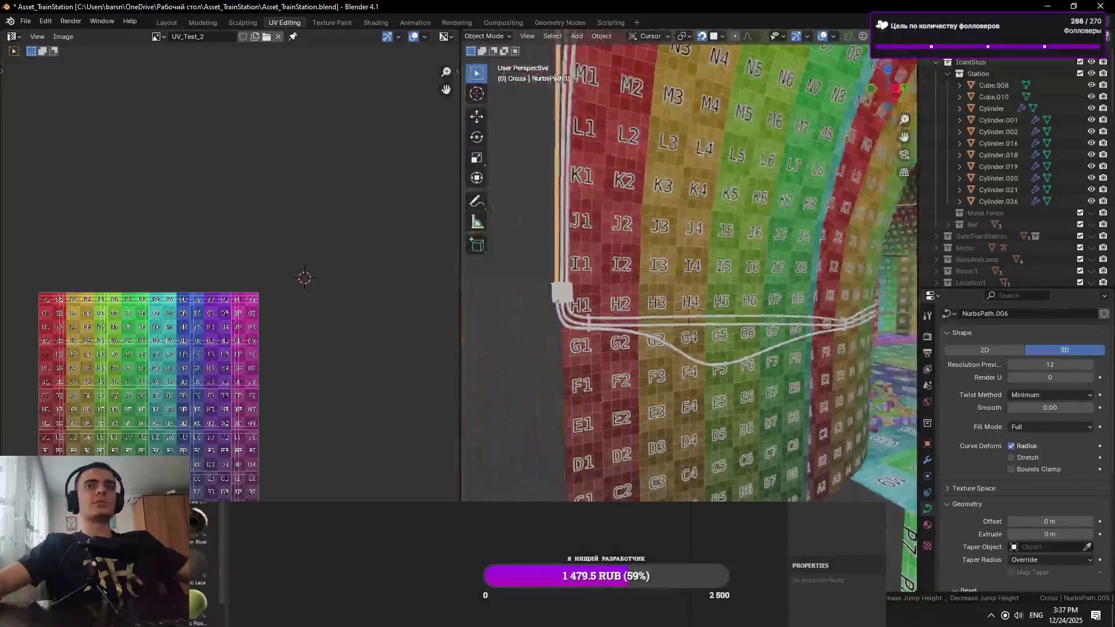
{"action": "key", "text": "w"}
Select the cable at the H1 junction box and fly closer to it
{"action": "left_click", "coordinate": [757, 241]}
{"action": "left_click", "coordinate": [601, 342]}
{"action": "key", "text": "shift+grave"}
{"action": "key", "text": "w"}
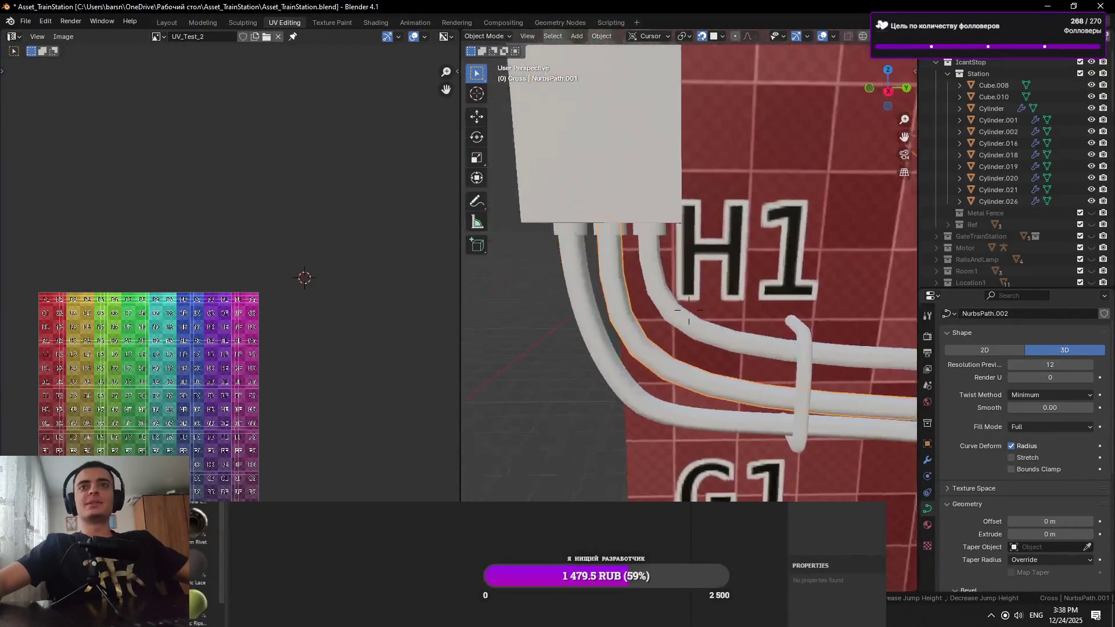
{"action": "scroll", "coordinate": [597, 358], "scroll_direction": "down", "scroll_amount": 5}
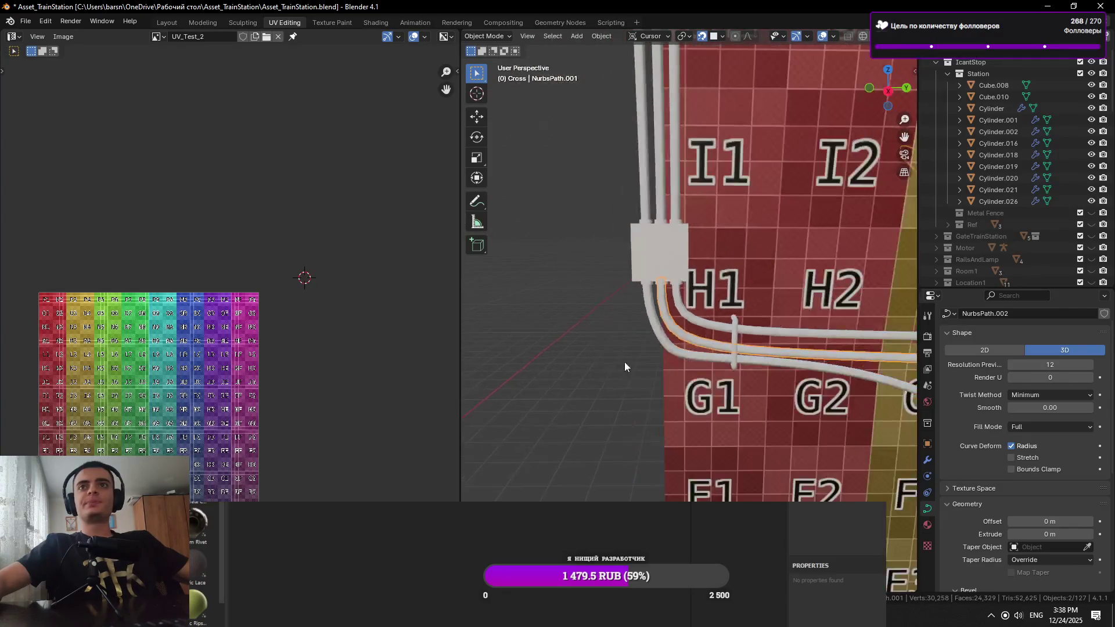
Fly past the G1/H1 cables and back to face them, then open the Object menu
{"action": "key", "text": "shift+grave"}
{"action": "key", "text": "w"}
{"action": "key", "text": "w"}
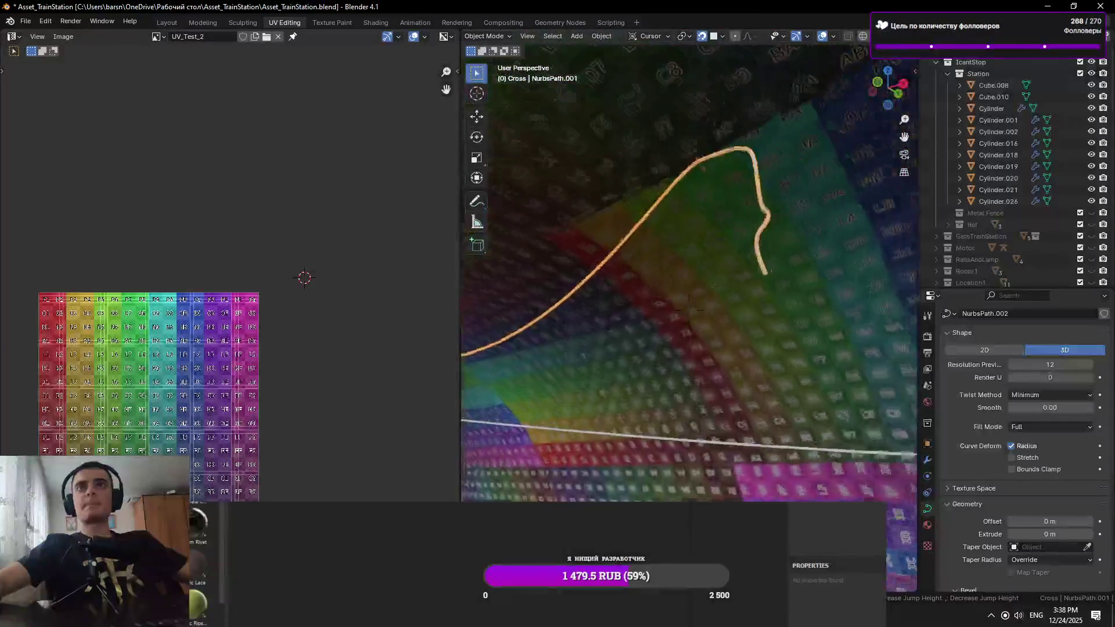
{"action": "key", "text": "w"}
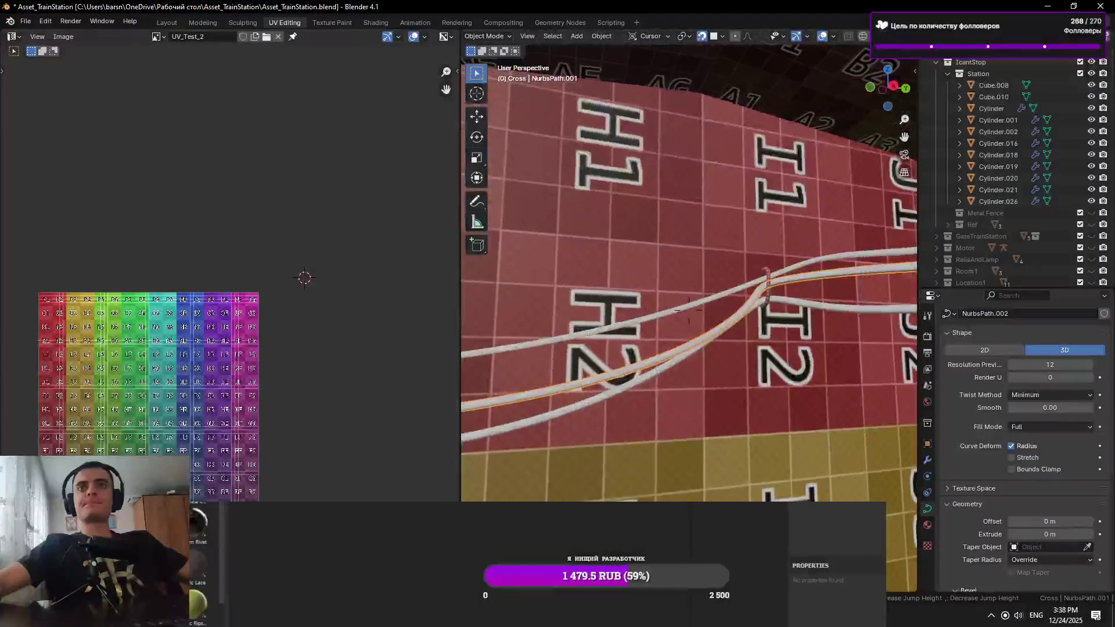
{"action": "key", "text": "w"}
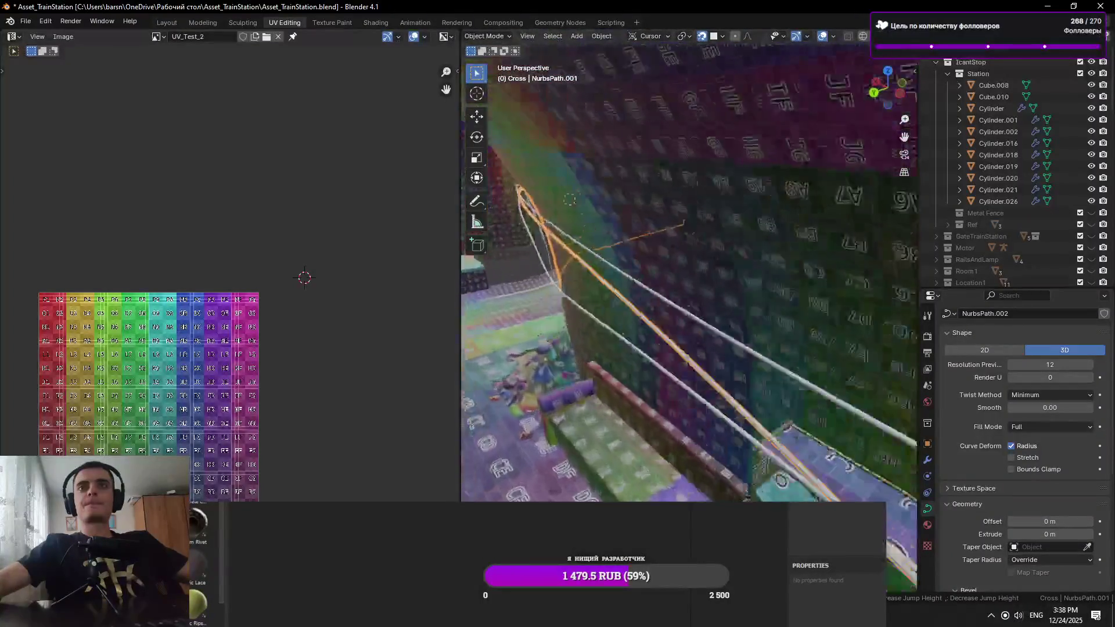
{"action": "key", "text": "w"}
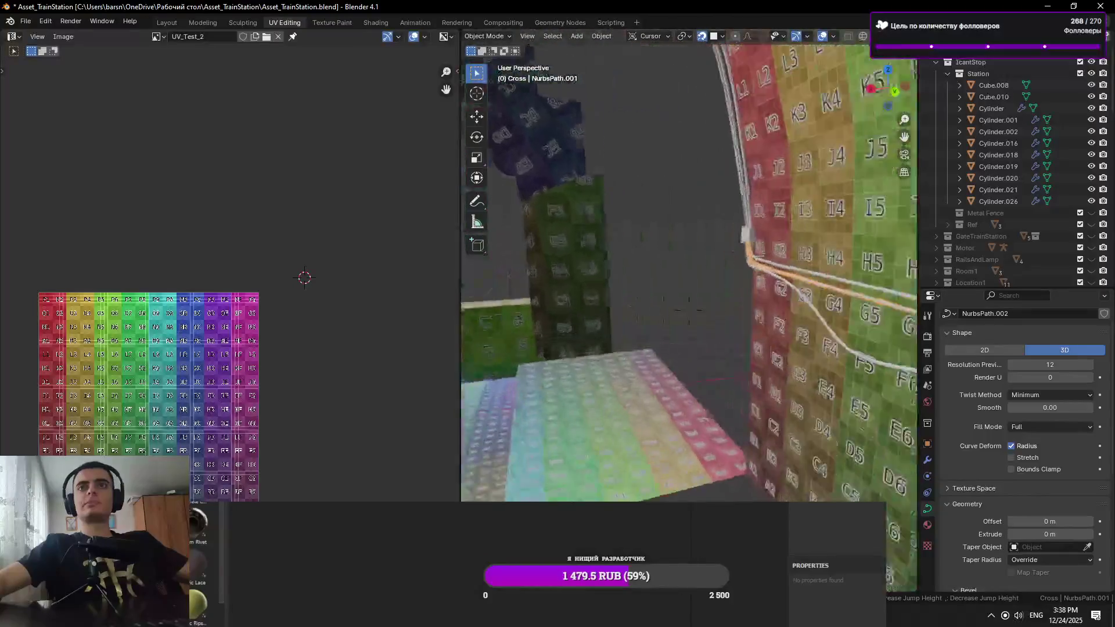
{"action": "key", "text": "w"}
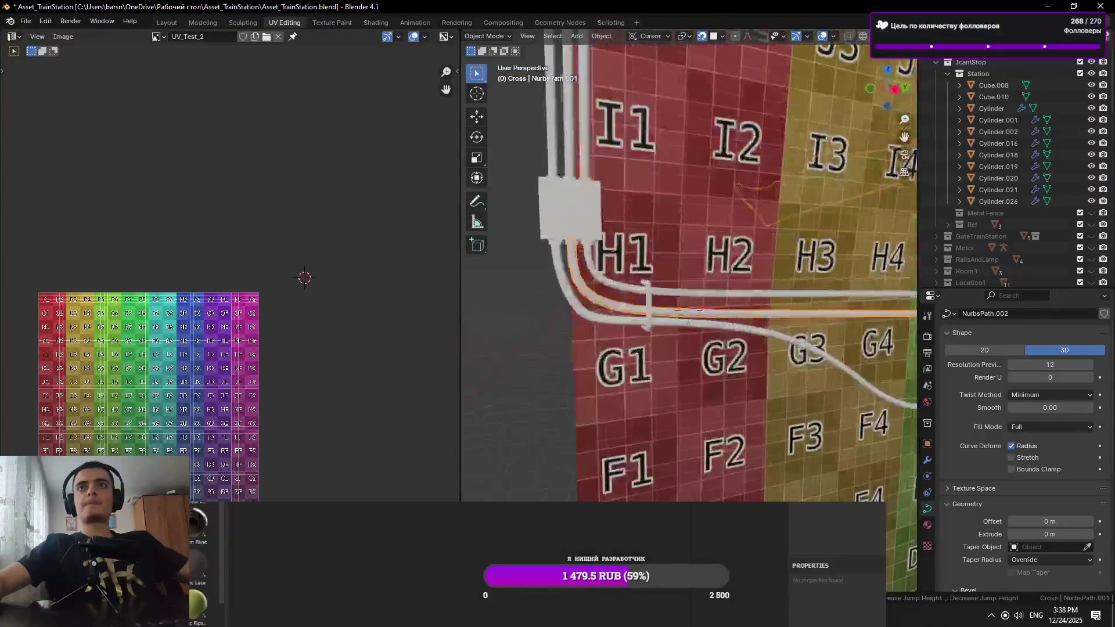
{"action": "left_click", "coordinate": [602, 39]}
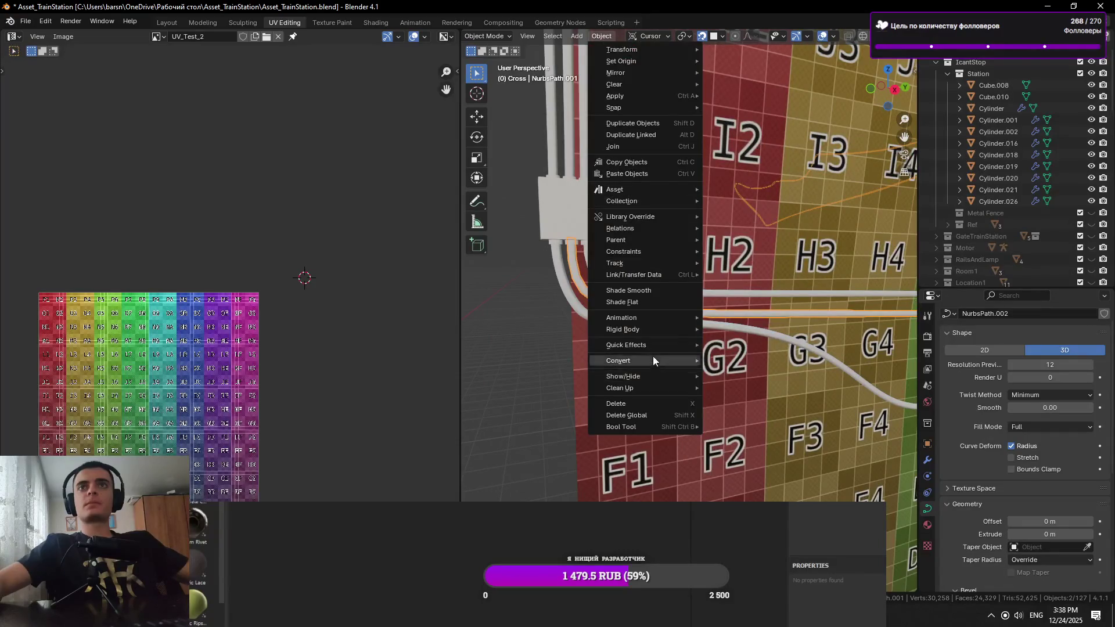
Add the upper cable to the selection and convert the cables to mesh via Object
{"action": "left_click", "coordinate": [733, 373]}
{"action": "left_click", "coordinate": [692, 297], "text": "shift"}
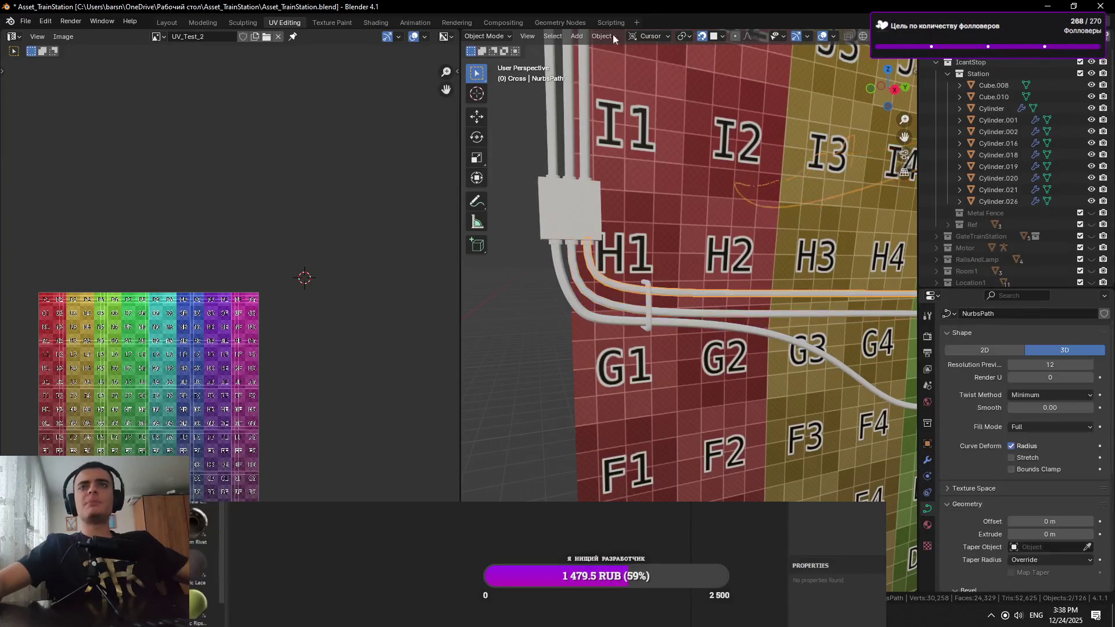
{"action": "left_click", "coordinate": [612, 35]}
{"action": "mouse_move", "coordinate": [631, 355]}
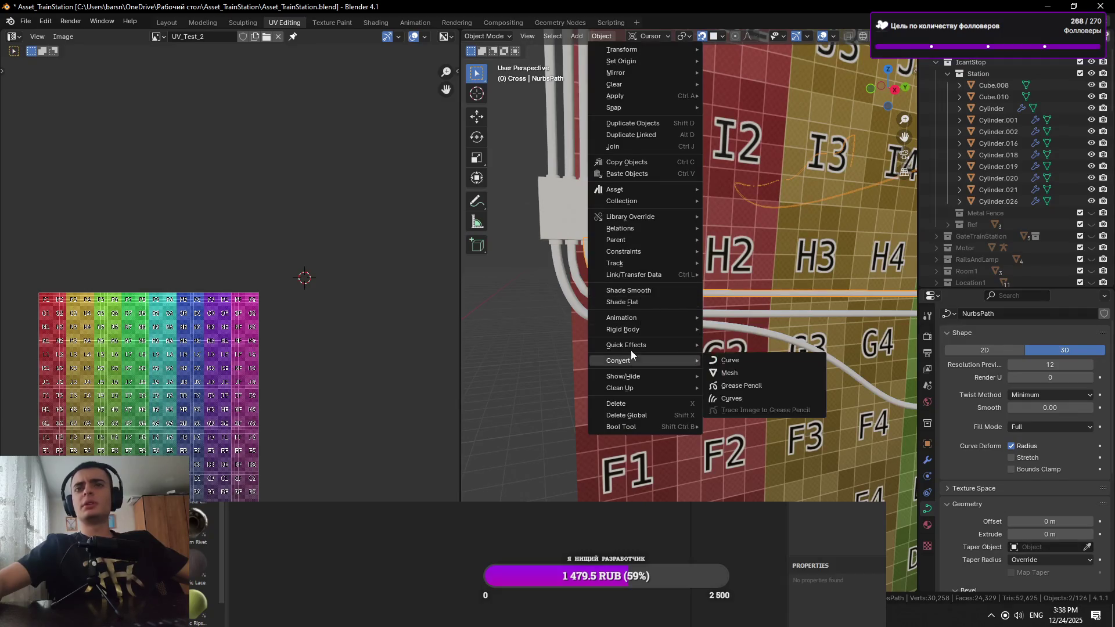
{"action": "left_click", "coordinate": [730, 373]}
Inspect the cable path's geometry in Edit Mode, framing and selecting a single edge
{"action": "key", "text": "Tab"}
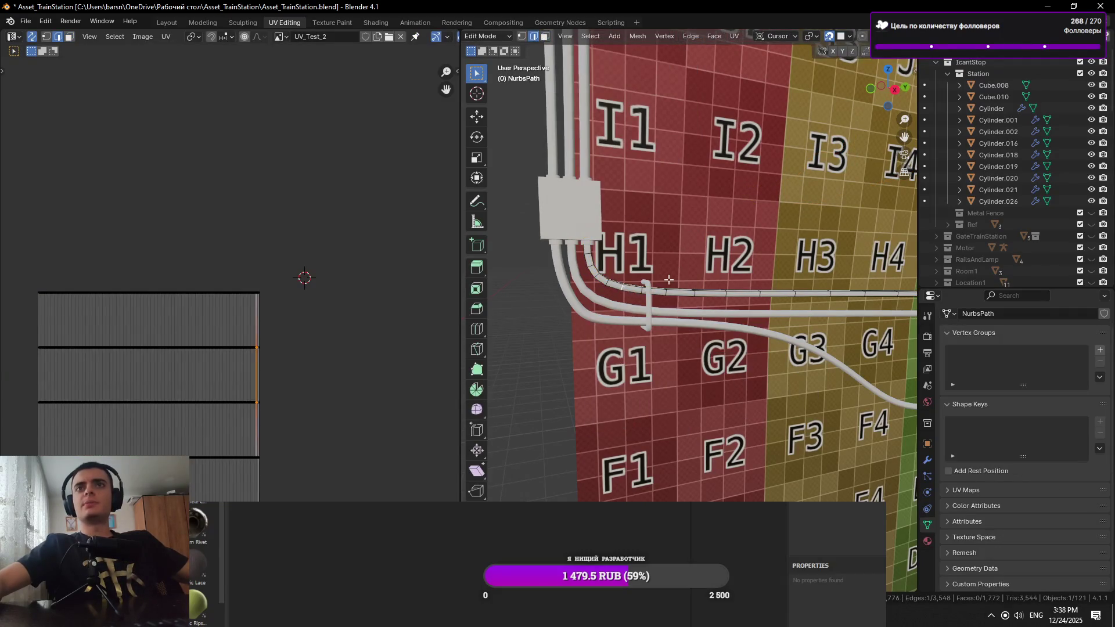
{"action": "key", "text": "KP_Decimal"}
{"action": "scroll", "coordinate": [672, 238], "scroll_direction": "down", "scroll_amount": 6}
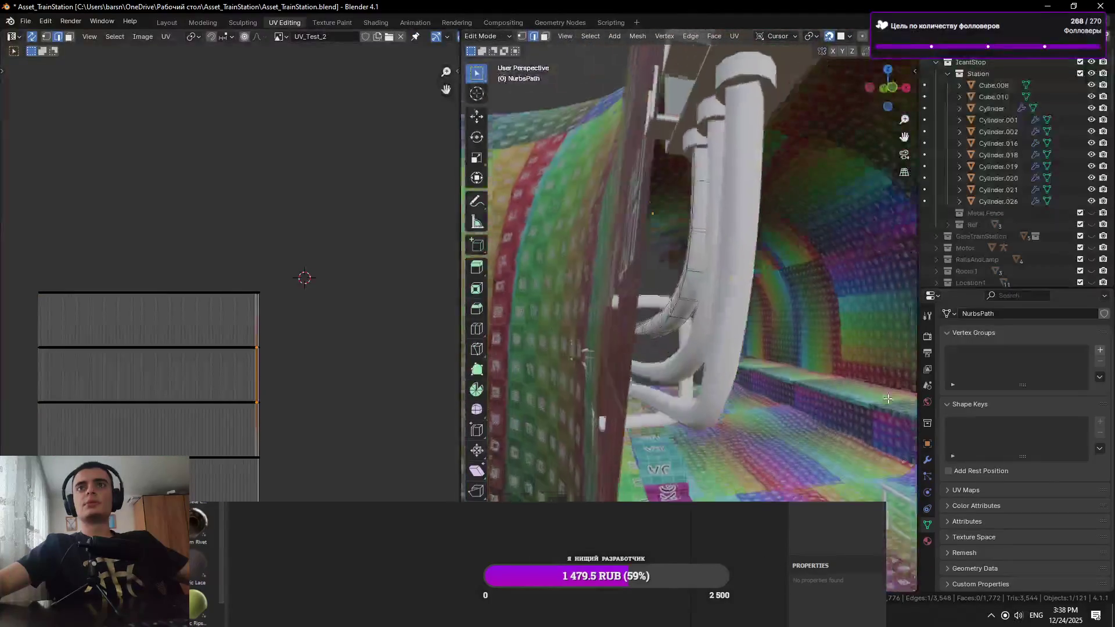
{"action": "key", "text": "Tab"}
{"action": "scroll", "coordinate": [744, 444], "scroll_direction": "down", "scroll_amount": 5}
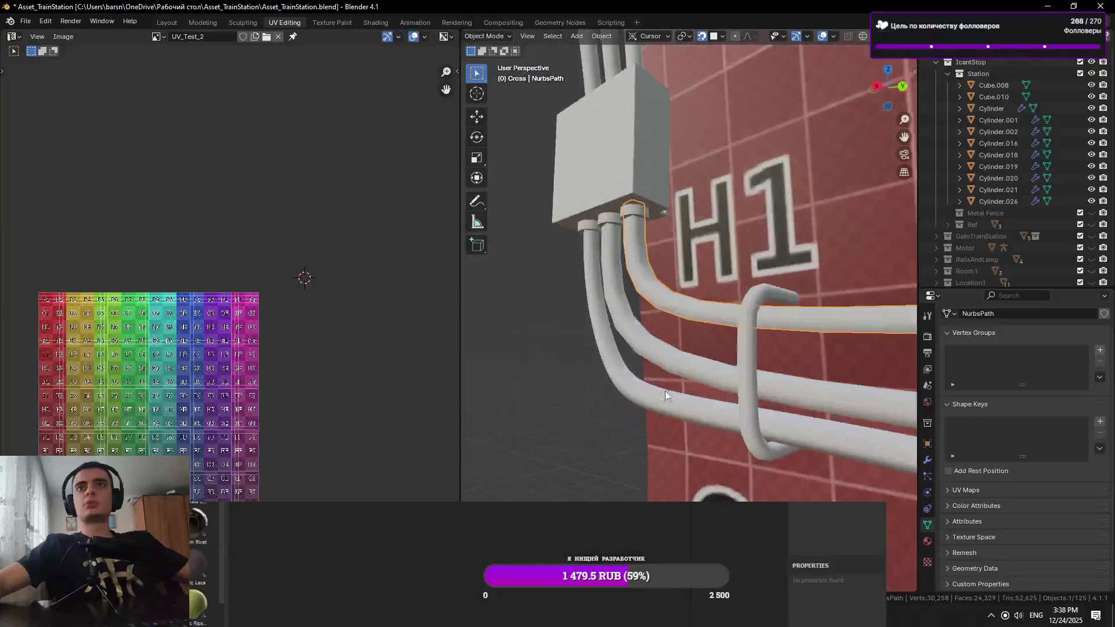
{"action": "left_click", "coordinate": [640, 395]}
{"action": "scroll", "coordinate": [608, 410], "scroll_direction": "up", "scroll_amount": 5}
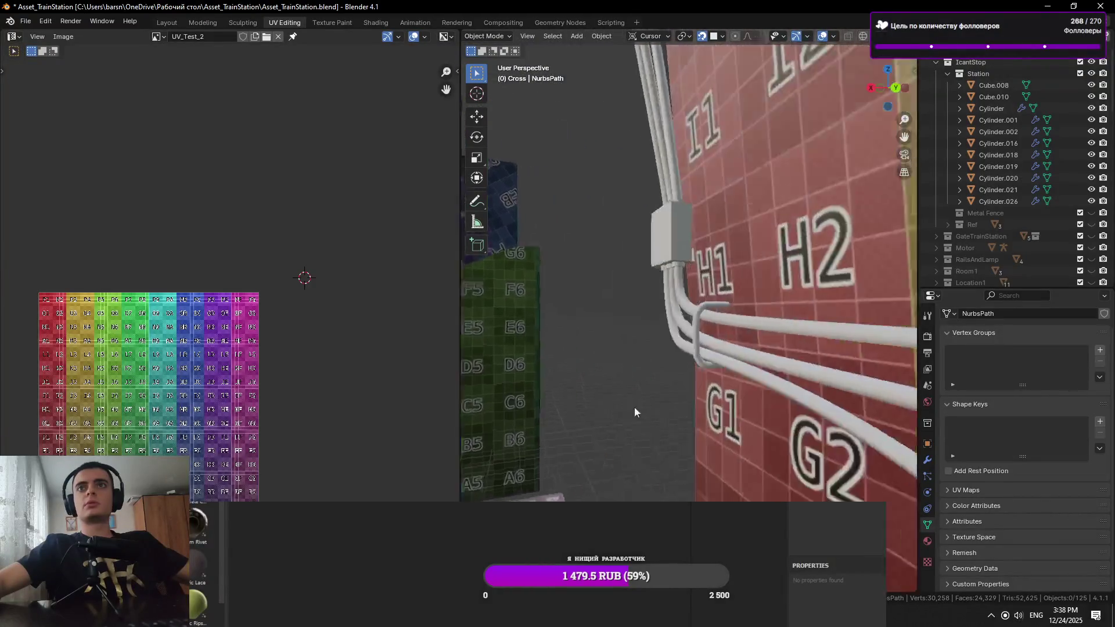
{"action": "key", "text": "Tab"}
{"action": "scroll", "coordinate": [652, 389], "scroll_direction": "up", "scroll_amount": 3}
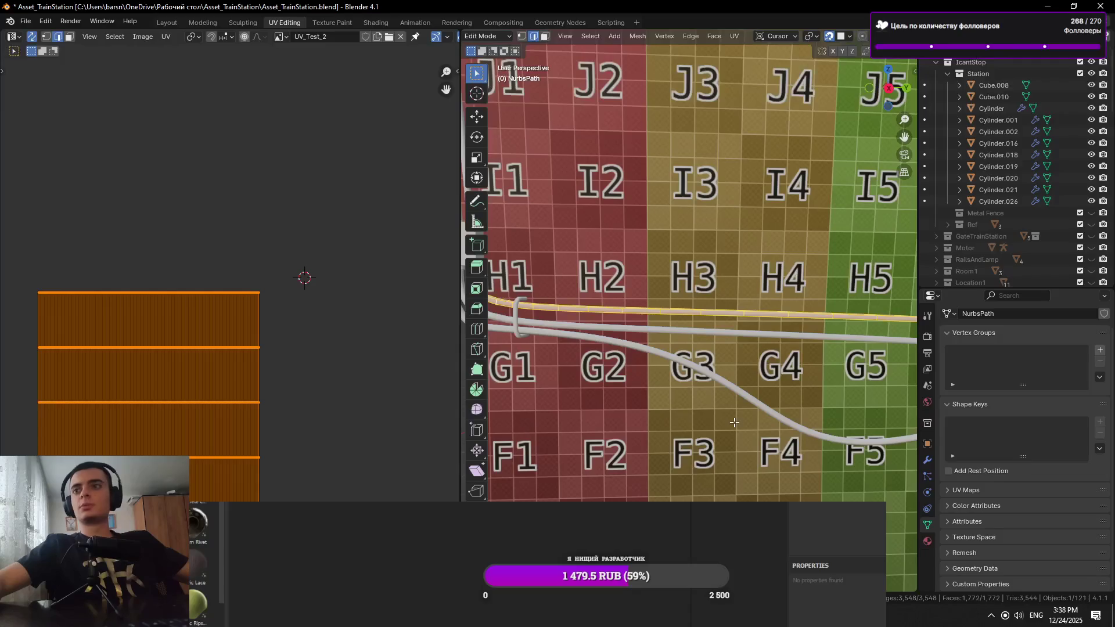
{"action": "scroll", "coordinate": [710, 424], "scroll_direction": "down", "scroll_amount": 2}
{"action": "left_click", "coordinate": [729, 405]}
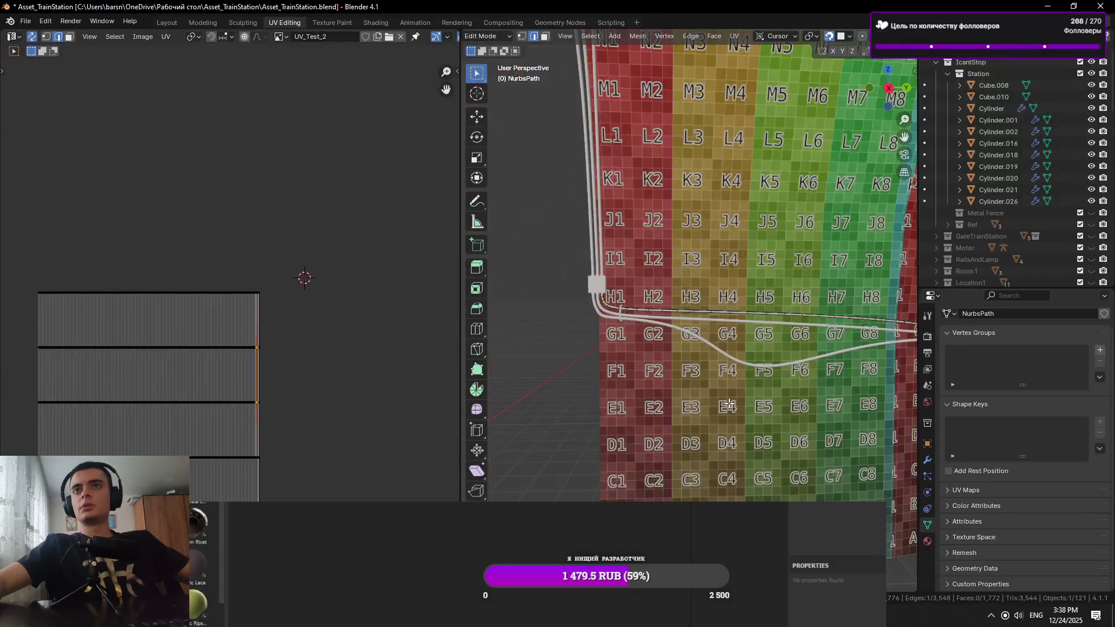
{"action": "key", "text": "Tab"}
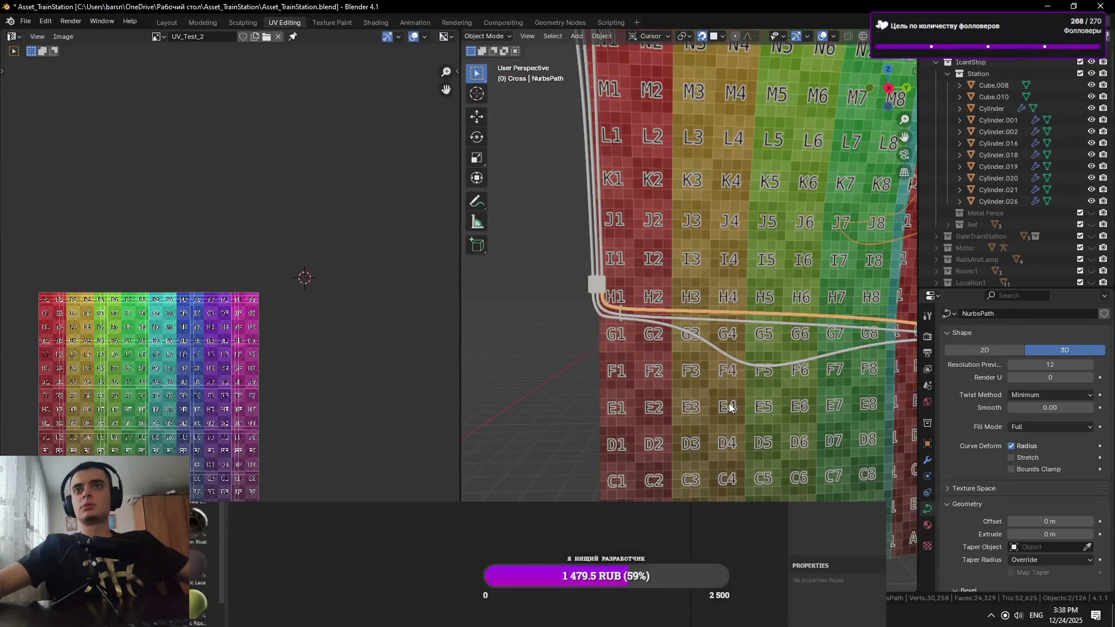
Raise the cable's bevel resolution from 0 to 1 and orbit to face the H1/H2 wall
{"action": "scroll", "coordinate": [783, 448], "scroll_direction": "up", "scroll_amount": 3}
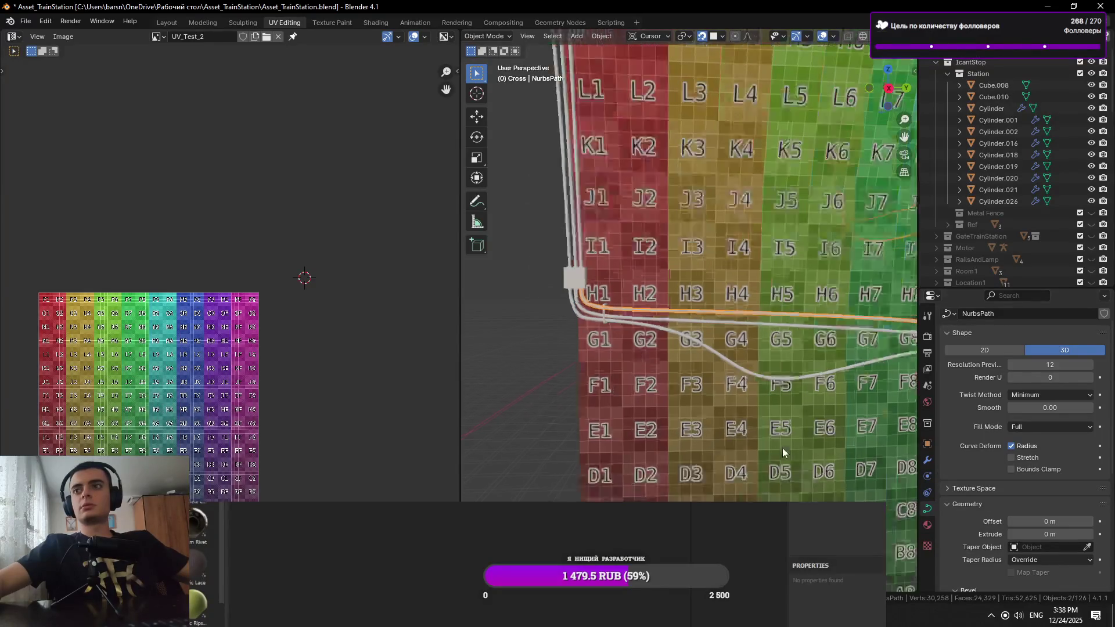
{"action": "scroll", "coordinate": [1032, 521], "scroll_direction": "down", "scroll_amount": 5}
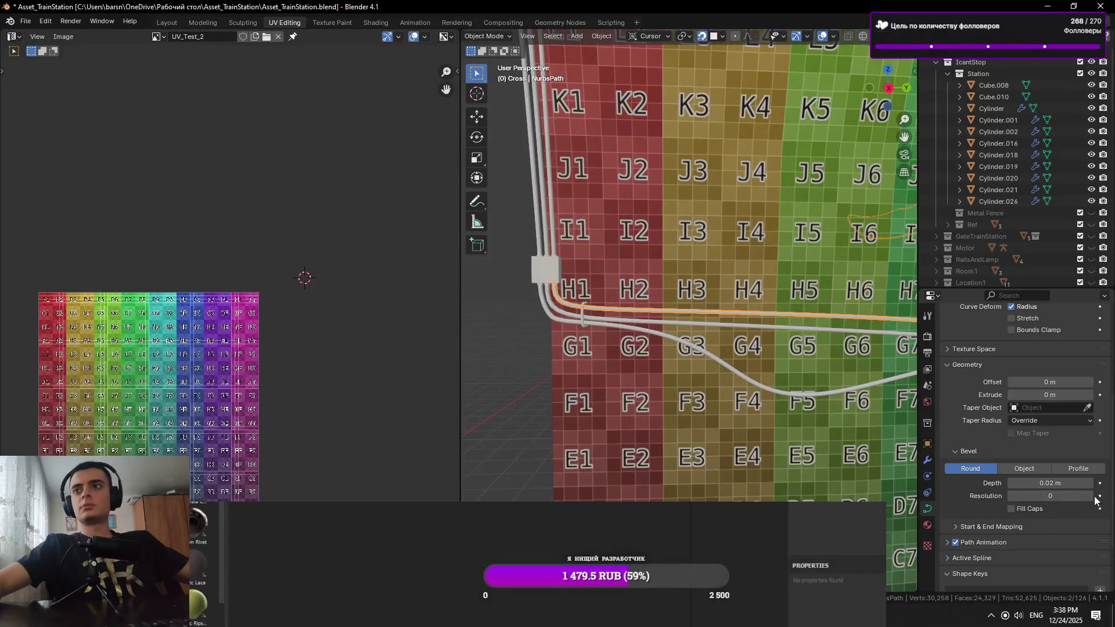
{"action": "left_click", "coordinate": [1090, 496]}
{"action": "scroll", "coordinate": [581, 330], "scroll_direction": "up", "scroll_amount": 5}
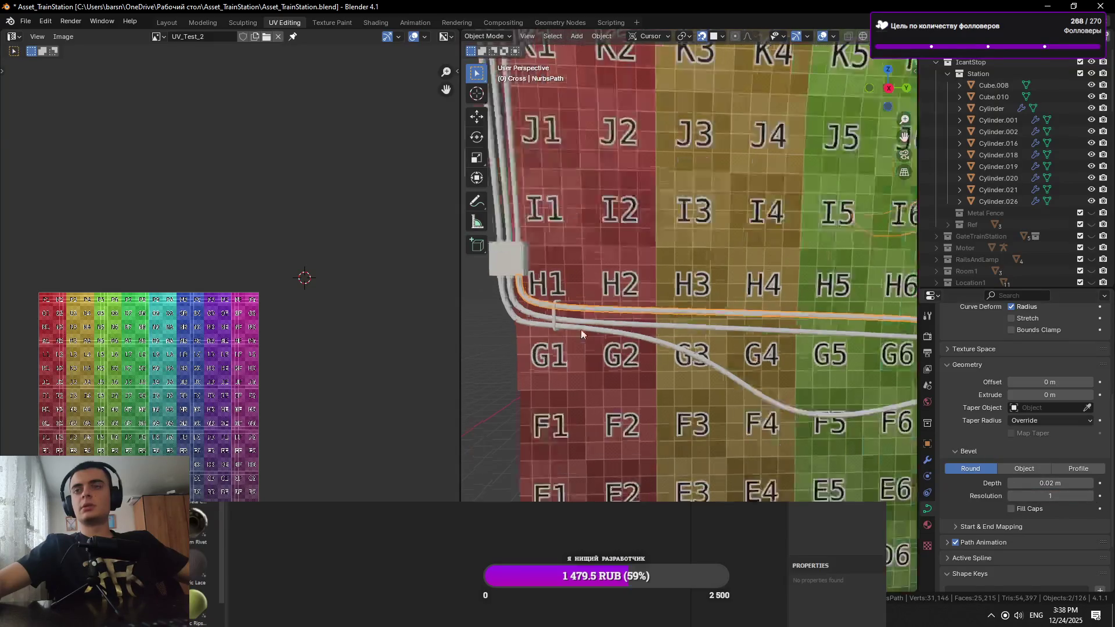
{"action": "scroll", "coordinate": [686, 357], "scroll_direction": "up", "scroll_amount": 2}
{"action": "left_click_drag", "start_coordinate": [751, 380], "coordinate": [982, 487]}
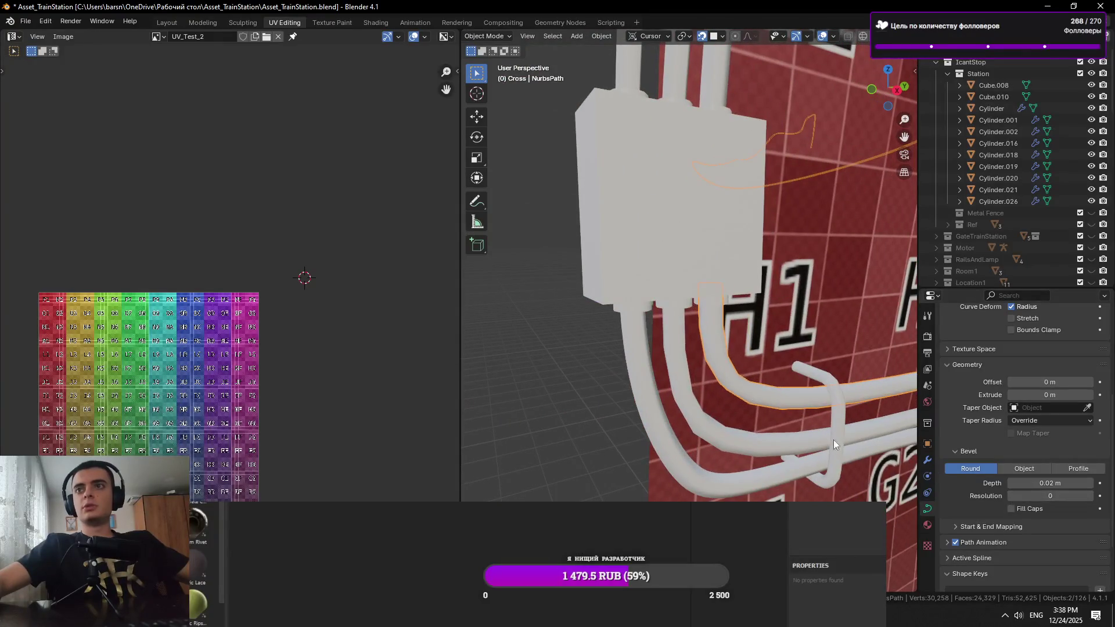
{"action": "mouse_move", "coordinate": [836, 434]}
{"action": "left_mouse_down"}
{"action": "mouse_move", "coordinate": [720, 382]}
{"action": "mouse_move", "coordinate": [706, 349]}
{"action": "left_mouse_up"}
{"action": "left_click", "coordinate": [595, 36]}
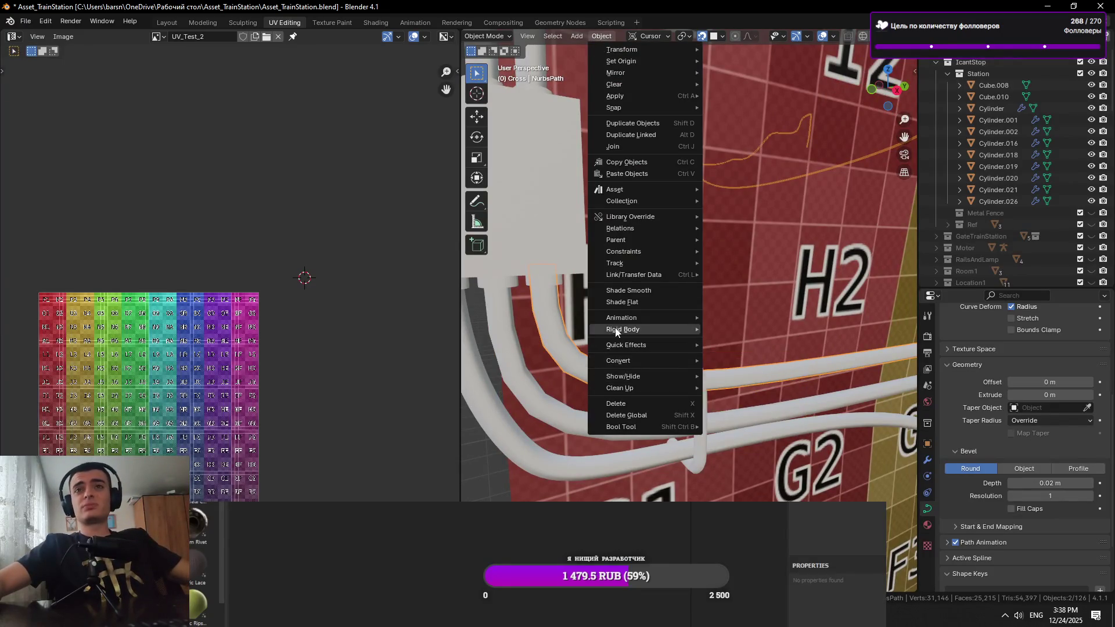
Convert the cable curve to a mesh and select all its geometry in Edit Mode
{"action": "mouse_move", "coordinate": [632, 356]}
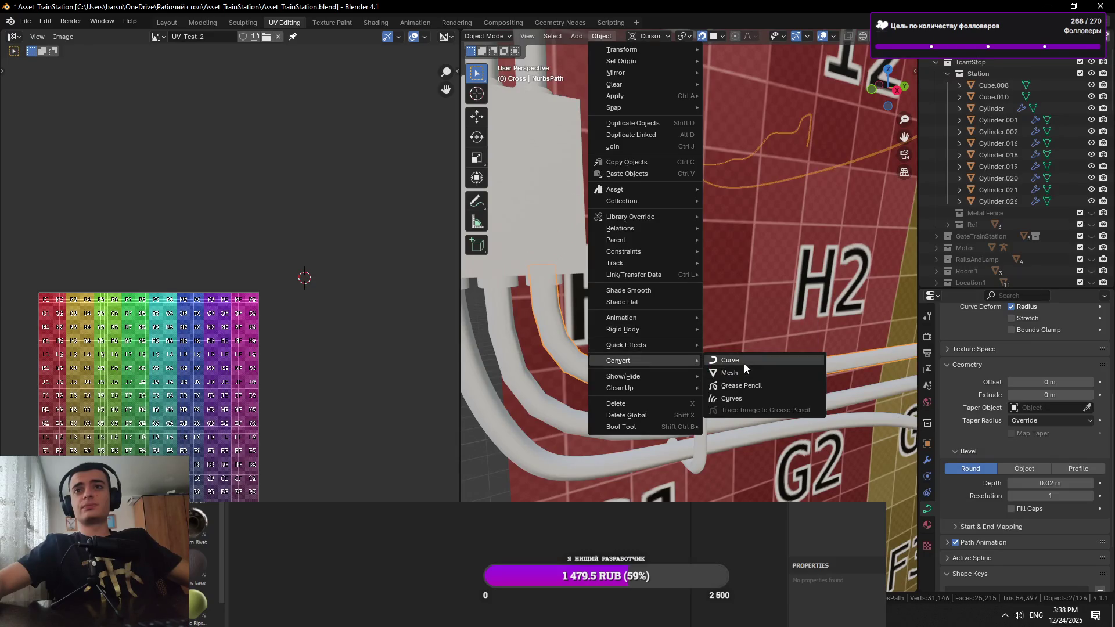
{"action": "left_click", "coordinate": [744, 363]}
{"action": "key", "text": "Tab"}
{"action": "key", "text": "a"}
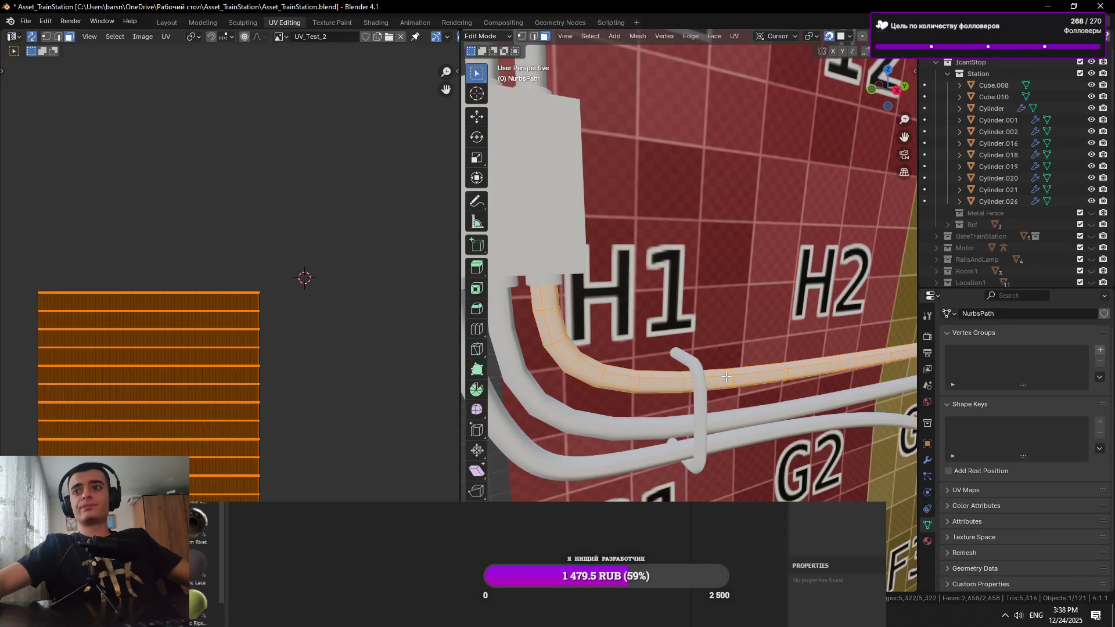
{"action": "key", "text": "Tab"}
Select an edge loop along the rail in edge mode and save the file
{"action": "mouse_move", "coordinate": [730, 389]}
{"action": "left_mouse_down"}
{"action": "mouse_move", "coordinate": [759, 381]}
{"action": "mouse_move", "coordinate": [630, 381]}
{"action": "mouse_move", "coordinate": [768, 367]}
{"action": "mouse_move", "coordinate": [709, 388]}
{"action": "mouse_move", "coordinate": [595, 373]}
{"action": "mouse_move", "coordinate": [633, 395]}
{"action": "left_mouse_up"}
{"action": "scroll", "coordinate": [585, 375], "scroll_direction": "up", "scroll_amount": 5}
{"action": "key", "text": "Tab"}
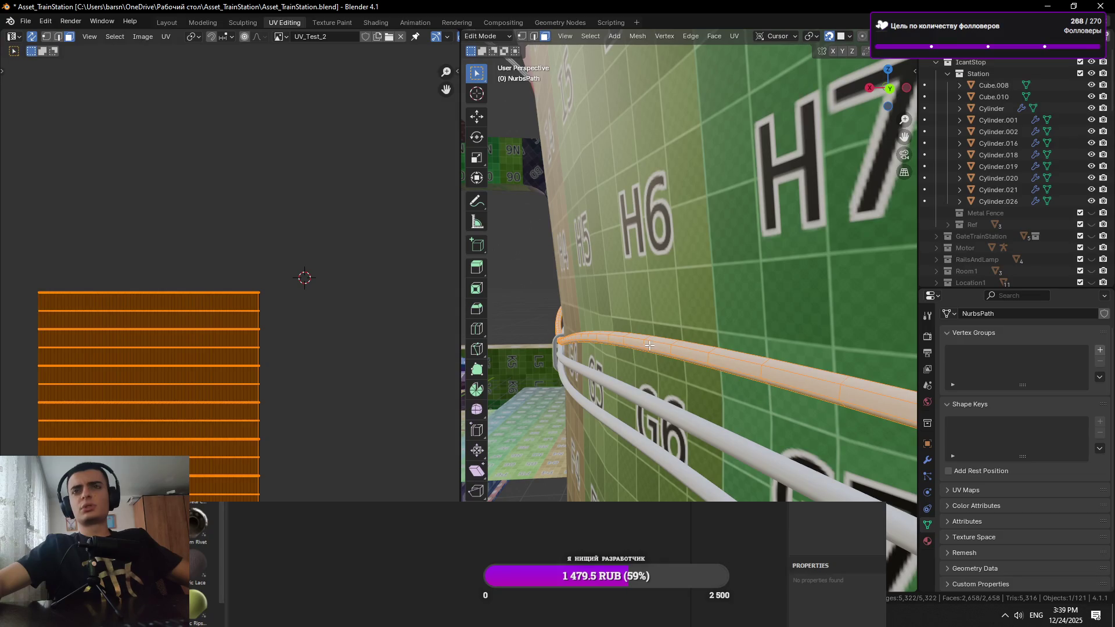
{"action": "key", "text": "2"}
{"action": "left_click", "coordinate": [668, 353], "text": "alt"}
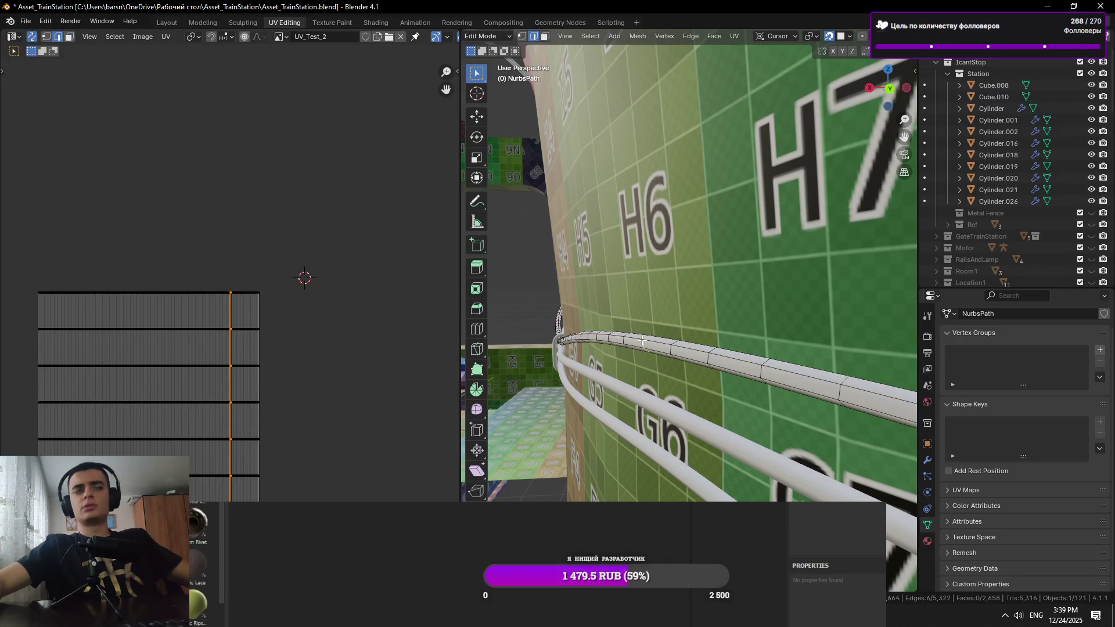
{"action": "key", "text": "ctrl+s"}
Select a single edge on the rail and save Asset_TrainStation.blend again
{"action": "scroll", "coordinate": [642, 340], "scroll_direction": "up", "scroll_amount": 5}
{"action": "scroll", "coordinate": [614, 346], "scroll_direction": "down", "scroll_amount": 4}
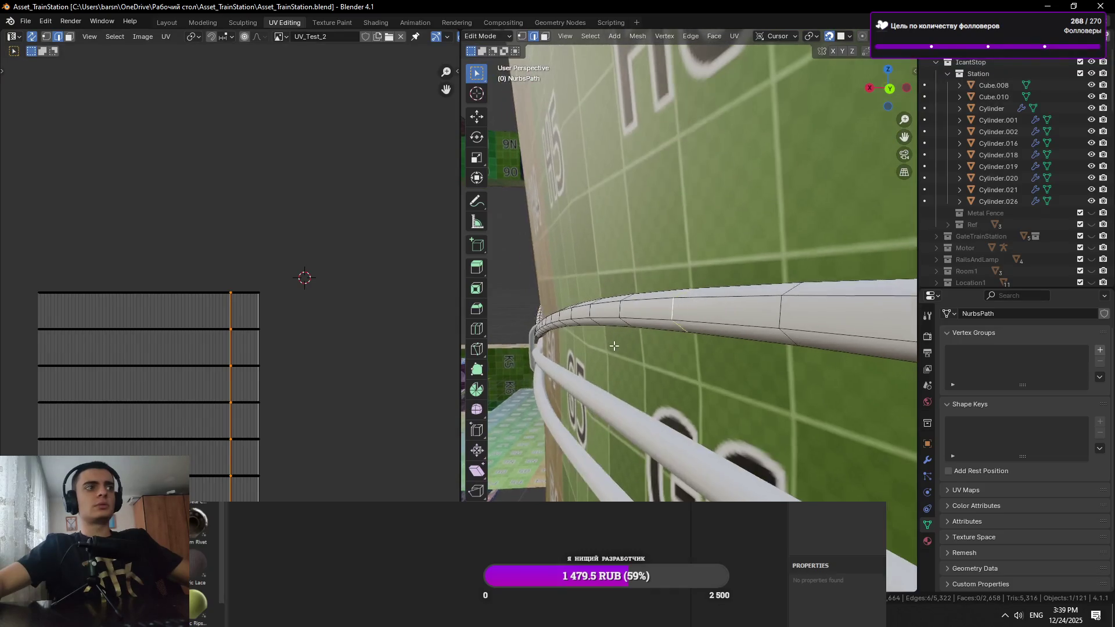
{"action": "scroll", "coordinate": [616, 348], "scroll_direction": "up", "scroll_amount": 4}
{"action": "scroll", "coordinate": [619, 357], "scroll_direction": "down", "scroll_amount": 2}
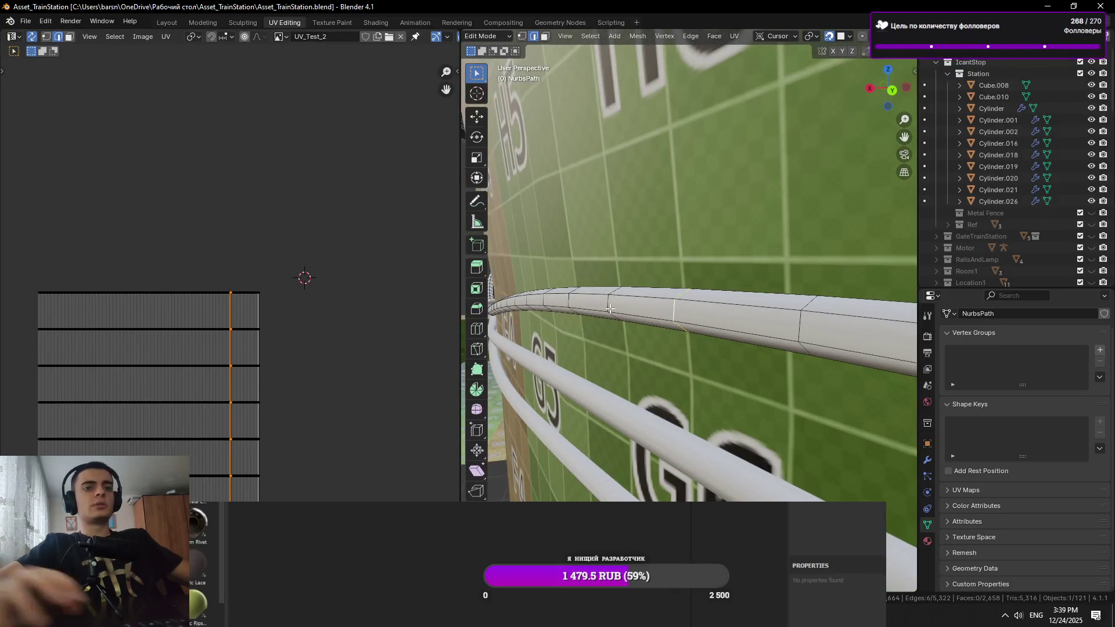
{"action": "scroll", "coordinate": [610, 308], "scroll_direction": "up", "scroll_amount": 5}
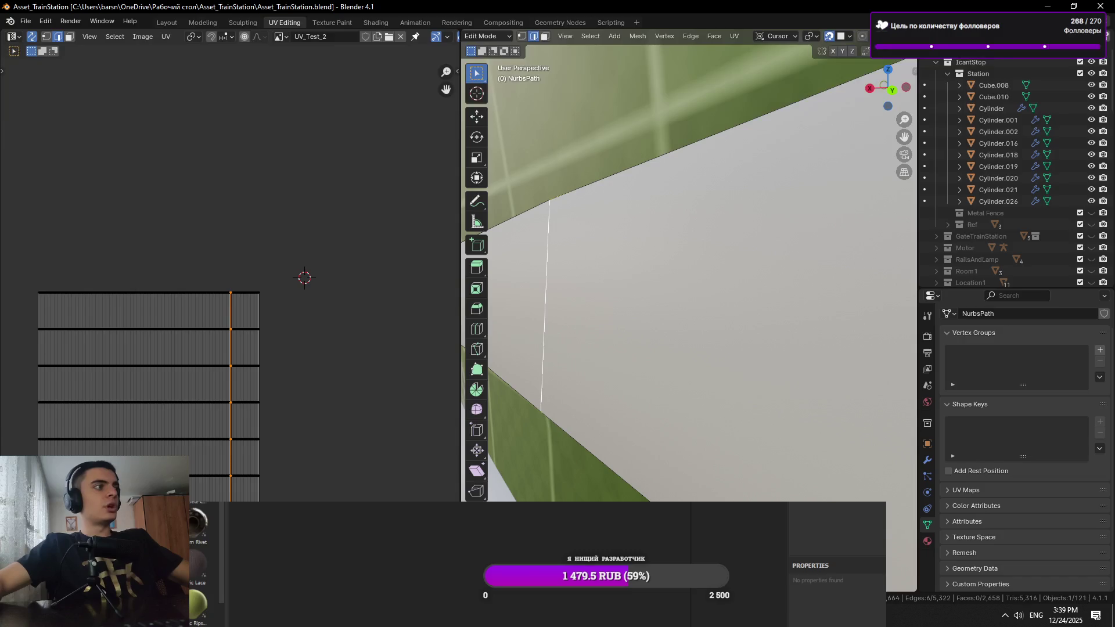
{"action": "key", "text": "alt+Tab"}
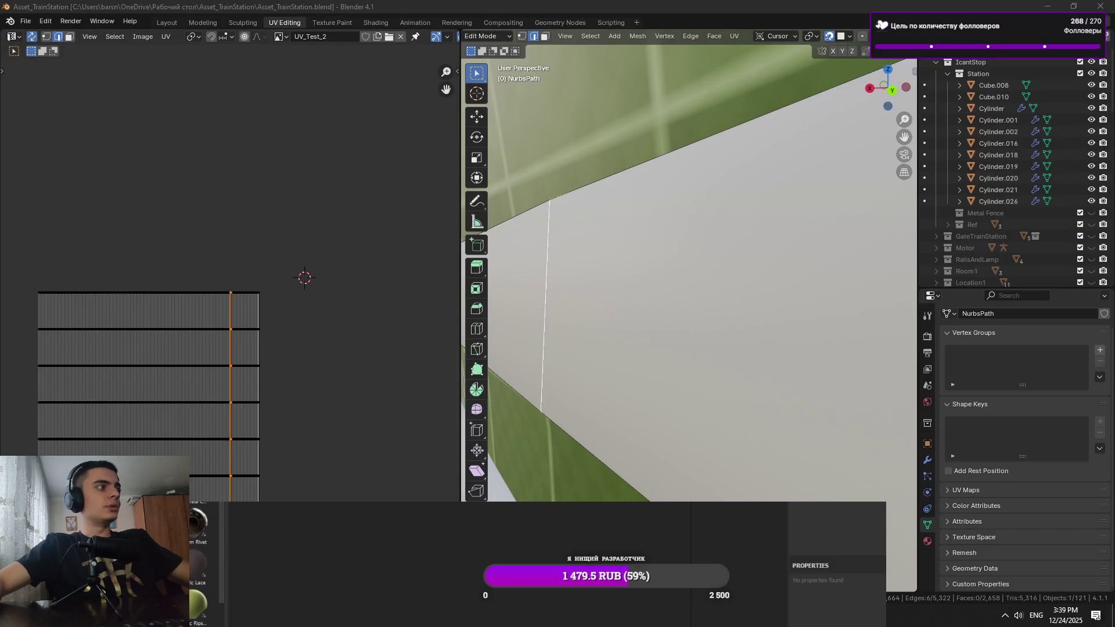
{"action": "scroll", "coordinate": [675, 331], "scroll_direction": "down", "scroll_amount": 8}
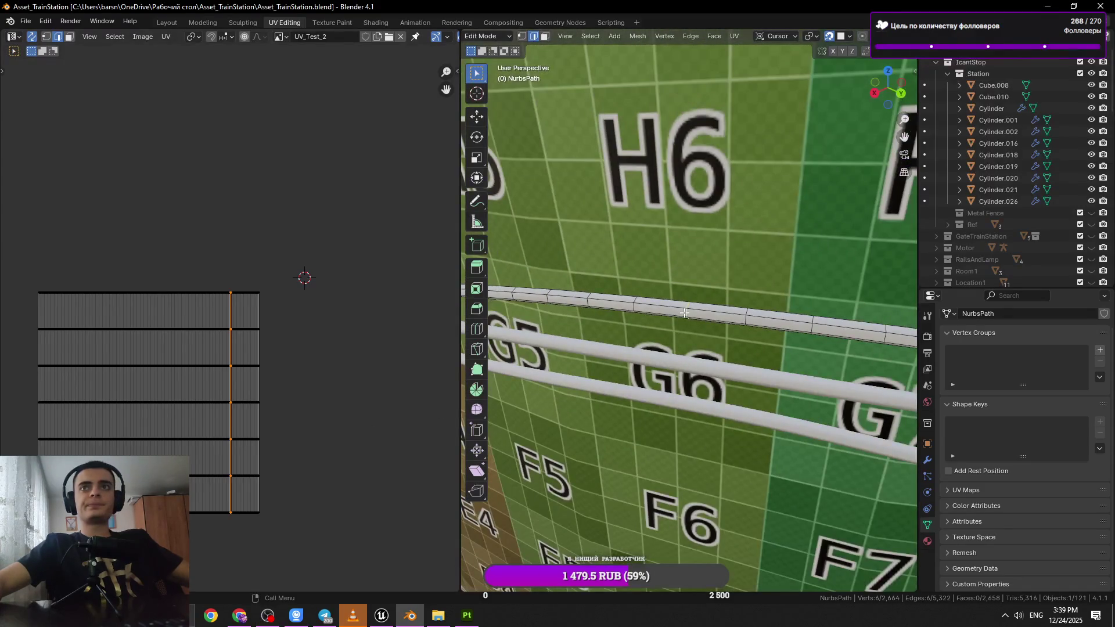
{"action": "left_click", "coordinate": [684, 313]}
{"action": "scroll", "coordinate": [685, 313], "scroll_direction": "down", "scroll_amount": 6}
{"action": "key", "text": "ctrl+s"}
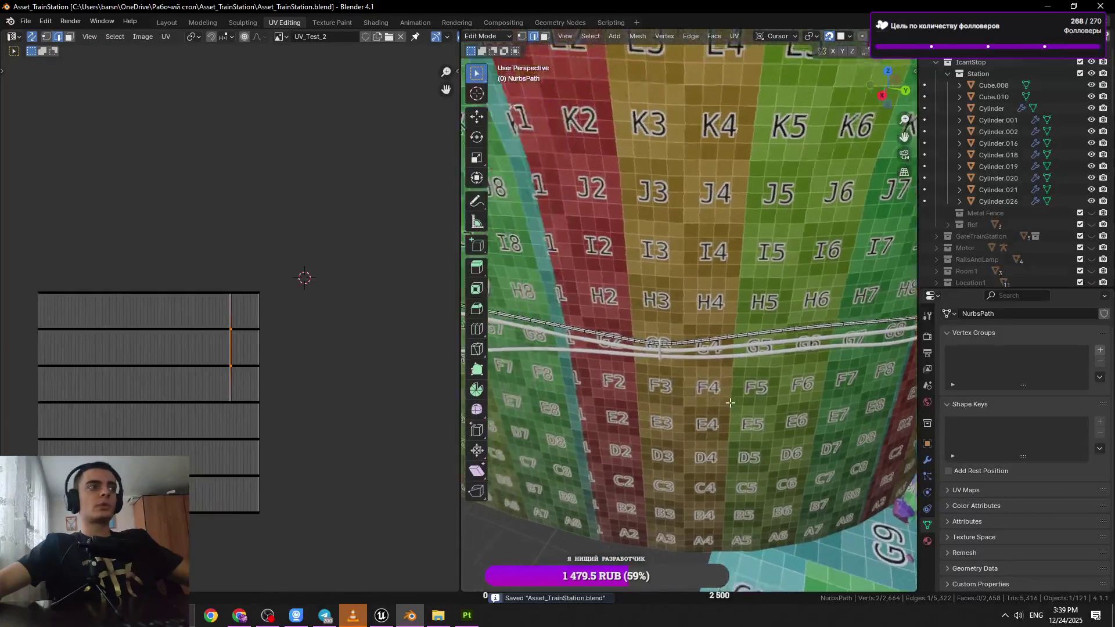
Walk the view in near the H1/G1 squares, switch to edge select, and save
{"action": "left_click_drag", "start_coordinate": [731, 402], "coordinate": [721, 402]}
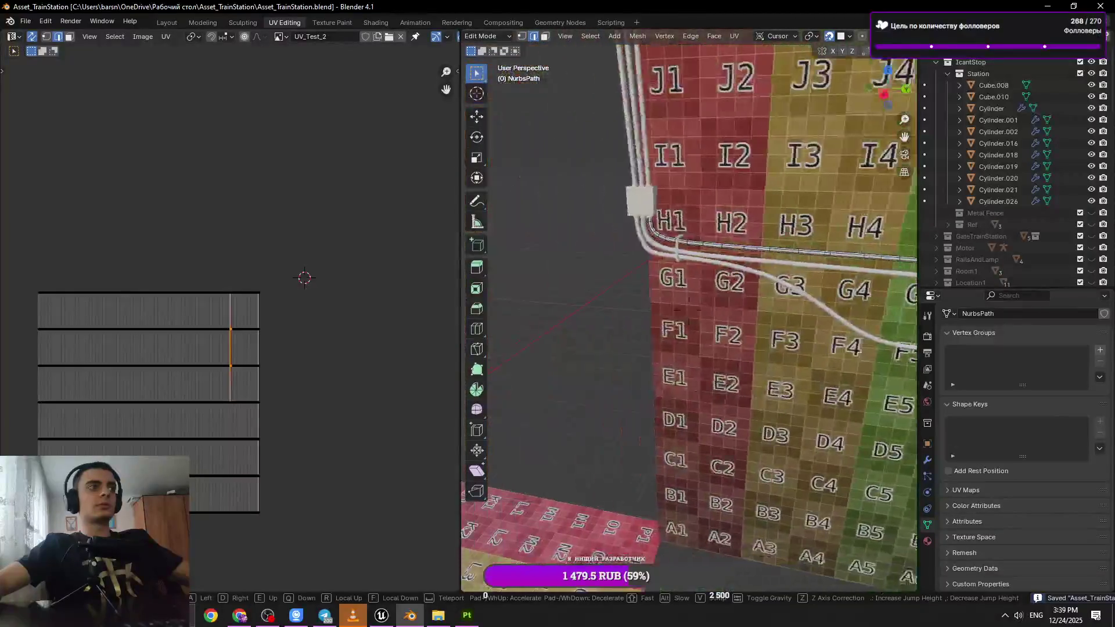
{"action": "key", "text": "w"}
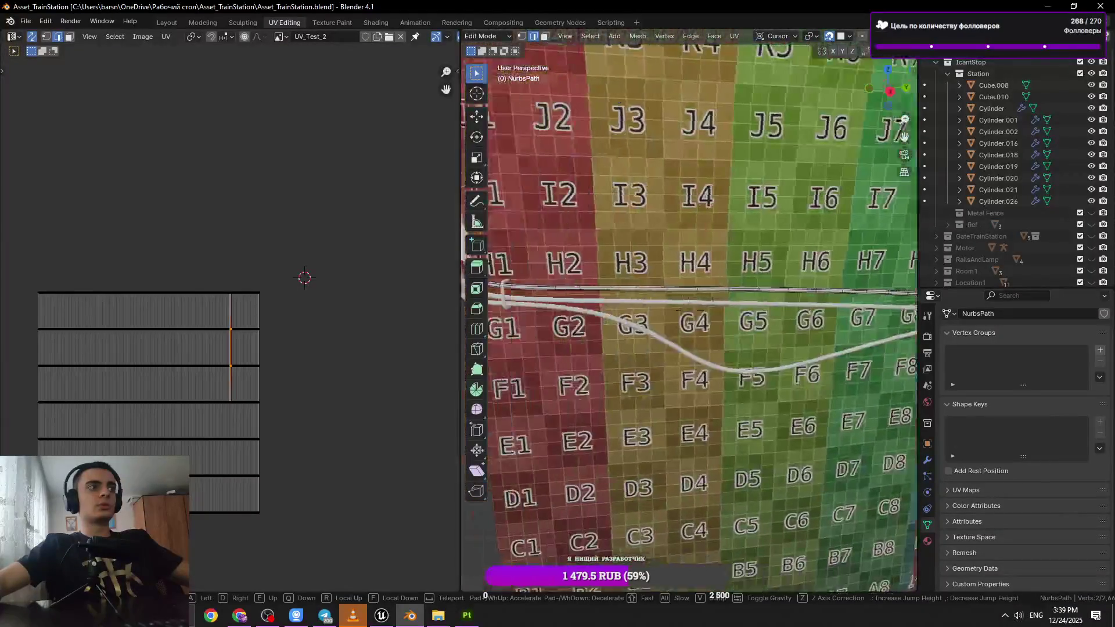
{"action": "key", "text": "s"}
{"action": "key", "text": "w"}
{"action": "key", "text": "w"}
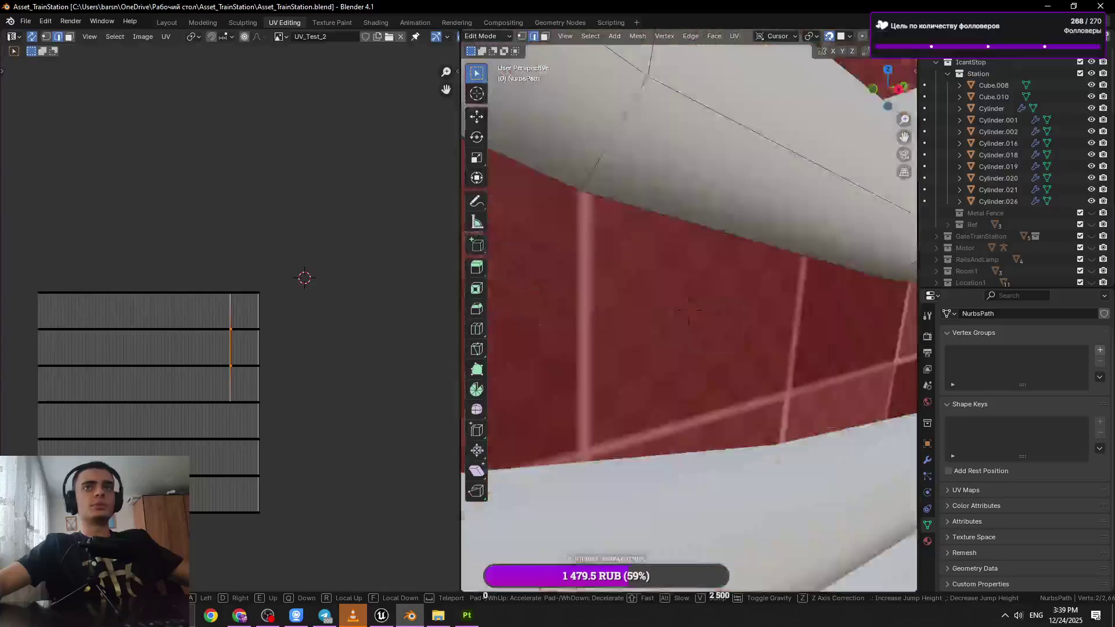
{"action": "key", "text": "s"}
{"action": "key", "text": "w"}
{"action": "key", "text": "w"}
{"action": "left_click", "coordinate": [682, 395]}
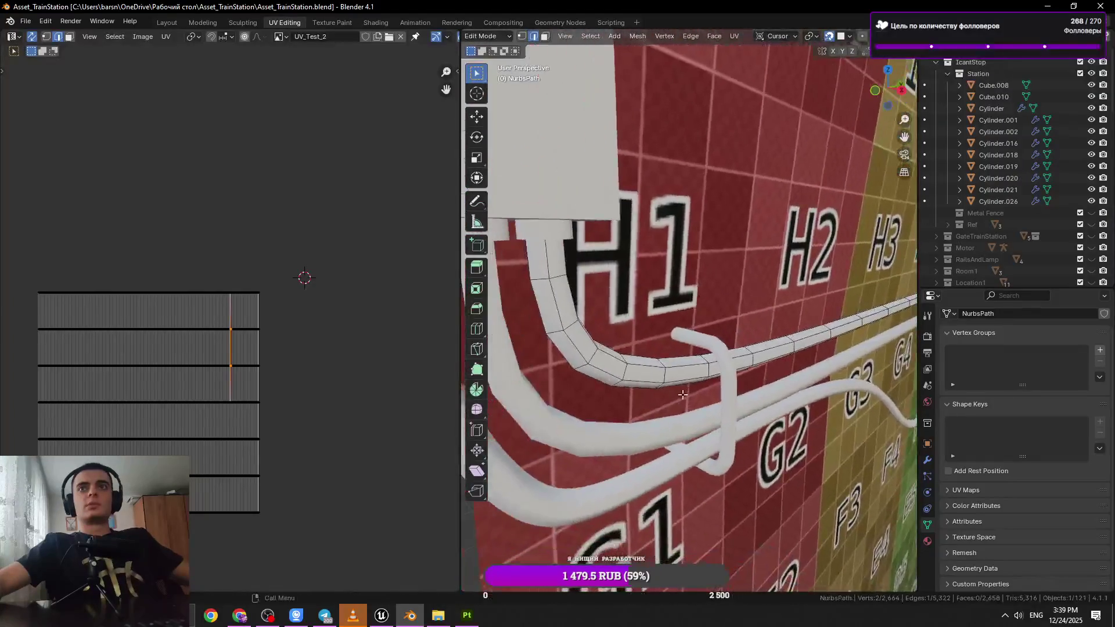
{"action": "key", "text": "2"}
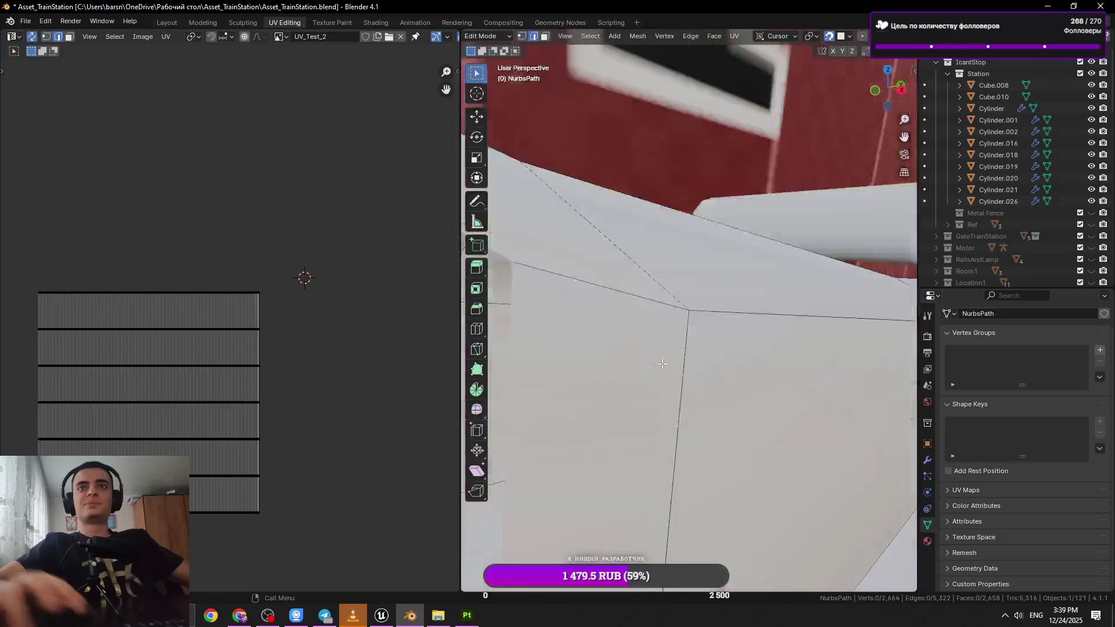
{"action": "key", "text": "ctrl+s"}
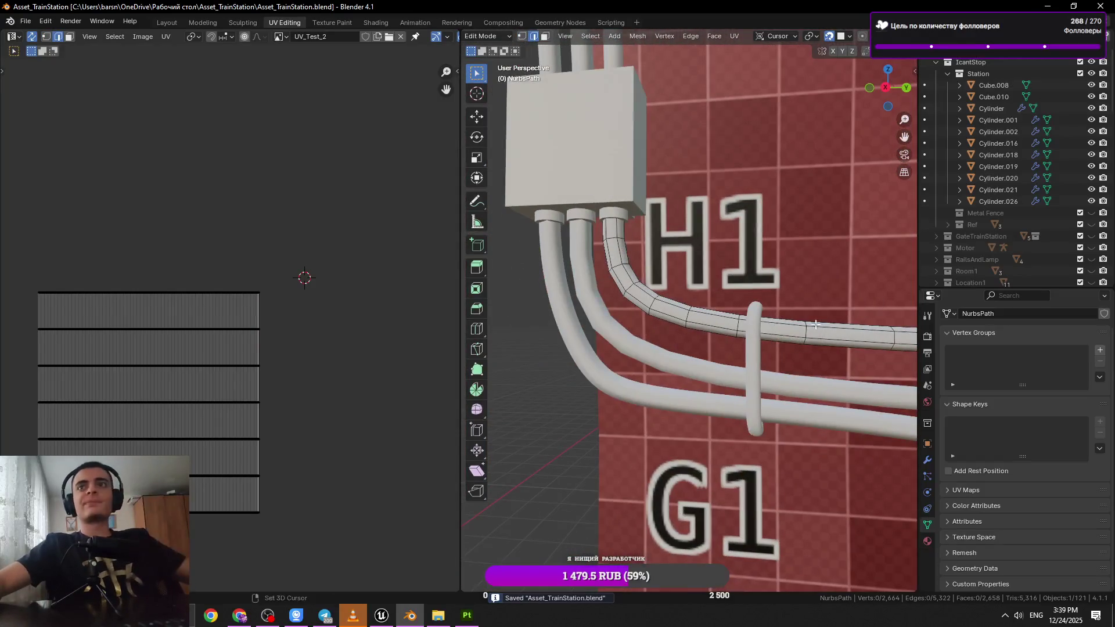
Dissolve the selected edge loop on the pipes near H2/G2
{"action": "left_click_drag", "start_coordinate": [817, 325], "coordinate": [646, 334]}
{"action": "scroll", "coordinate": [637, 337], "scroll_direction": "up", "scroll_amount": 5}
{"action": "scroll", "coordinate": [635, 331], "scroll_direction": "down", "scroll_amount": 4}
{"action": "key", "text": "x"}
{"action": "left_click", "coordinate": [709, 324]}
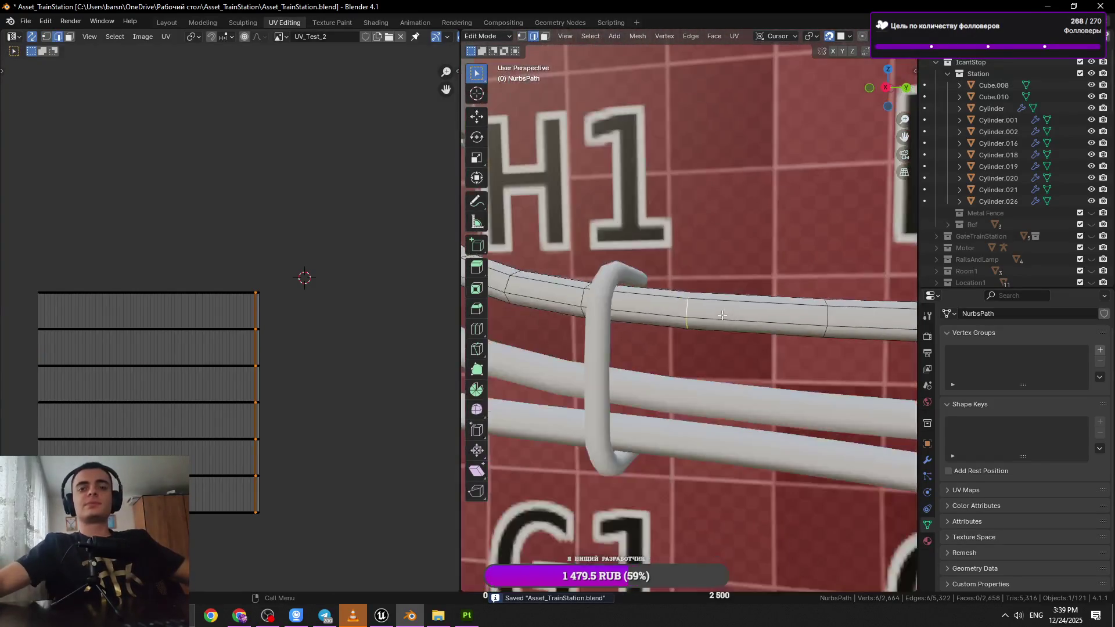
Dissolve the first two selected ring edge loops on the NurbsPath cable
{"action": "scroll", "coordinate": [581, 289], "scroll_direction": "down", "scroll_amount": 3}
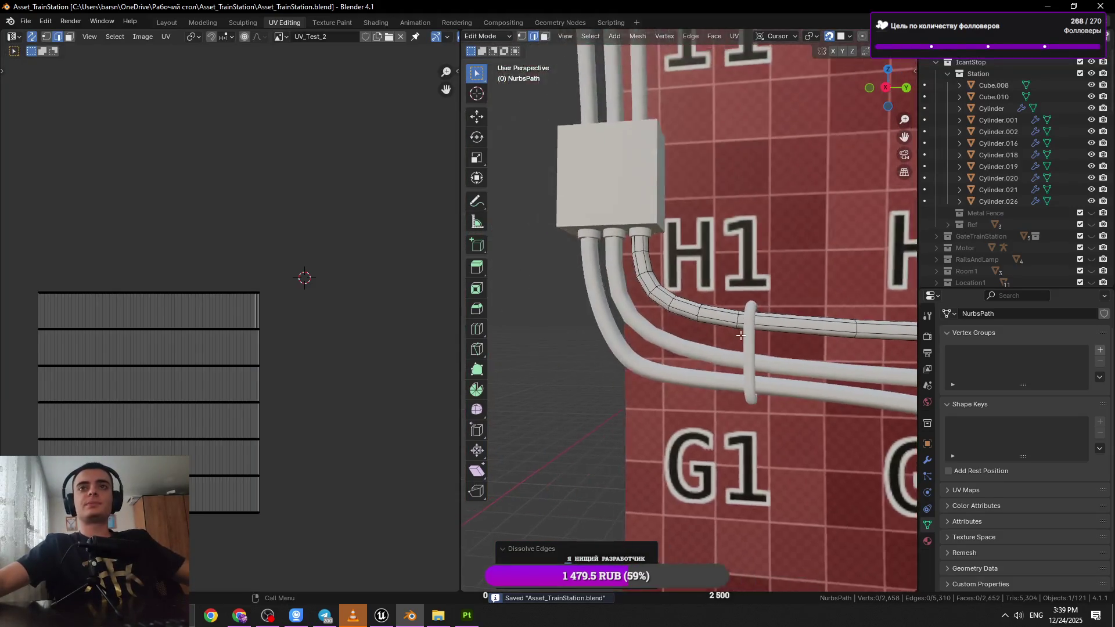
{"action": "scroll", "coordinate": [668, 314], "scroll_direction": "up", "scroll_amount": 1}
{"action": "scroll", "coordinate": [751, 339], "scroll_direction": "up", "scroll_amount": 3}
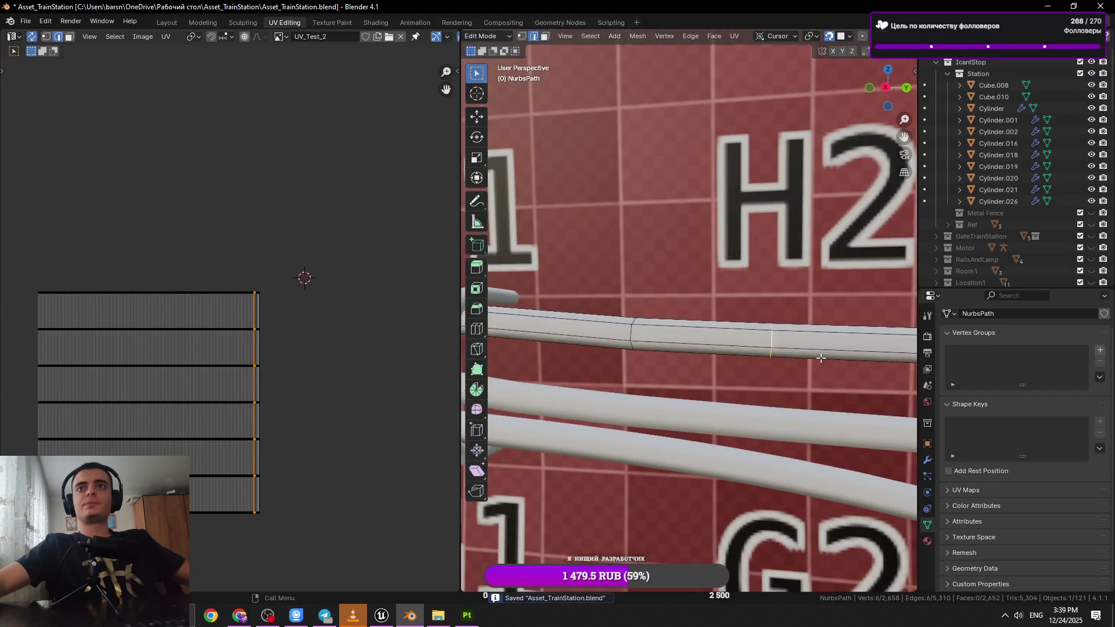
{"action": "scroll", "coordinate": [821, 358], "scroll_direction": "down", "scroll_amount": 2}
{"action": "key", "text": "x"}
{"action": "left_click", "coordinate": [719, 375]}
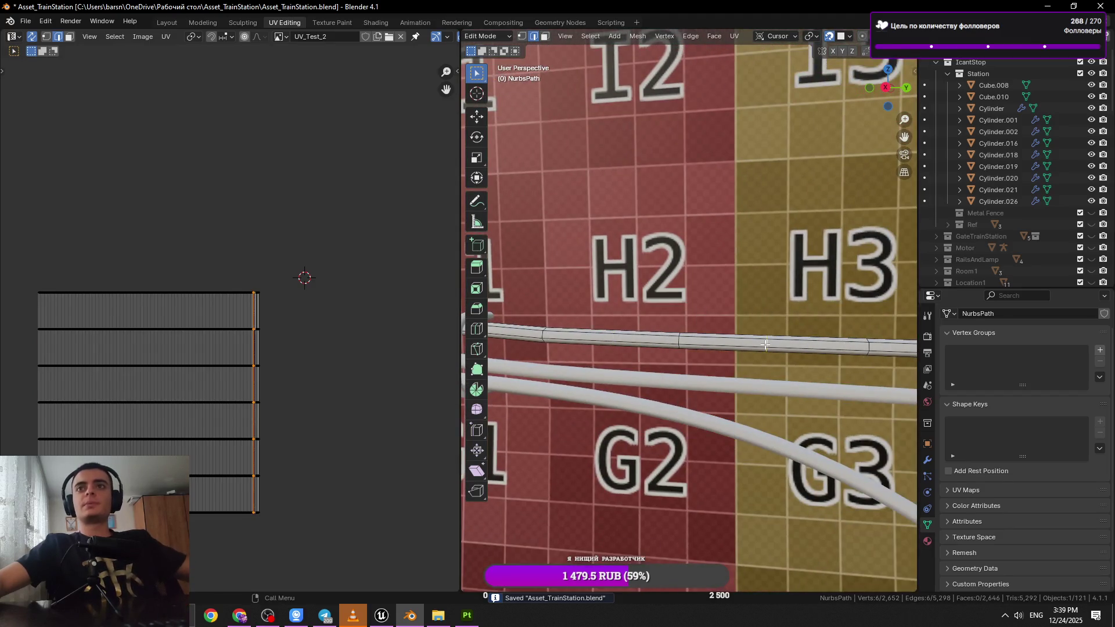
{"action": "key", "text": "x"}
{"action": "left_click", "coordinate": [765, 344]}
Dissolve the leftover strip, then add another loop and dissolve those edges too
{"action": "key", "text": "x"}
{"action": "left_click", "coordinate": [759, 344]}
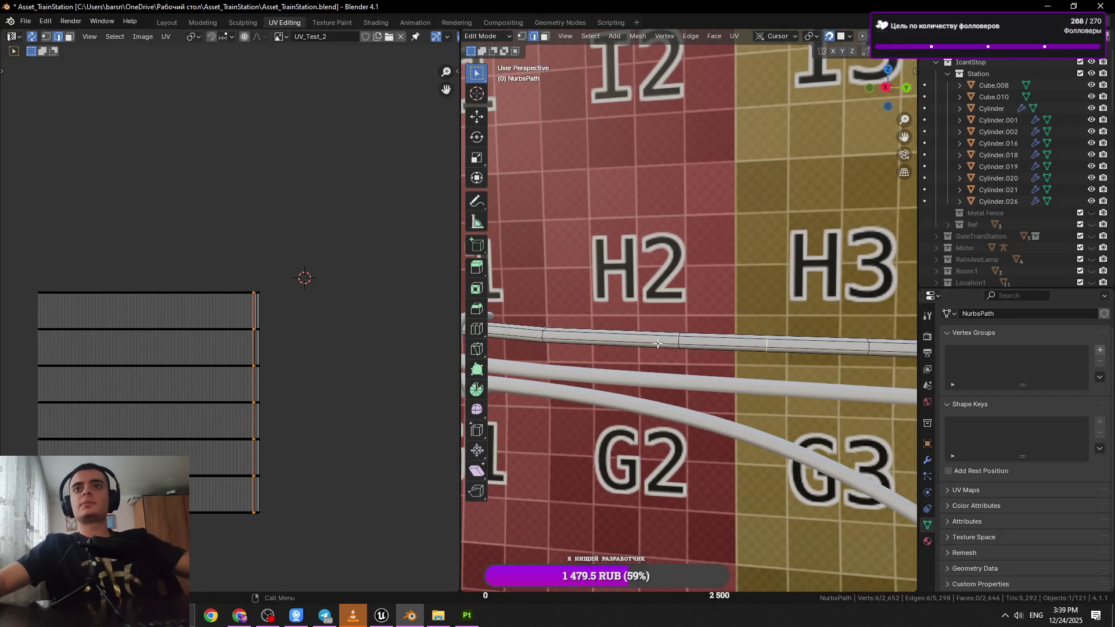
{"action": "left_click", "coordinate": [766, 344], "text": "alt+shift"}
{"action": "key", "text": "x"}
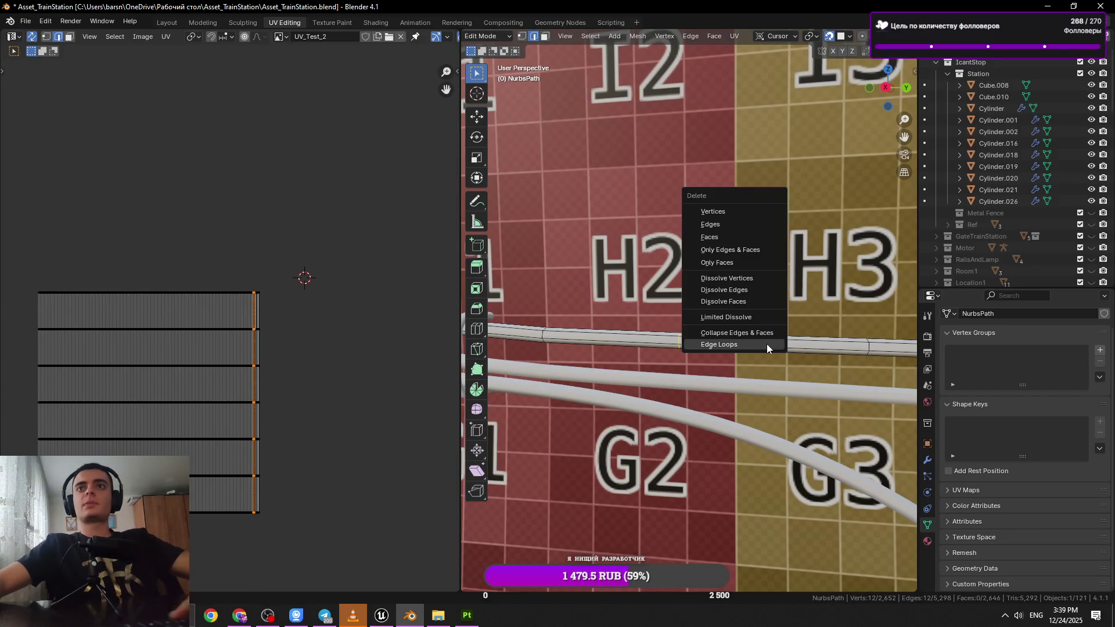
{"action": "left_click", "coordinate": [724, 290]}
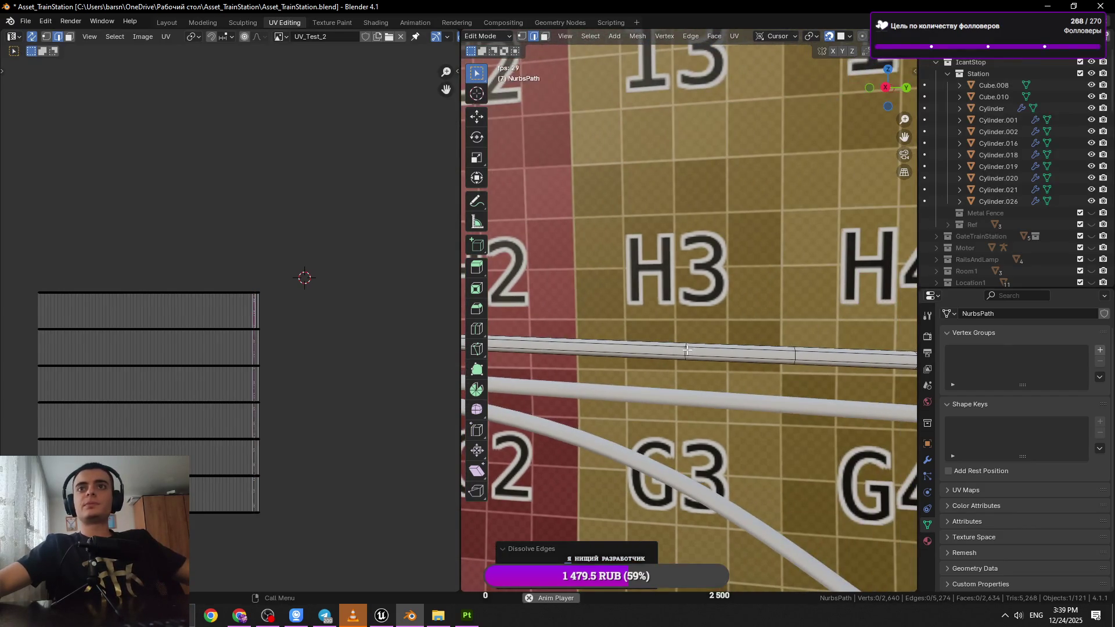
Select an edge loop along the cable and save the file
{"action": "scroll", "coordinate": [706, 357], "scroll_direction": "up", "scroll_amount": 5}
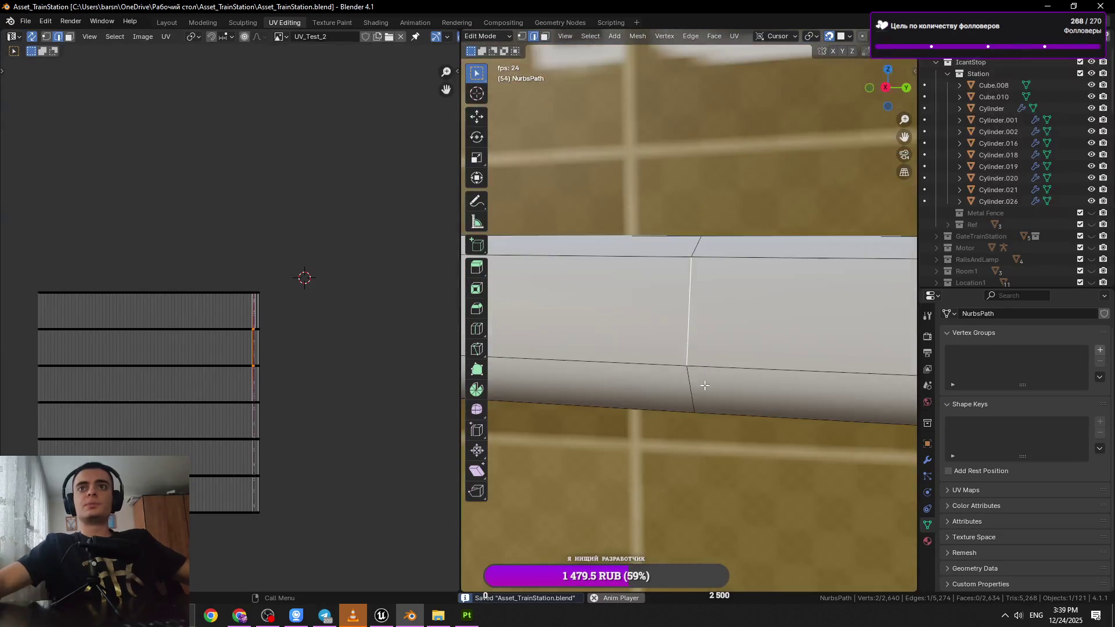
{"action": "scroll", "coordinate": [702, 349], "scroll_direction": "down", "scroll_amount": 2}
{"action": "left_click", "coordinate": [690, 320], "text": "alt"}
{"action": "key", "text": "ctrl+s"}
Dissolve the next ring loop around the cable
{"action": "left_click", "coordinate": [691, 316], "text": "alt"}
{"action": "scroll", "coordinate": [697, 325], "scroll_direction": "down", "scroll_amount": 2}
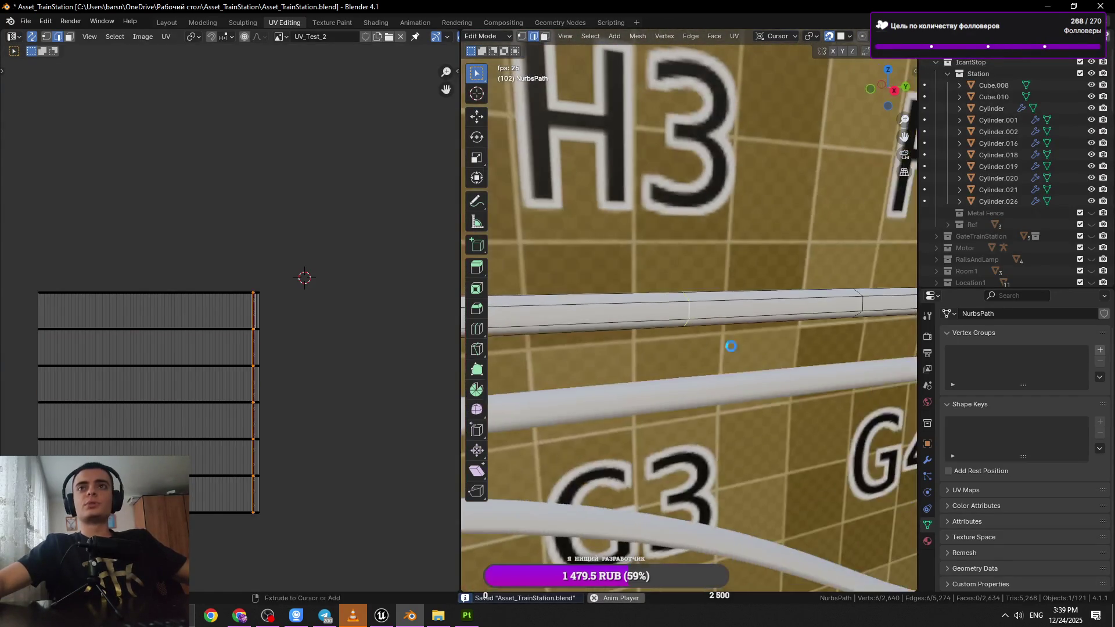
{"action": "key", "text": "x"}
{"action": "left_click", "coordinate": [724, 348]}
{"action": "scroll", "coordinate": [697, 361], "scroll_direction": "down", "scroll_amount": 3}
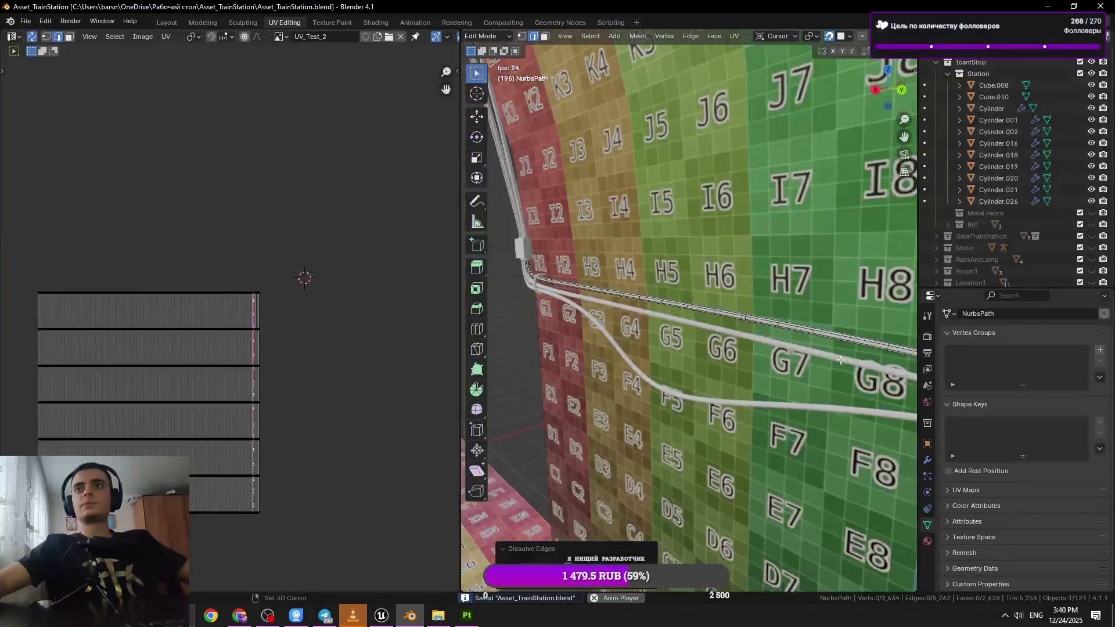
Dissolve a single ring loop on the top cable after undoing a strip selection, then save
{"action": "left_click", "coordinate": [700, 290], "text": "alt"}
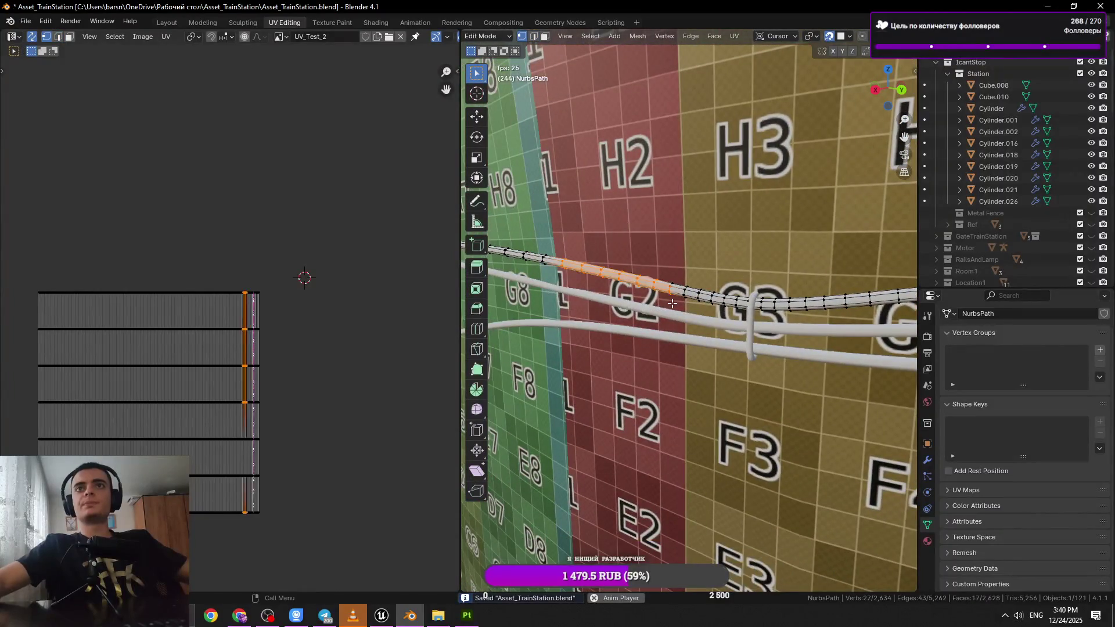
{"action": "left_click", "coordinate": [672, 320], "text": "alt"}
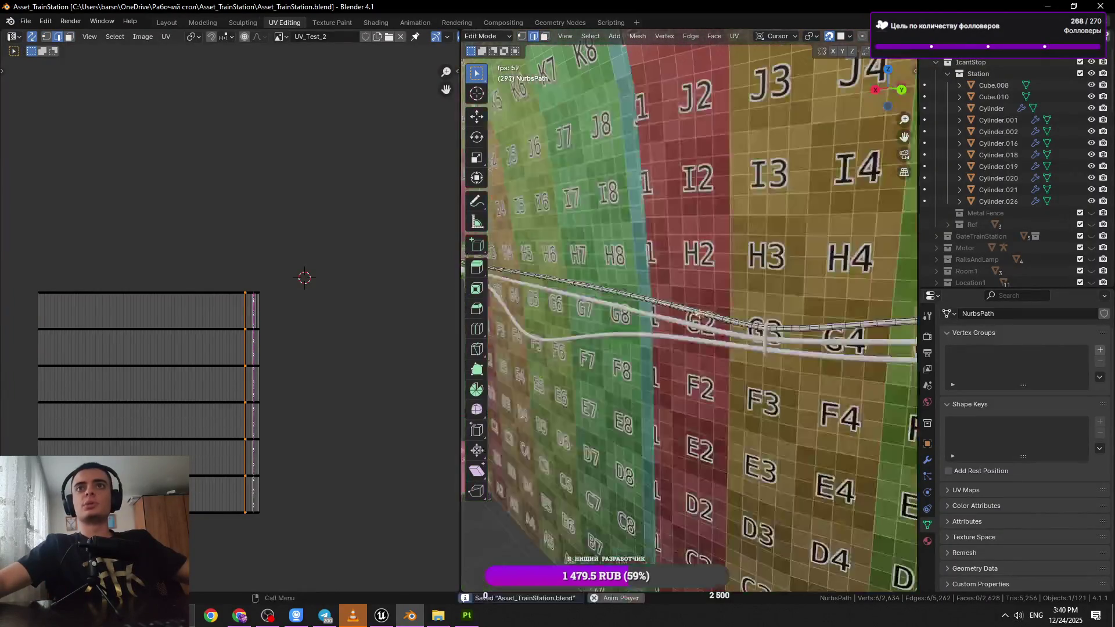
{"action": "left_click", "coordinate": [694, 284], "text": "ctrl"}
{"action": "scroll", "coordinate": [693, 284], "scroll_direction": "down", "scroll_amount": 5}
{"action": "key", "text": "ctrl+z"}
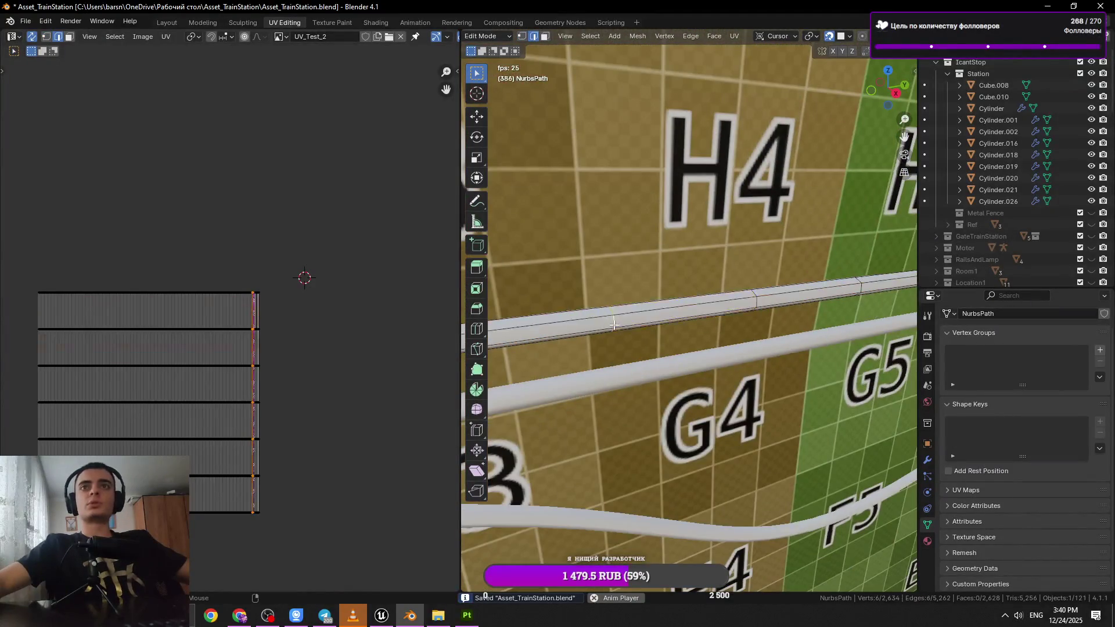
{"action": "key", "text": "x"}
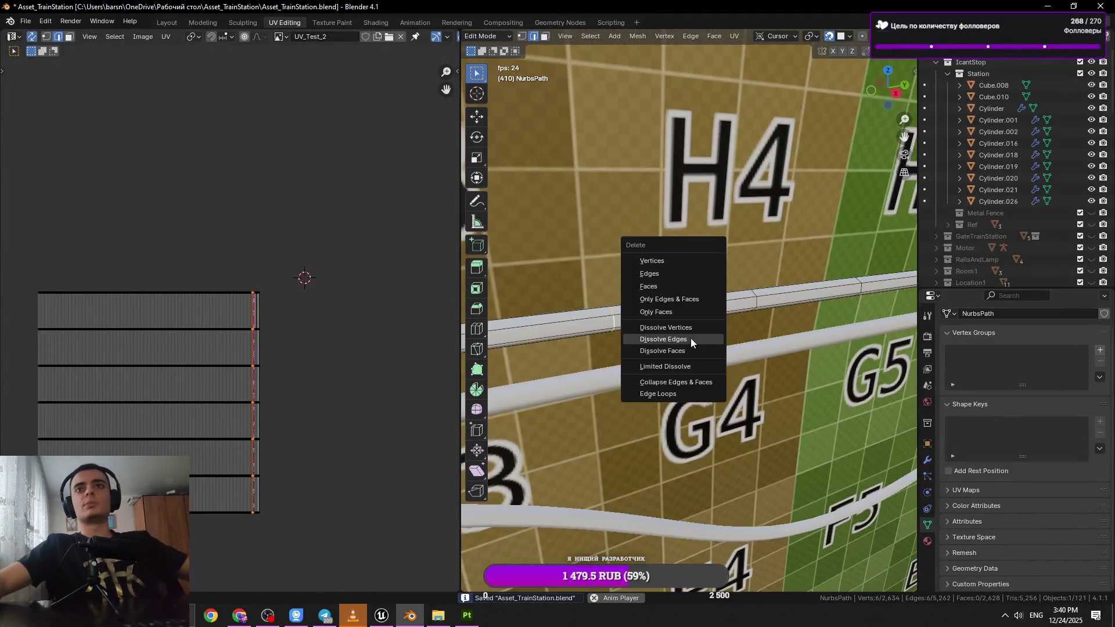
{"action": "left_click", "coordinate": [691, 338]}
{"action": "key", "text": "ctrl+s"}
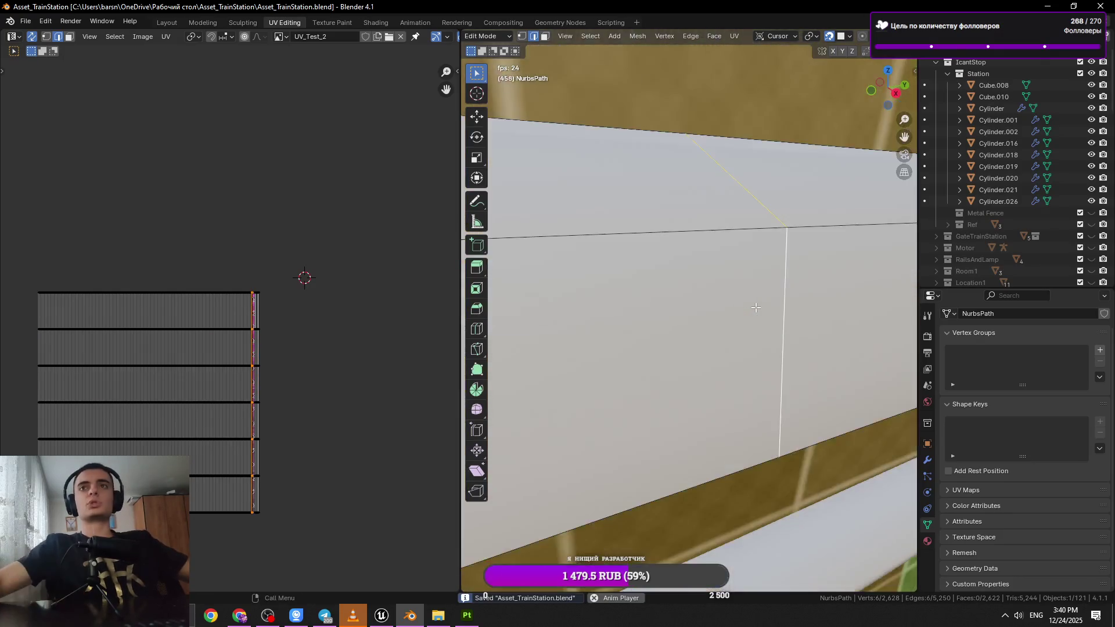
Switch to vertex selection near the H1 cable and save the file
{"action": "scroll", "coordinate": [756, 307], "scroll_direction": "down", "scroll_amount": 3}
{"action": "key", "text": "x"}
{"action": "key", "text": "Escape"}
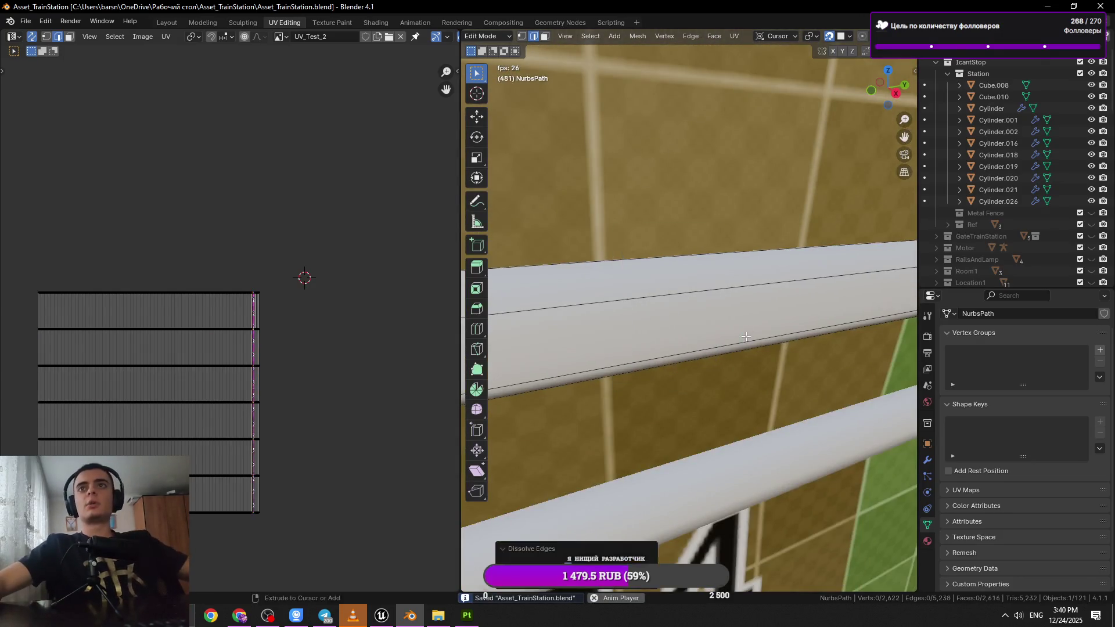
{"action": "scroll", "coordinate": [739, 348], "scroll_direction": "down", "scroll_amount": 4}
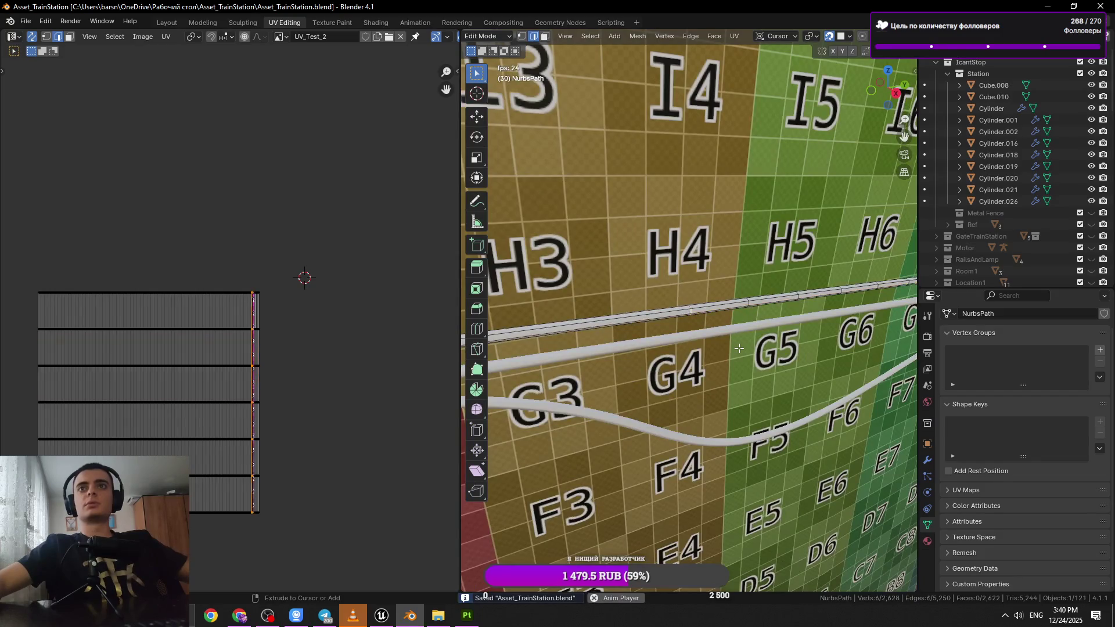
{"action": "scroll", "coordinate": [722, 336], "scroll_direction": "down", "scroll_amount": 1}
{"action": "scroll", "coordinate": [697, 343], "scroll_direction": "down", "scroll_amount": 2}
{"action": "key", "text": "1"}
{"action": "left_click_drag", "start_coordinate": [616, 300], "coordinate": [680, 349]}
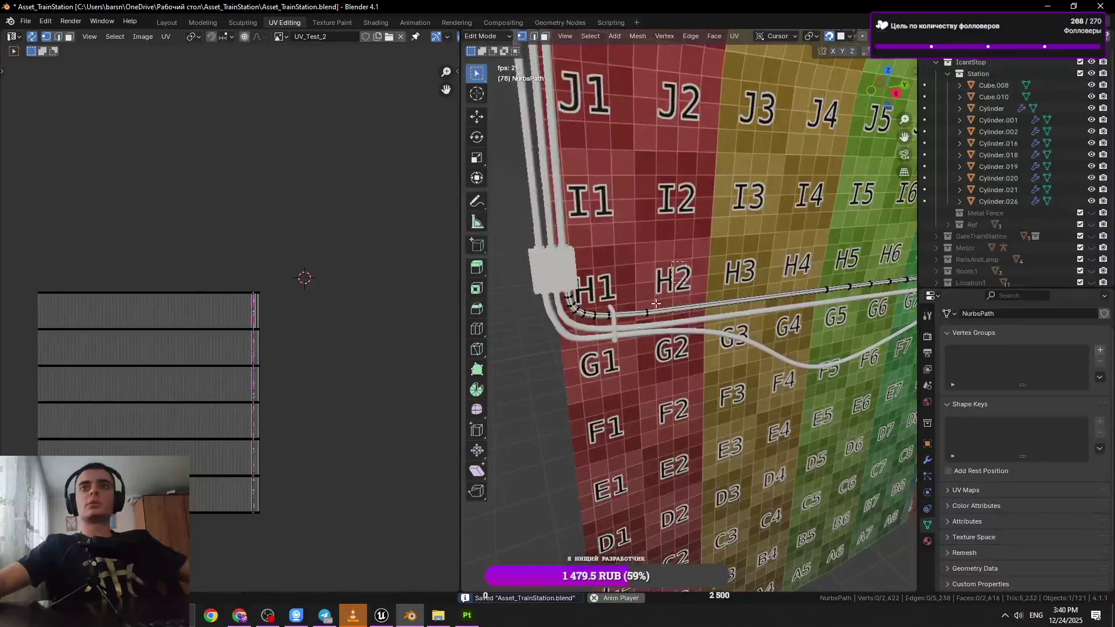
{"action": "key", "text": "ctrl+s"}
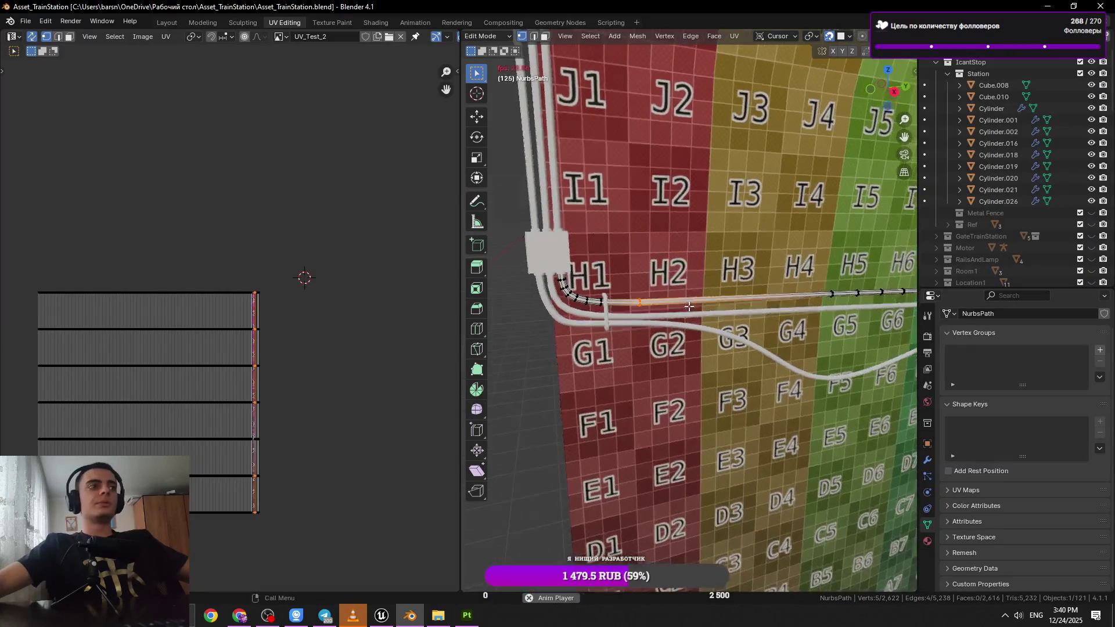
Add more cable vertices to the selection
{"action": "scroll", "coordinate": [676, 337], "scroll_direction": "up", "scroll_amount": 5}
{"action": "scroll", "coordinate": [646, 341], "scroll_direction": "down", "scroll_amount": 5}
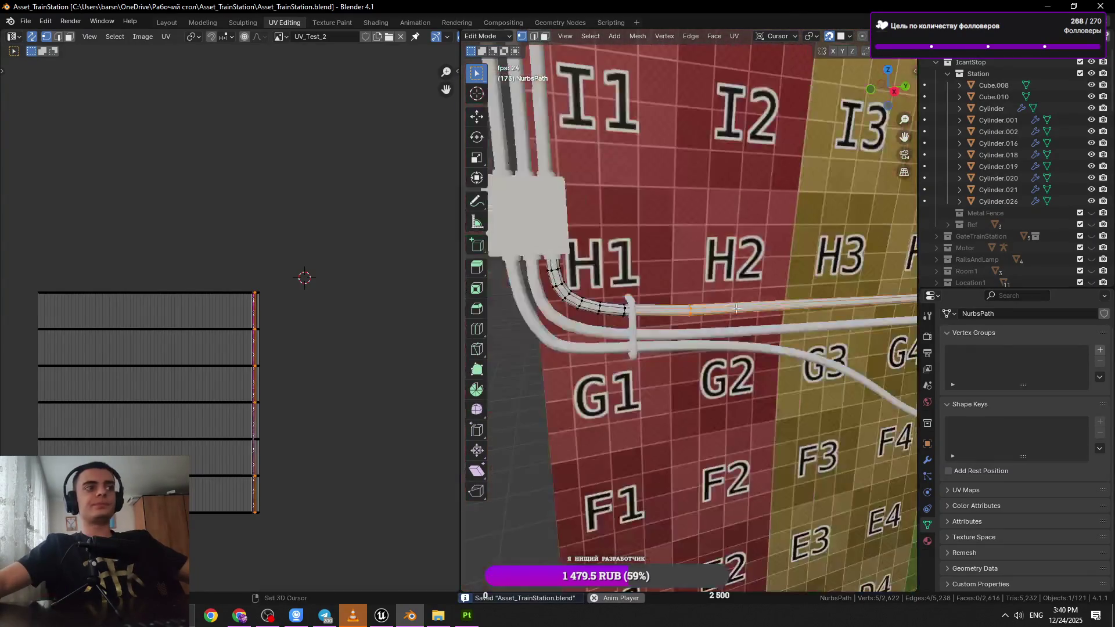
{"action": "scroll", "coordinate": [646, 341], "scroll_direction": "right", "scroll_amount": 3}
{"action": "left_click", "coordinate": [614, 369], "text": "ctrl"}
Toggle between Object and Edit Mode on the cable, then quit Blender
{"action": "key", "text": "Tab"}
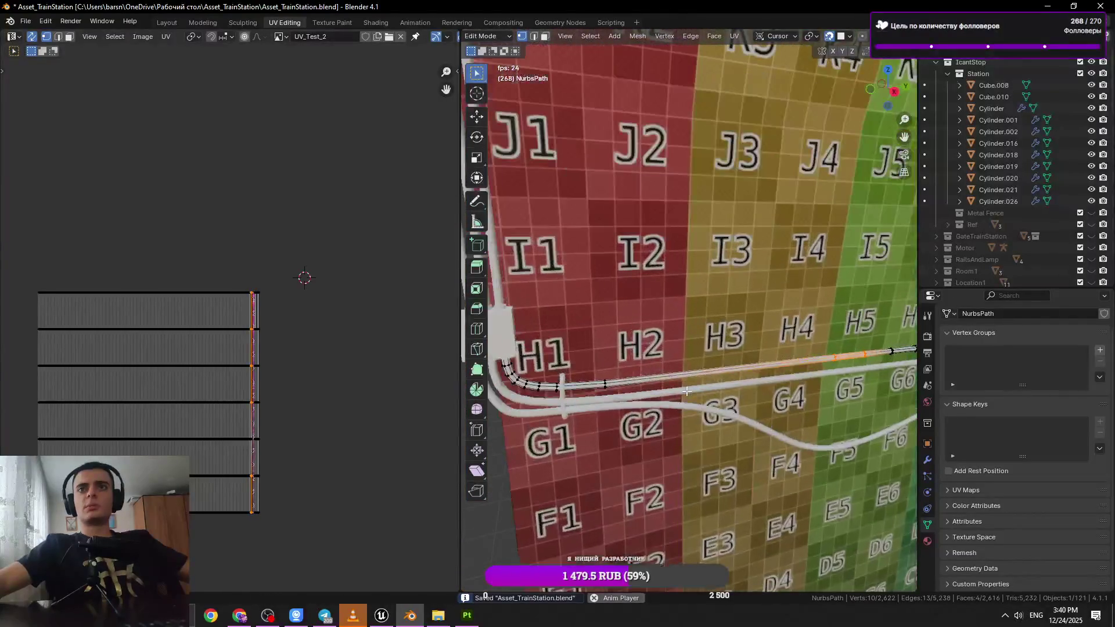
{"action": "key", "text": "Tab"}
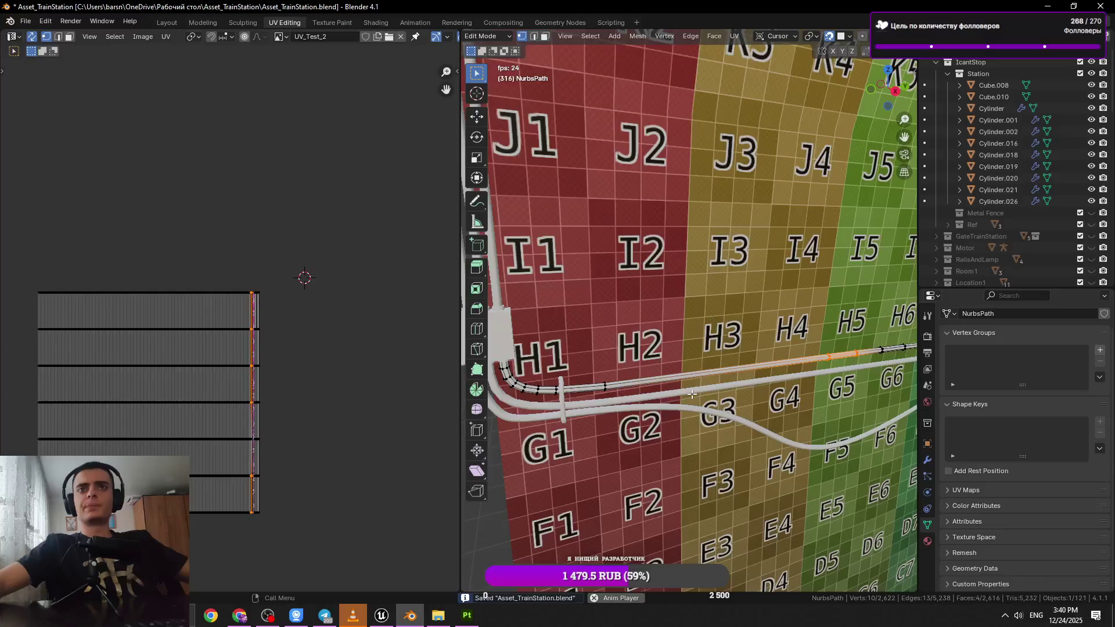
{"action": "key", "text": "Tab"}
{"action": "key", "text": "Tab"}
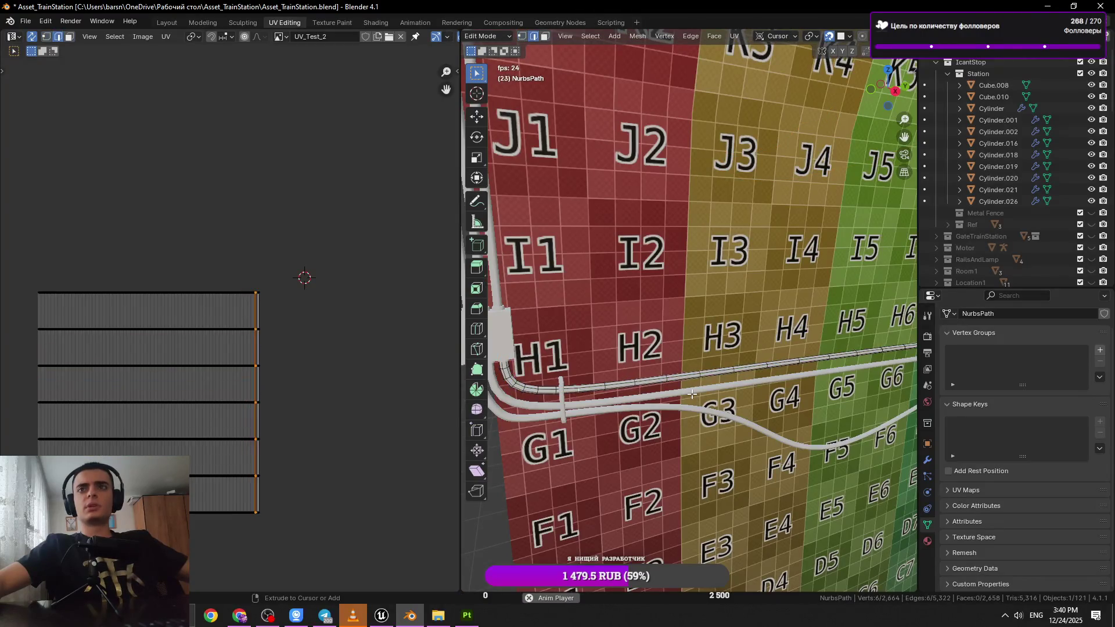
{"action": "key", "text": "Tab"}
{"action": "scroll", "coordinate": [676, 399], "scroll_direction": "up", "scroll_amount": 5}
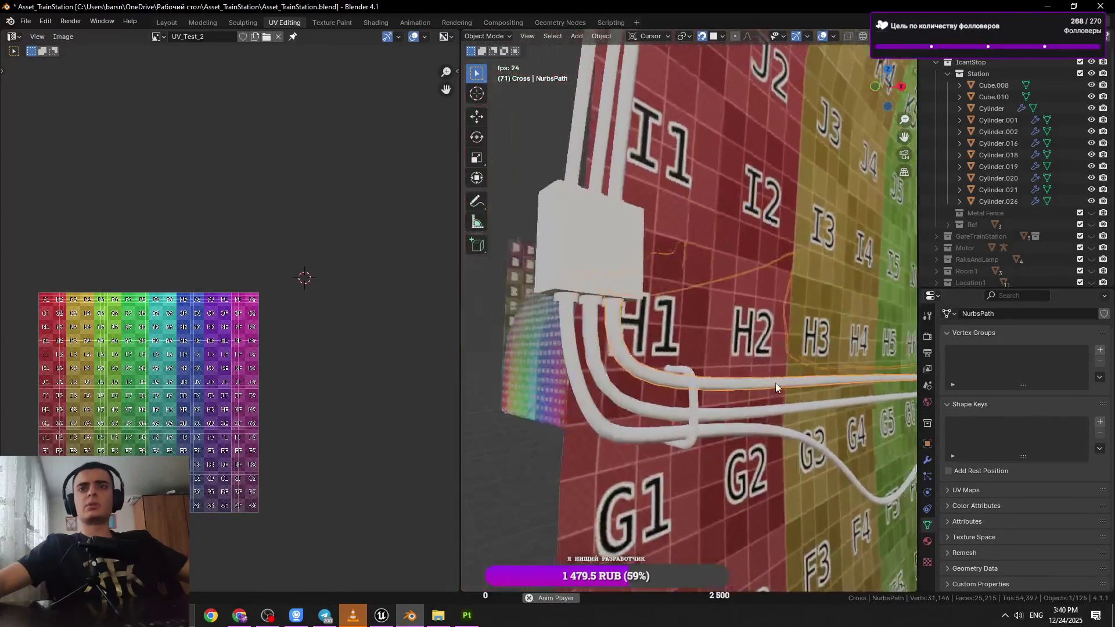
{"action": "key", "text": "Tab"}
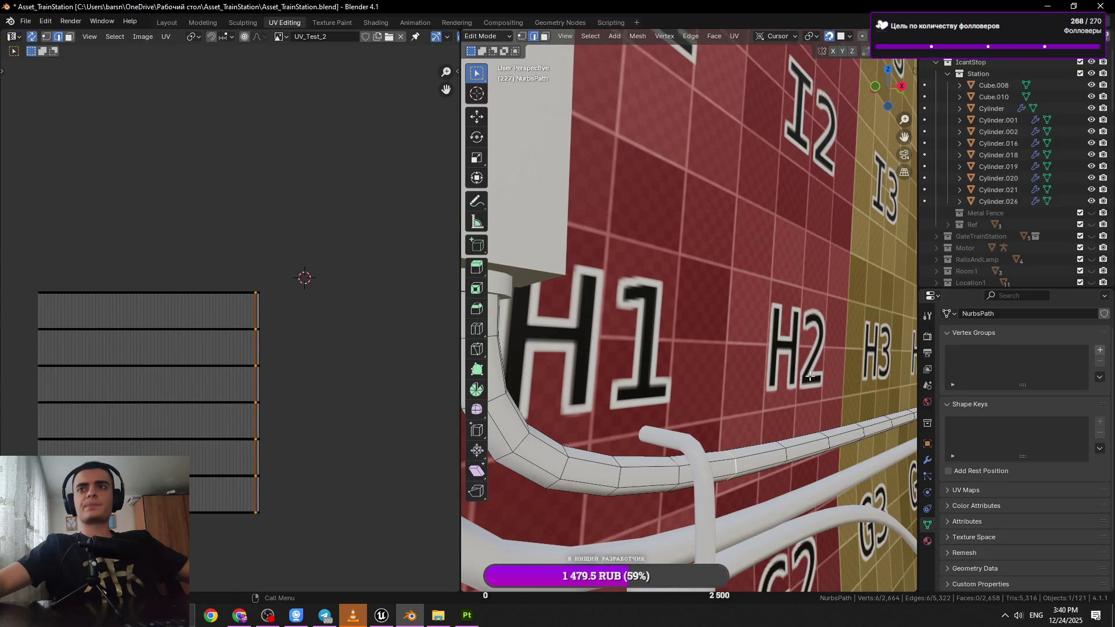
{"action": "key", "text": "ctrl+q"}
{"action": "key", "text": "Return"}
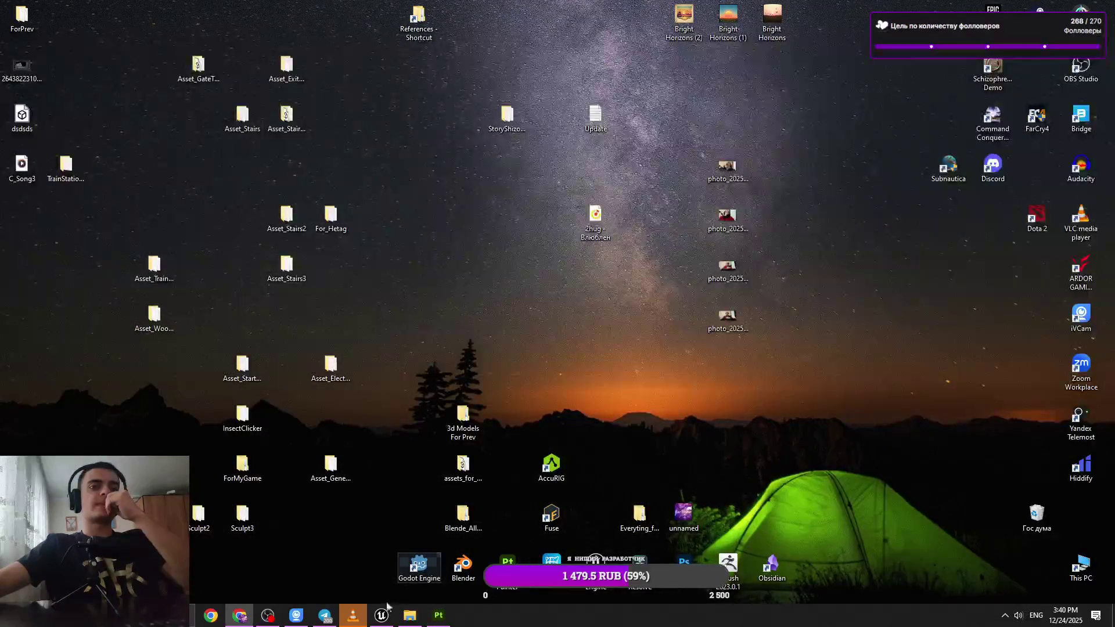
Close File Explorer, then open and close the TrainStation_Location2 desktop folder
{"action": "left_click", "coordinate": [410, 615]}
{"action": "left_click", "coordinate": [1100, 6]}
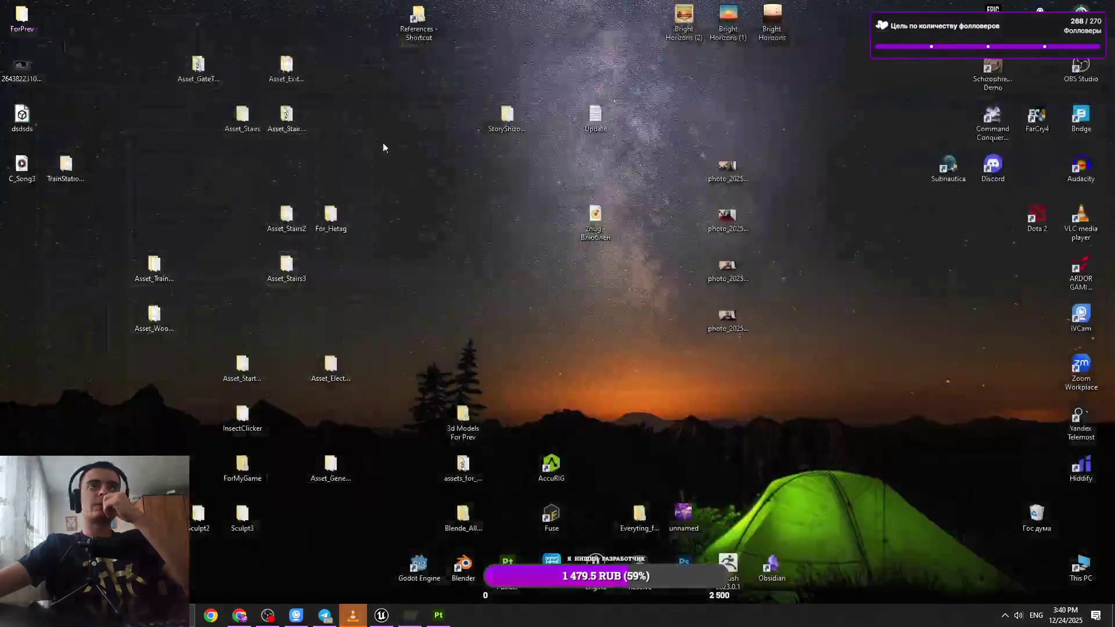
{"action": "double_click", "coordinate": [69, 182]}
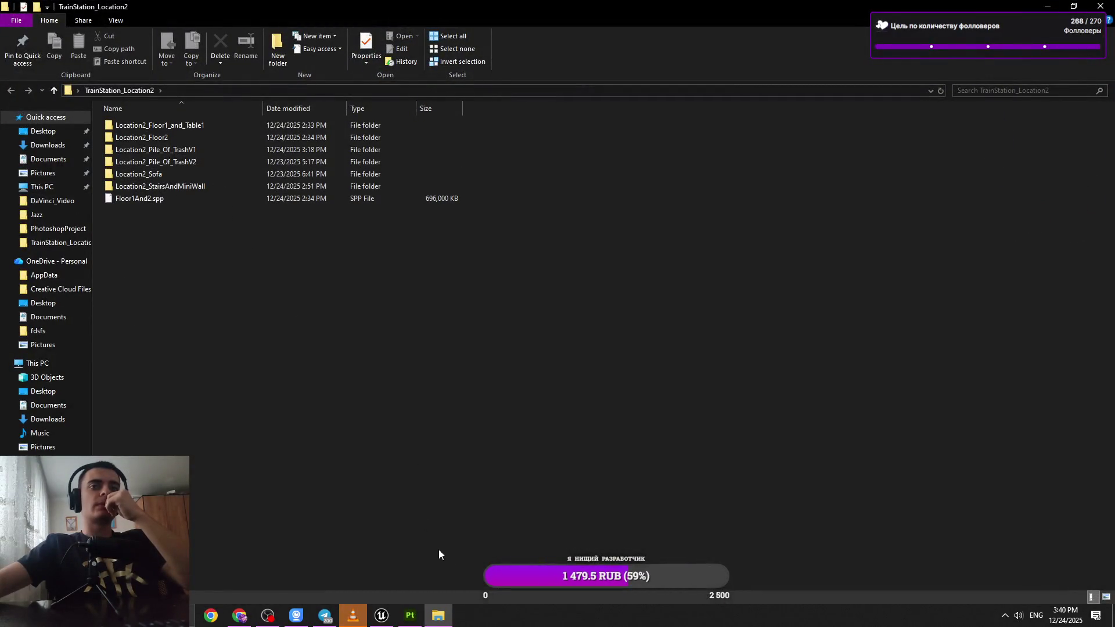
{"action": "key", "text": "alt+F4"}
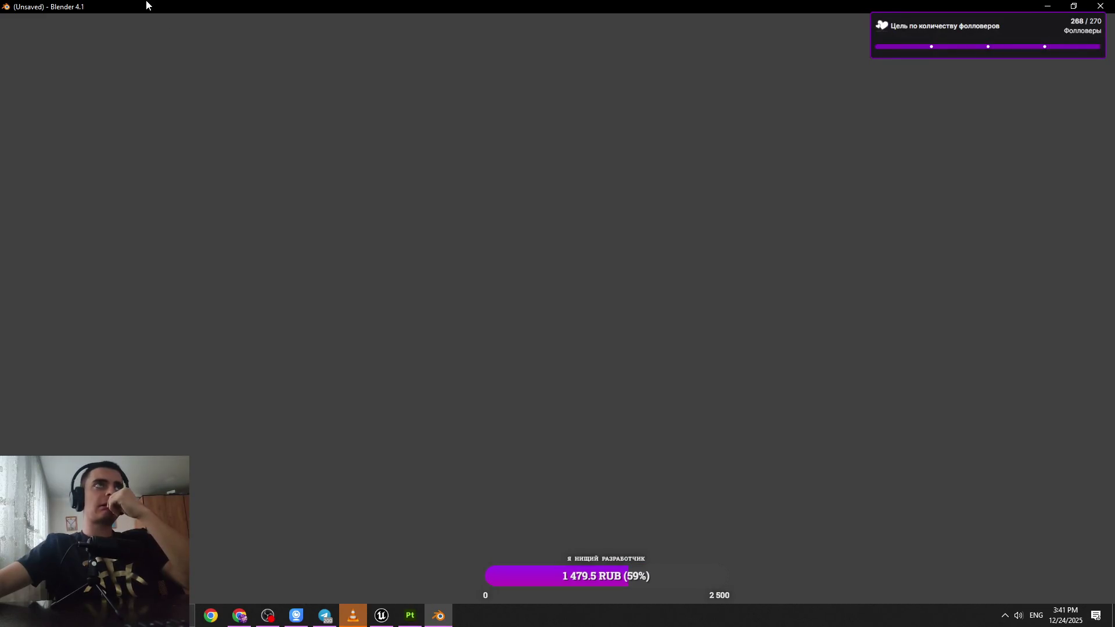
Open Asset_TrainStation.blend, save it, and switch to edge selection
{"action": "left_click", "coordinate": [26, 21]}
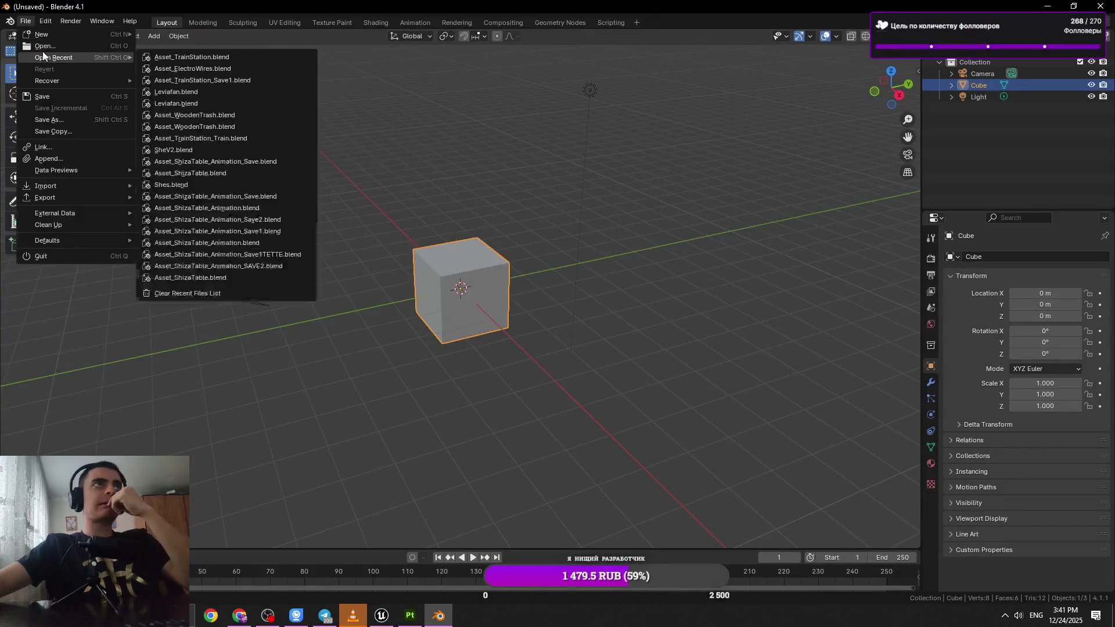
{"action": "left_click", "coordinate": [43, 46]}
{"action": "double_click", "coordinate": [518, 295]}
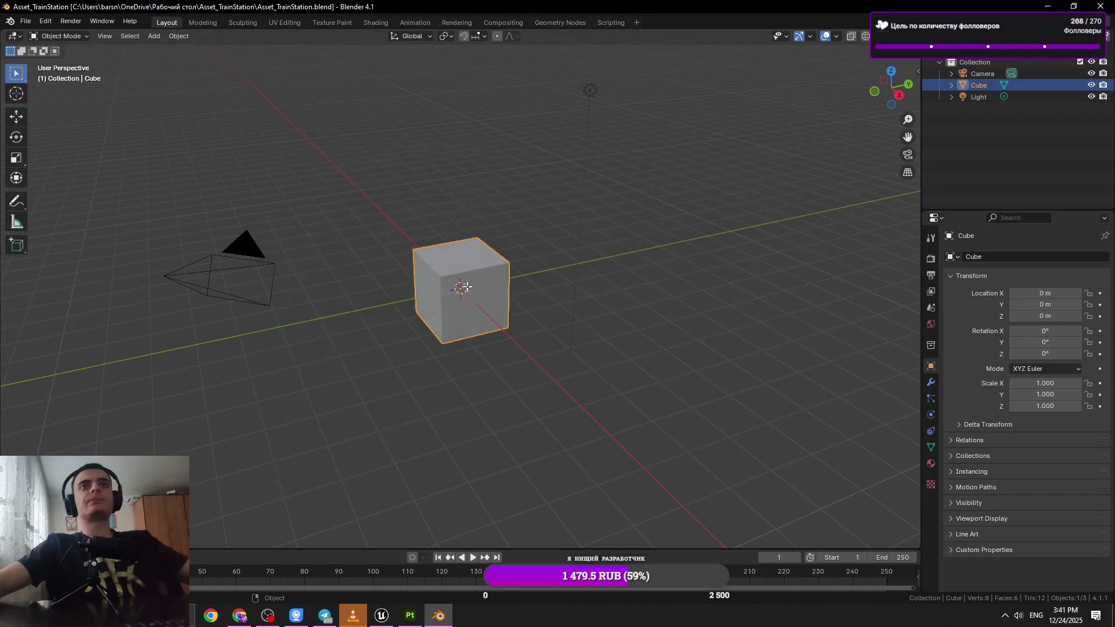
{"action": "scroll", "coordinate": [658, 338], "scroll_direction": "up", "scroll_amount": 5}
{"action": "scroll", "coordinate": [659, 338], "scroll_direction": "down", "scroll_amount": 5}
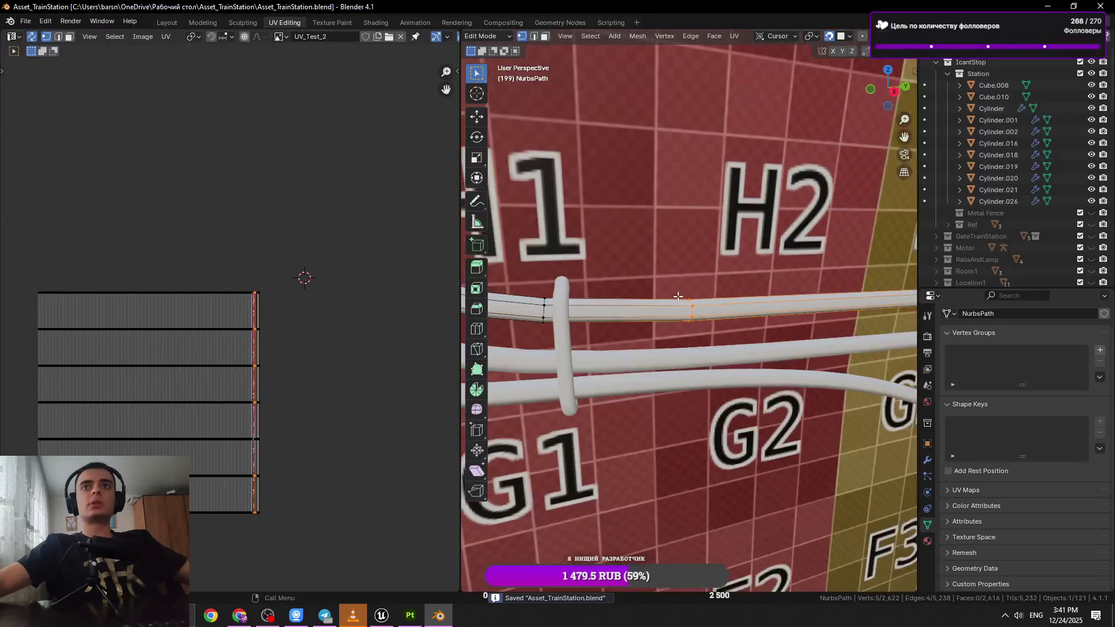
{"action": "key", "text": "ctrl+s"}
{"action": "scroll", "coordinate": [751, 347], "scroll_direction": "up", "scroll_amount": 3}
{"action": "key", "text": "2"}
{"action": "key", "text": "Tab"}
{"action": "scroll", "coordinate": [697, 328], "scroll_direction": "down", "scroll_amount": 3}
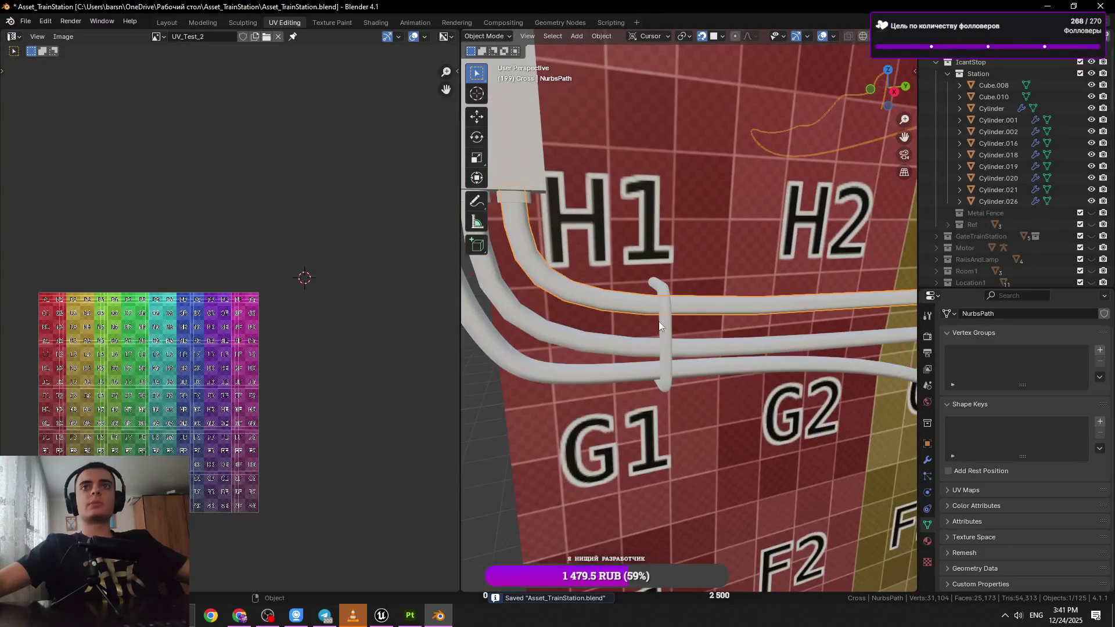
Select the middle pipe NurbsPath, entering and leaving its Edit Mode
{"action": "left_click", "coordinate": [632, 340]}
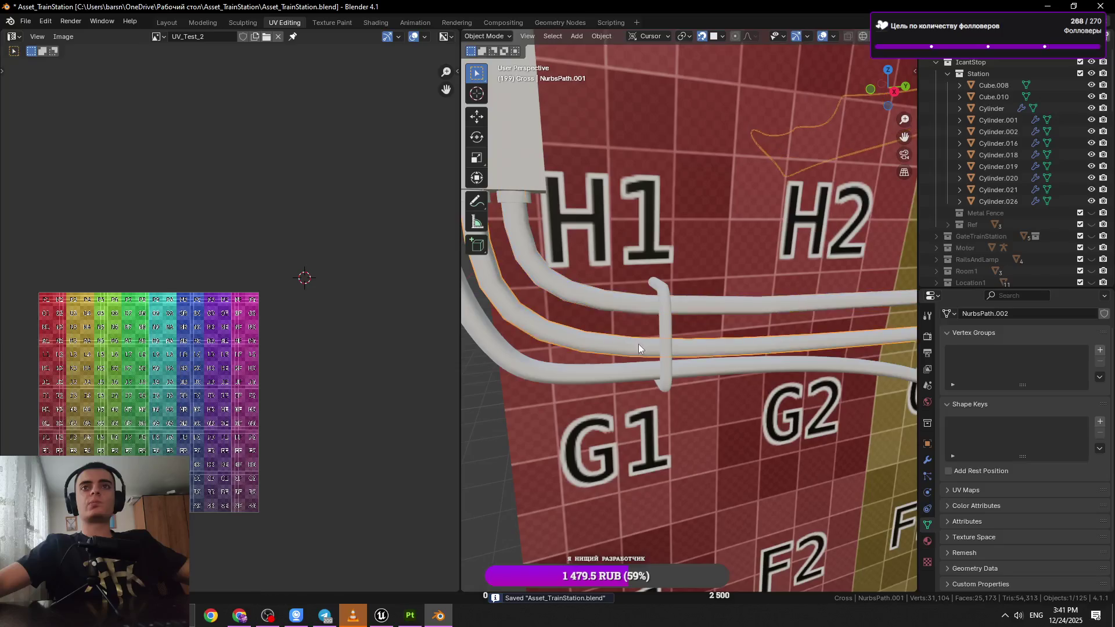
{"action": "key", "text": "Tab"}
{"action": "key", "text": "Tab"}
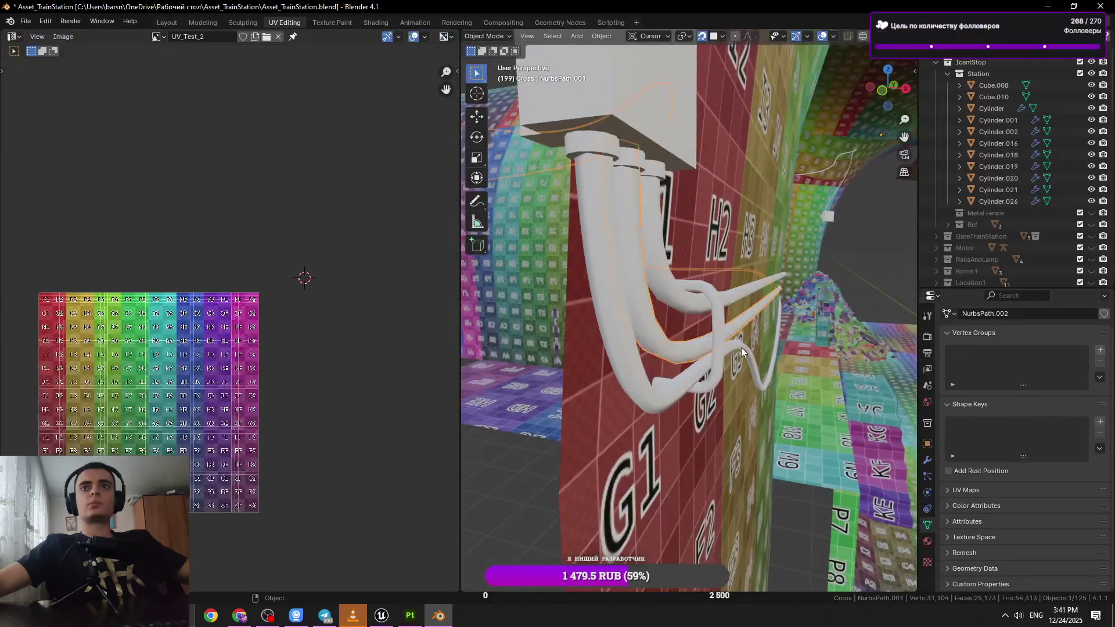
{"action": "left_click", "coordinate": [733, 299]}
{"action": "key", "text": "Tab"}
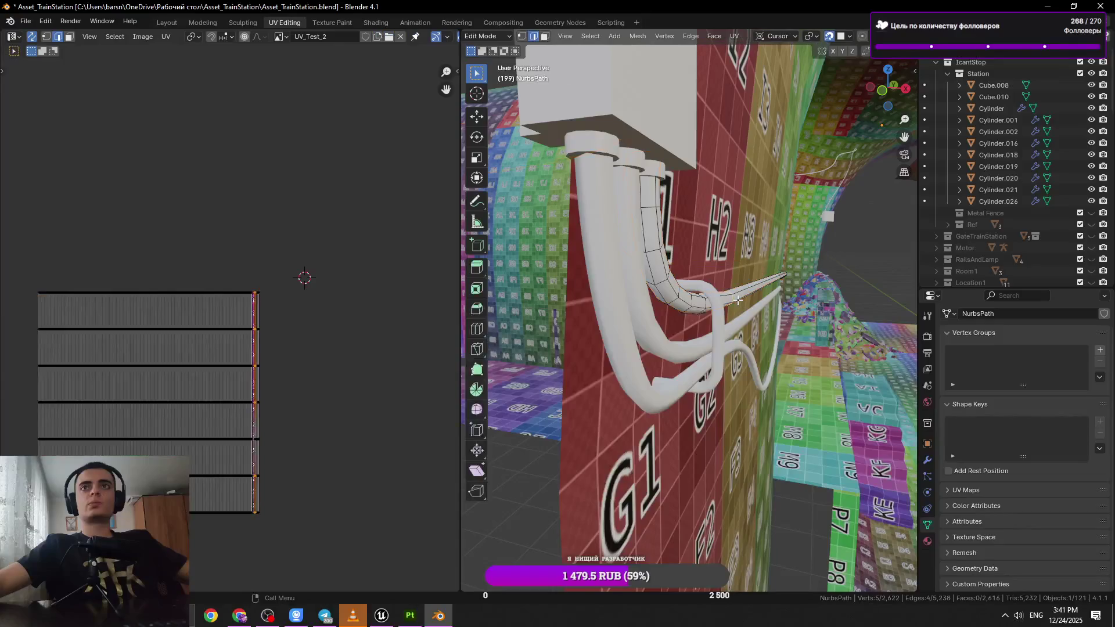
{"action": "scroll", "coordinate": [726, 305], "scroll_direction": "up", "scroll_amount": 3}
Select an edge loop on the pipe, return to Object Mode, save, and open the Object menu
{"action": "left_click", "coordinate": [674, 305], "text": "alt"}
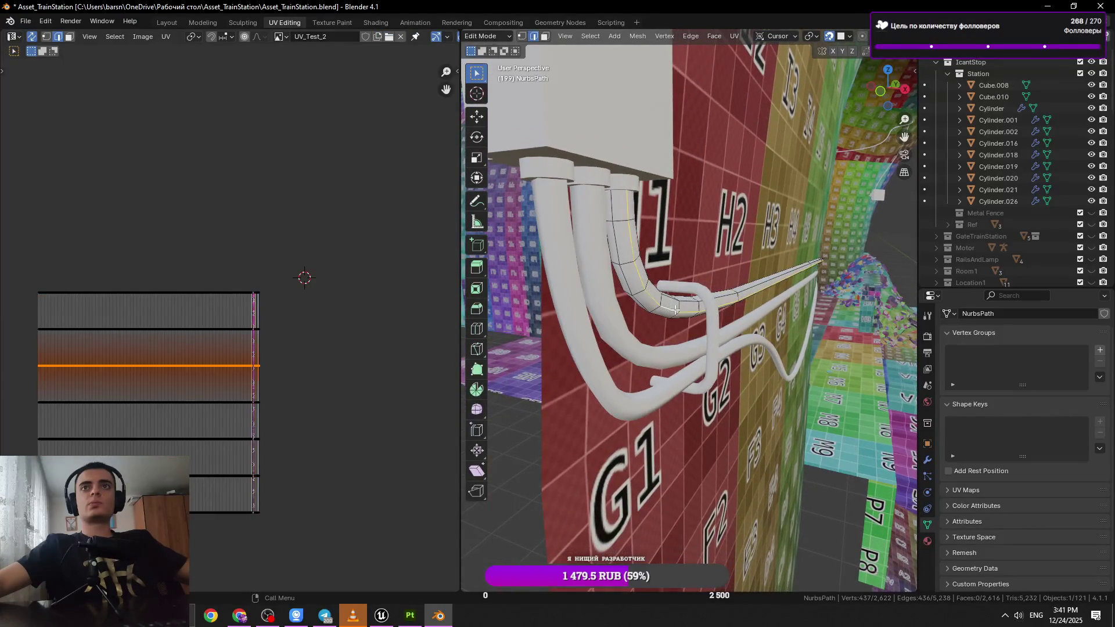
{"action": "scroll", "coordinate": [697, 326], "scroll_direction": "up", "scroll_amount": 3}
{"action": "key", "text": "x"}
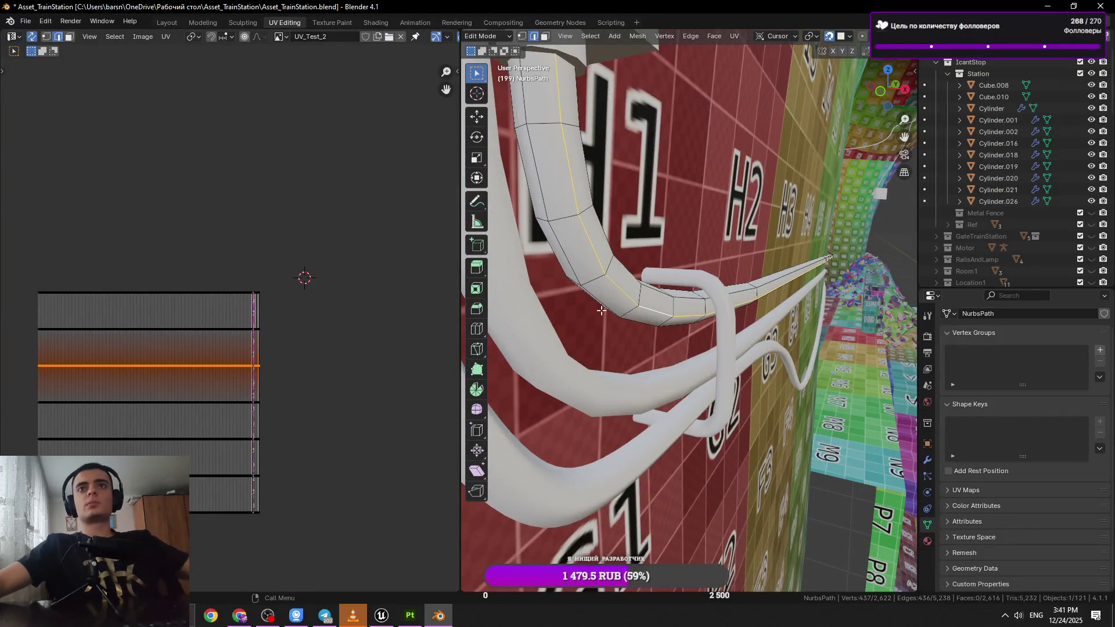
{"action": "key", "text": "Tab"}
{"action": "scroll", "coordinate": [639, 313], "scroll_direction": "up", "scroll_amount": 2}
{"action": "key", "text": "ctrl+s"}
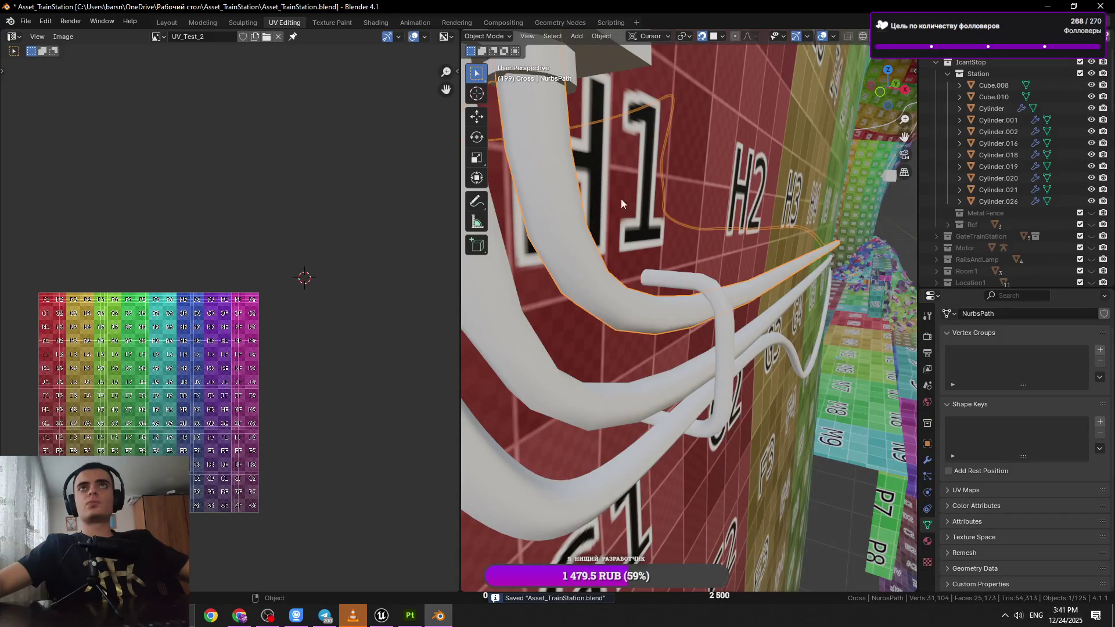
{"action": "left_click", "coordinate": [602, 36]}
{"action": "mouse_move", "coordinate": [632, 343]}
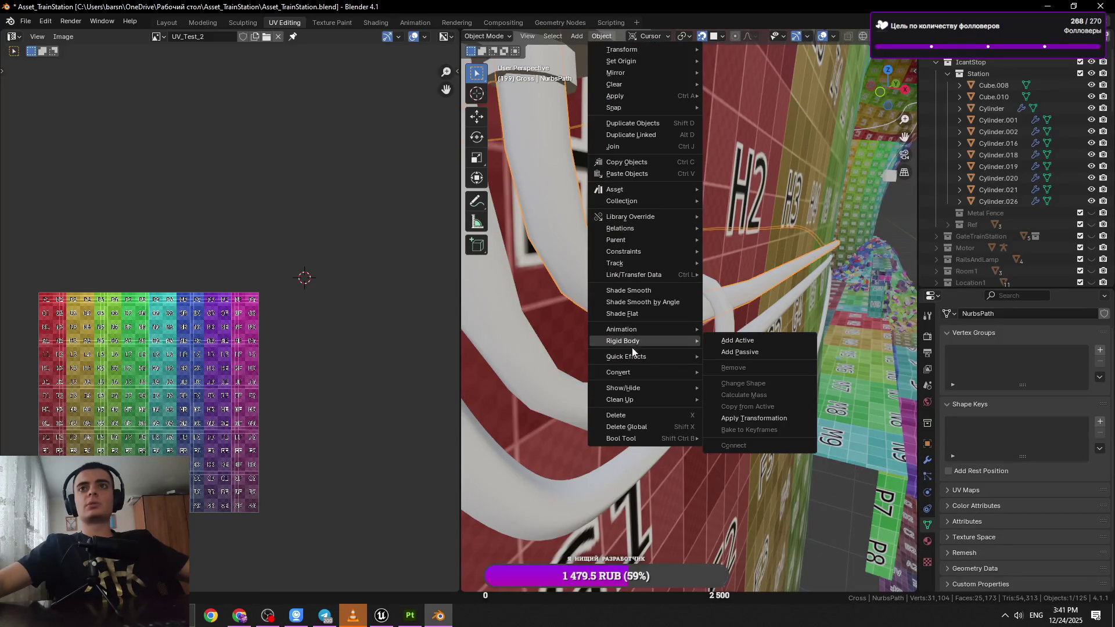